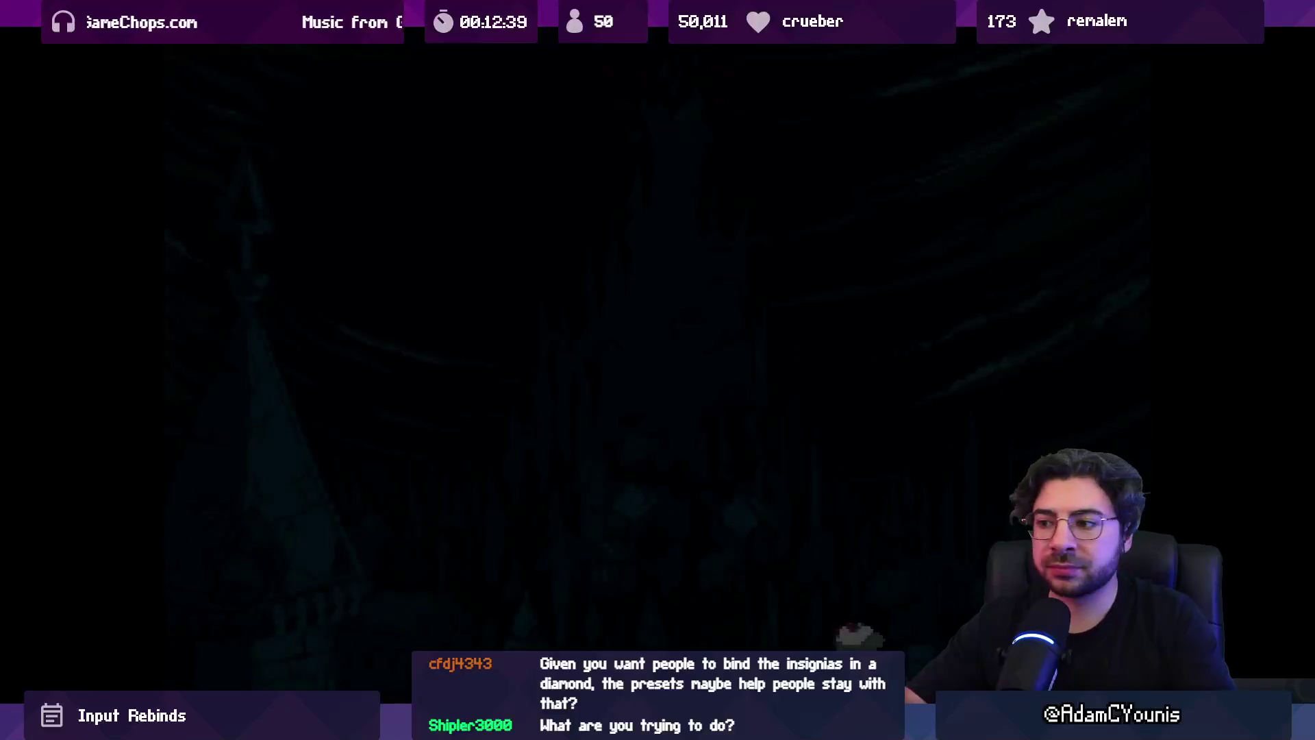
- Get past the title screen, load save Slot 1, and pause the game
key("Return")
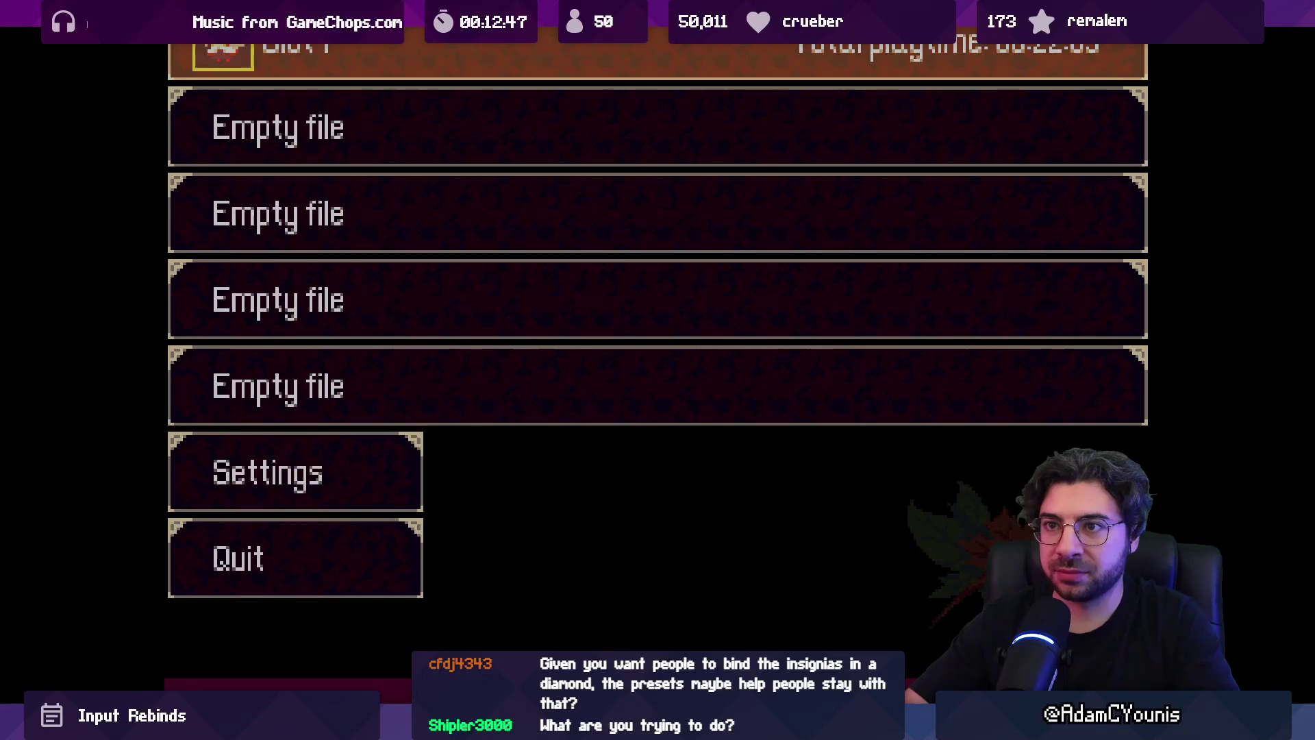
key("Return")
key("Return")
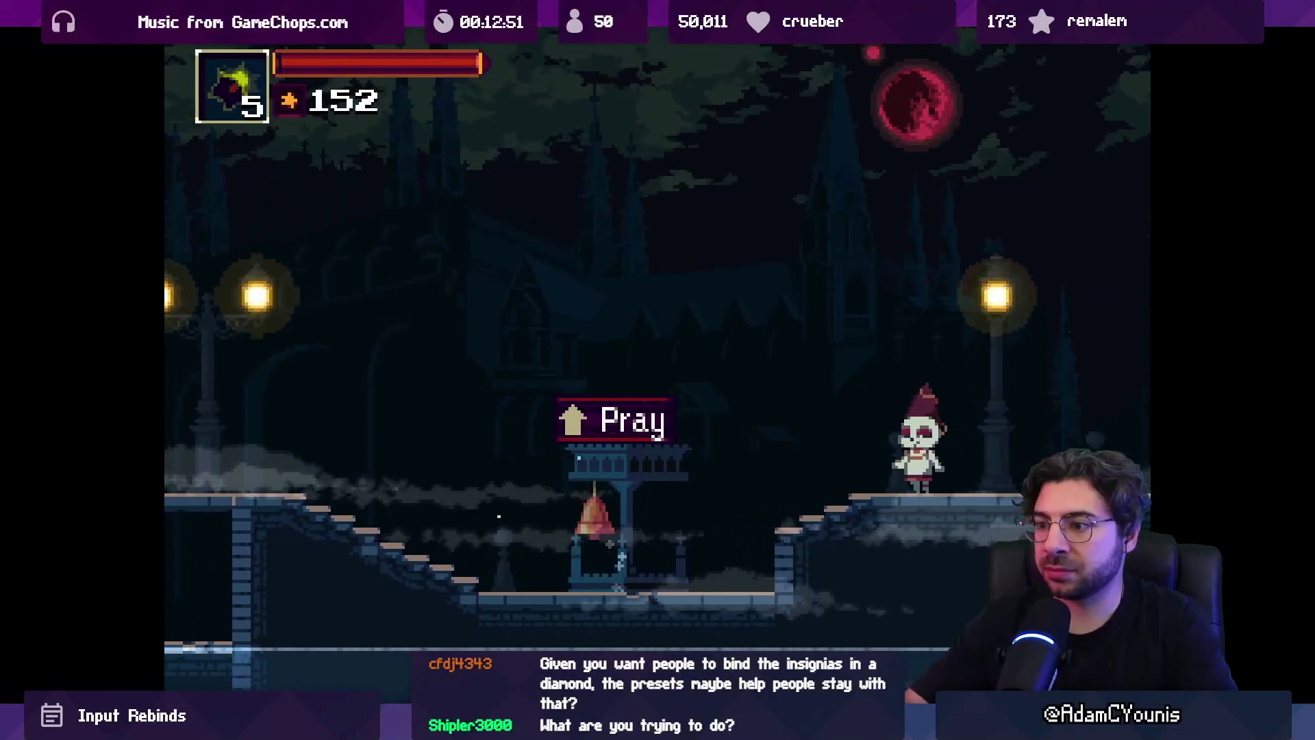
key("Left")
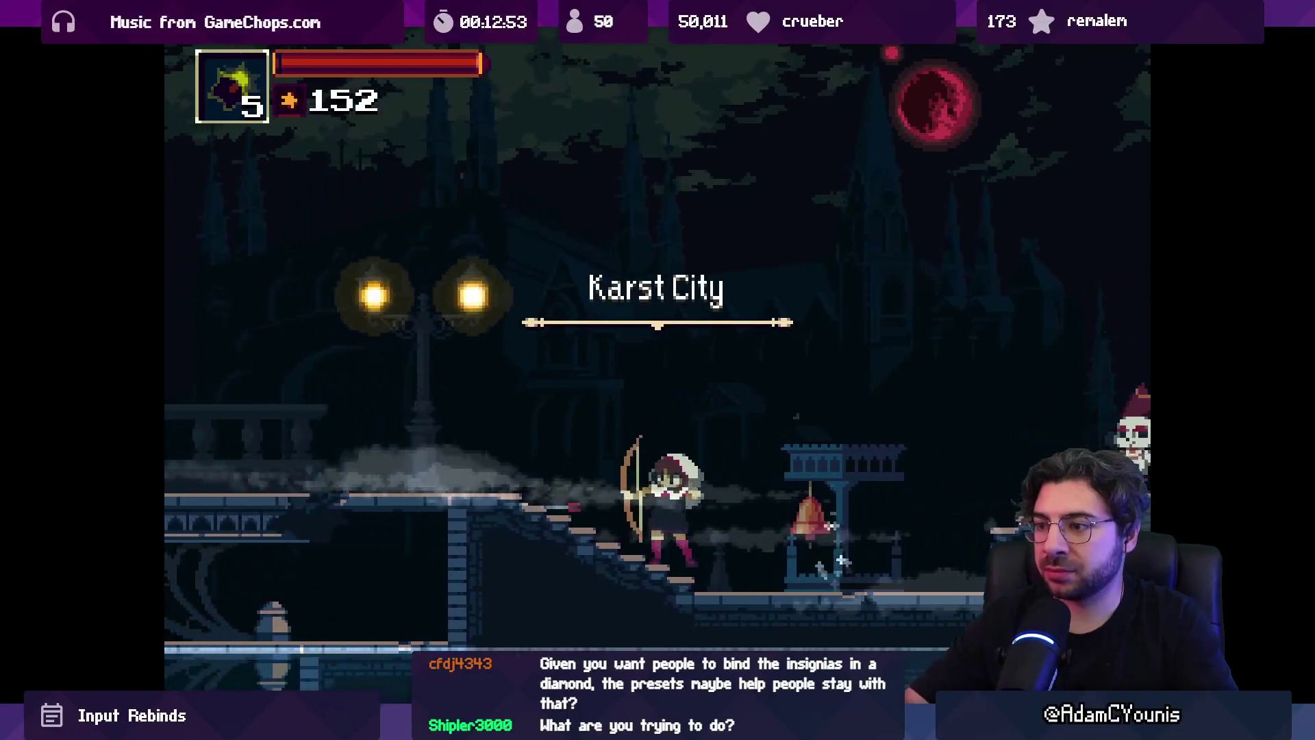
key("Escape")
- Open the full Settings list from the pause menu's settings section
key("Left")
key("Left")
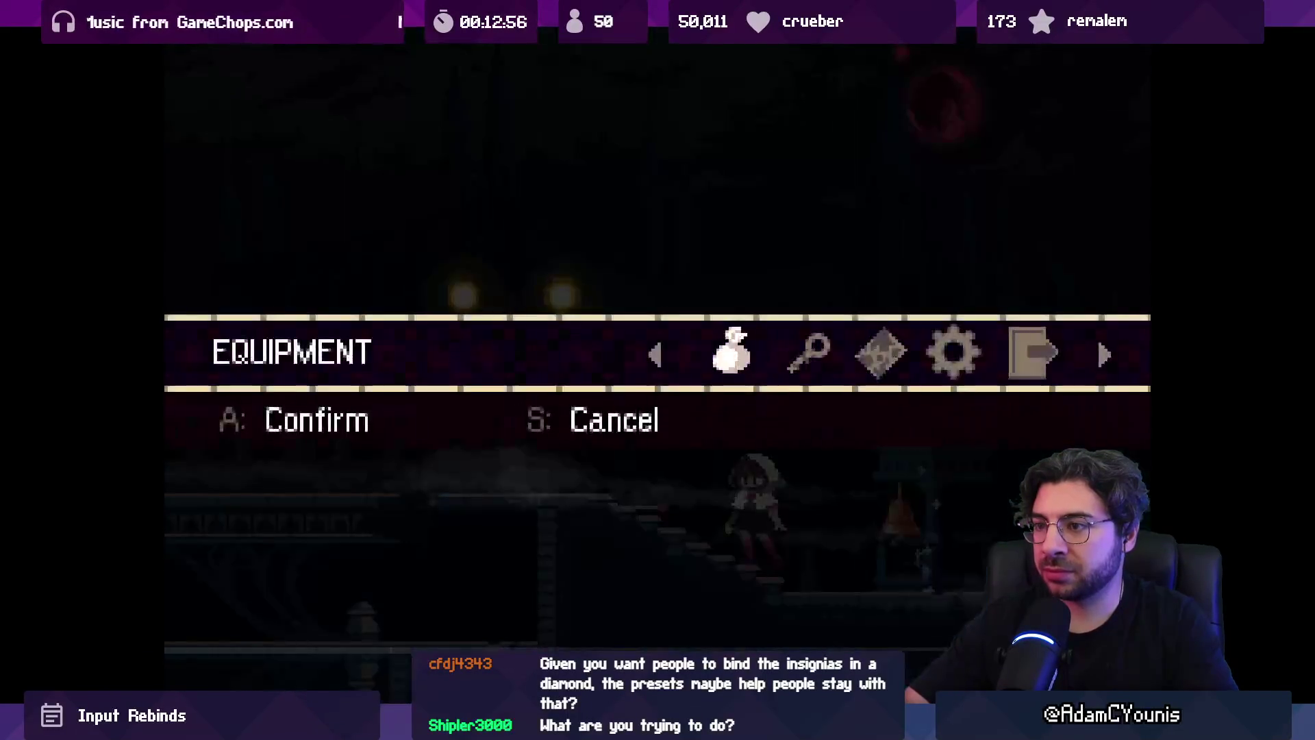
key("Escape")
key("Escape")
key("Right")
key("Right")
key("Right")
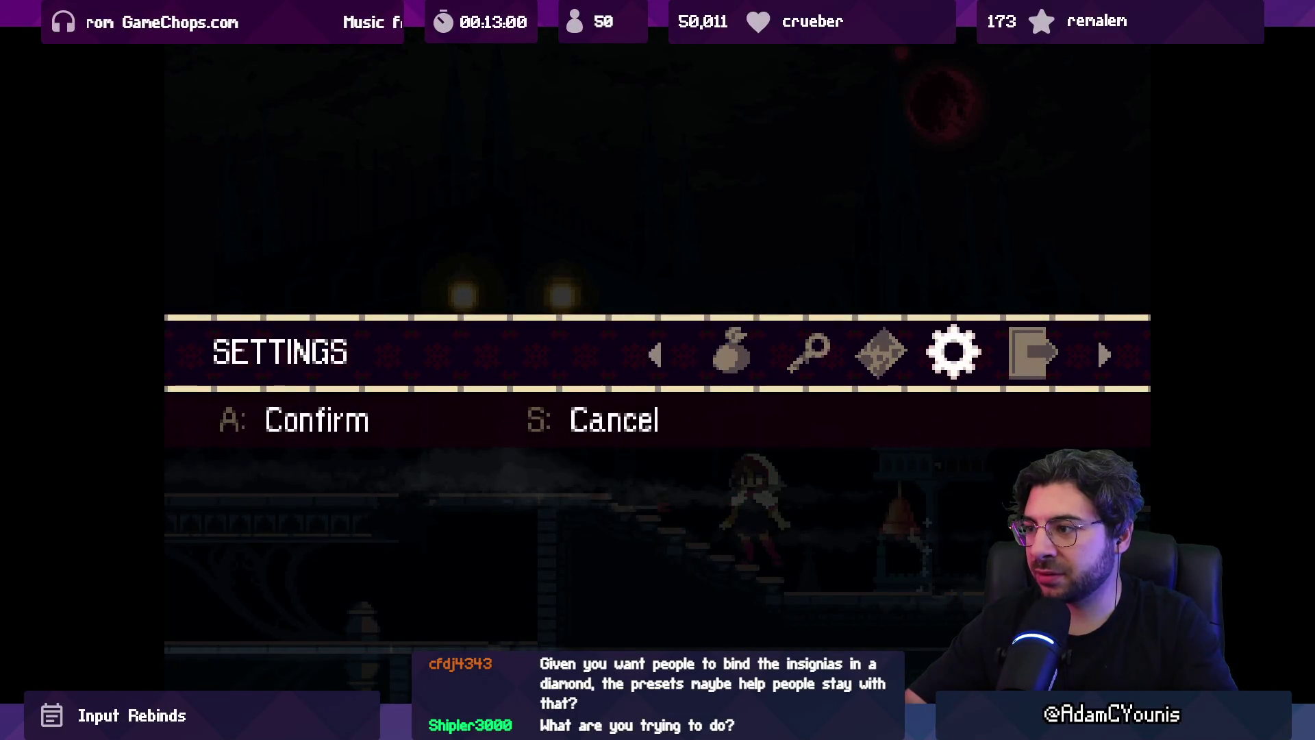
key("a")
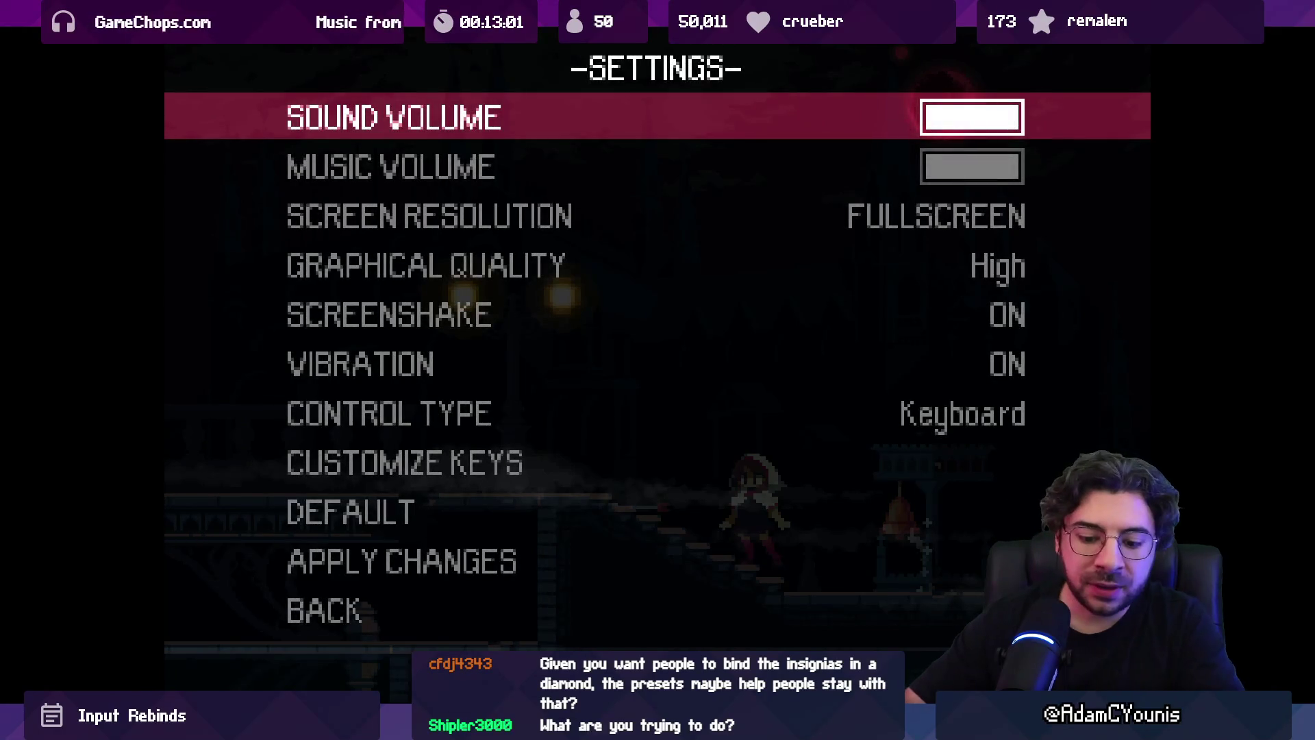
- Preview the Control Type binding layouts, keep Keyboard, and reopen the settings list
key("Down")
key("Down")
key("Down")
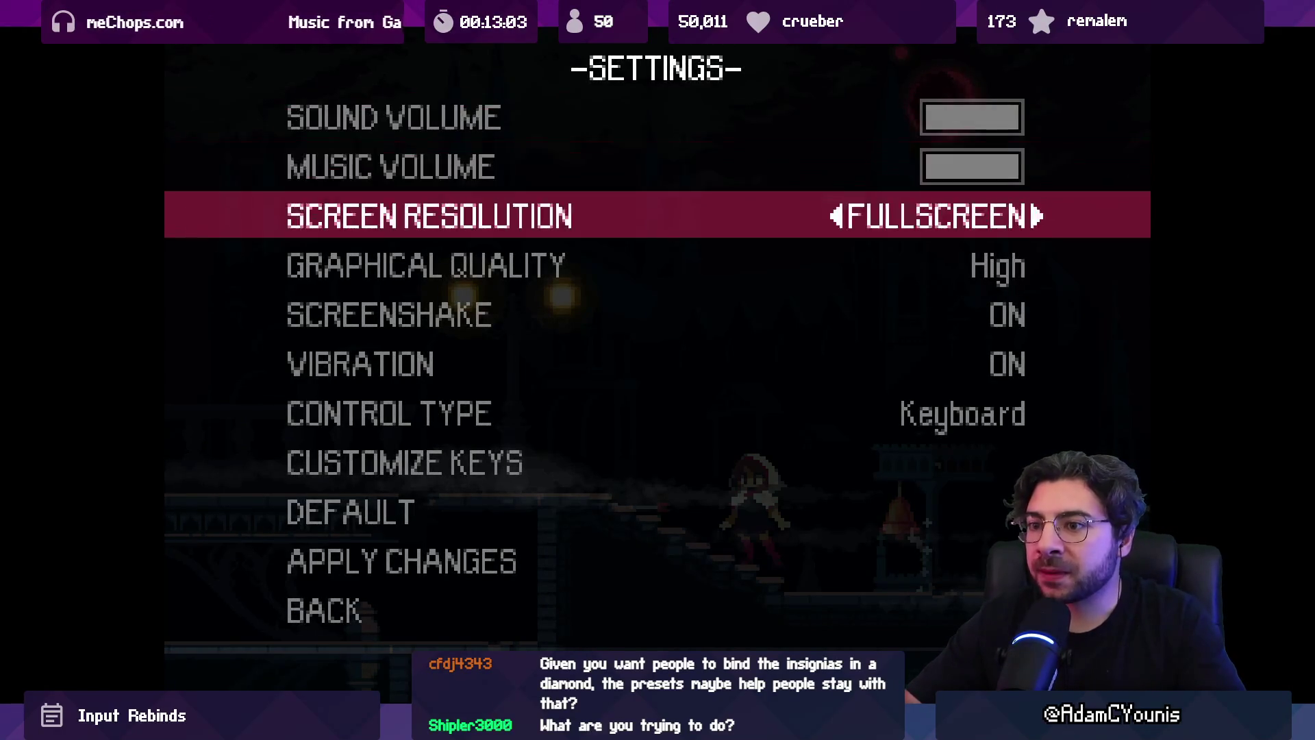
key("a")
key("s")
key("Up")
key("Down")
key("a")
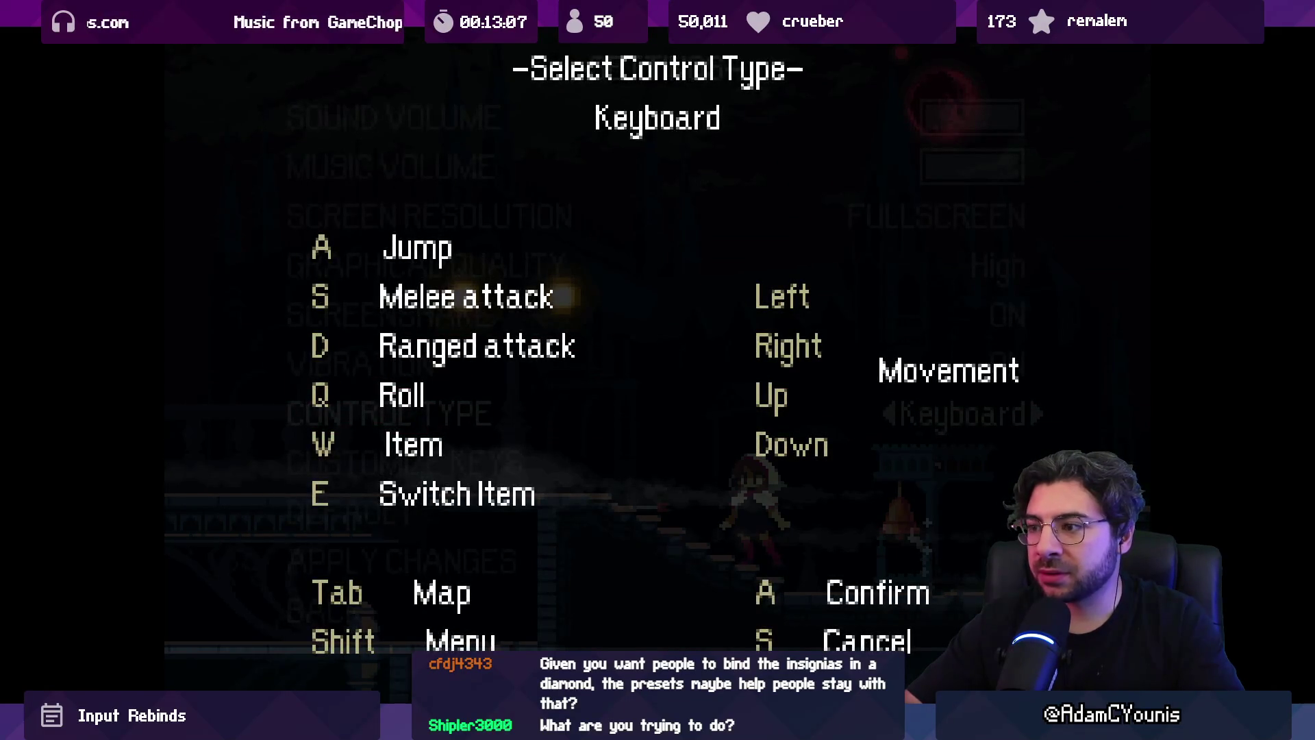
key("Right")
key("Right")
key("Right")
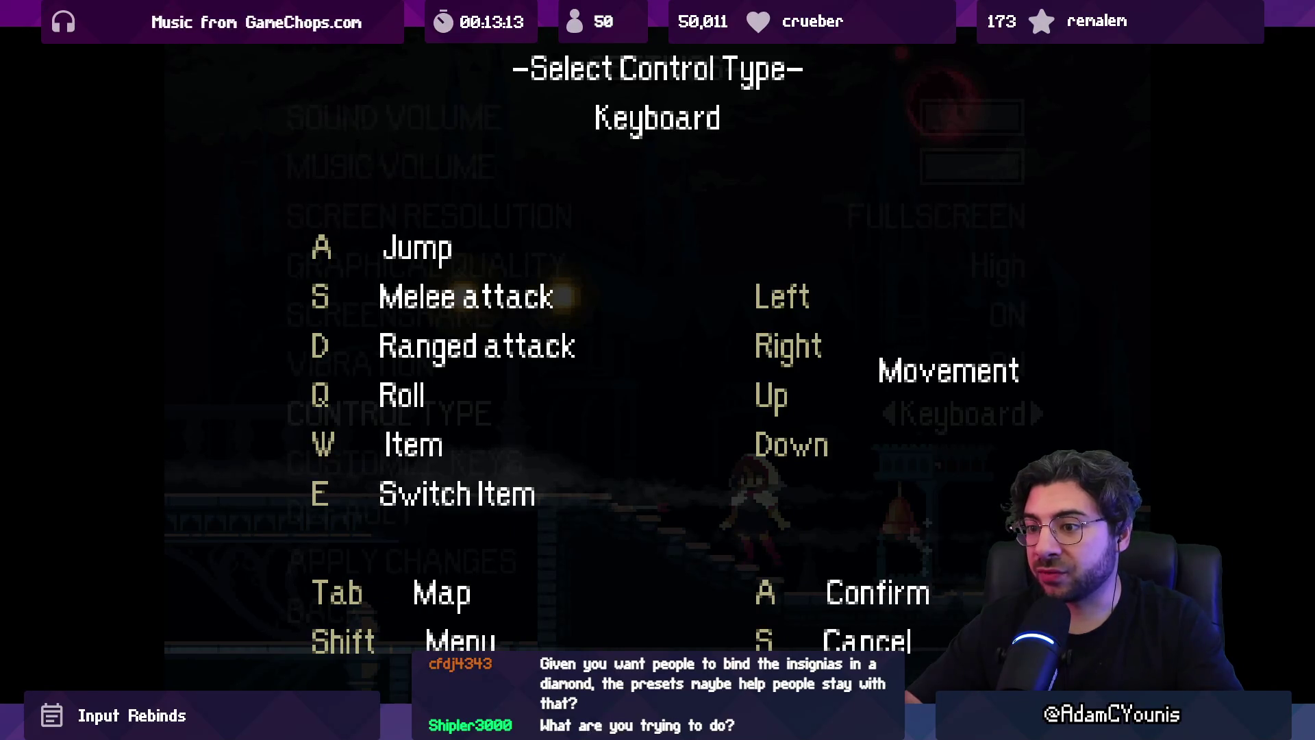
key("s")
key("s")
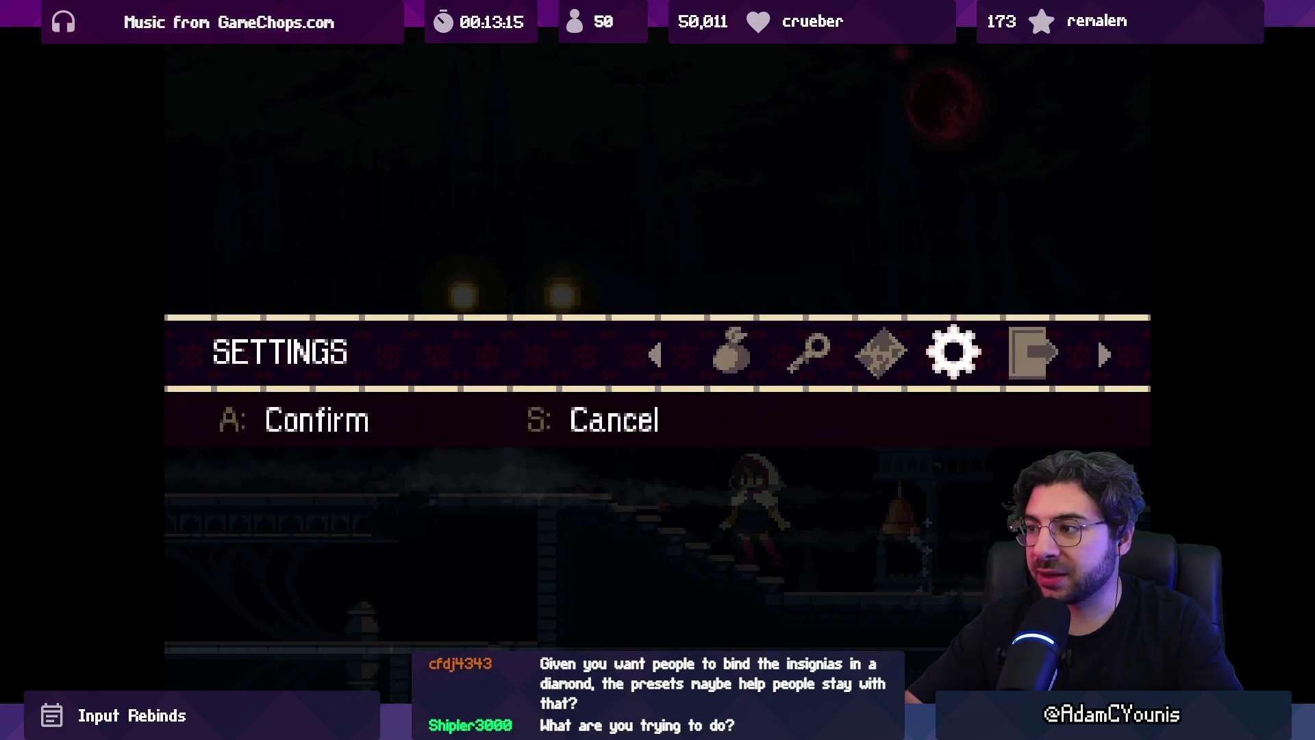
key("a")
key("Down")
key("Down")
key("Down")
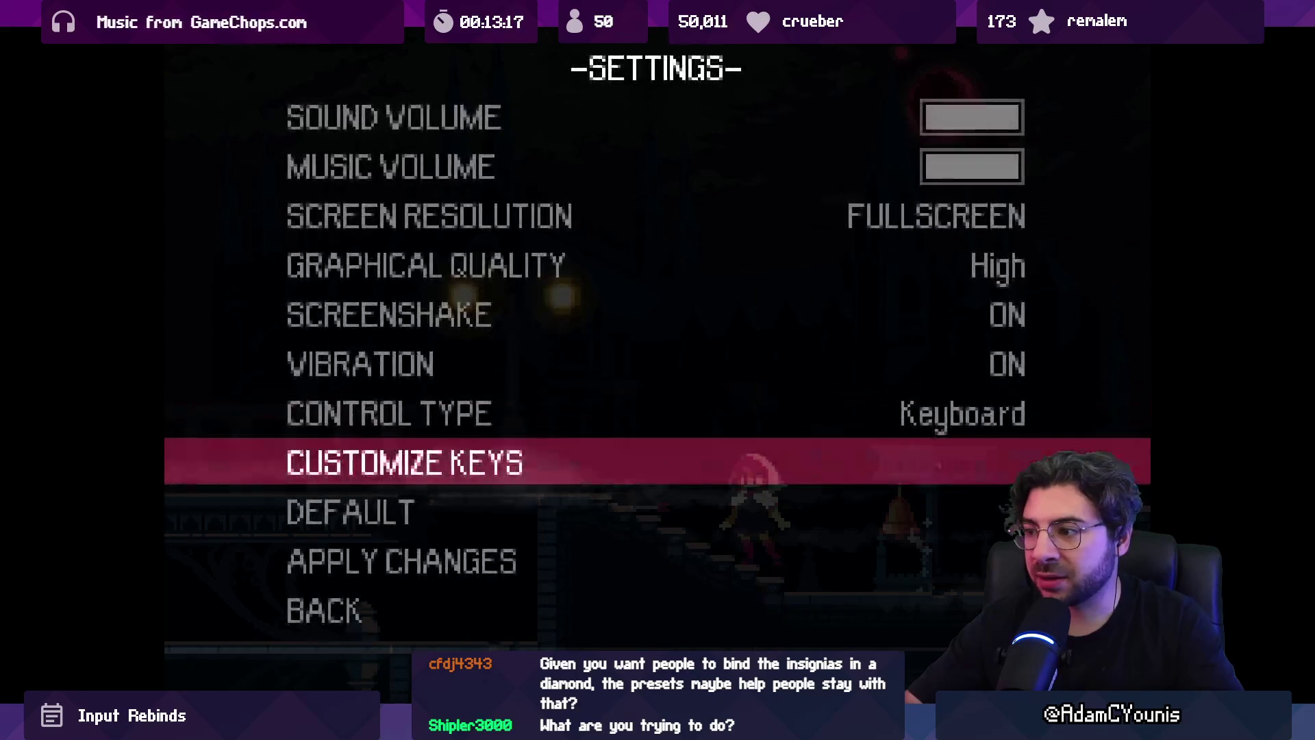
- Browse the Customize Keys bindings list without changing anything, then go Back
key("a")
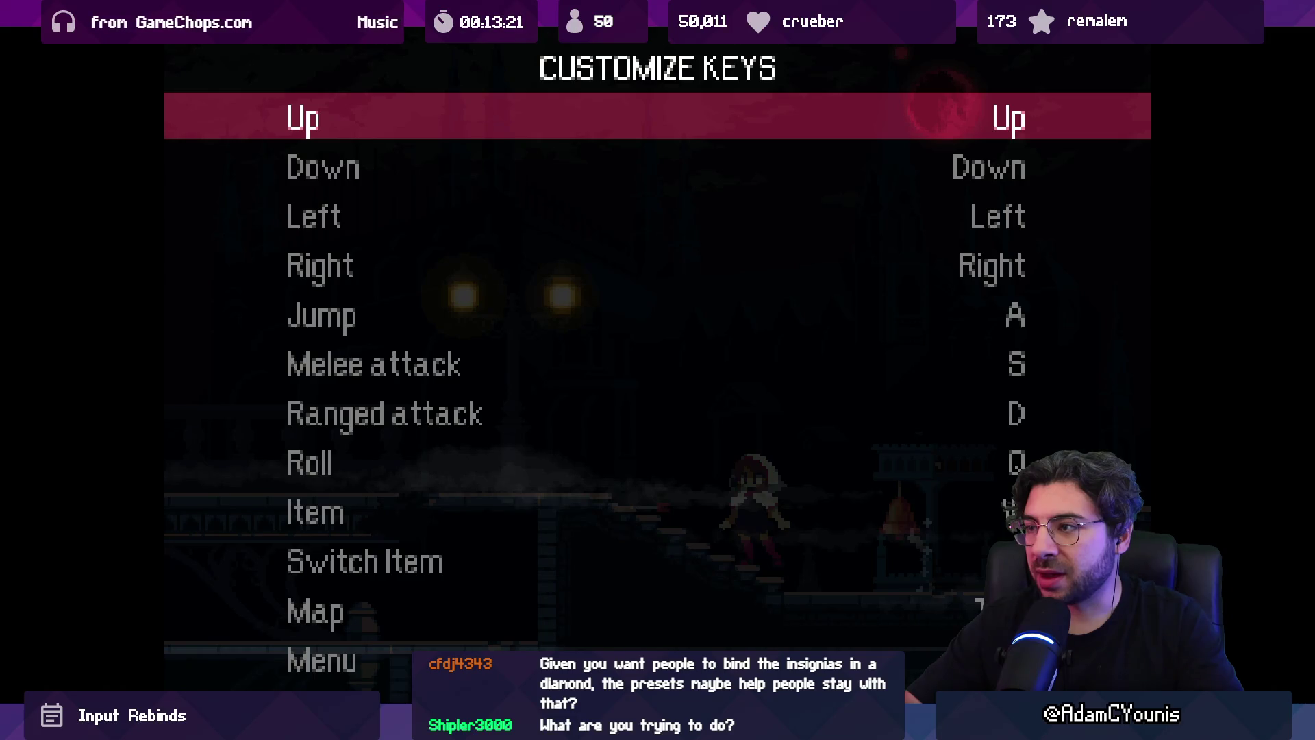
key("Down")
key("Down")
key("Down")
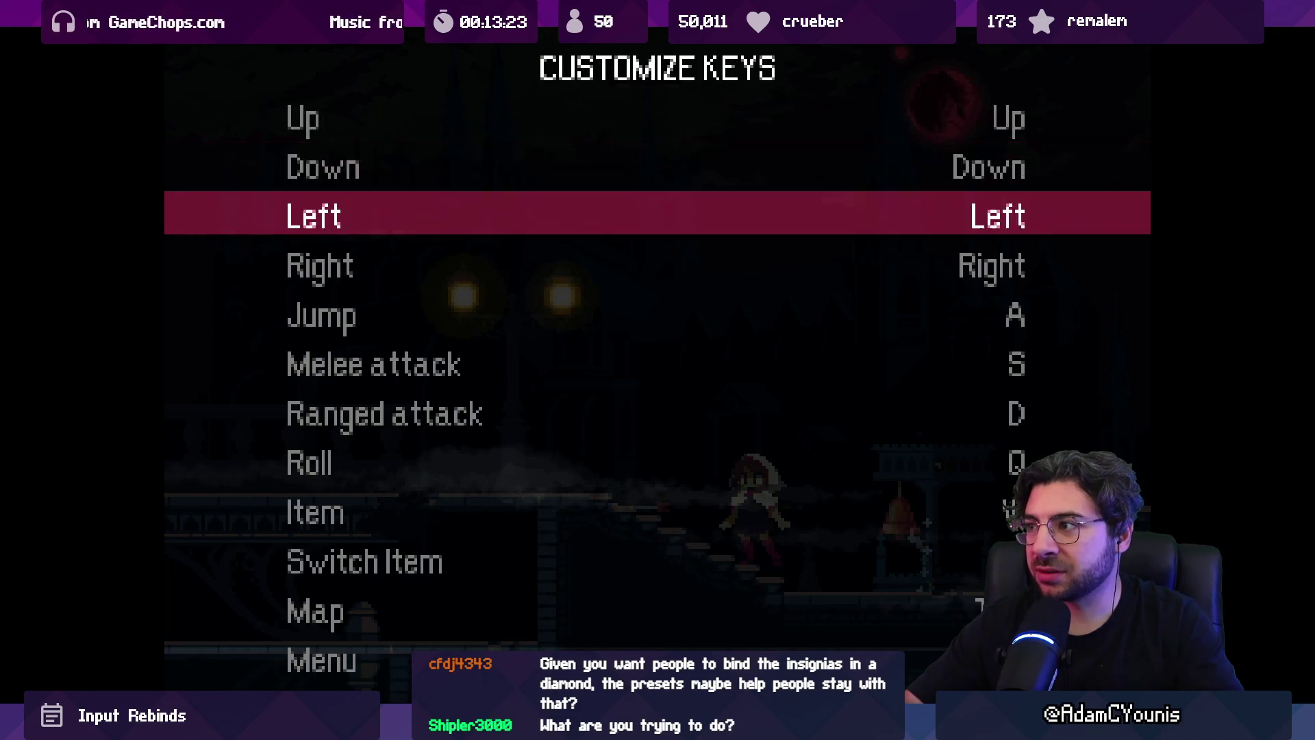
key("Down")
key("Down")
key("Down")
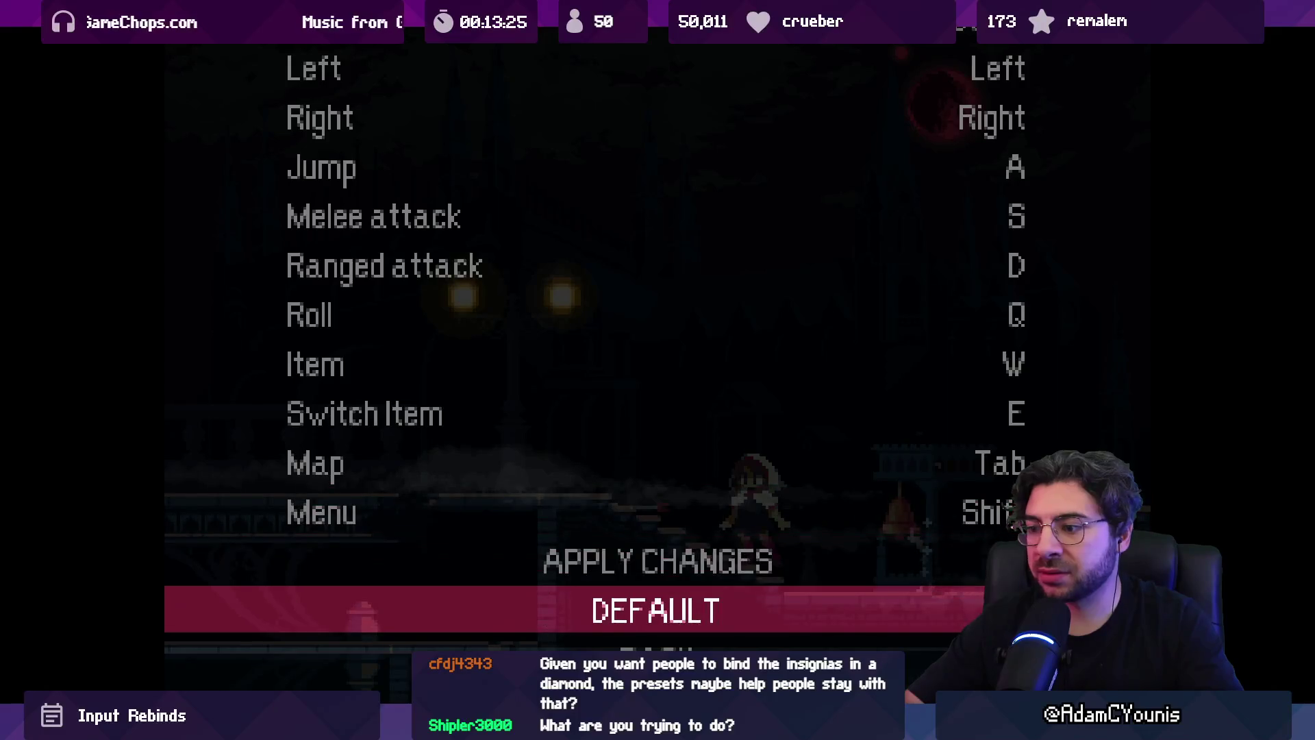
key("Up")
key("Up")
key("Up")
key("Up")
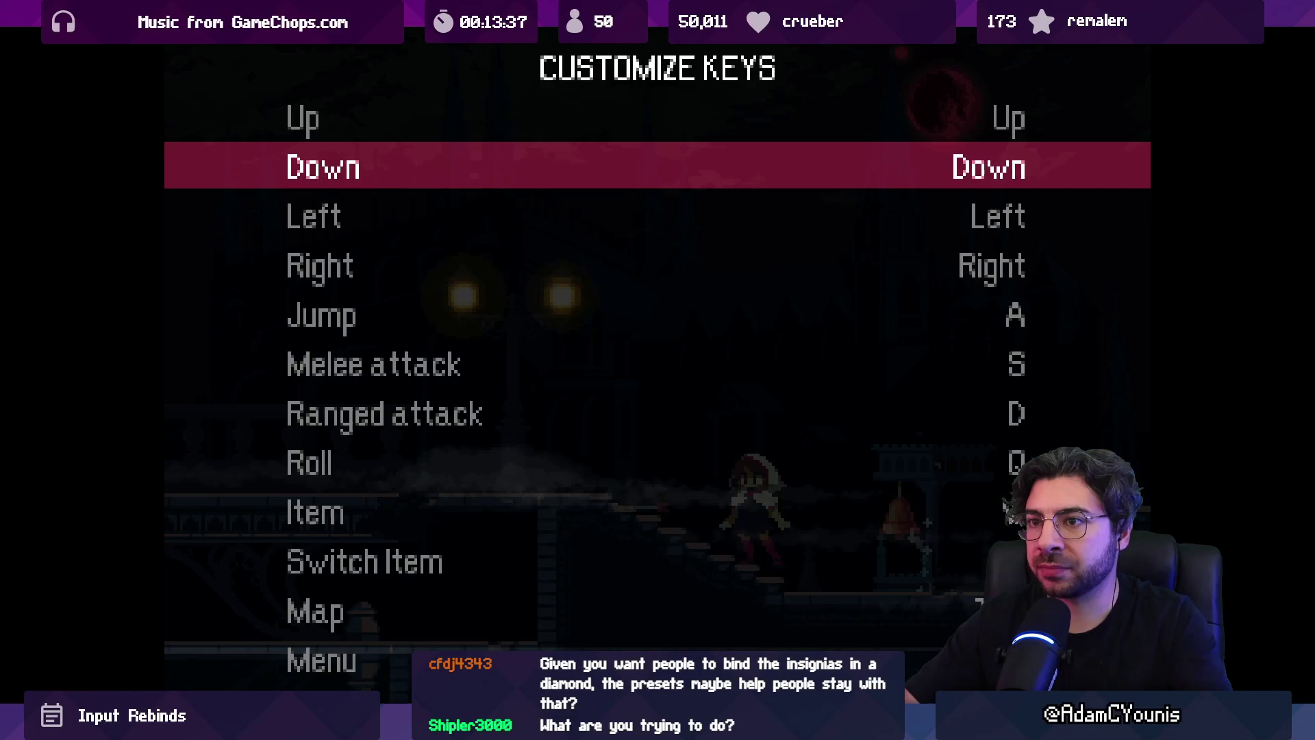
key("Down")
key("Down")
key("Up")
key("Up")
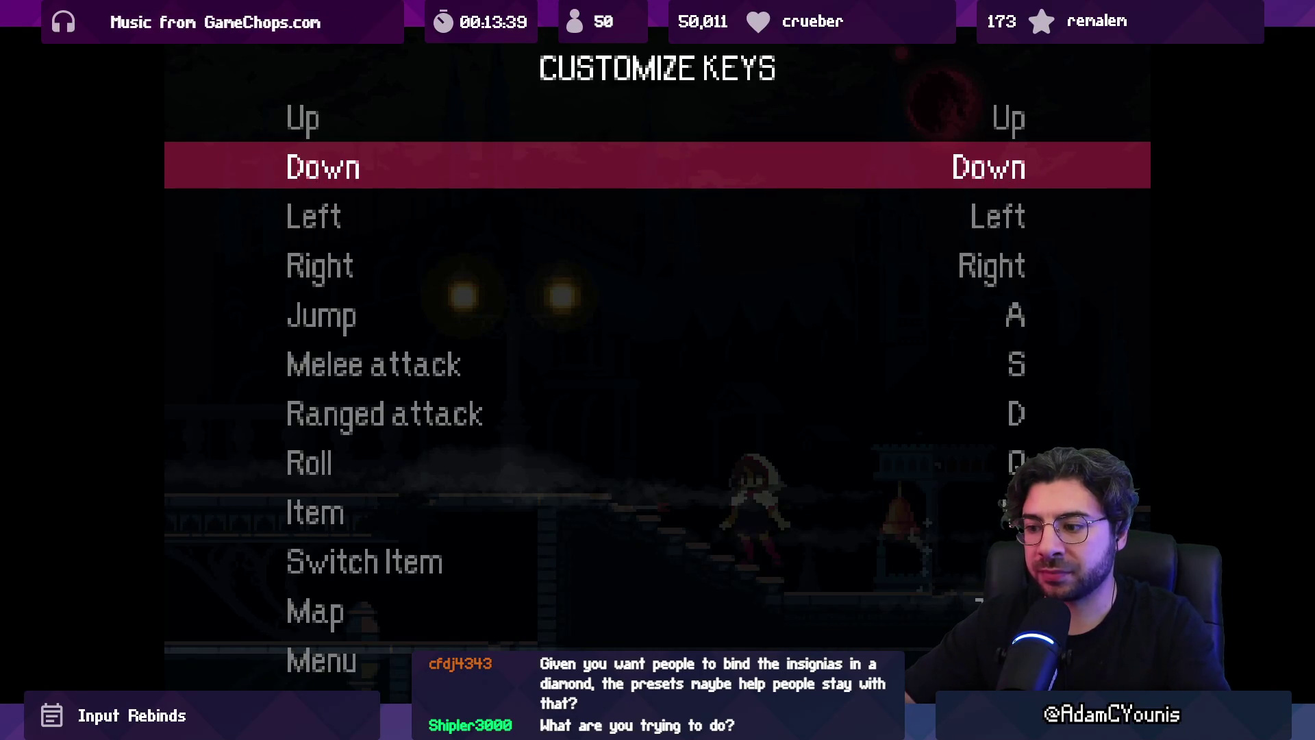
key("Up")
key("Up")
key("Up")
key("Down")
key("Return")
key("Up")
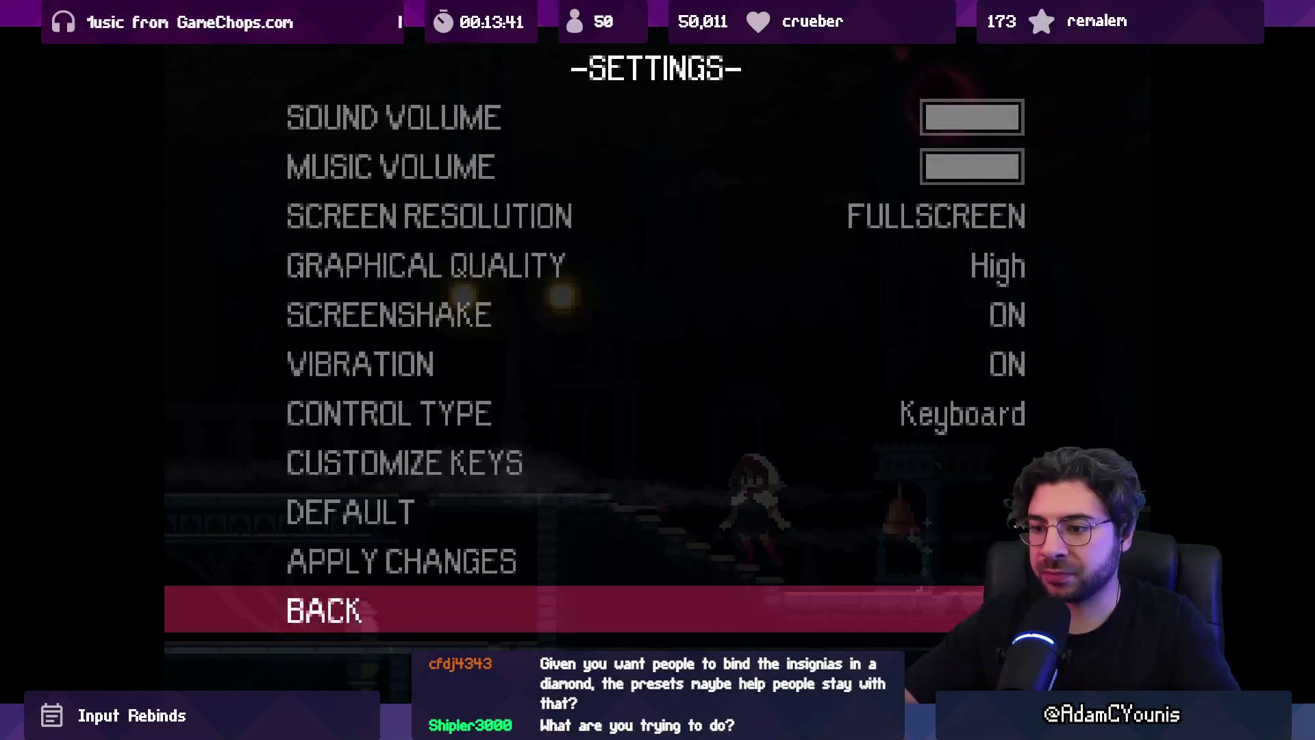
- Close settings, resume play, and check the Equipment screen
key("a")
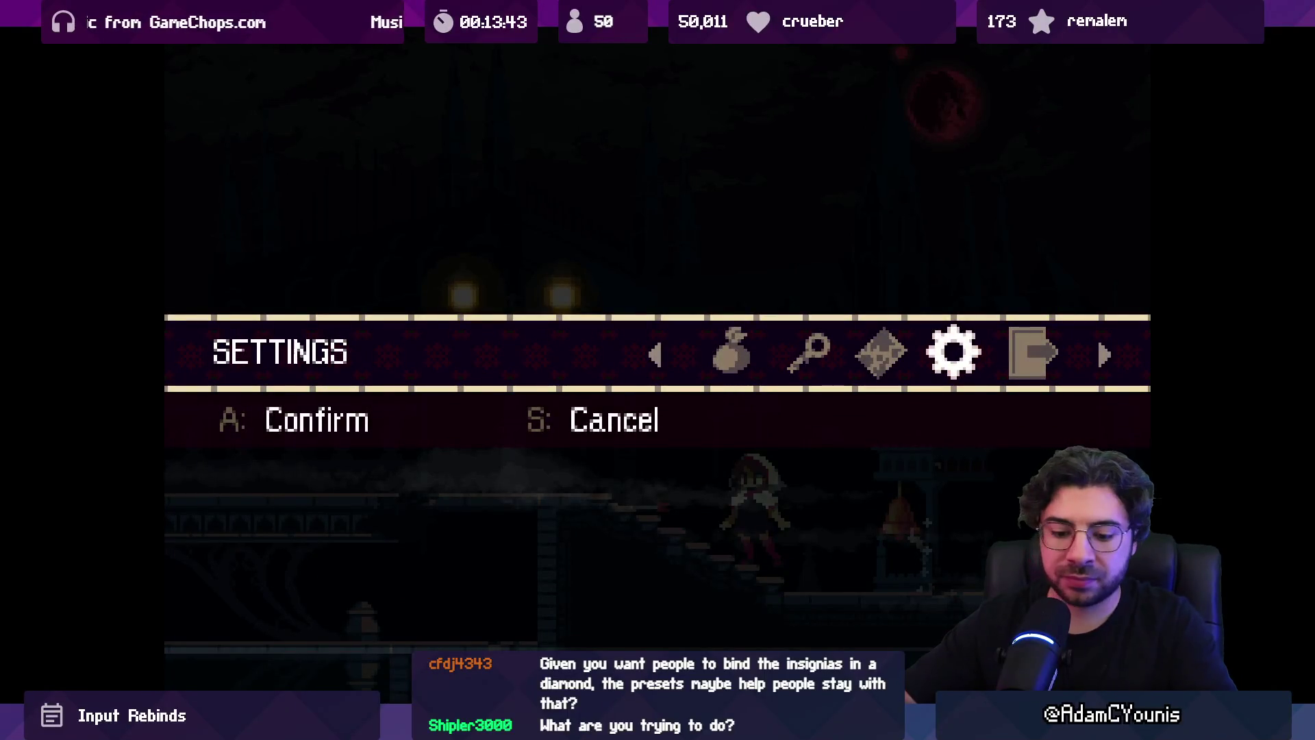
key("s")
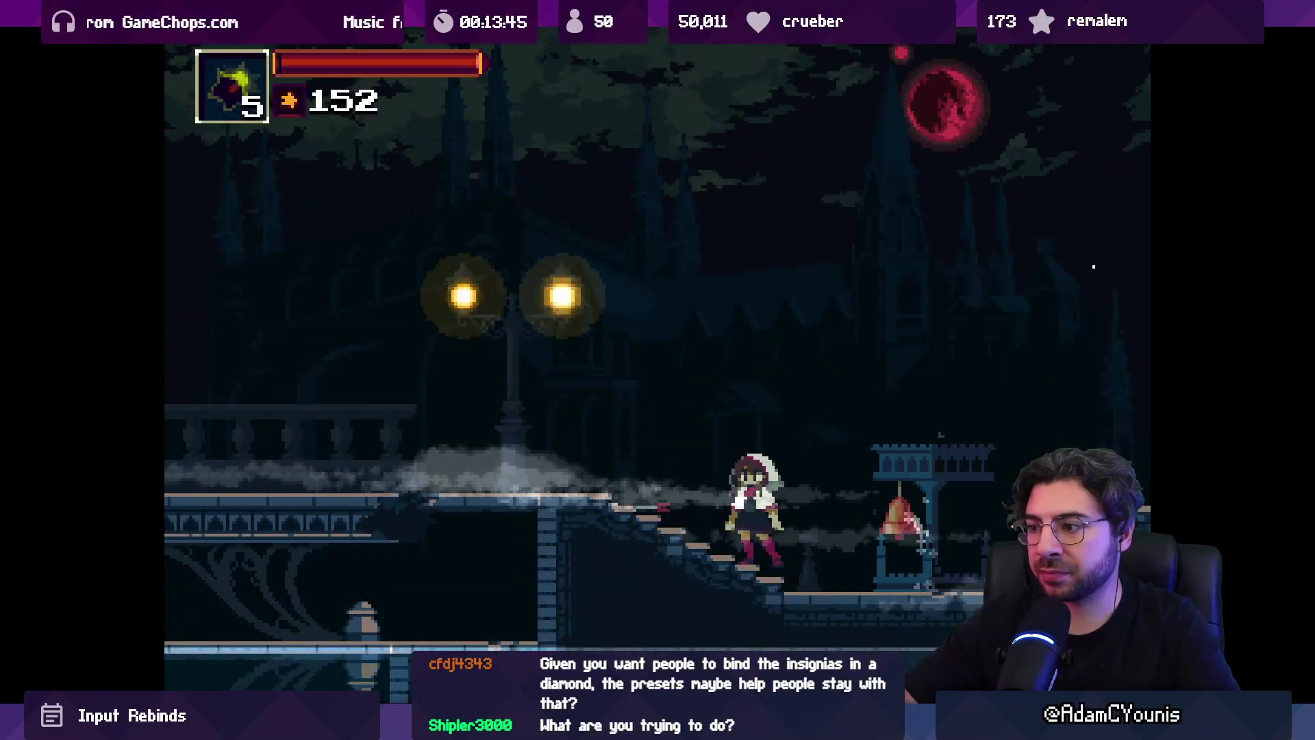
key("a")
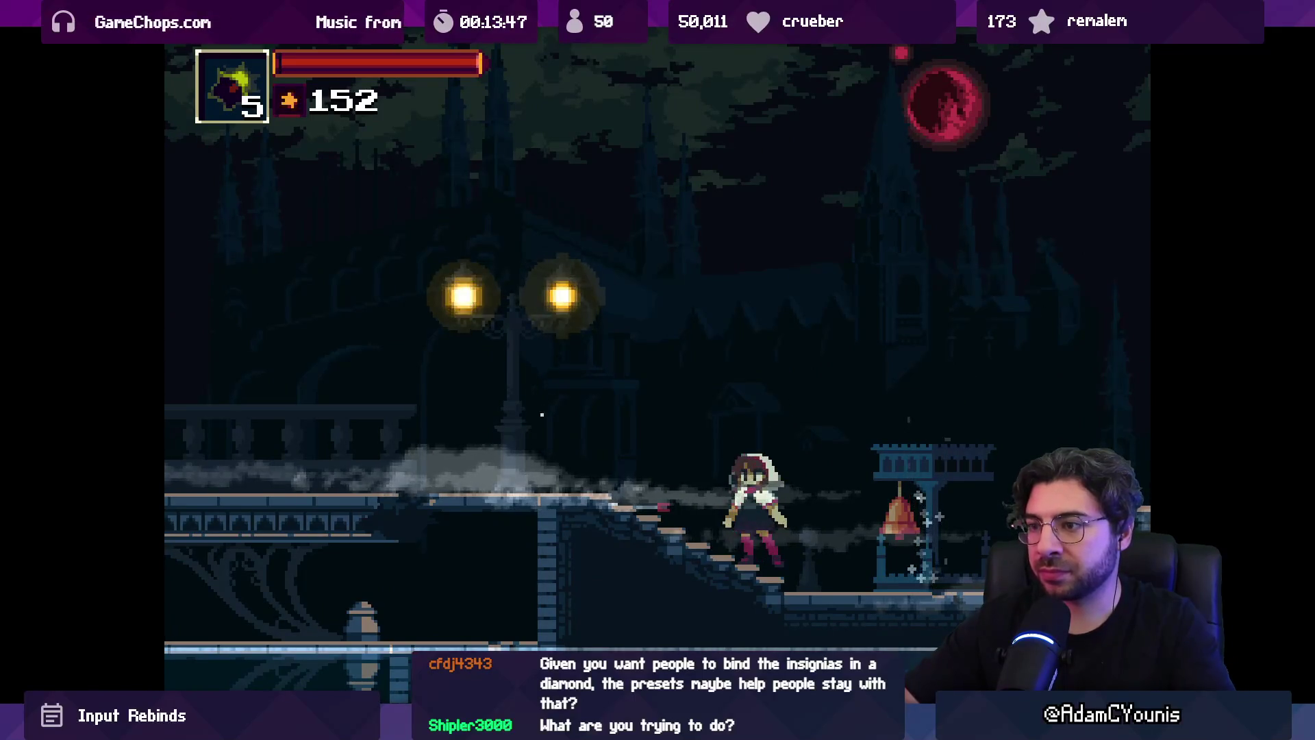
key("Escape")
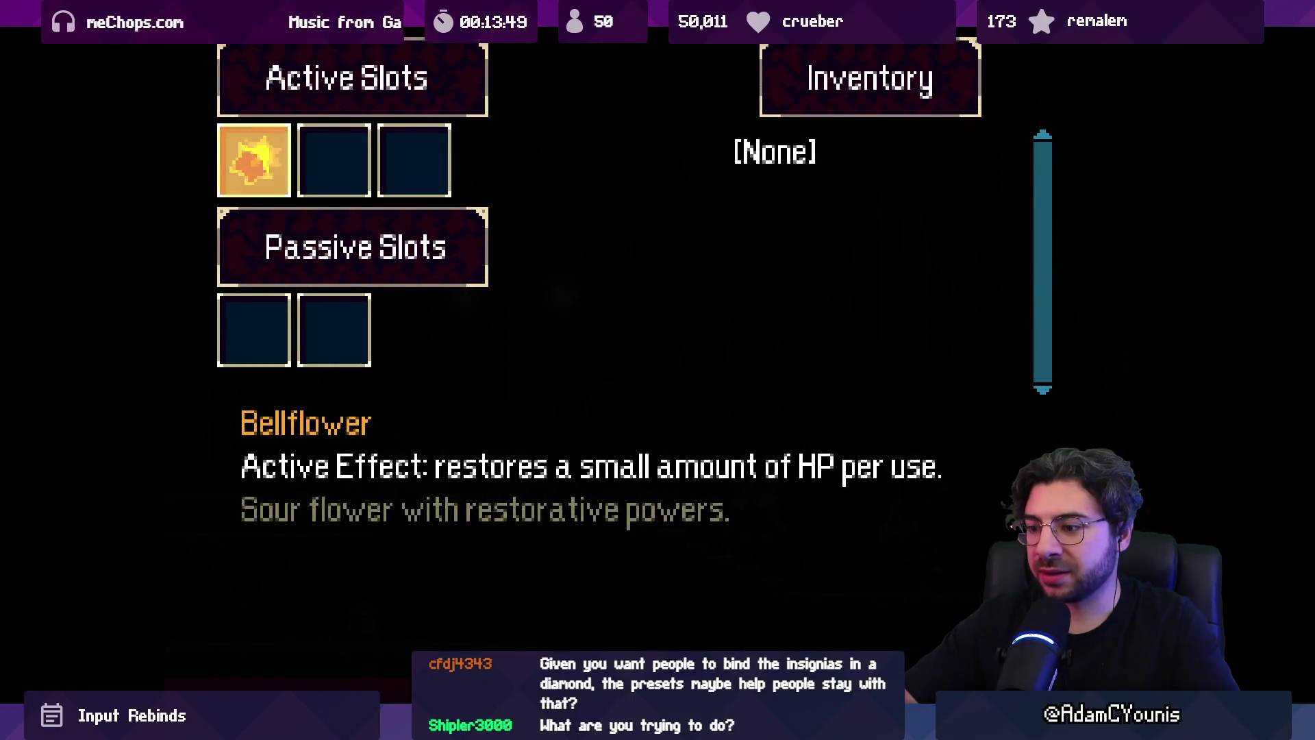
key("s")
- Confirm Return to Title Screen: Yes, then move down the save-file list
key("Right")
key("Right")
key("Right")
key("Right")
key("a")
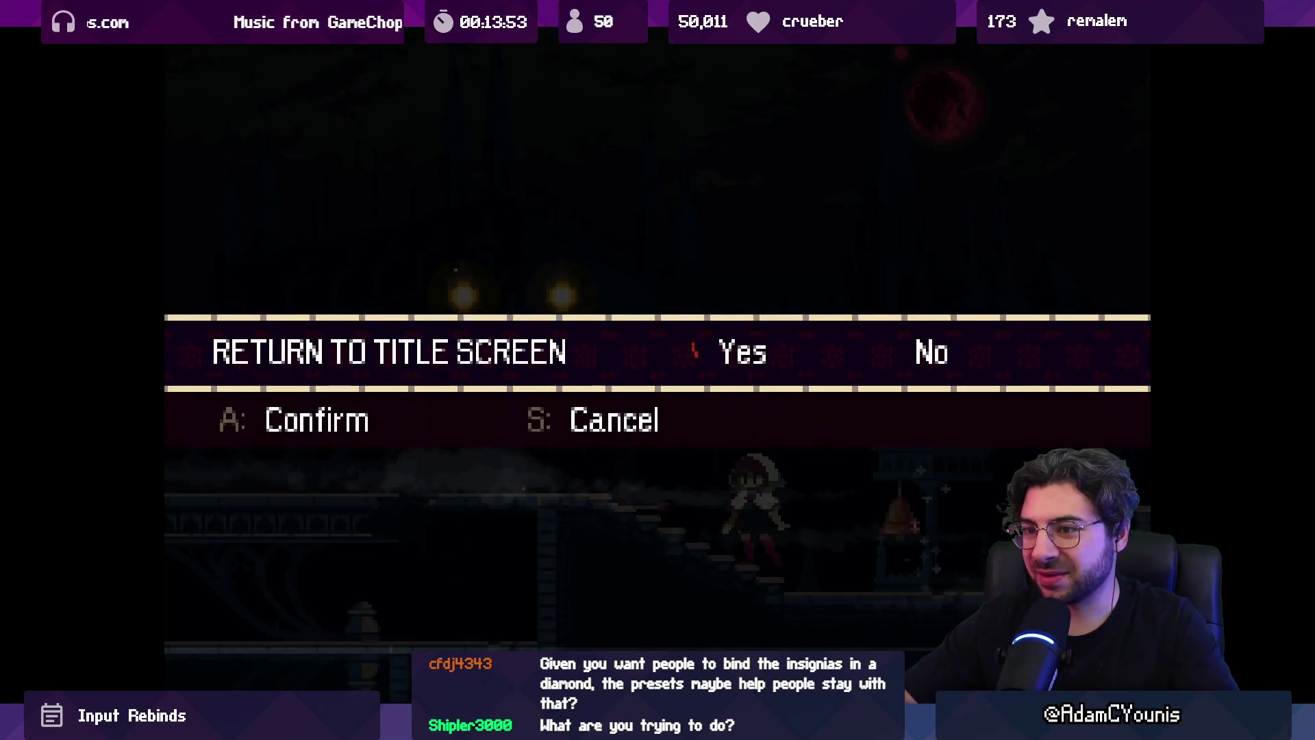
key("a")
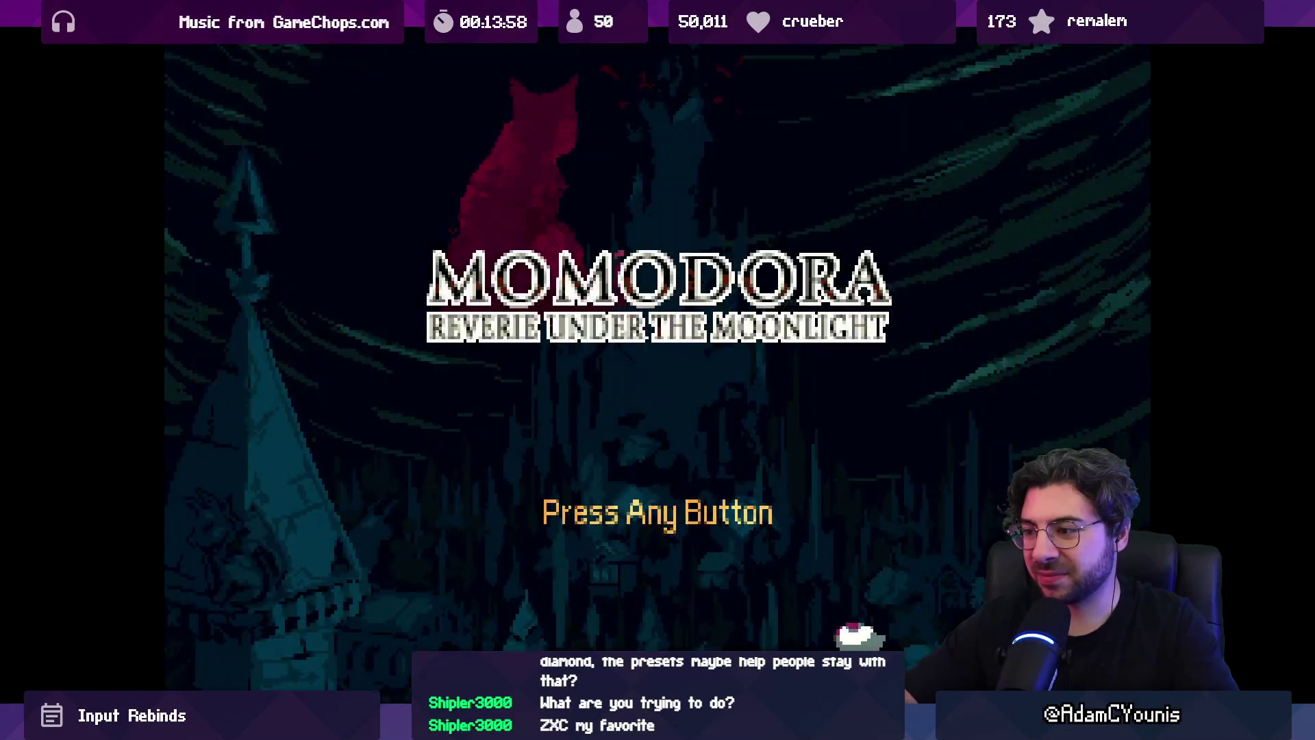
key("Down")
key("Down")
key("Down")
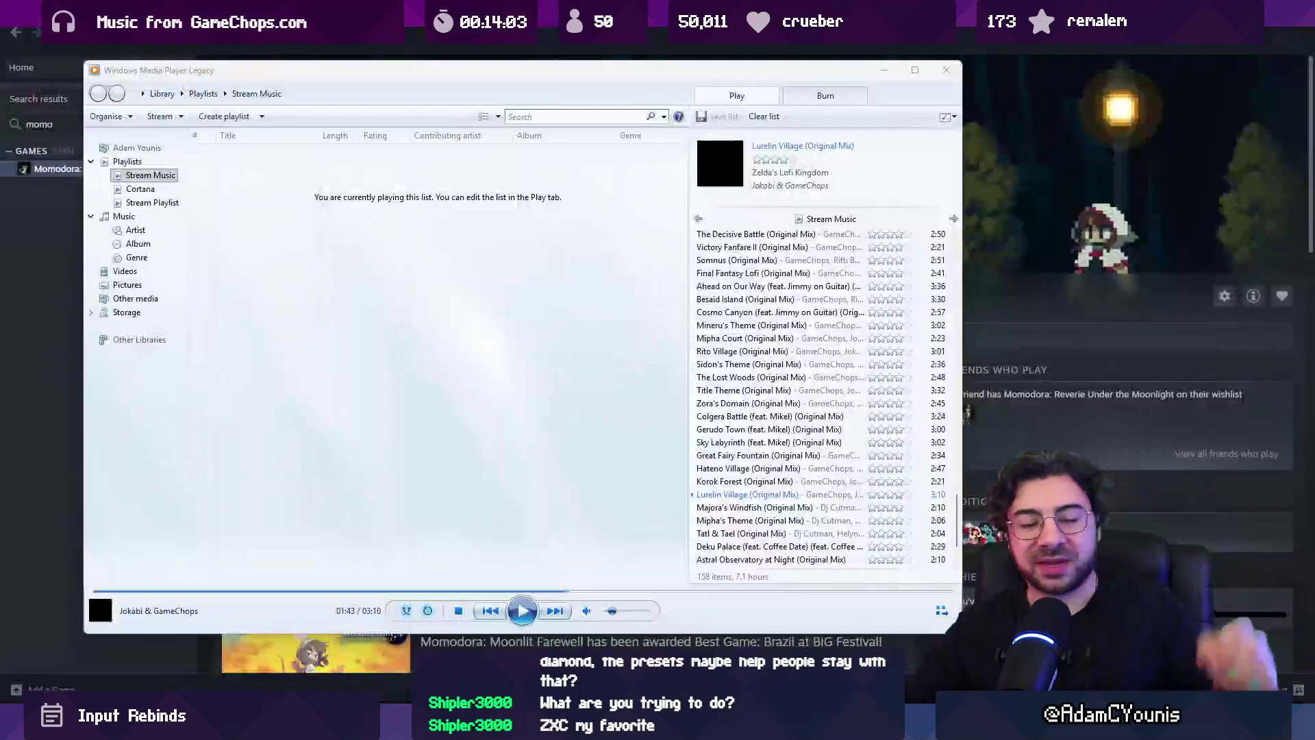
- Resume the Lurelin Village track, minimise Media Player, and clear 'momo' from Steam's library search
left_click(517, 618)
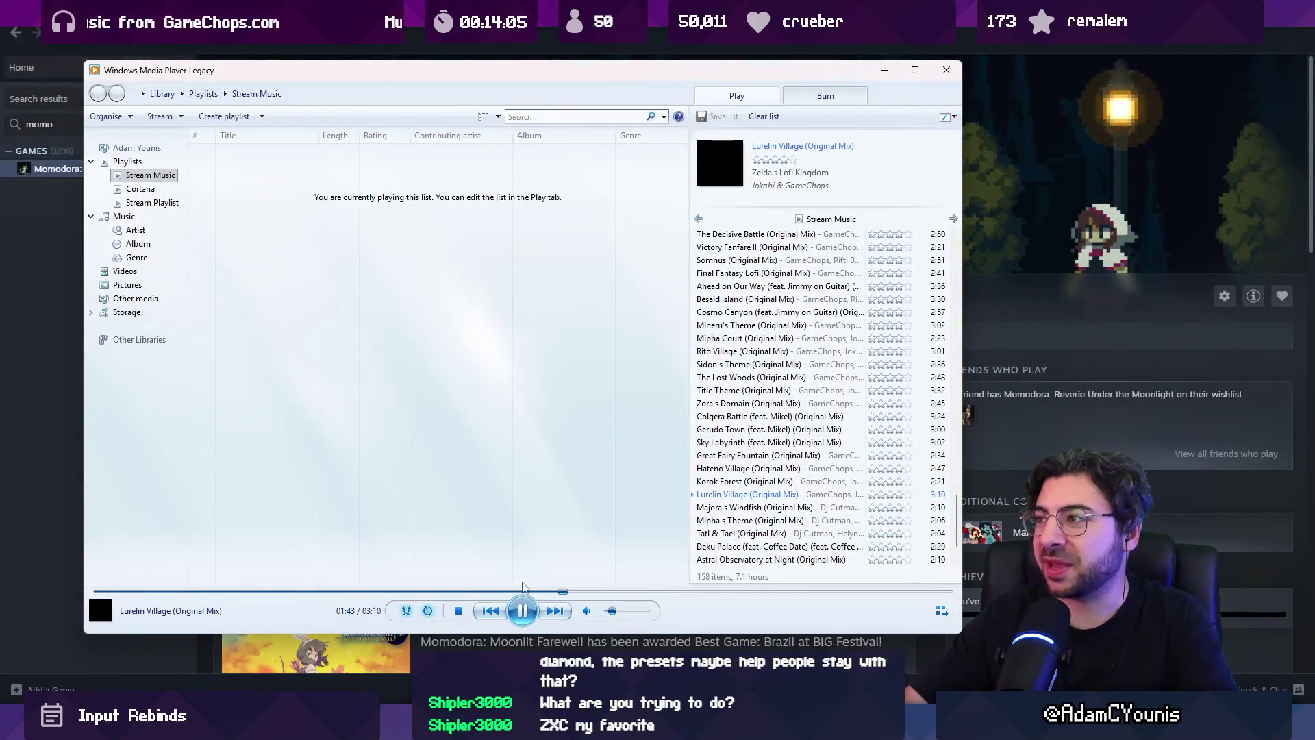
left_click(884, 70)
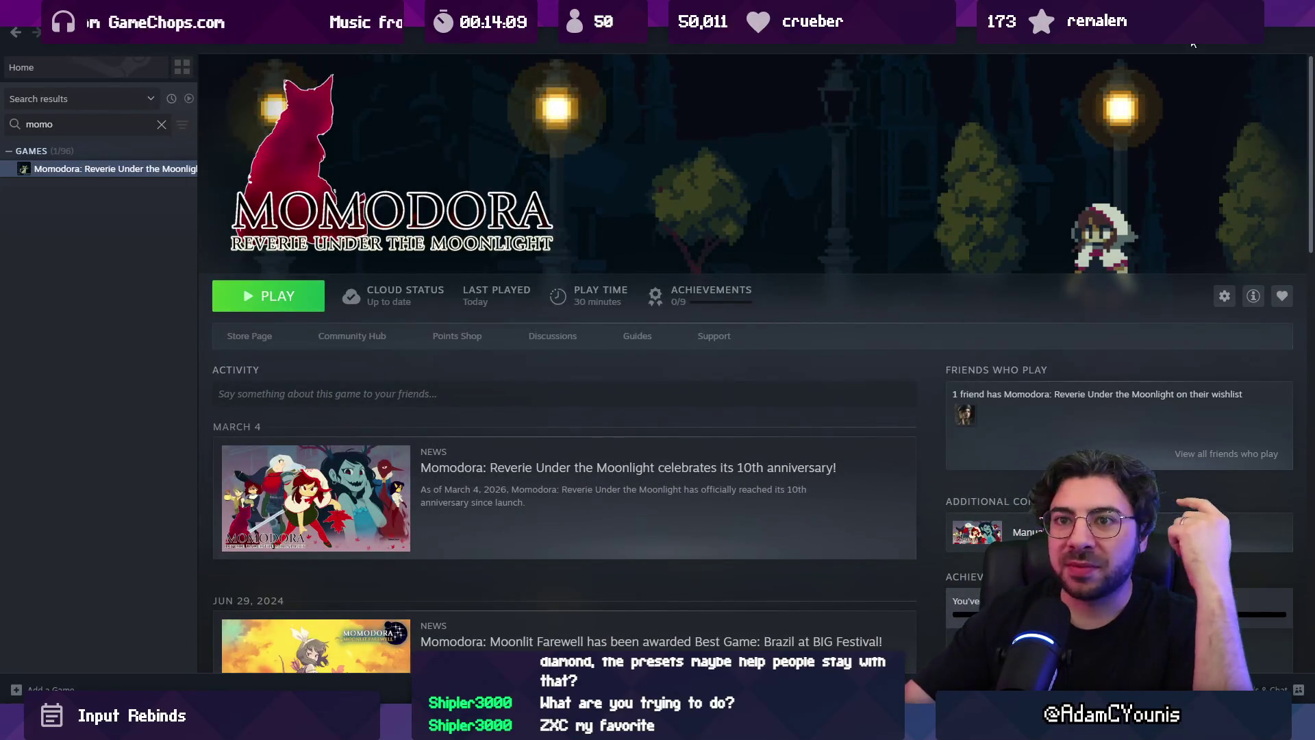
left_click(162, 124)
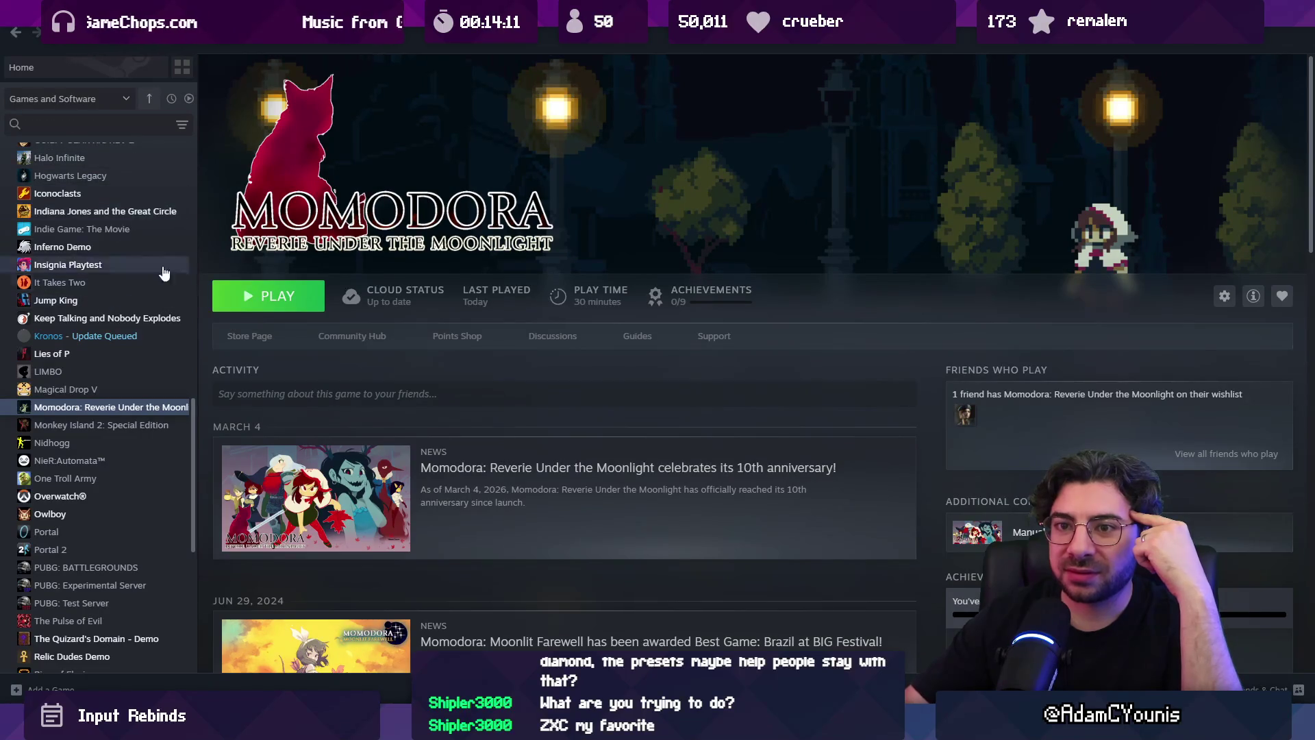
key("alt+Tab")
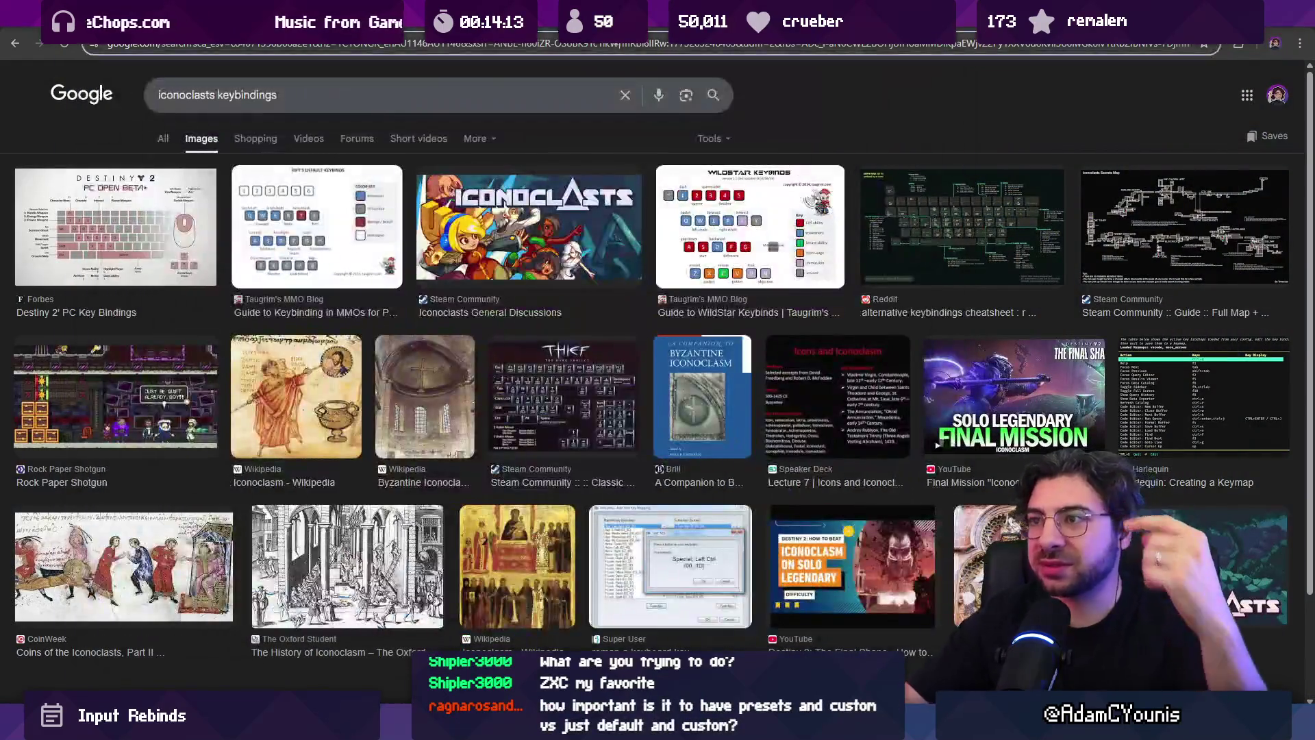
- Search Google Images for 'rogue legacy keybinds' and open the PCGamingWiki Rogue Legacy 2 result
left_click(616, 43)
type("rogue lega")
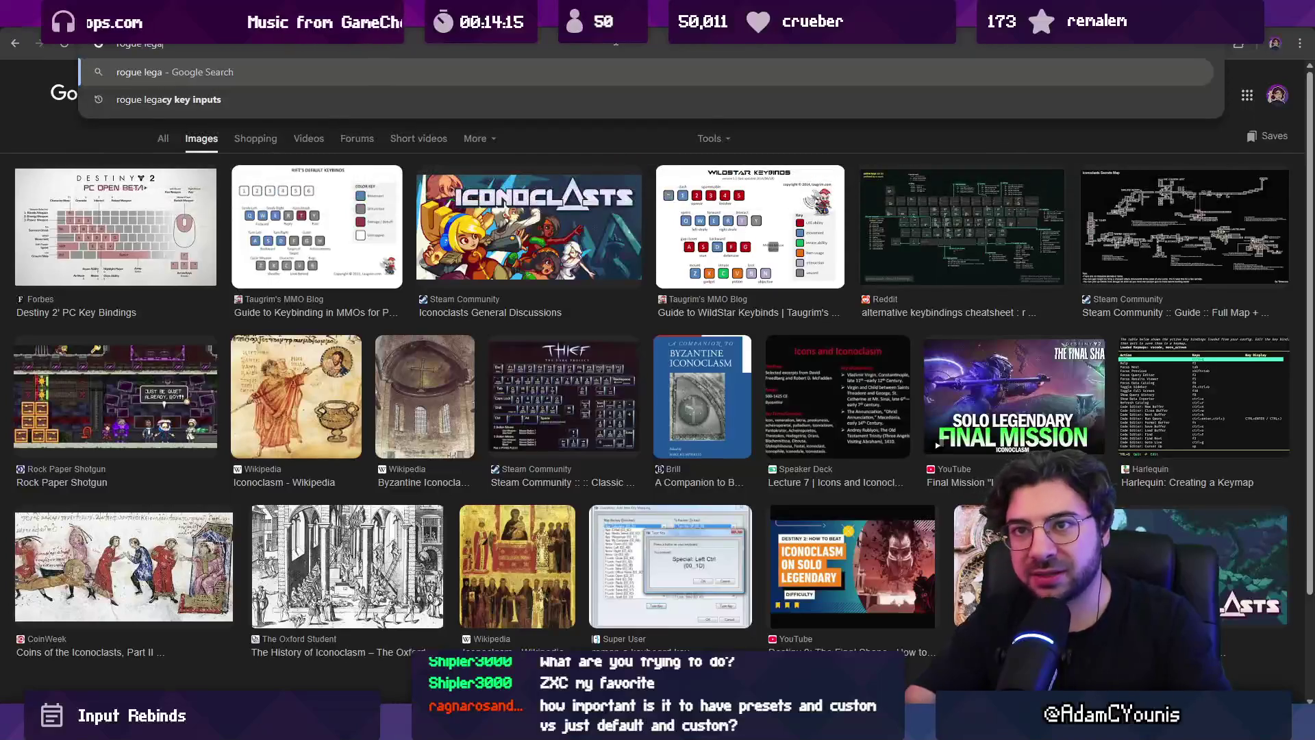
type("cy keybinds")
key("Return")
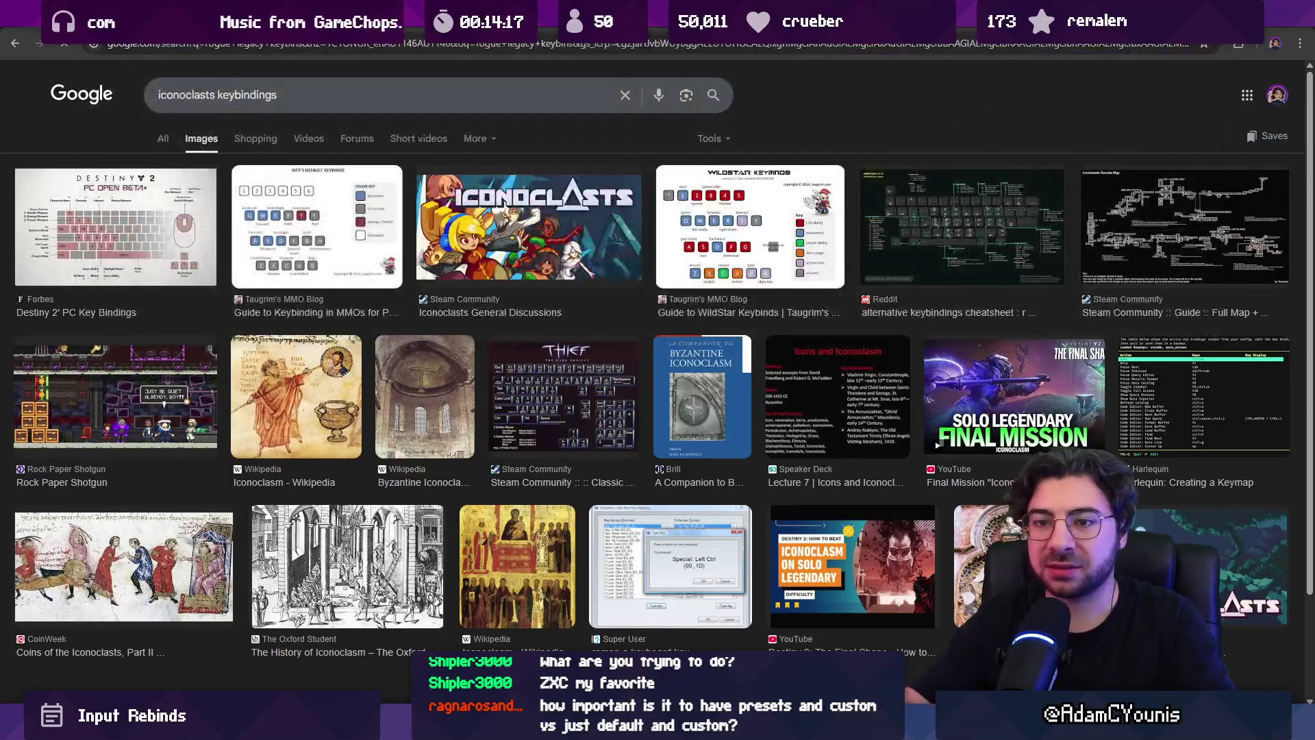
scroll(374, 187, "down", 1)
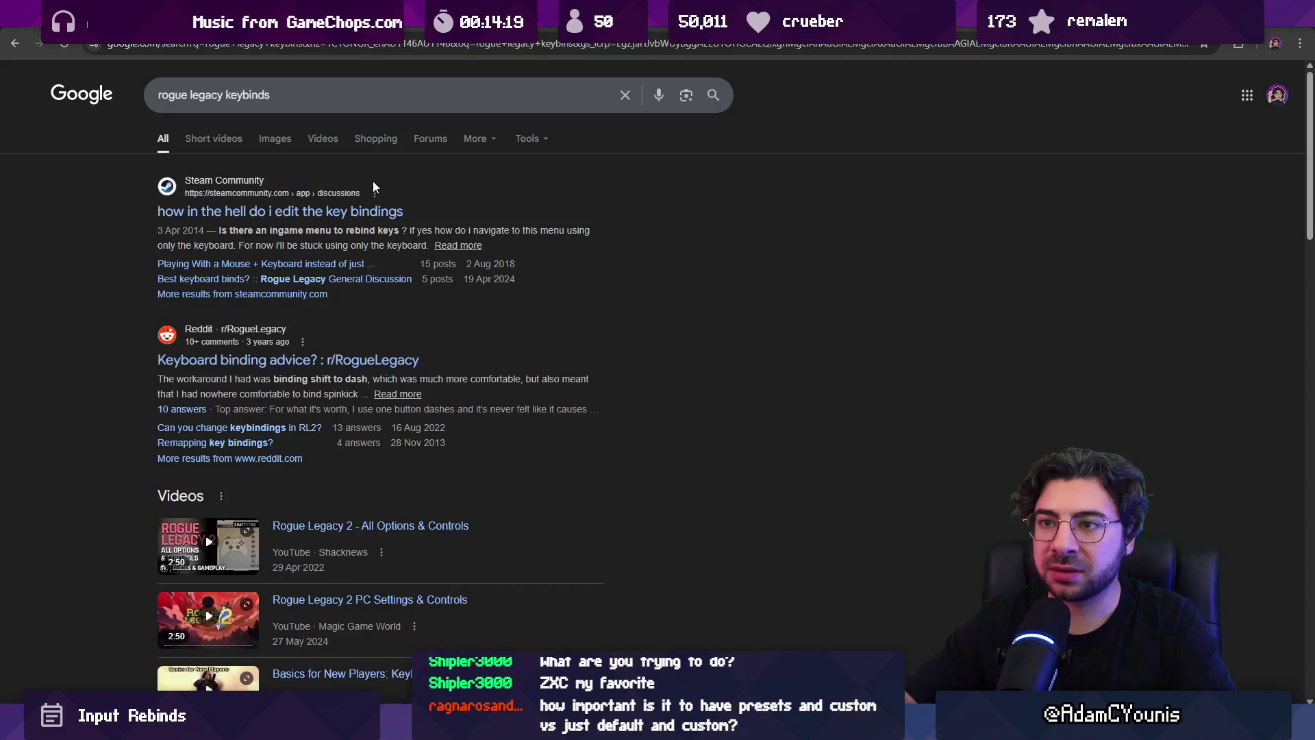
left_click(269, 144)
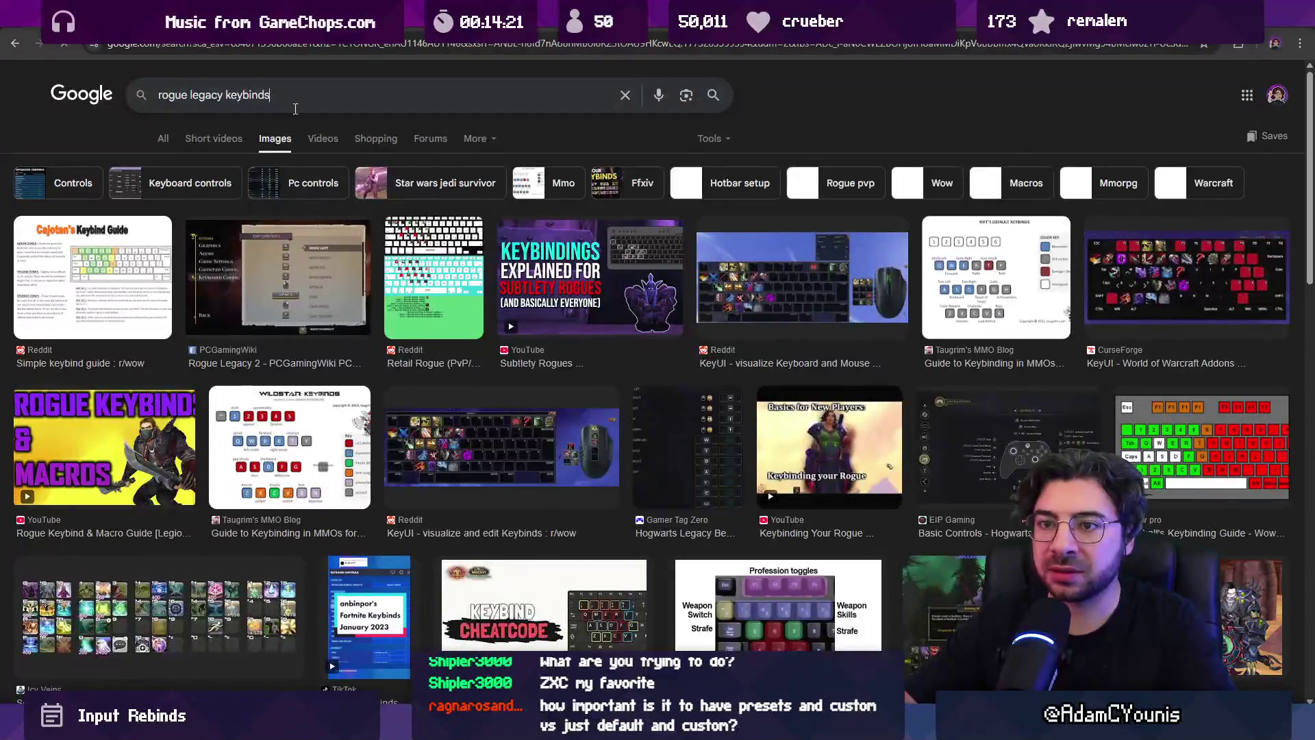
left_click(281, 281)
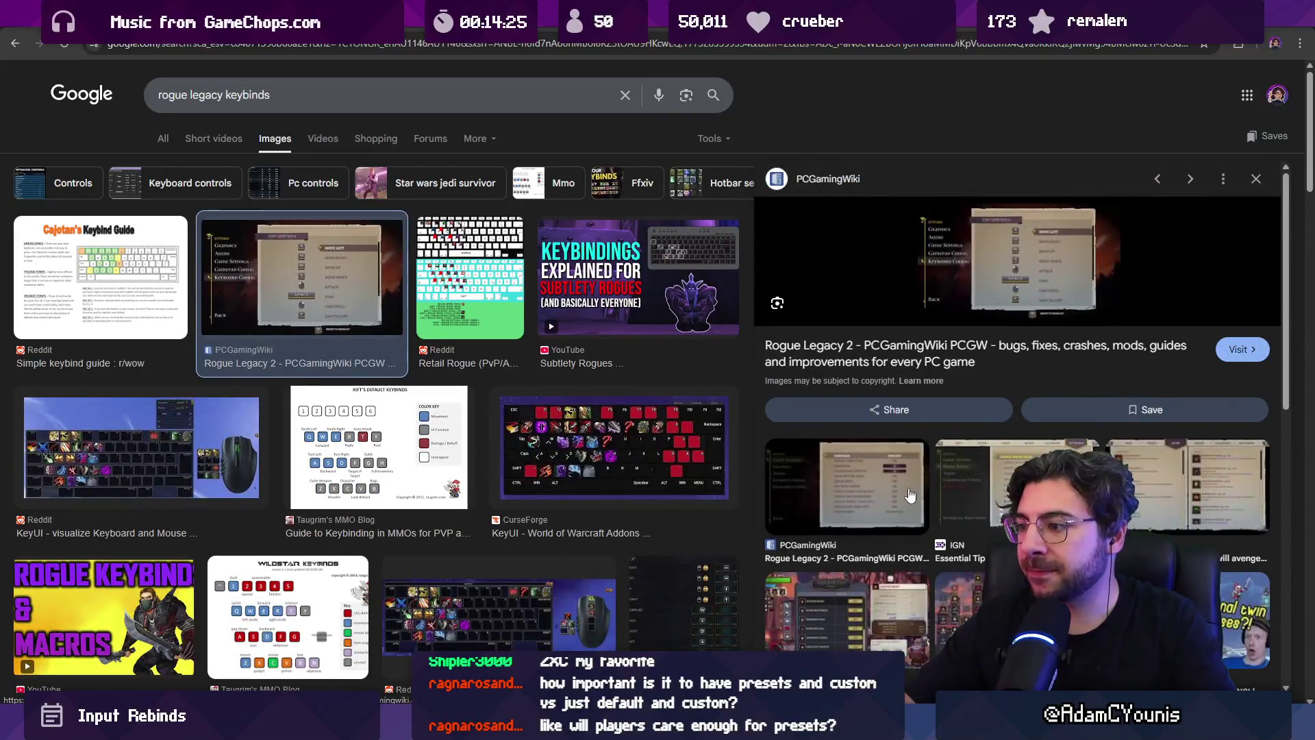
left_click(877, 558)
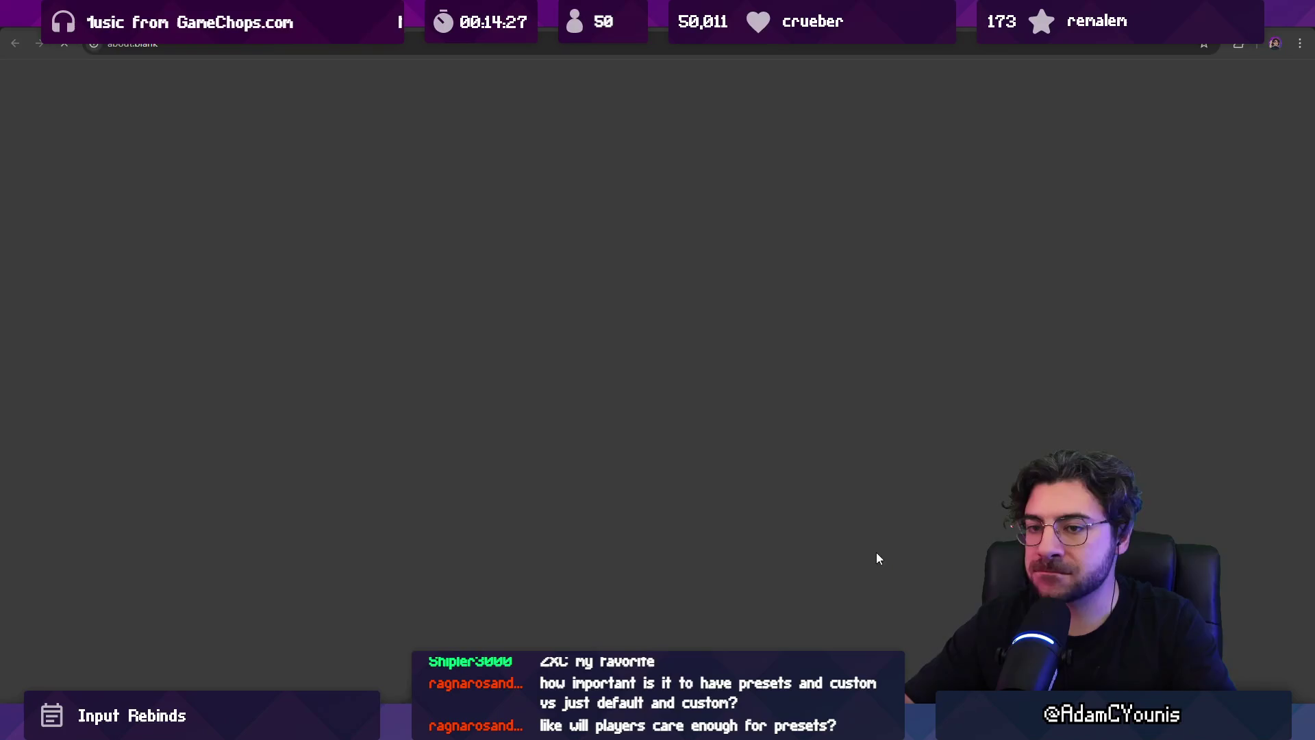
- View the enlarged Rogue Legacy 2 keyboard rebinding screenshot, then close the PCGamingWiki tab
scroll(519, 331, "down", 5)
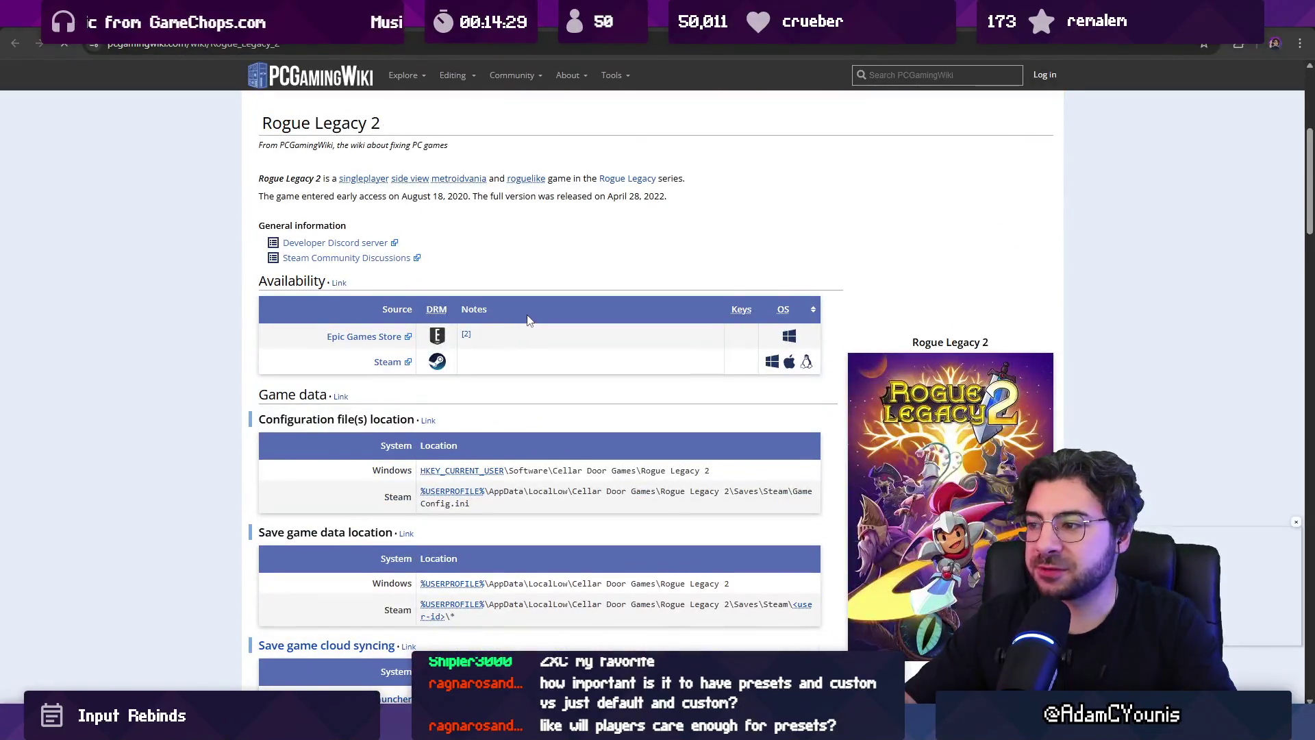
scroll(583, 281, "down", 20)
scroll(583, 281, "up", 3)
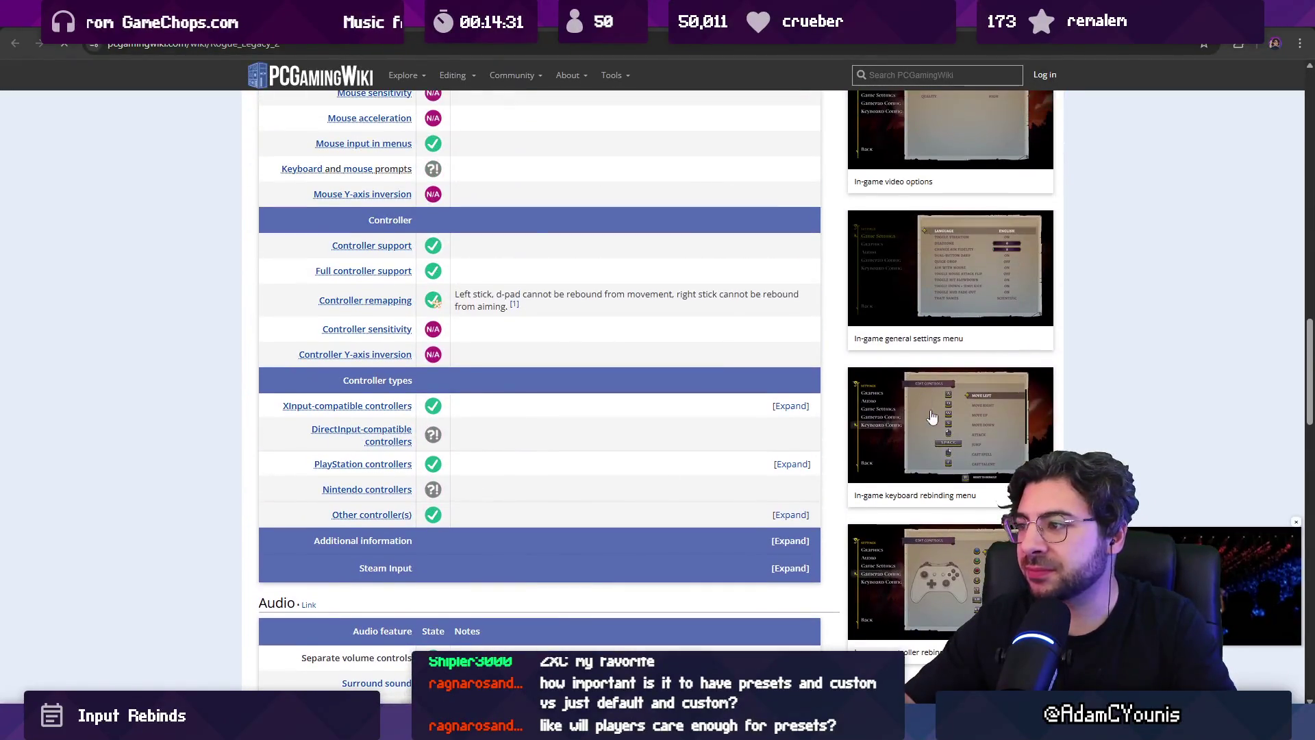
left_click(943, 402)
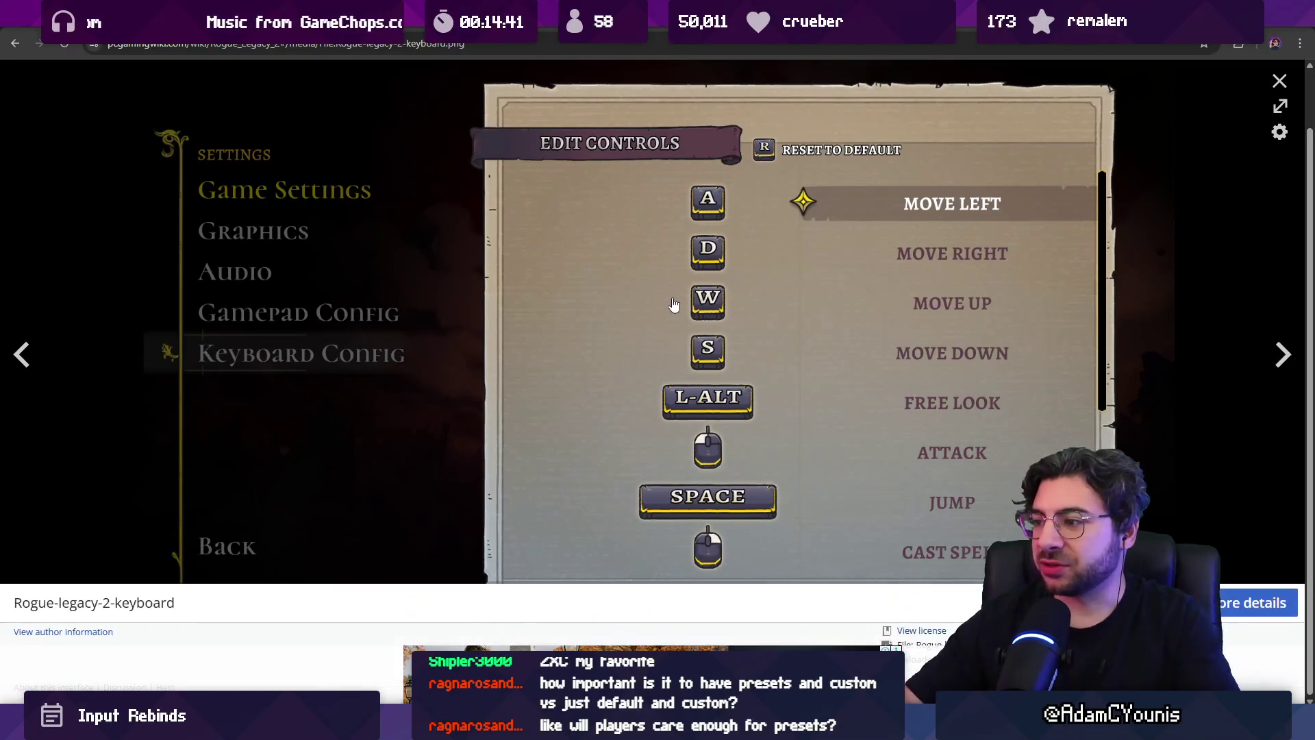
key("Escape")
scroll(641, 274, "down", 20)
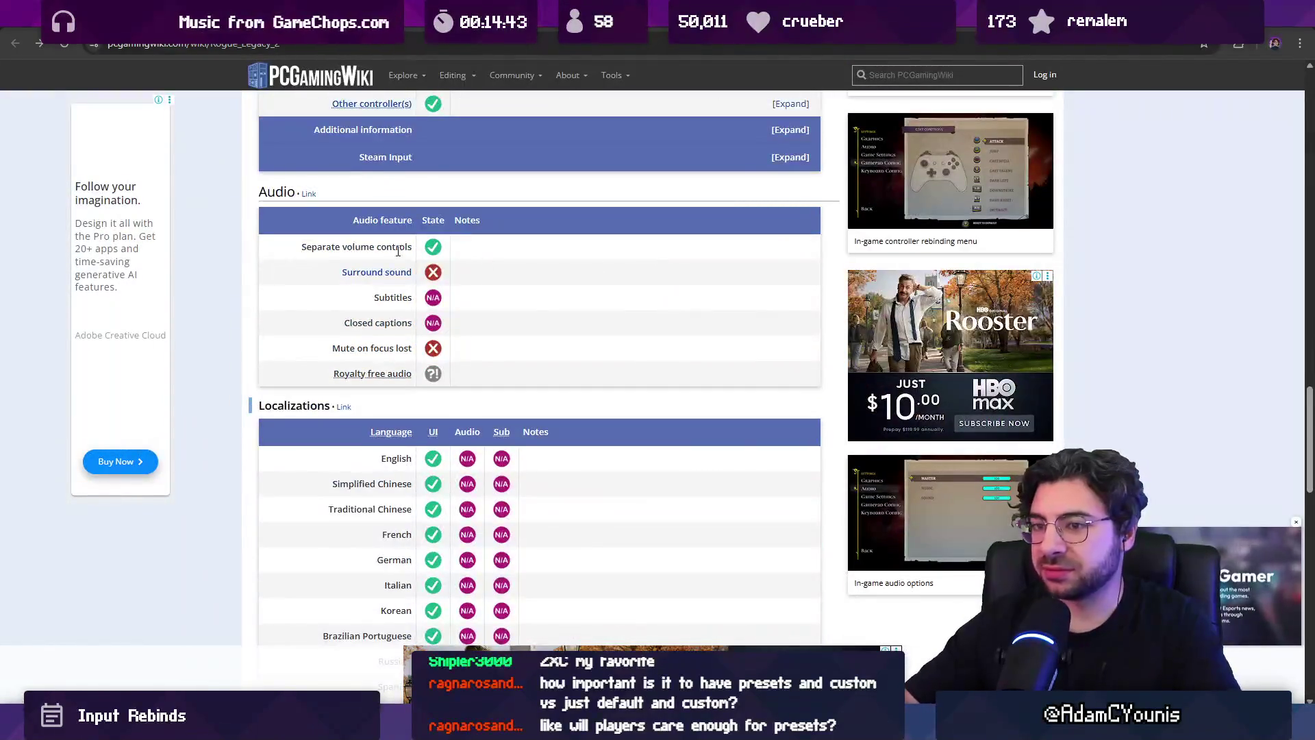
key("ctrl+w")
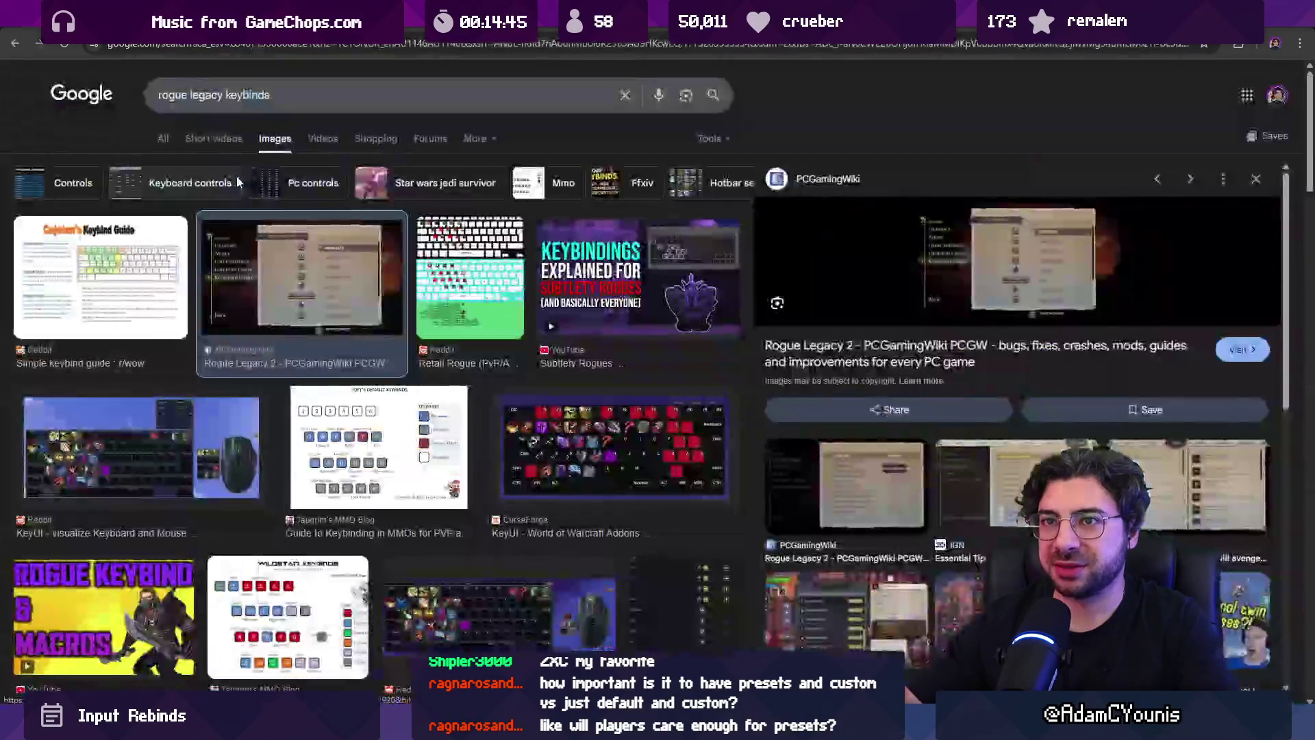
key("alt+Tab")
key("alt+Tab")
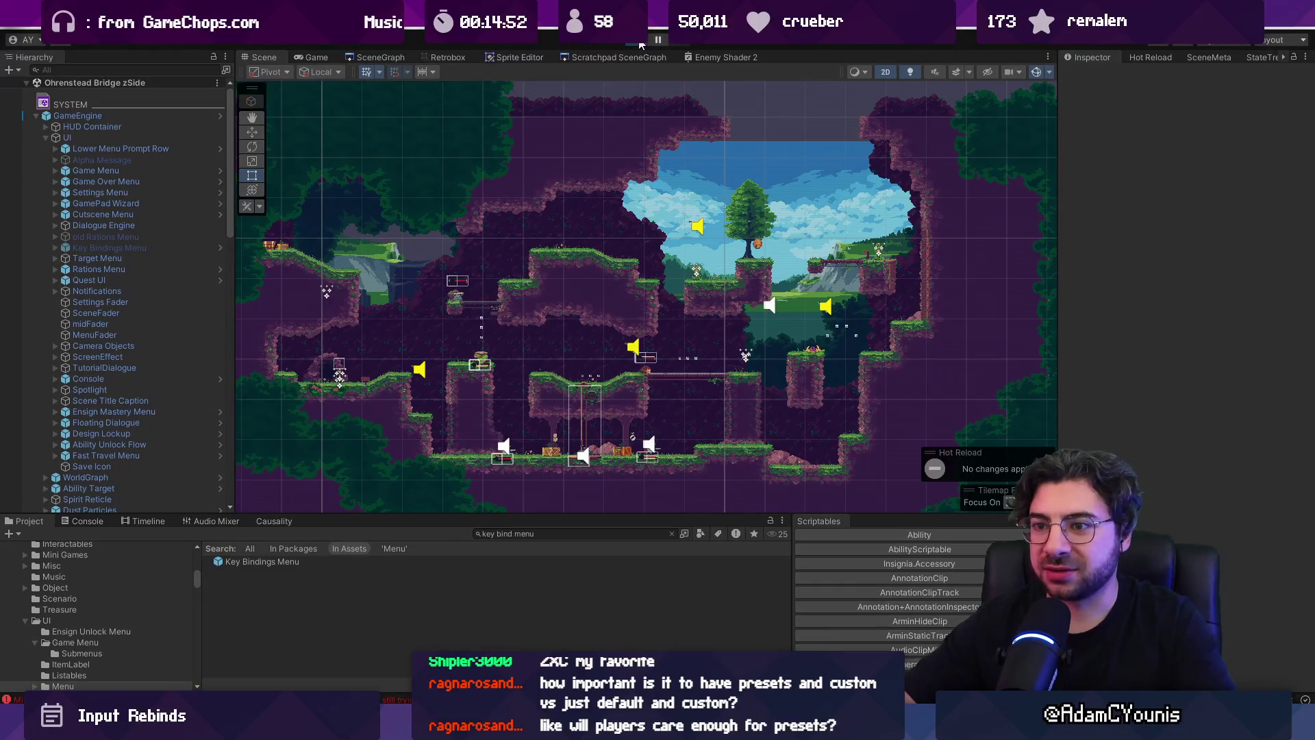
- Play-test the game's Controls menu to check the Keyboard bindings page, then stop
left_click(640, 44)
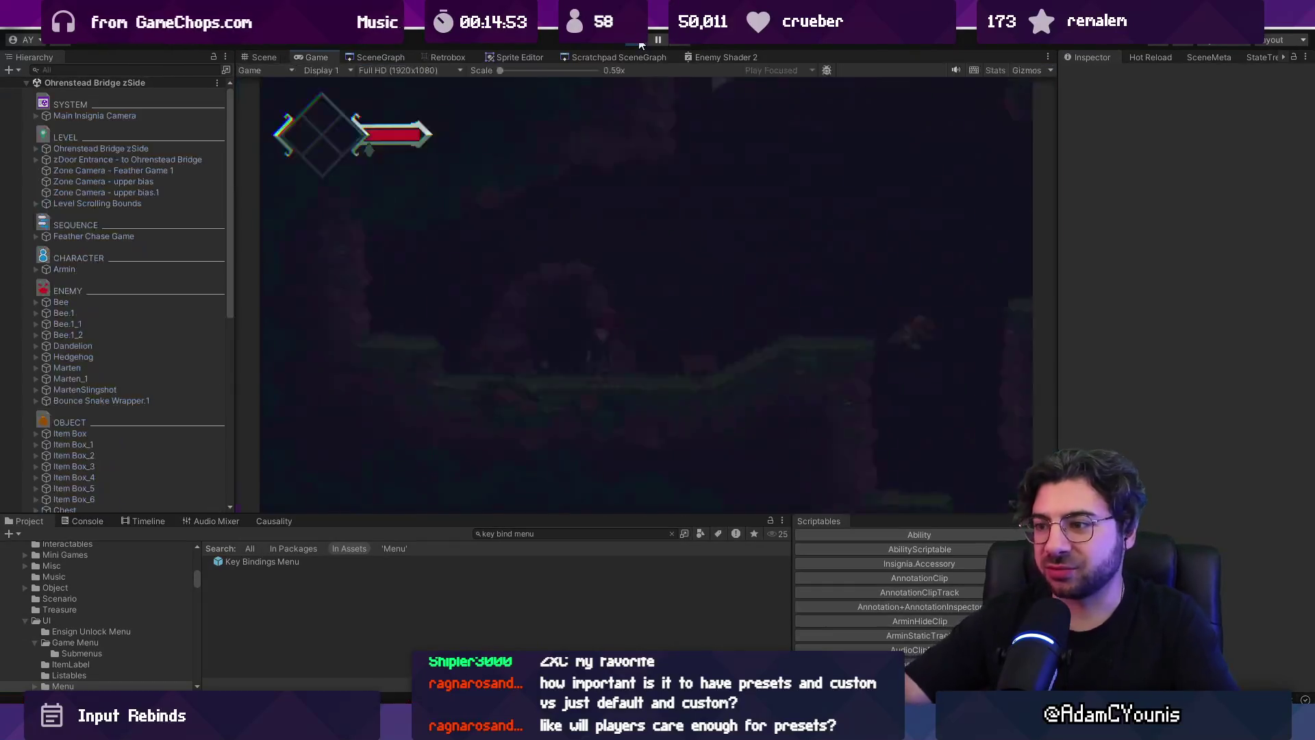
key("Down")
key("z")
key("x")
key("Down")
key("z")
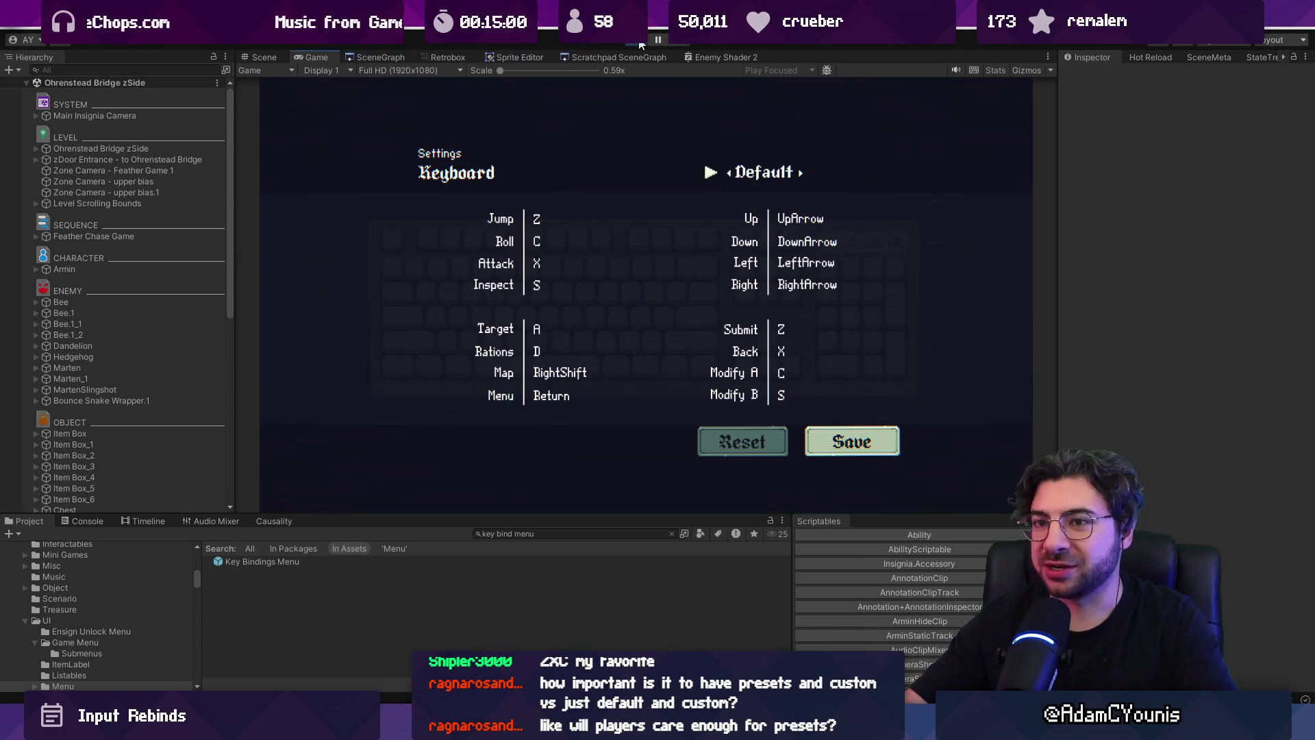
left_click(641, 44)
- Open the Key Bindings Menu prefab and deactivate the Pagination object holding Retro
double_click(302, 563)
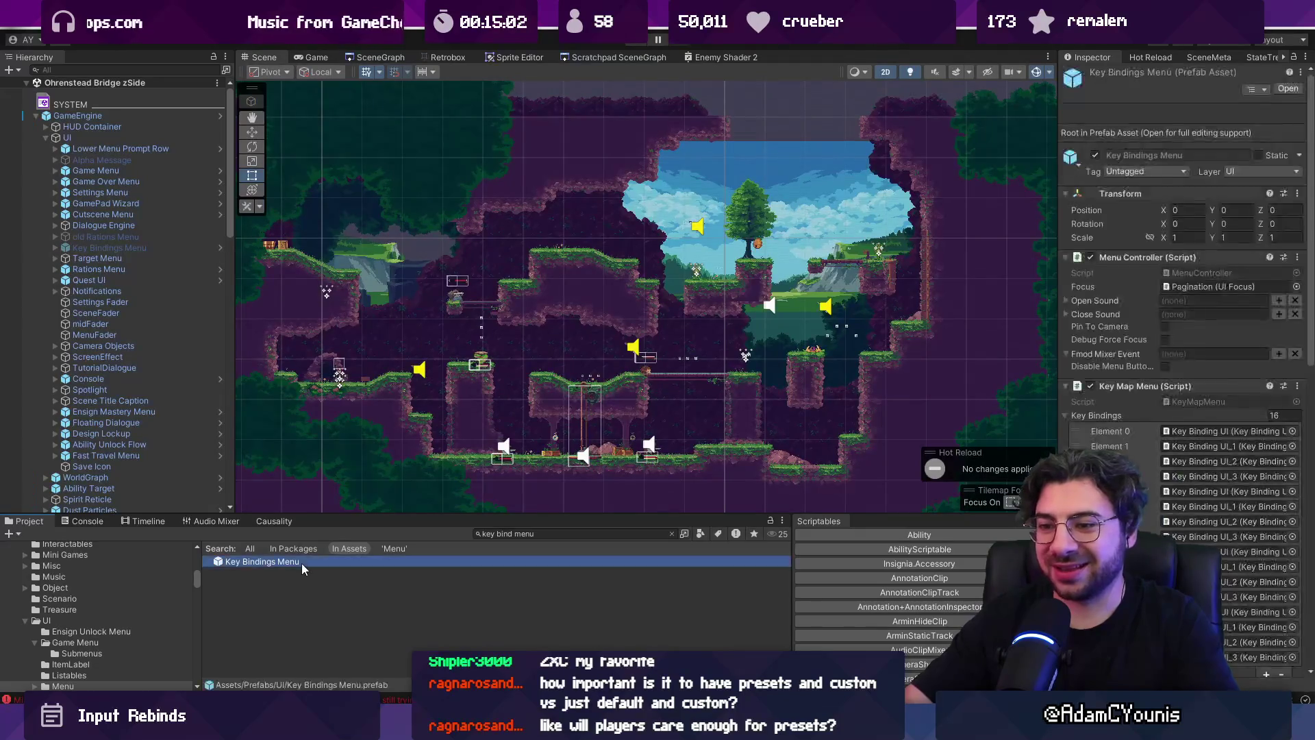
left_click(772, 180)
left_click(772, 180)
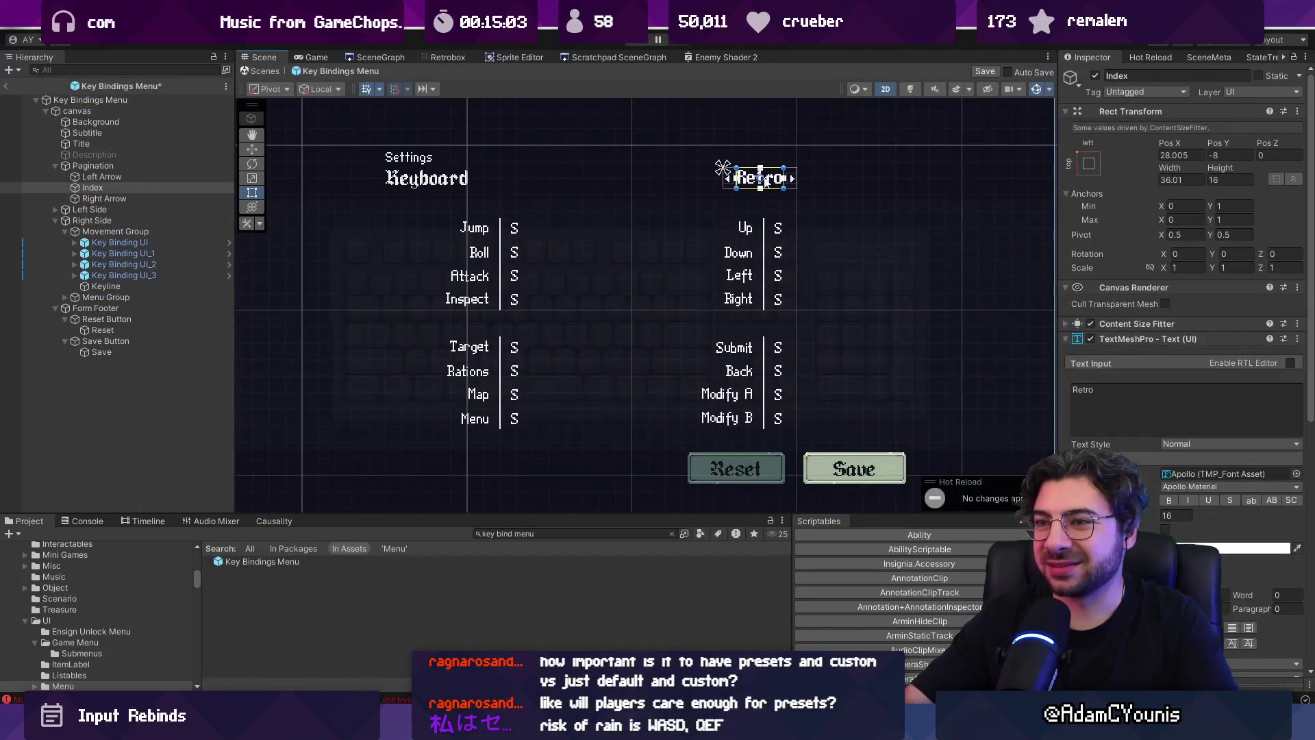
left_click(773, 179)
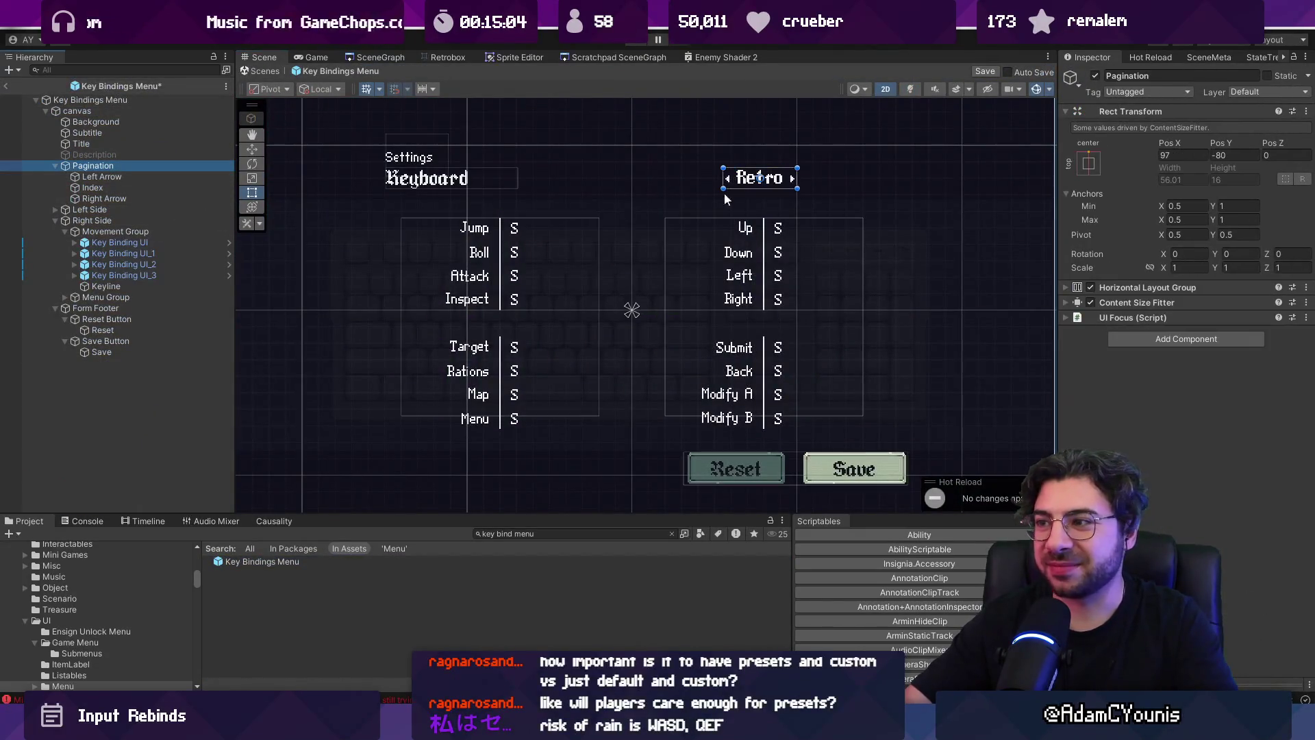
left_click(1096, 76)
- Inspect the Left Side and Right Side groups, then exit back to the level scene
left_click(151, 207)
left_click(155, 215)
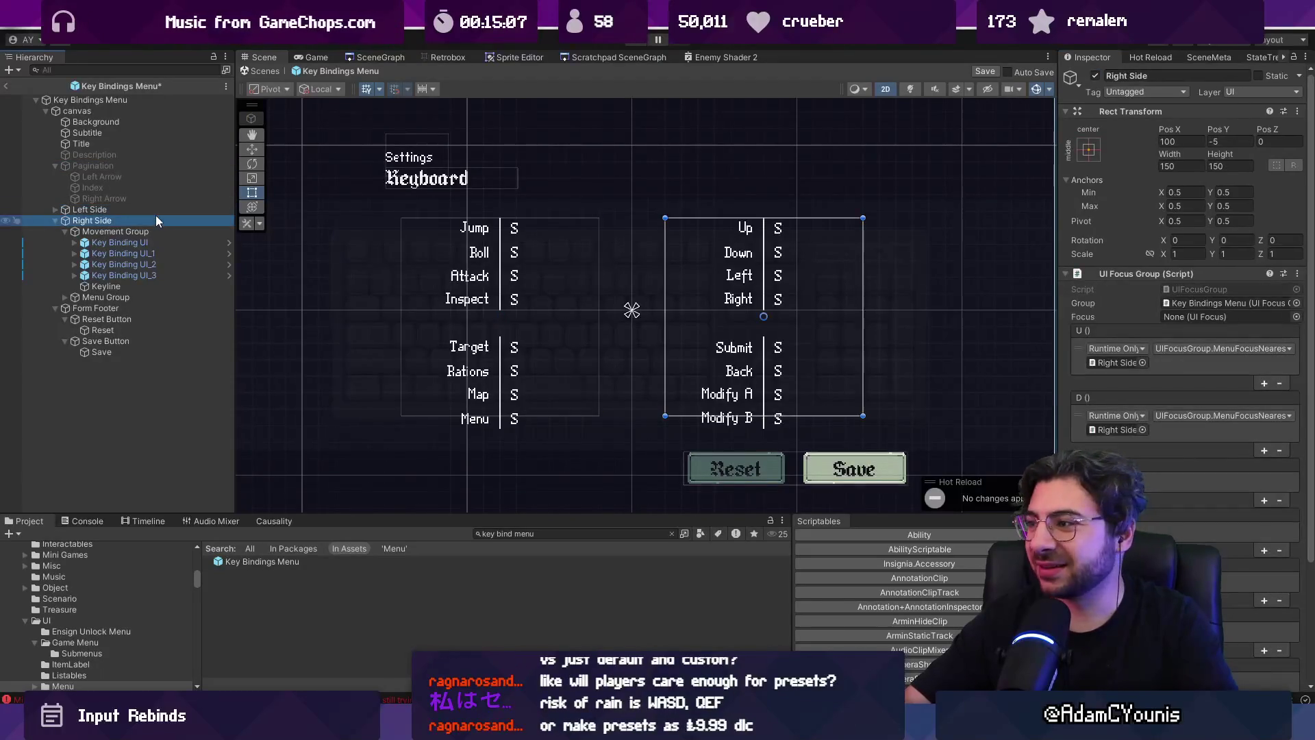
left_click(155, 208, "ctrl")
scroll(1214, 403, "down", 2)
scroll(1164, 387, "up", 3)
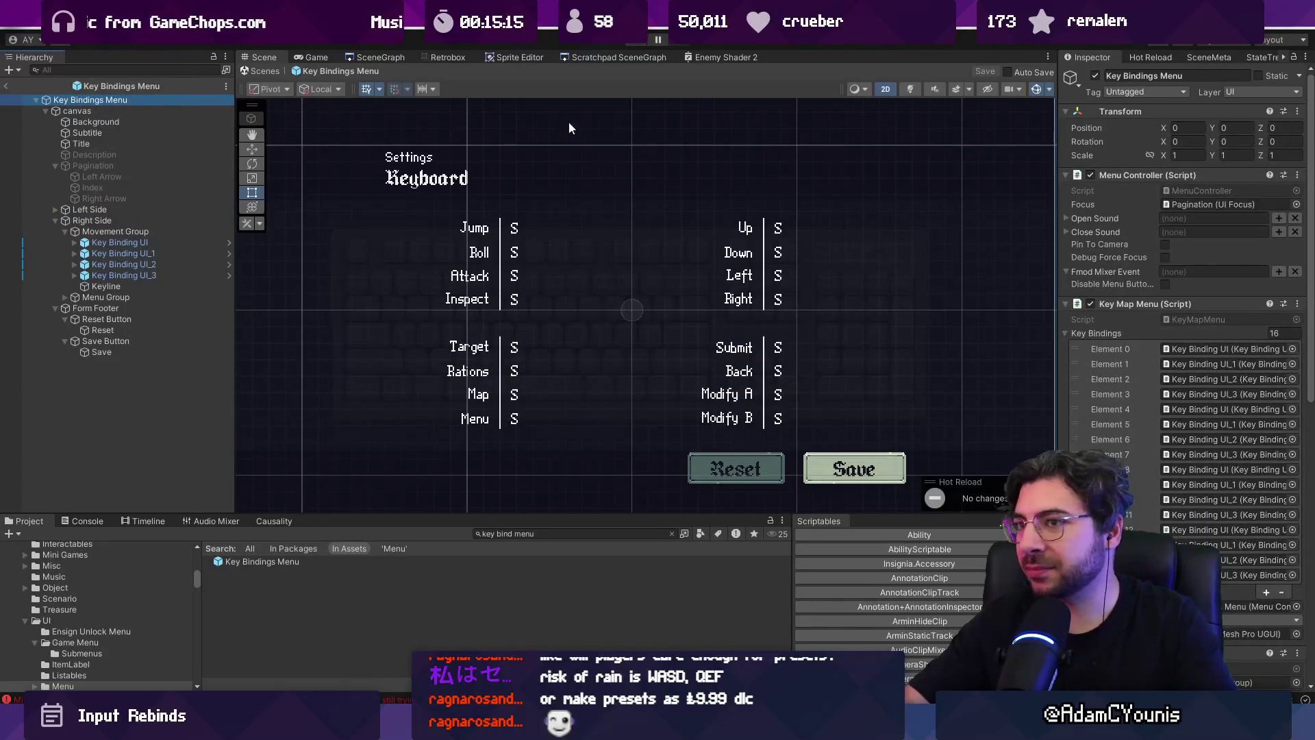
left_click(262, 73)
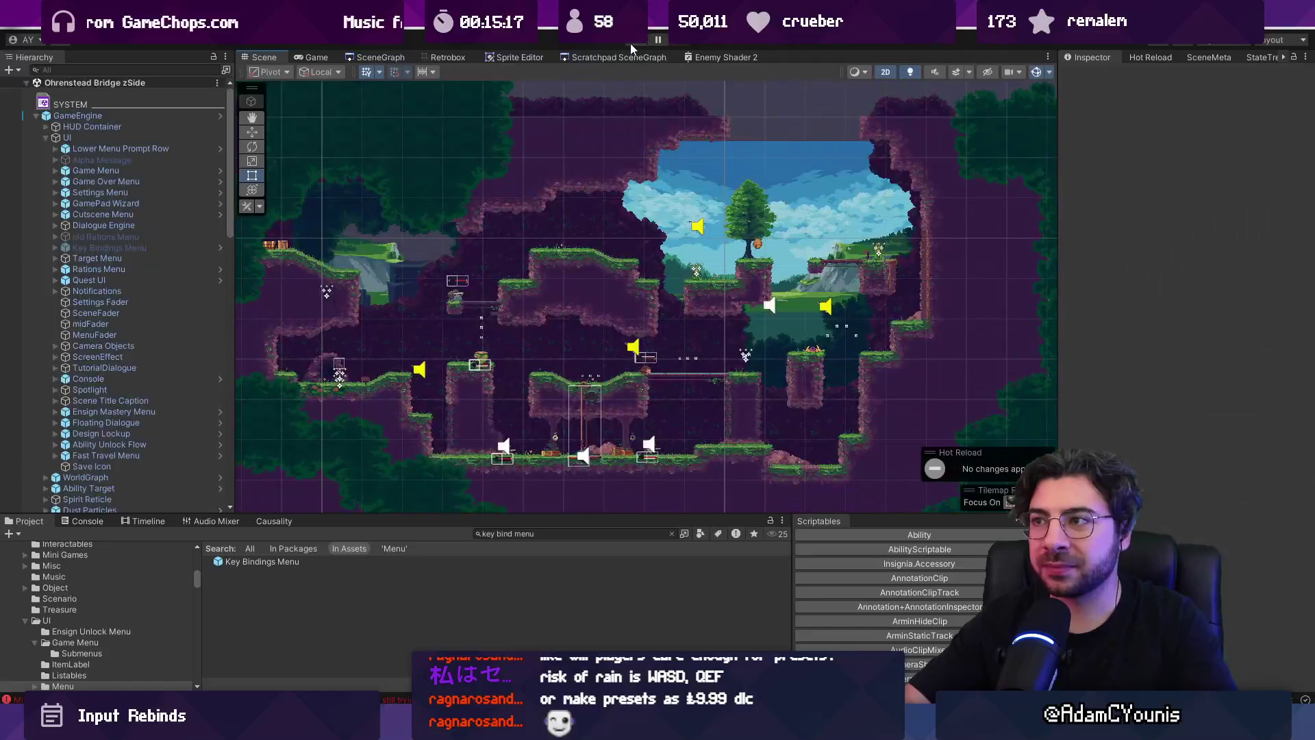
- Play-test Journal > Settings > Controls > Keyboard to confirm no preset selector appears
left_click(632, 42)
key("Return")
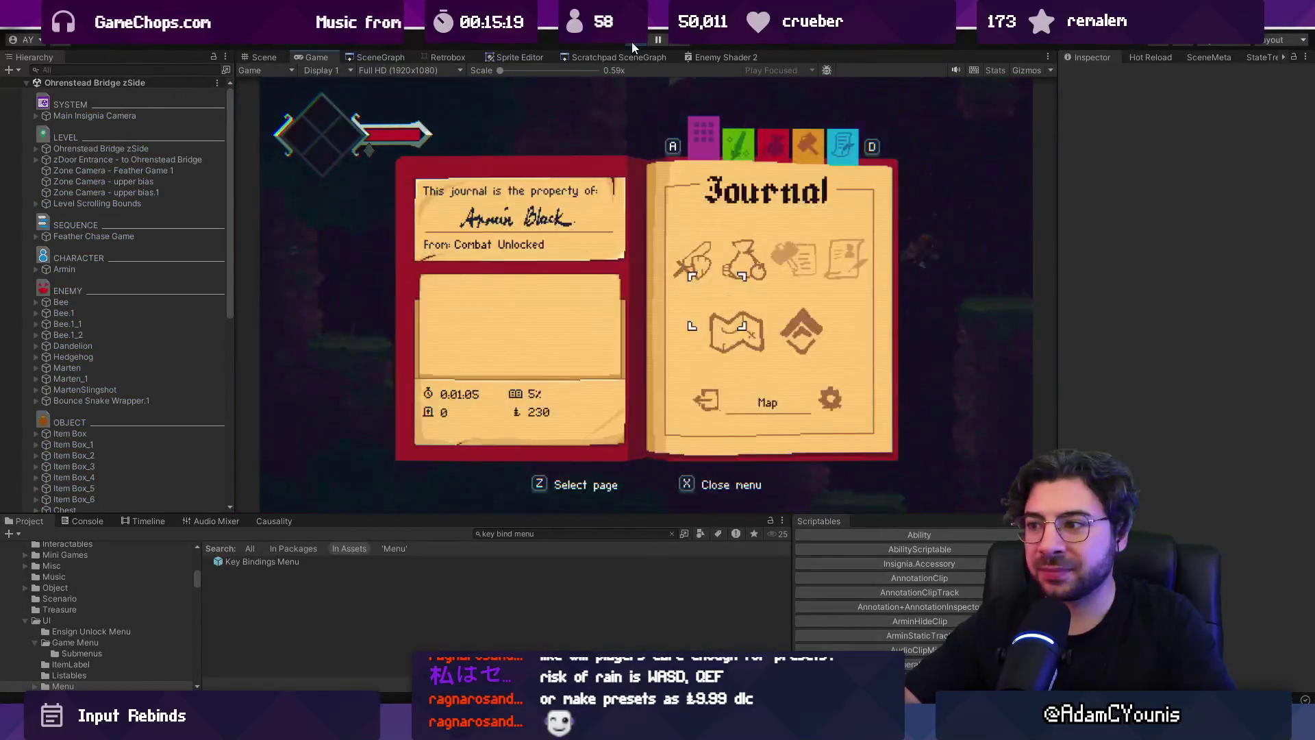
key("Right")
key("Down")
key("Down")
key("z")
key("Down")
key("Down")
key("Up")
key("Left")
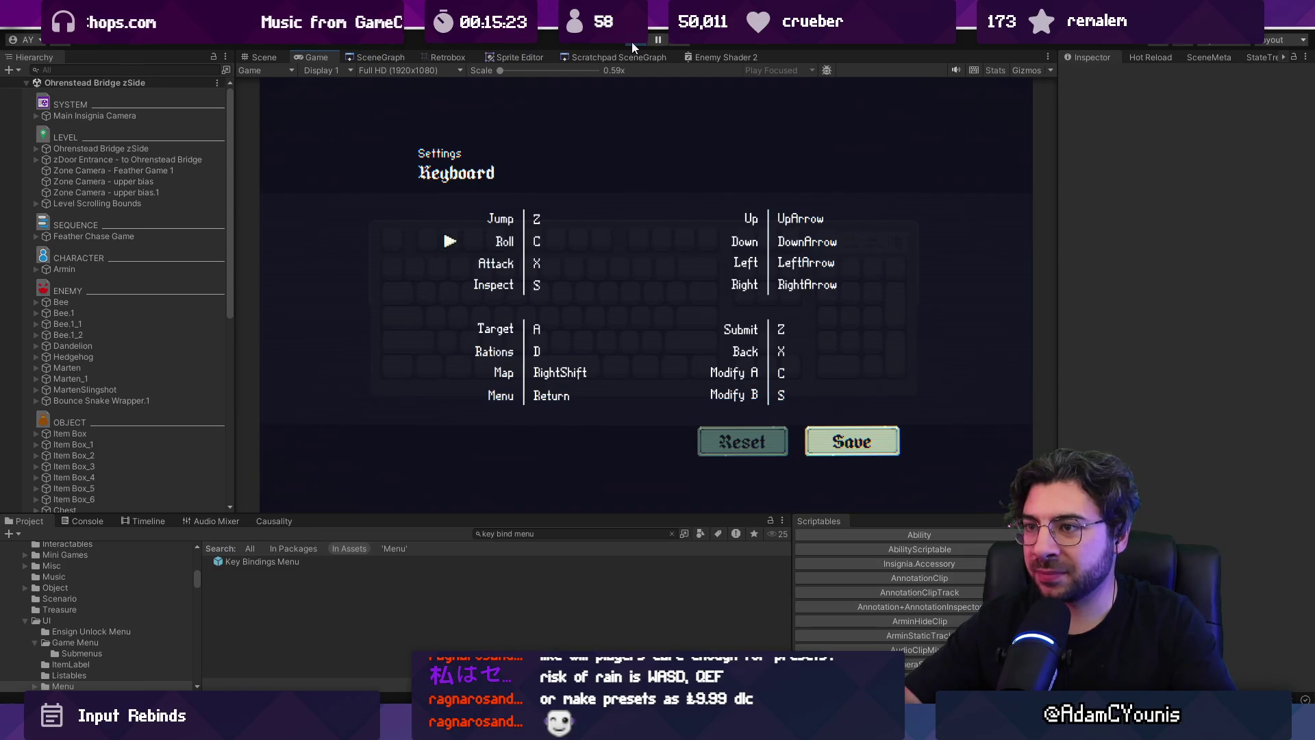
key("x")
left_click(634, 42)
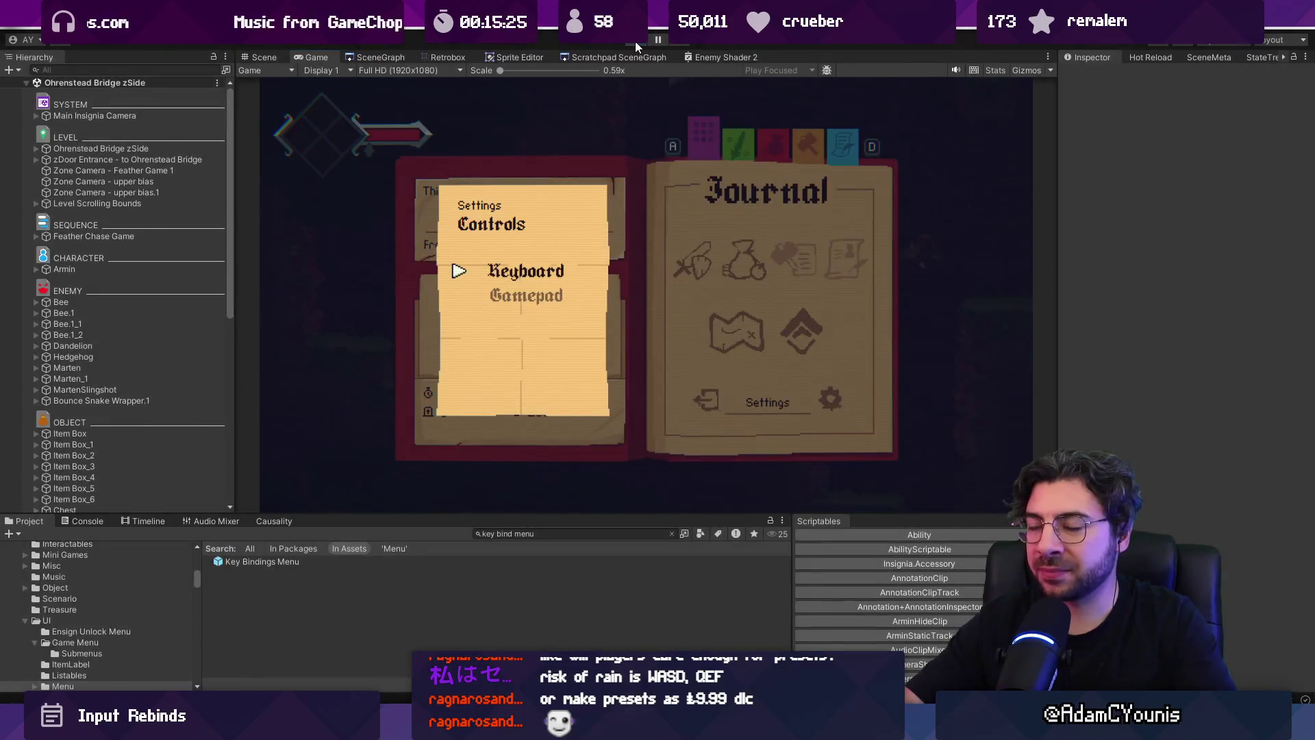
- Run Play mode briefly again, stop it, and reopen the Key Bindings Menu prefab
left_click(636, 41)
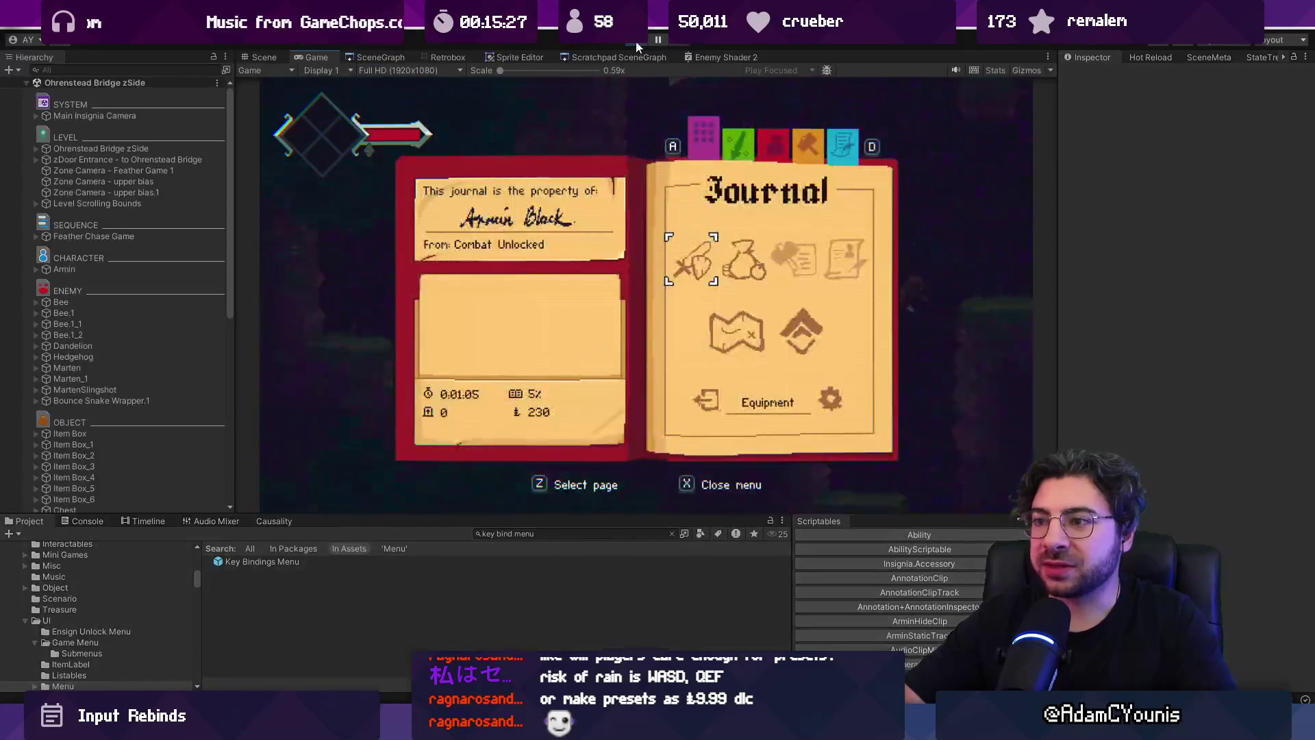
key("ctrl+p")
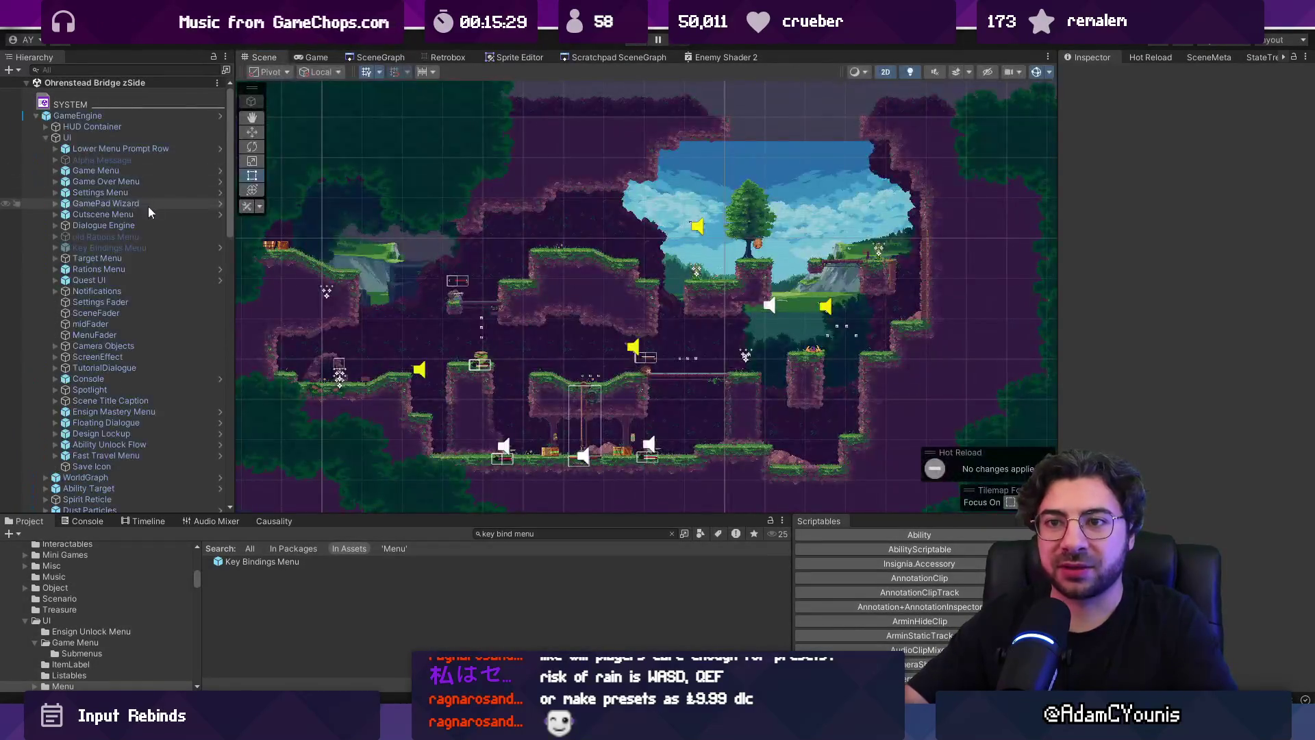
double_click(263, 561)
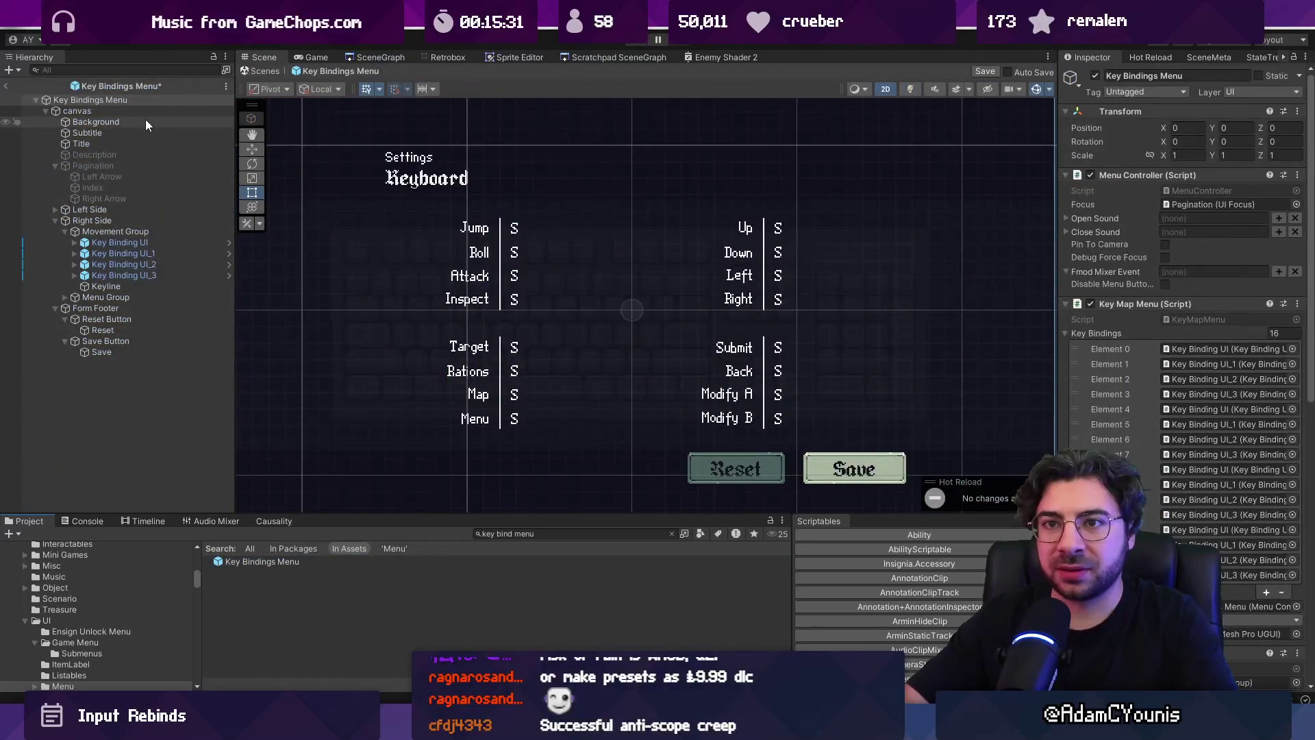
- Browse the Movement, Right Side and Left Side groups, then select the Key Bindings Menu root
left_click(145, 232)
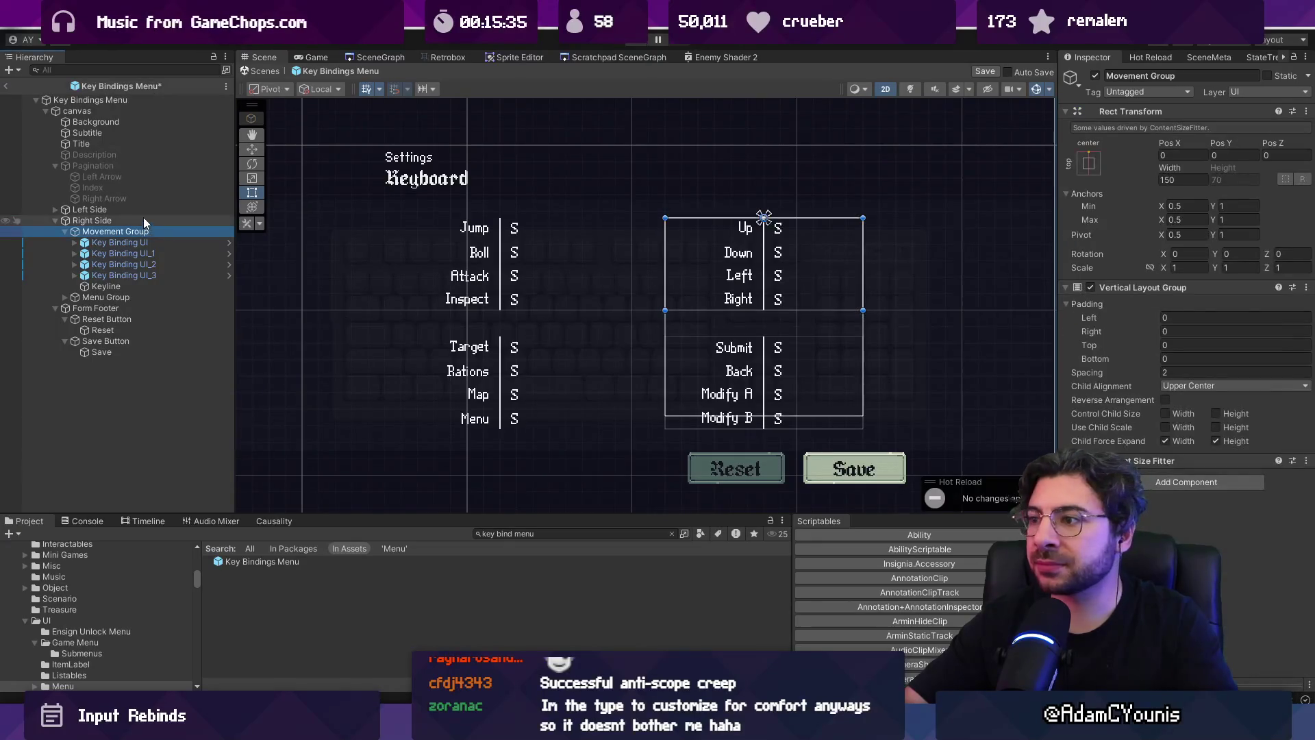
left_click(142, 217)
left_click(142, 207)
left_click(142, 221)
left_click(144, 209)
left_click(117, 100)
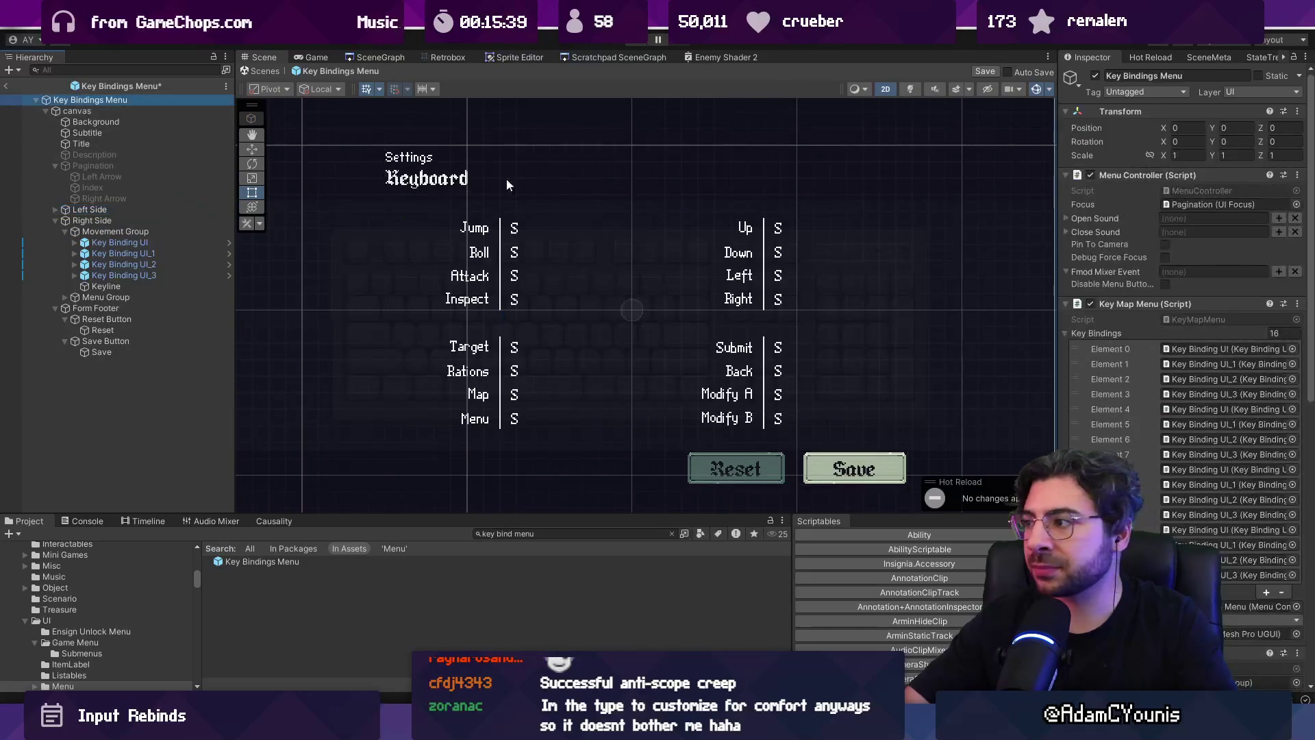
left_click(1124, 304)
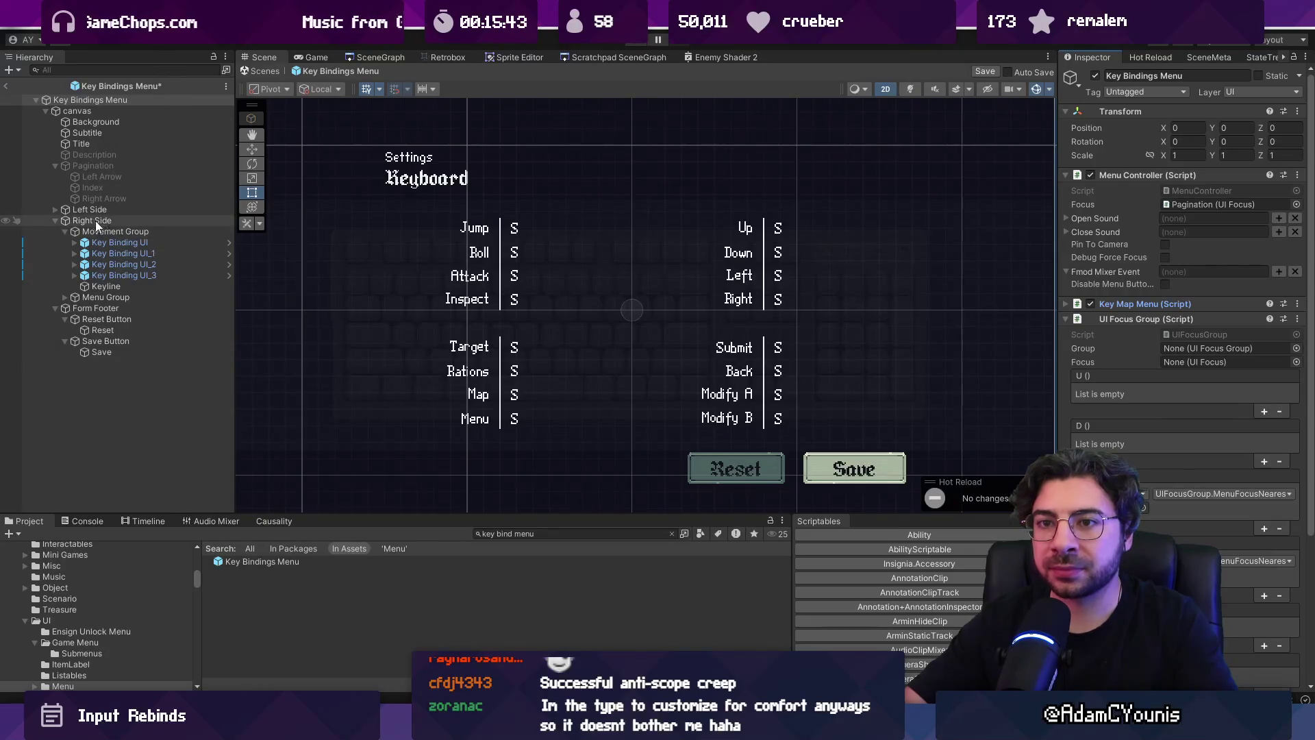
- Set the Menu Controller's Focus to Key Binding UI from Left Side's Action Group, then exit prefab mode
left_click(55, 209)
left_click(65, 221)
left_click_drag(101, 231, 1223, 204)
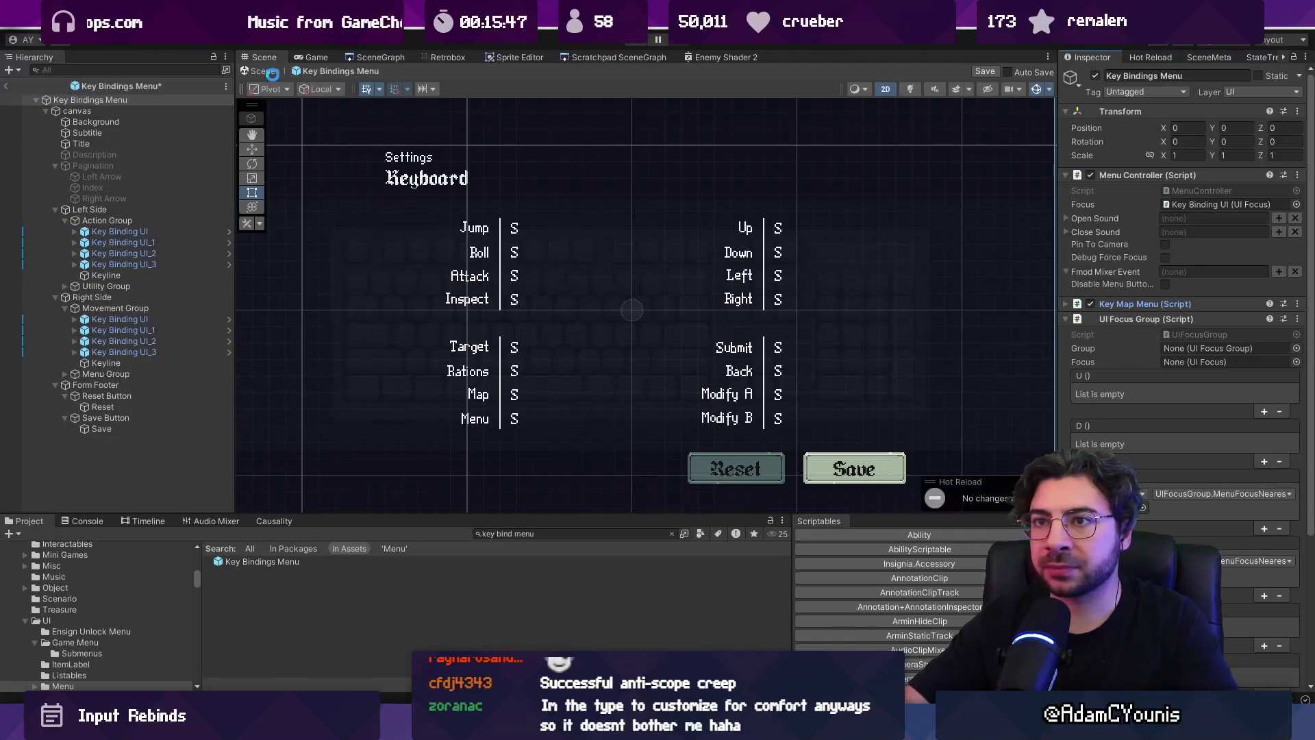
left_click(331, 71)
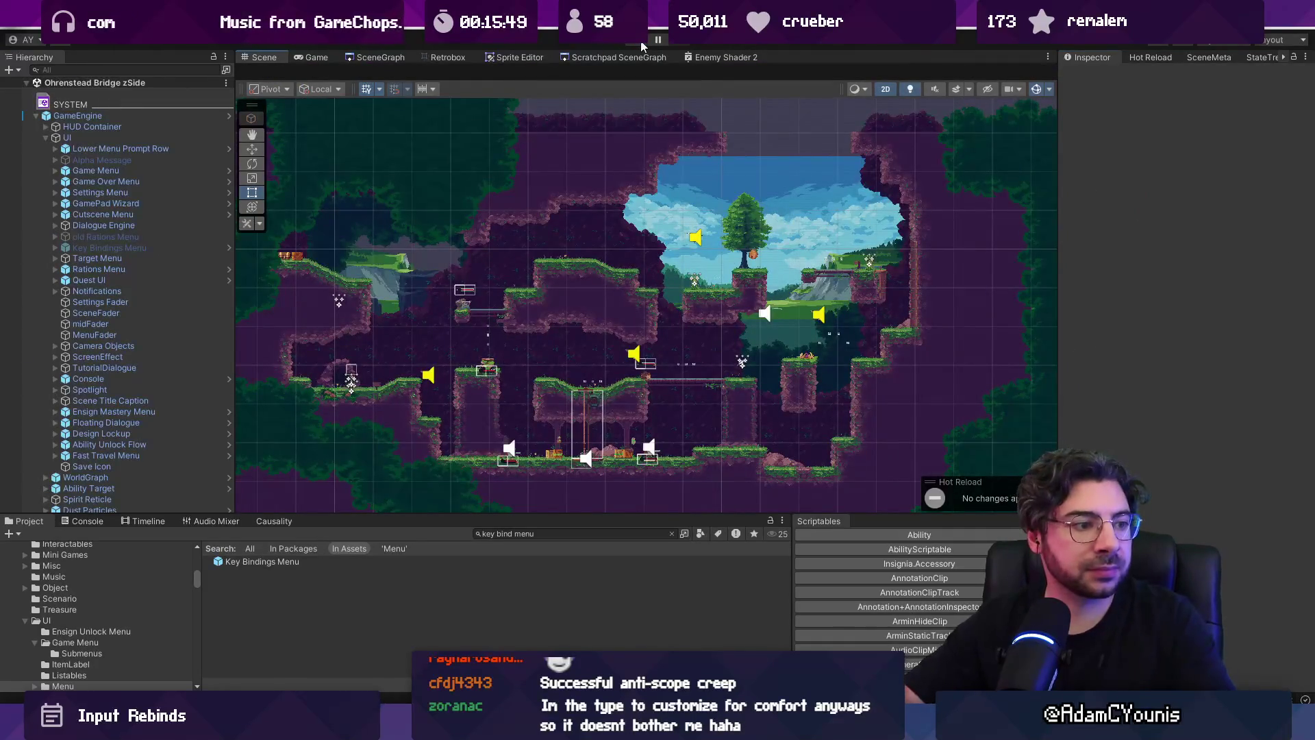
- Play-test the Keyboard rebinding page, then check VS Code's list of changed files
left_click(643, 45)
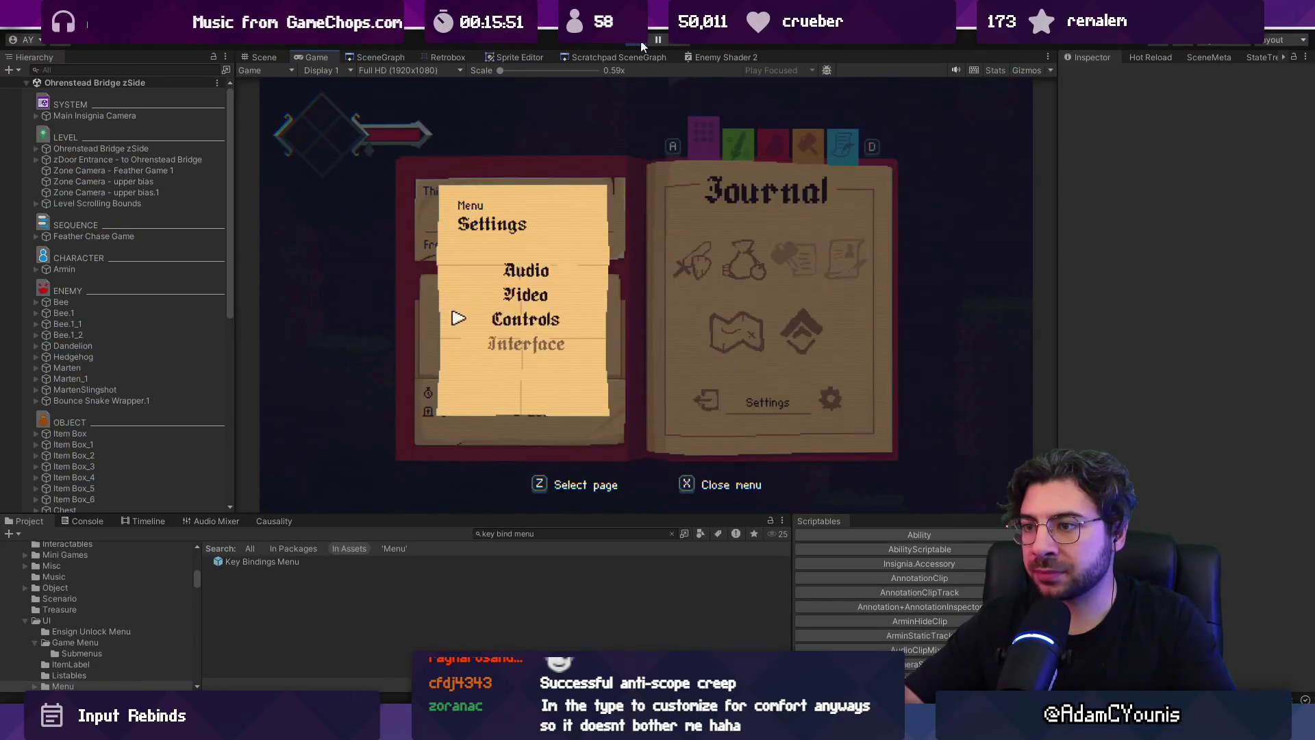
key("z")
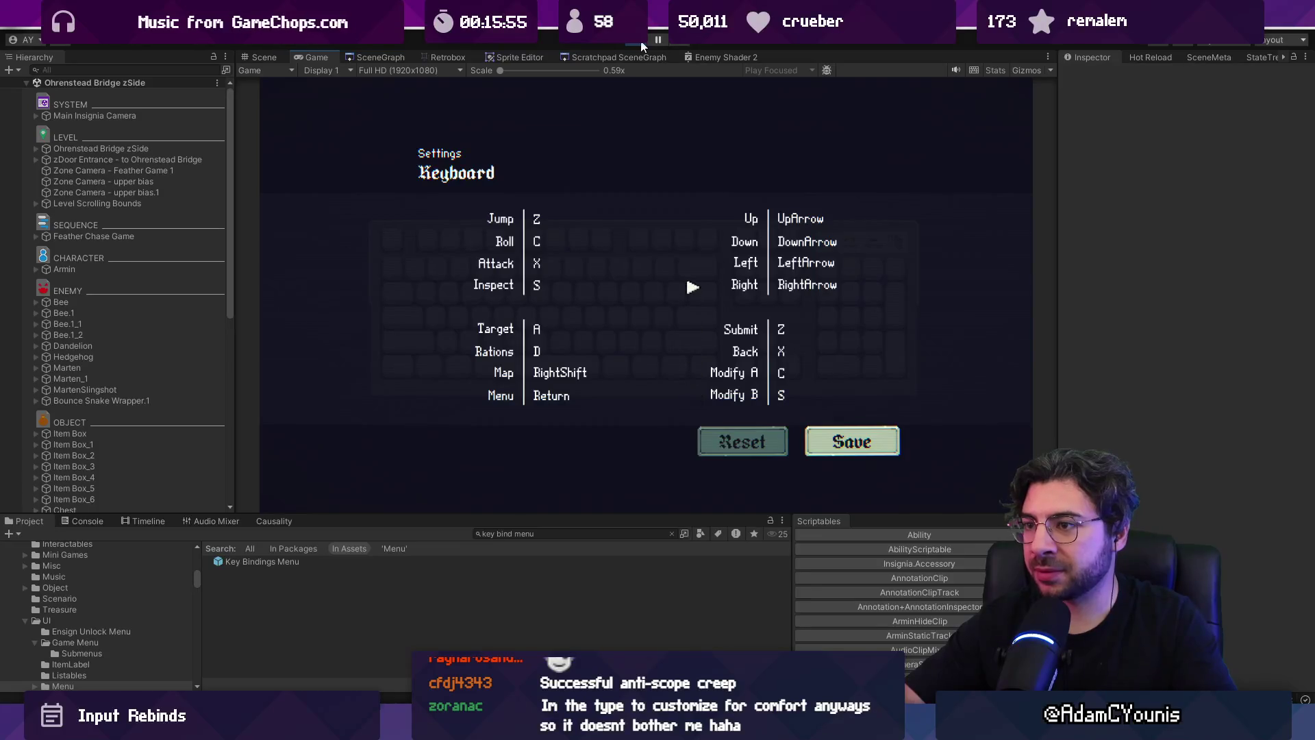
left_click(643, 45)
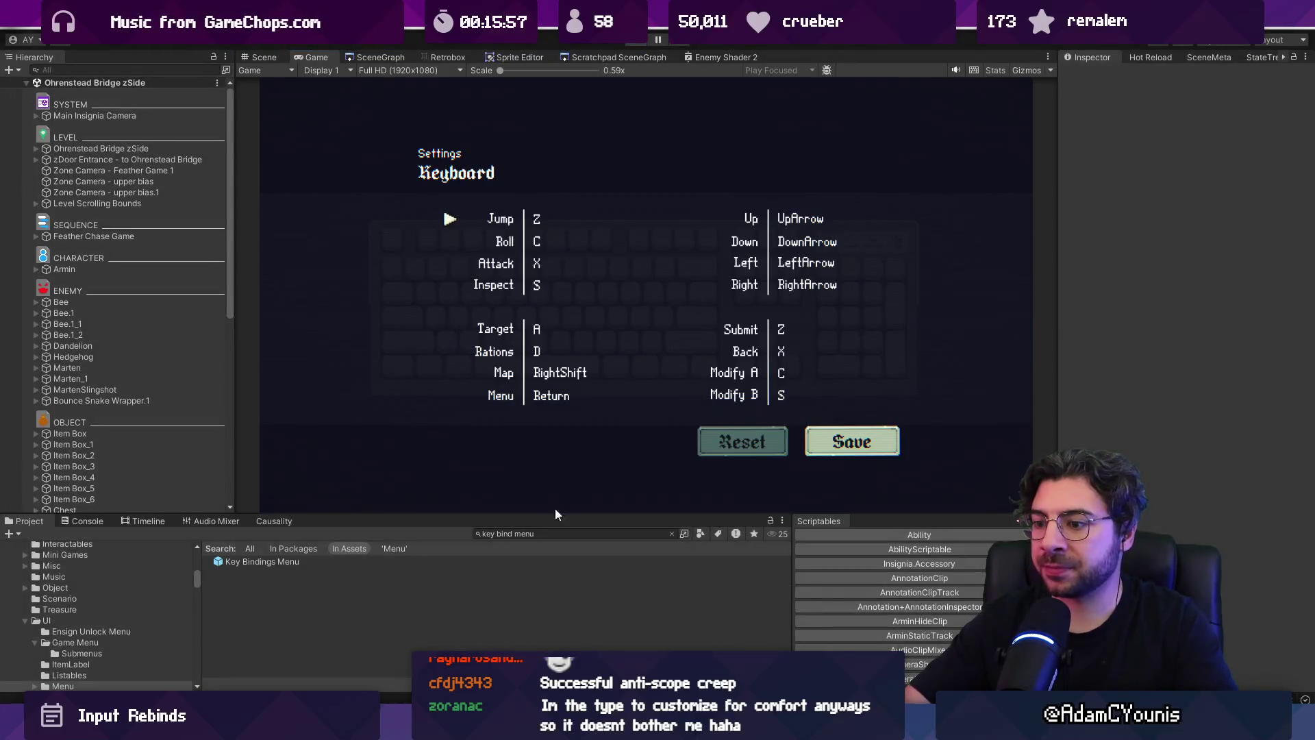
key("alt+Tab")
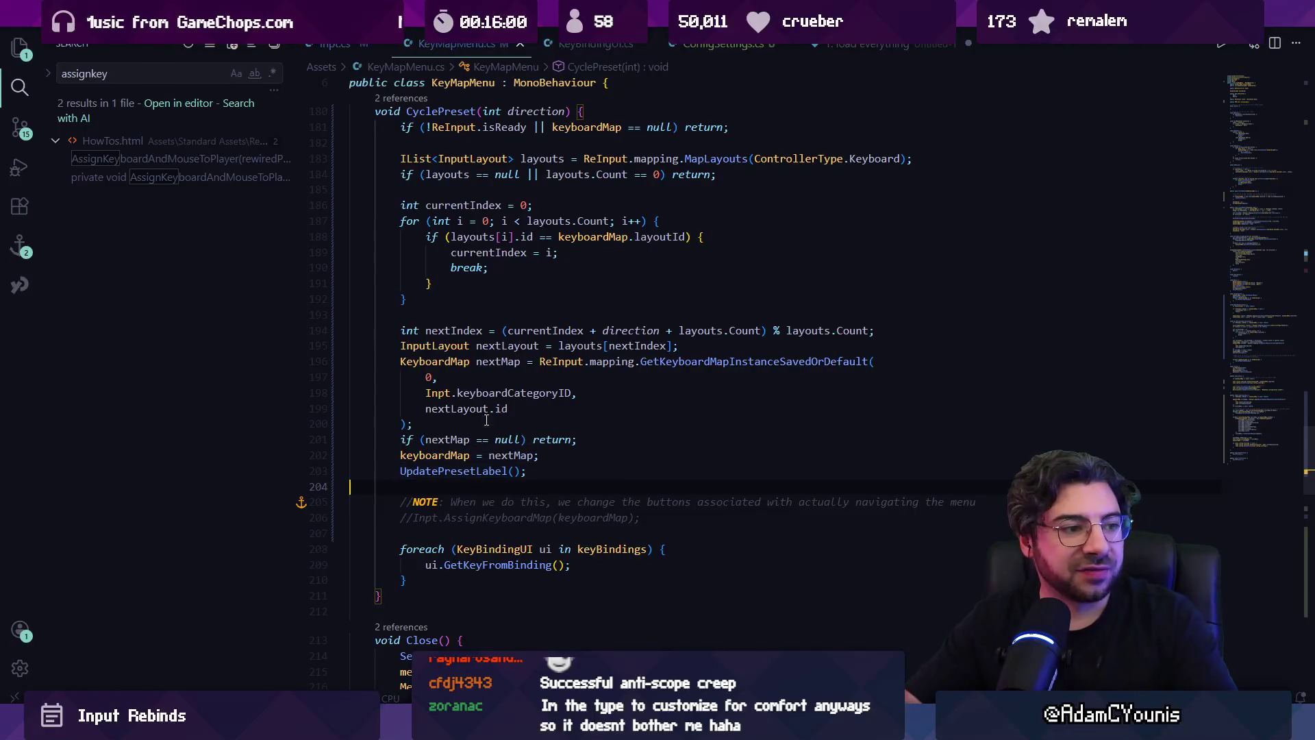
left_click(20, 136)
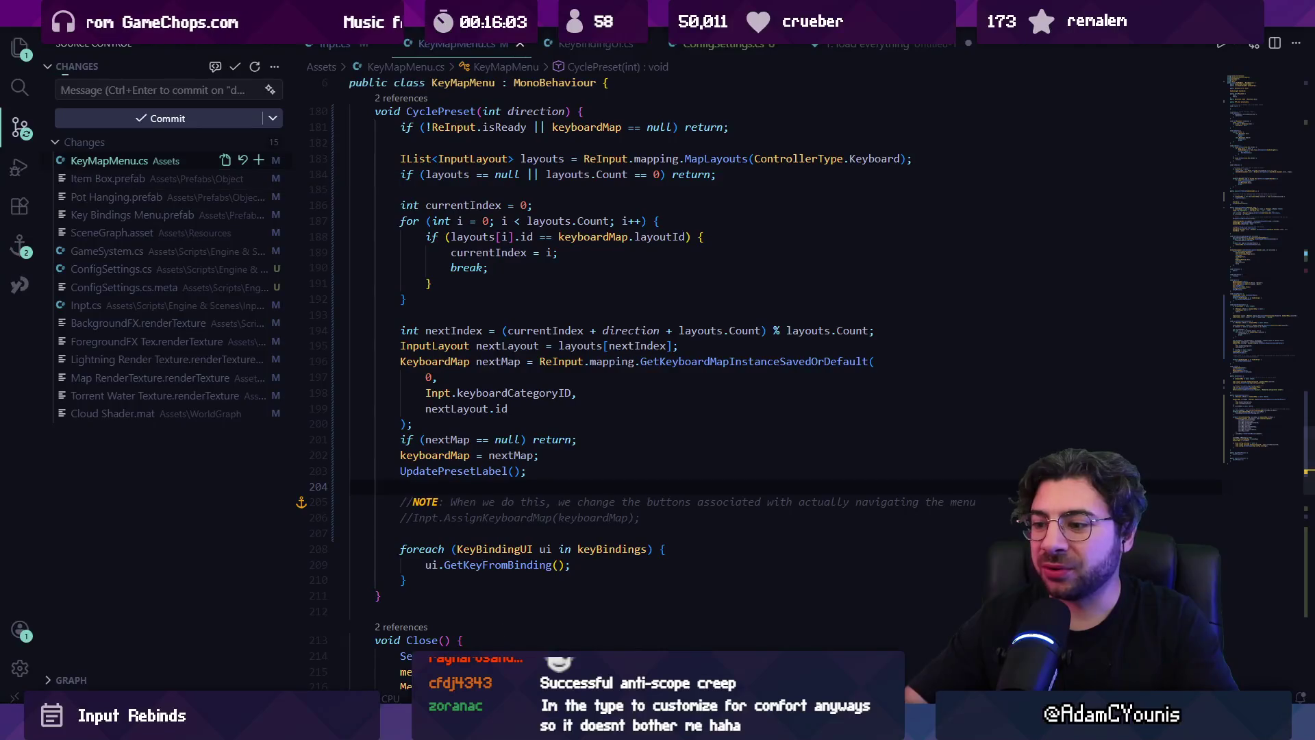
key("alt+Tab")
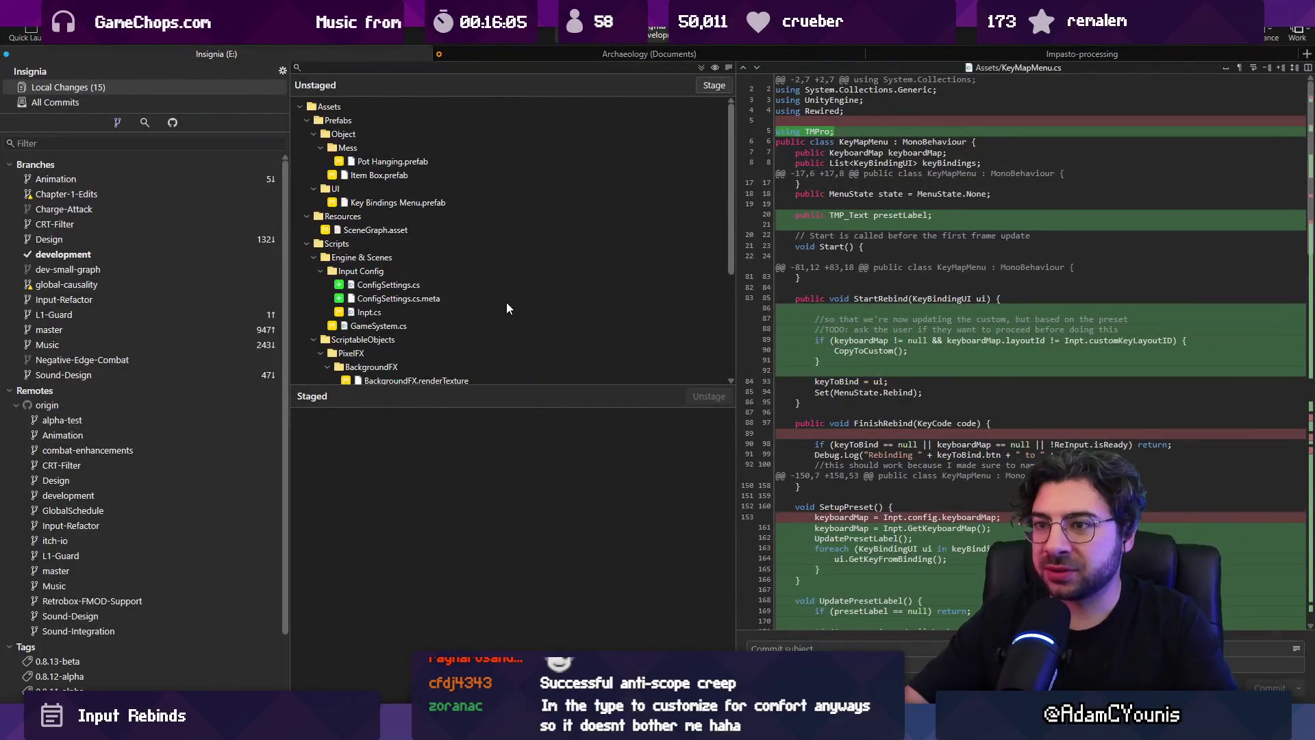
- Review the ConfigSettings.cs.meta and ConfigSettings.cs diffs in Fork
left_click(381, 299)
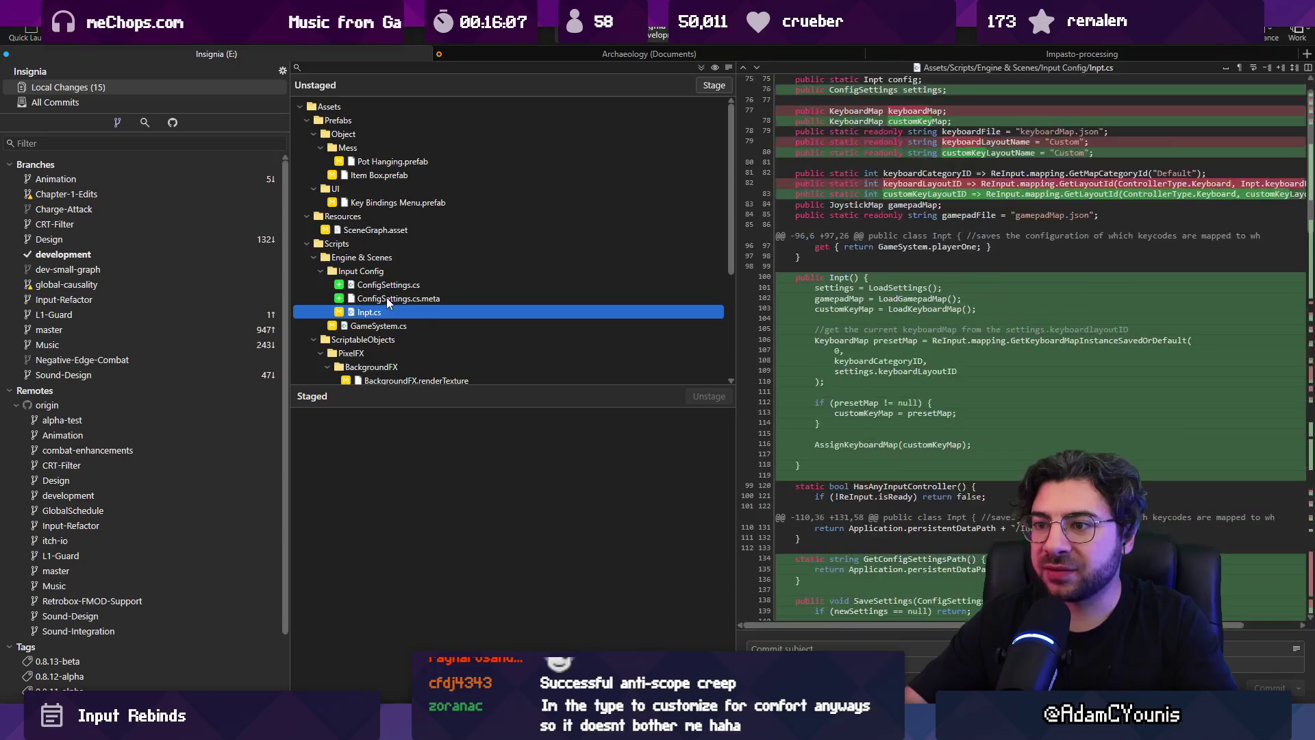
left_click(390, 286)
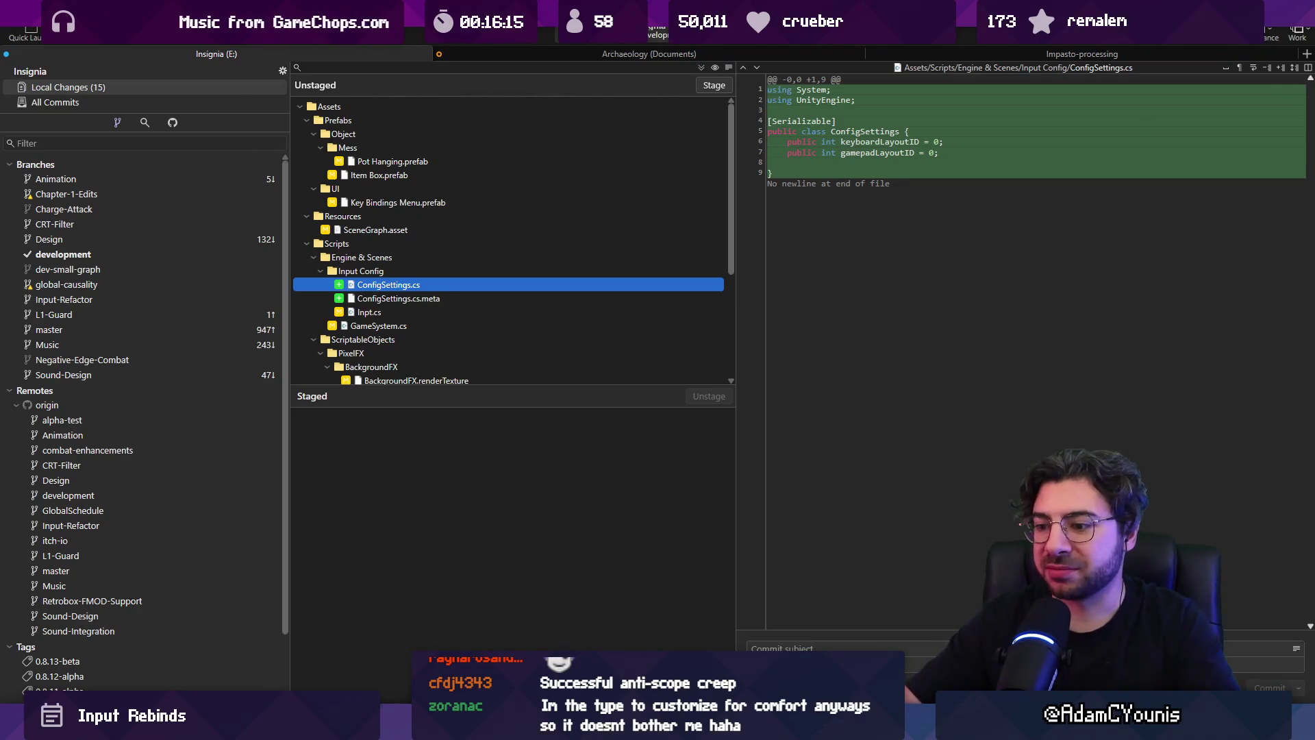
left_click(507, 728)
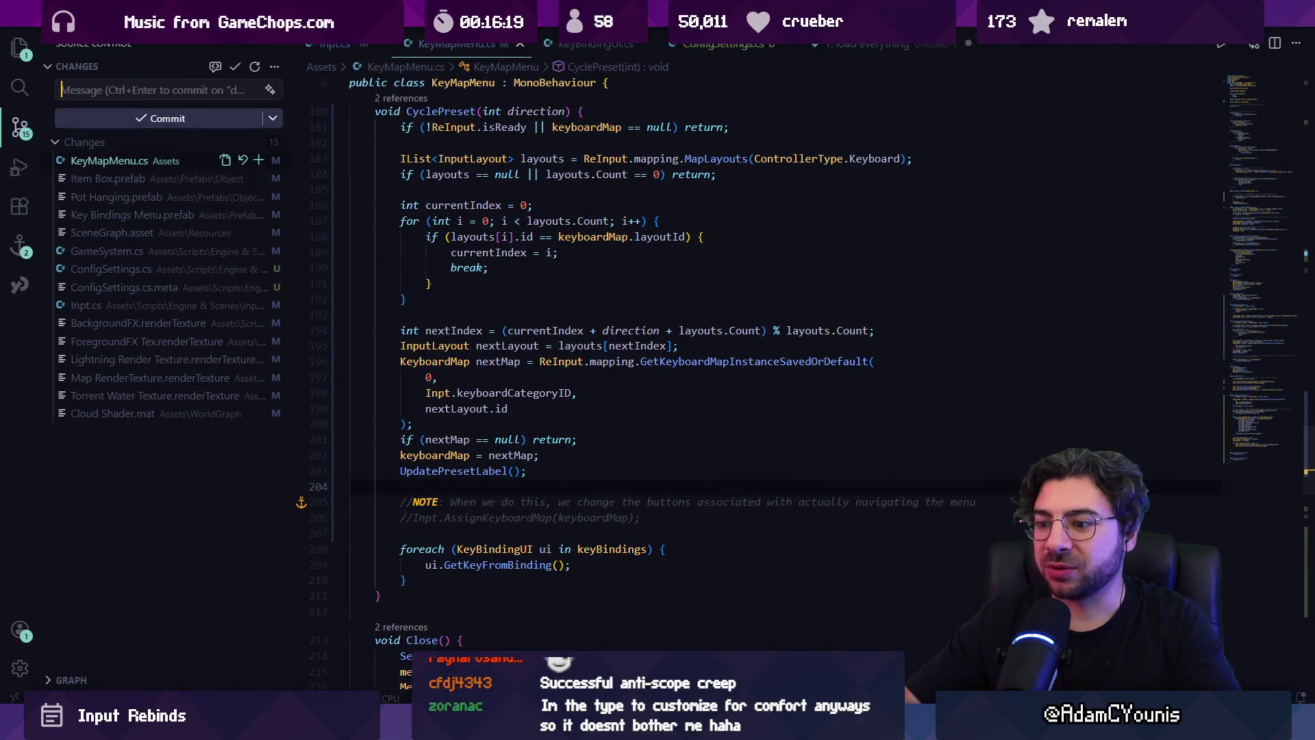
mouse_move(478, 728)
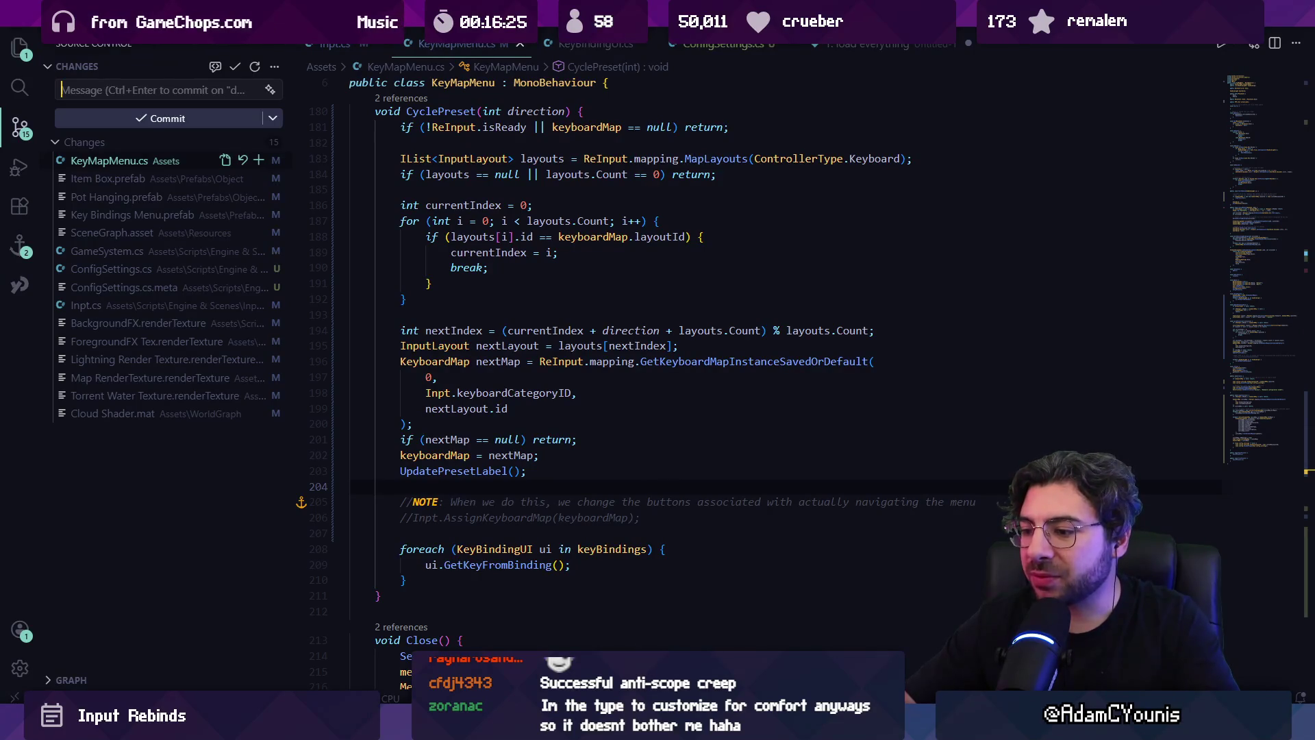
- Check Fork's All Commits history, then reopen the Key Bindings Menu prefab in Unity
key("alt+Tab")
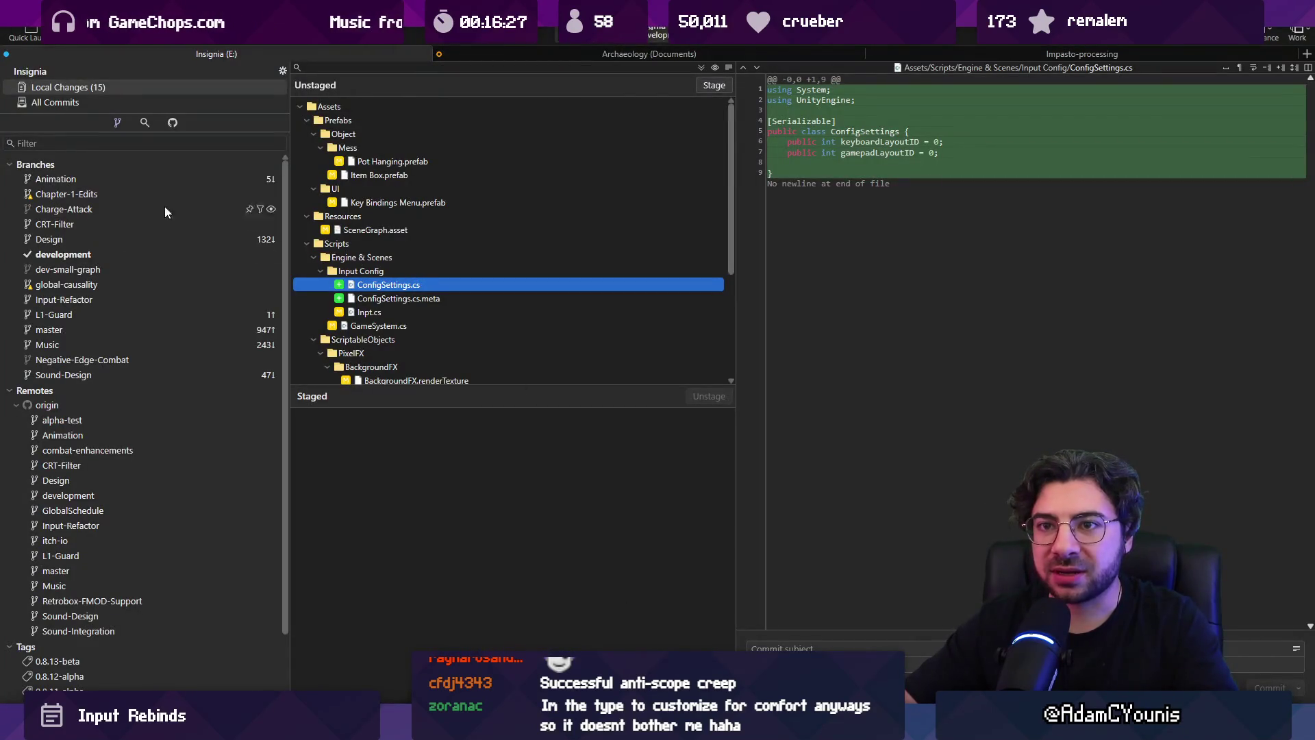
left_click(104, 101)
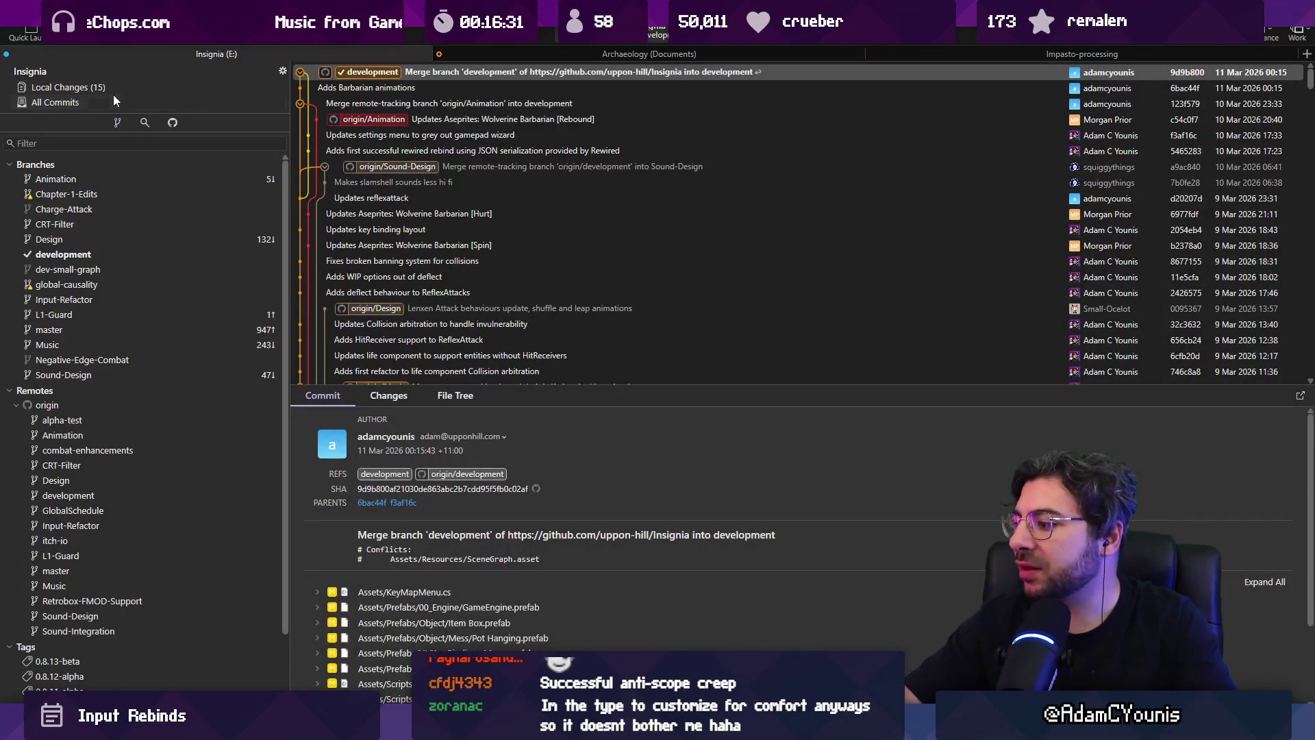
left_click(170, 88)
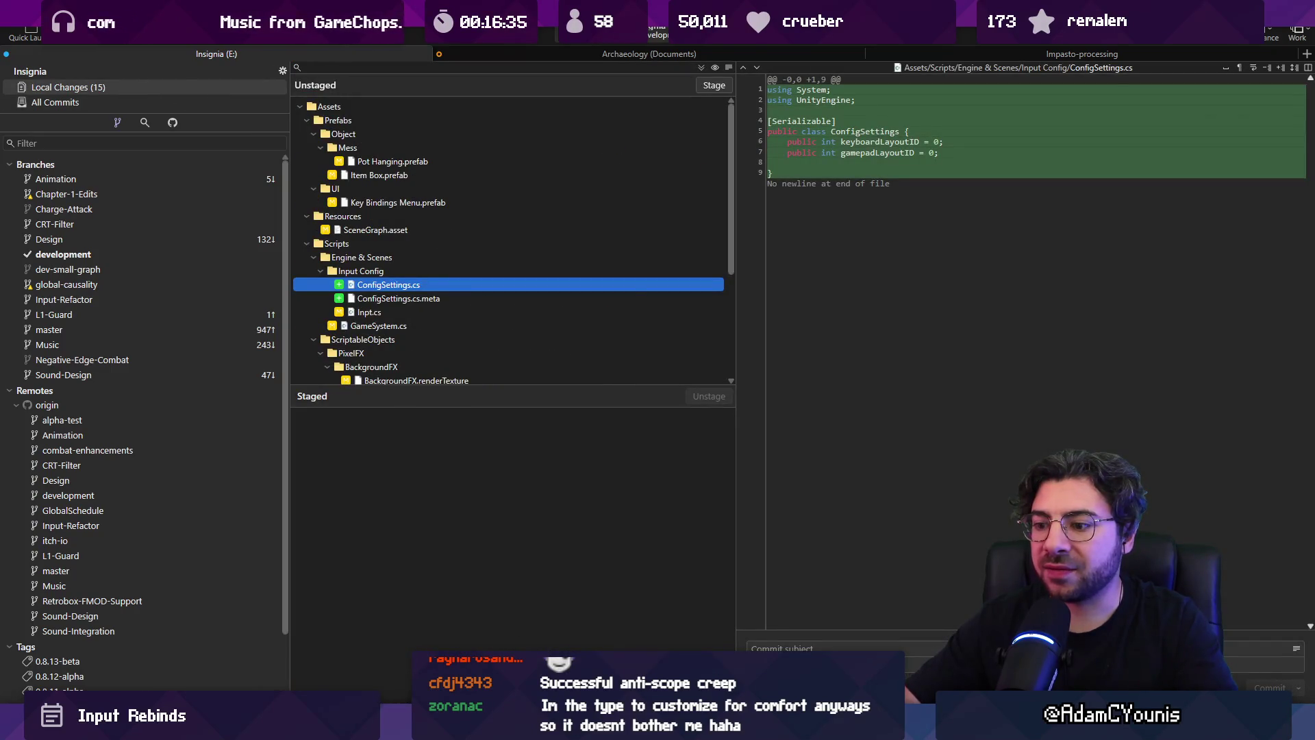
key("alt+Tab")
double_click(284, 564)
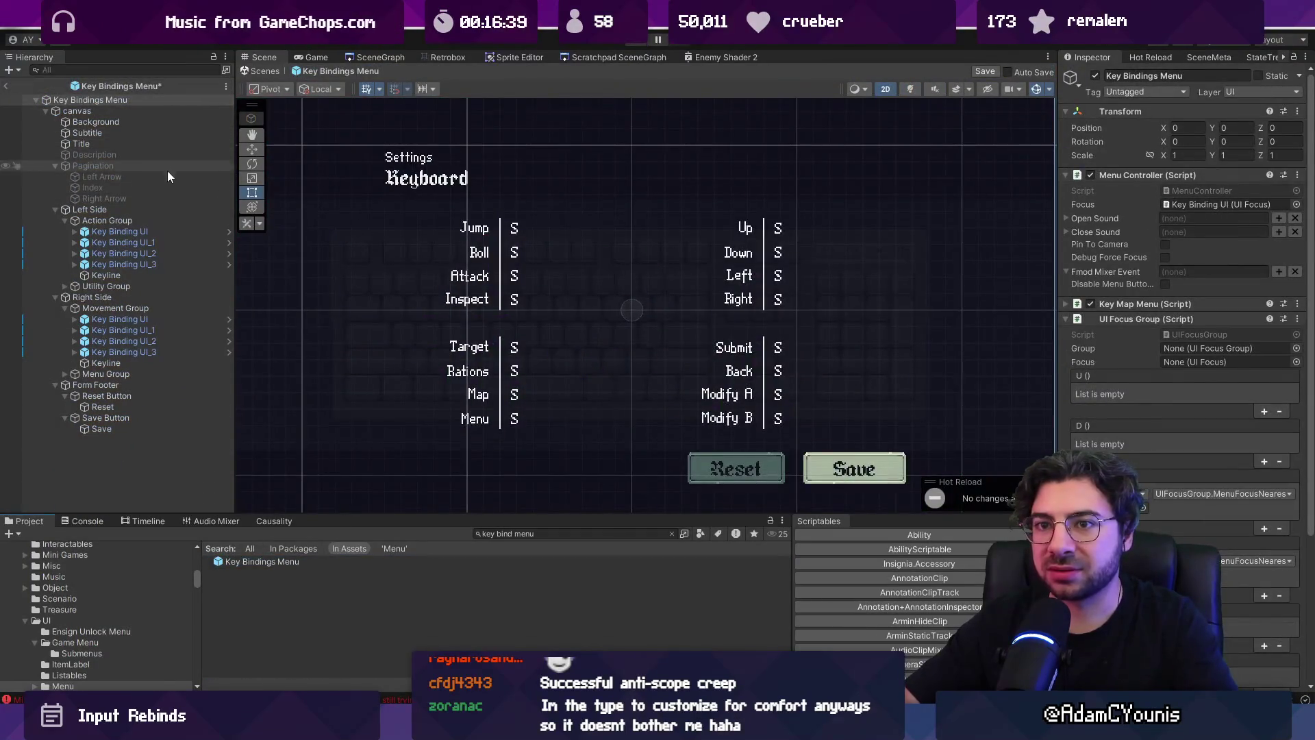
- Activate the Retro Pagination object and make it the Menu Controller's starting Focus
left_click(166, 167)
key("alt+shift+a")
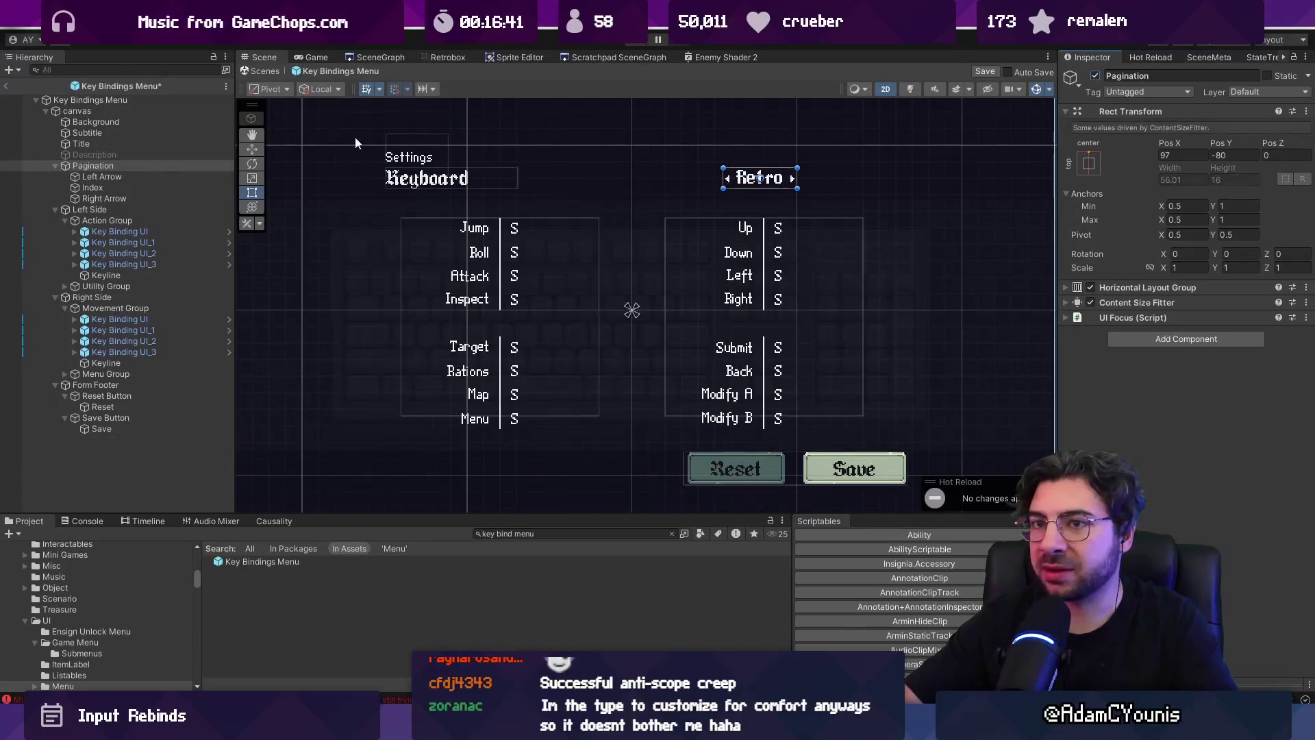
left_click(153, 114)
left_click(90, 100)
left_click(1178, 204)
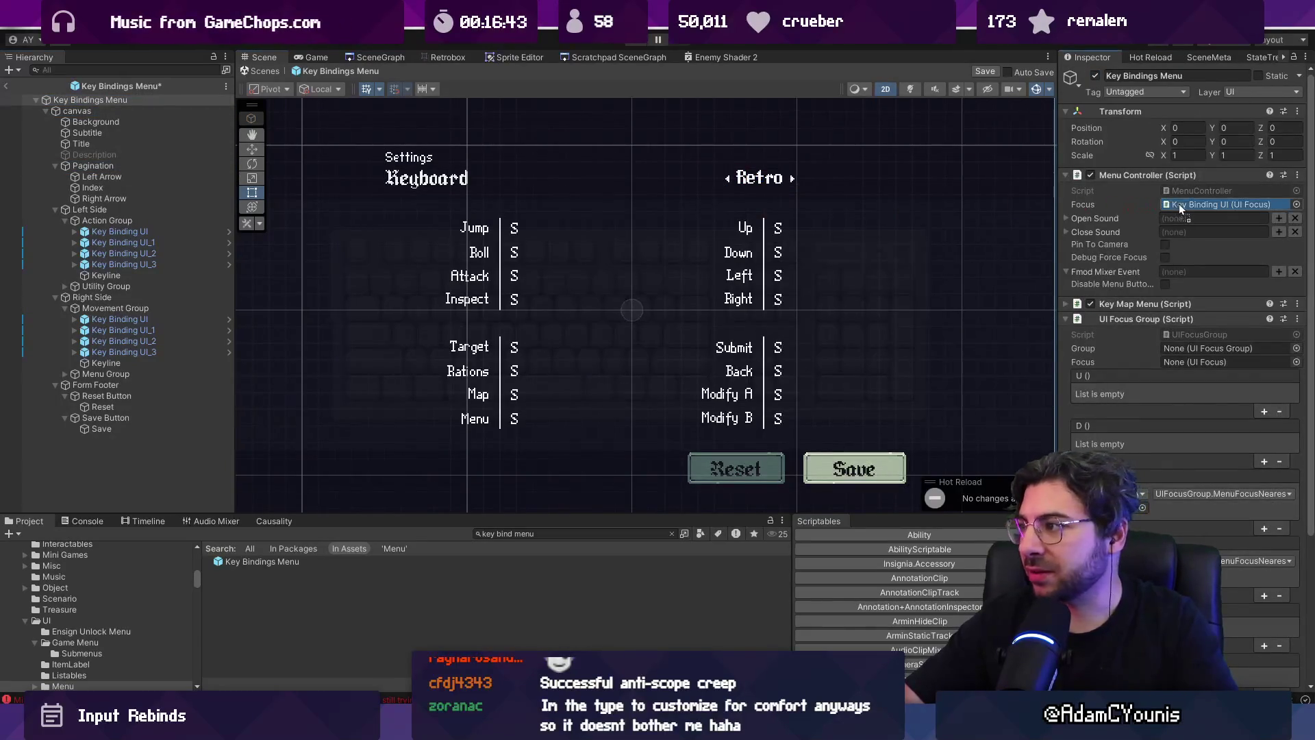
left_click_drag(1179, 203, 1179, 204)
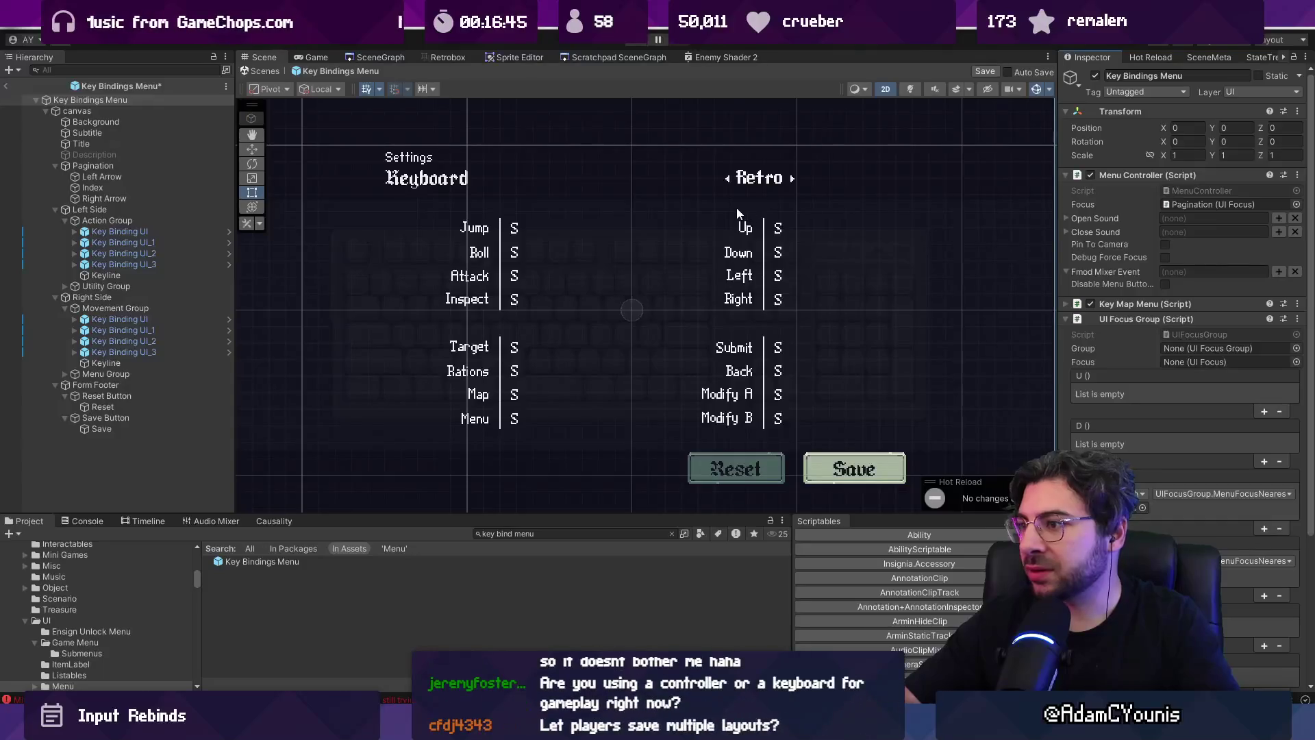
key("alt+Tab")
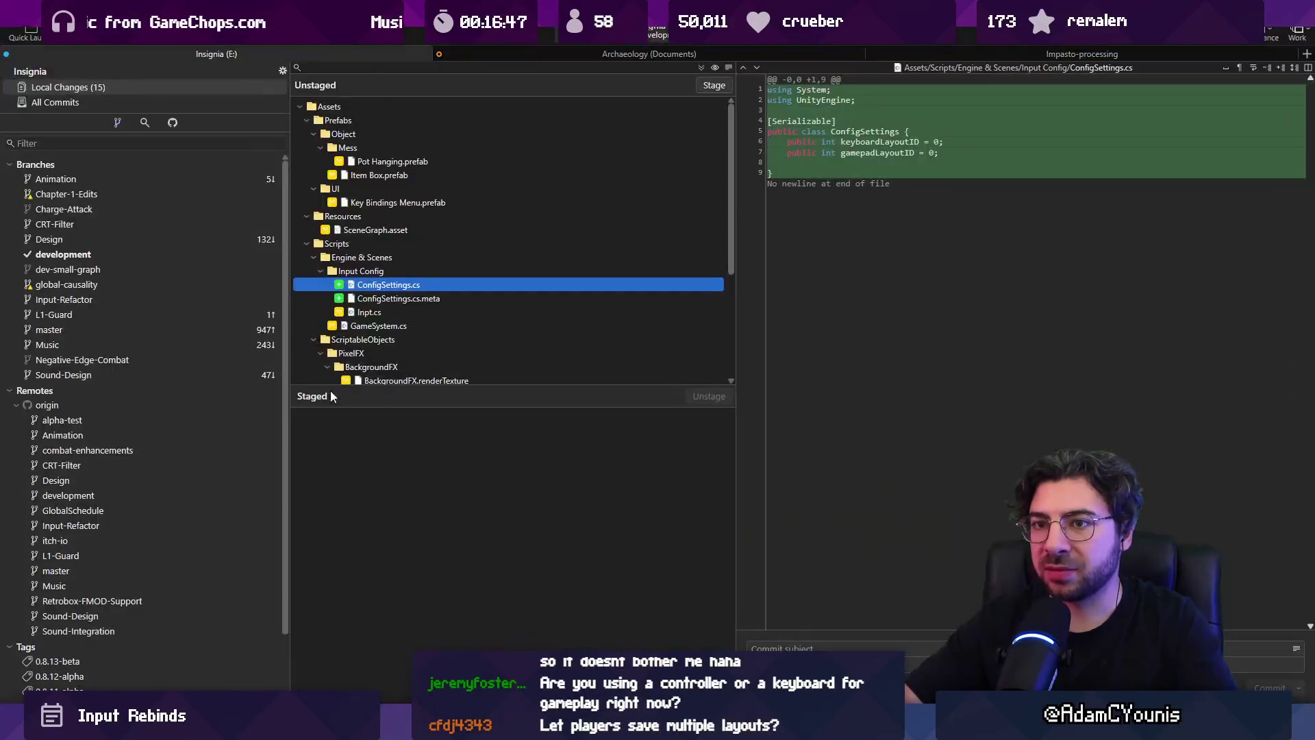
- Create a local branch named Input-presets from the development branch's latest merge commit
right_click(72, 165)
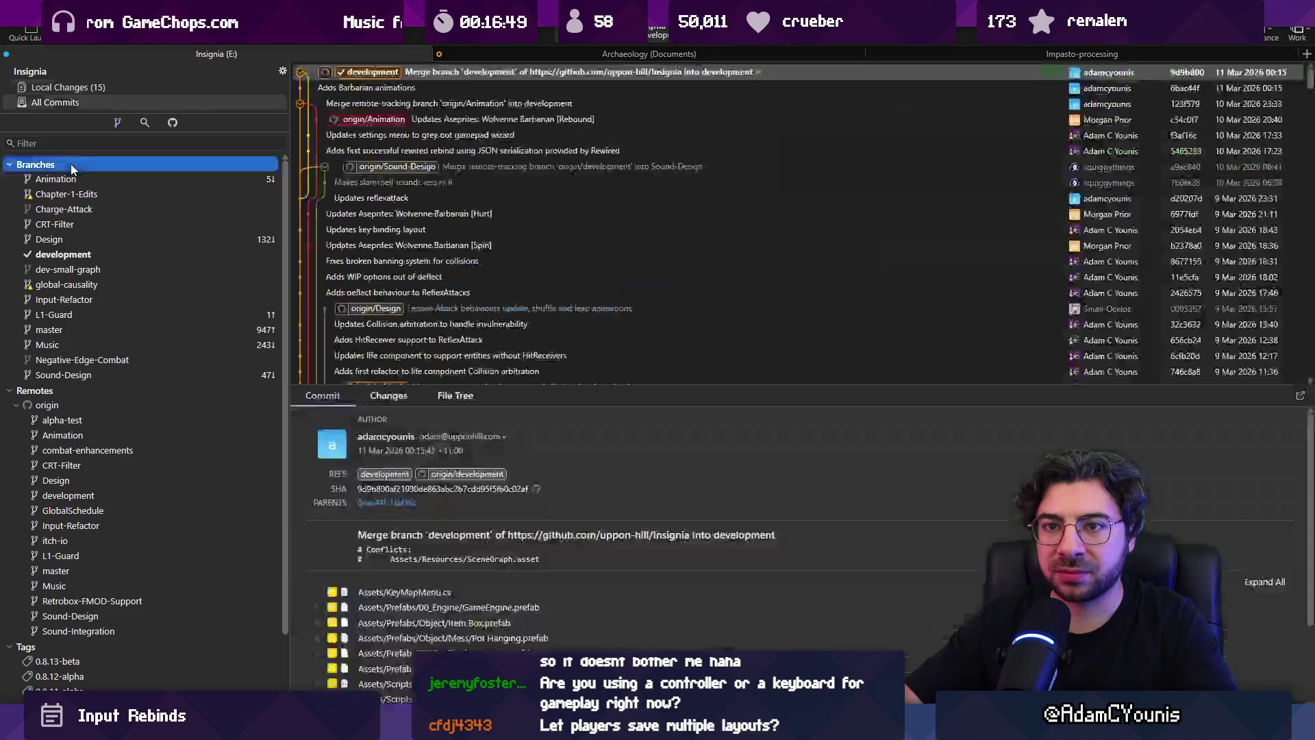
left_click(100, 173)
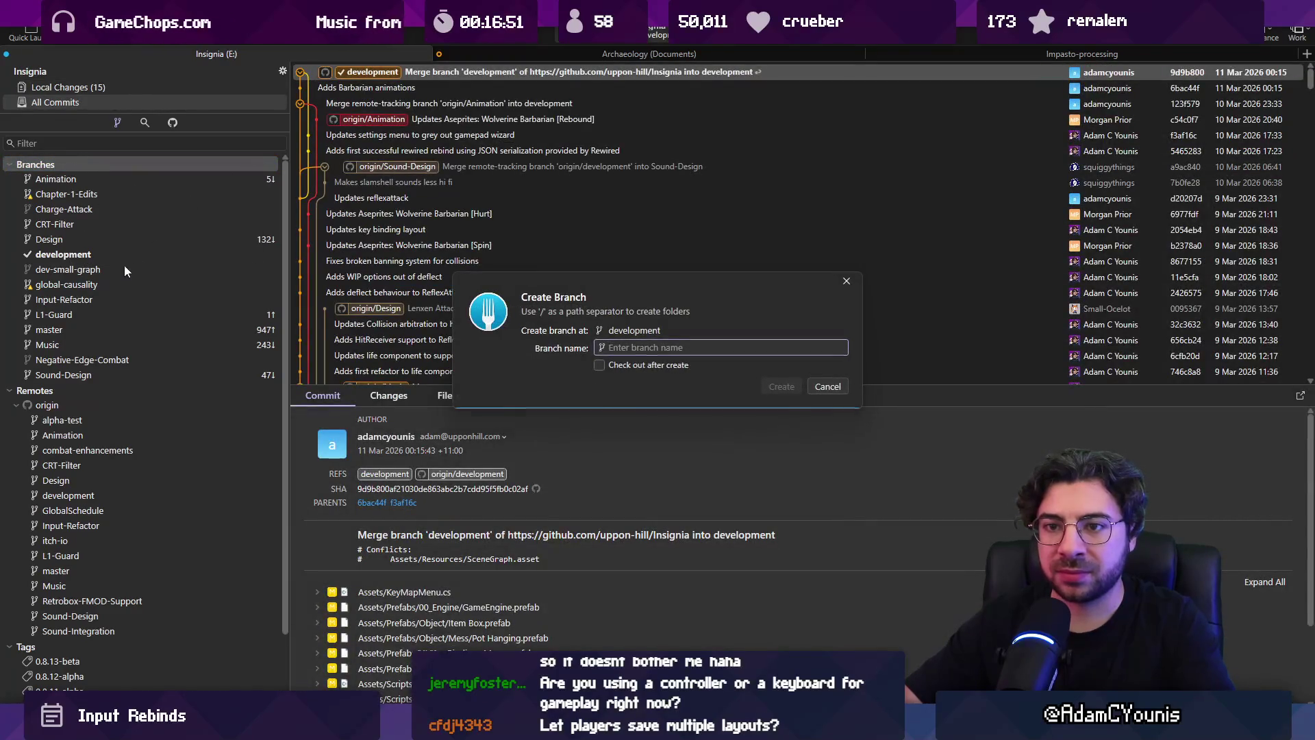
key("Escape")
left_click(90, 302)
right_click(91, 301)
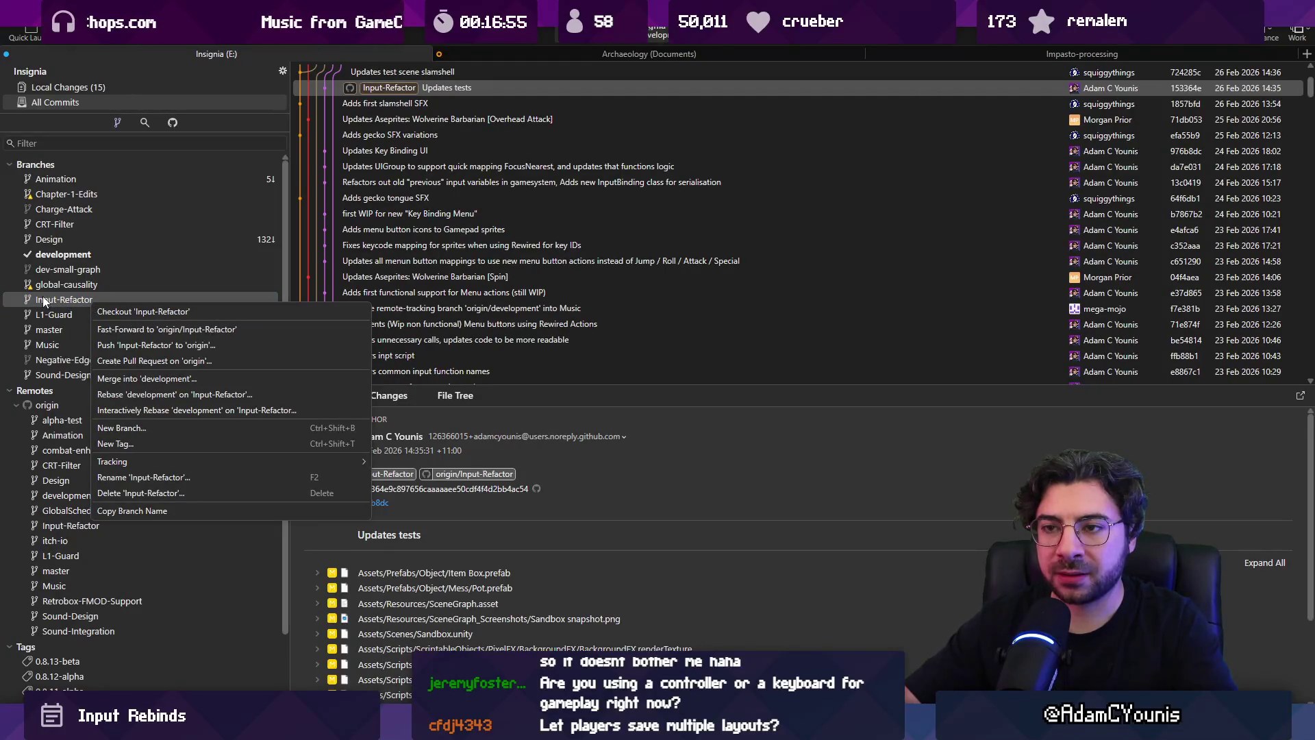
left_click(55, 87)
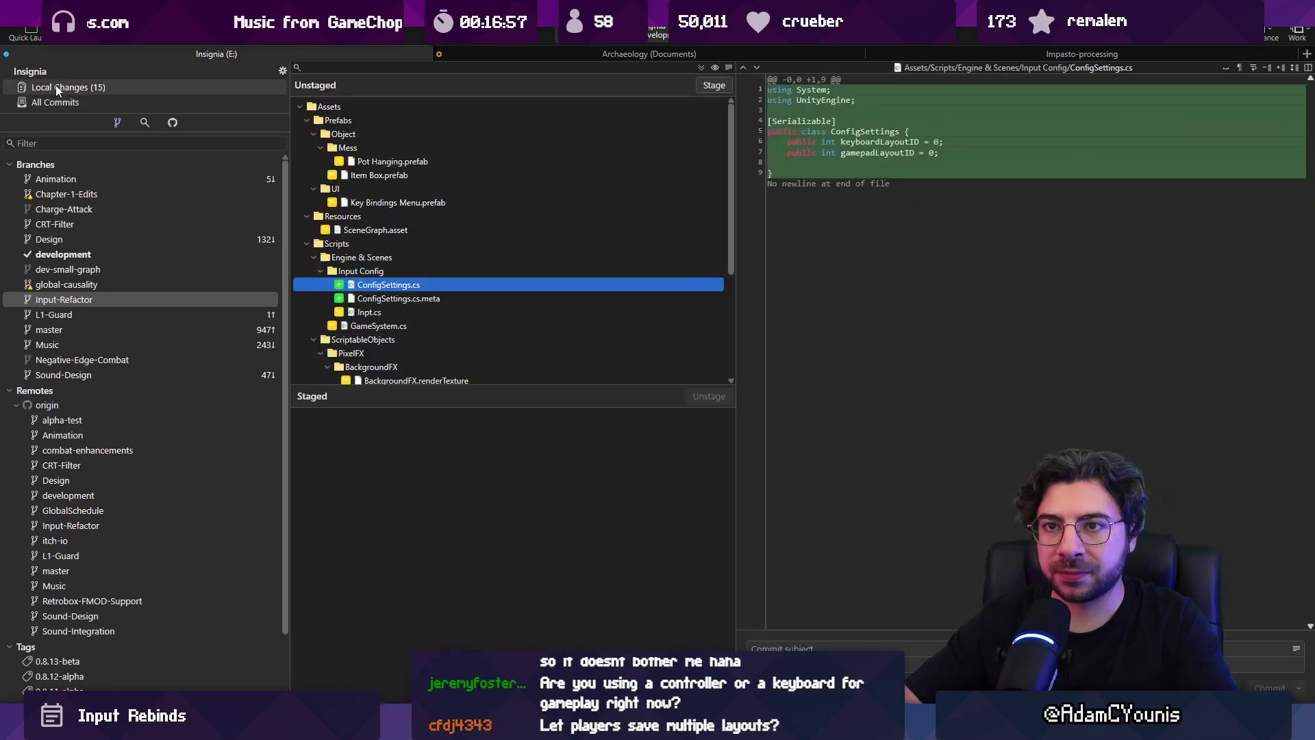
right_click(39, 168)
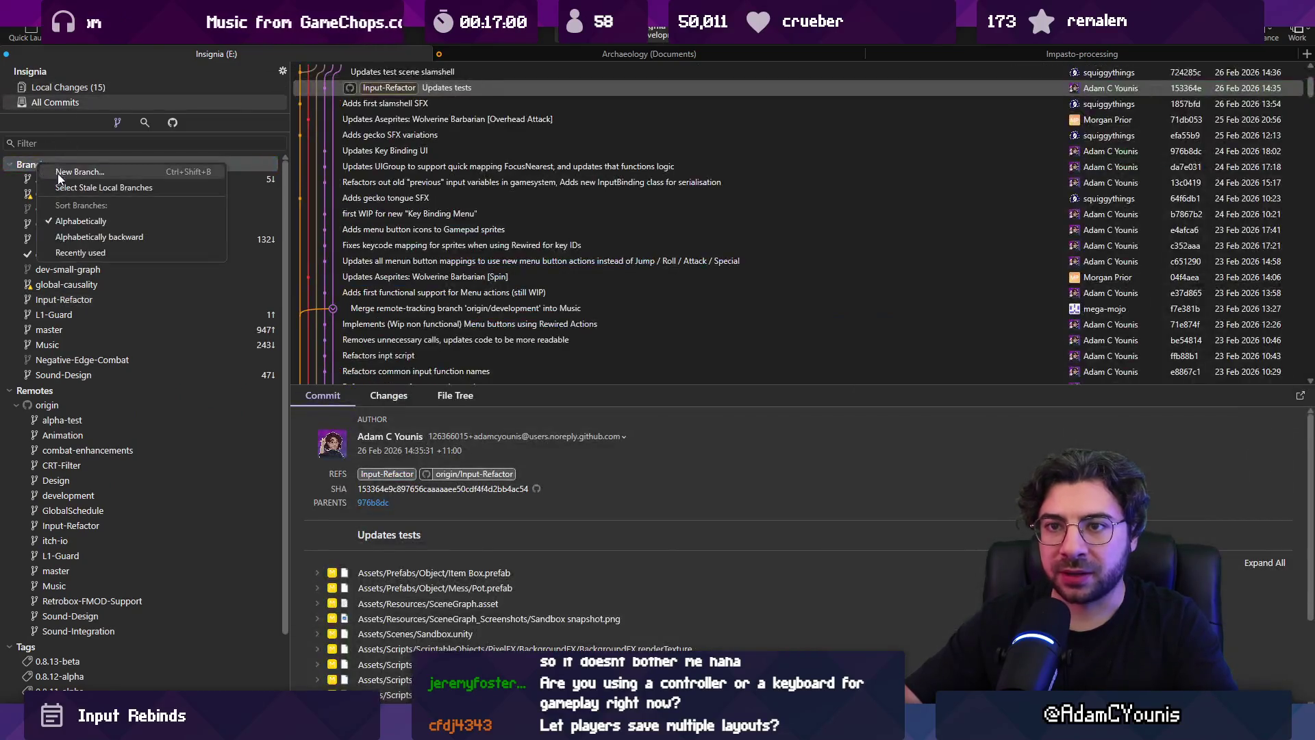
left_click(188, 217)
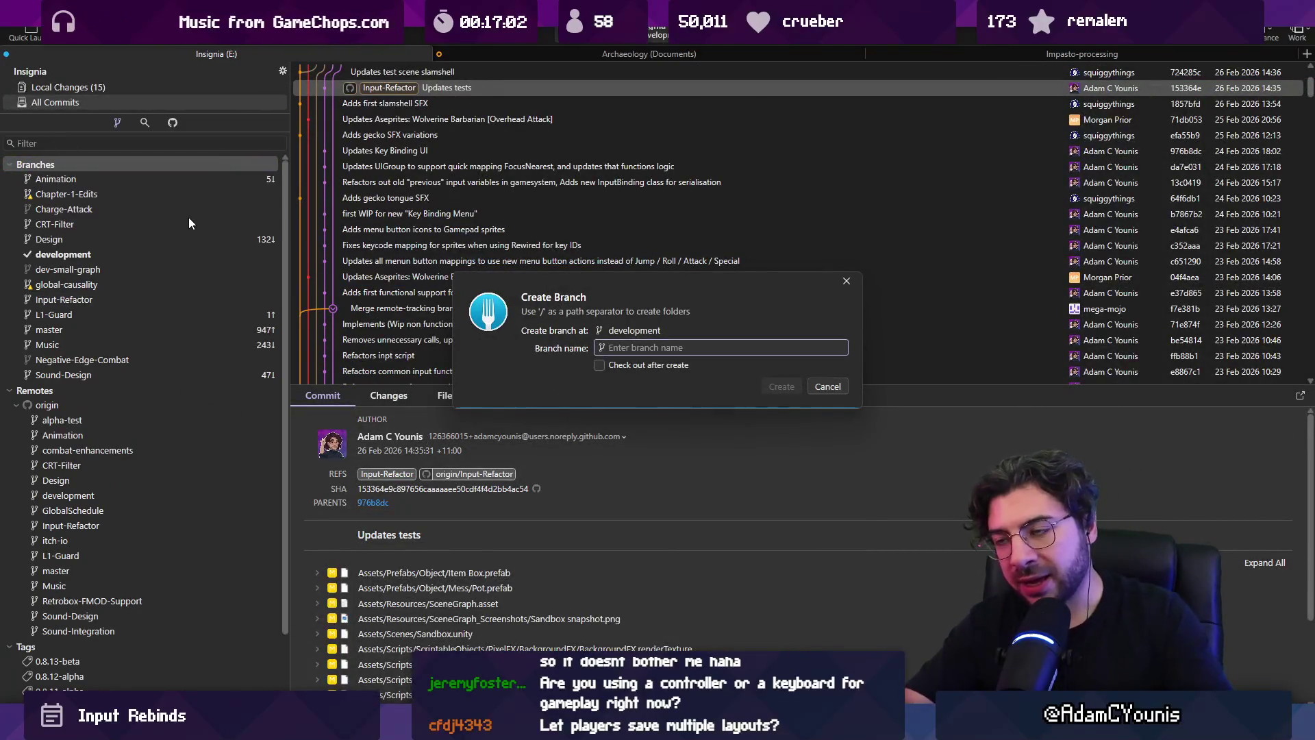
type("Input-presets")
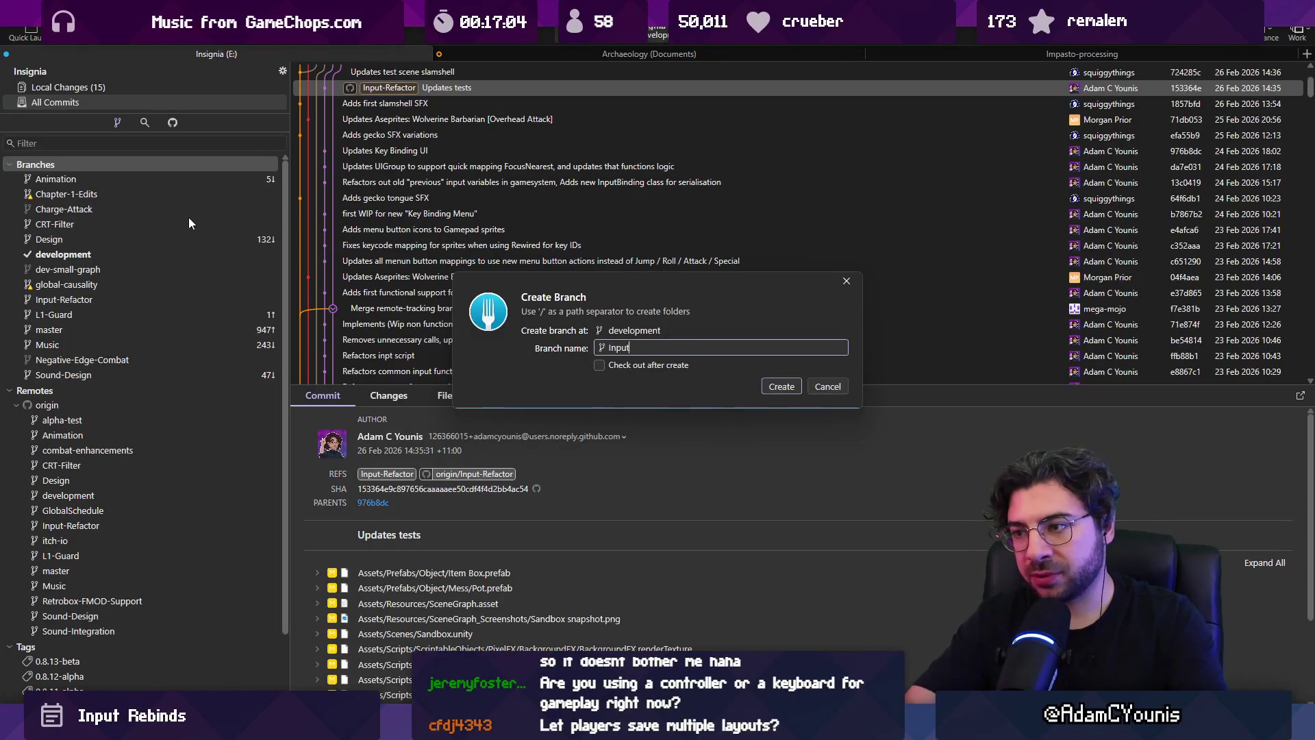
key("Return")
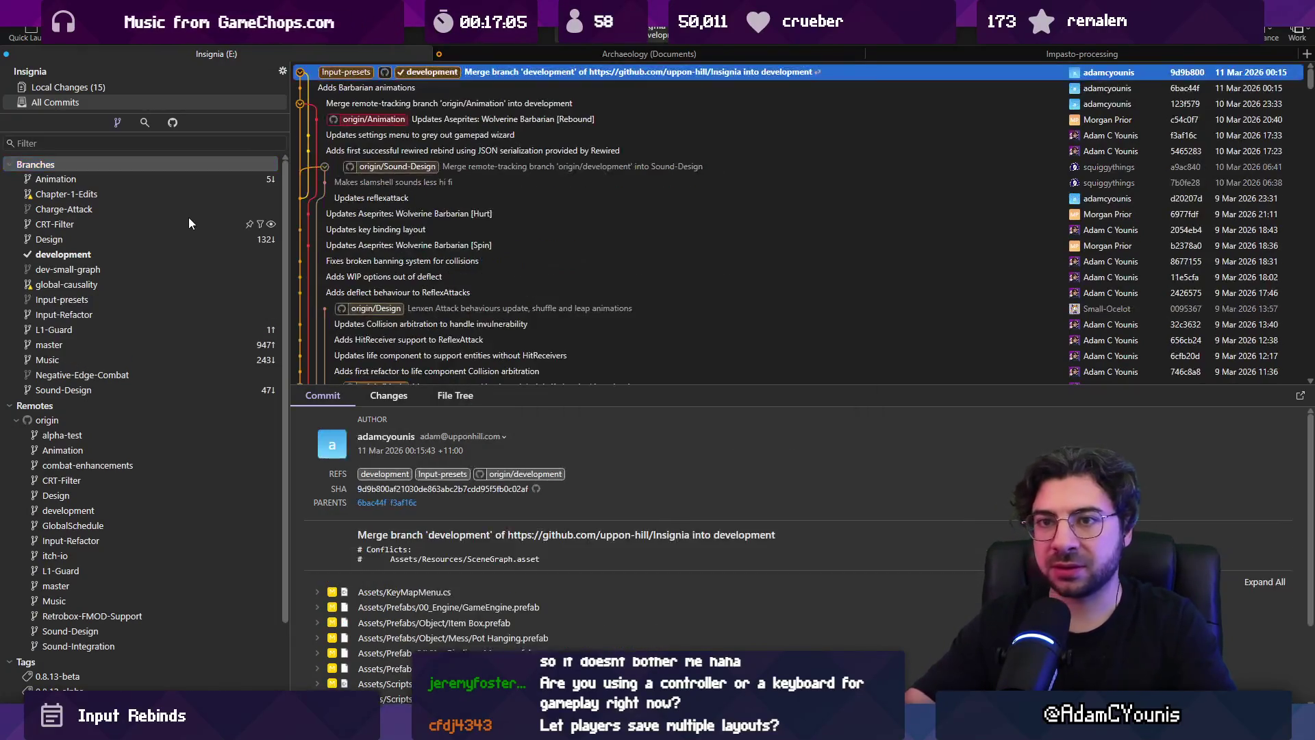
- Check out Input-presets with local changes, stage all files and commit them as 'WIP Preset support'
double_click(105, 299)
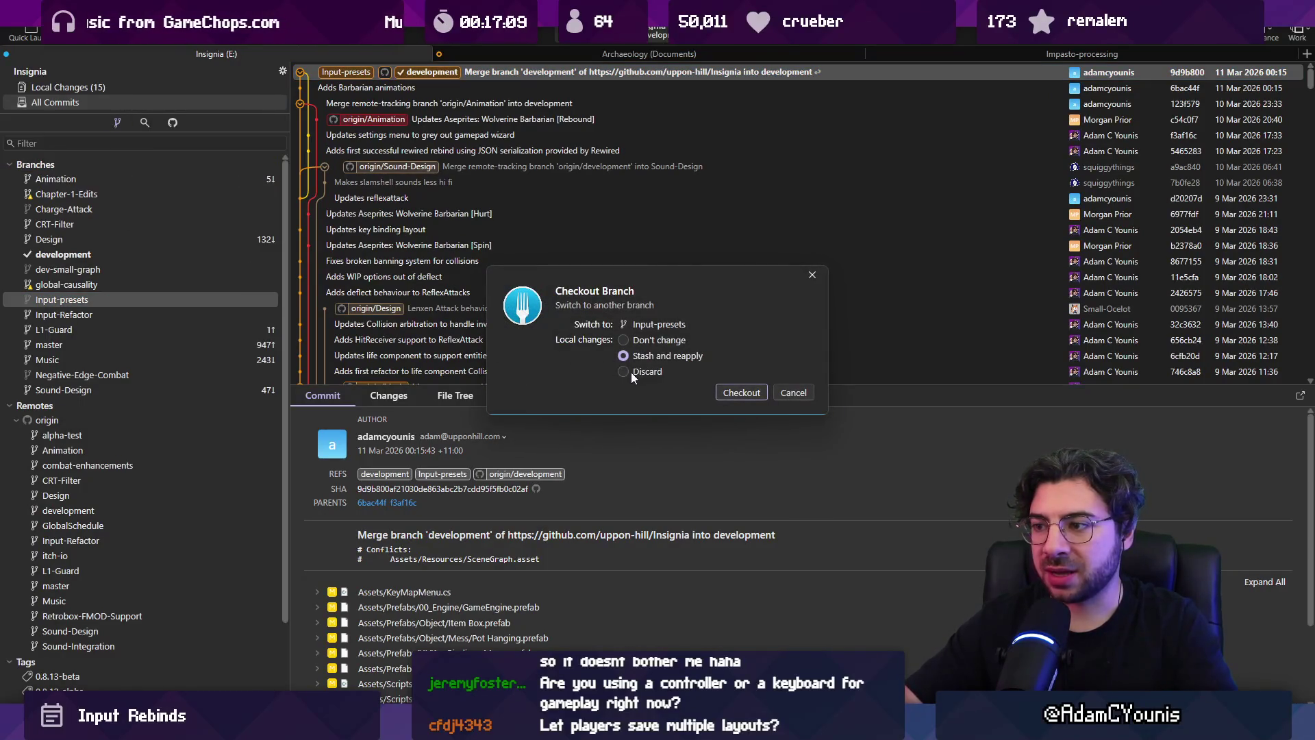
left_click(737, 392)
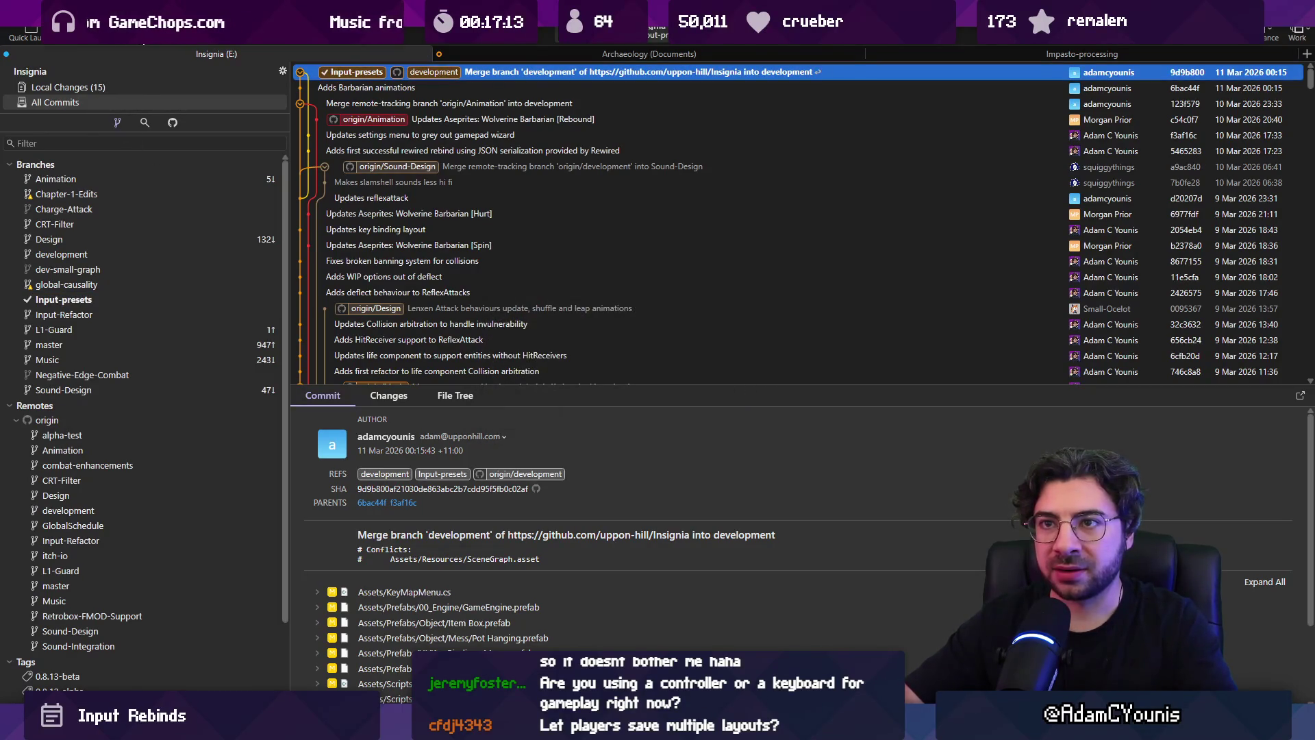
left_click(151, 88)
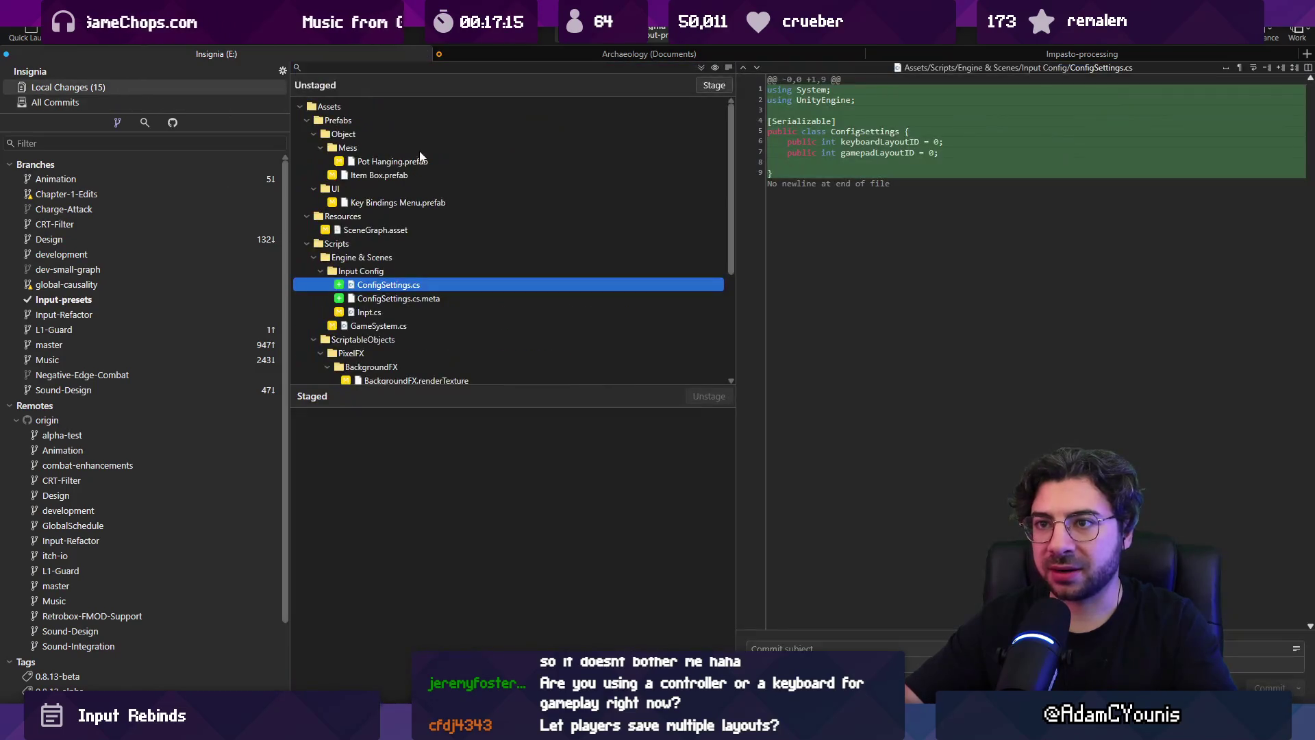
left_click(701, 67)
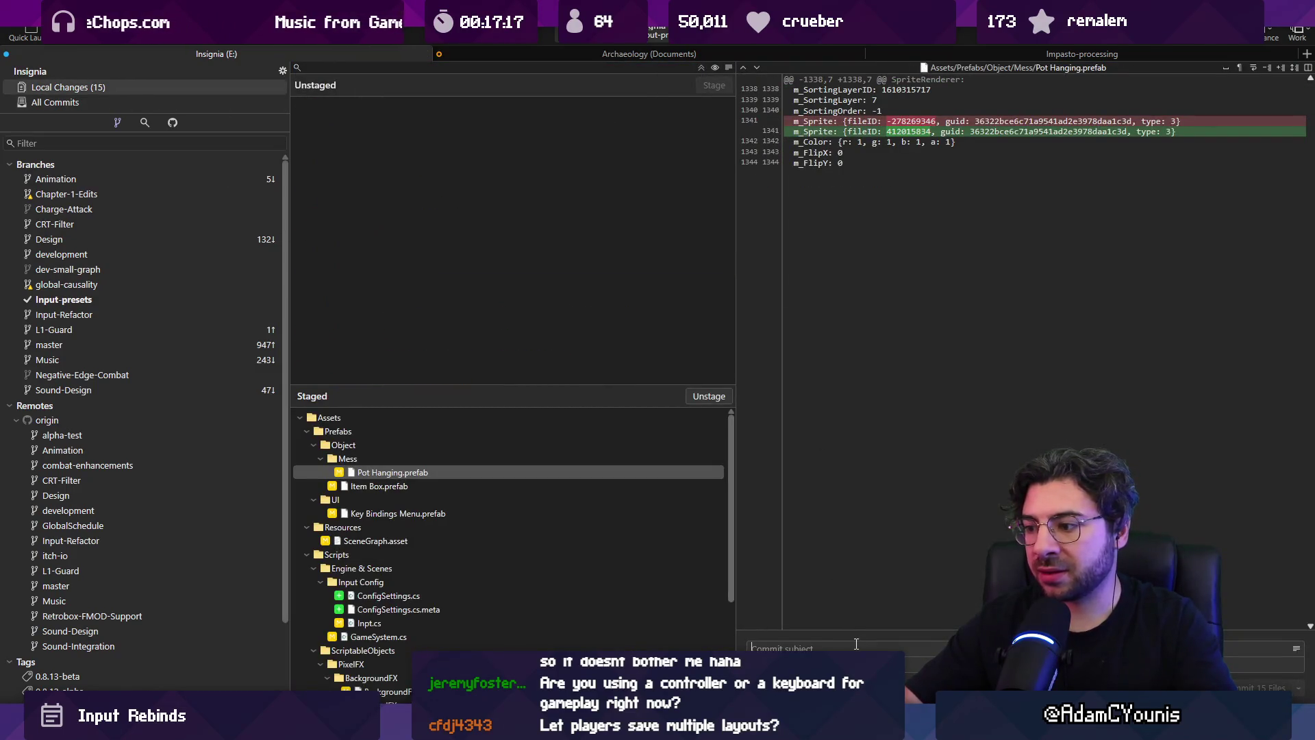
left_click(856, 643)
type("WIP")
left_click(856, 647)
type("WIP Preset support")
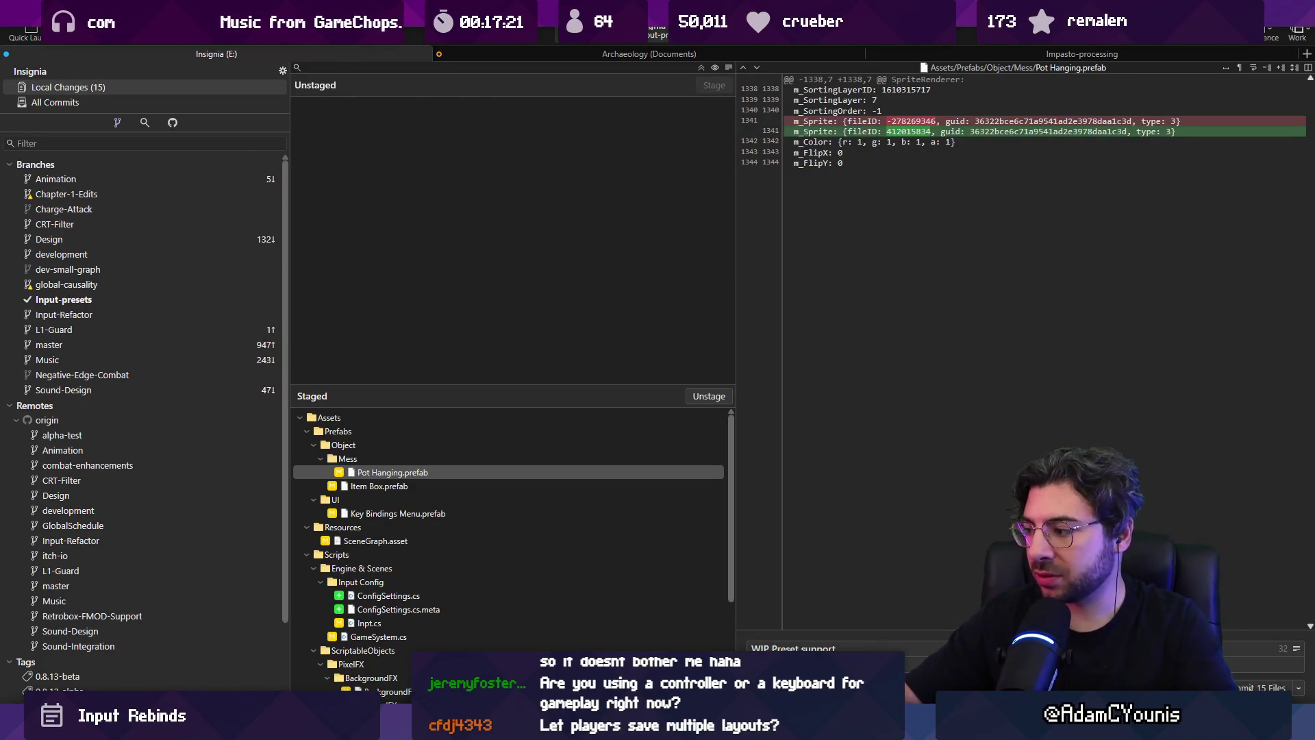
key("ctrl+Return")
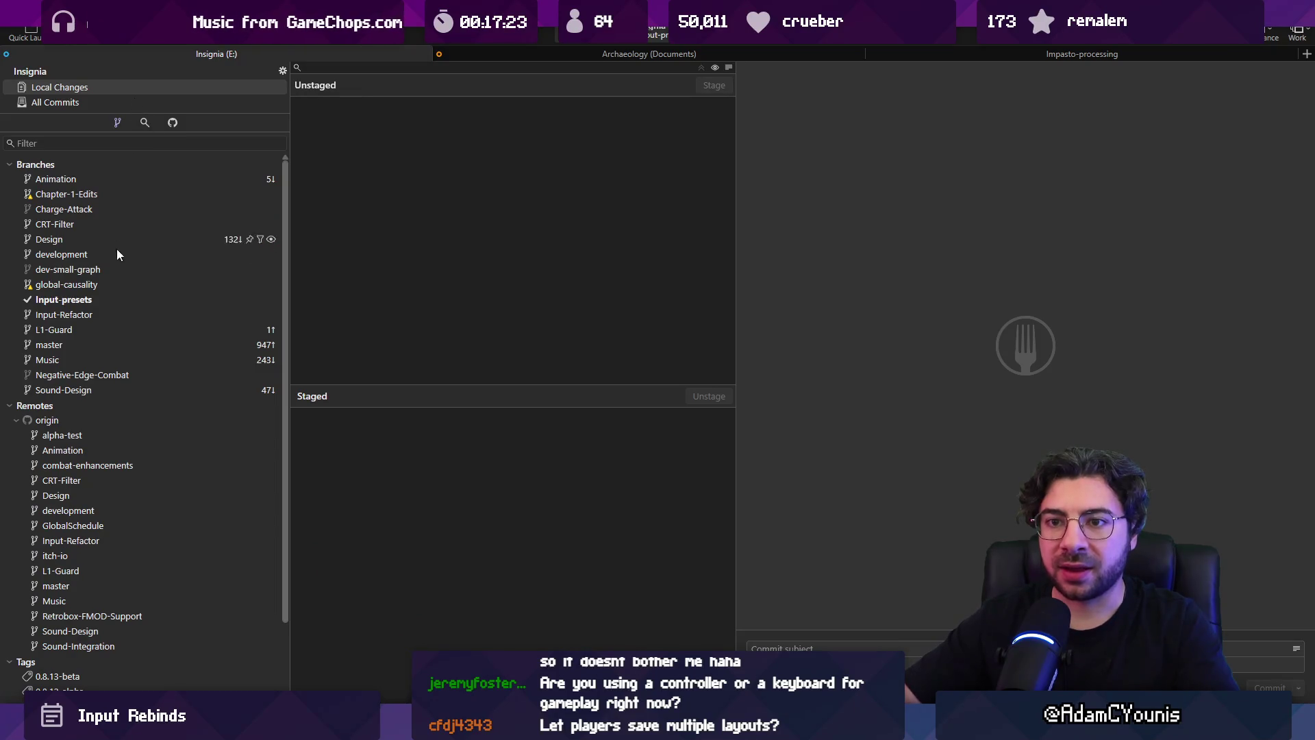
- Browse the Input-presets, Input-Refactor and Chapter-1-Edits histories, then check out development
left_click(93, 314)
left_click(93, 304)
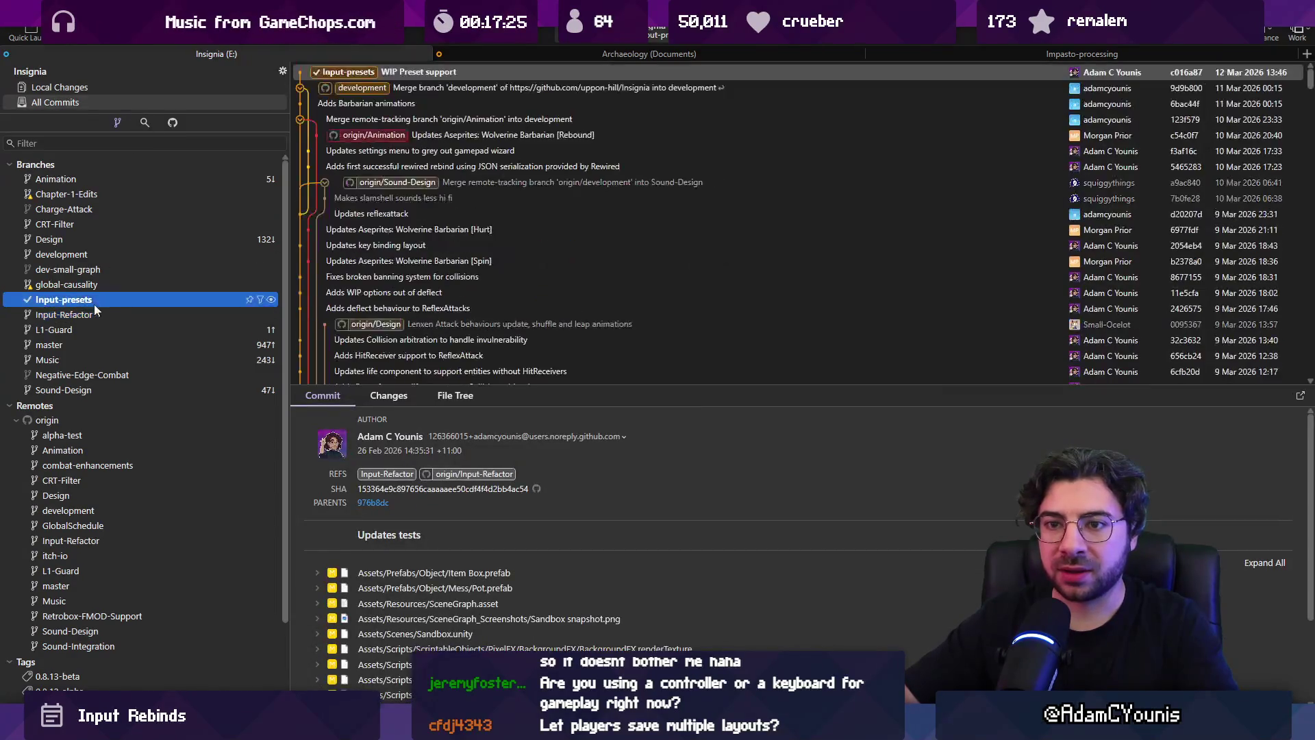
left_click(97, 315)
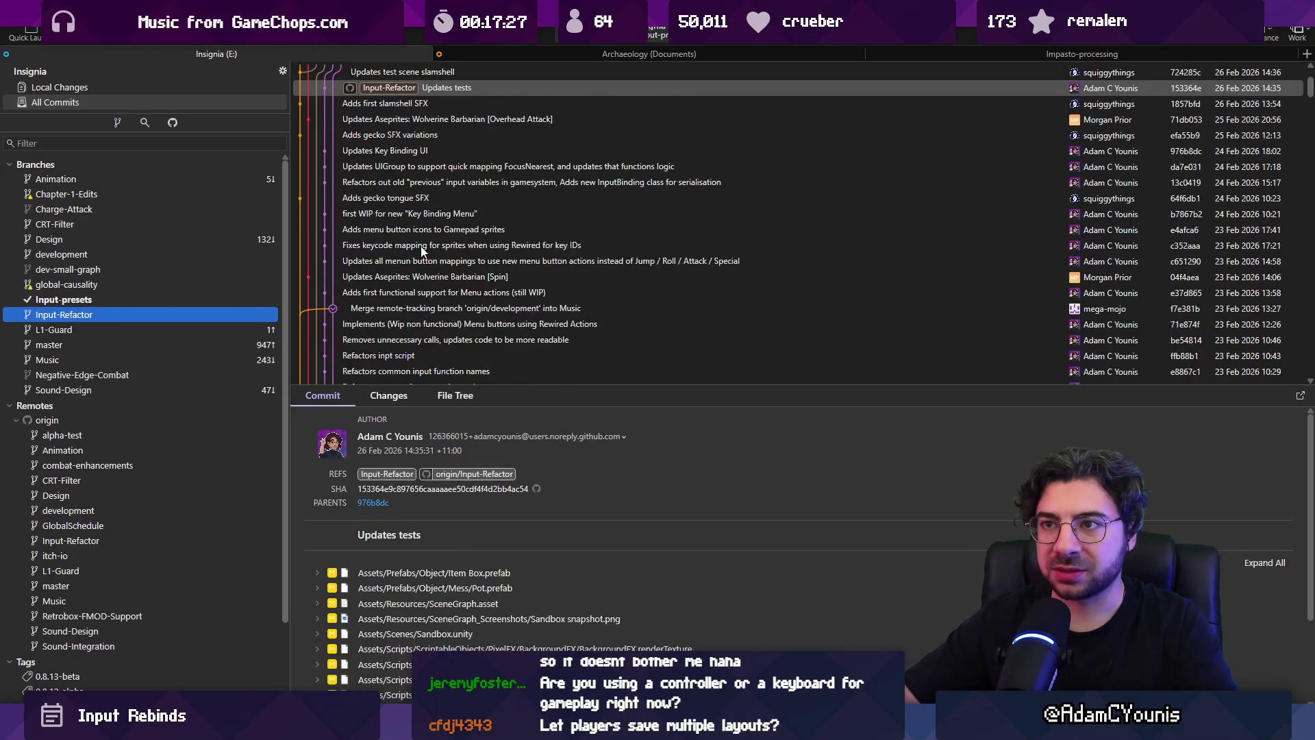
left_click(89, 193)
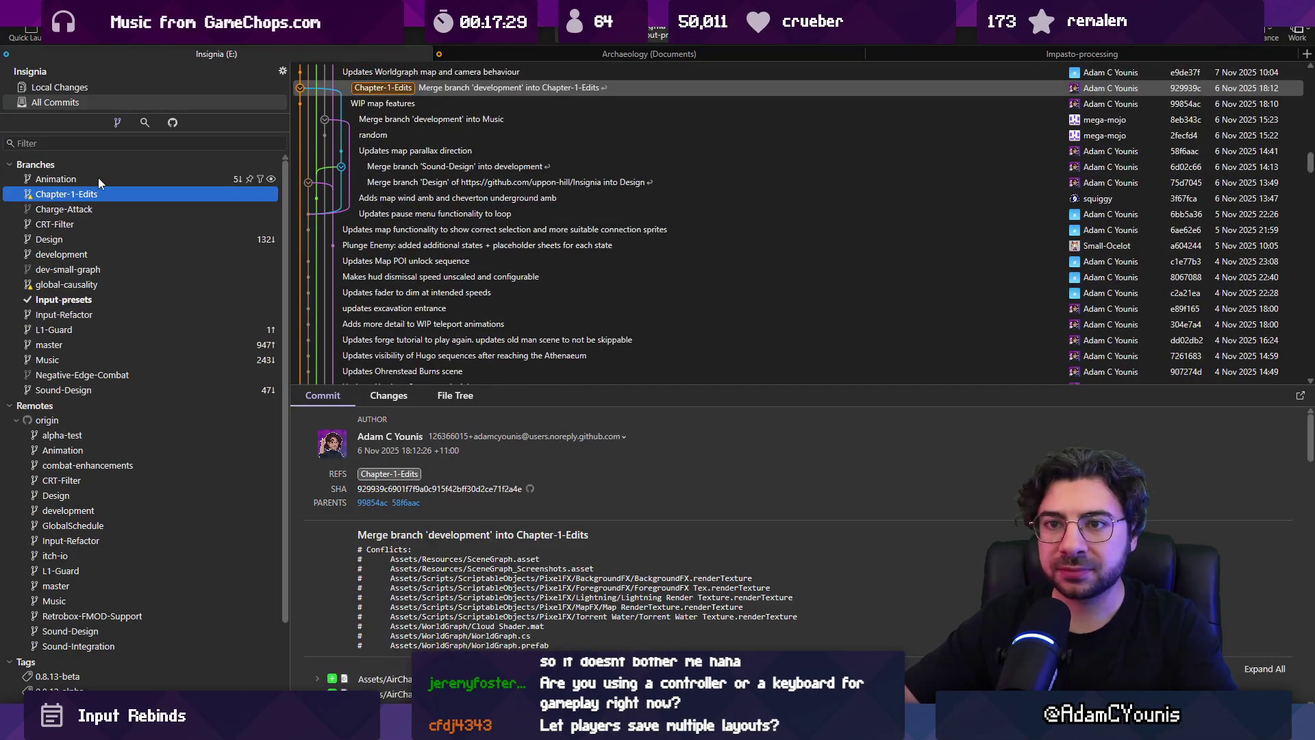
double_click(81, 255)
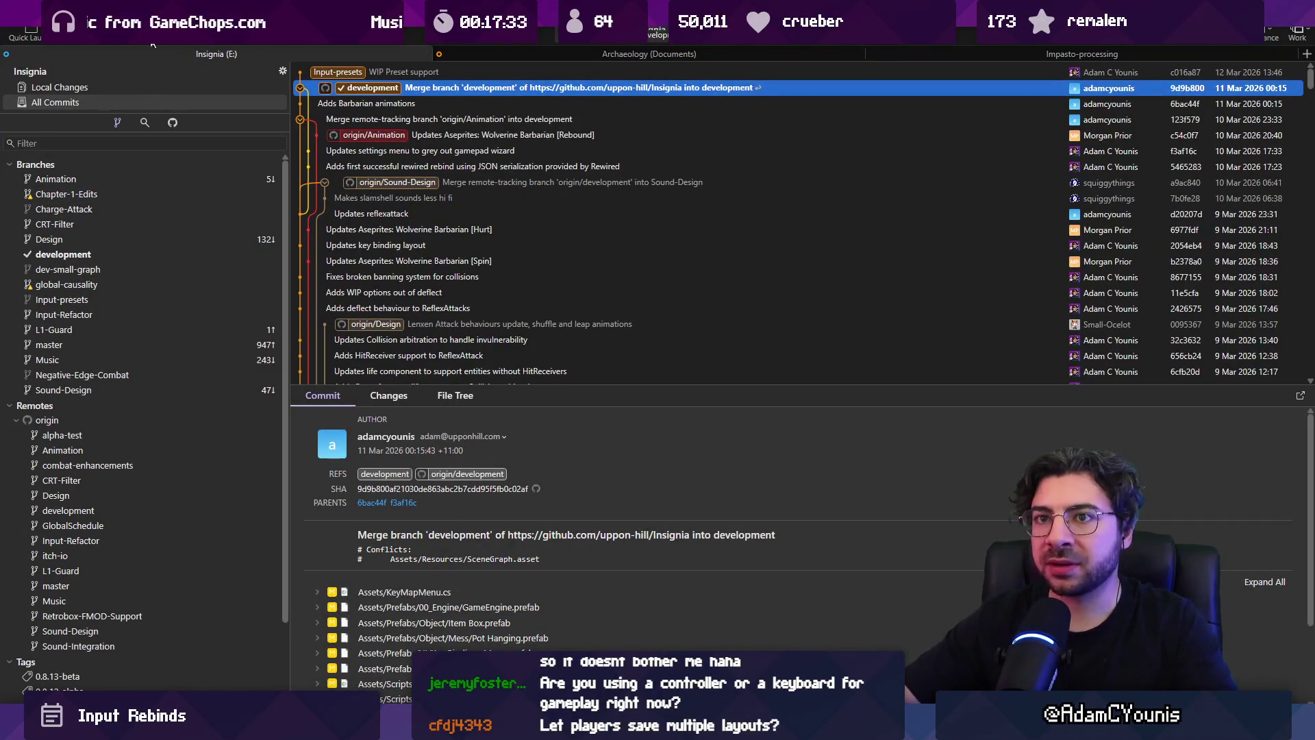
key("alt+Tab")
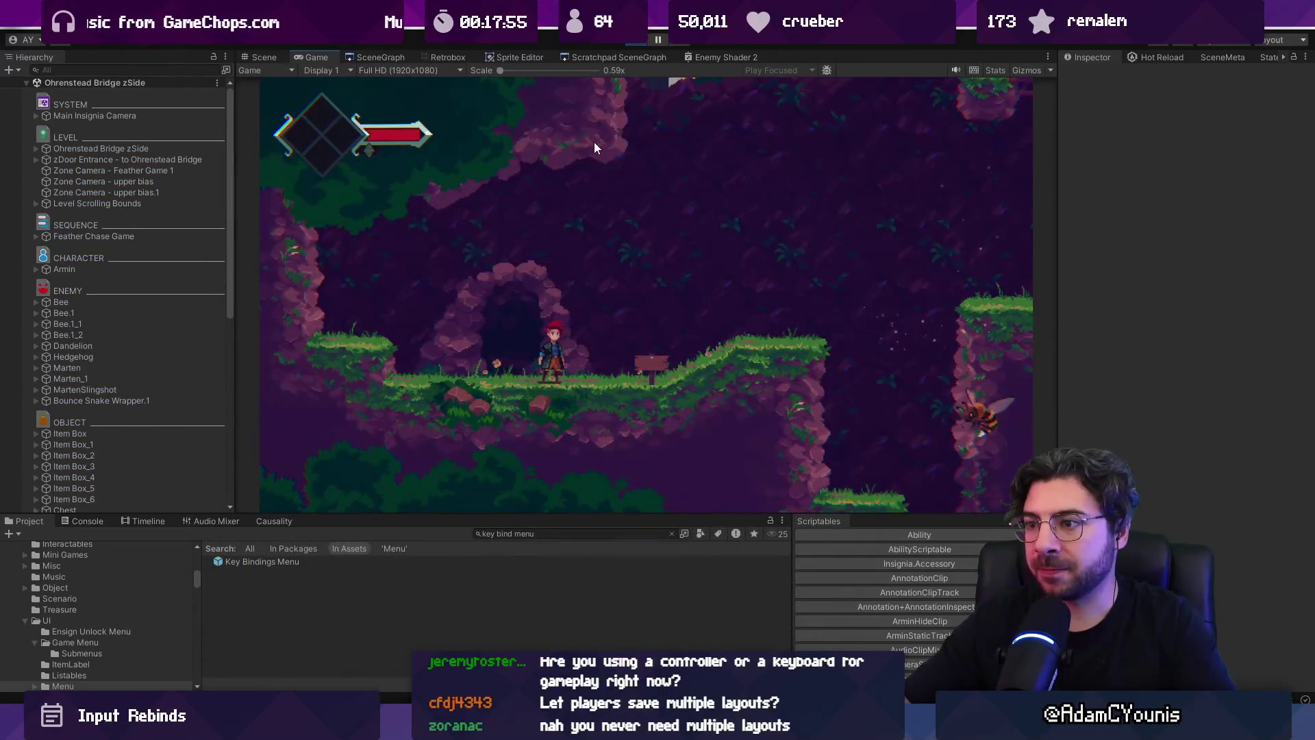
- In the running game, go from the Journal to Settings > Controls > Keyboard
key("Escape")
key("z")
key("Down")
key("Down")
key("z")
key("z")
key("Down")
- Step through the Up, Jump, Roll and Down binding rows of the Retro preset
key("Left")
key("Right")
key("Down")
key("Left")
key("Right")
key("Up")
key("Left")
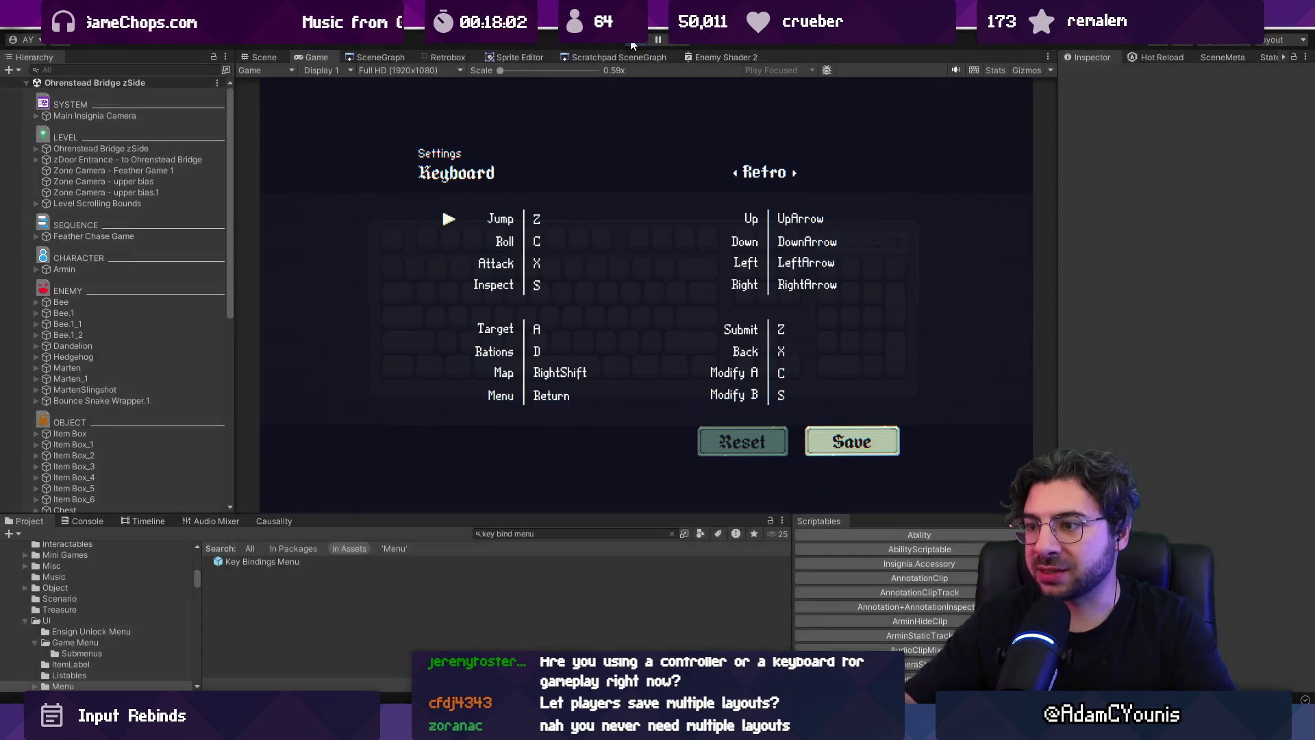
key("alt+Tab")
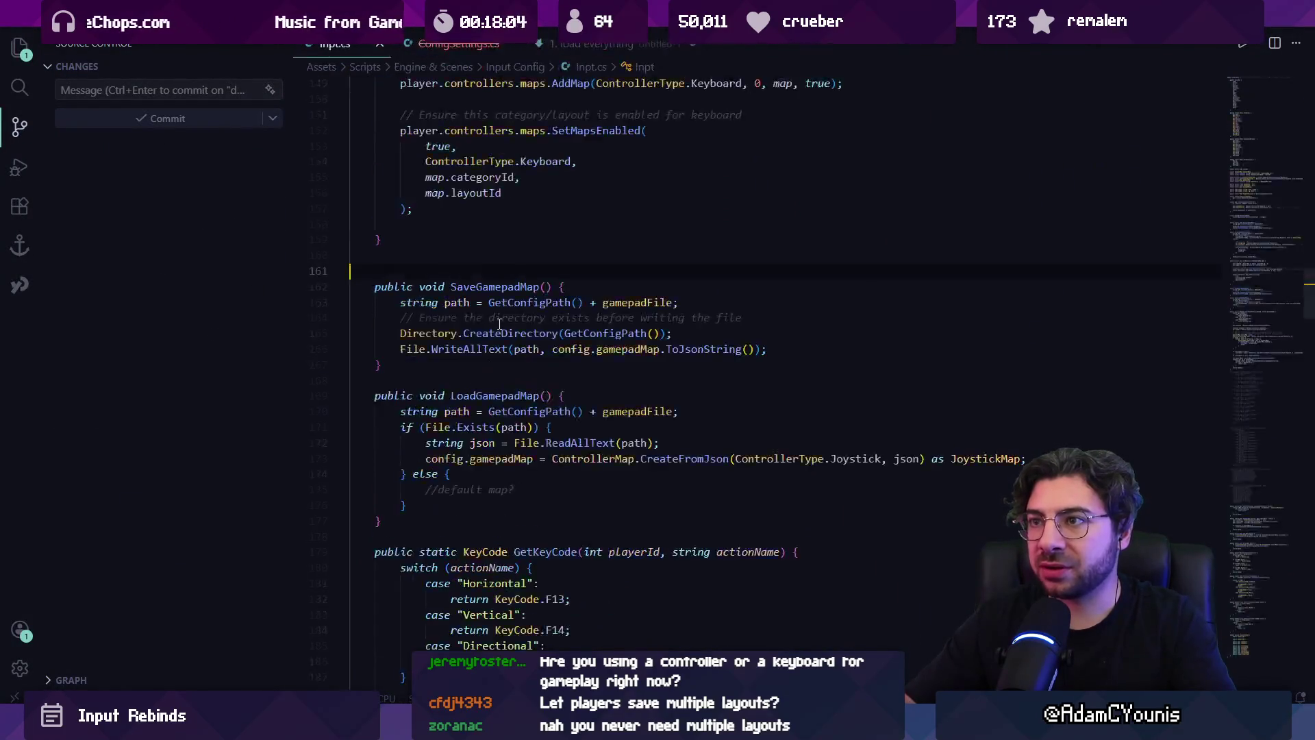
- Discard the untitled notes, close ConfigSettings.cs and open Inpt.cs
key("ctrl+w")
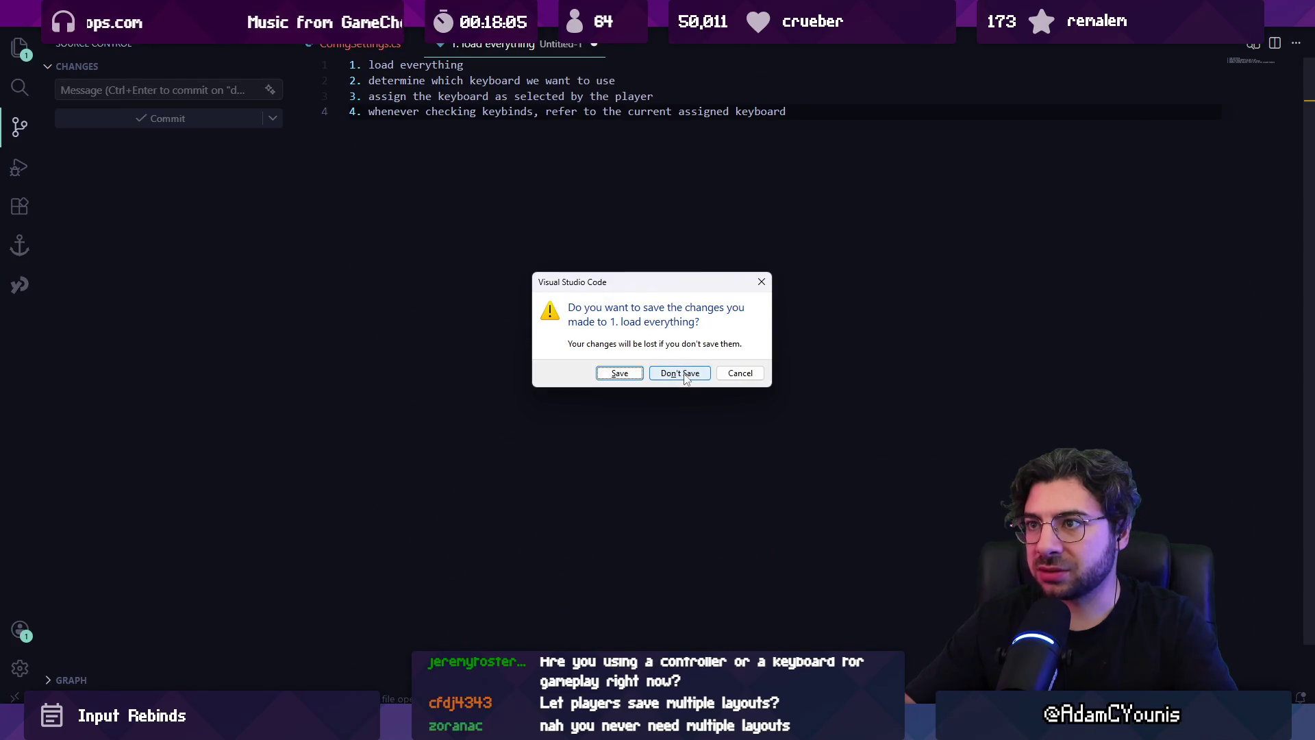
left_click(685, 379)
key("ctrl+w")
key("ctrl+p")
type("inpt")
key("Return")
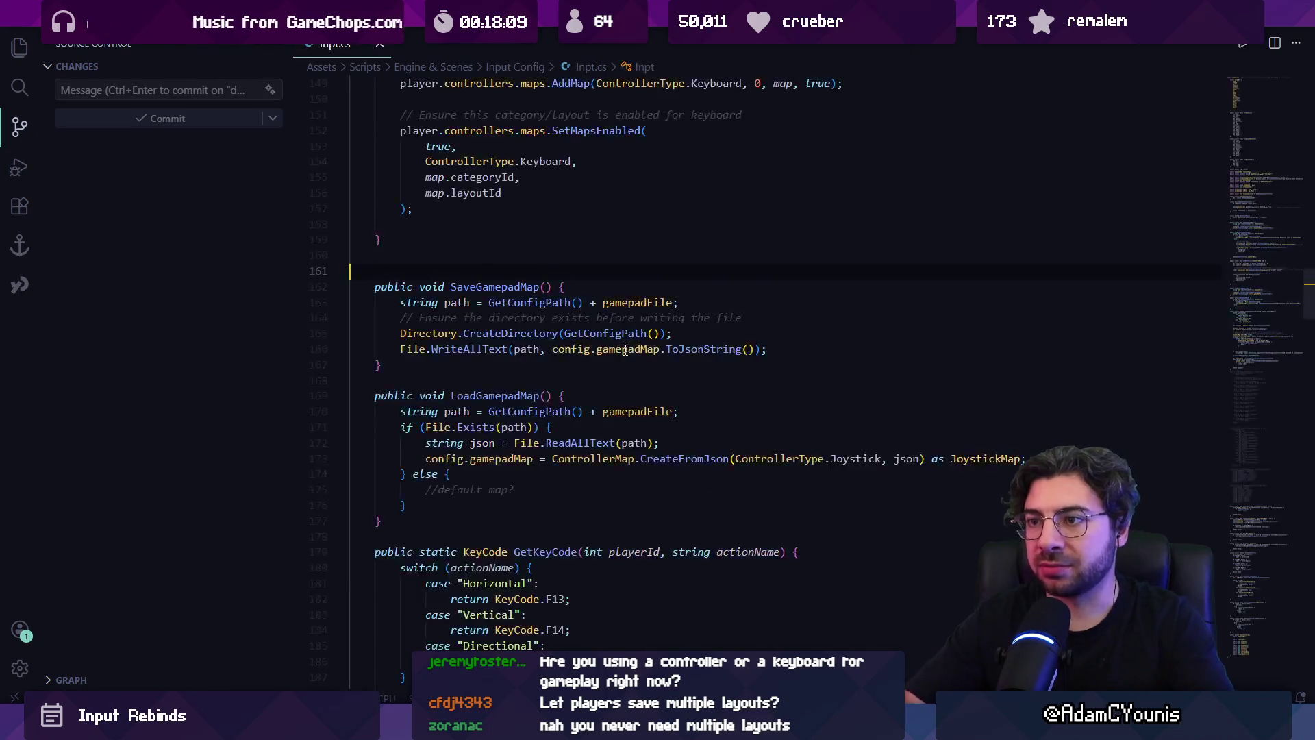
- Find SaveKeyboardMap in Inpt.cs and delete the blank line 112
key("ctrl+f")
type("keyboardcon")
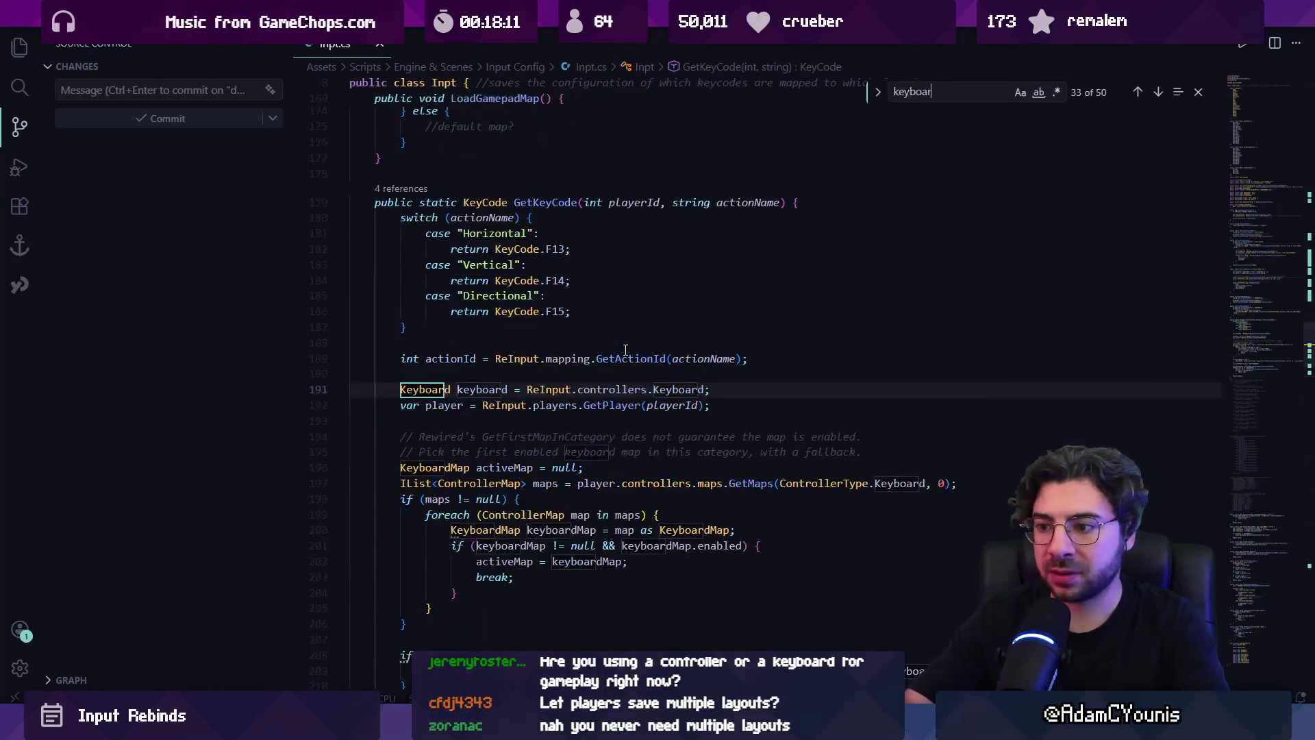
key("ctrl+a")
type("savee")
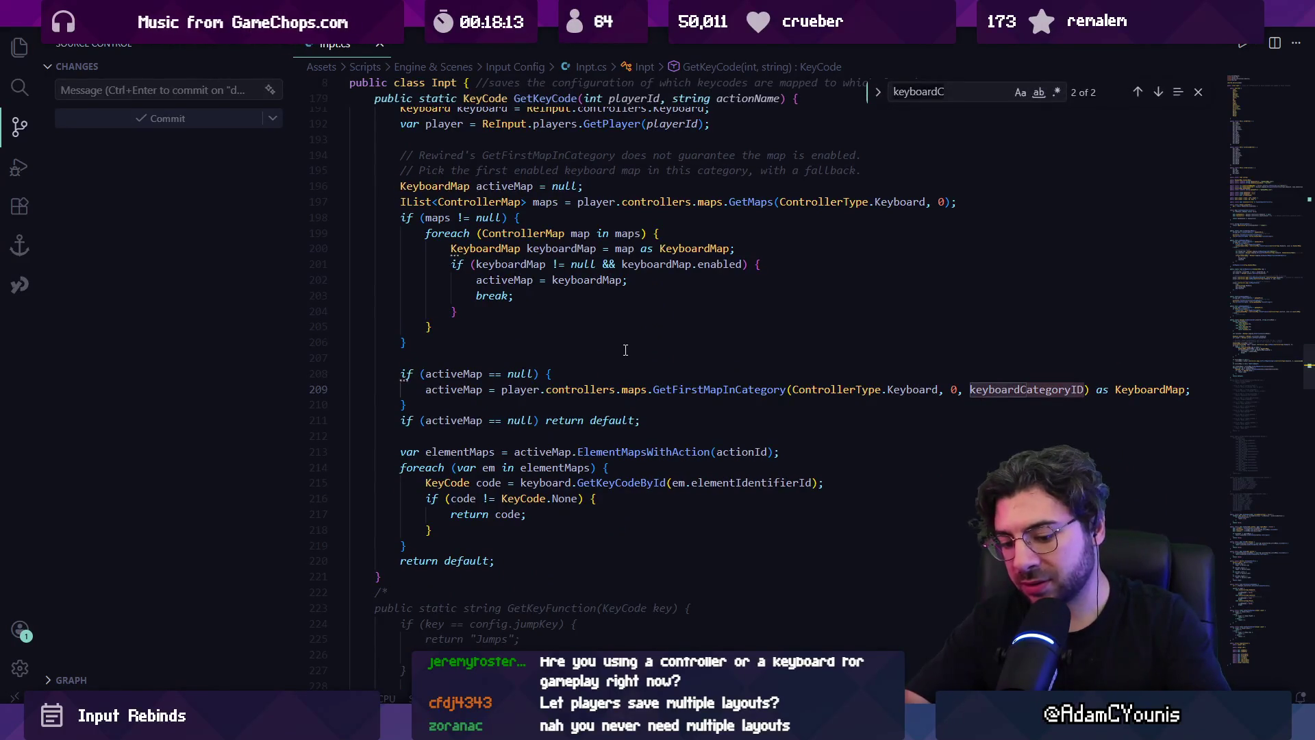
key("BackSpace")
key("BackSpace")
key("BackSpace")
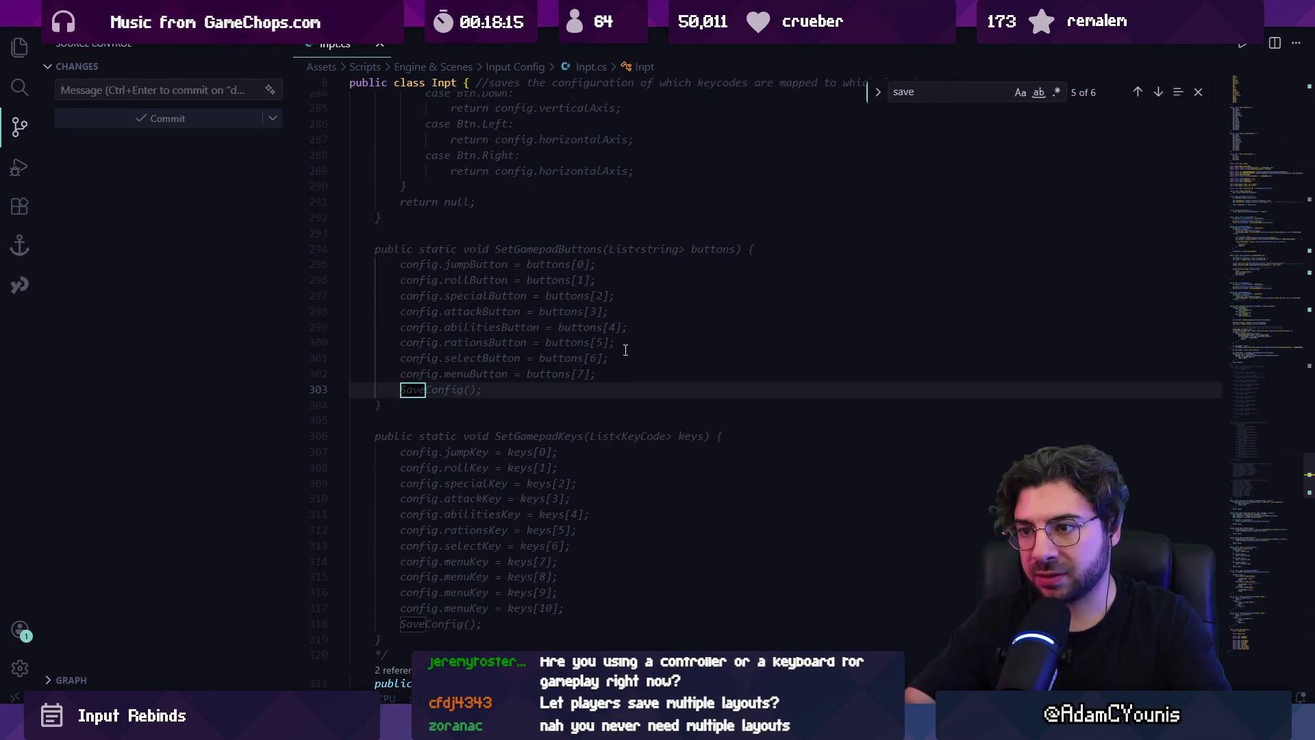
type("k")
key("Escape")
left_click(622, 342)
key("BackSpace")
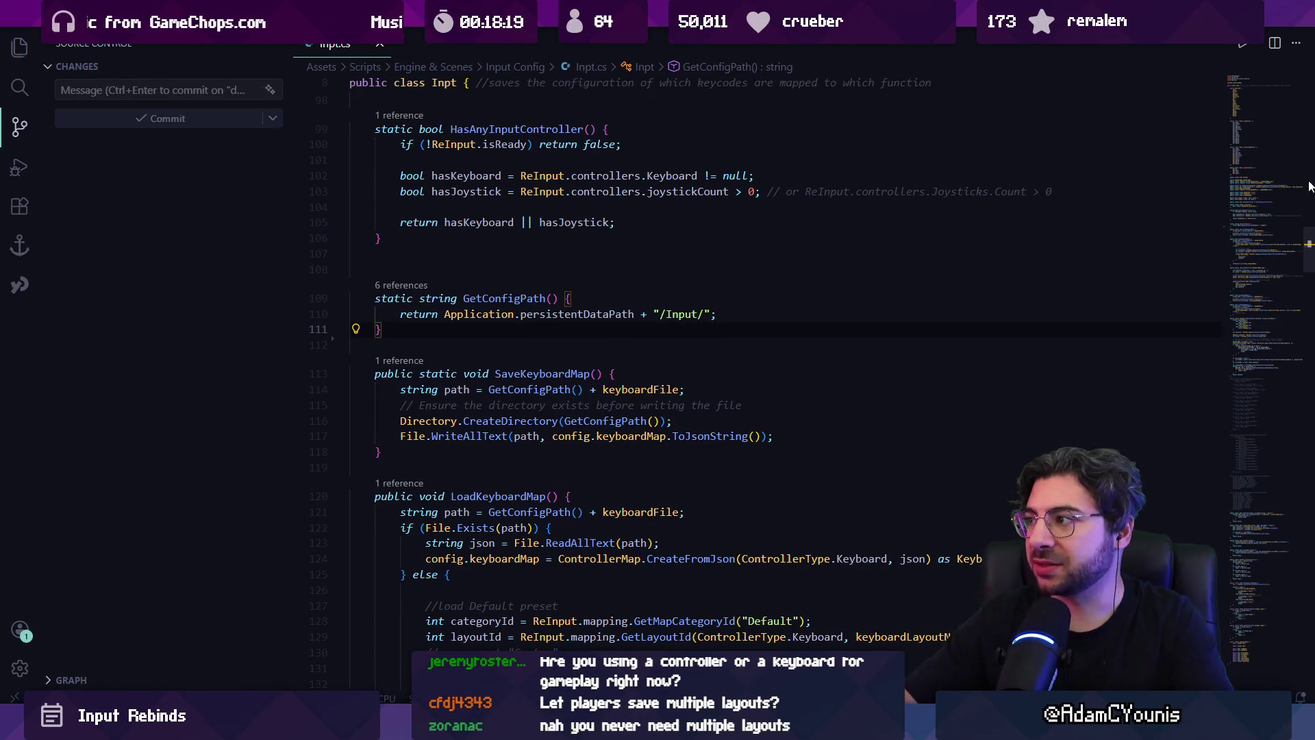
- Return to the top of Inpt.cs and search it for 'settings'
left_click(1264, 97)
scroll(590, 245, "down", 10)
key("ctrl+f")
type("settings")
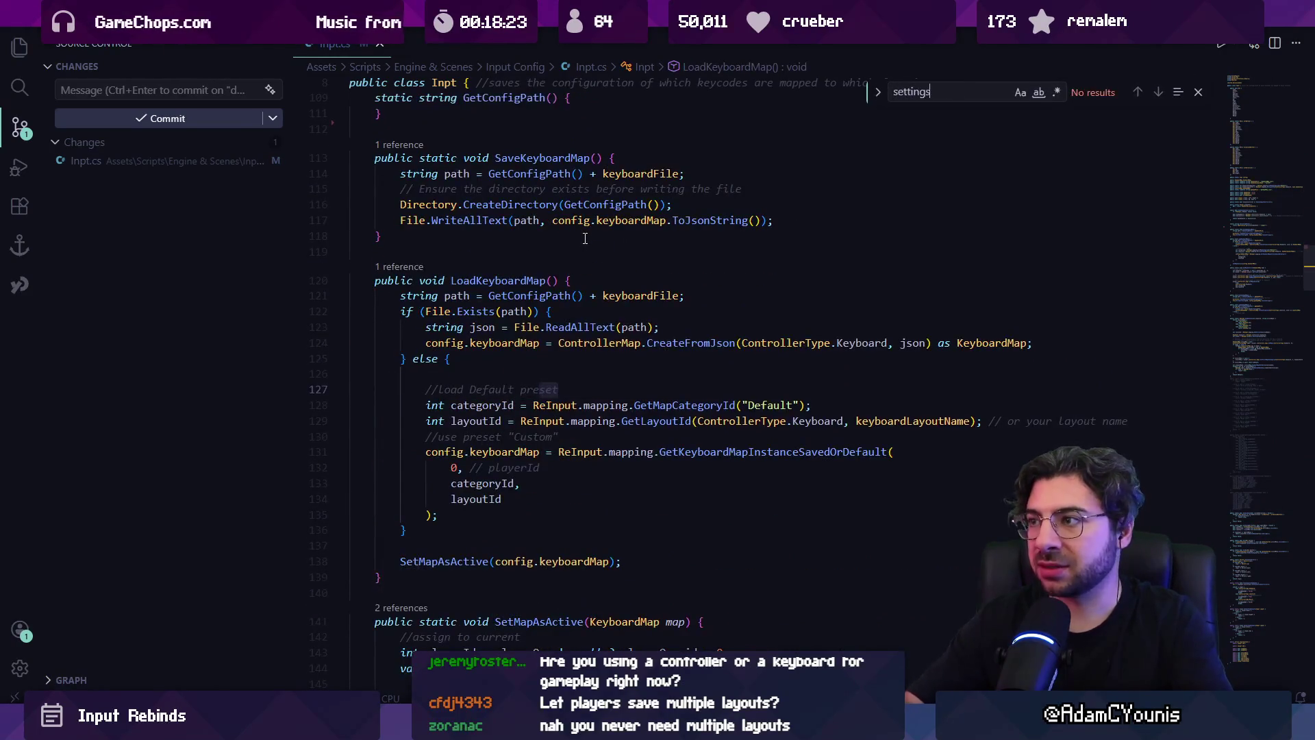
key("Escape")
key("alt+Tab")
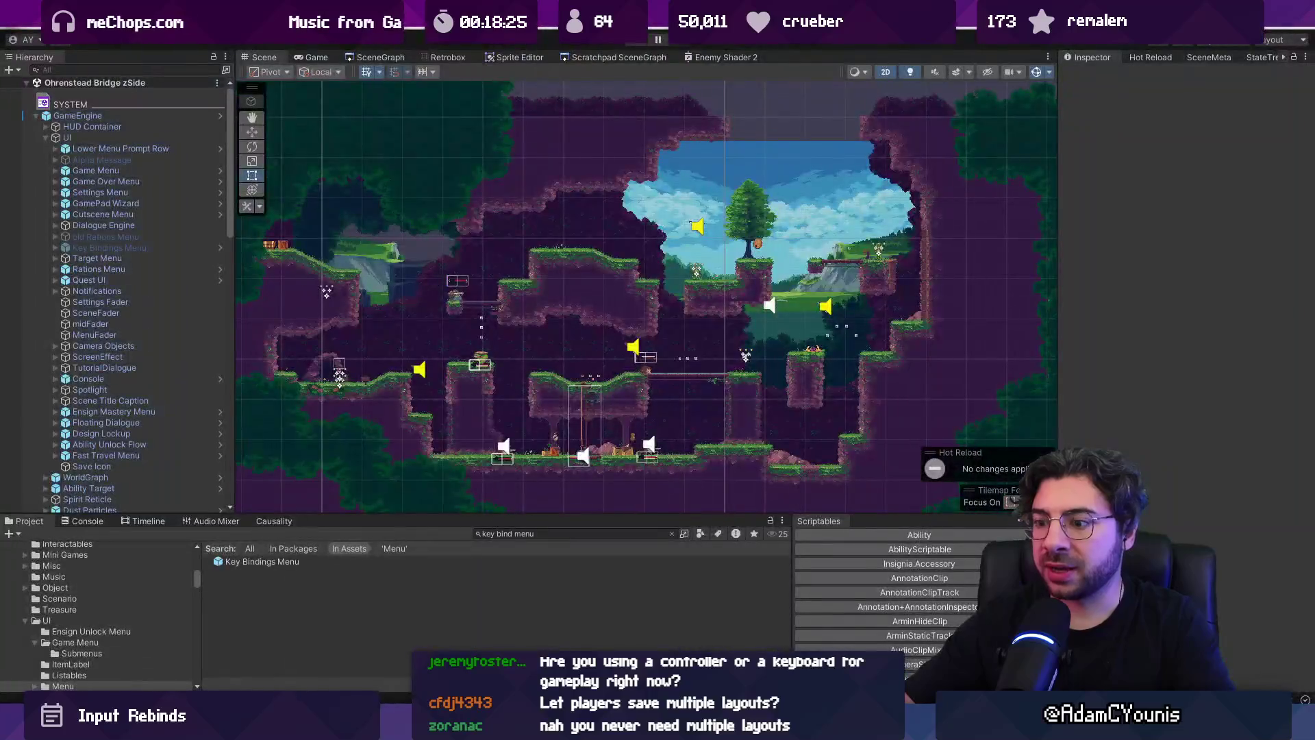
- In the Key Bindings Menu prefab, disable the Retro Pagination switcher
double_click(296, 559)
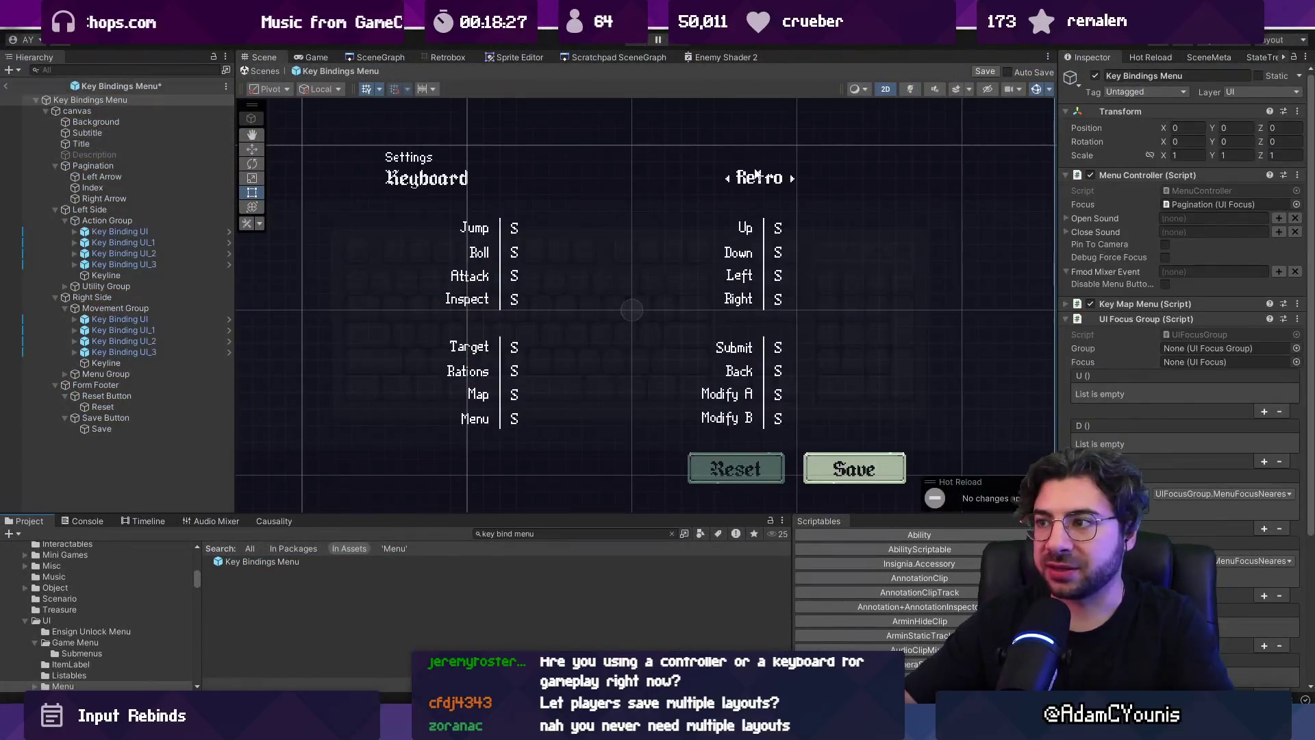
left_click(751, 182)
left_click(1096, 76)
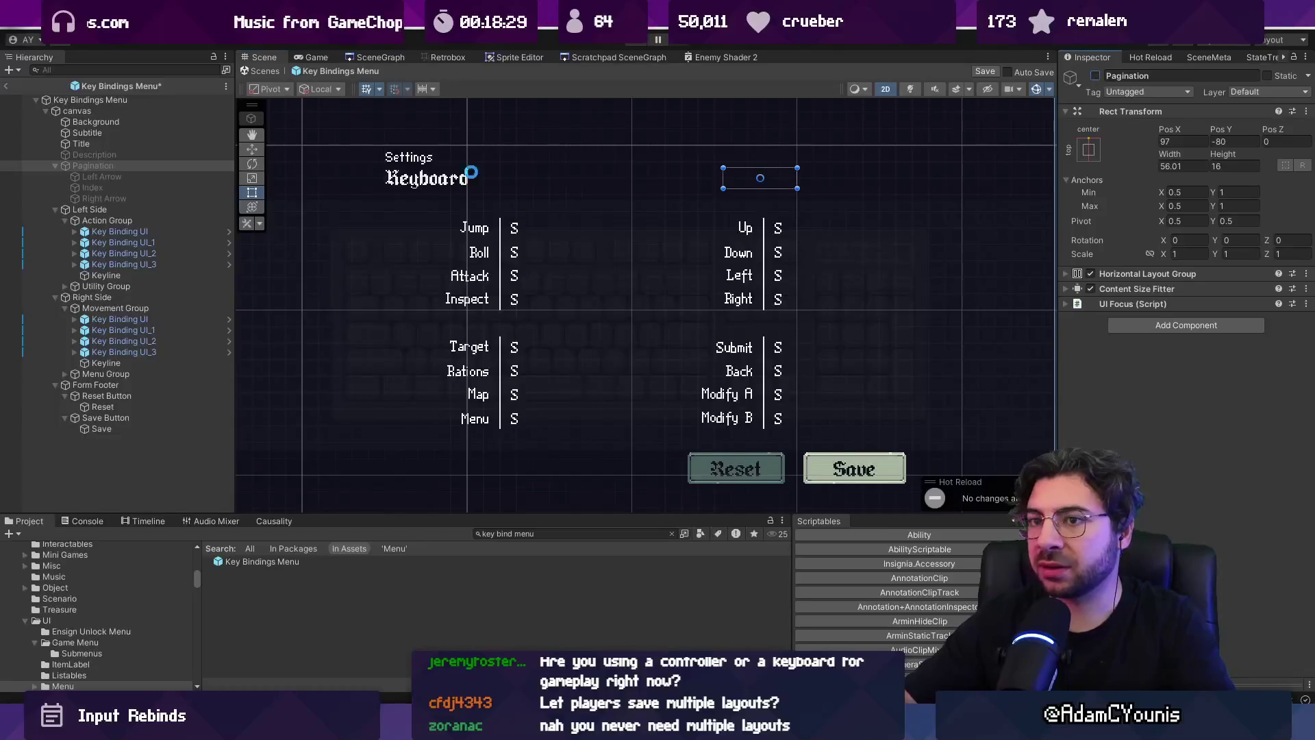
- Assign the first Key Binding UI as the Menu Controller's starting Focus
left_click(103, 110)
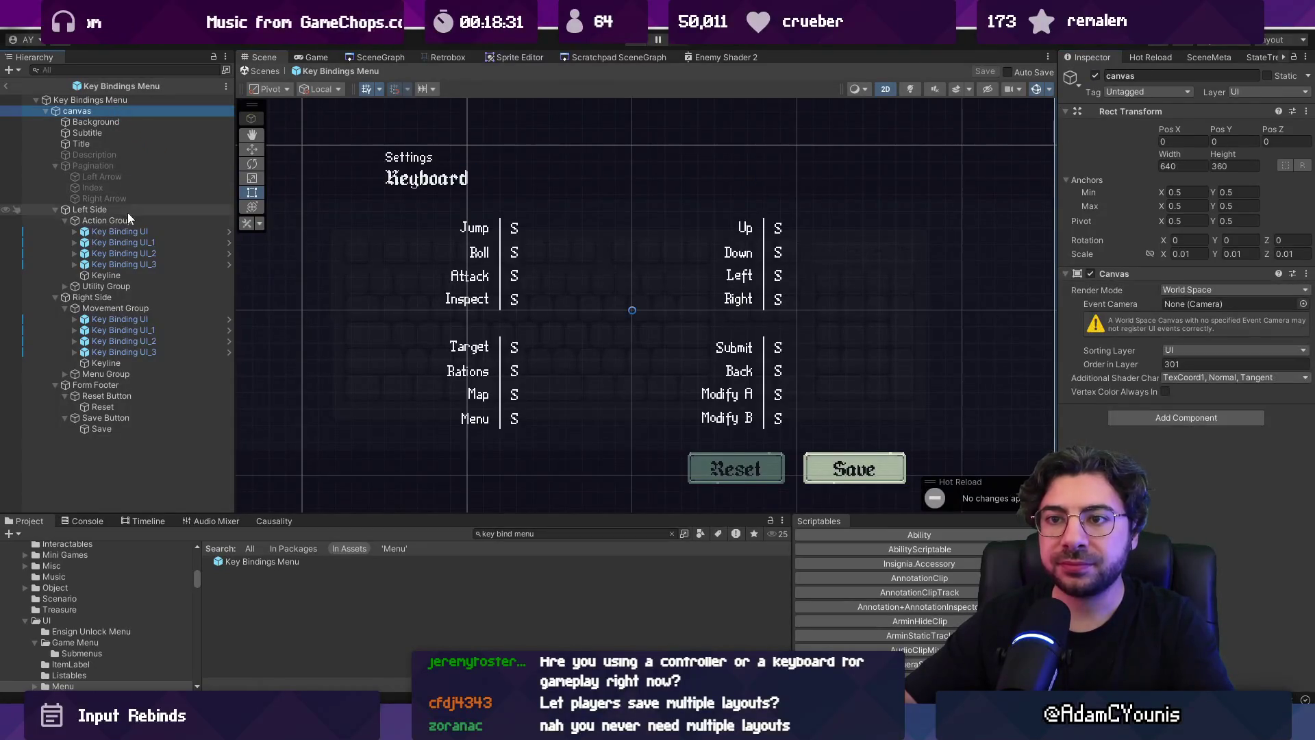
left_click(127, 233)
left_click_drag(126, 234, 1218, 318)
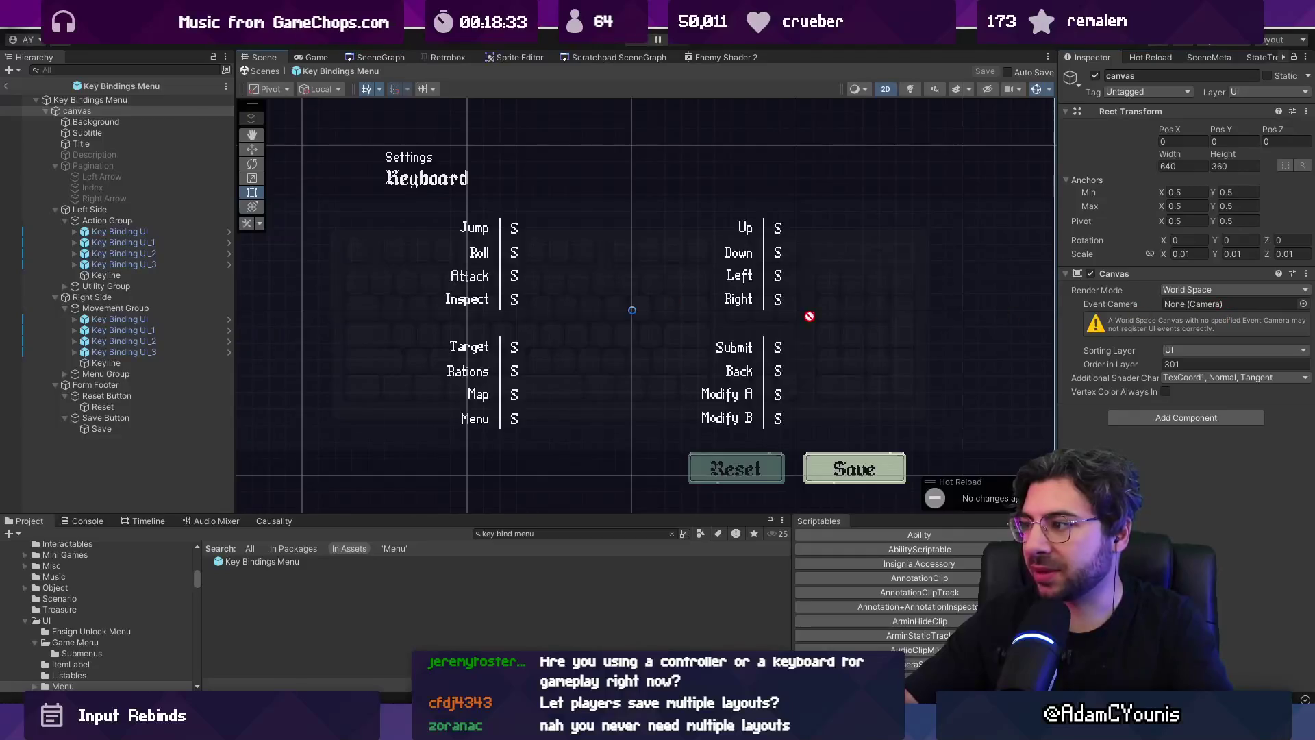
left_click(90, 100)
left_click_drag(122, 233, 817, 331)
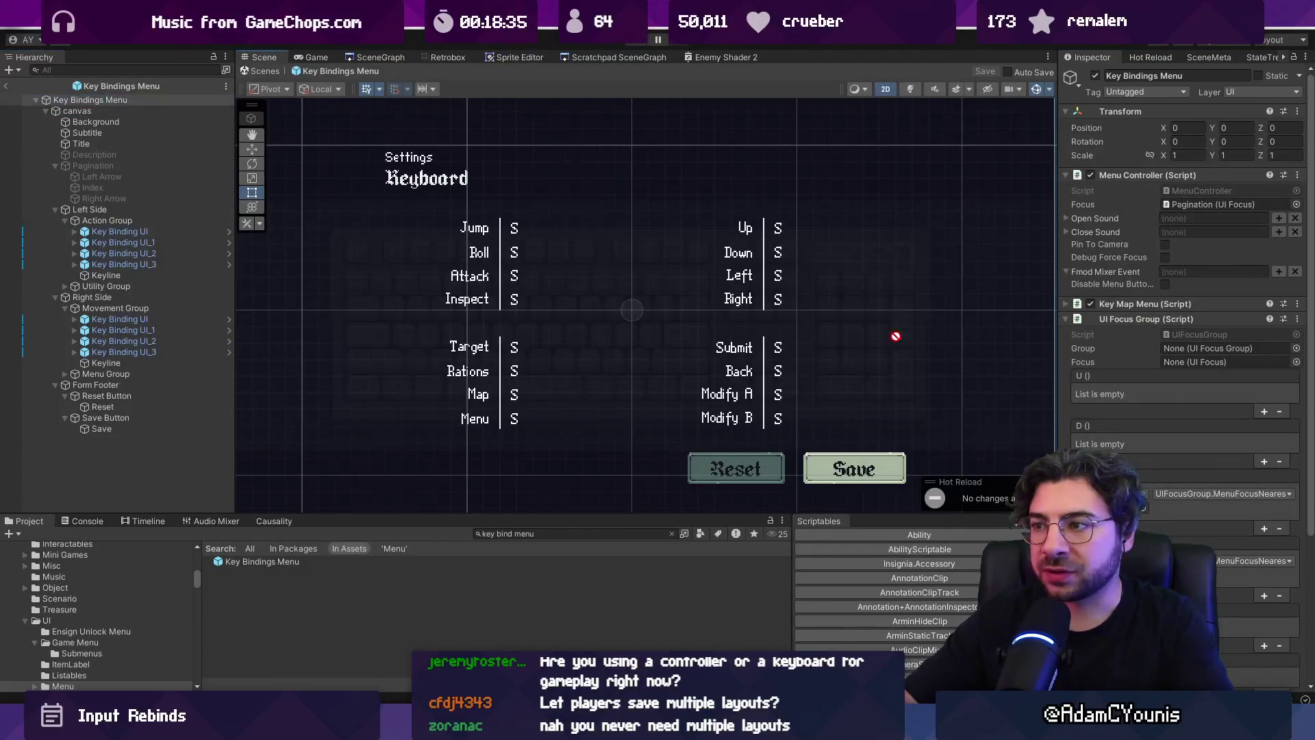
left_click_drag(1201, 257, 1213, 204)
left_click(473, 233)
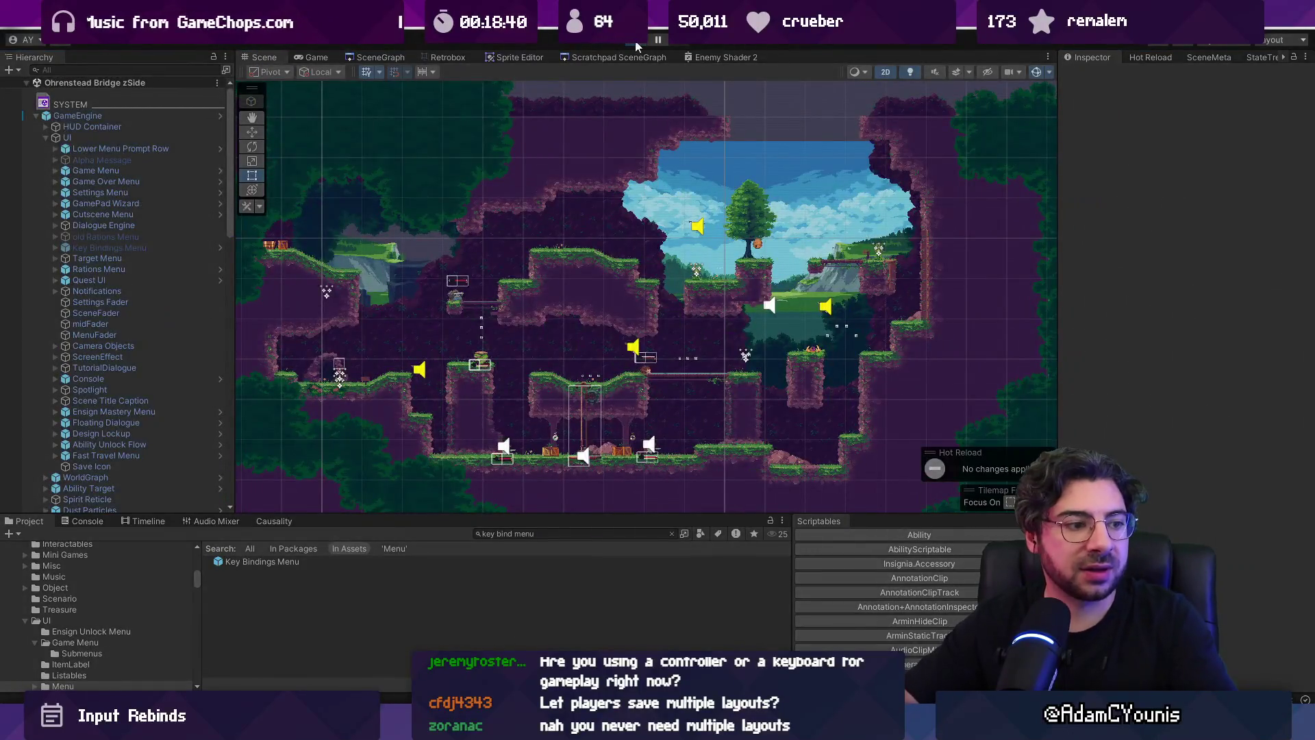
- Play the game, save the Keyboard bindings from the Journal's Controls settings, then stop
left_click(636, 46)
key("Escape")
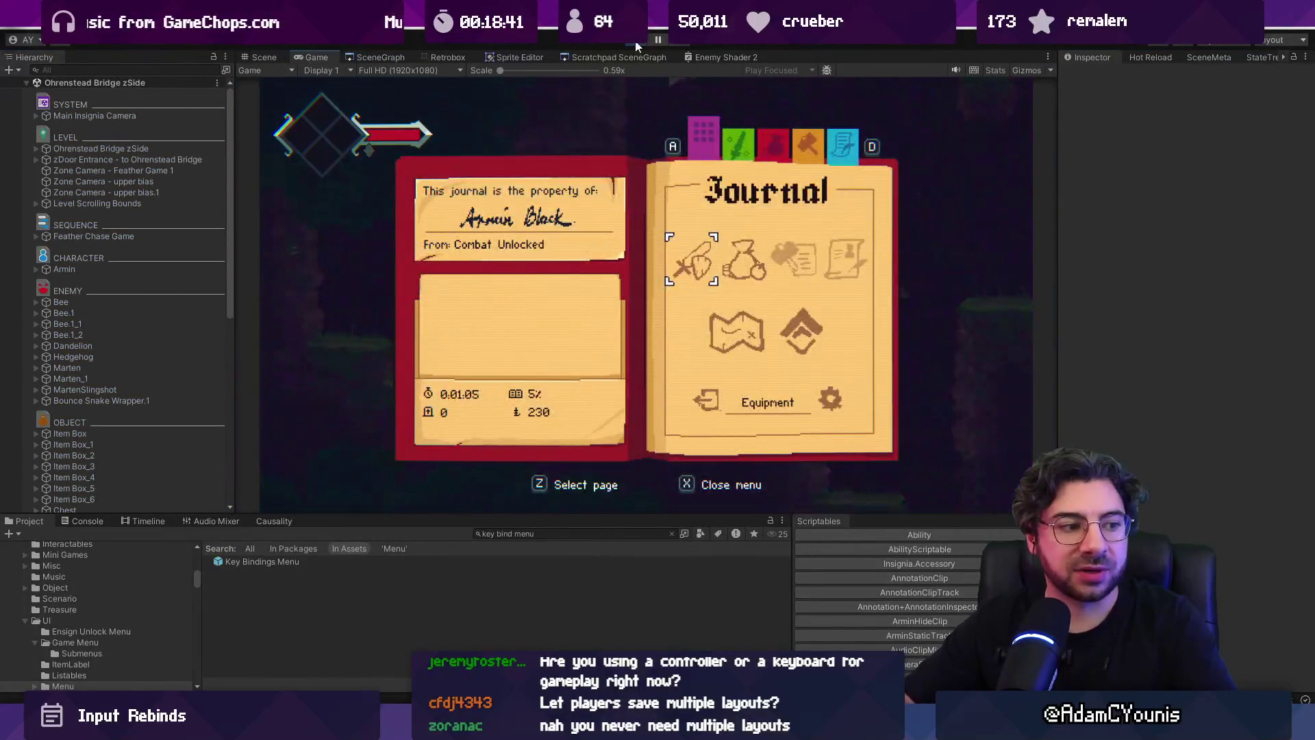
key("Right")
key("z")
key("Down")
key("Down")
key("z")
key("z")
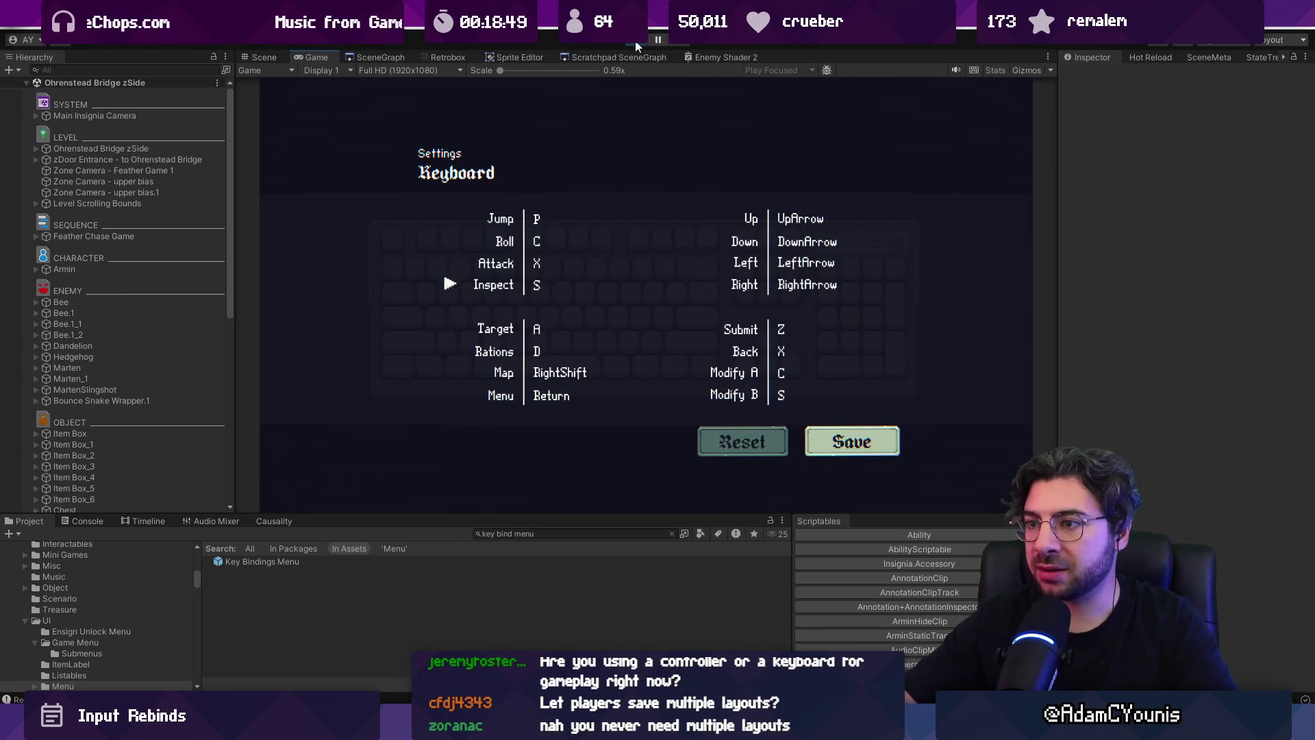
key("z")
key("Escape")
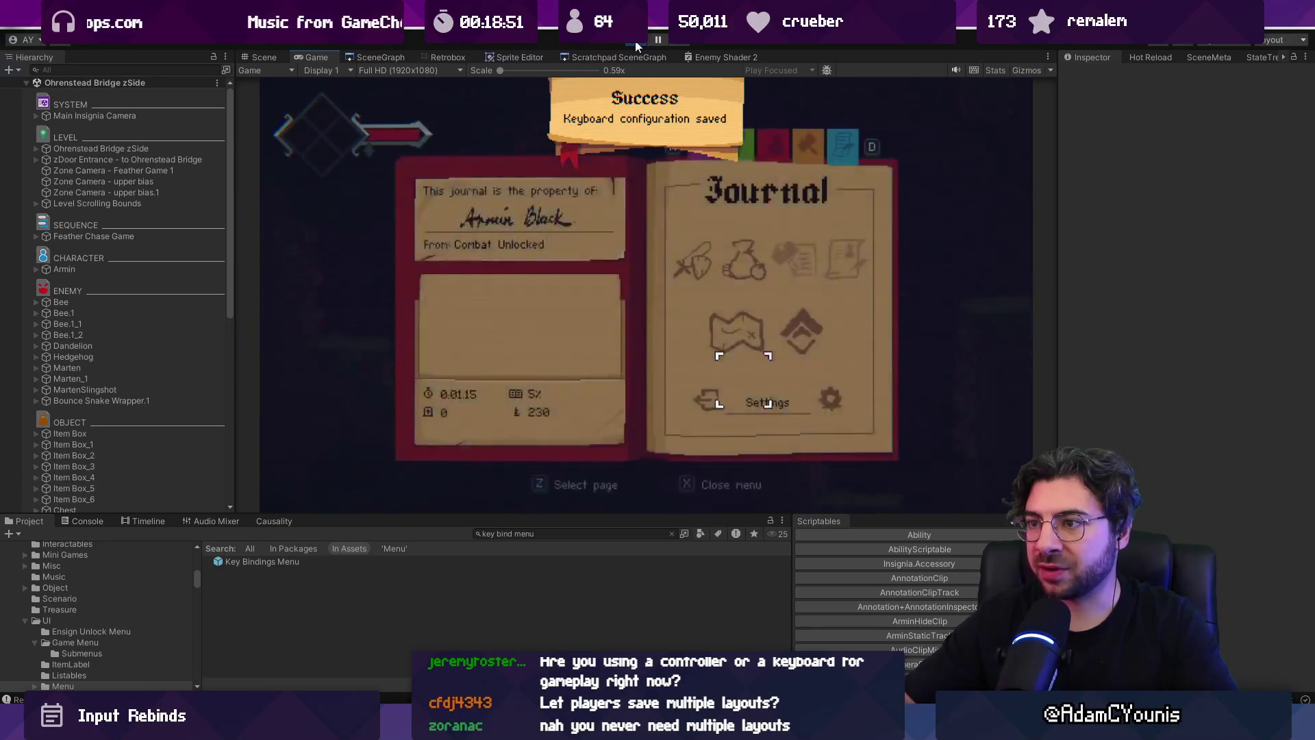
key("Escape")
left_click(636, 42)
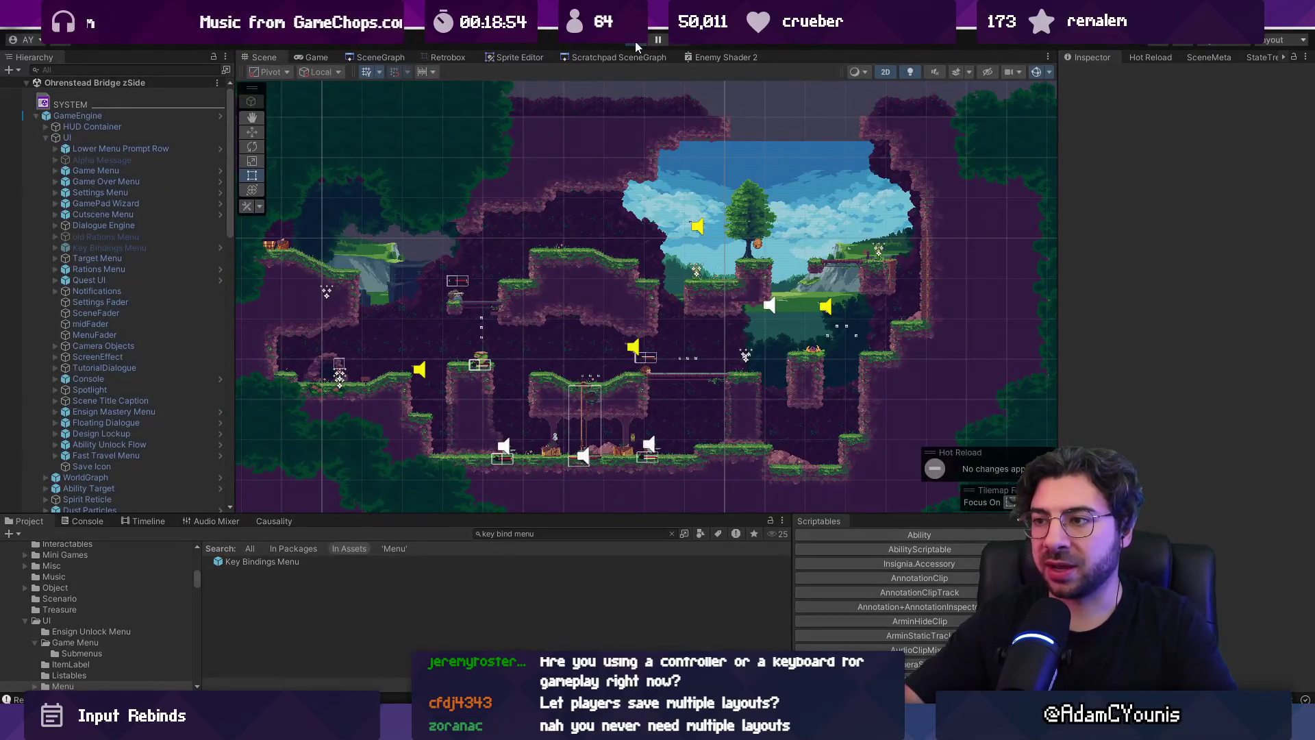
- Restart play mode and revisit the Journal's Settings and Controls pages
left_click(635, 41)
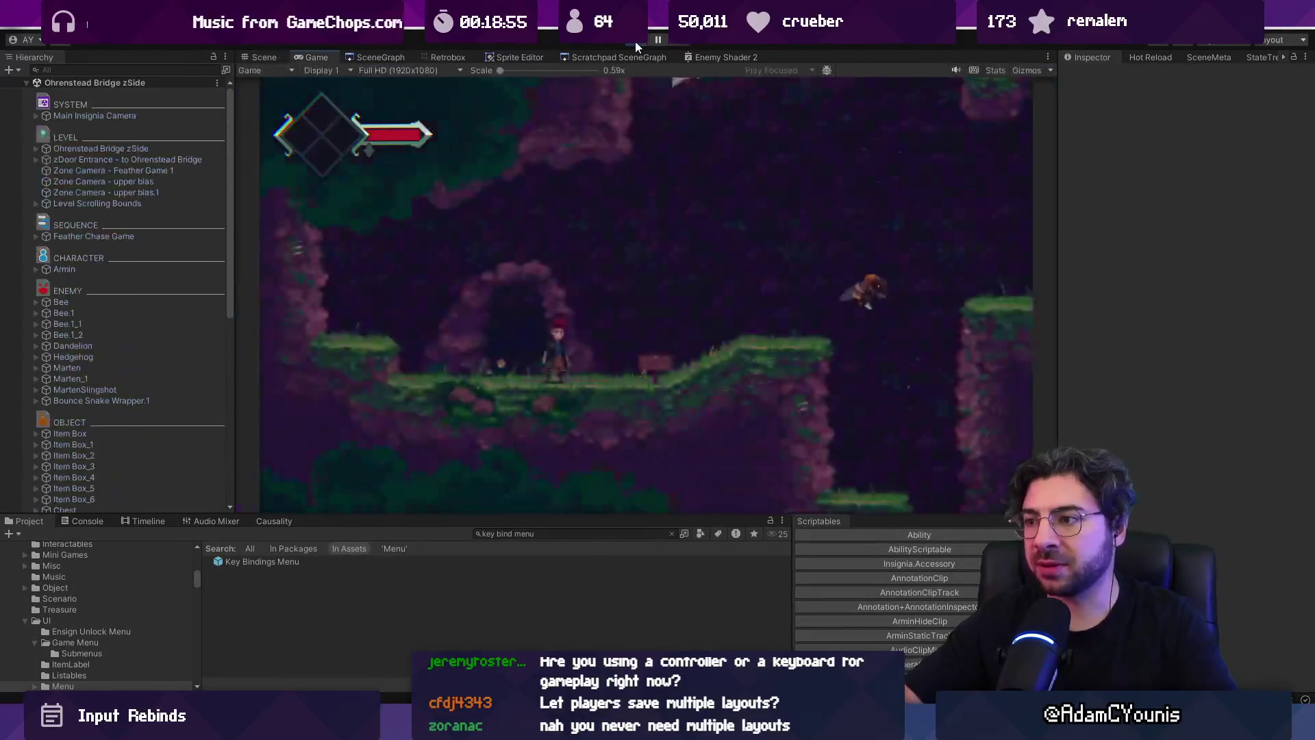
key("Escape")
key("Down")
key("z")
key("z")
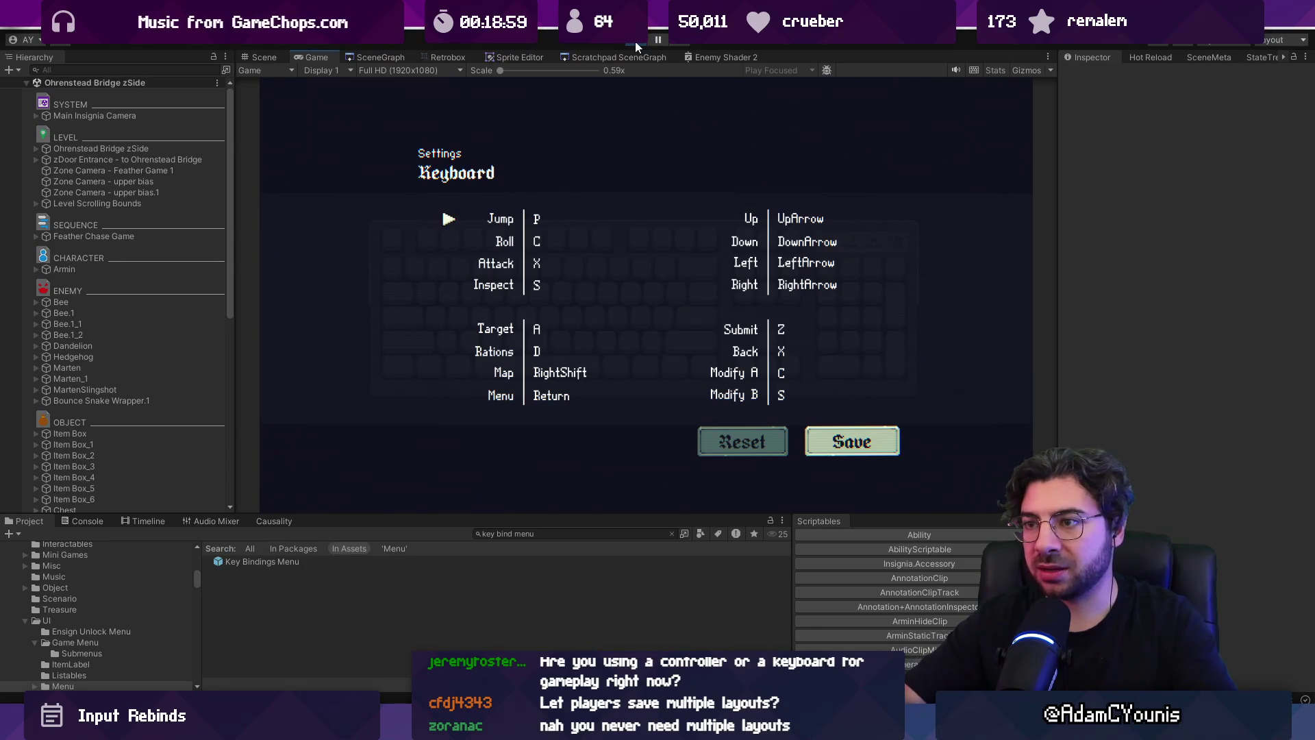
key("x")
key("x")
key("x")
key("Escape")
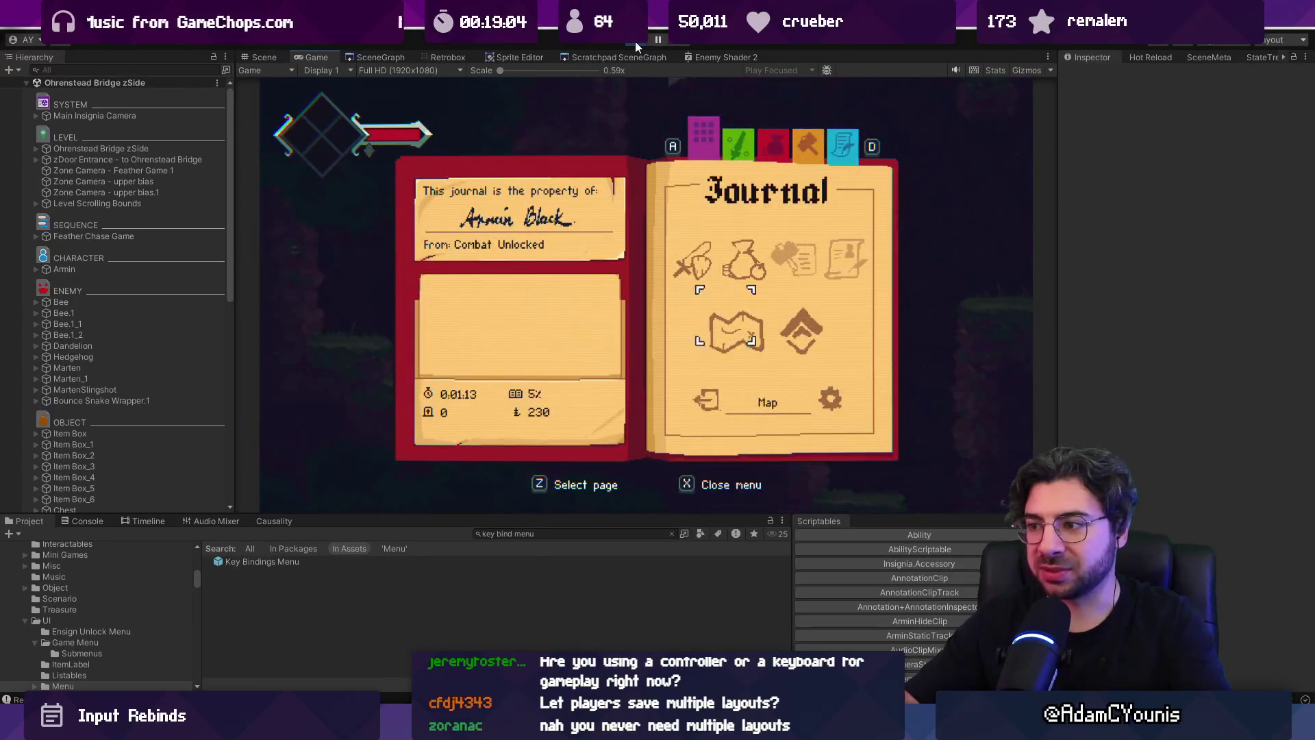
- Reopen the Keyboard bindings page, save the map with Jump on Z, and resume gameplay
key("Right")
key("z")
key("Down")
key("Down")
key("z")
key("z")
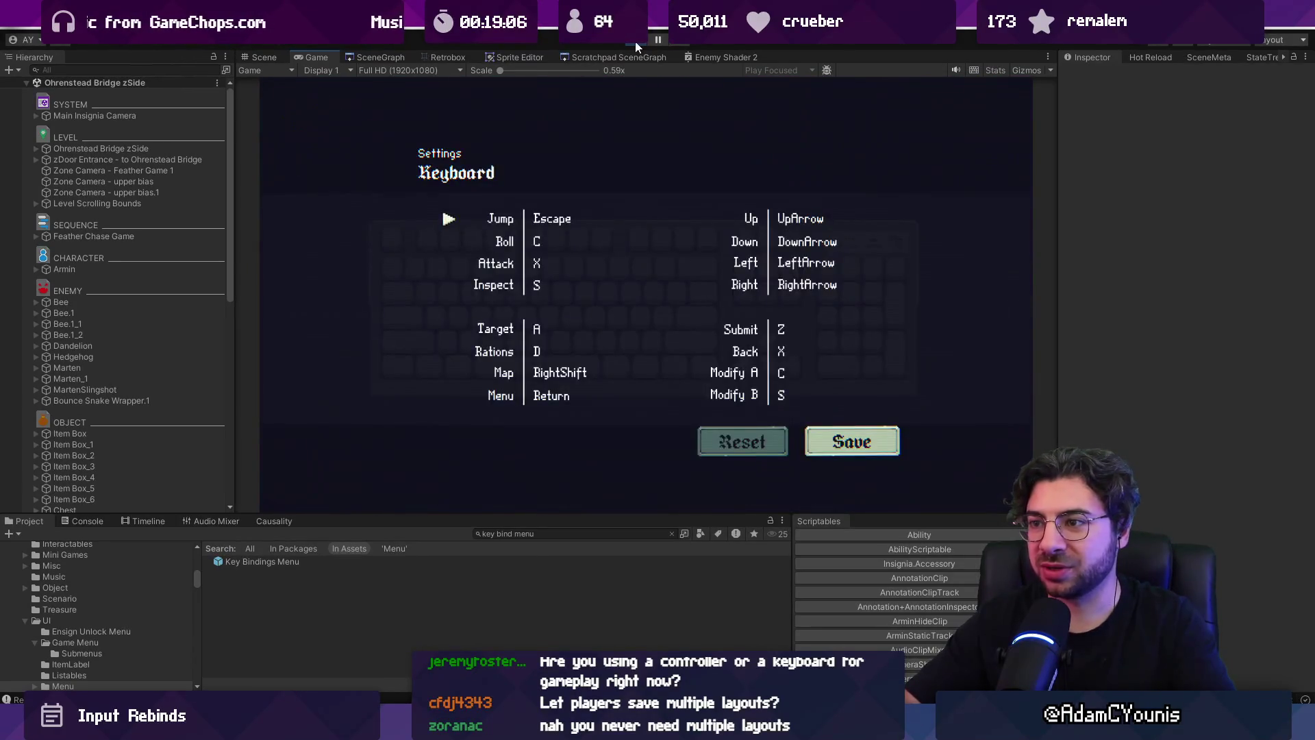
key("z")
key("Down")
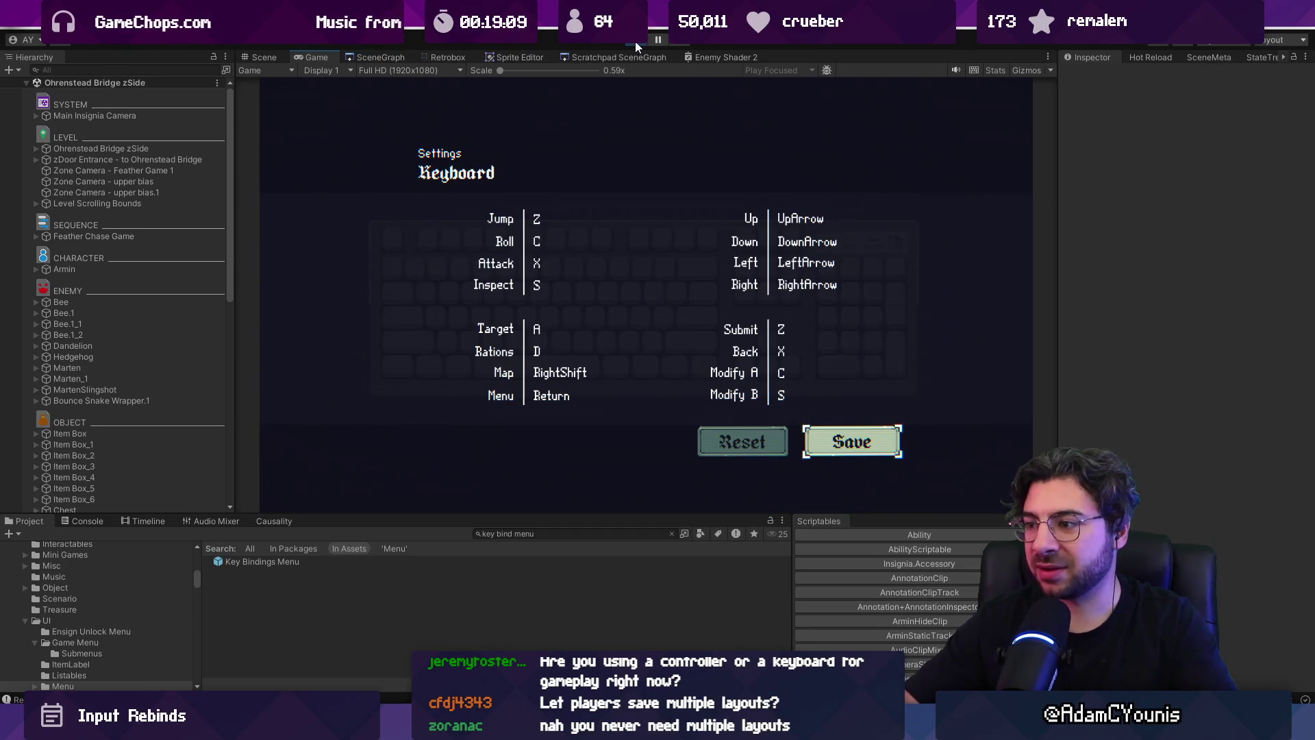
key("z")
key("Escape")
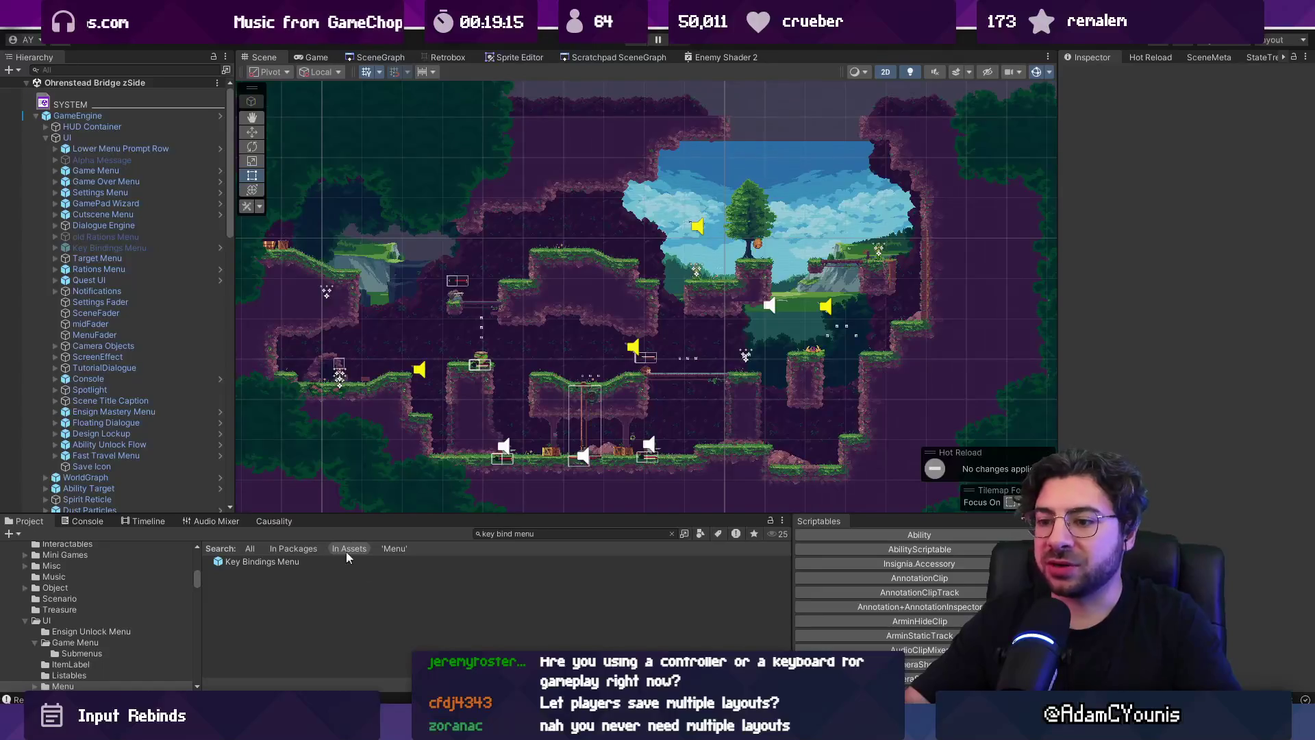
key("alt+Tab")
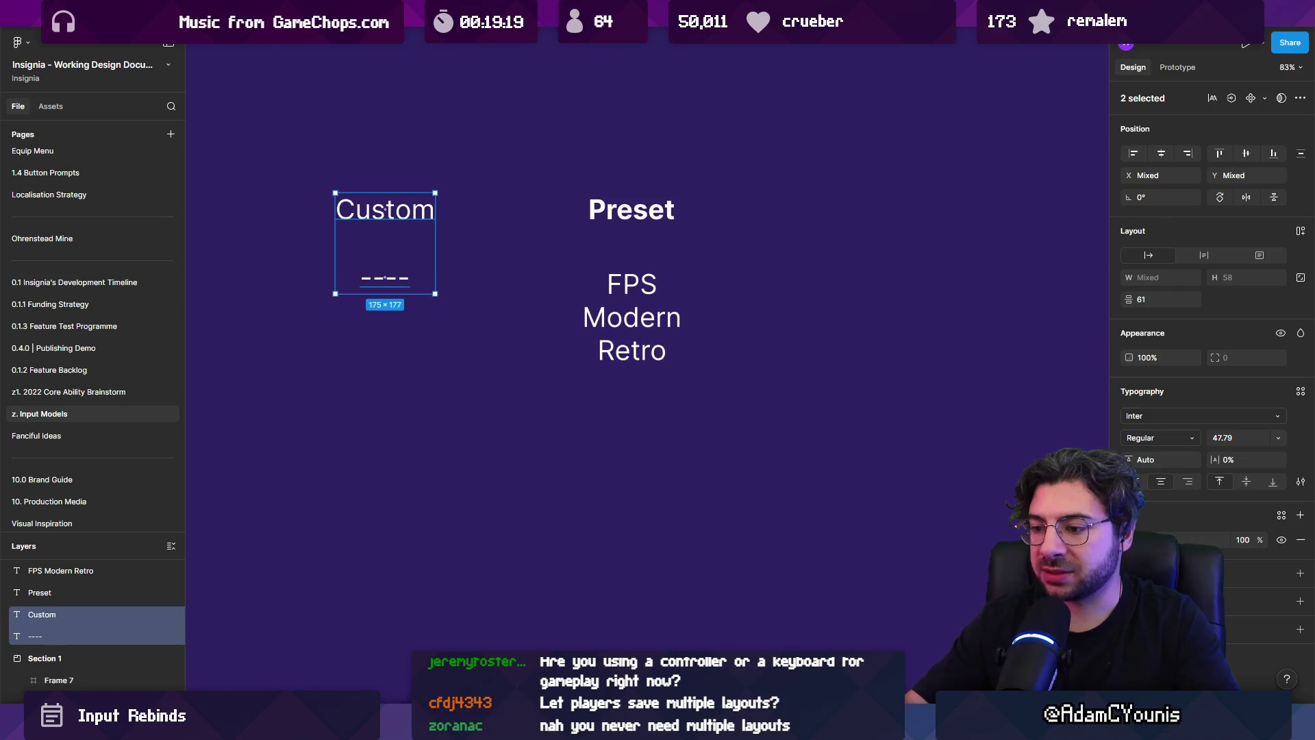
- Clear the Figma canvas selection and scroll through the Input Presets and keyboard layout mockups
key("alt+Tab")
key("alt+Tab")
left_click(608, 461)
scroll(750, 365, "down", 5)
scroll(751, 358, "down", 5)
scroll(472, 261, "up", 5)
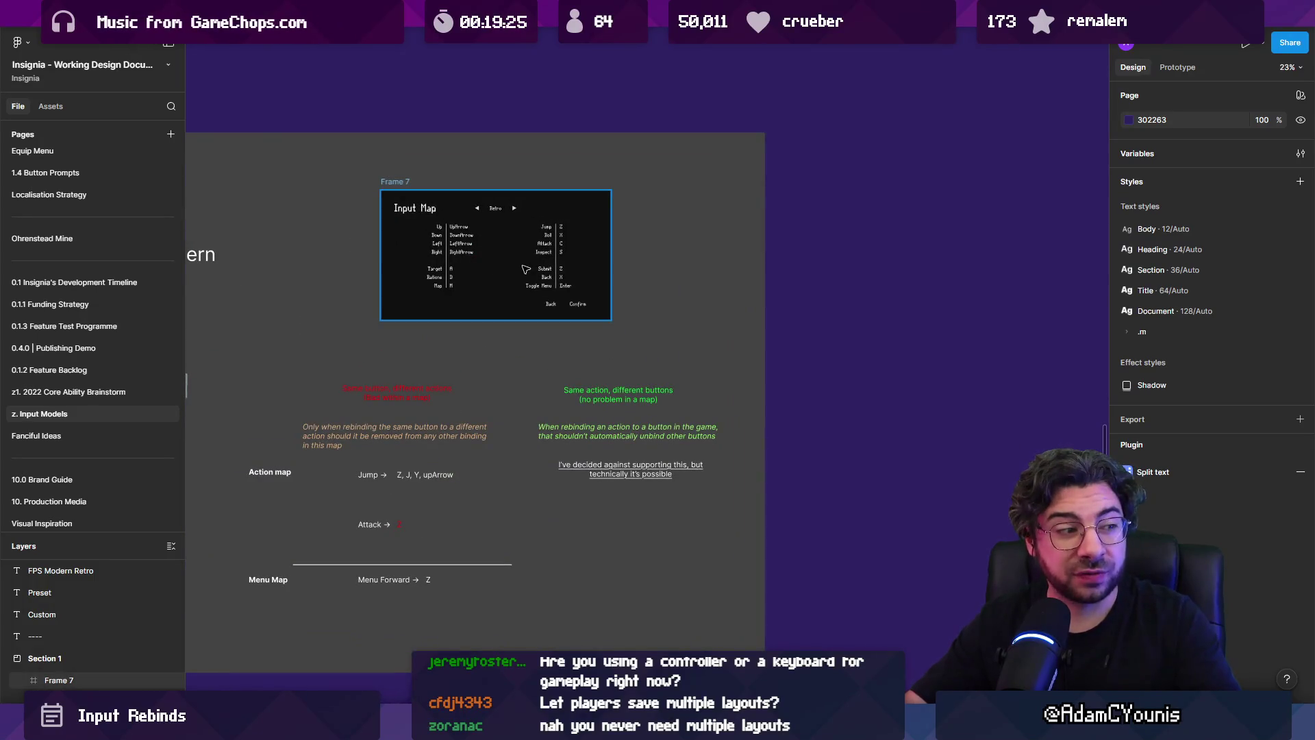
scroll(706, 298, "down", 3)
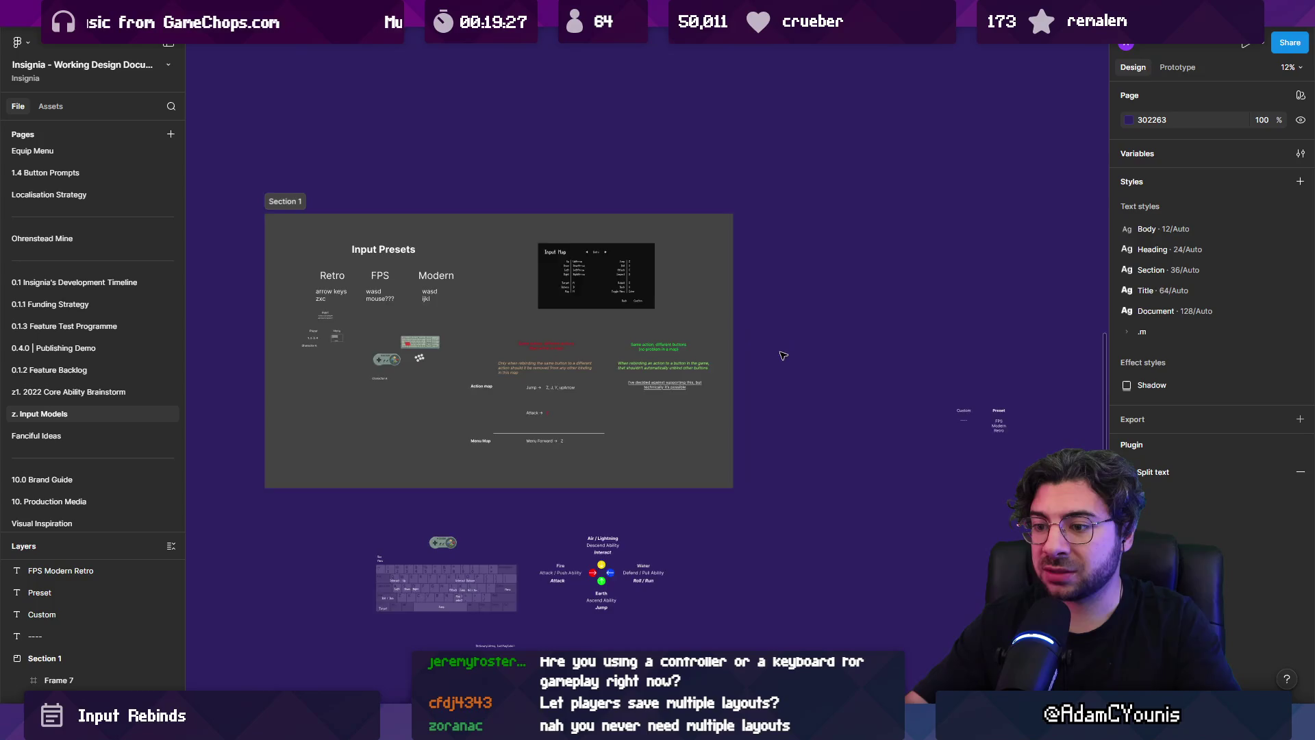
scroll(783, 355, "down", 5)
scroll(493, 446, "up", 5)
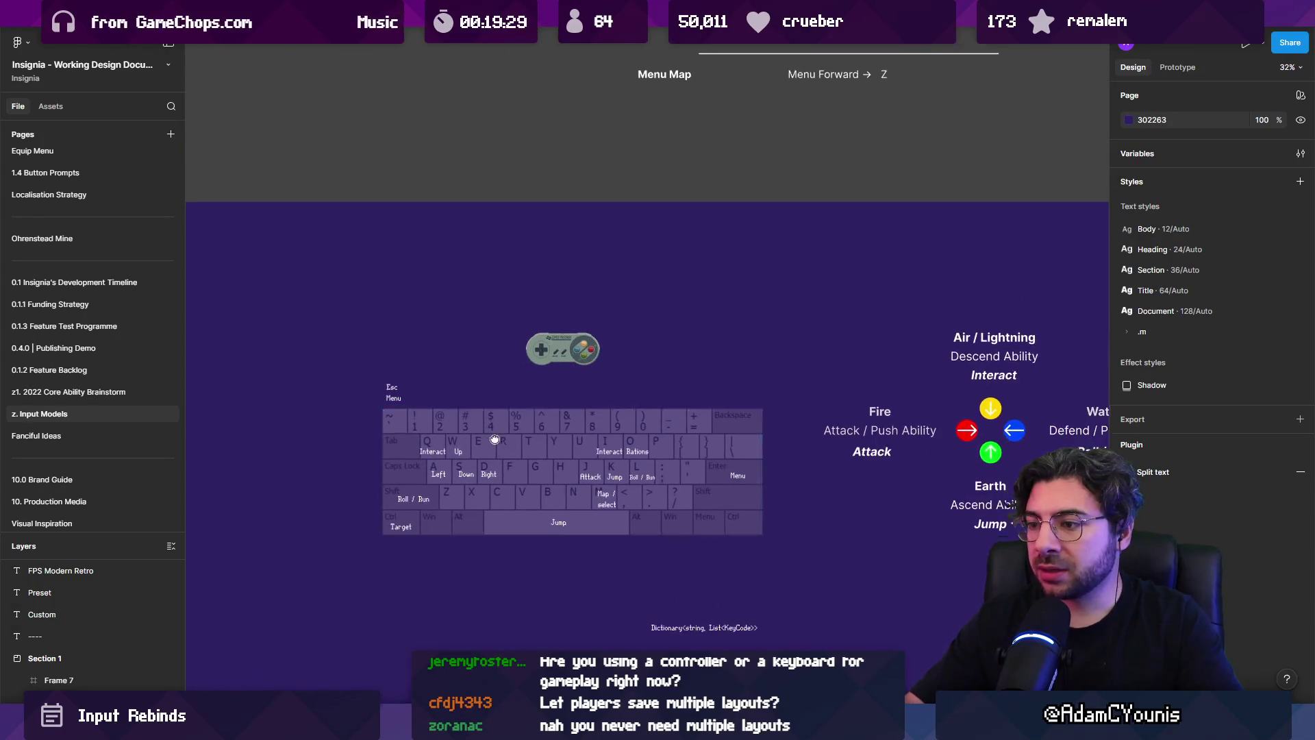
scroll(494, 447, "down", 2)
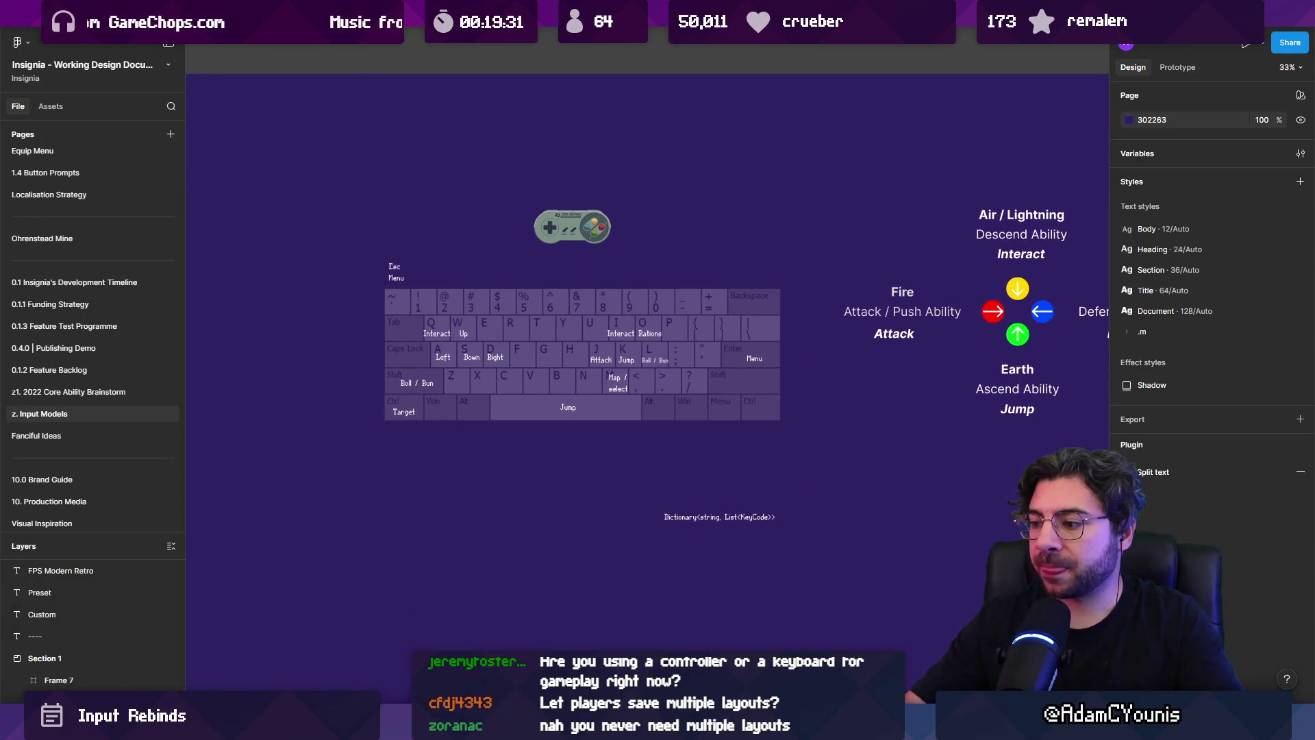
- Return to the Unity editor and start the game in play mode
mouse_move(870, 727)
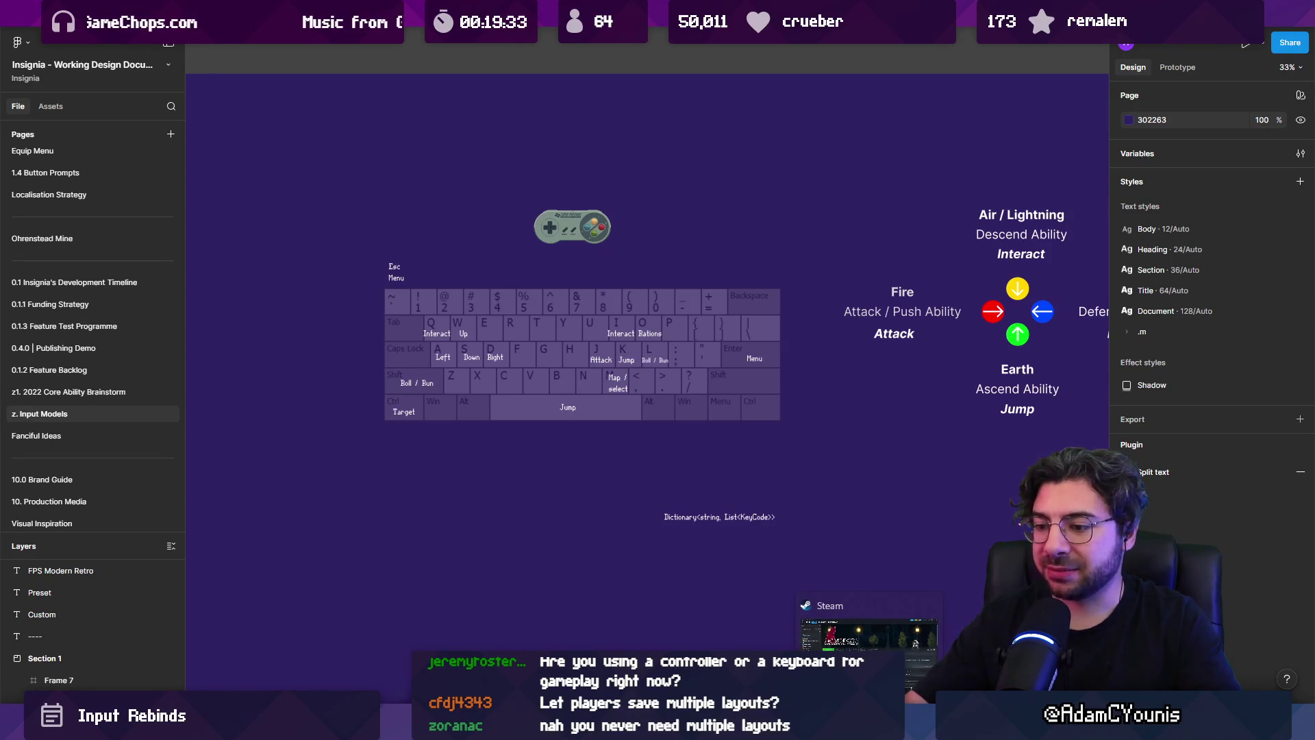
left_click(869, 637)
left_click(629, 44)
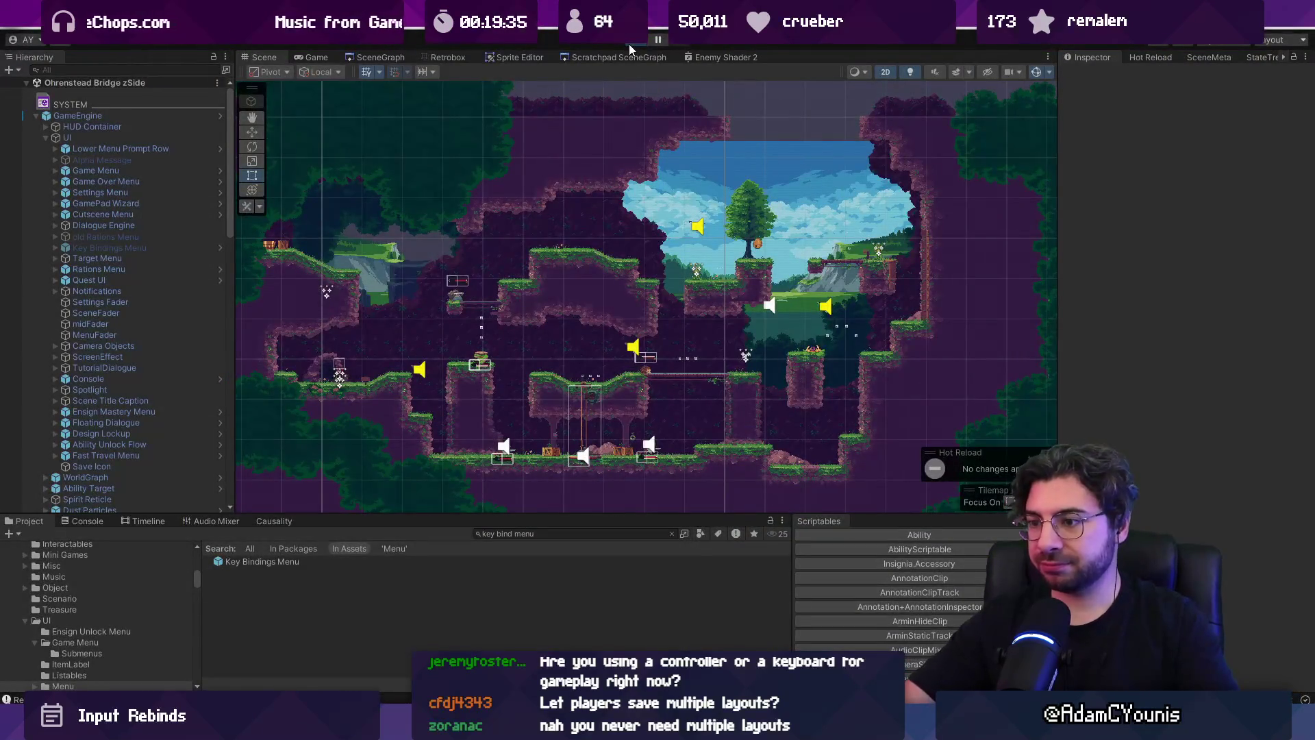
- In play mode, open the journal's Settings > Controls > Keyboard bindings page and maximize the Game view
key("z")
key("Down")
key("Down")
key("z")
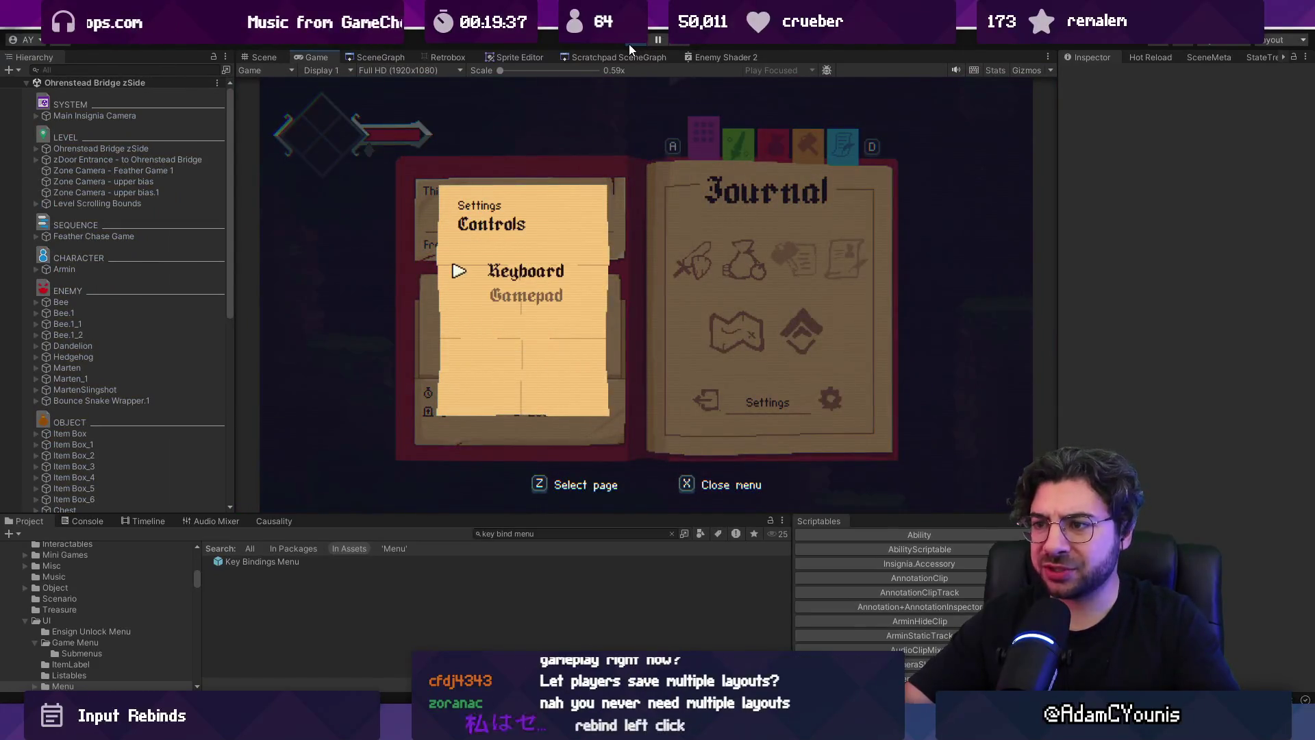
key("z")
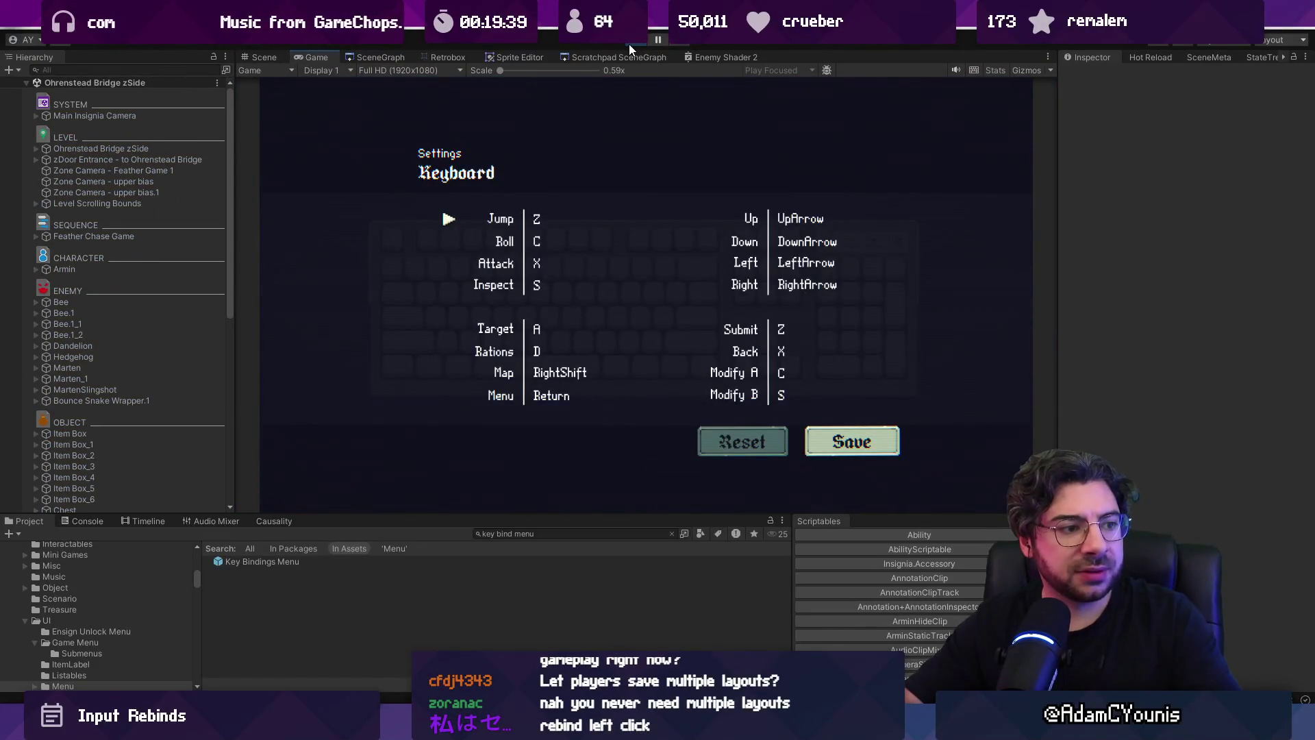
key("shift+space")
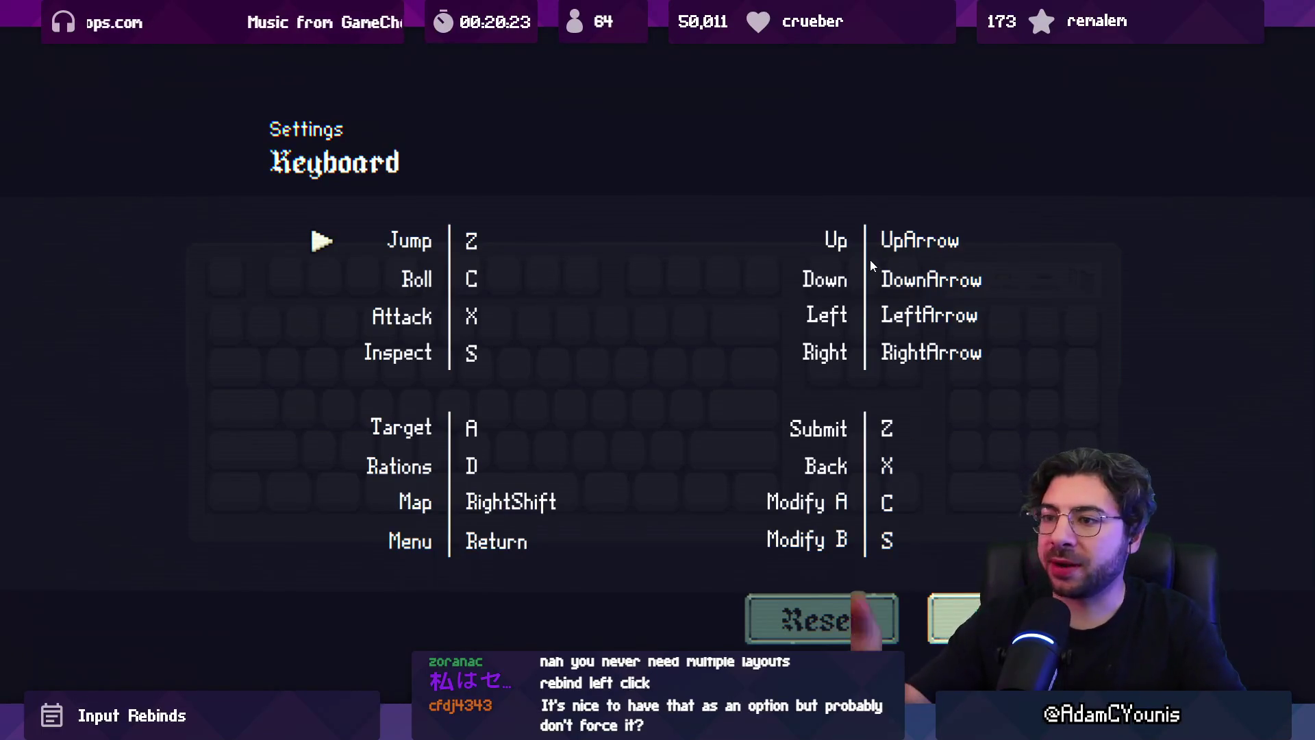
- Back out to gameplay, then reopen the journal's Keyboard bindings page
key("Escape")
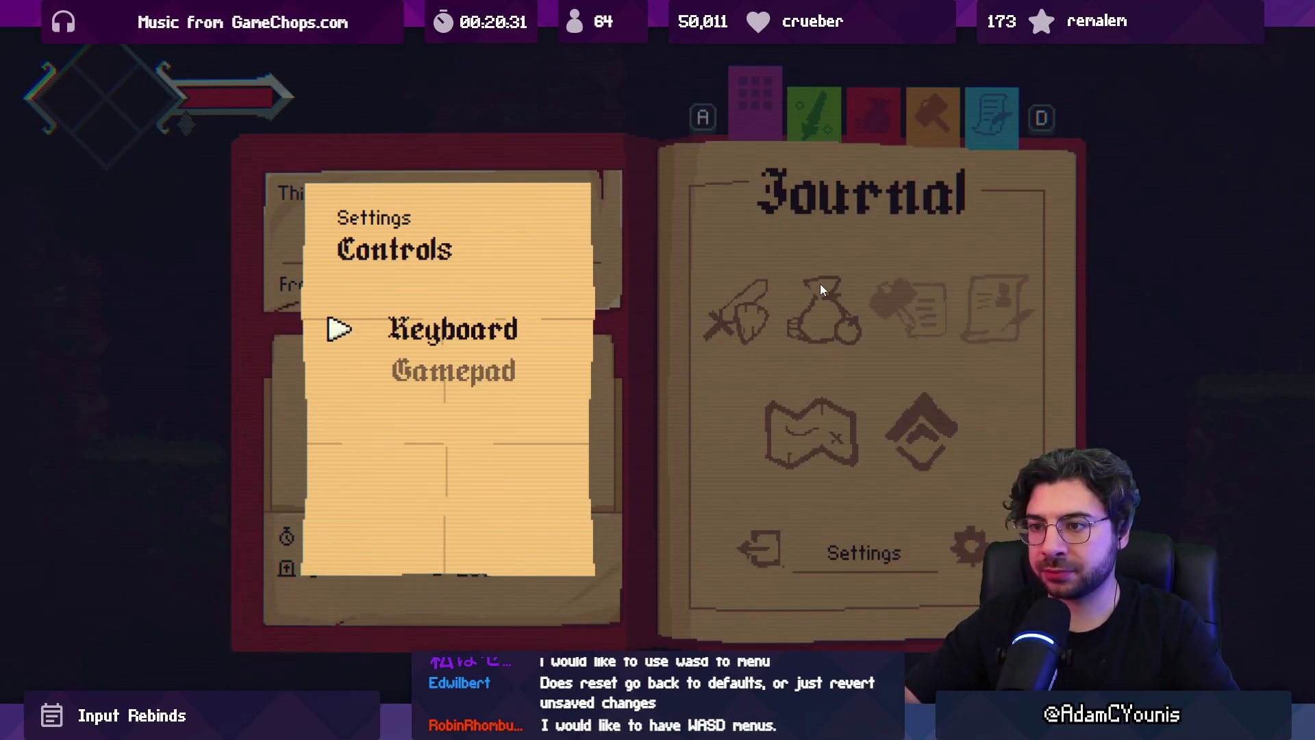
key("Escape")
key("Escape")
key("Down")
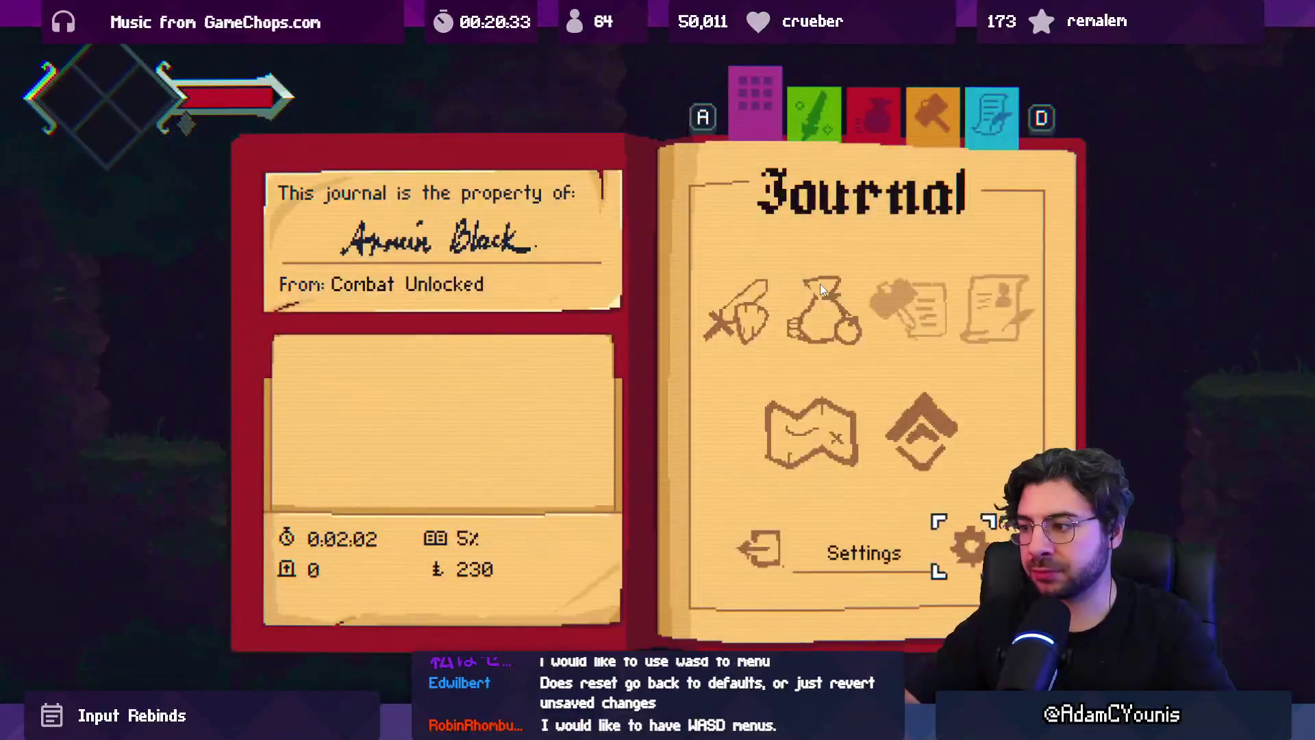
key("Return")
key("Escape")
key("Down")
key("Down")
key("Return")
key("Return")
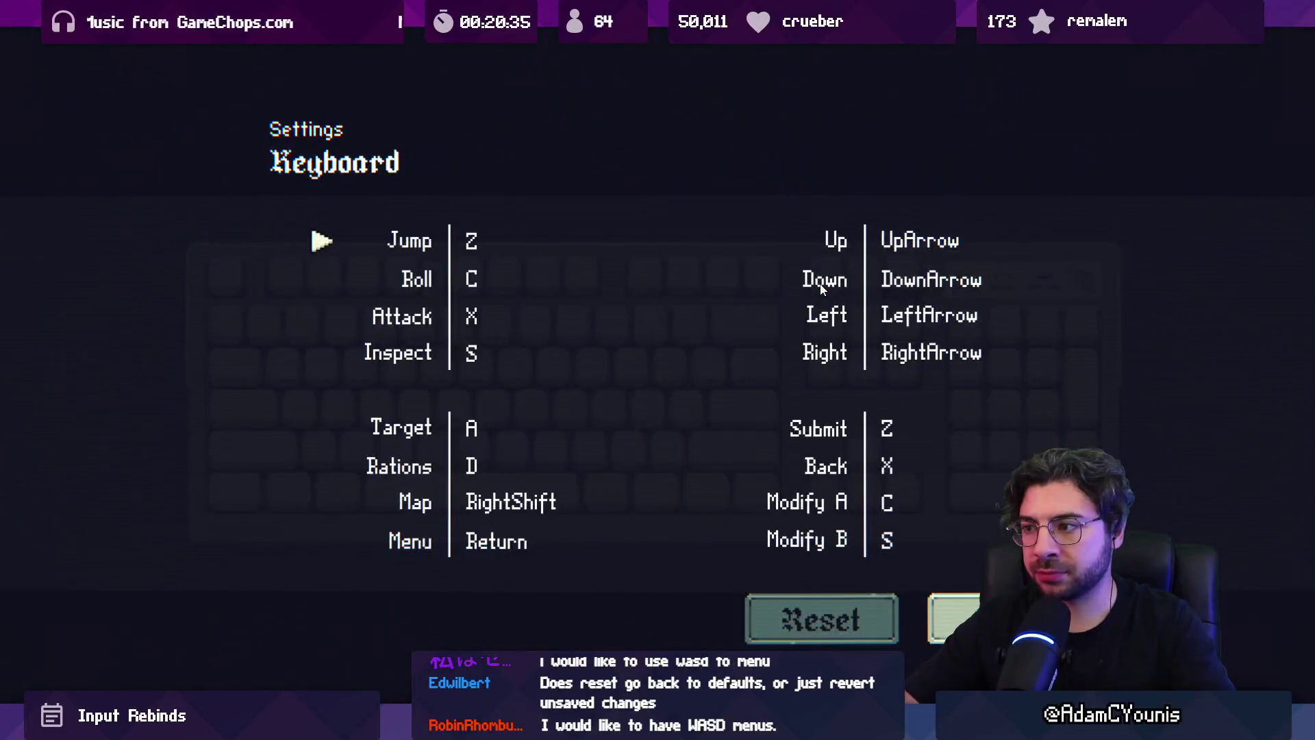
key("Escape")
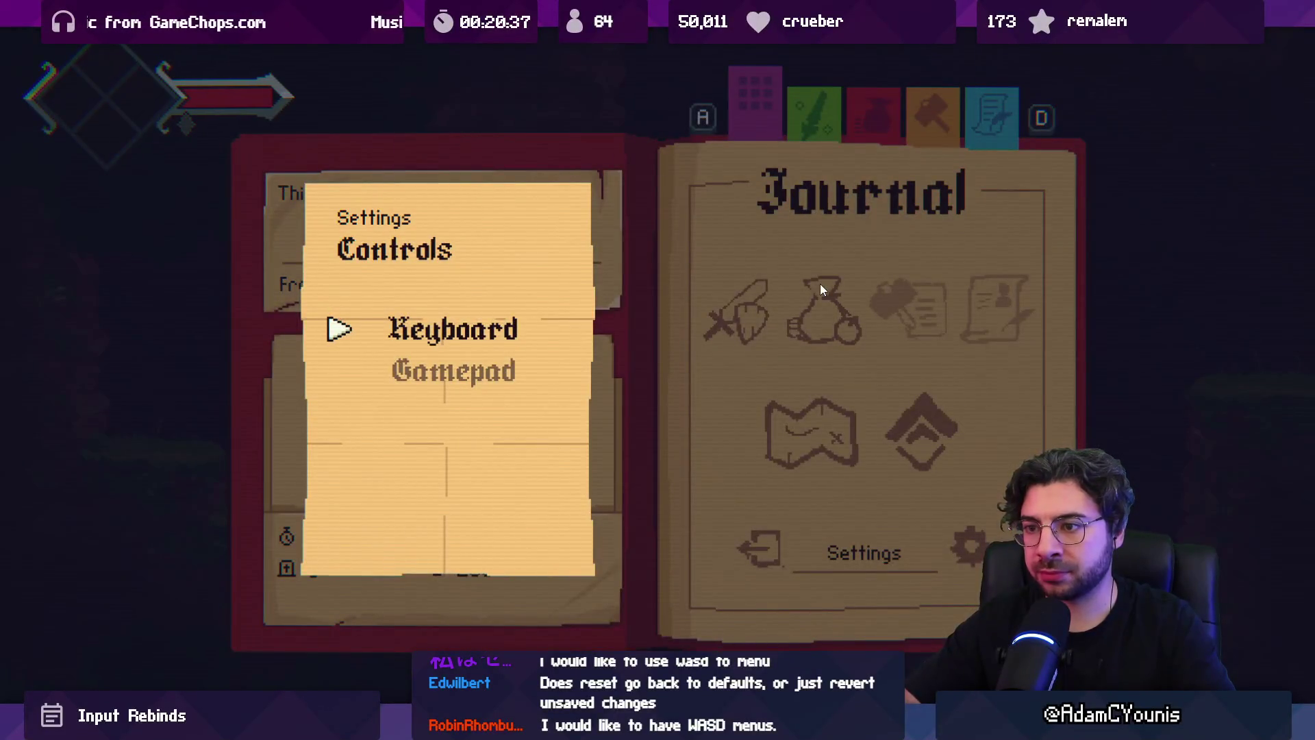
key("Return")
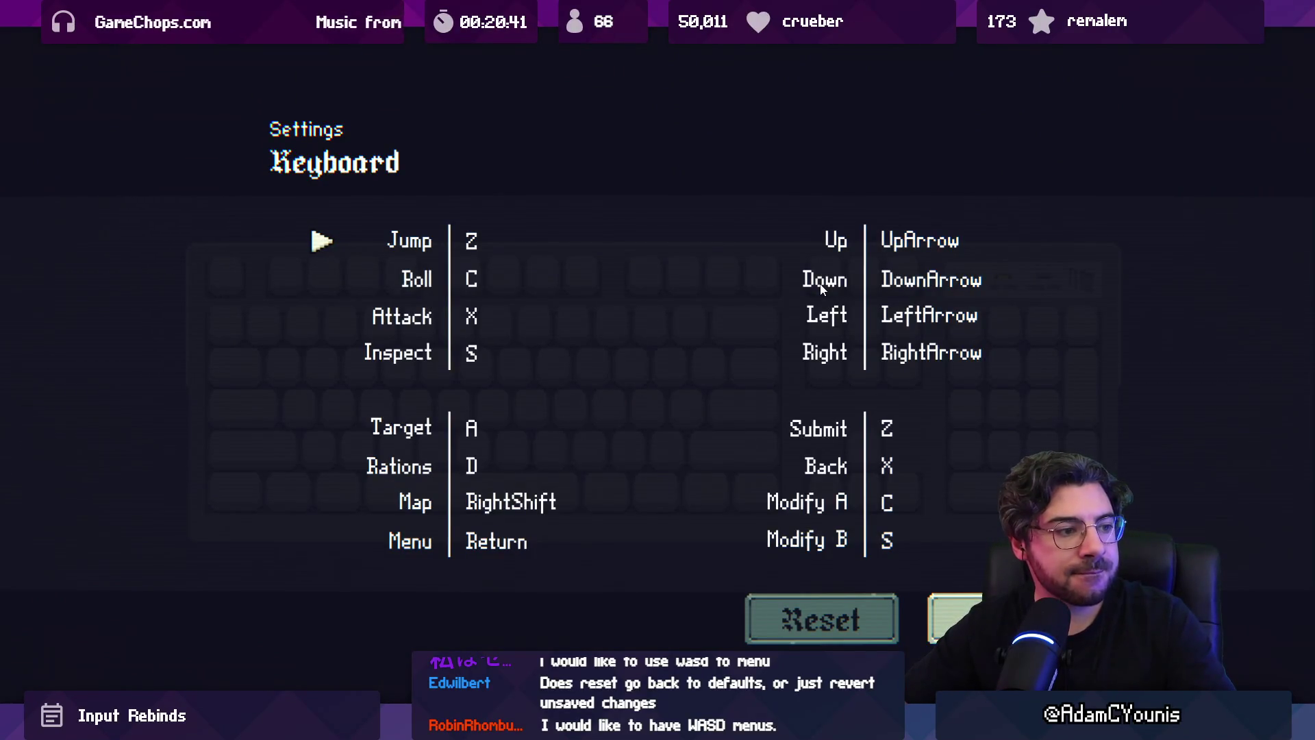
- Arrow through the bindings list onto Reset and across toward the Map and Submit rows
key("Down")
key("Down")
key("Down")
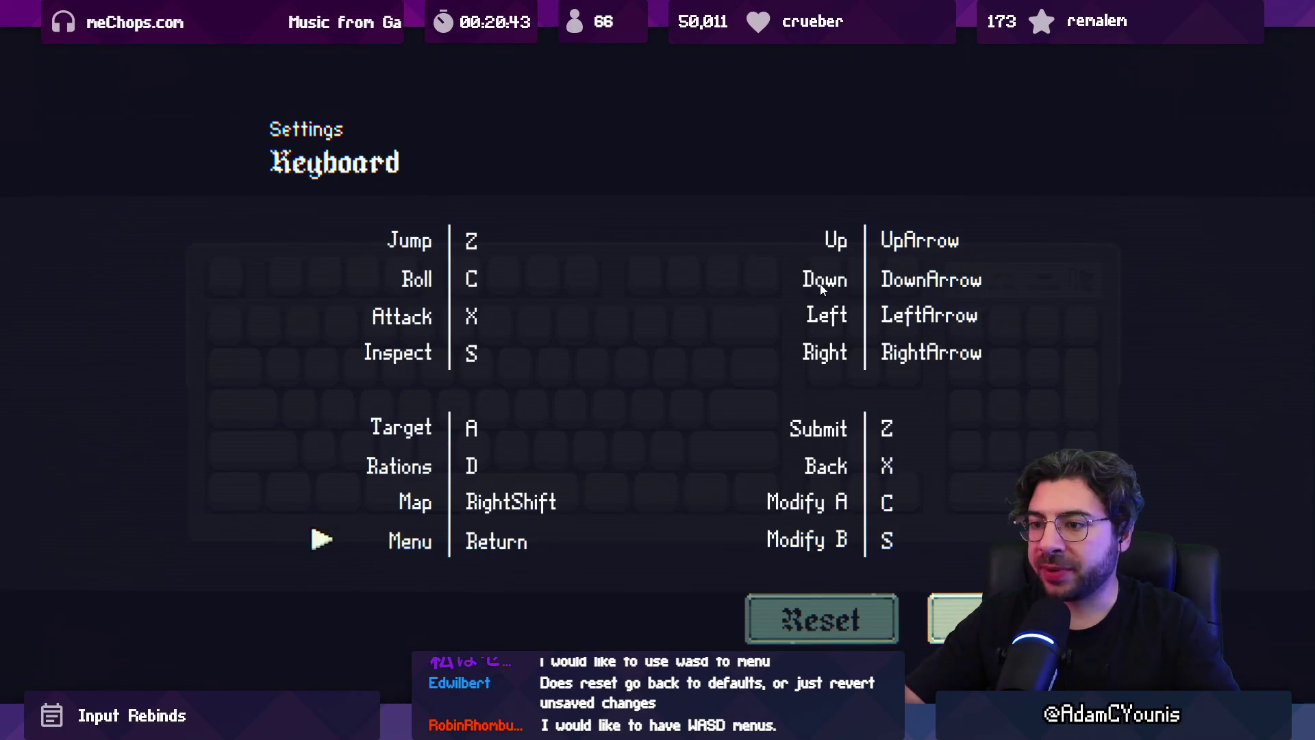
key("Left")
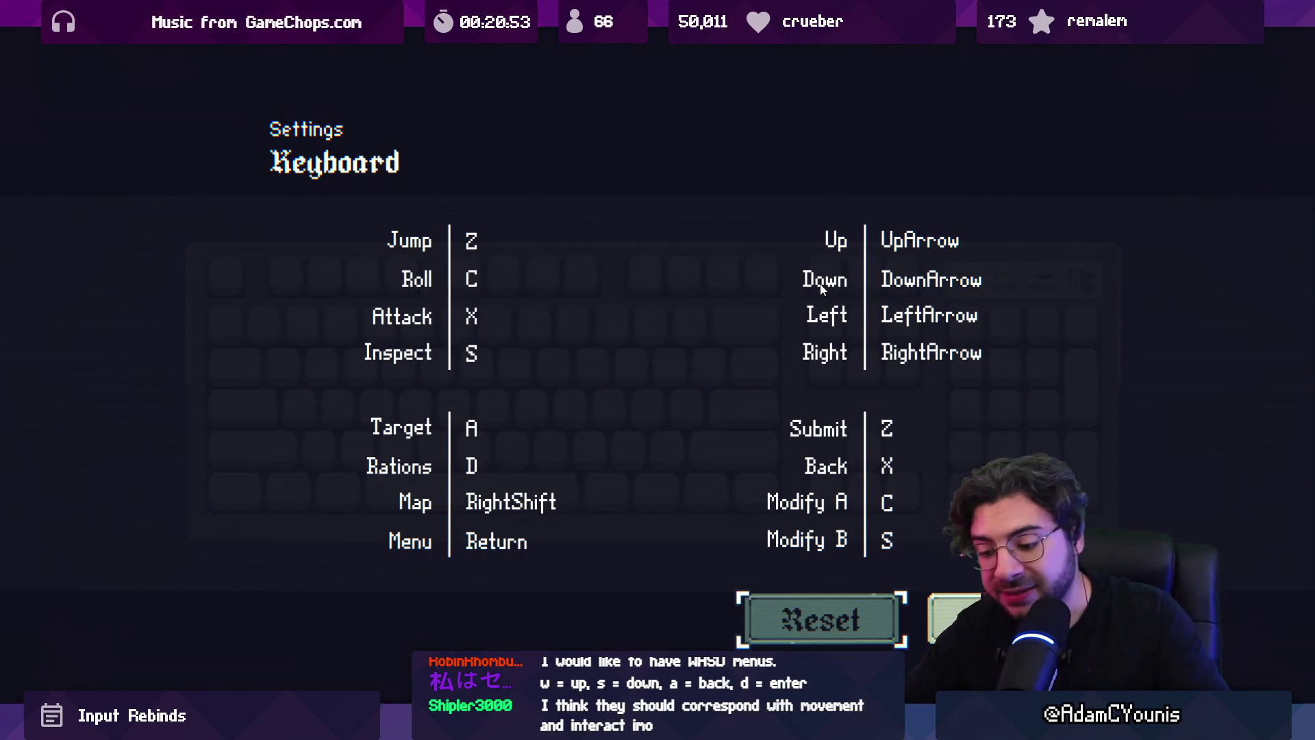
key("Up")
key("Left")
key("Down")
key("Up")
key("Left")
key("Down")
key("Up")
key("Up")
key("Left")
key("Right")
key("Left")
key("Right")
key("Down")
key("Left")
key("Right")
key("Down")
key("Down")
key("Down")
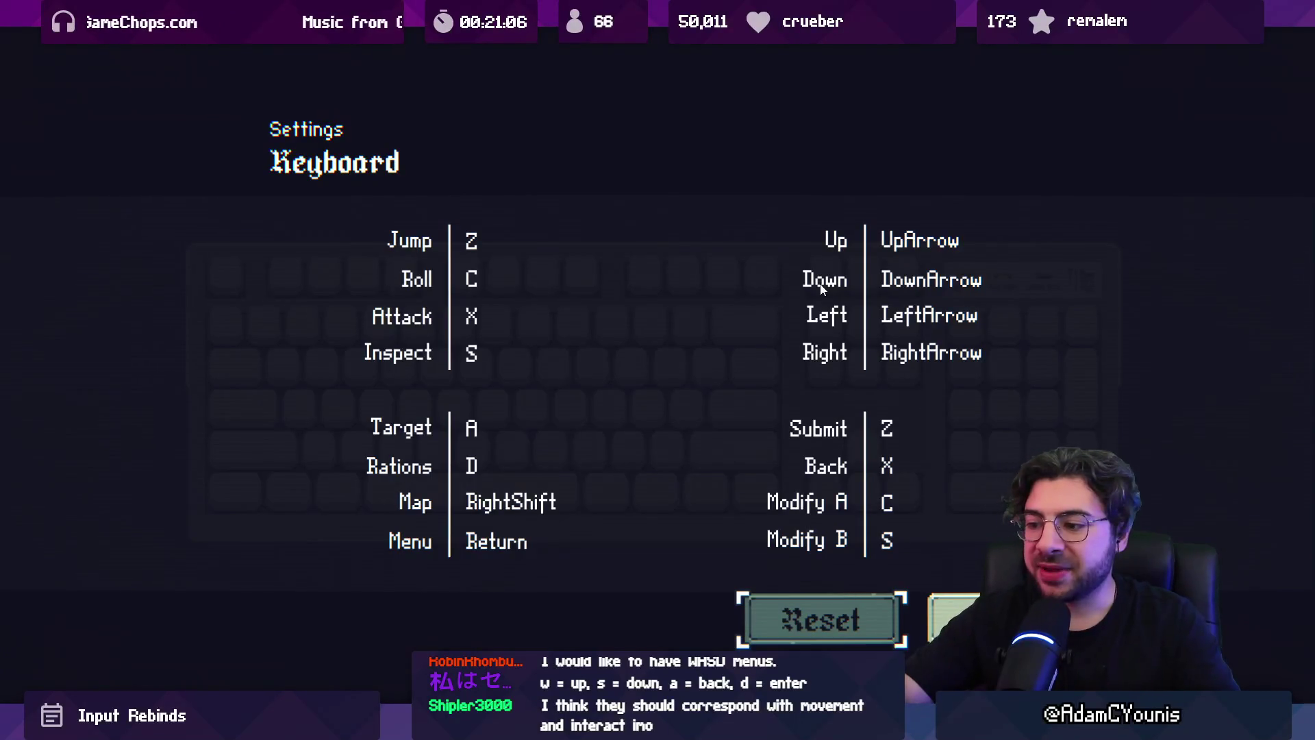
- Cycle focus among the Up, Right, Left and Inspect rows, then exit to gameplay with Jump still on Z
key("Up")
key("Up")
key("Up")
key("Up")
key("Up")
key("Up")
key("Down")
key("Down")
key("Down")
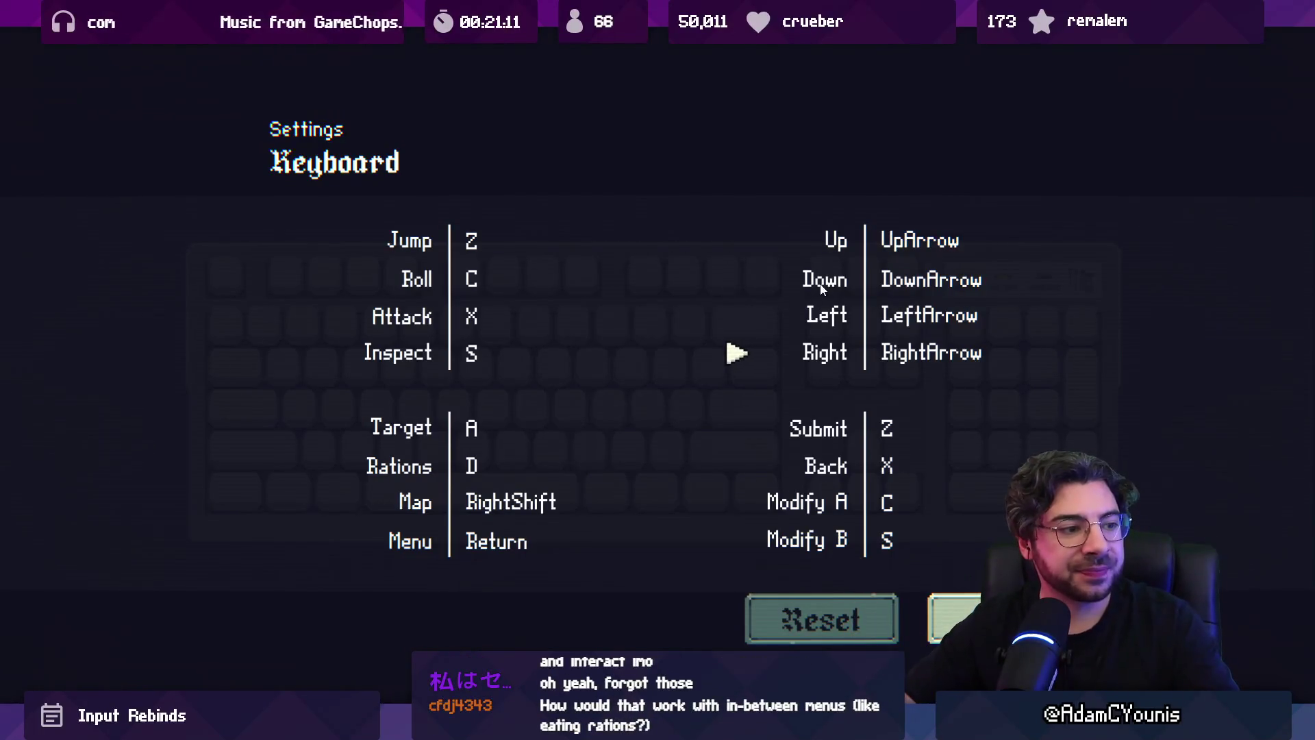
key("Up")
key("Up")
key("Up")
key("Down")
key("Down")
key("Down")
key("Up")
key("Up")
key("Up")
key("Down")
key("Down")
key("Down")
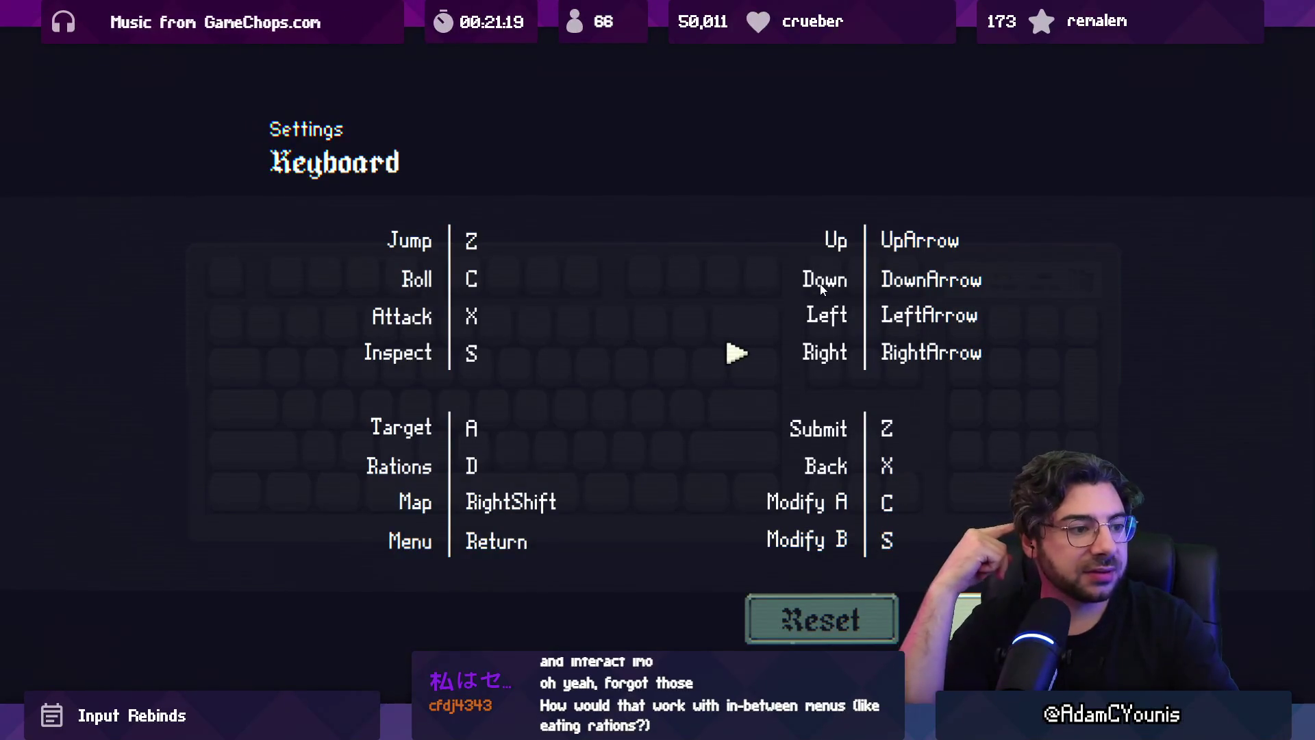
key("Up")
key("Up")
key("Up")
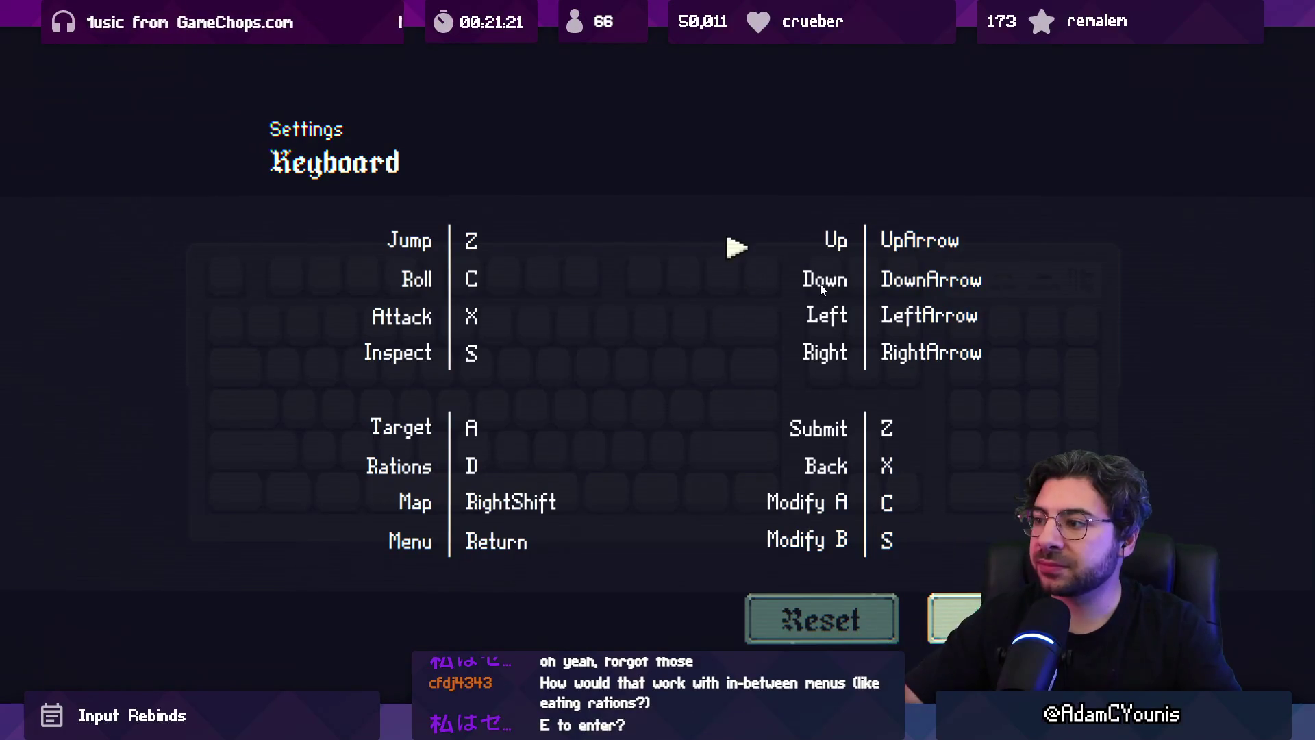
key("Down")
key("Down")
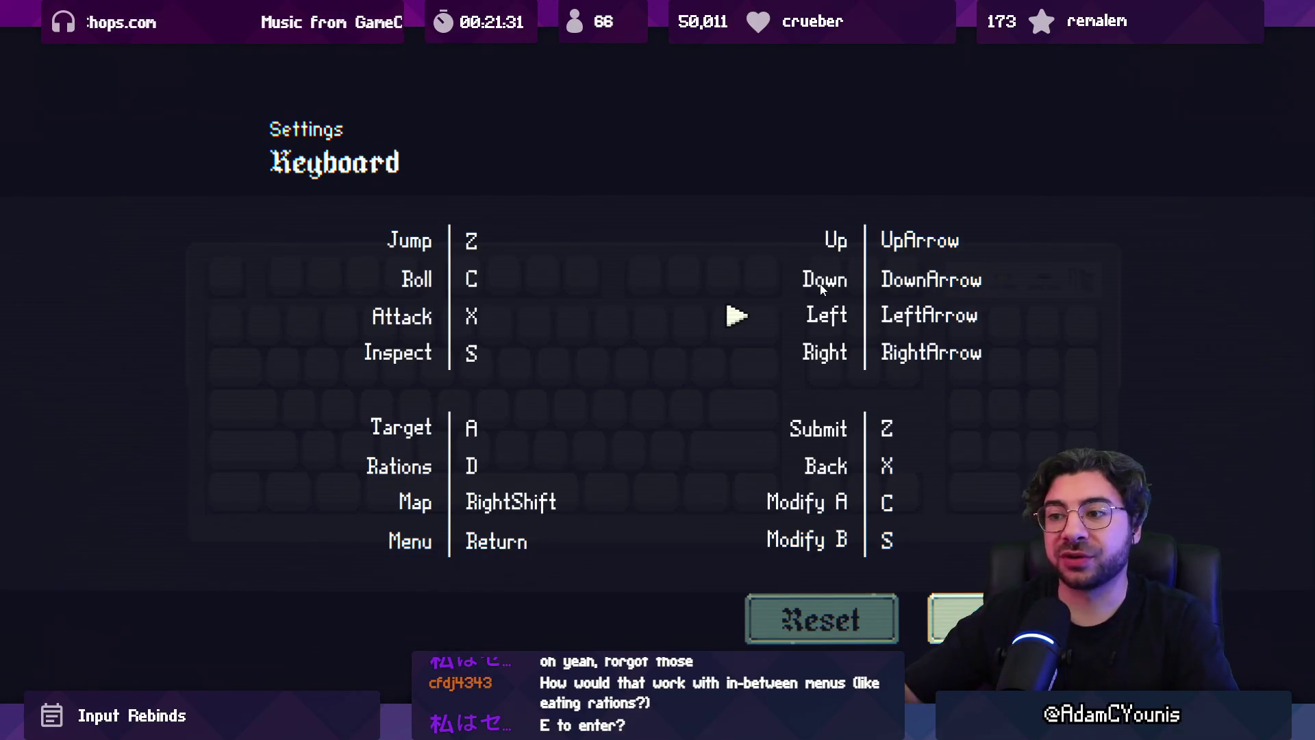
key("Down")
key("Left")
key("Right")
key("Left")
key("Right")
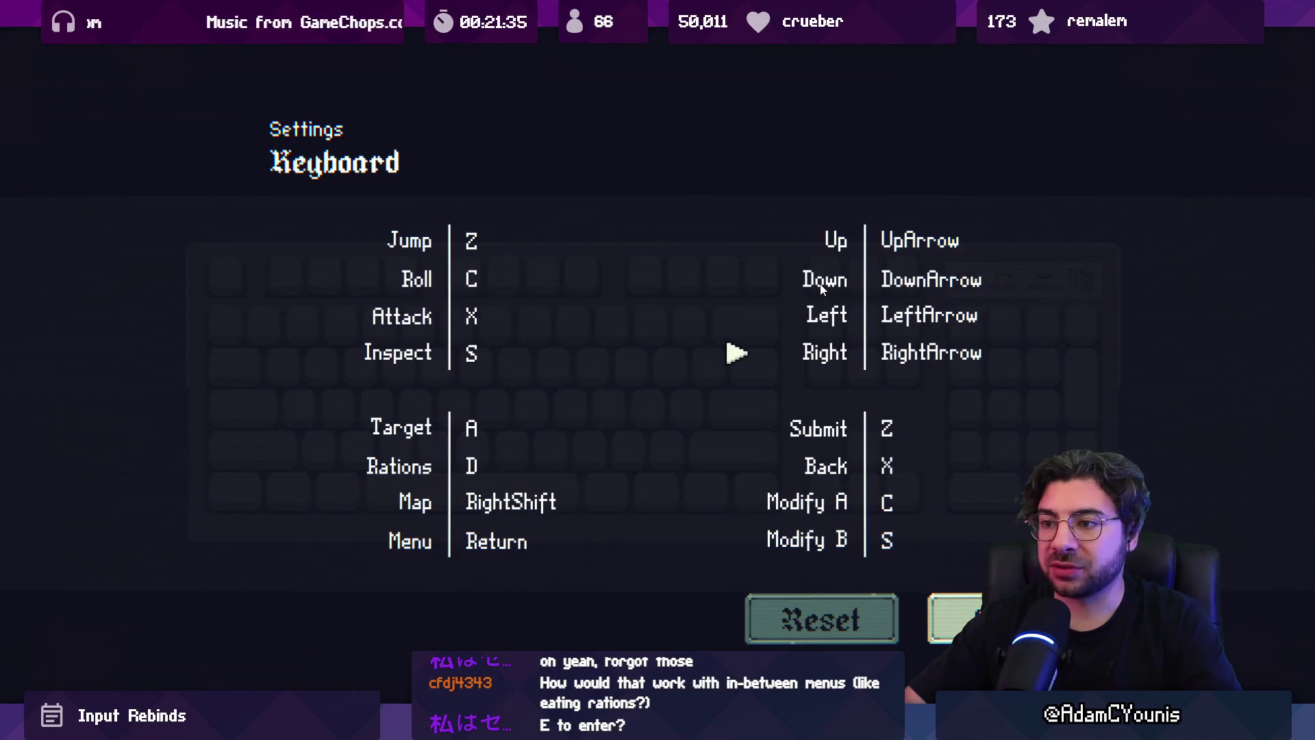
key("Left")
key("Right")
key("Left")
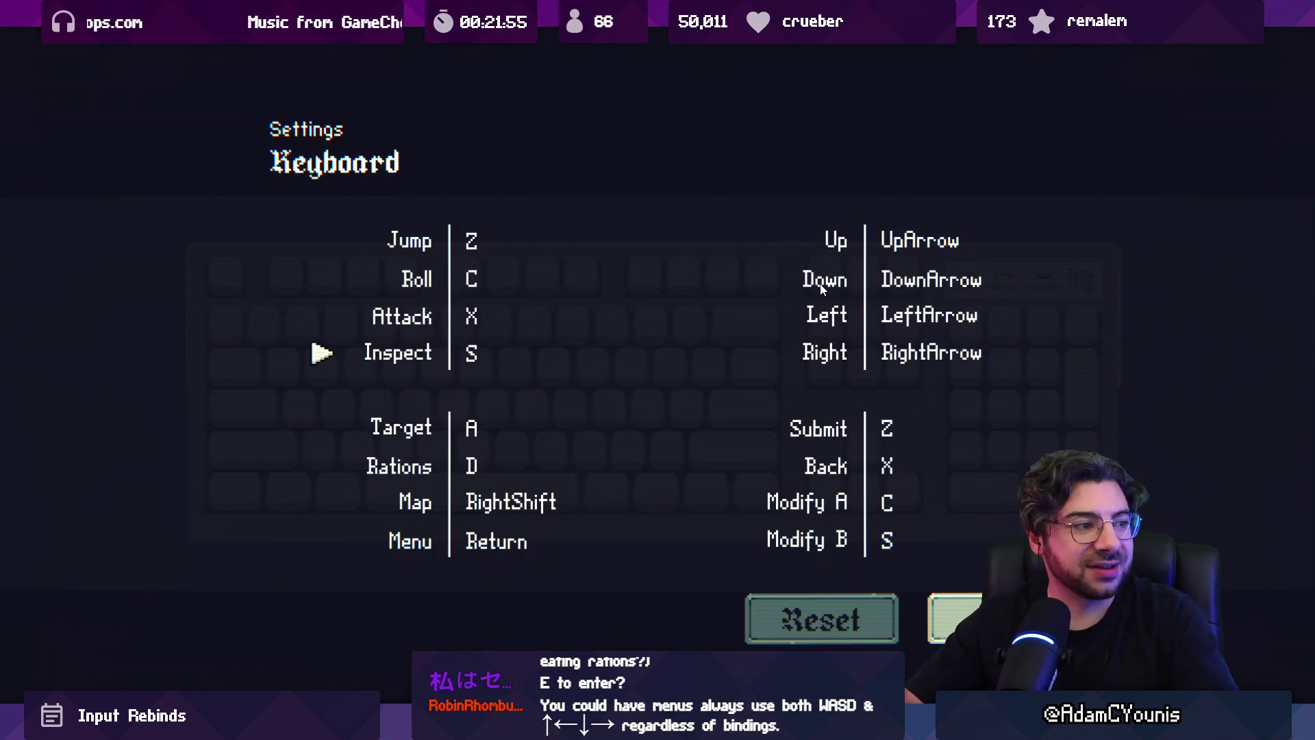
key("x")
key("x")
key("x")
key("x")
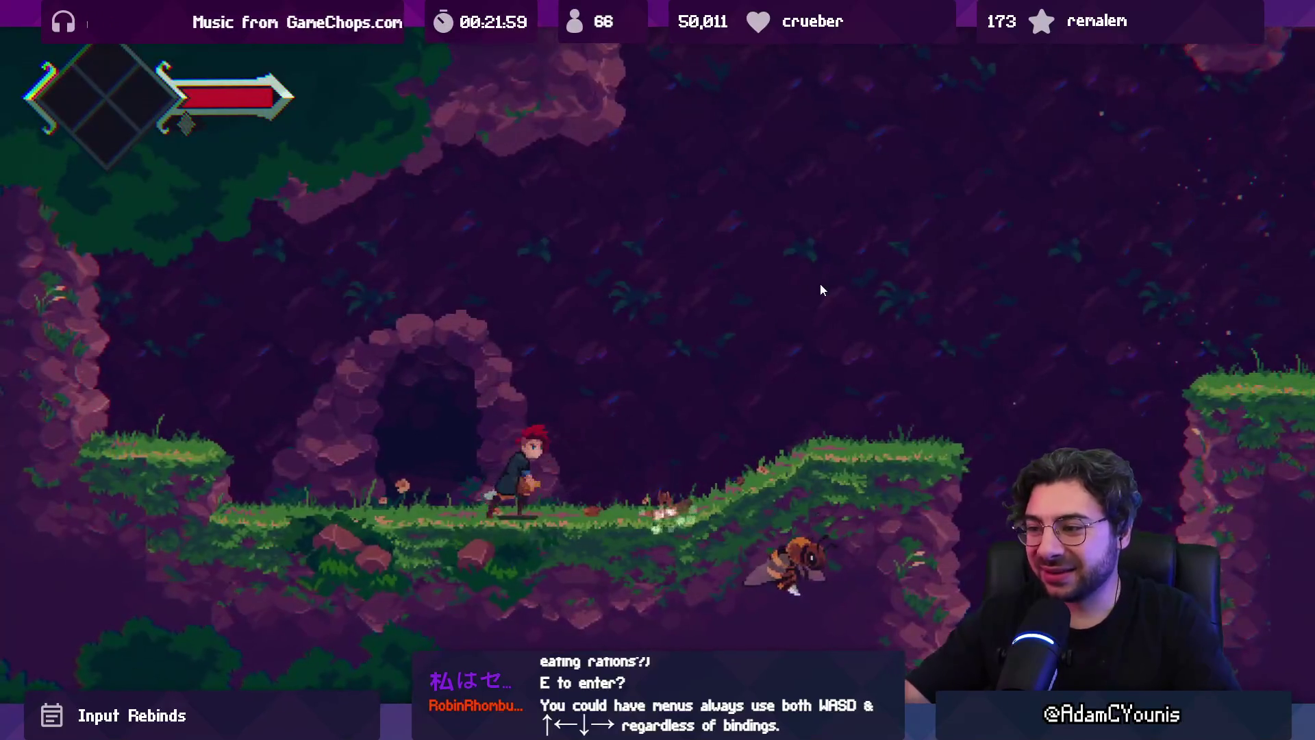
- Restore the normal editor layout, stop play mode, and open the Key Bindings Menu prefab
key("shift+space")
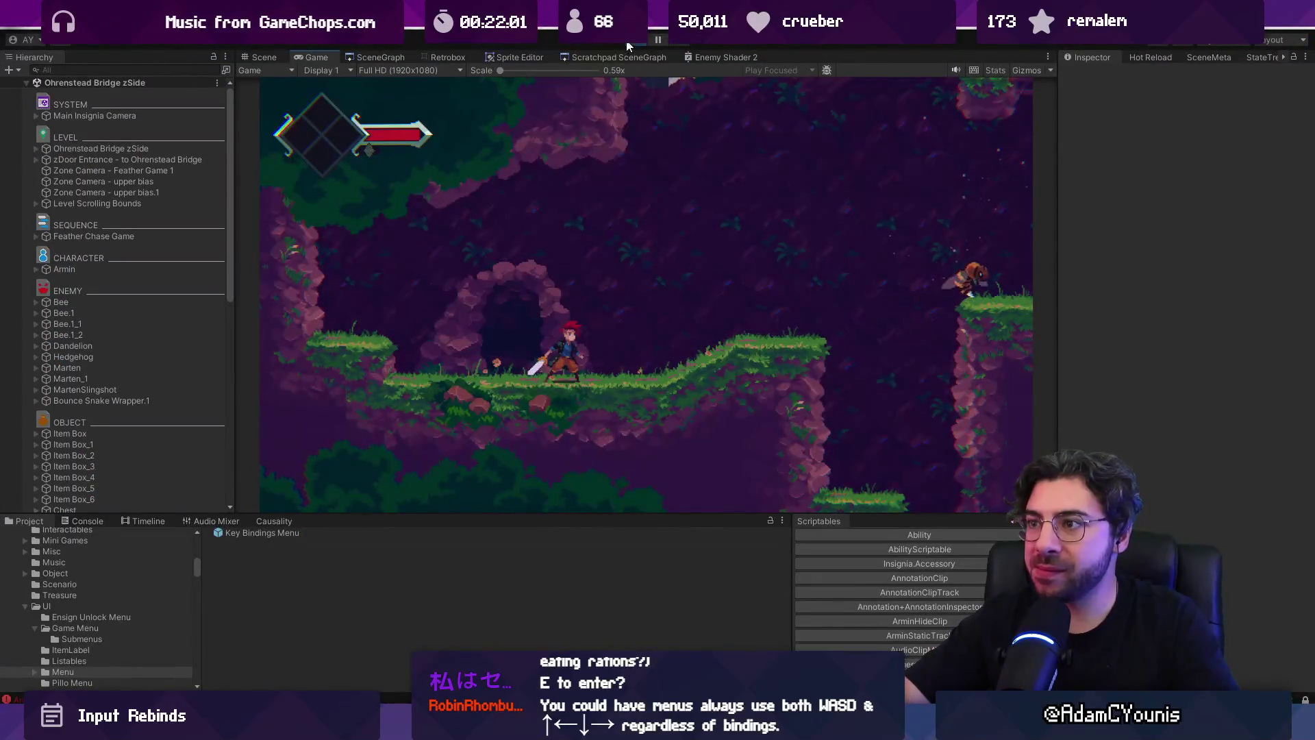
left_click(637, 39)
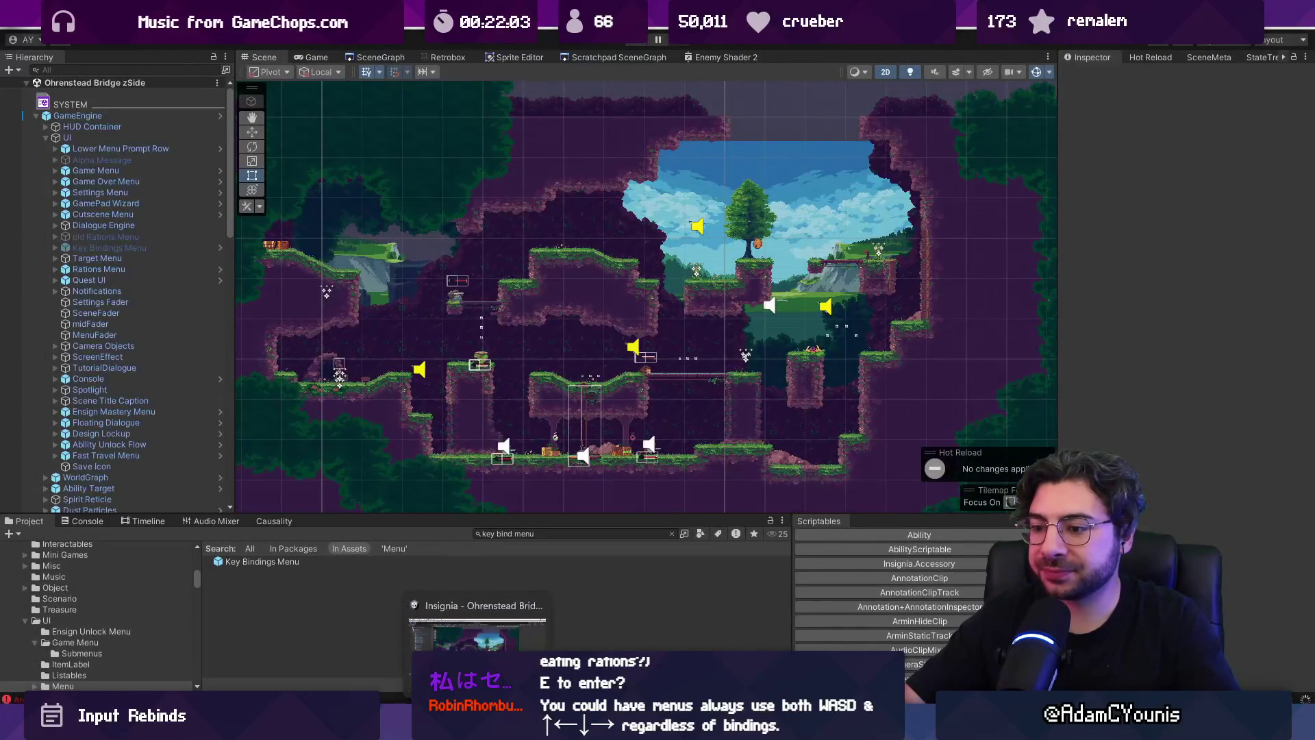
double_click(256, 561)
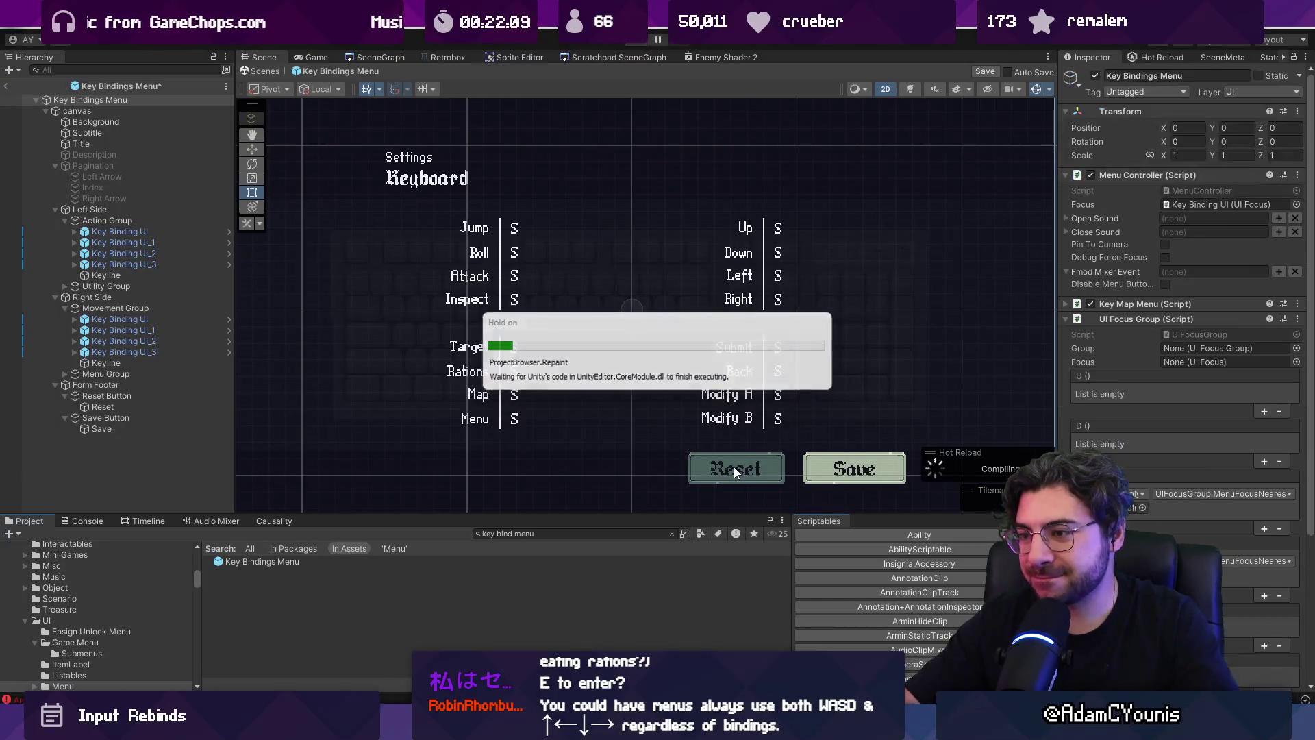
- Select the Reset label and show its UI Focus (Script) settings with TextMeshPro collapsed, then switch to VS Code
left_click(735, 470)
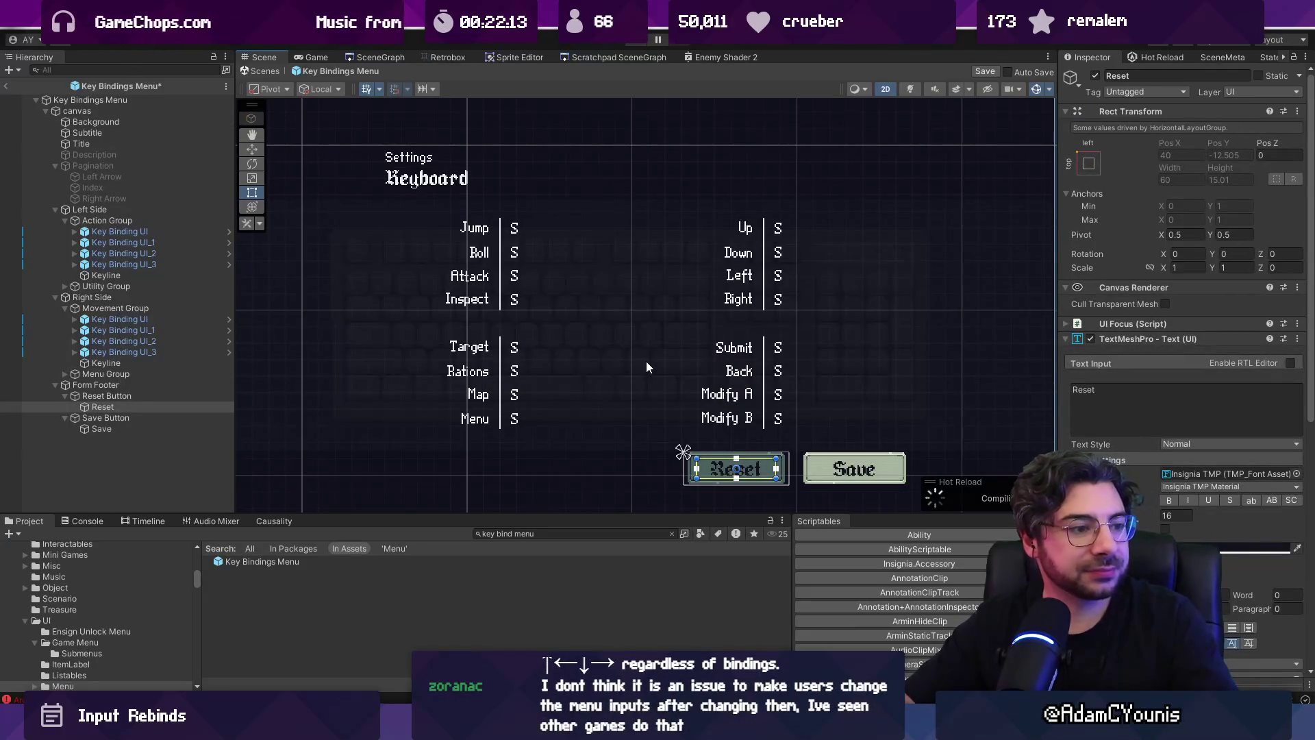
scroll(707, 377, "up", 2)
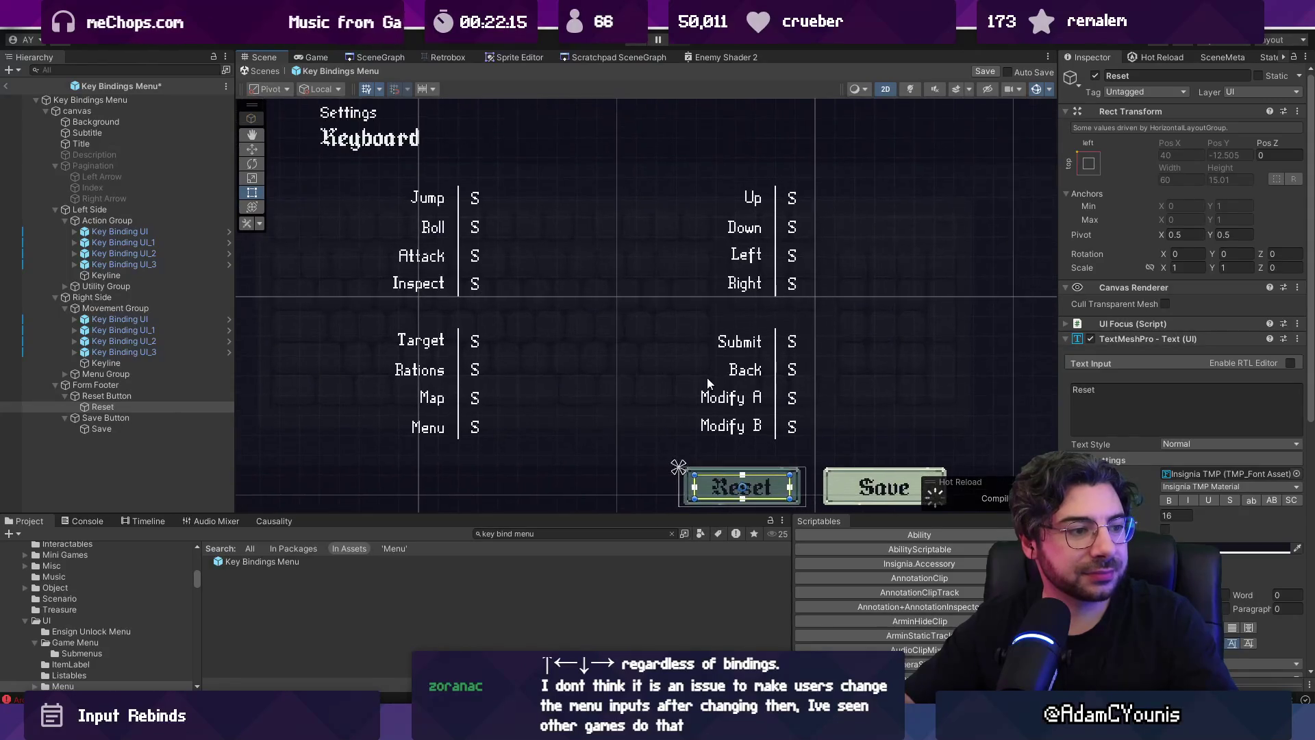
scroll(608, 287, "down", 1)
scroll(636, 384, "up", 1)
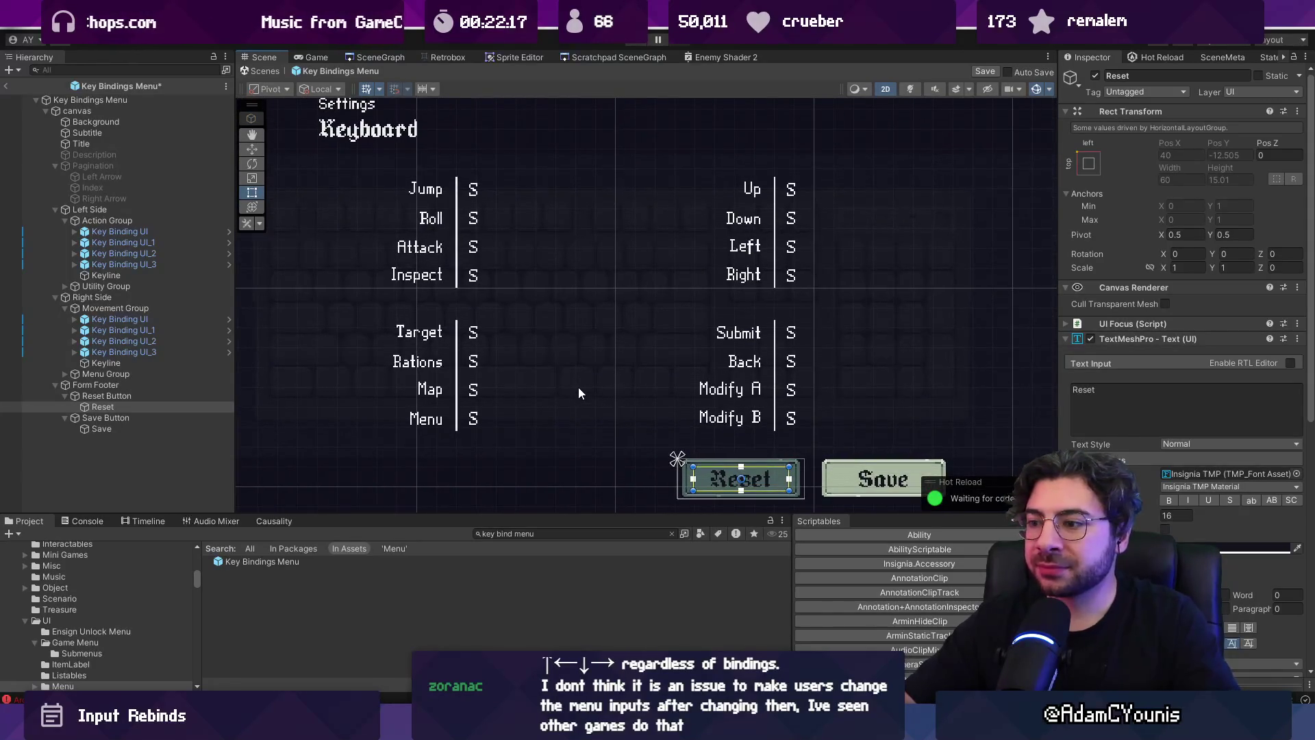
scroll(594, 265, "down", 1)
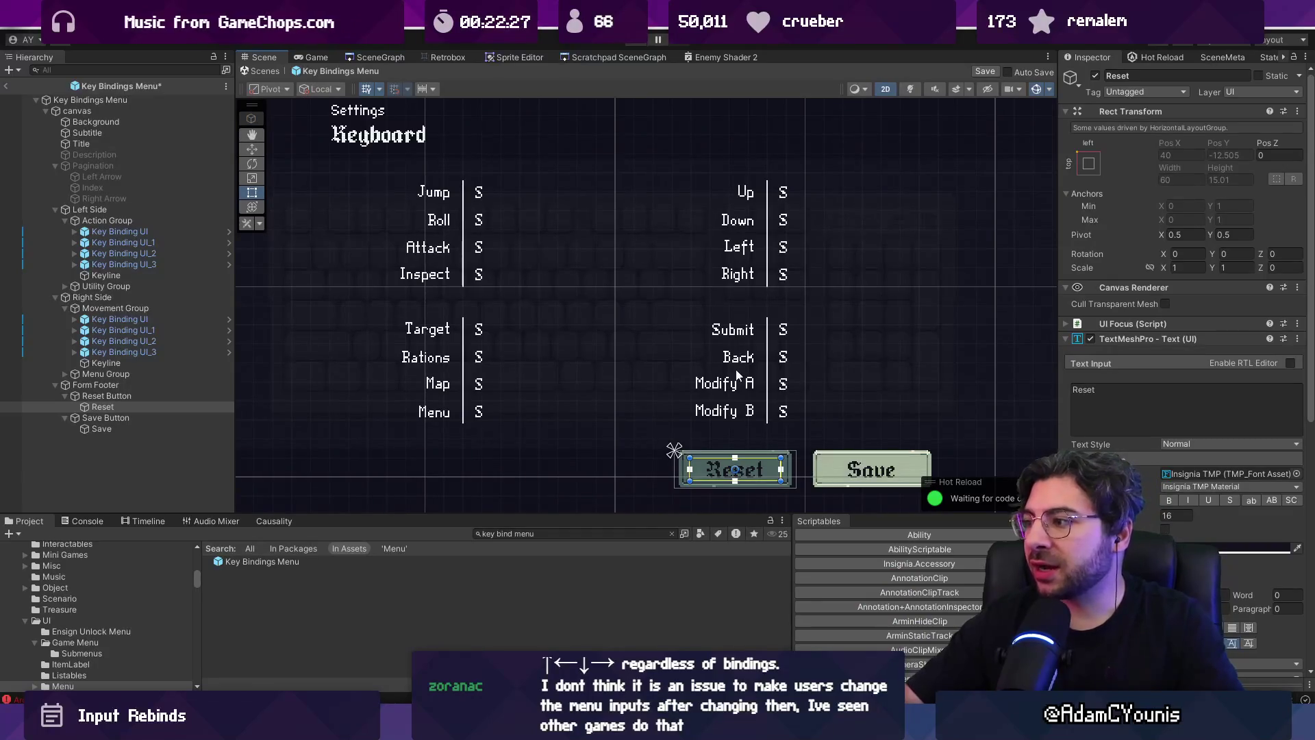
left_click(1129, 338)
left_click(1133, 323)
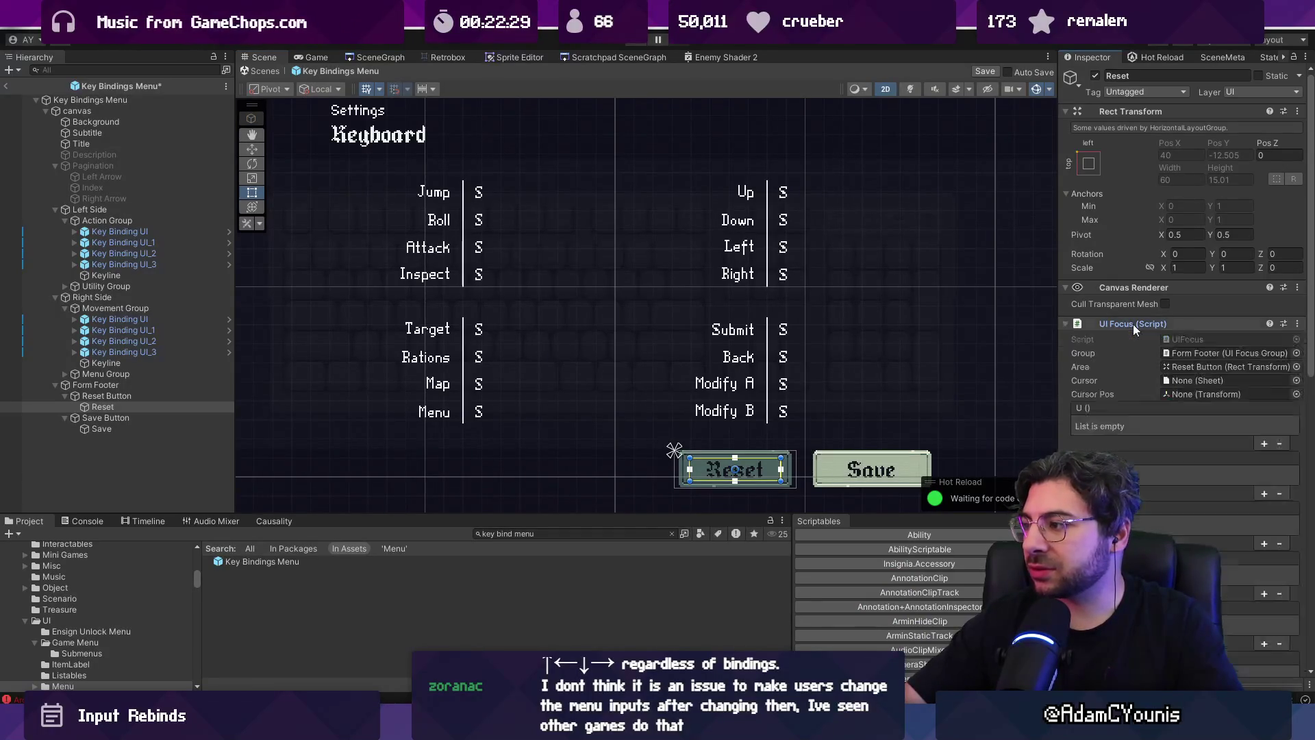
scroll(1147, 380, "down", 3)
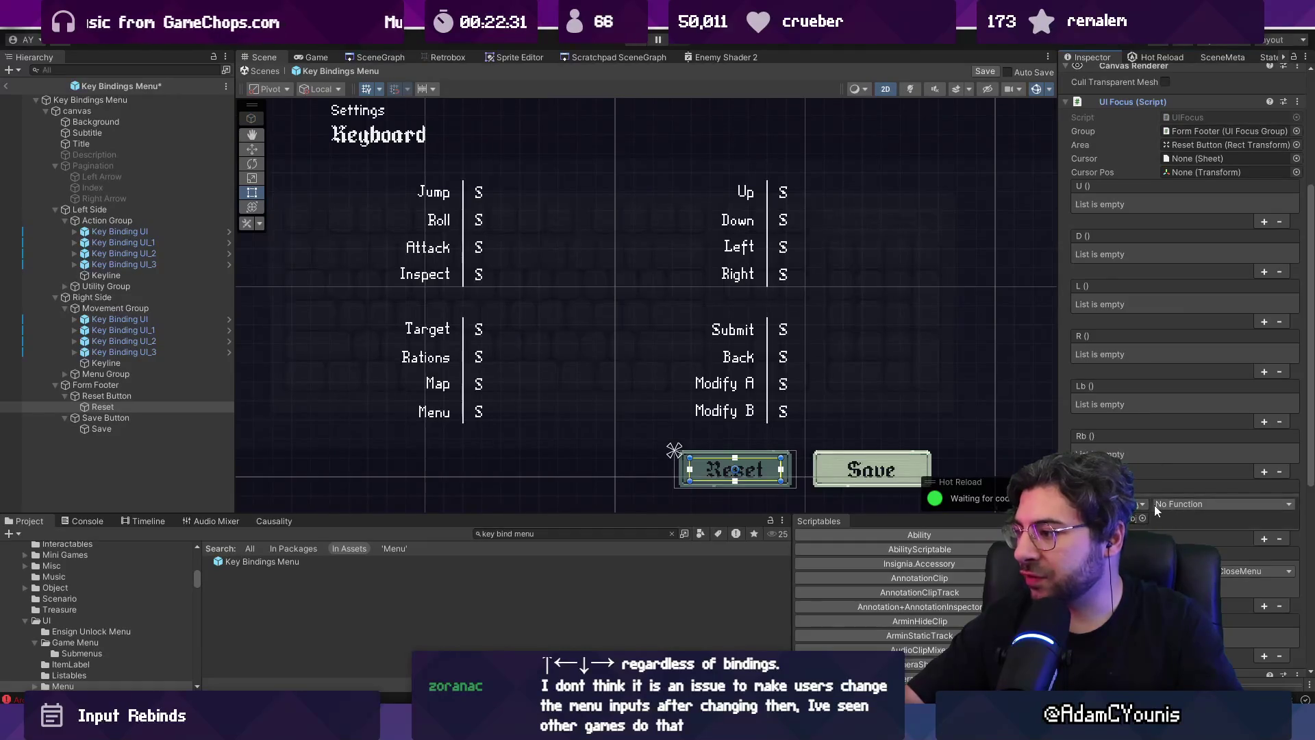
key("alt+Tab")
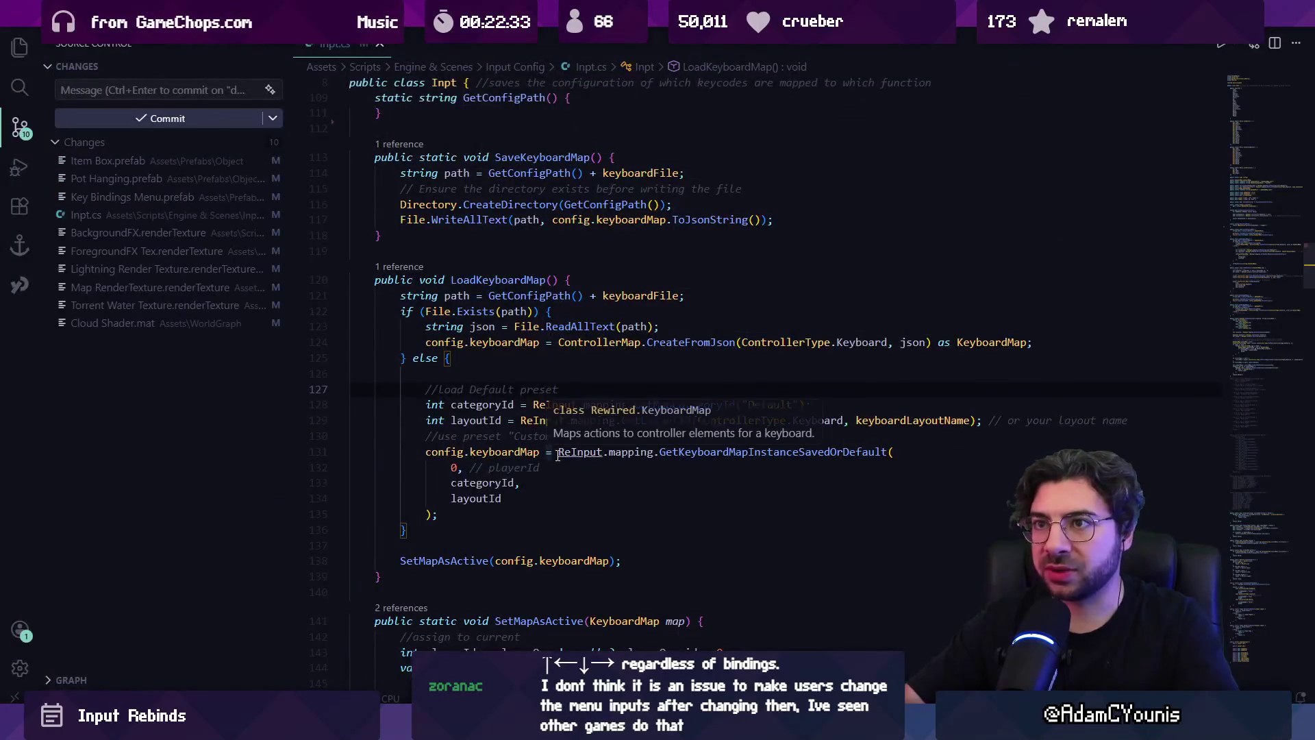
- Open KeyMapMenu.cs through the quick file search
key("ctrl+p")
type("k")
type("Map")
key("Return")
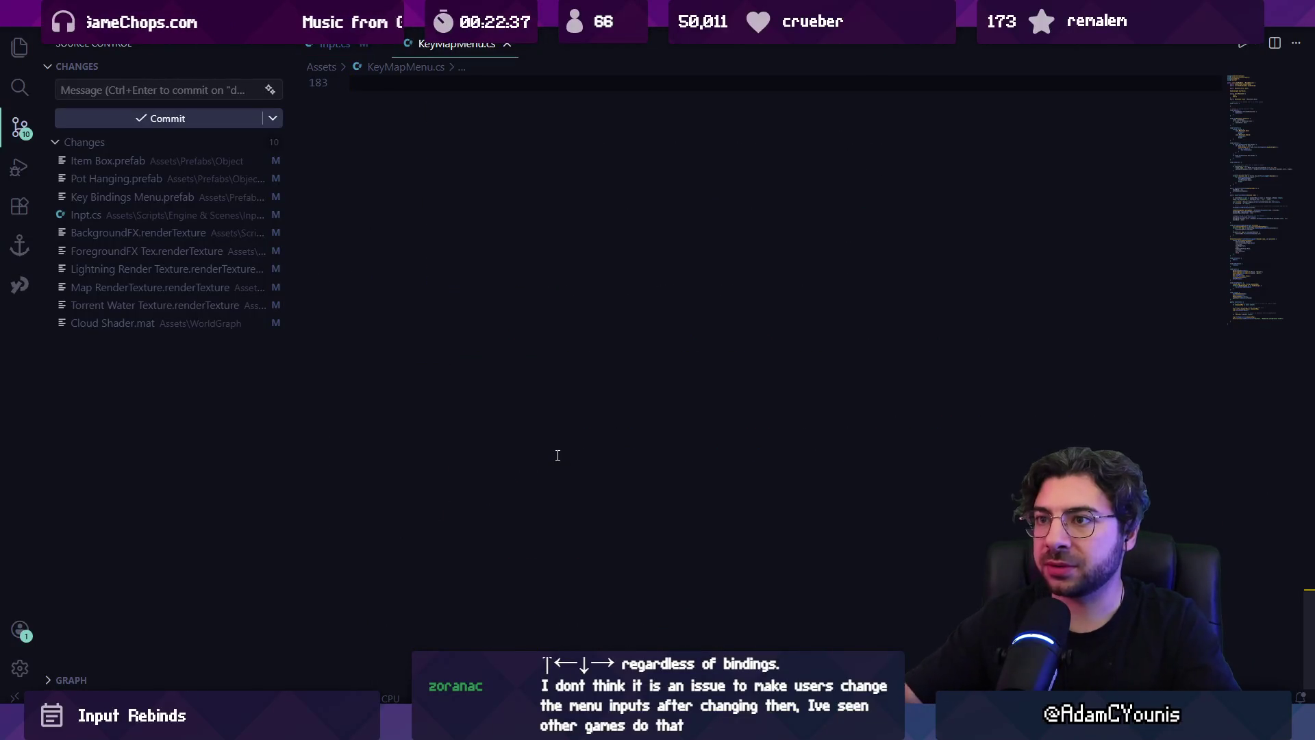
- Add a public void ResetToDefault() method below Save() from the inline suggestion
scroll(558, 456, "up", 10)
left_click(521, 488)
left_click(497, 512)
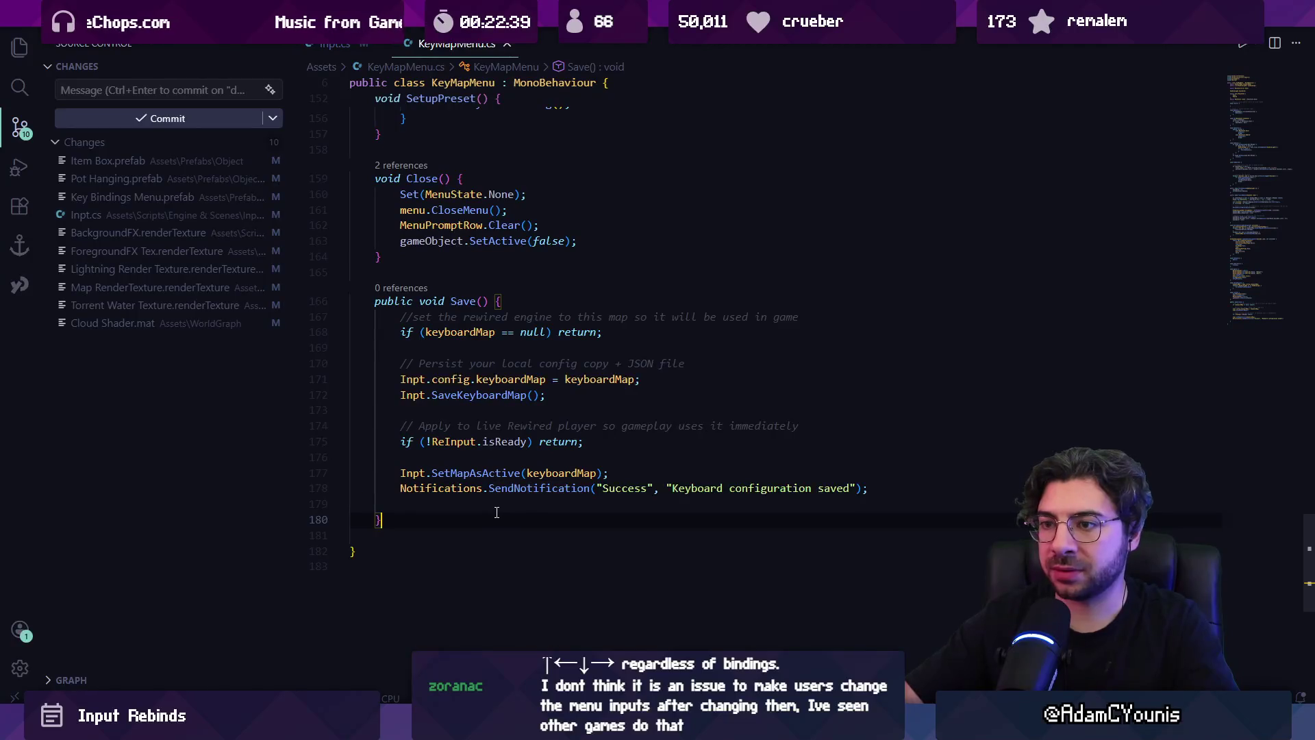
key("Return")
key("Return")
type("public void")
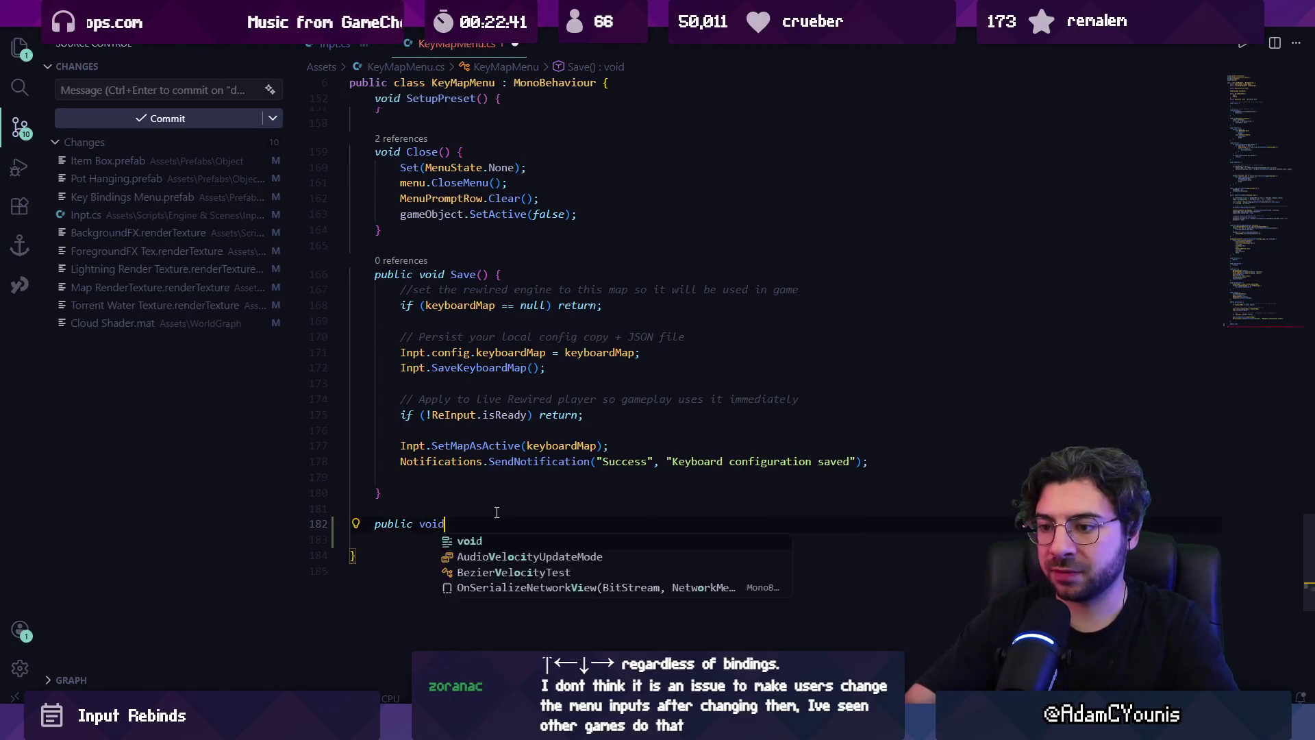
type(" Reset")
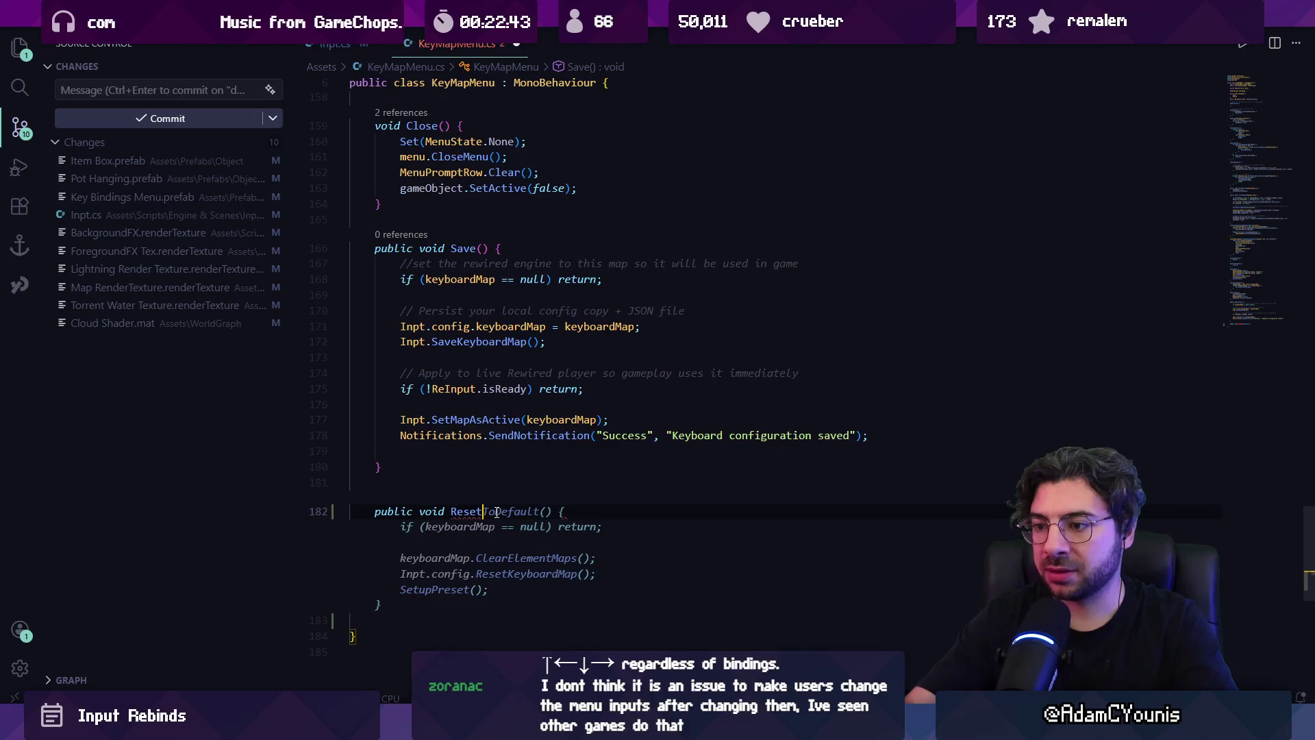
key("Tab")
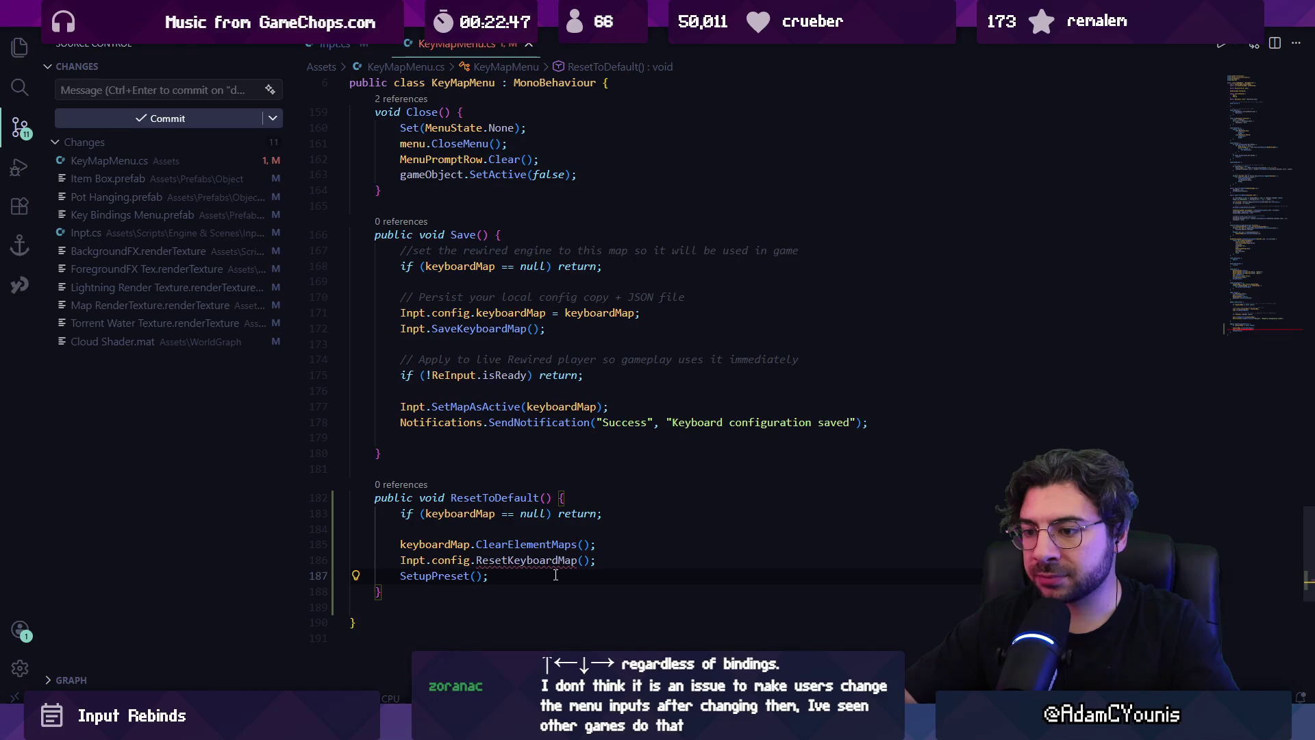
- Delete the null check and map-reset lines, leaving only SetupPreset() in ResetToDefault
key("Up")
key("End")
key("shift+Home")
key("shift+Home")
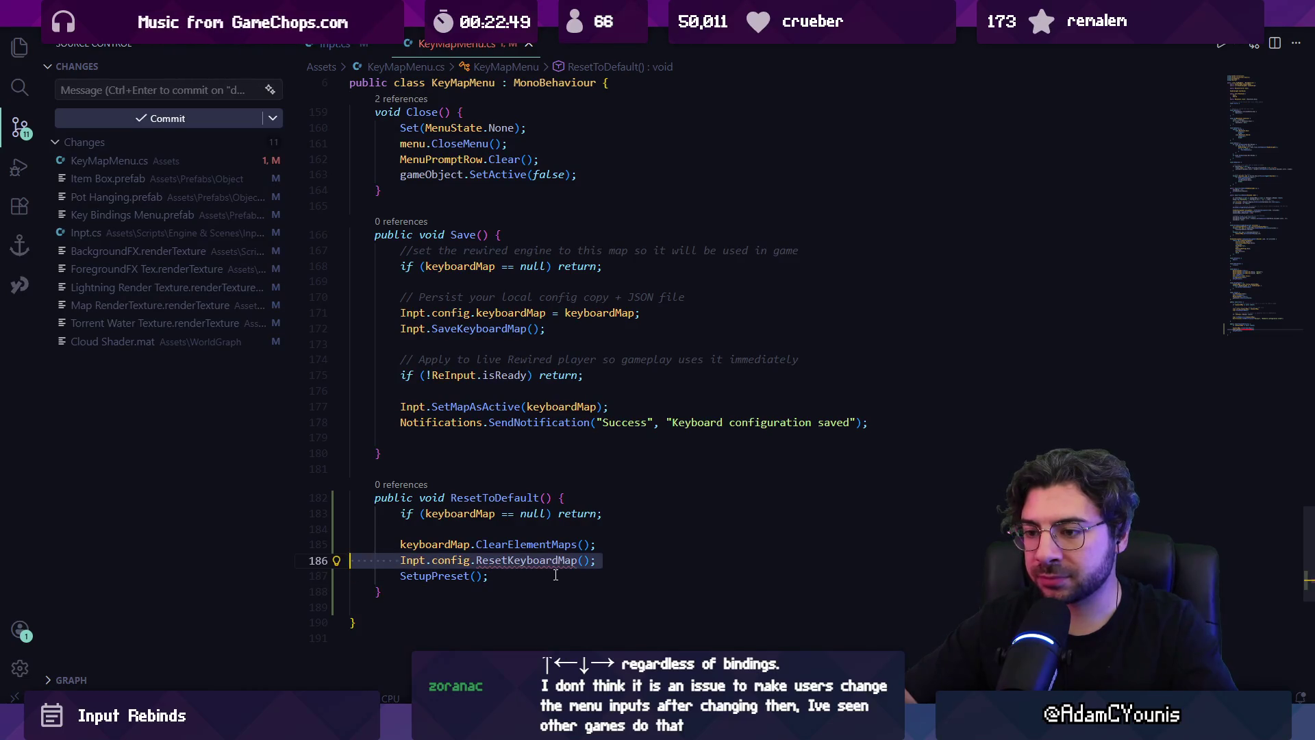
key("Down")
key("Down")
key("shift+Up")
key("shift+Up")
key("shift+Up")
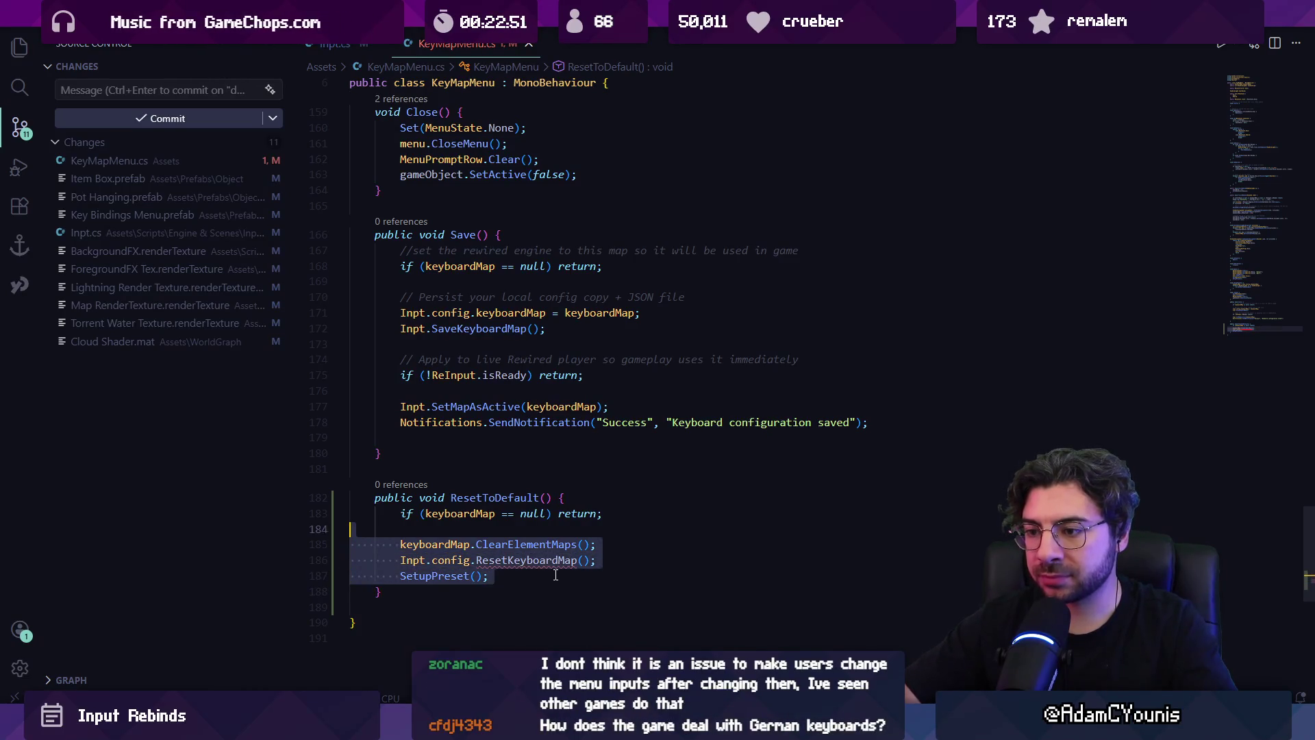
key("Down")
key("Down")
key("Down")
key("shift+Up")
key("shift+Up")
key("shift+Up")
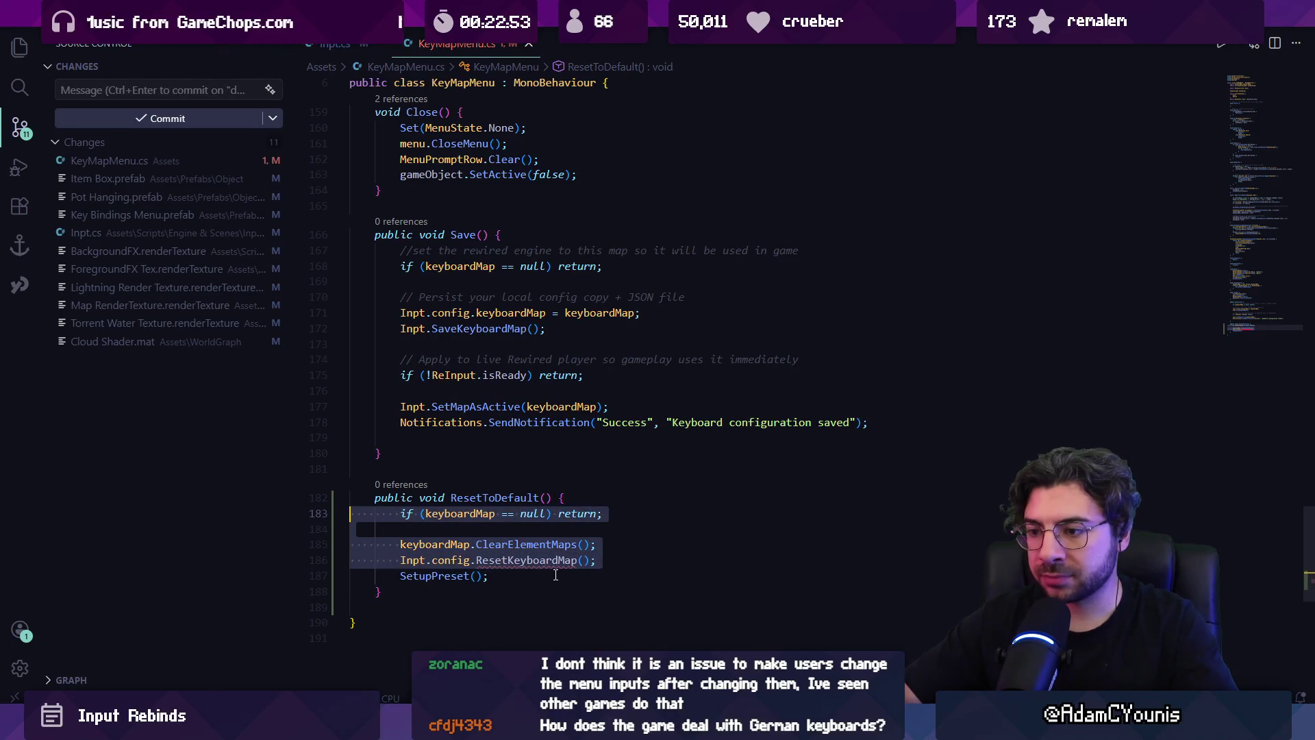
key("BackSpace")
key("Return")
key("Up")
key("End")
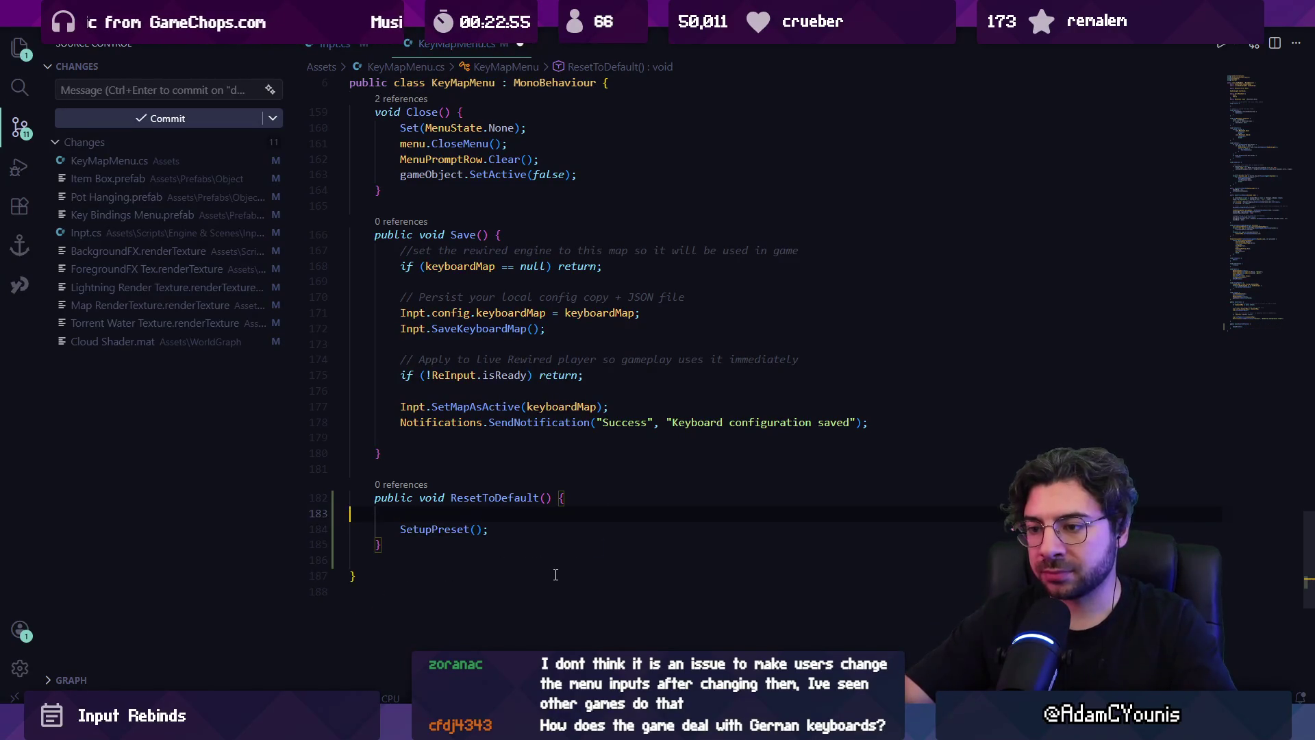
- Write the comment "//set keyboardMap to ReInput's default map for keyboard" in ResetToDefault, fixing typos along the way
type("//set keyBoar")
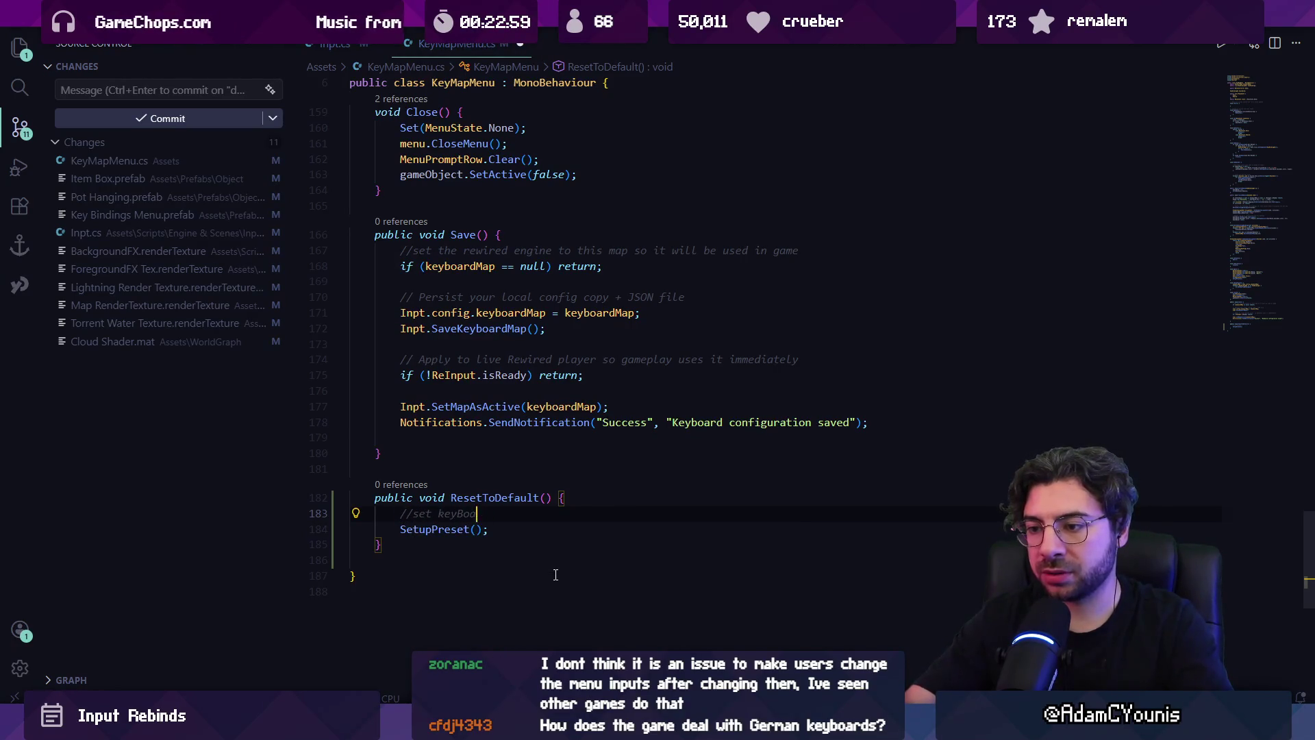
key("BackSpace")
key("BackSpace")
key("BackSpace")
type("boar")
key("BackSpace")
key("BackSpace")
key("BackSpace")
type("oardMap tp default preset")
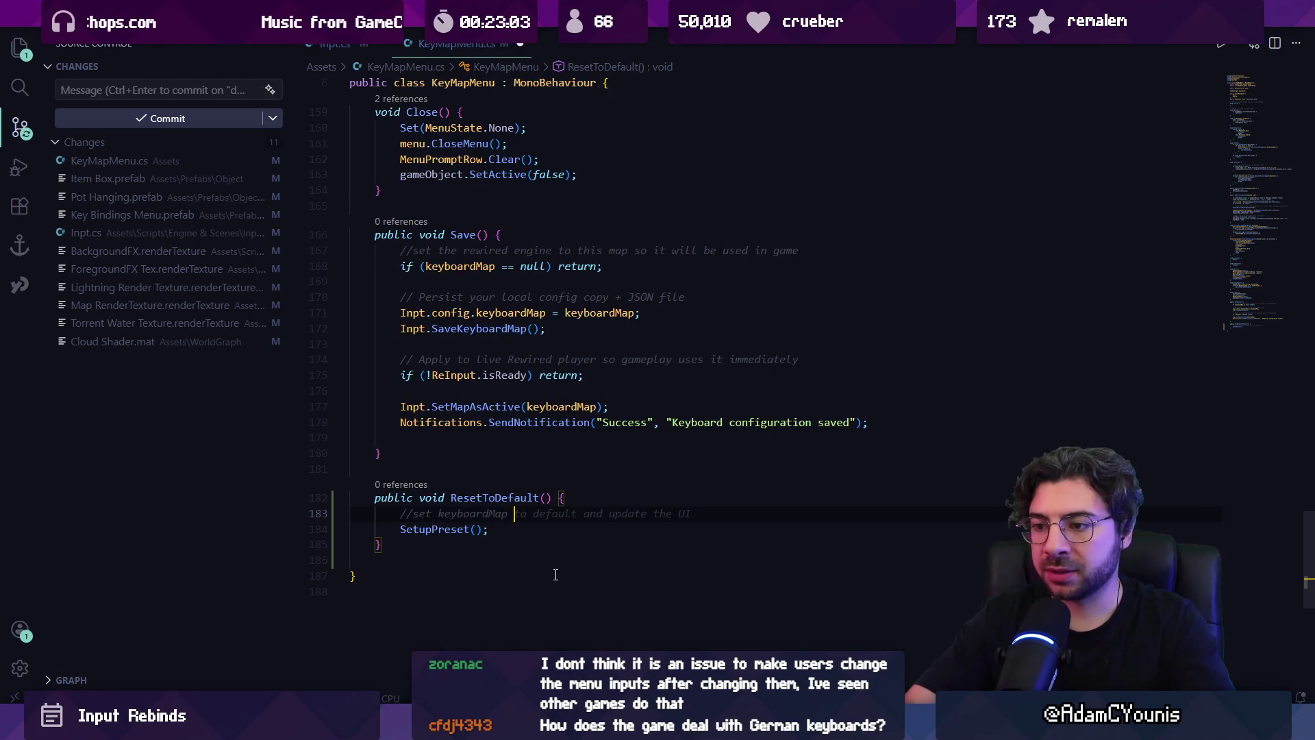
key("BackSpace")
key("BackSpace")
type("o ")
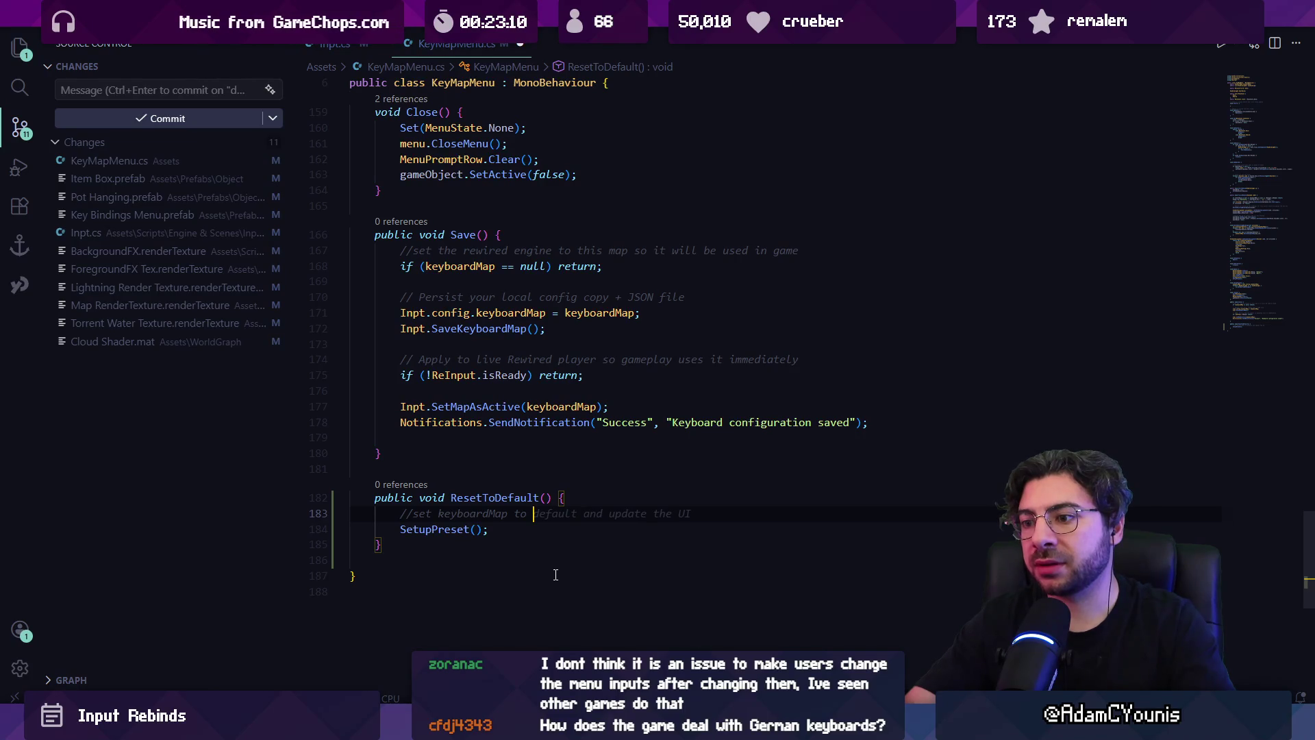
type("ReI")
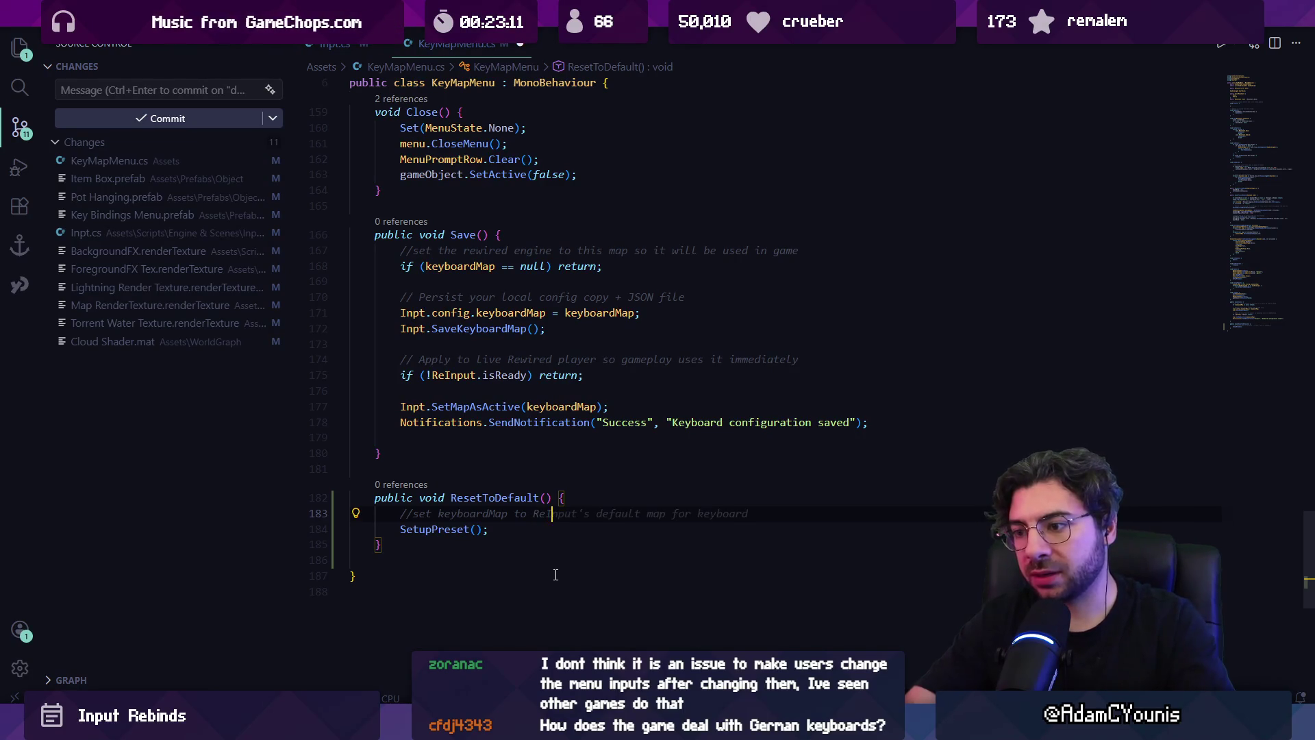
type("nput's default map for keyboard")
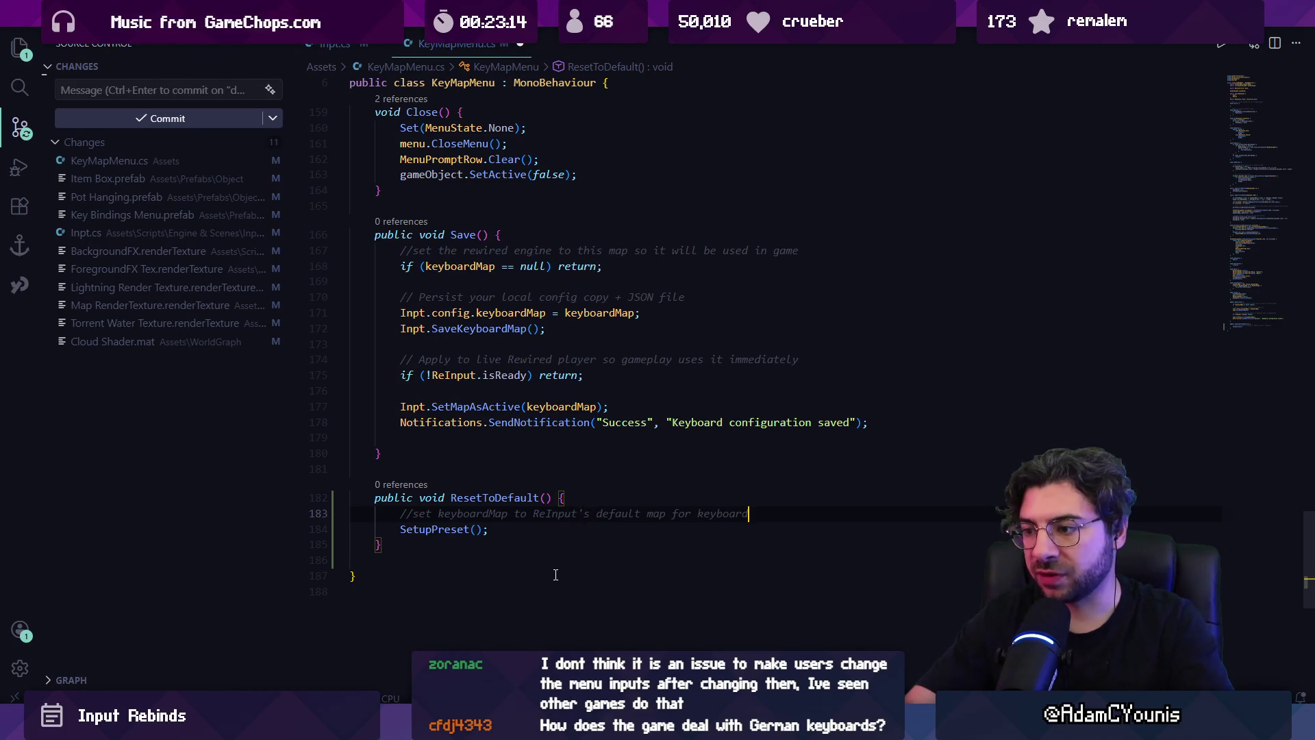
- Try a second comment and the suggested ready check, then undo it, leaving a blank line
key("Return")
type("//save that to con")
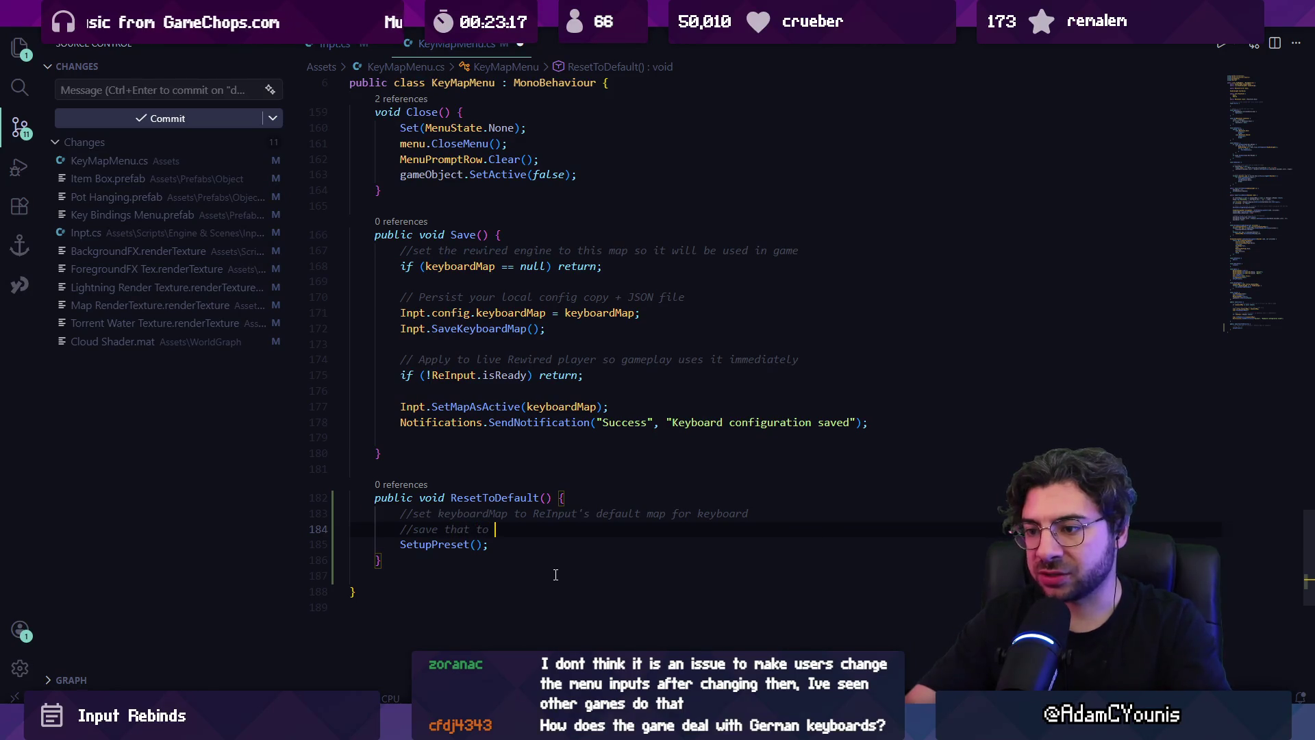
key("ctrl+shift+Left")
key("ctrl+shift+Left")
key("ctrl+shift+Left")
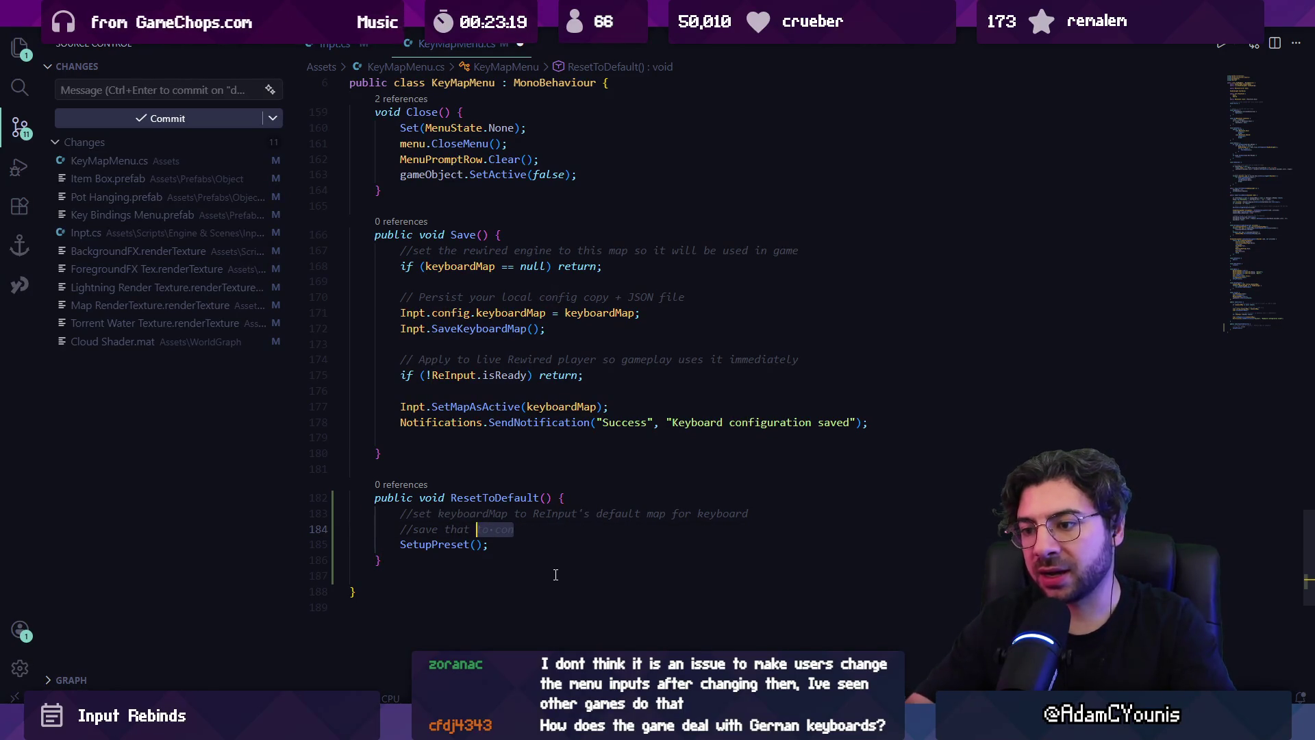
key("BackSpace")
key("Tab")
key("ctrl+z")
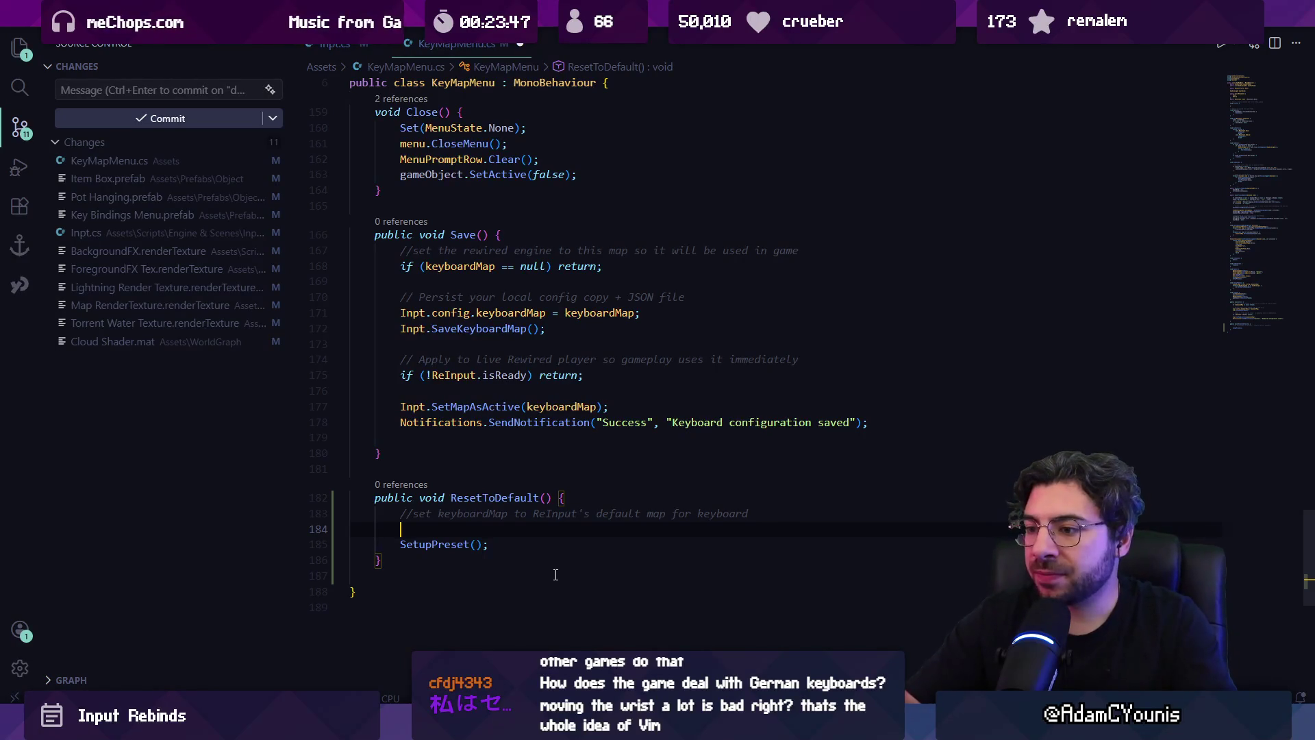
scroll(596, 448, "down", 4)
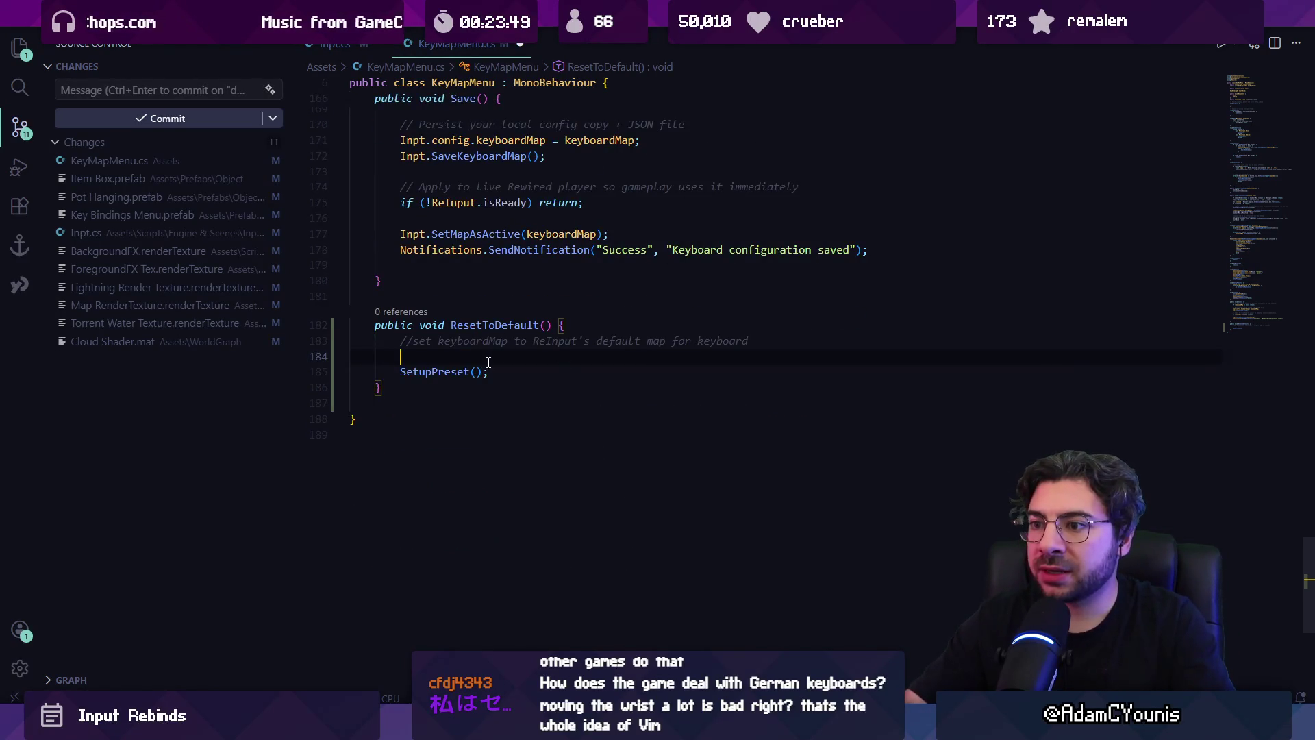
- Jump to the SetupPreset definition and review its references, including the call inside Open
left_click(445, 368)
key("F12")
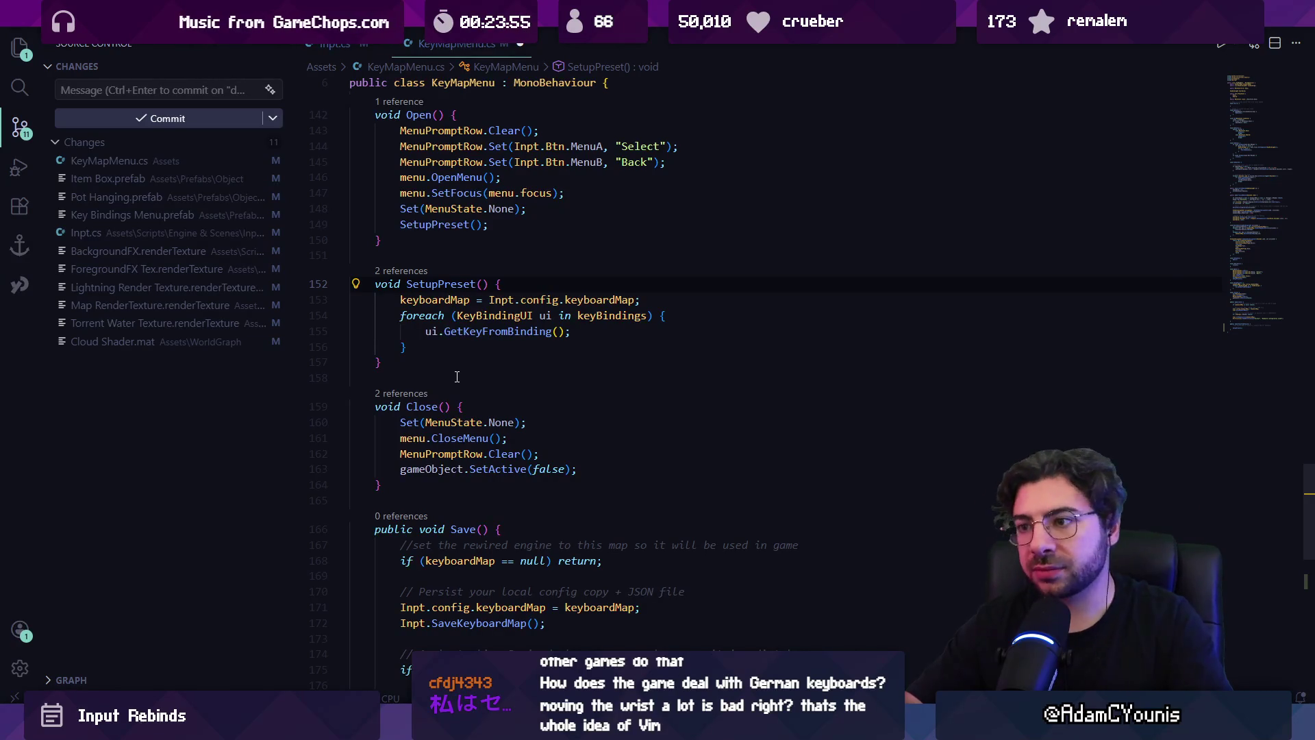
left_click(438, 284)
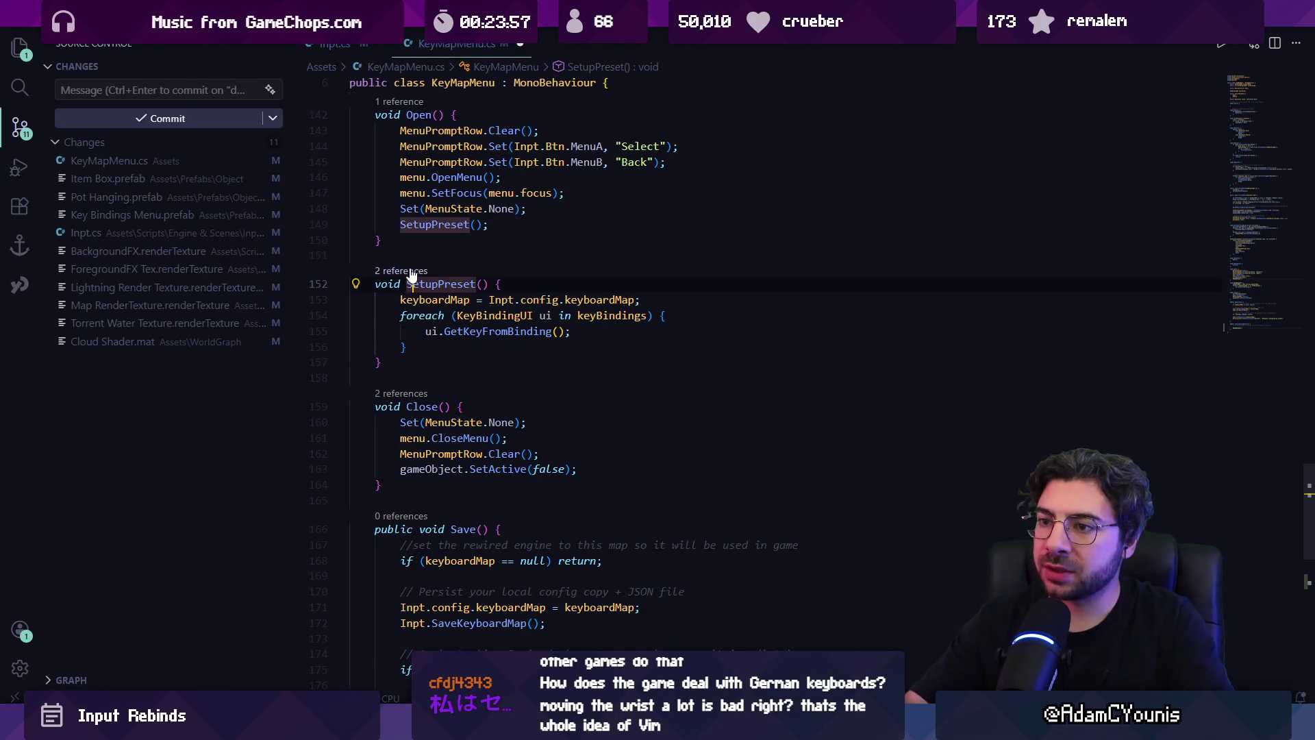
key("shift+F12")
left_click(783, 328)
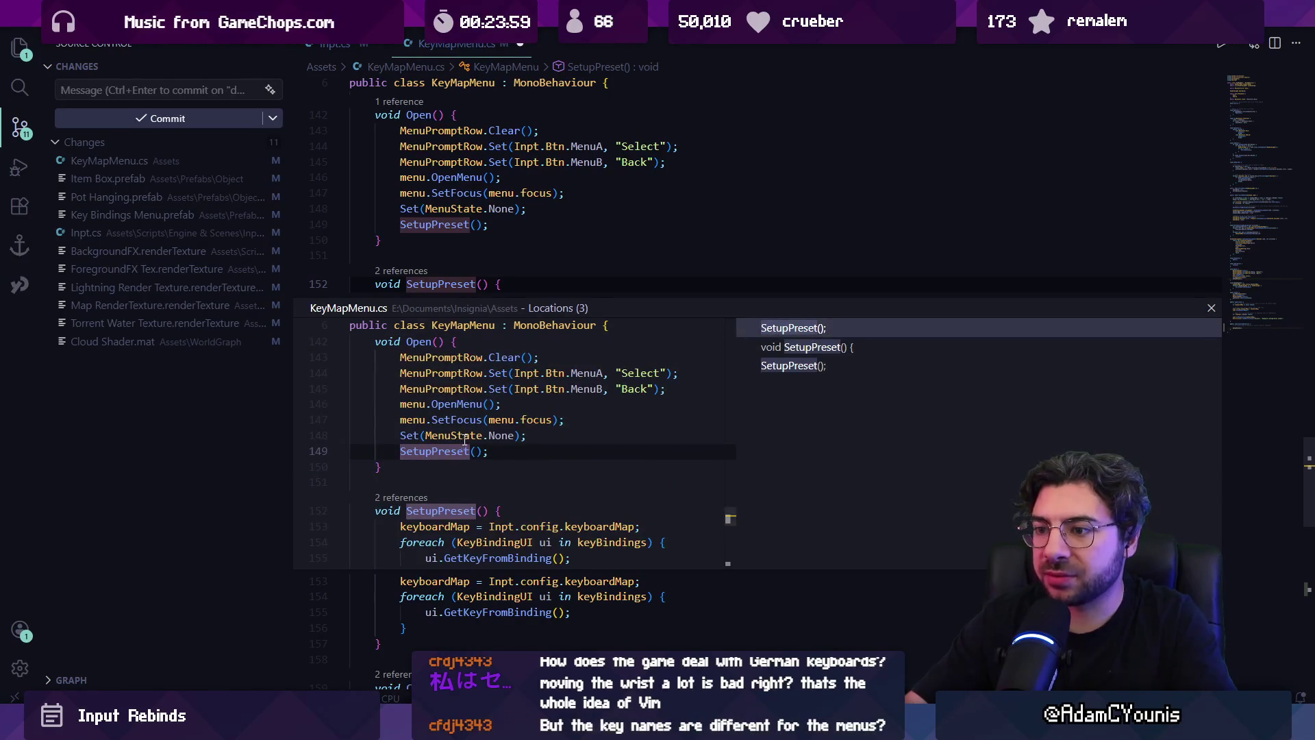
double_click(465, 439)
left_click(454, 390, "ctrl")
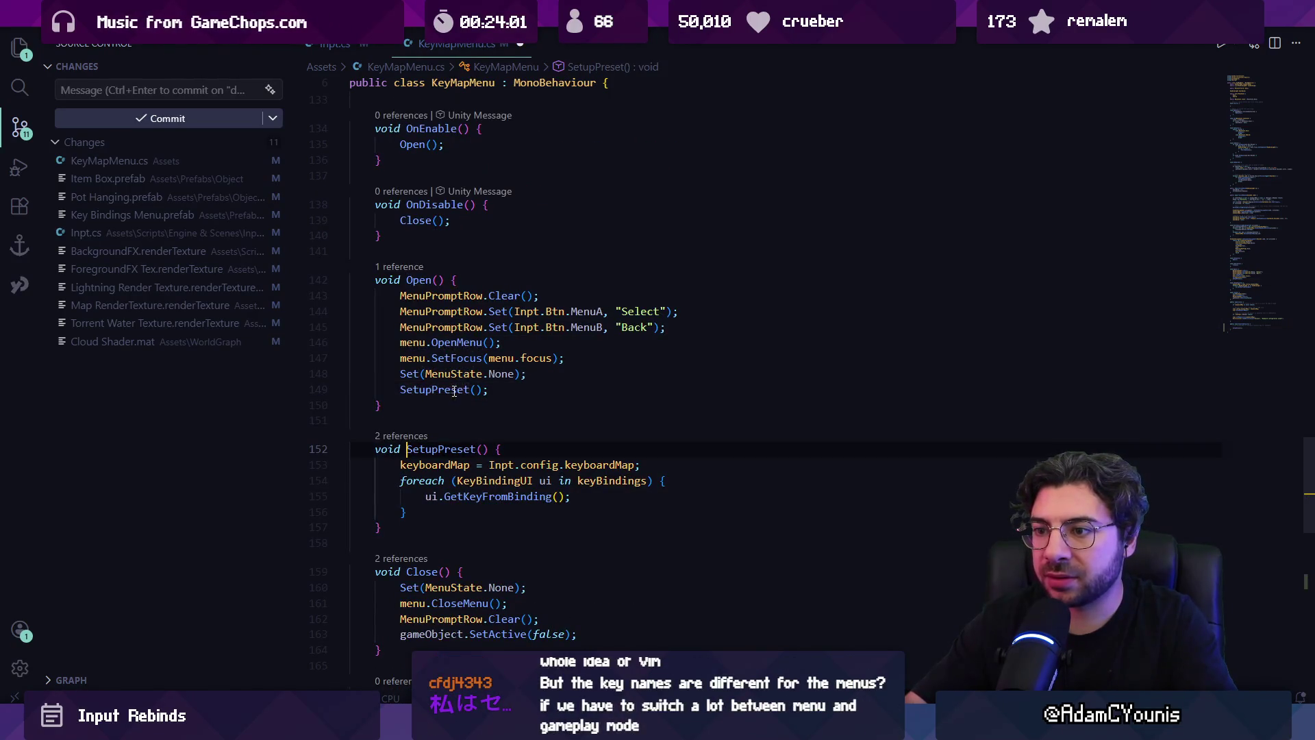
scroll(553, 430, "down", 1)
key("Down")
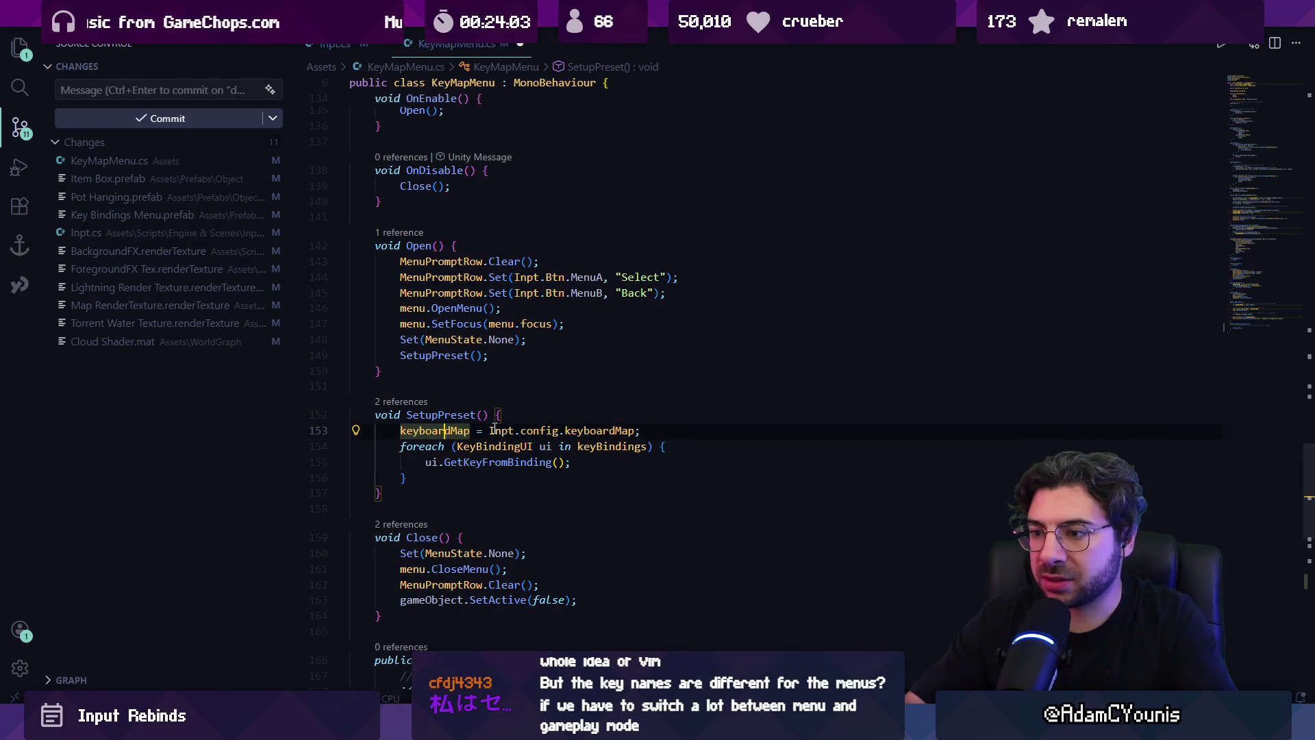
- Trace the keyboardMap lookup through GetKeyFromBinding in KeyBindingUI.cs and GetKeyCode in Inpt.cs, then return to SetupPreset
left_click(498, 430)
left_click(542, 430)
left_click(591, 430)
left_click(640, 430)
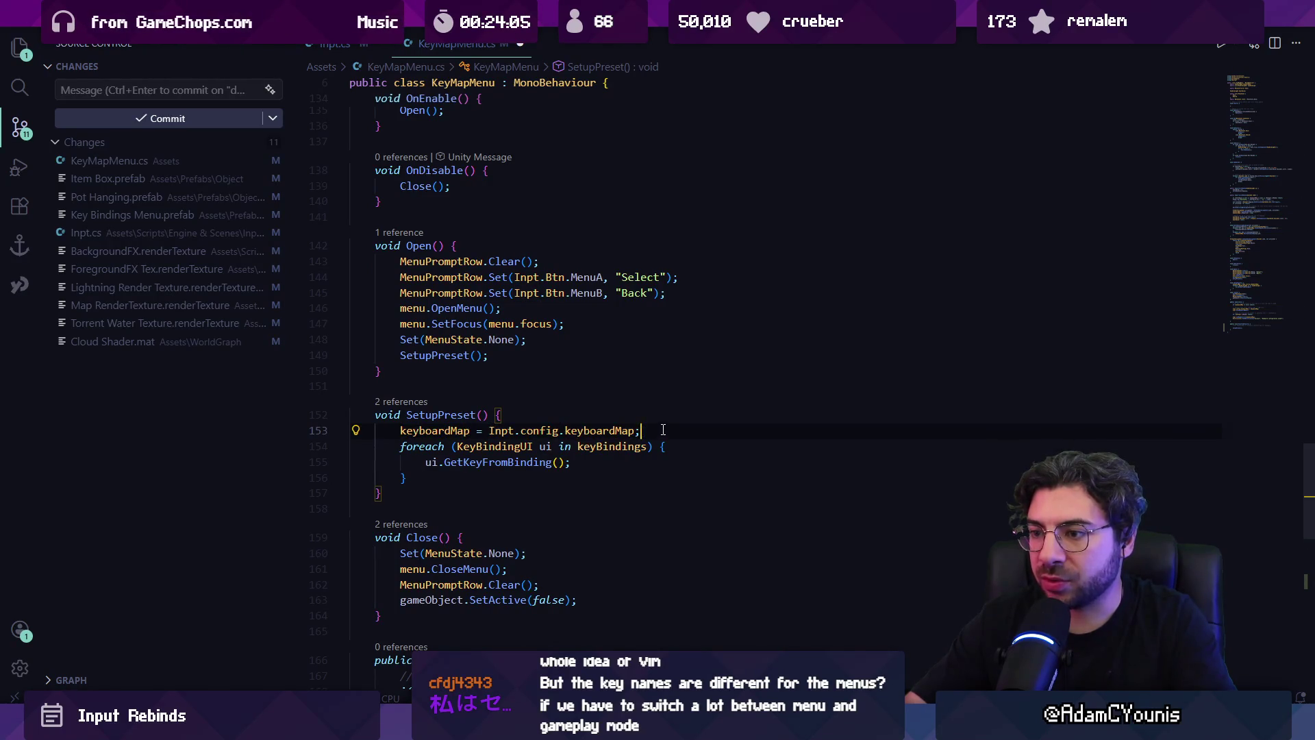
left_click(449, 431)
left_click(424, 446)
left_click(509, 447)
left_click(508, 462)
left_click(435, 431)
left_click(501, 430)
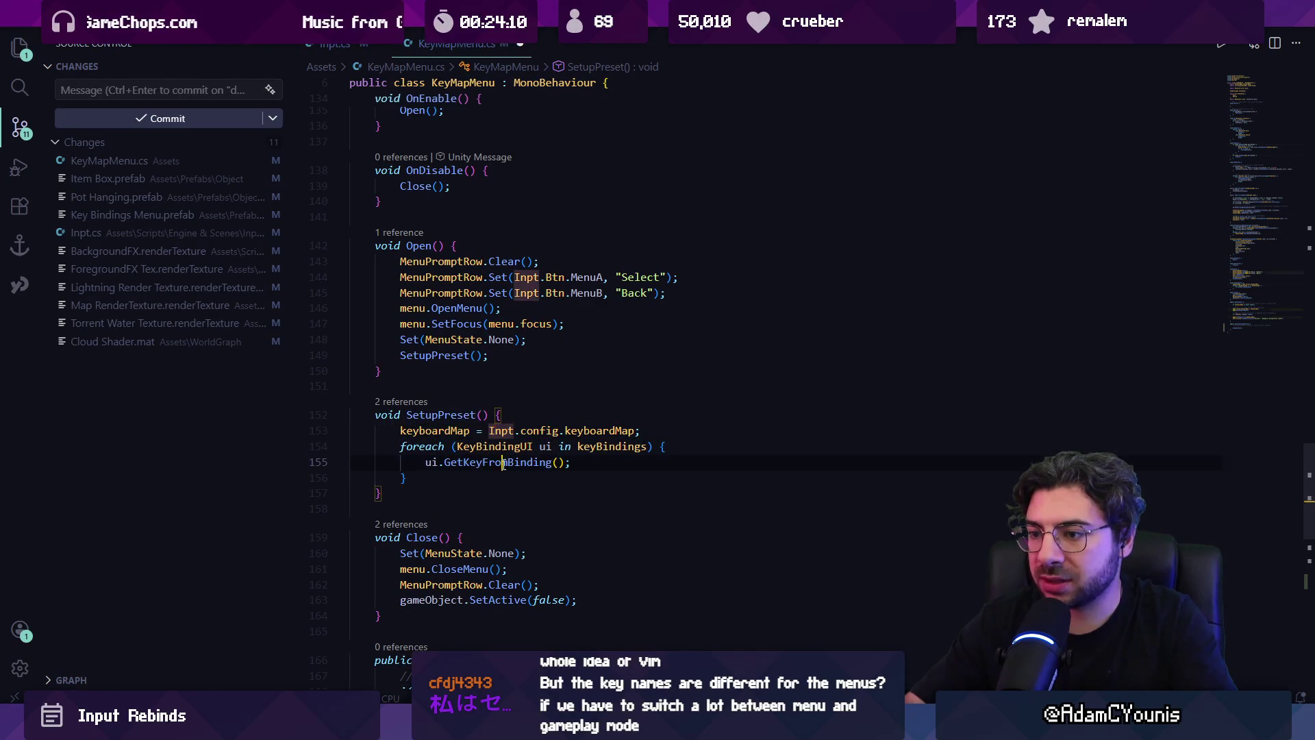
left_click(510, 462, "ctrl")
left_click(582, 384, "ctrl")
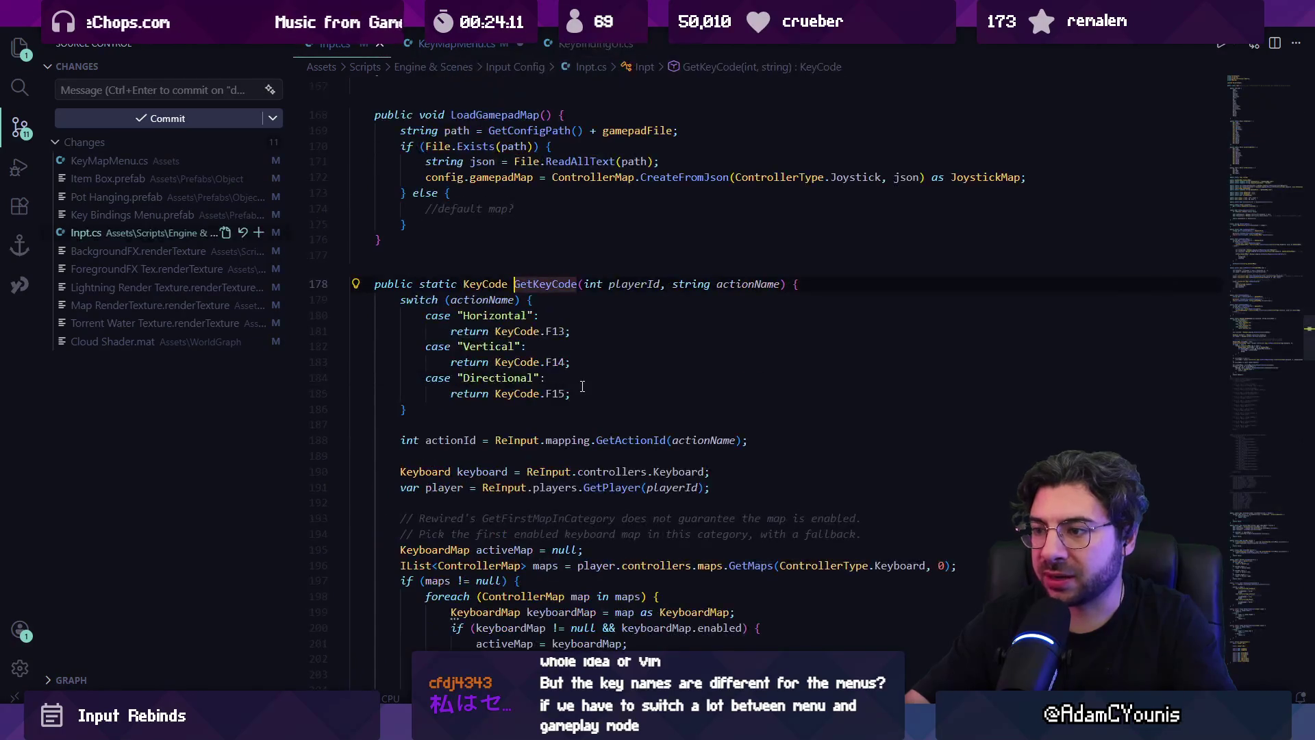
key("alt+Left")
key("alt+Left")
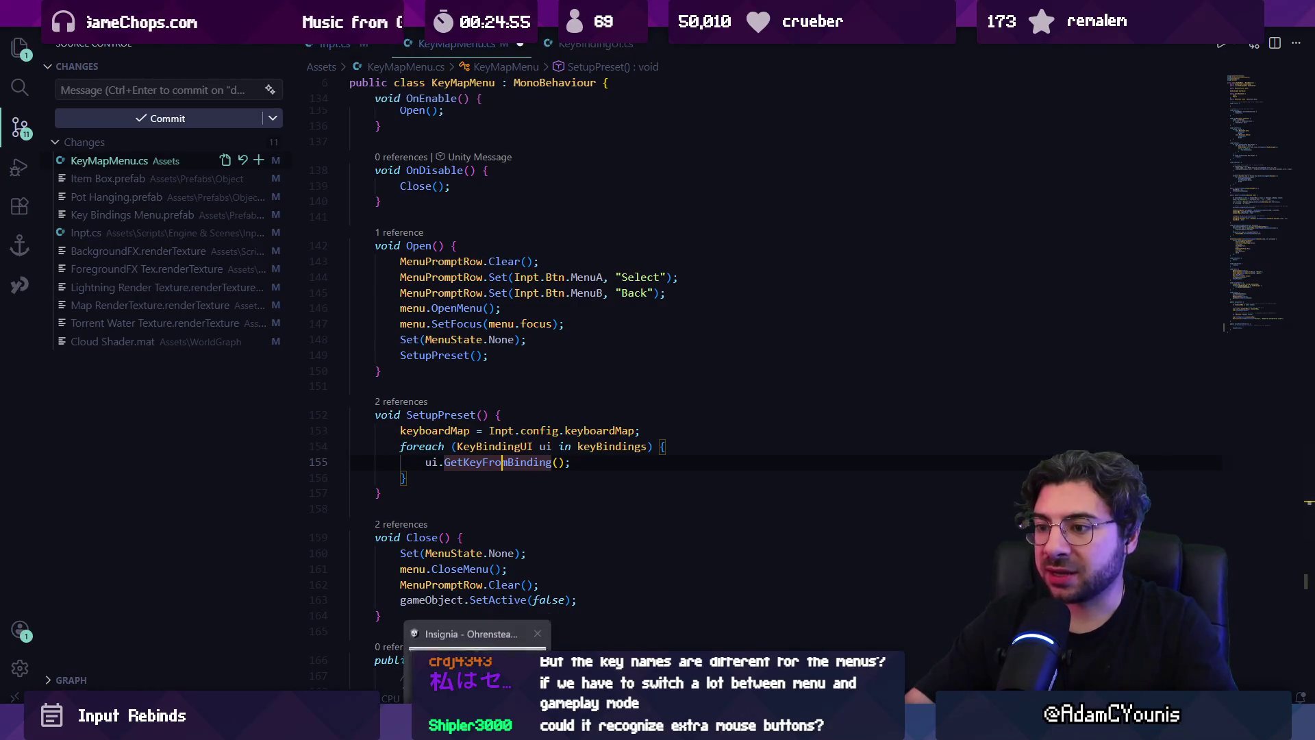
left_click(591, 474)
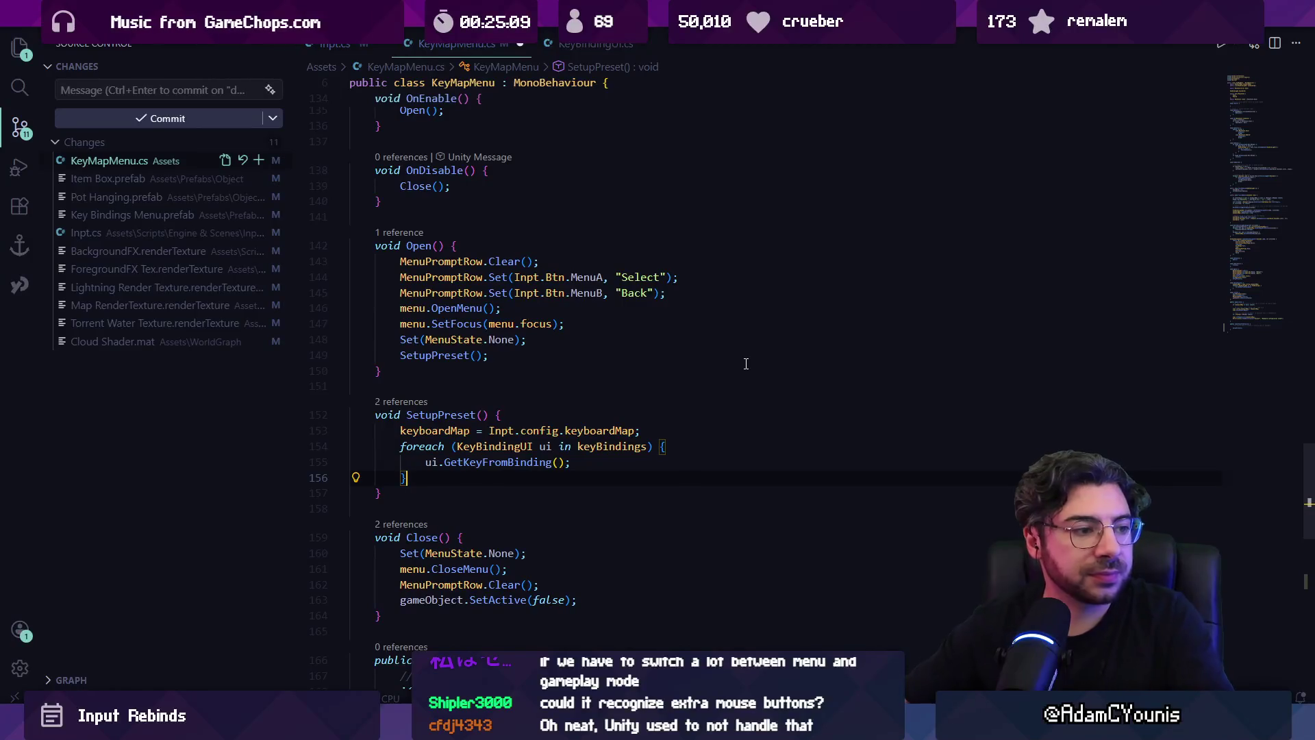
left_click(533, 411)
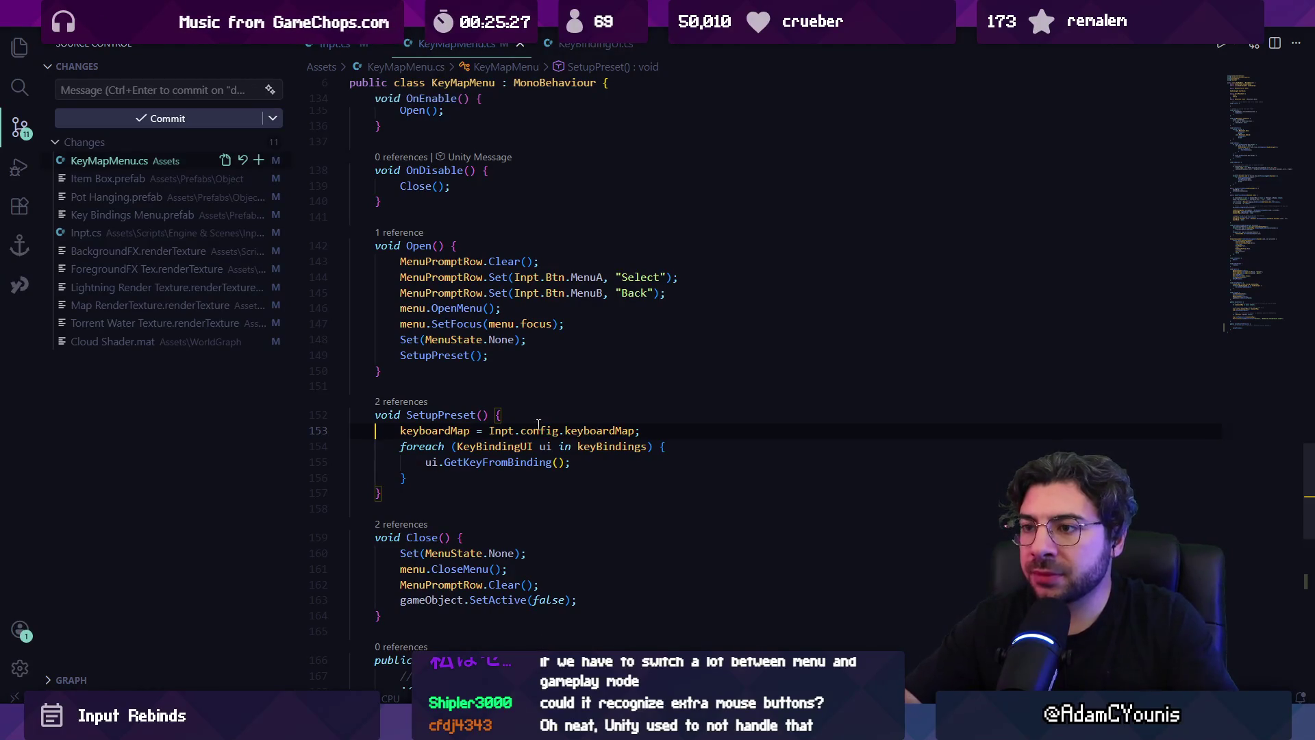
left_click(421, 261)
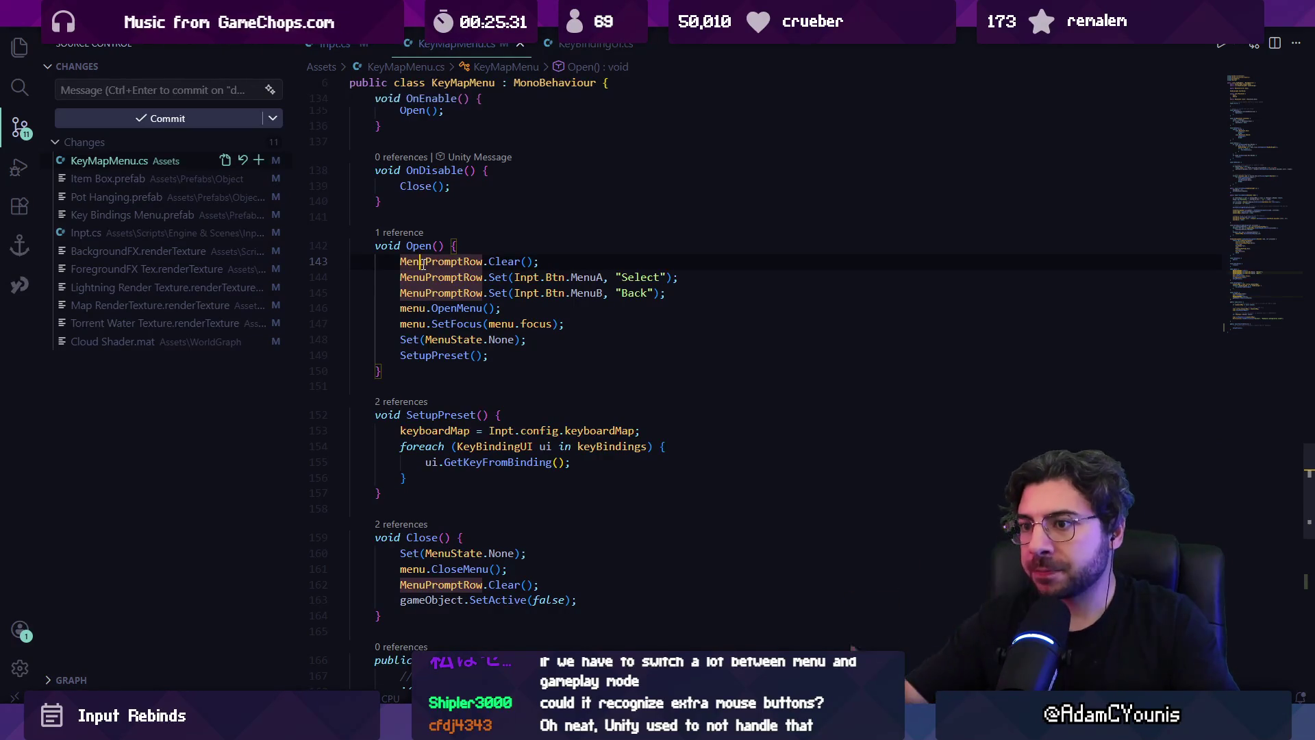
scroll(421, 378, "down", 1)
key("Down")
key("Down")
key("Down")
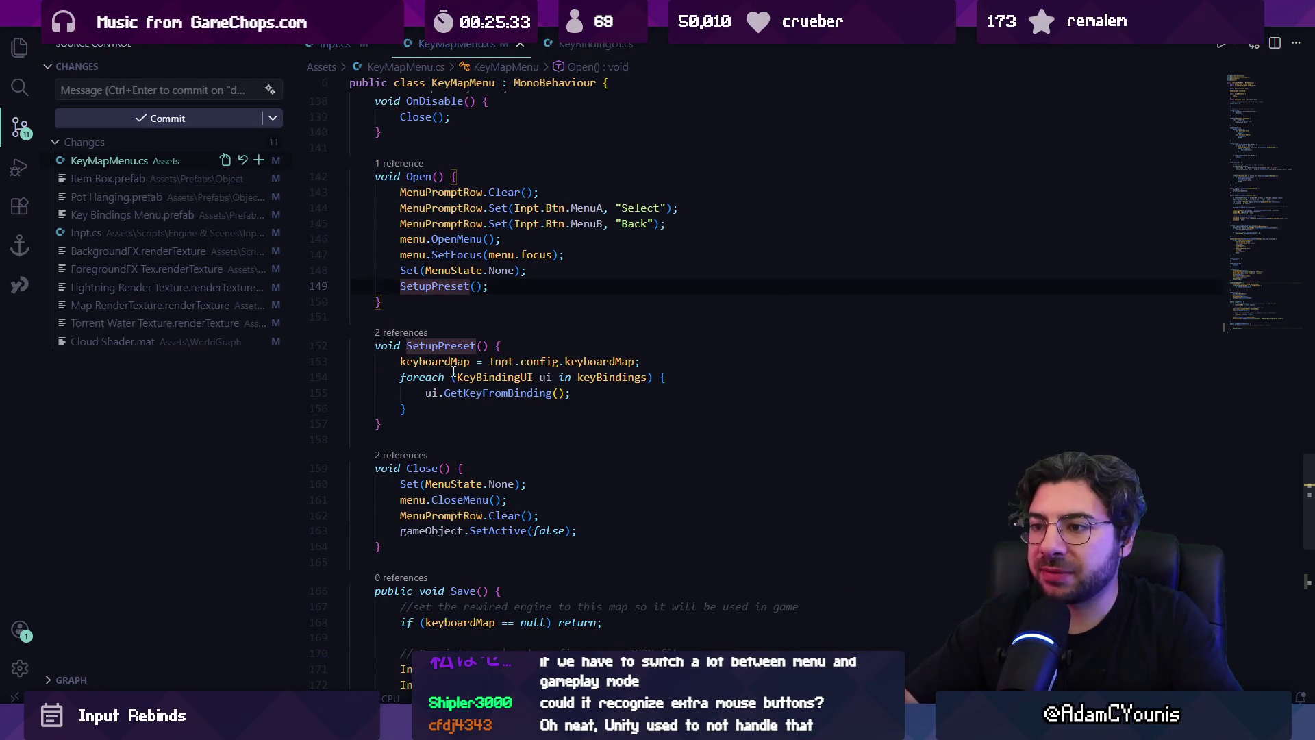
left_click(404, 333)
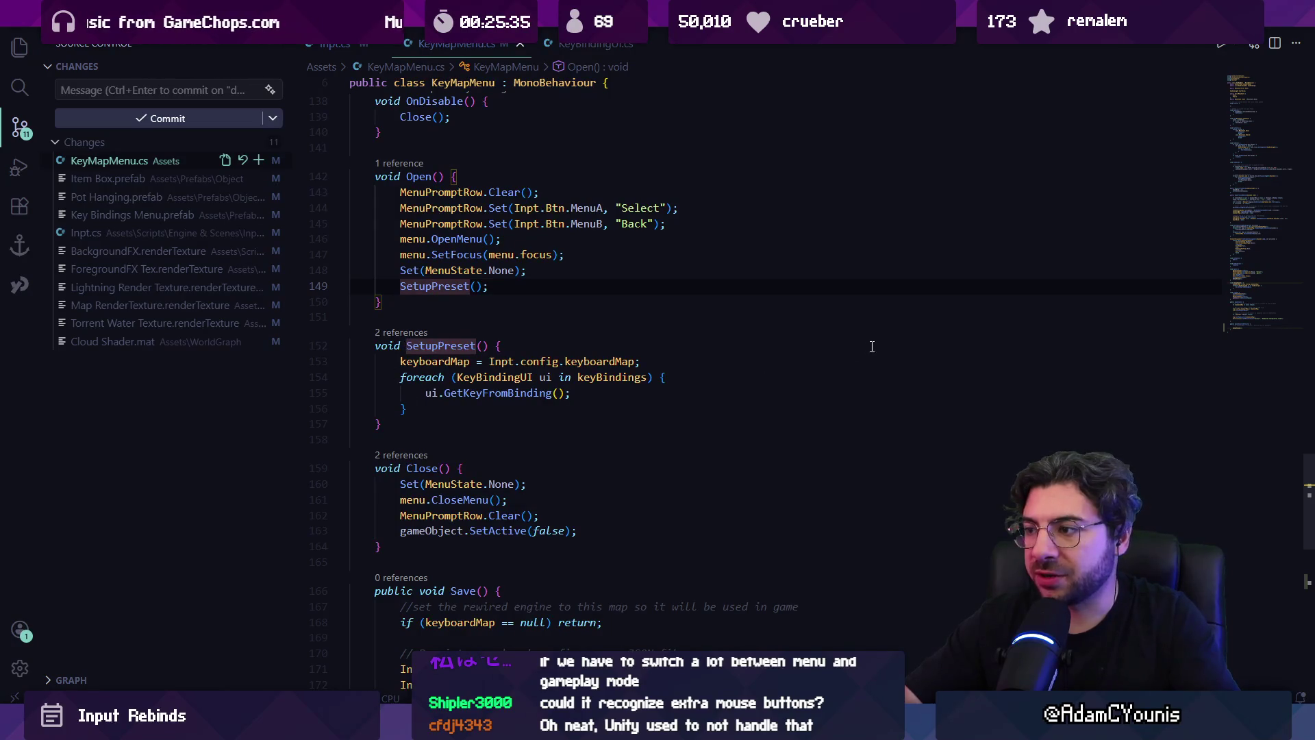
left_click(837, 385)
double_click(512, 505)
- Remove the leftover SetupPreset() call from ResetToDefault, accept the ReInput readiness check, and save KeyMapMenu.cs
left_click(548, 413)
key("Up")
key("shift+Home")
key("BackSpace")
key("Up")
type("//")
key("BackSpace")
key("BackSpace")
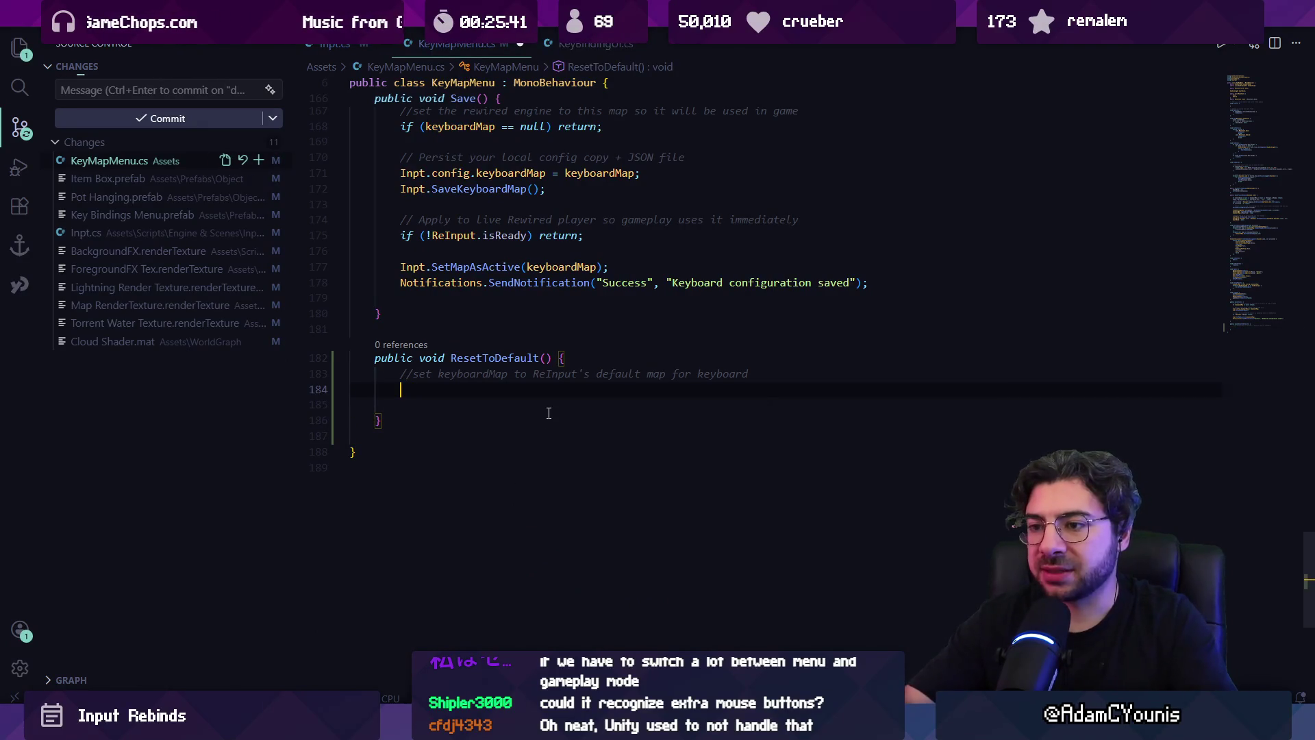
key("Tab")
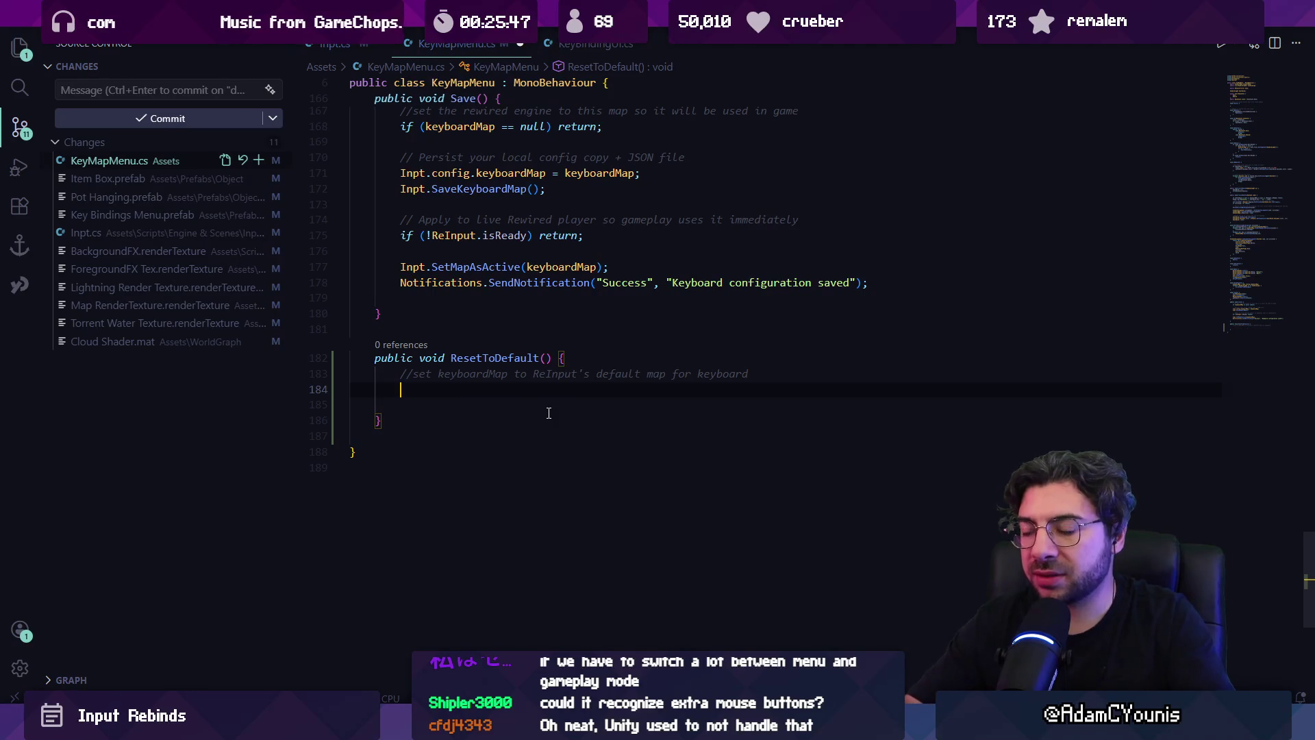
key("ctrl+s")
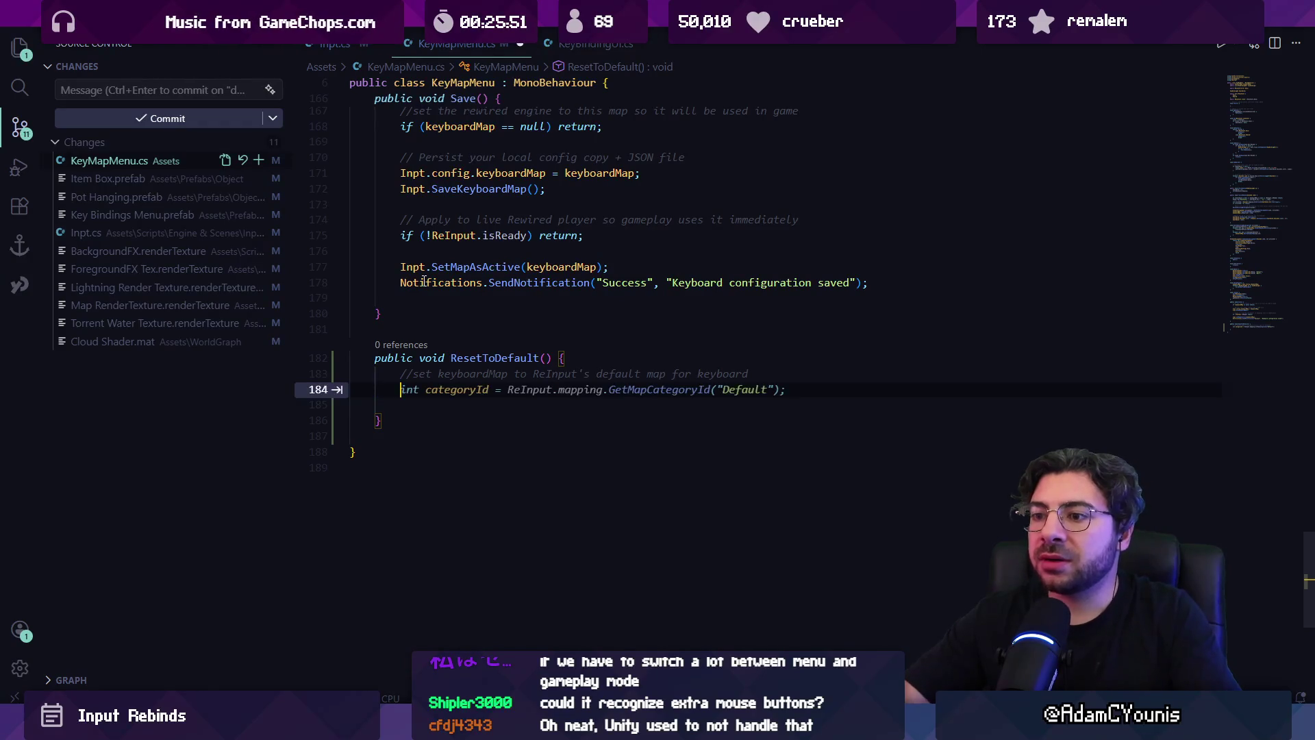
- Write the Inpt.config.keyboardMap assignment to ReInput's default keyboard controller map
type("if (!ReInput.isReady) return;")
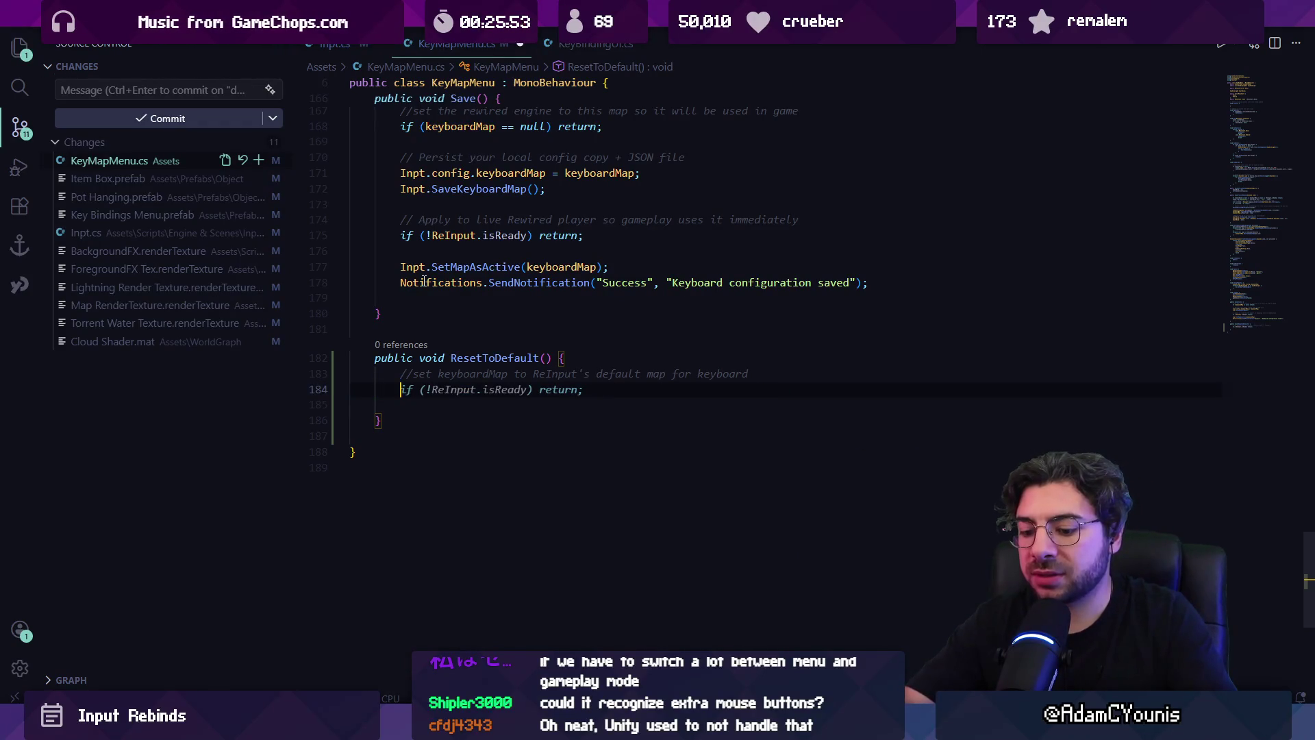
key("ctrl+z")
type("input")
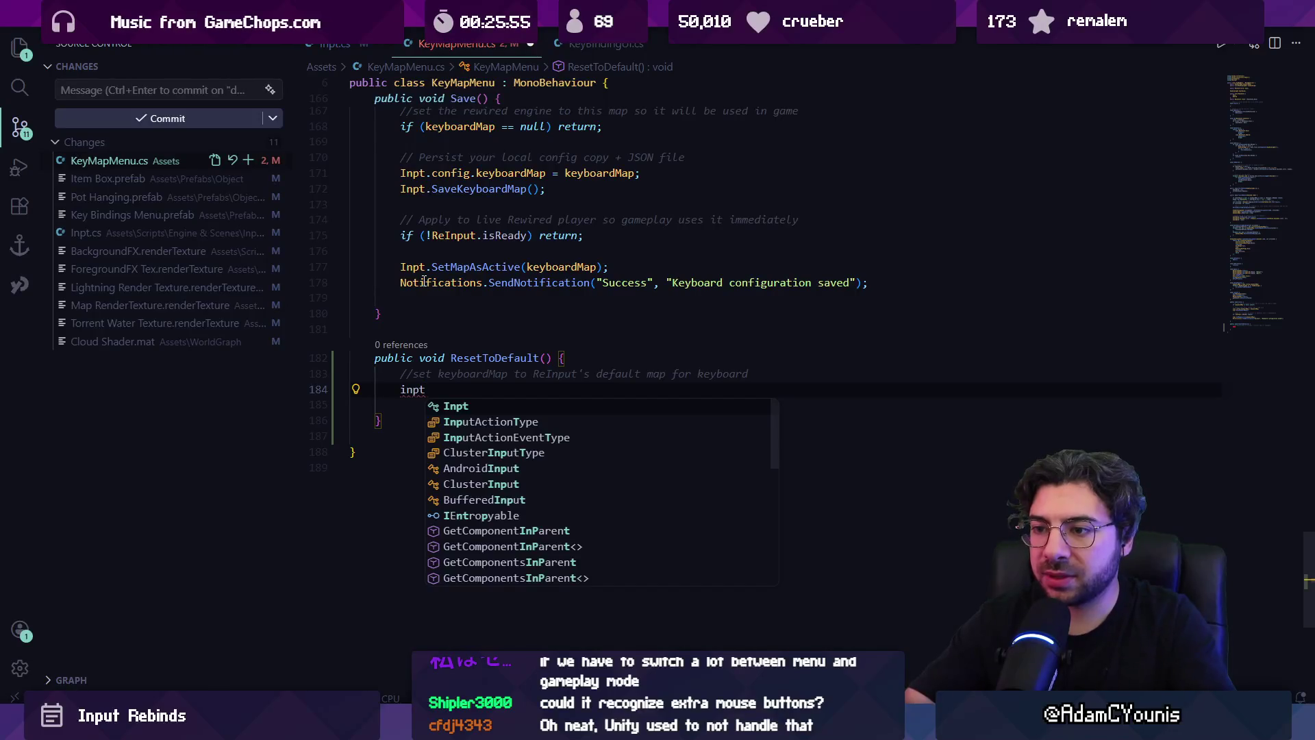
type(".conf")
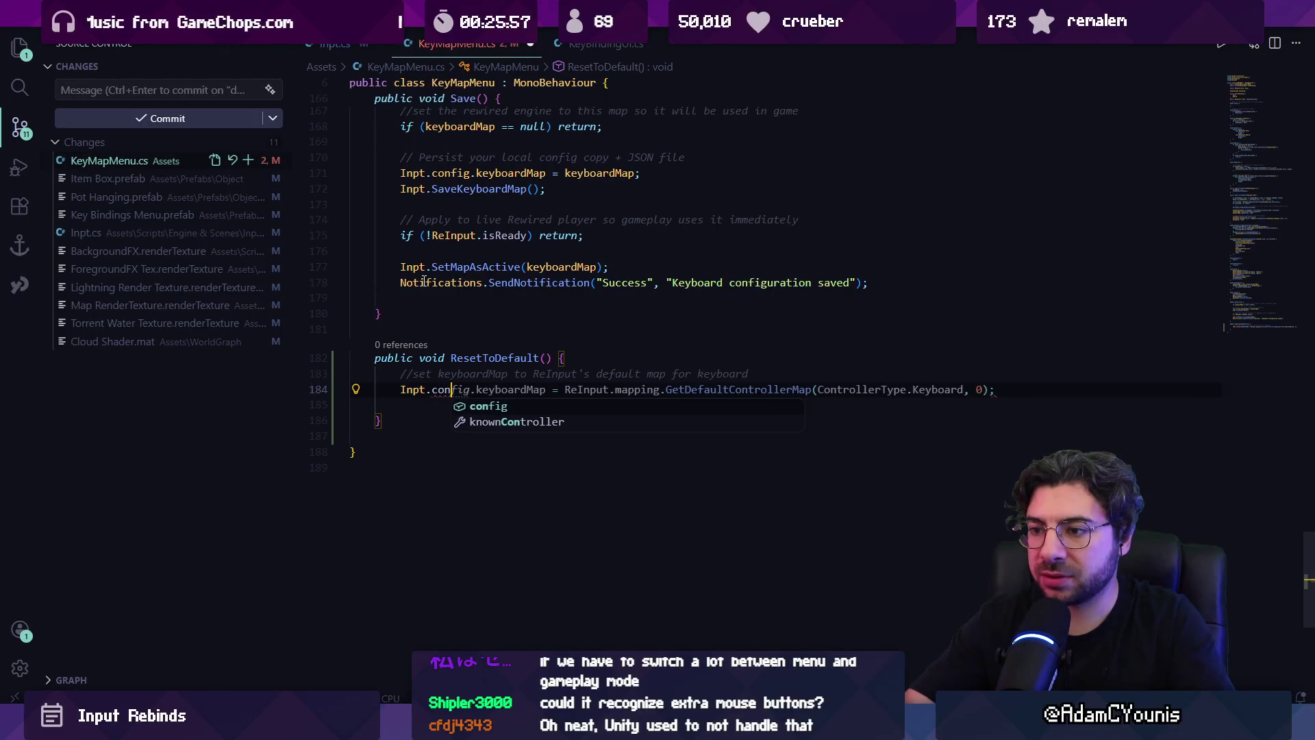
key("Tab")
key("Tab")
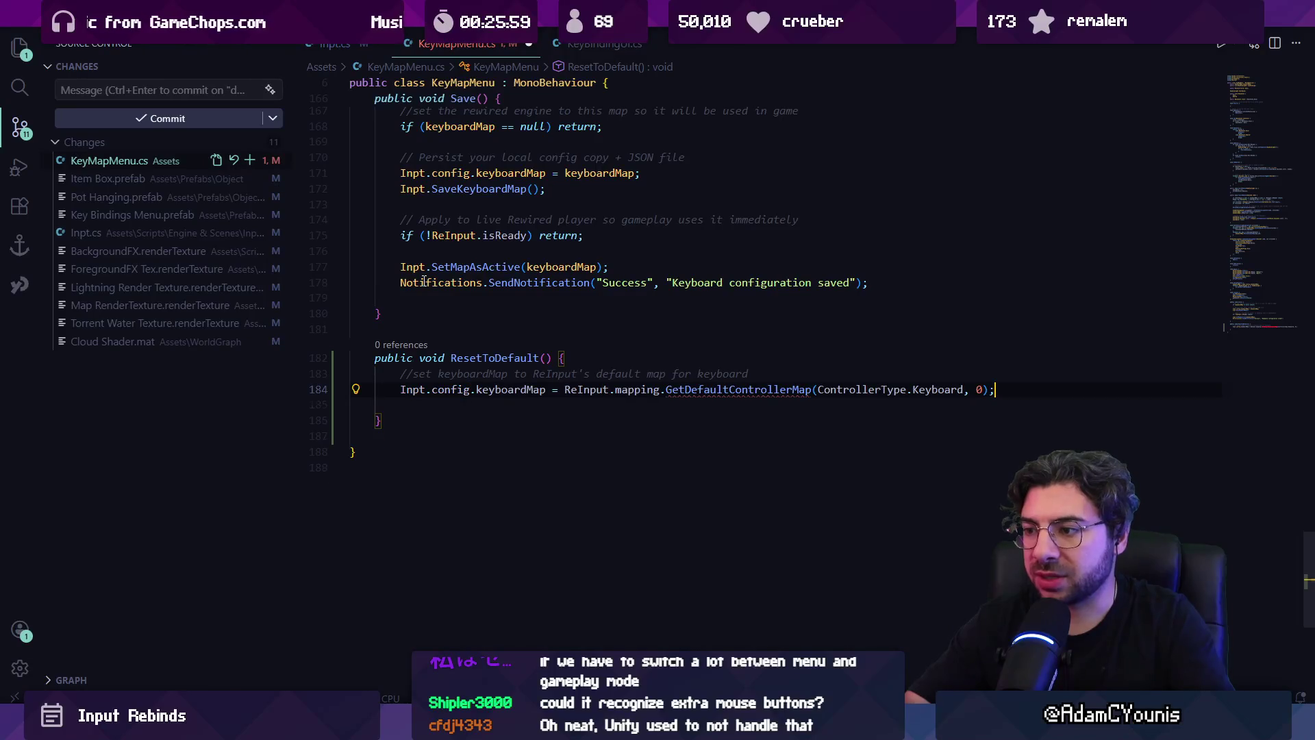
key("ctrl+shift+Left")
key("ctrl+shift+Left")
key("ctrl+shift+Left")
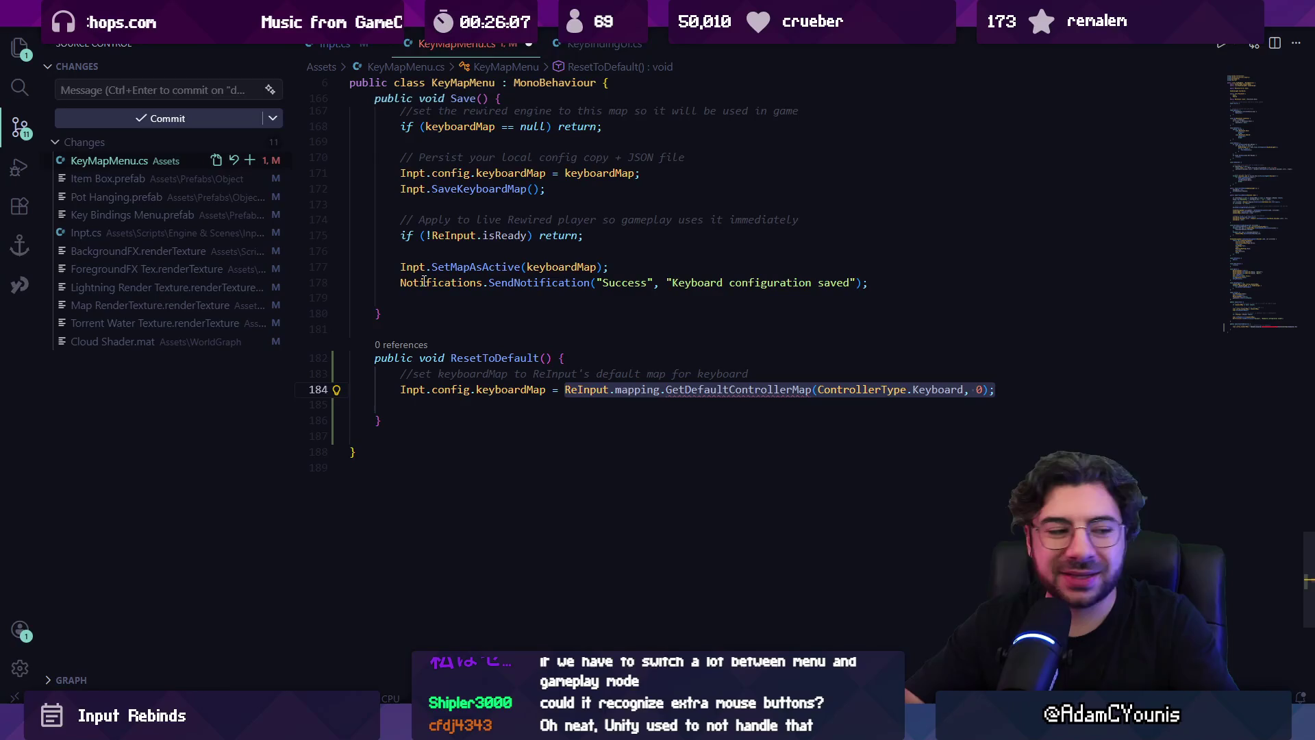
- Go to keyboardMap's definition in Inpt.cs and compare its ResetToDefault and Save references
key("Left")
key("ctrl+Left")
key("ctrl+Left")
key("F12")
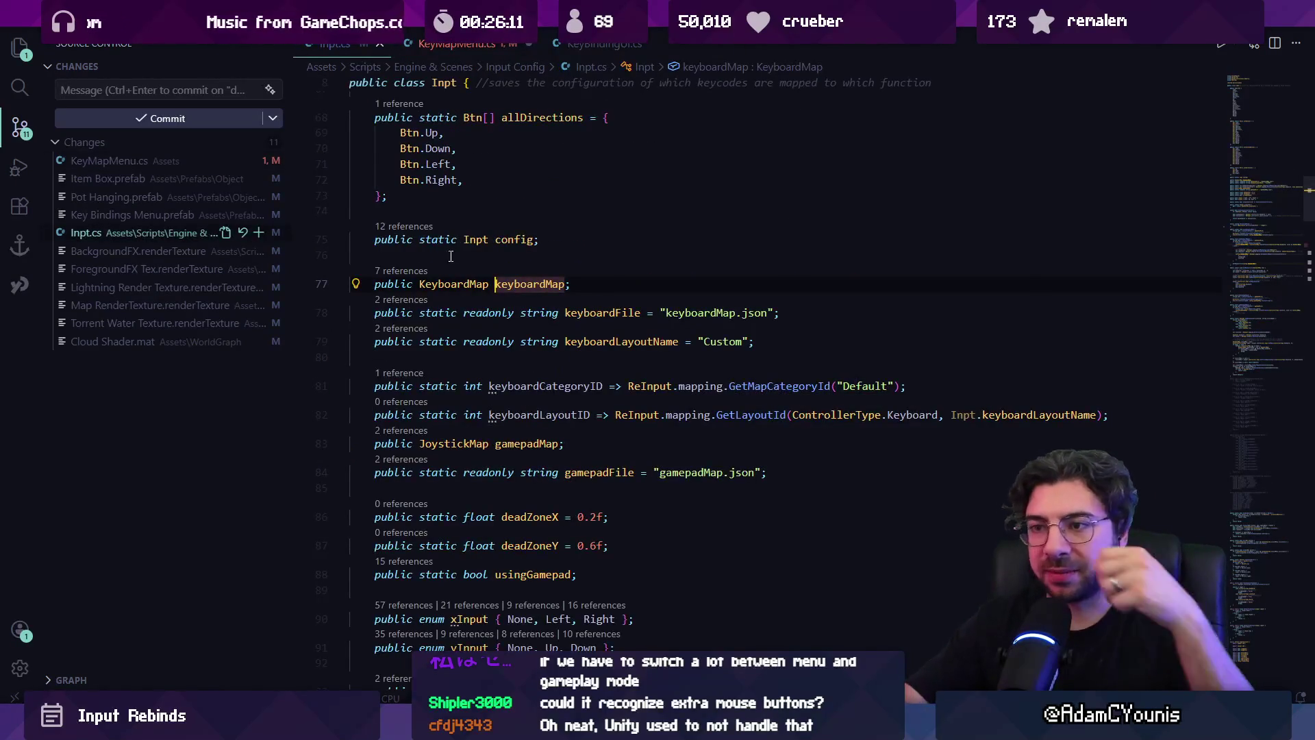
left_click(404, 271)
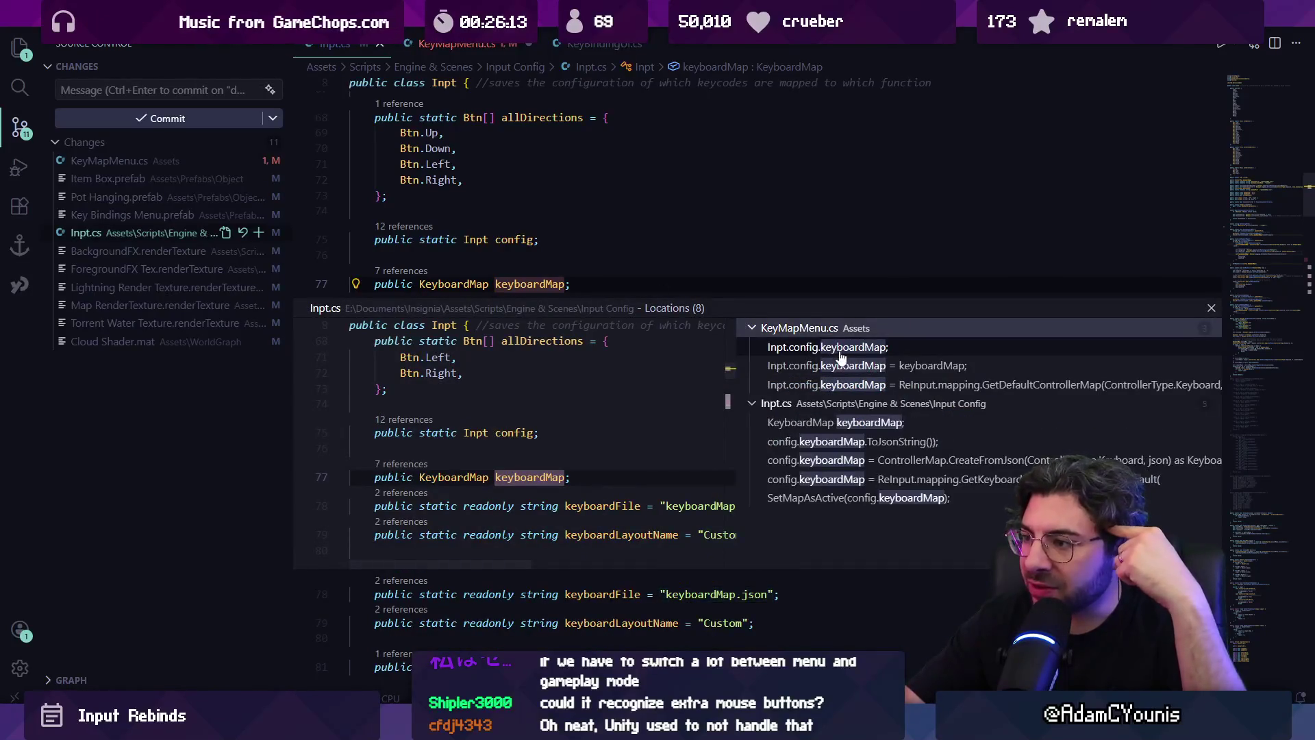
left_click(852, 372)
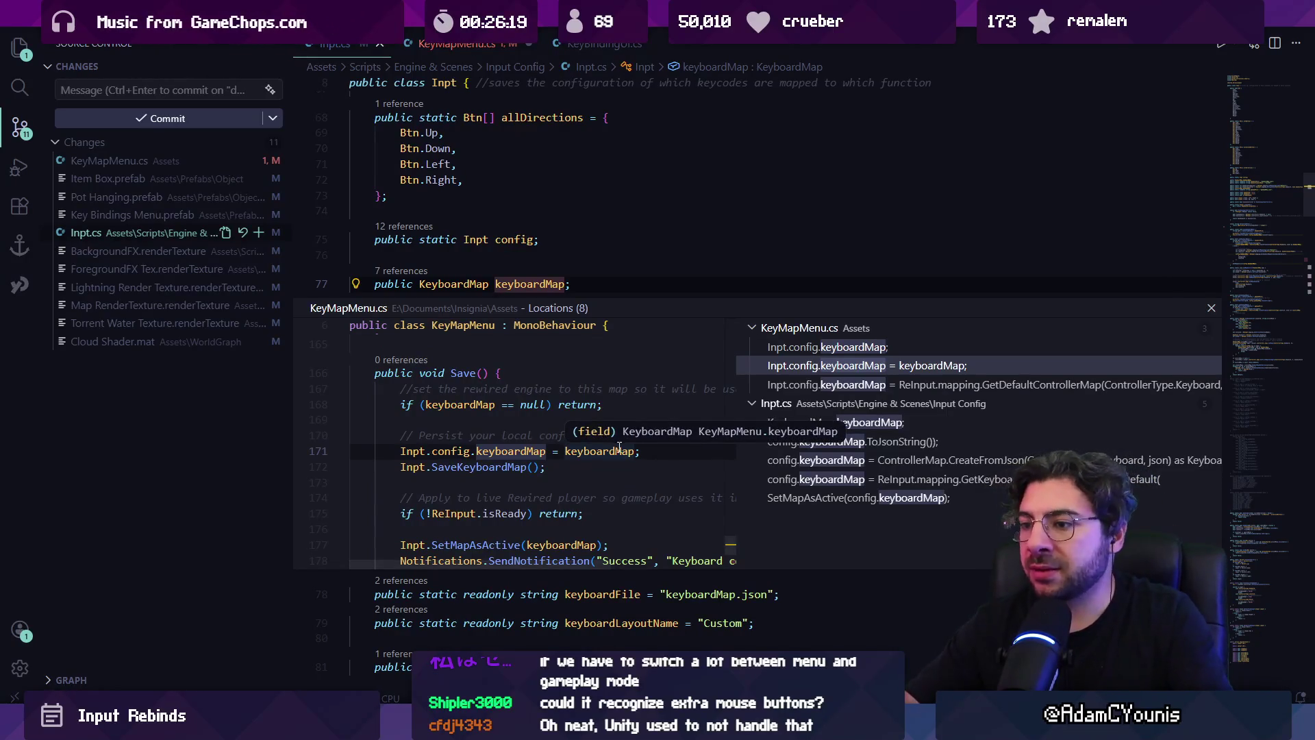
left_click(847, 384)
left_click(847, 366)
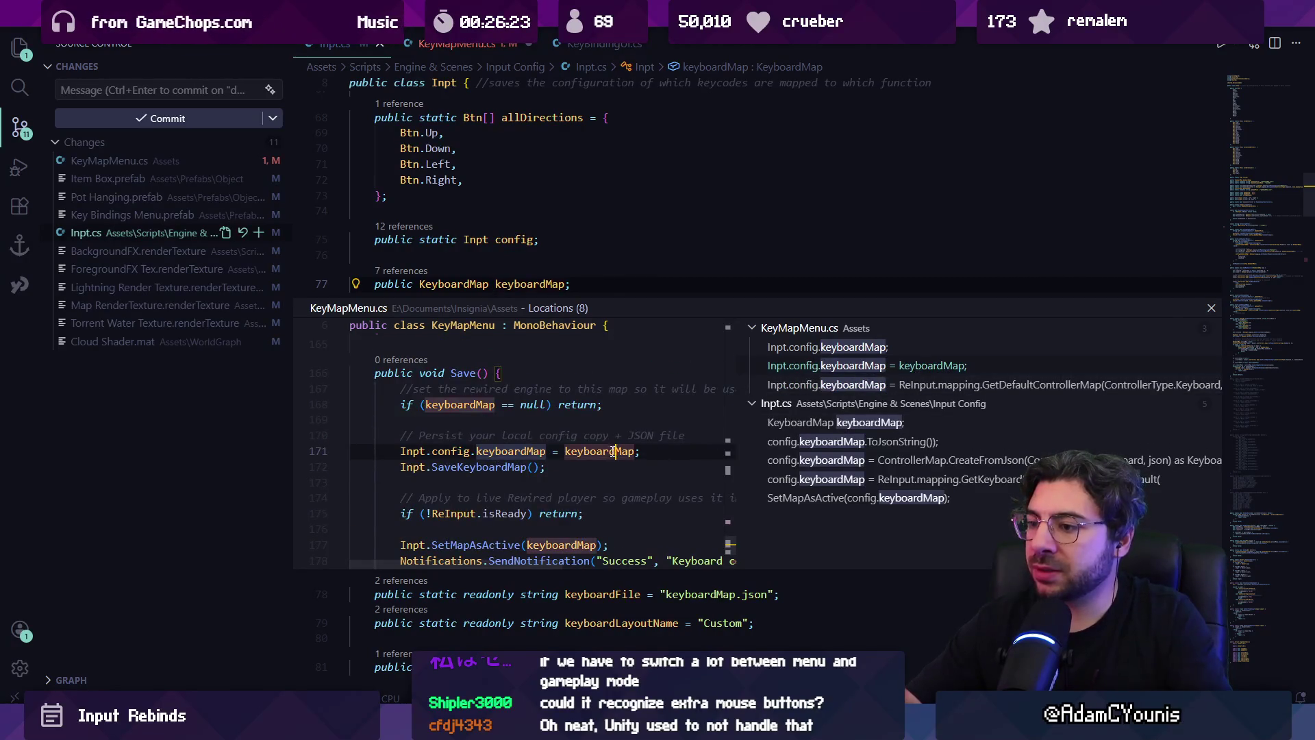
- Open KeyMapMenu.cs at its keyboardMap field and inspect the field's KeyboardMap type and references
left_click(603, 452, "ctrl")
left_click(459, 204)
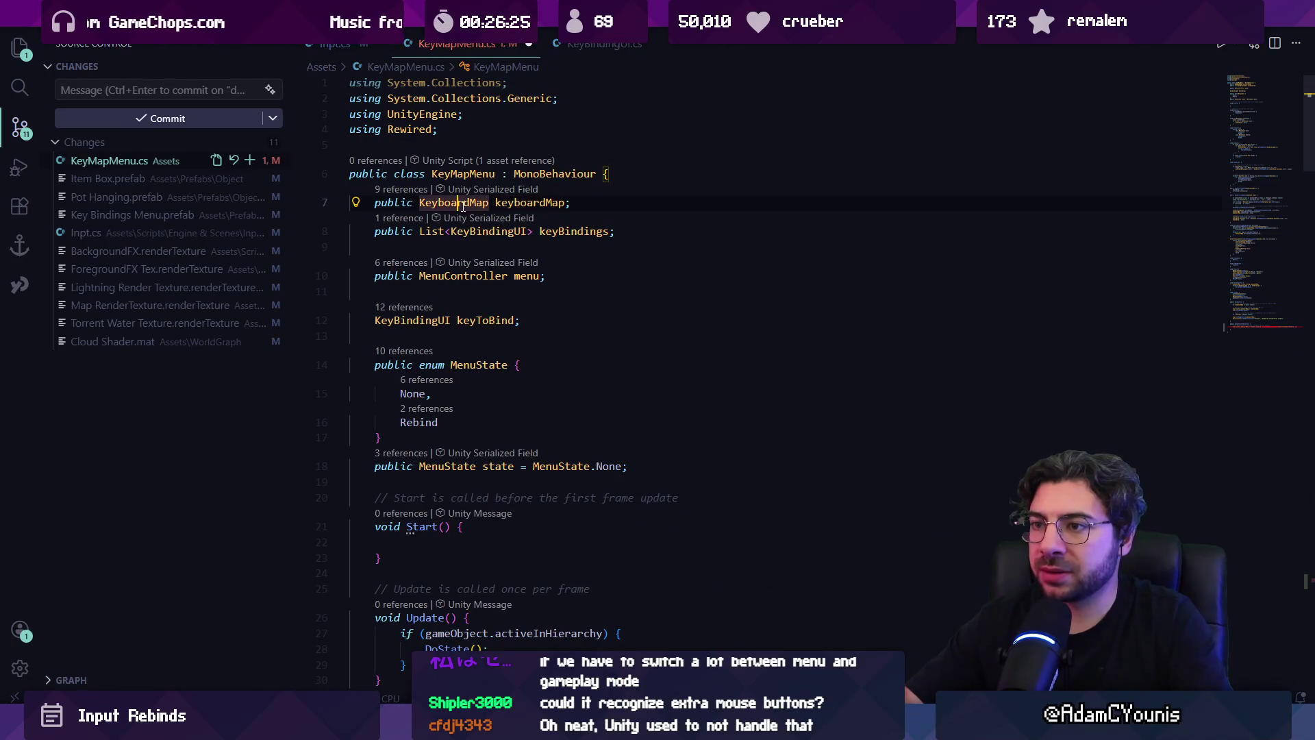
left_click(402, 196)
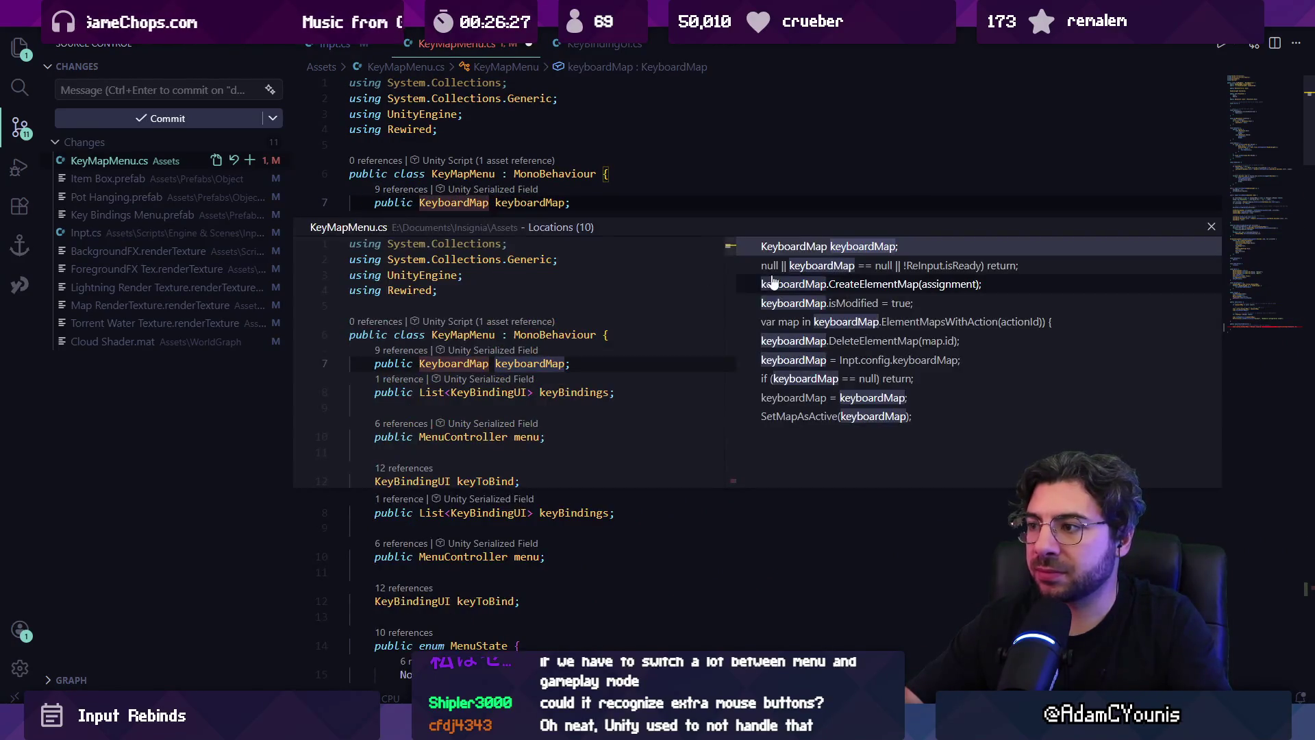
key("Escape")
left_click(545, 203)
left_click(533, 203, "ctrl")
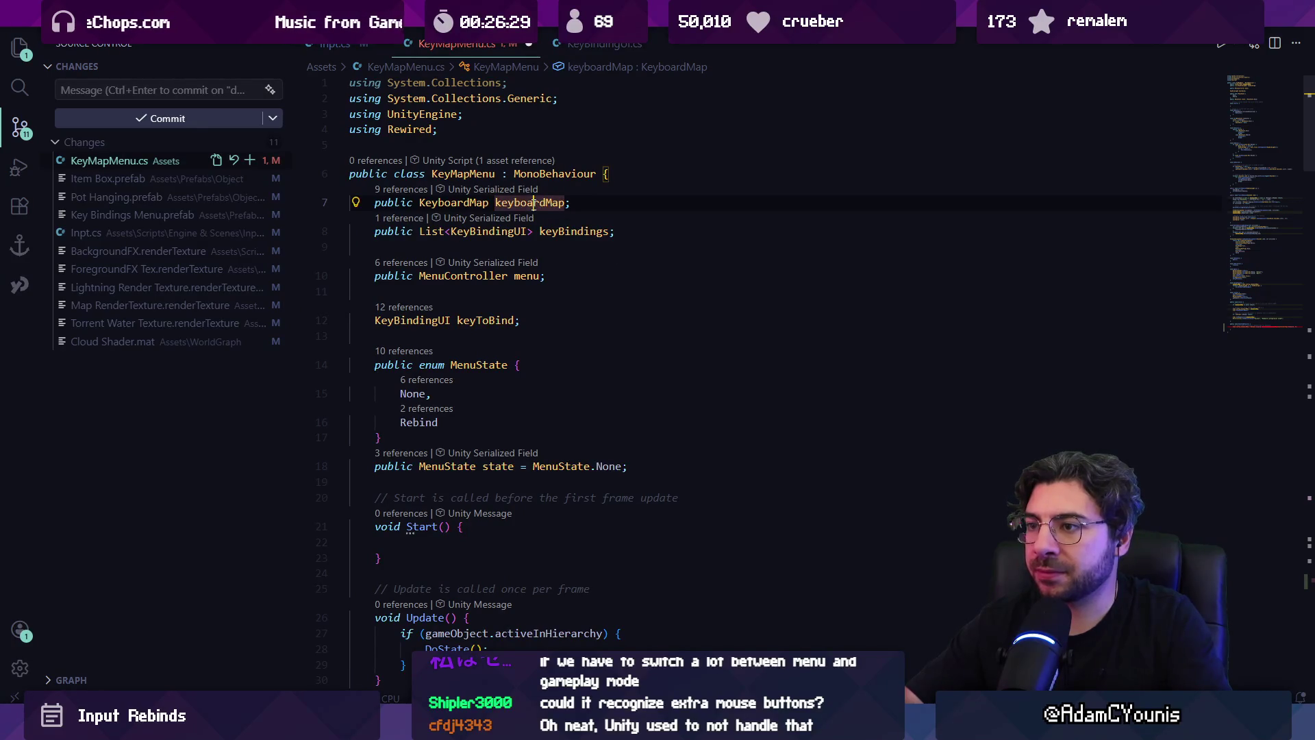
key("Escape")
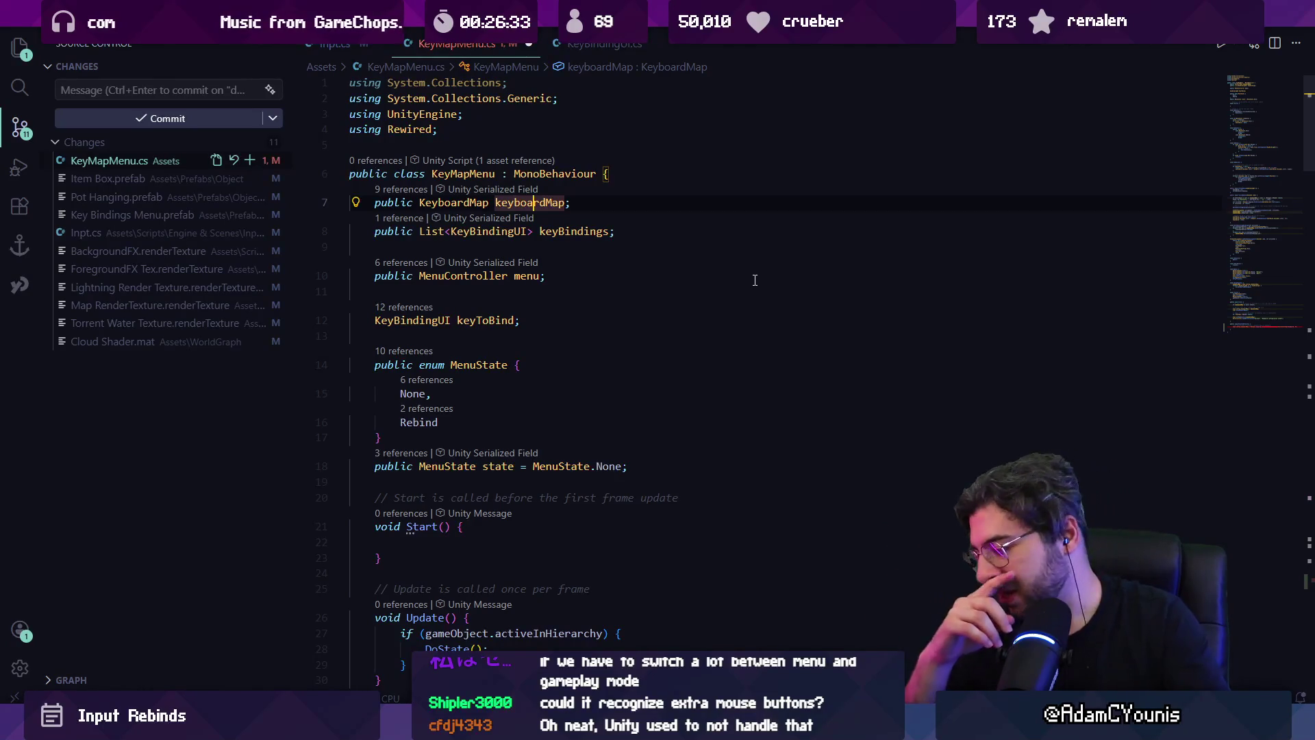
- Review Save's keyboardMap line from Inpt.cs, then return to the default map assignment in ResetToDefault
left_click(345, 45)
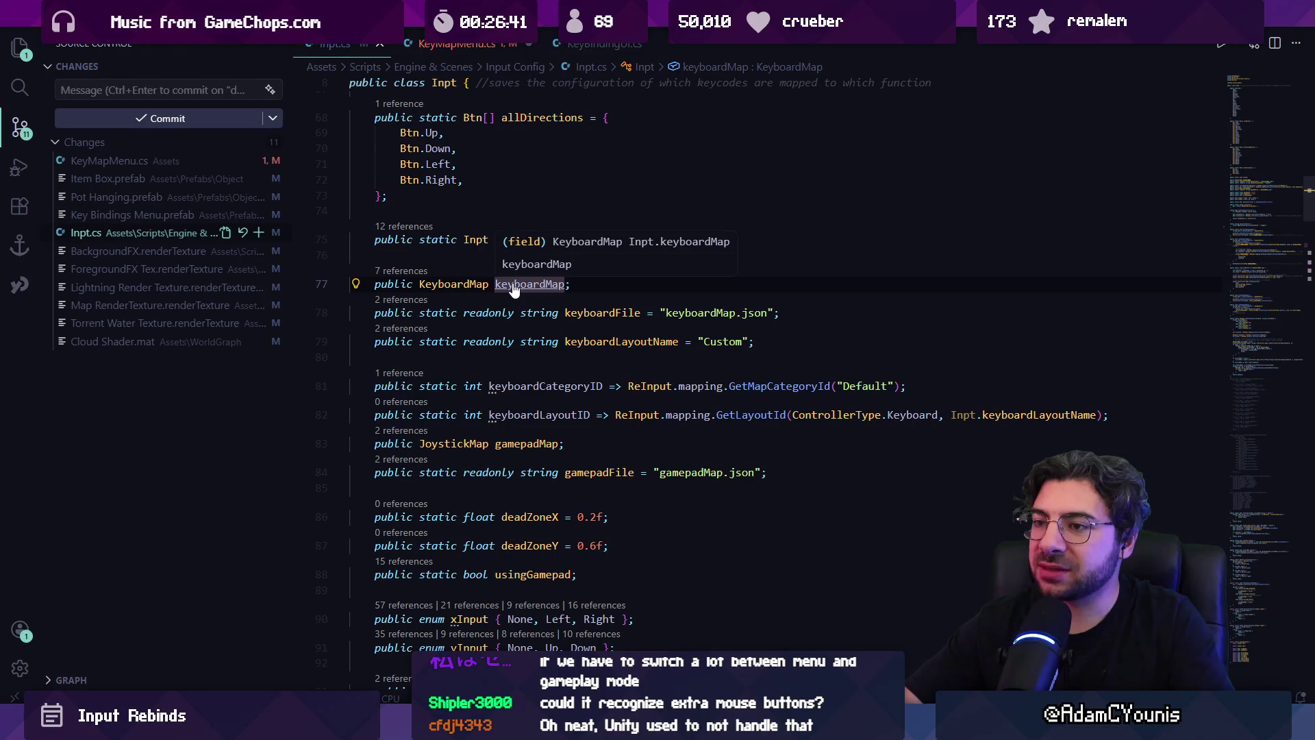
left_click(405, 272)
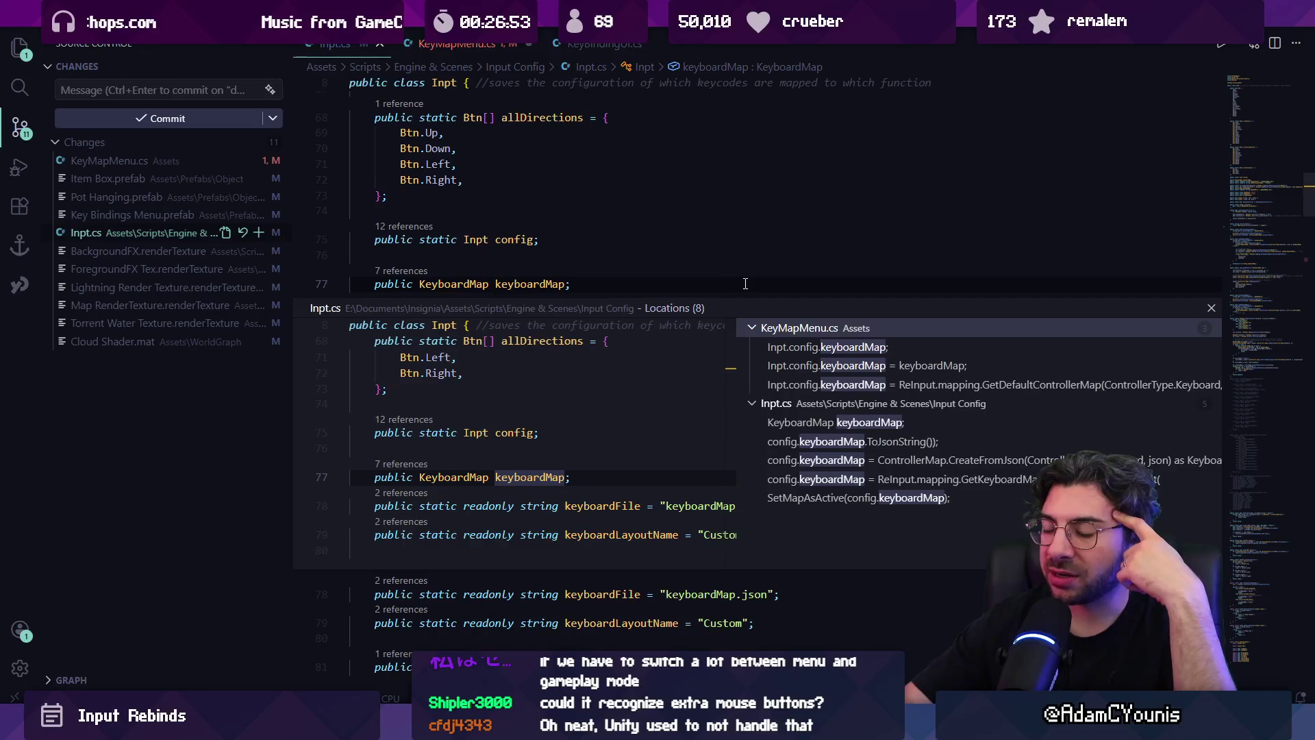
left_click(811, 348)
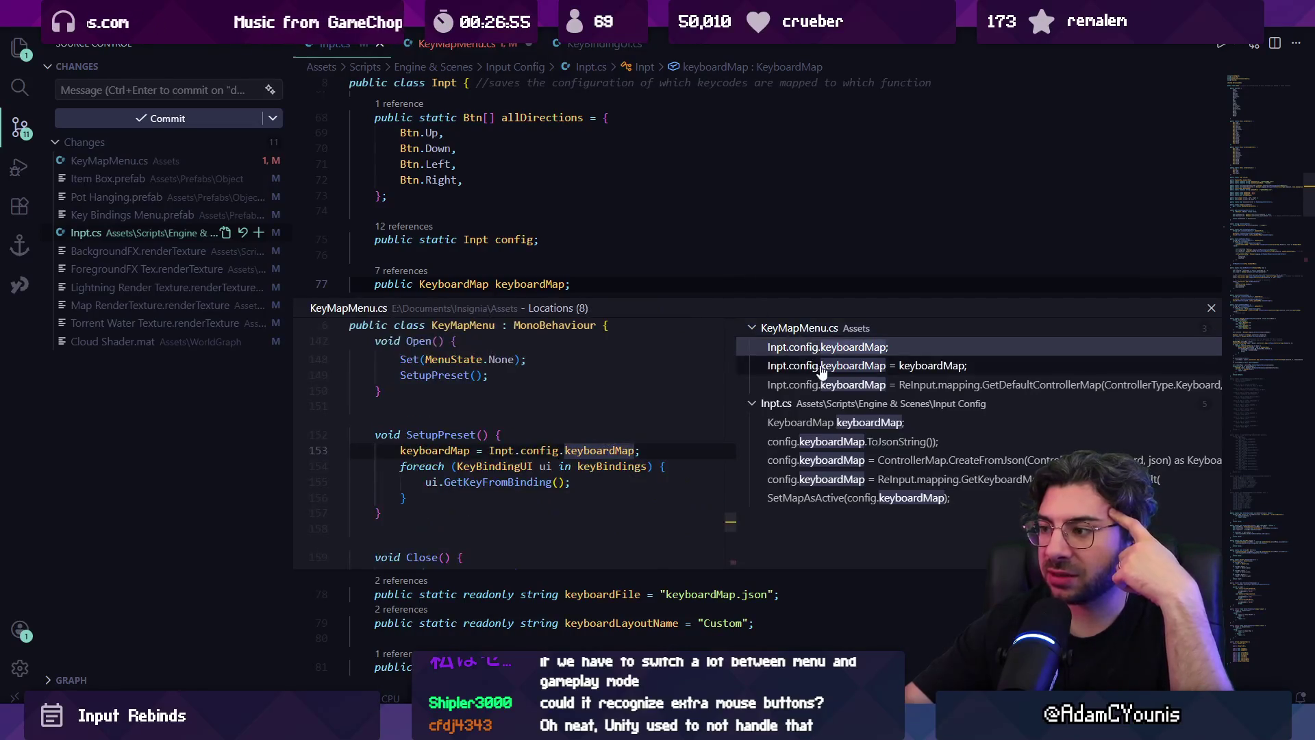
left_click(816, 366)
double_click(603, 449)
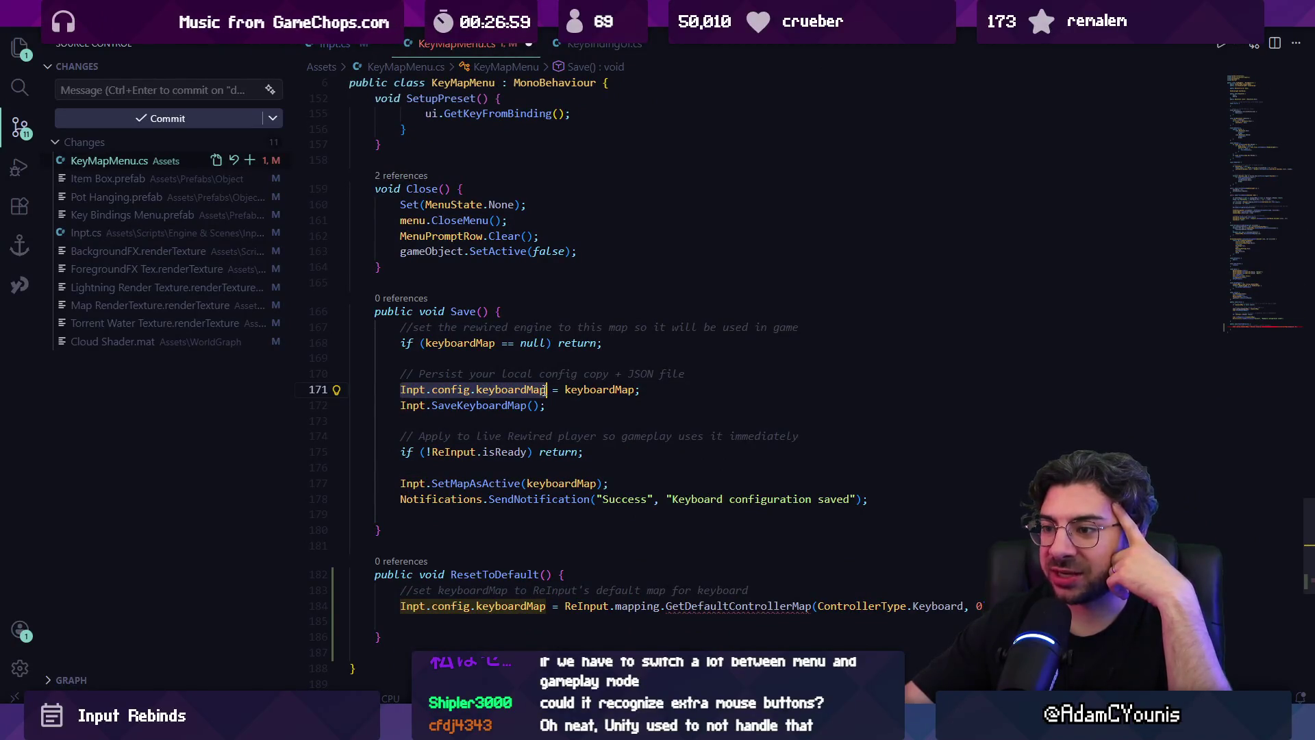
left_click(595, 392)
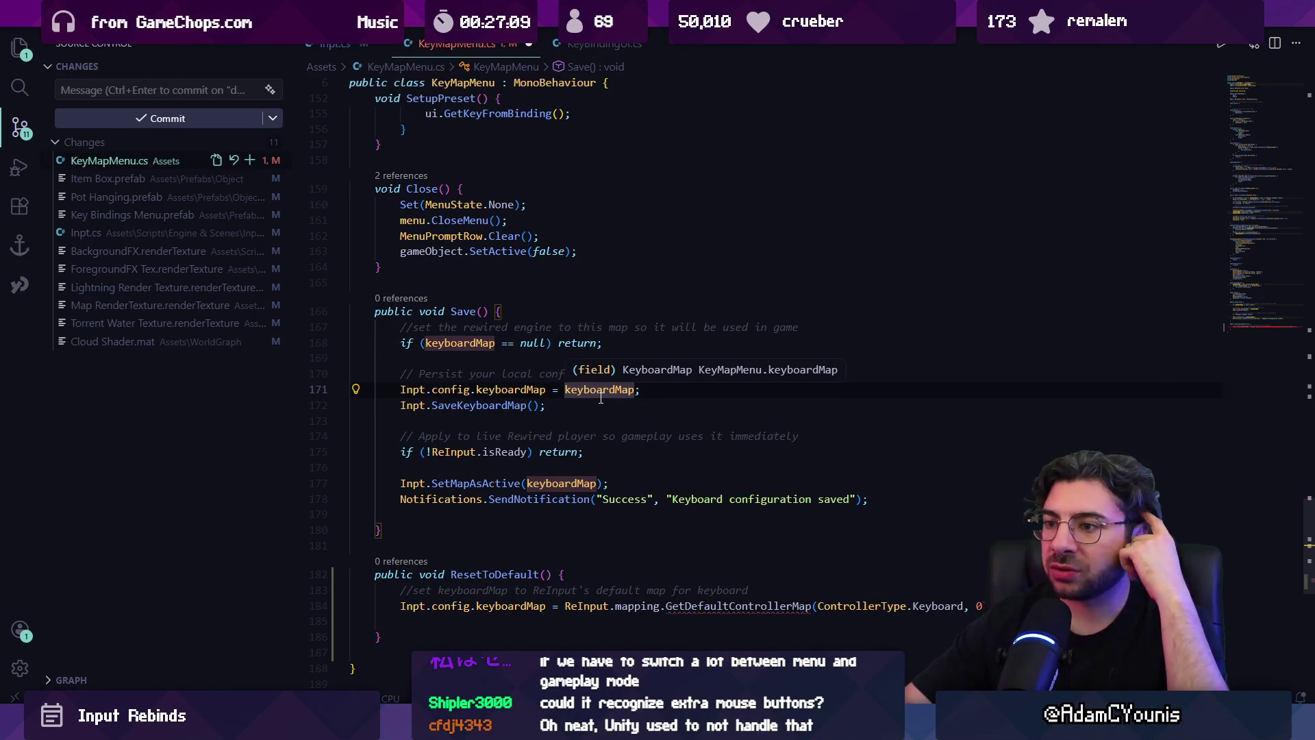
scroll(638, 465, "down", 4)
left_click(995, 433)
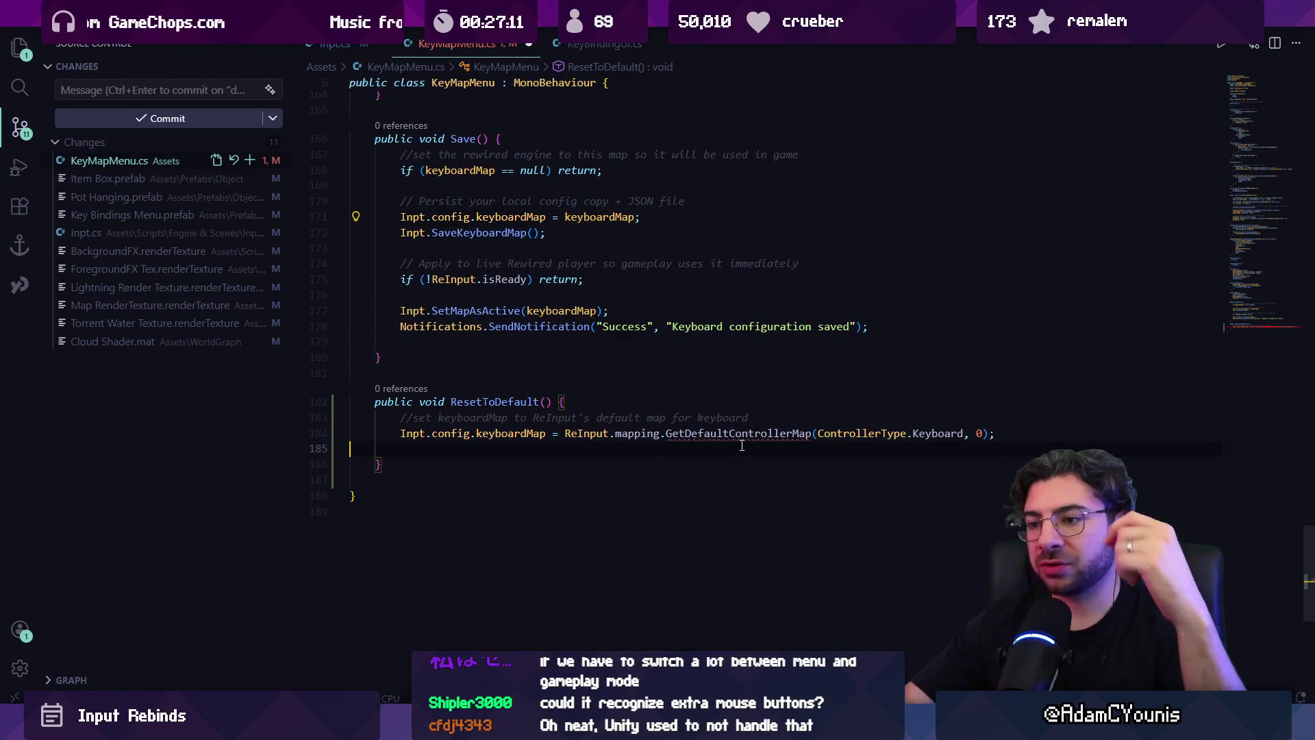
- Replace the line 184 assignment with a comment about falling back to default
left_click(472, 433, "shift")
key("ctrl+shift+Right")
key("ctrl+shift+Right")
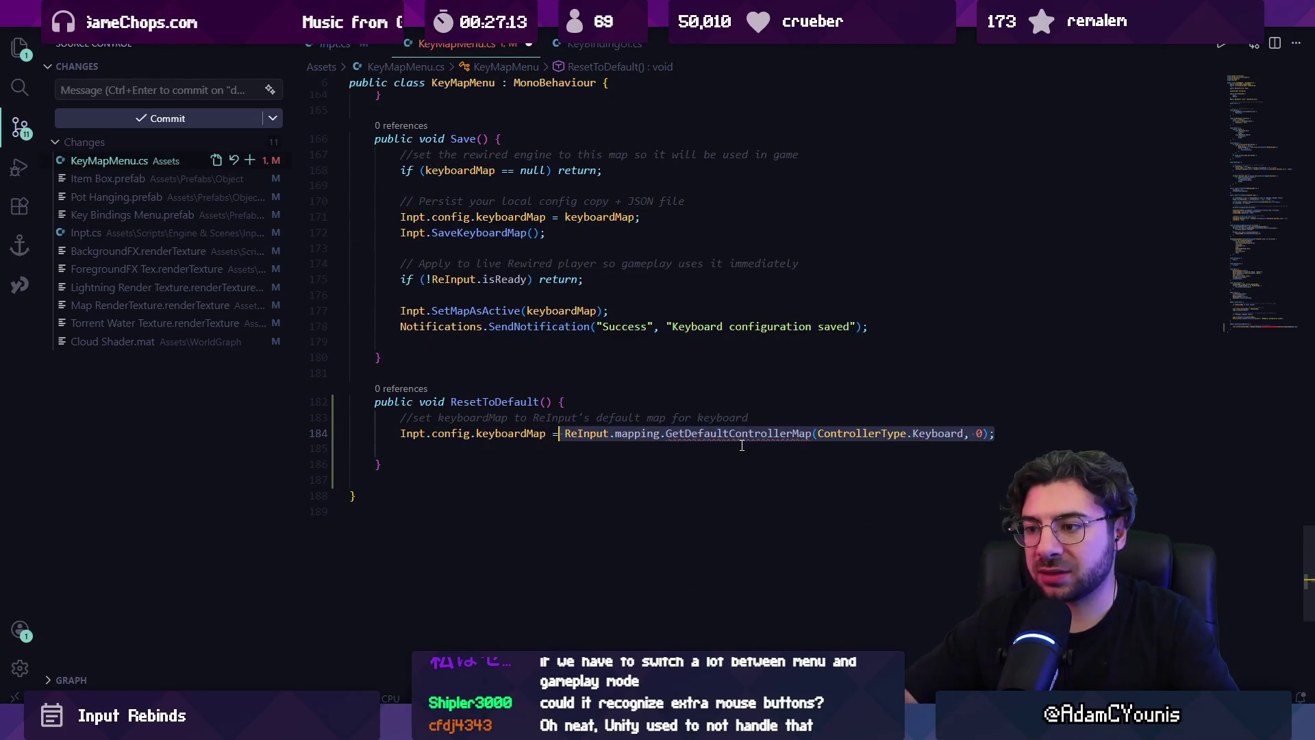
key("ctrl+shift+Left")
key("ctrl+shift+Left")
key("ctrl+shift+Left")
type("keyboardMap.")
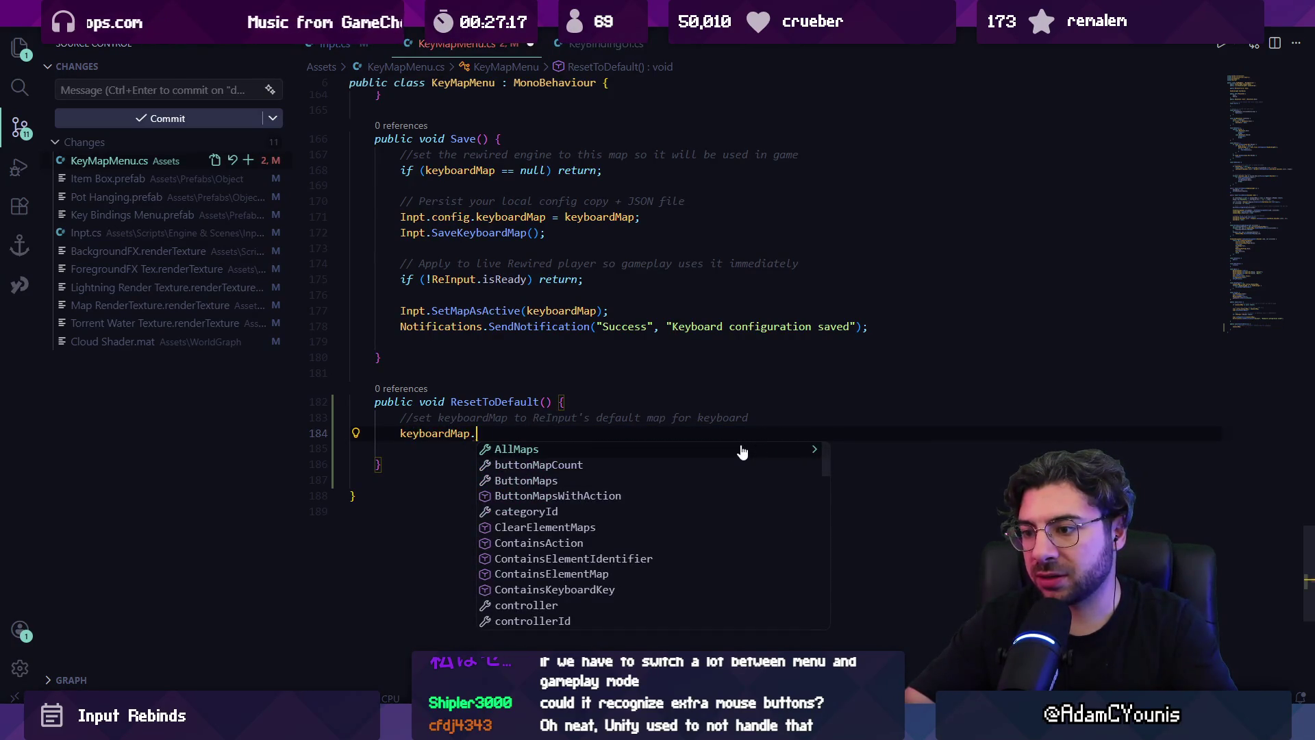
key("Escape")
key("ctrl+BackSpace")
key("ctrl+BackSpace")
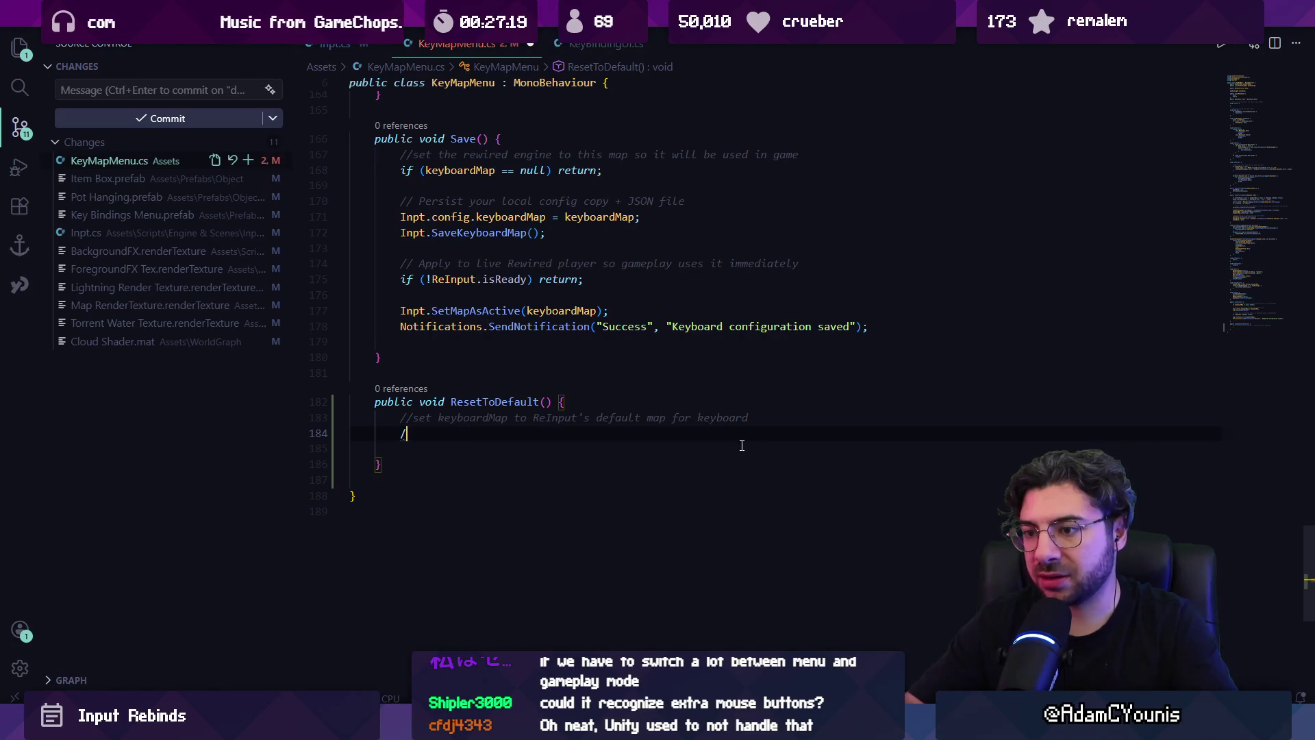
type("/de")
type("move all")
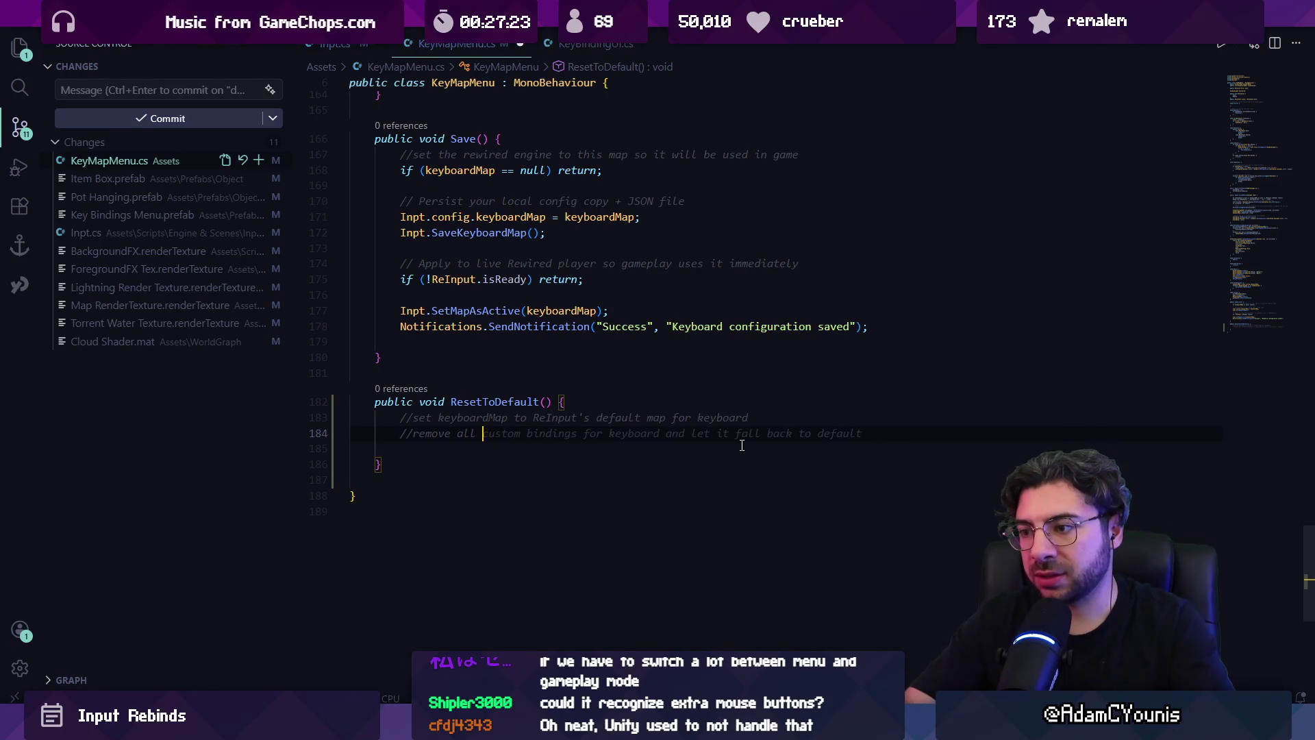
key("Tab")
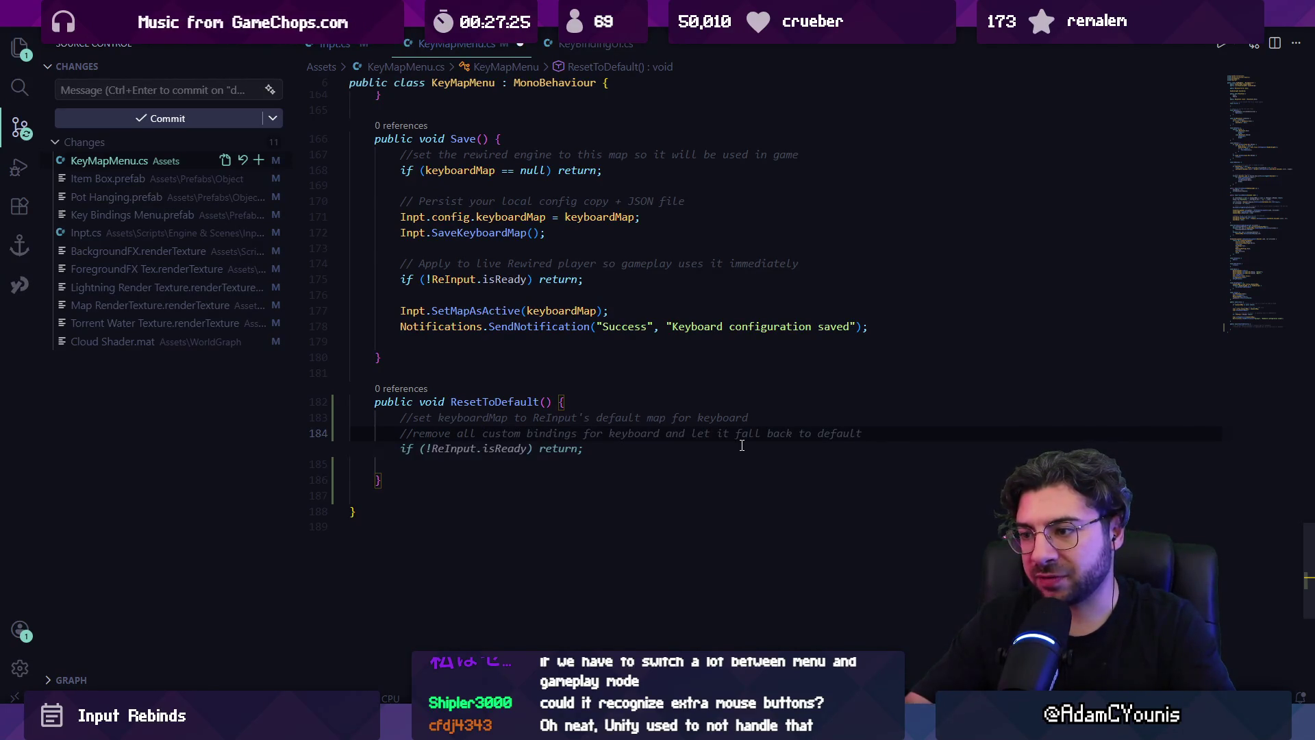
key("Return")
- Add a second 'go through' comment line below the first
type("//go")
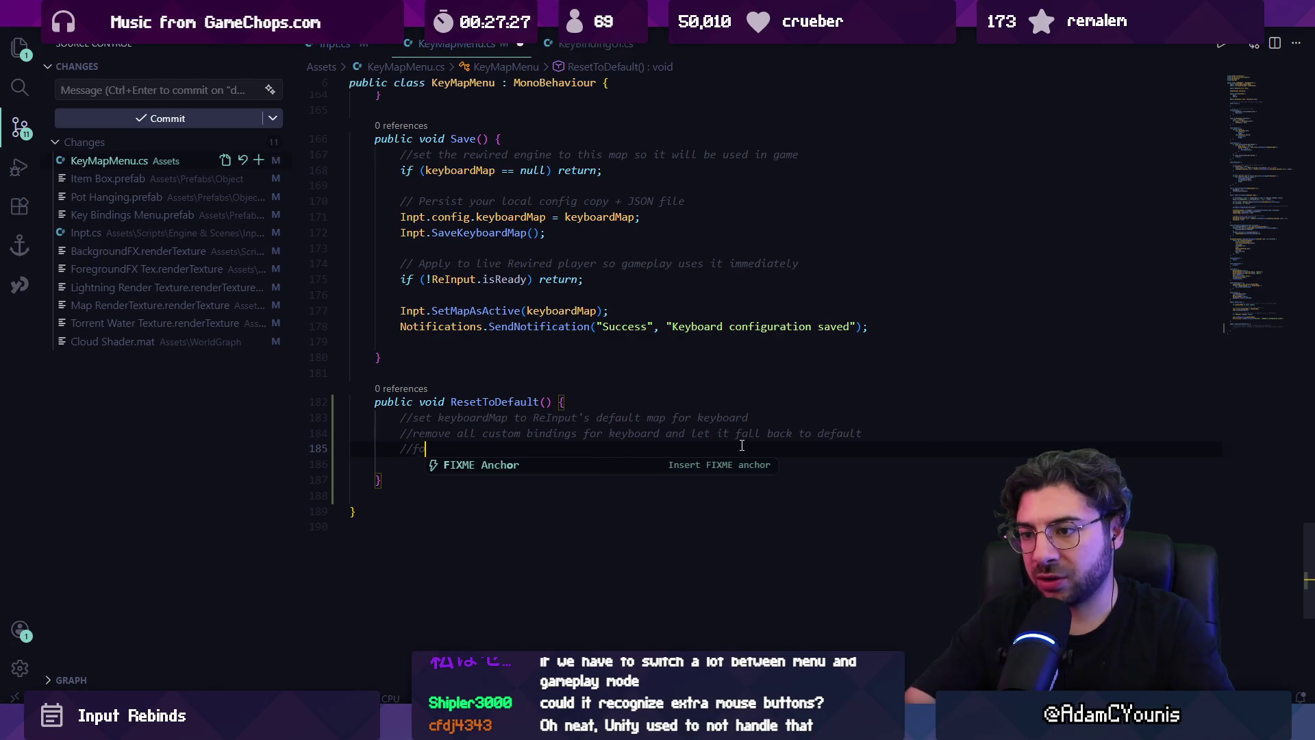
type(" through")
key("ctrl+shift+Left")
key("ctrl+shift+Left")
key("ctrl+shift+Left")
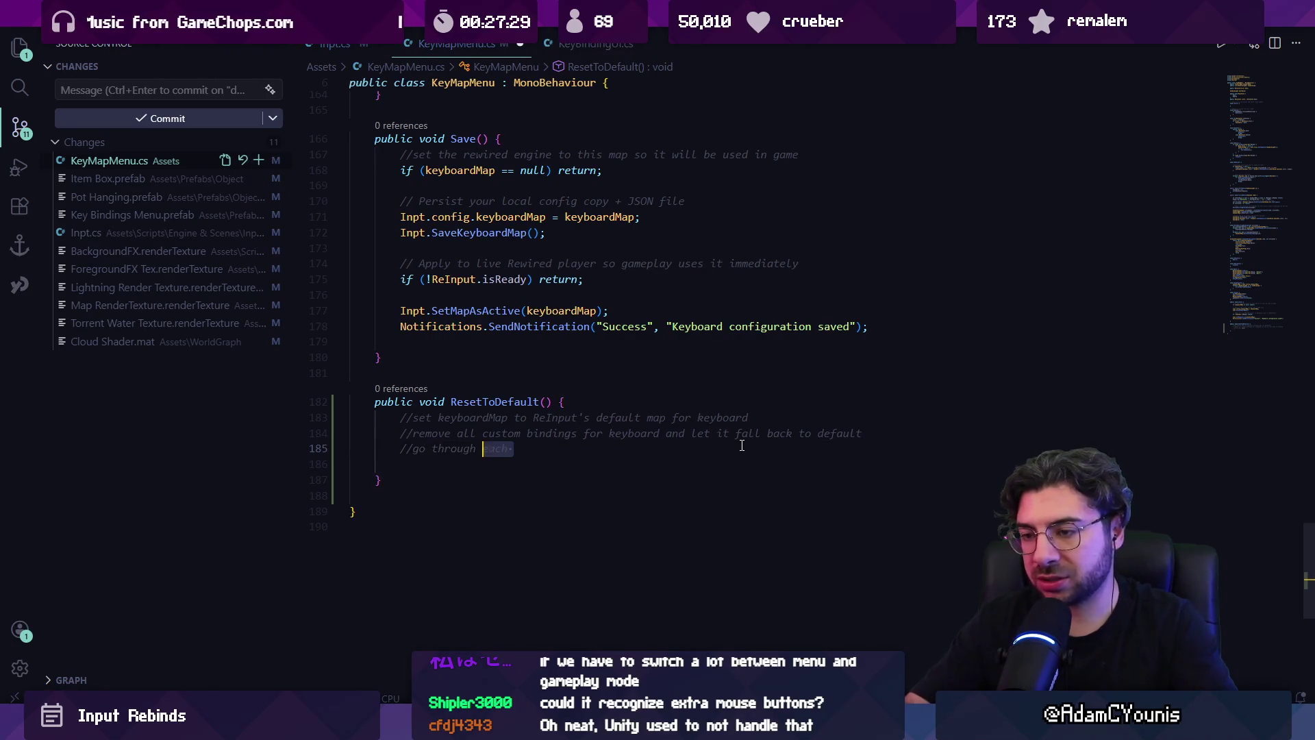
type("ge")
key("BackSpace")
key("BackSpace")
key("BackSpace")
type("et")
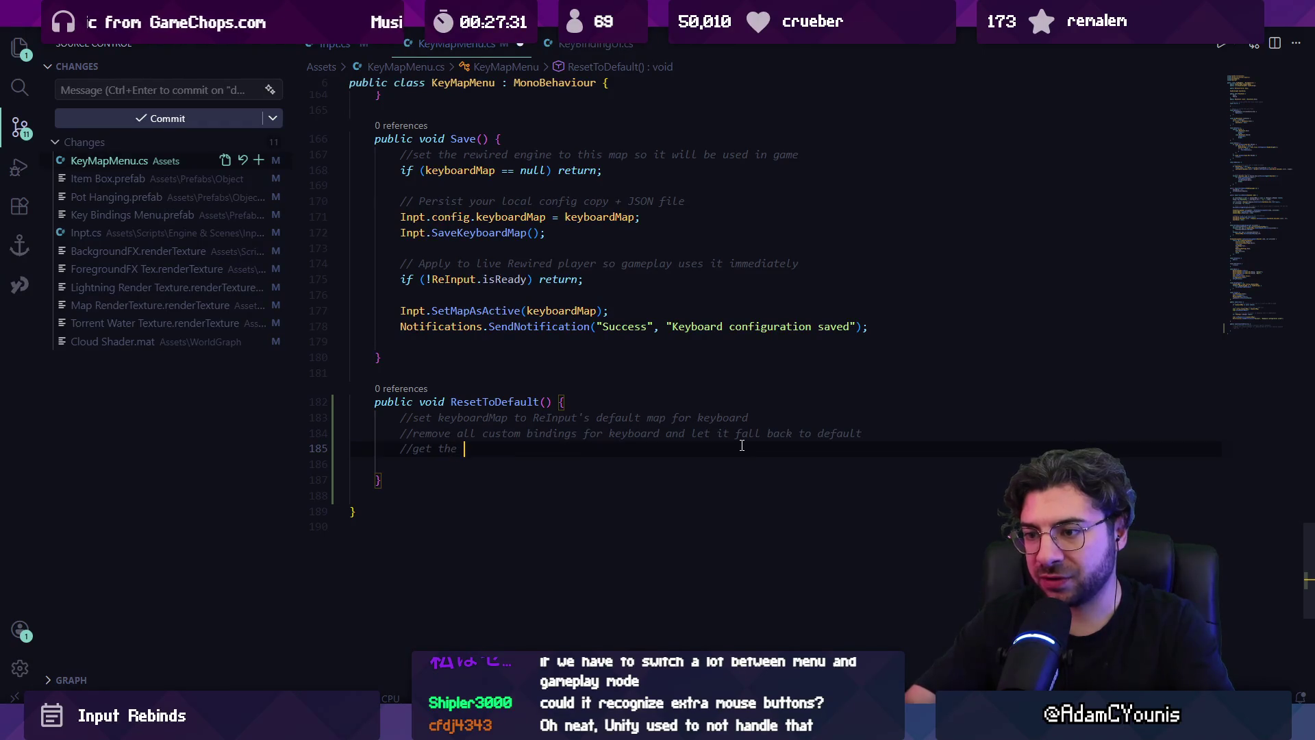
- Start the code line 'KeyboardMap defaultMap = ReInput' beneath the comments
key("Return")
type("KeyboardMap")
key("Tab")
key("ctrl+shift+Left")
type("defaultMao")
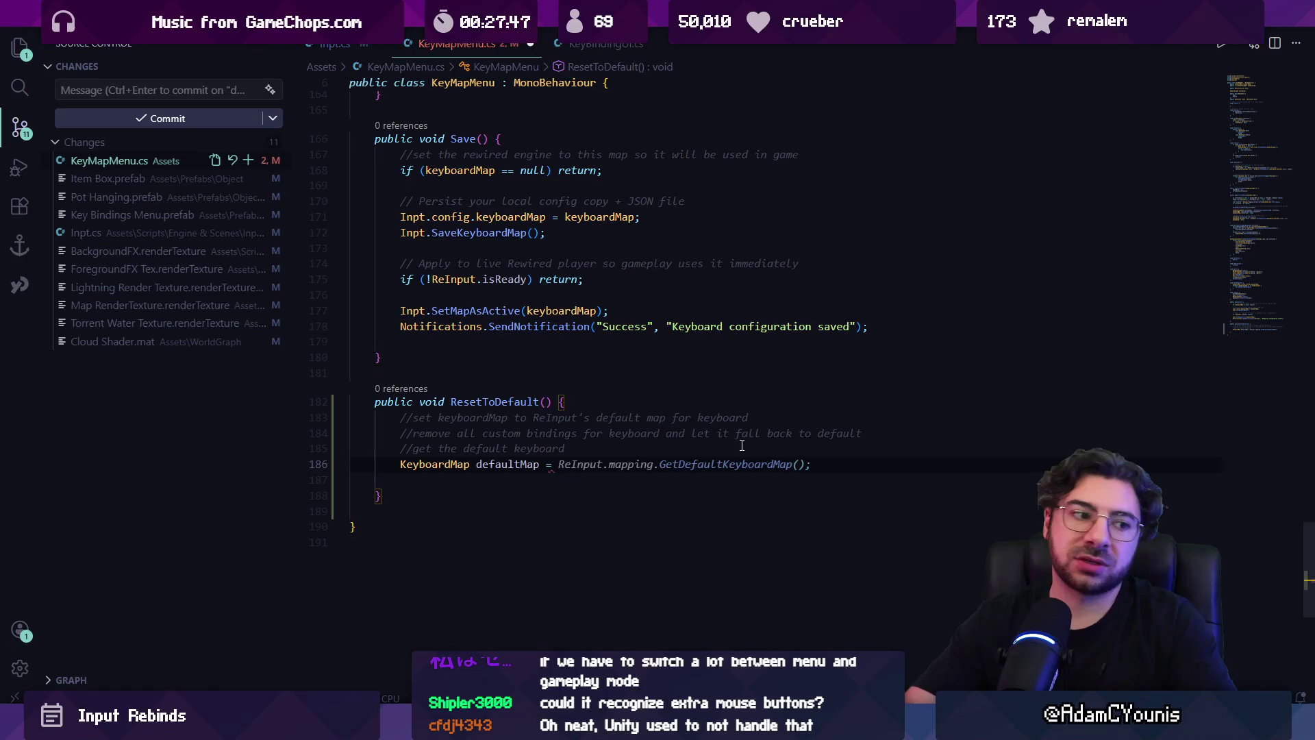
type("ReInput")
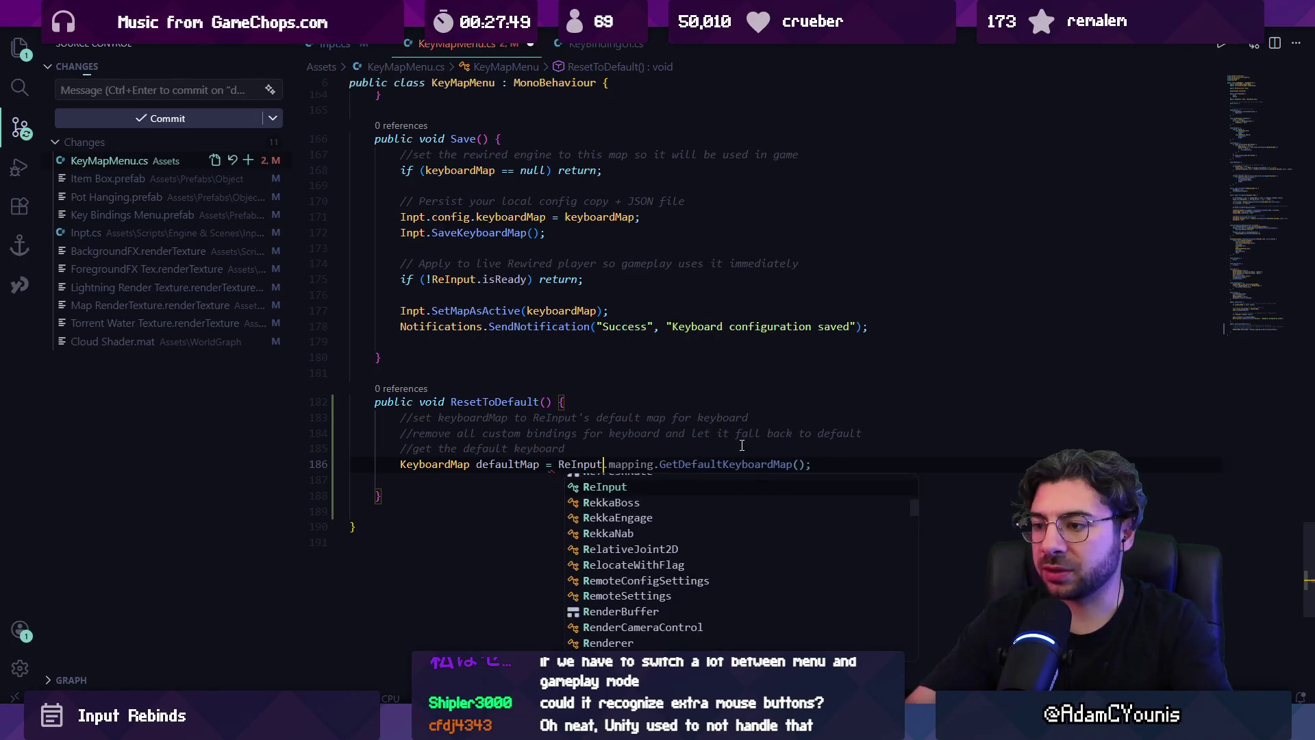
- Reopen Inpt.cs from the recent files list
key("ctrl+p")
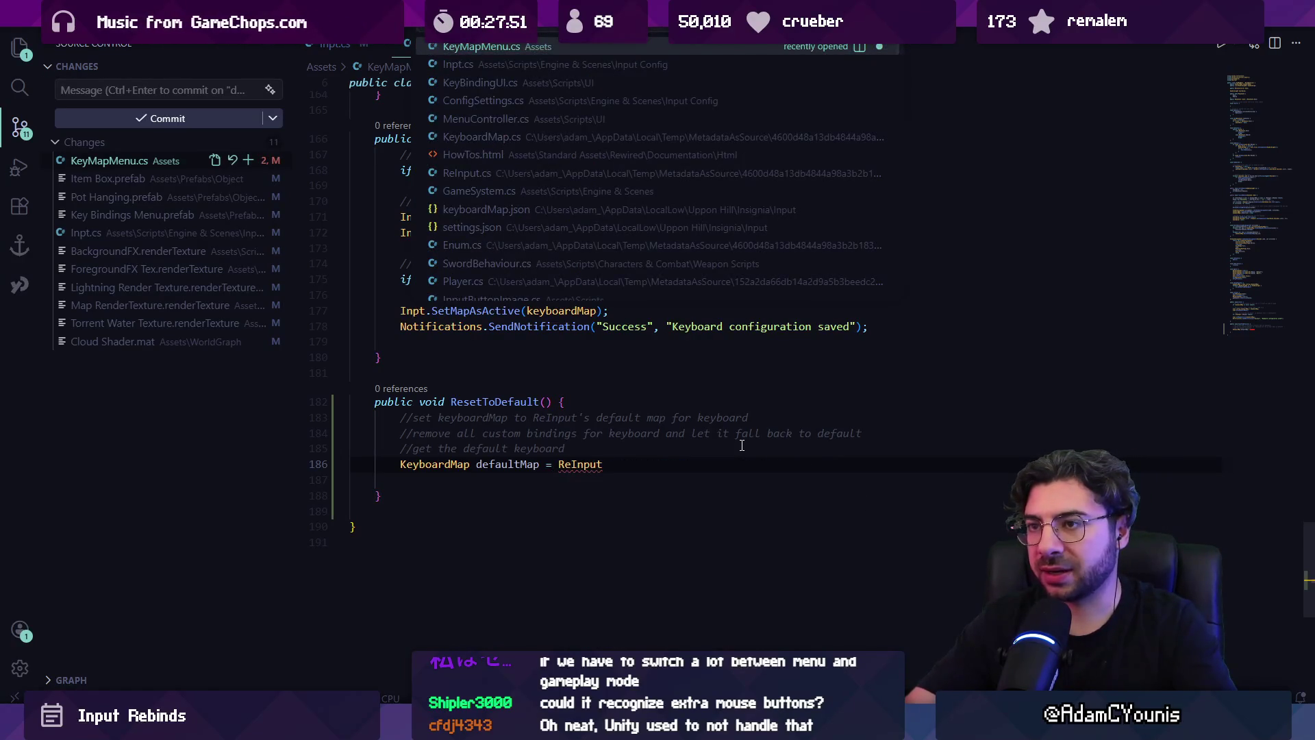
key("Down")
key("Return")
- Search Inpt.cs for the active-map code and locate SetMapAsActive
left_click(1264, 508)
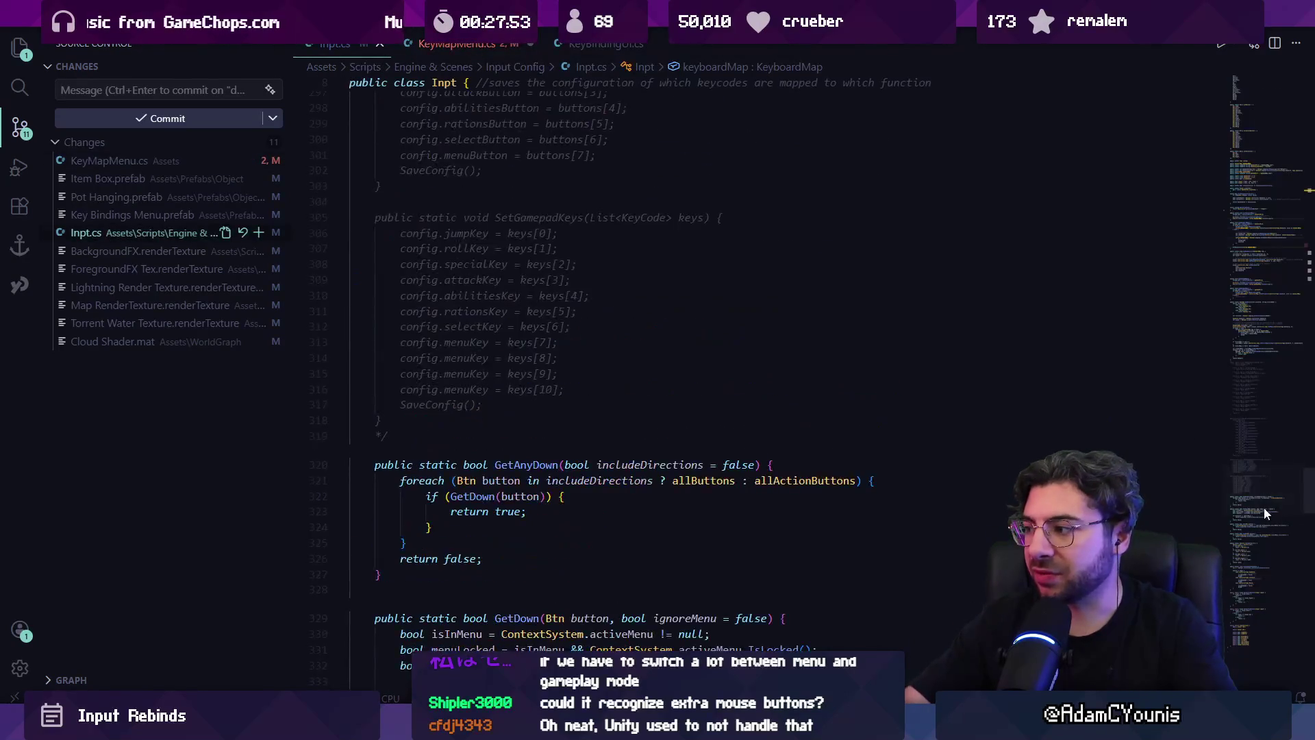
scroll(650, 333, "down", 10)
scroll(650, 333, "down", 15)
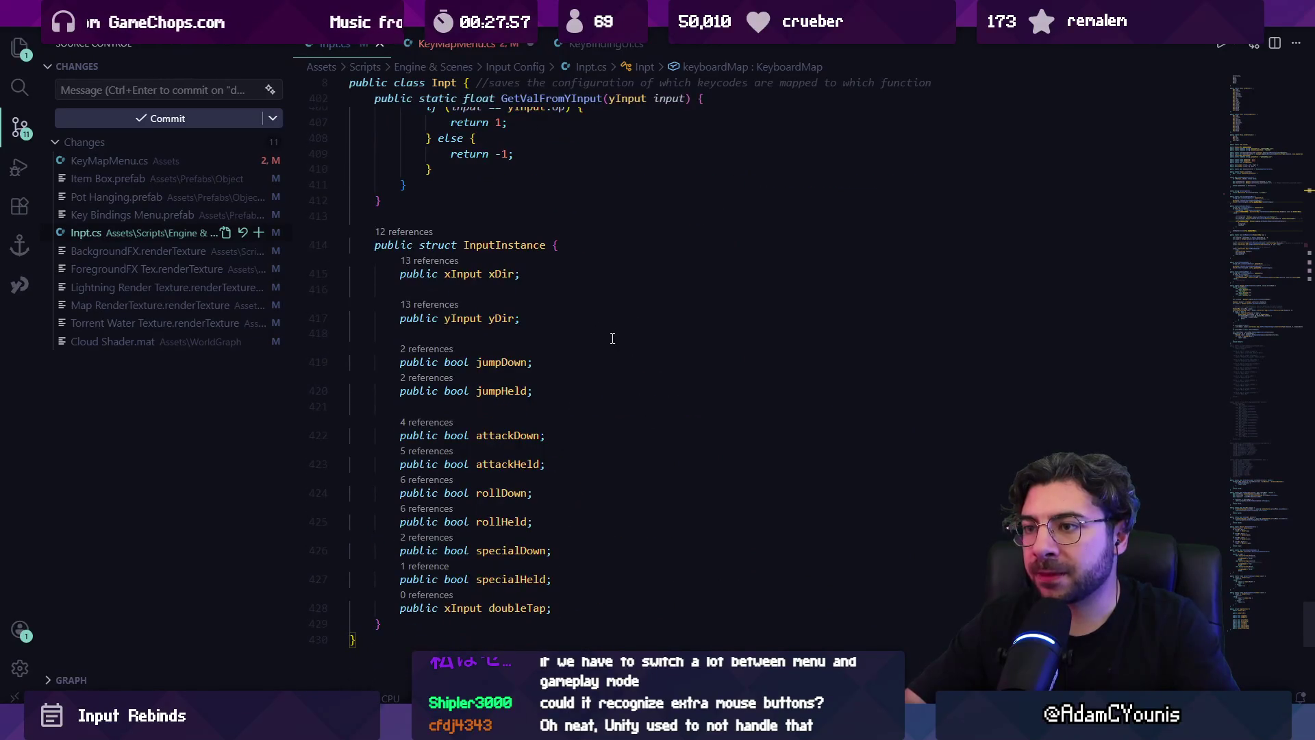
key("ctrl+f")
type("activemap")
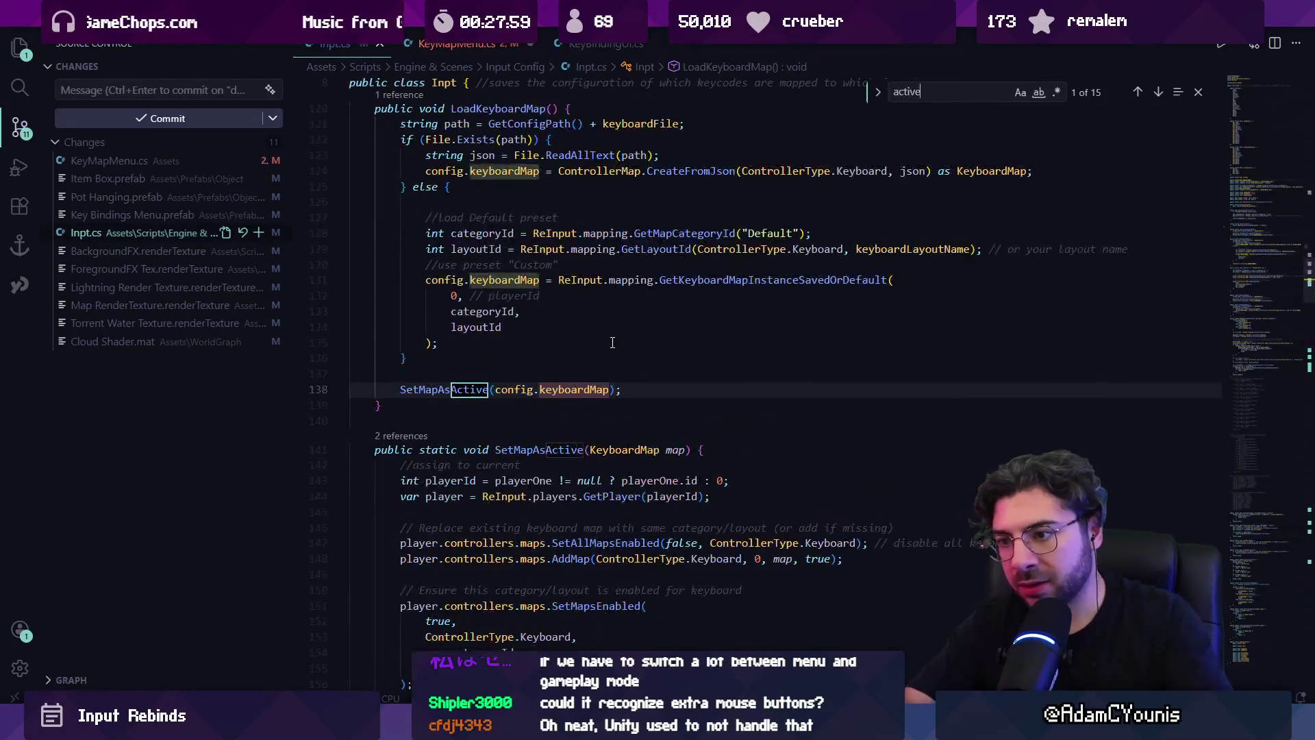
key("BackSpace")
key("BackSpace")
key("BackSpace")
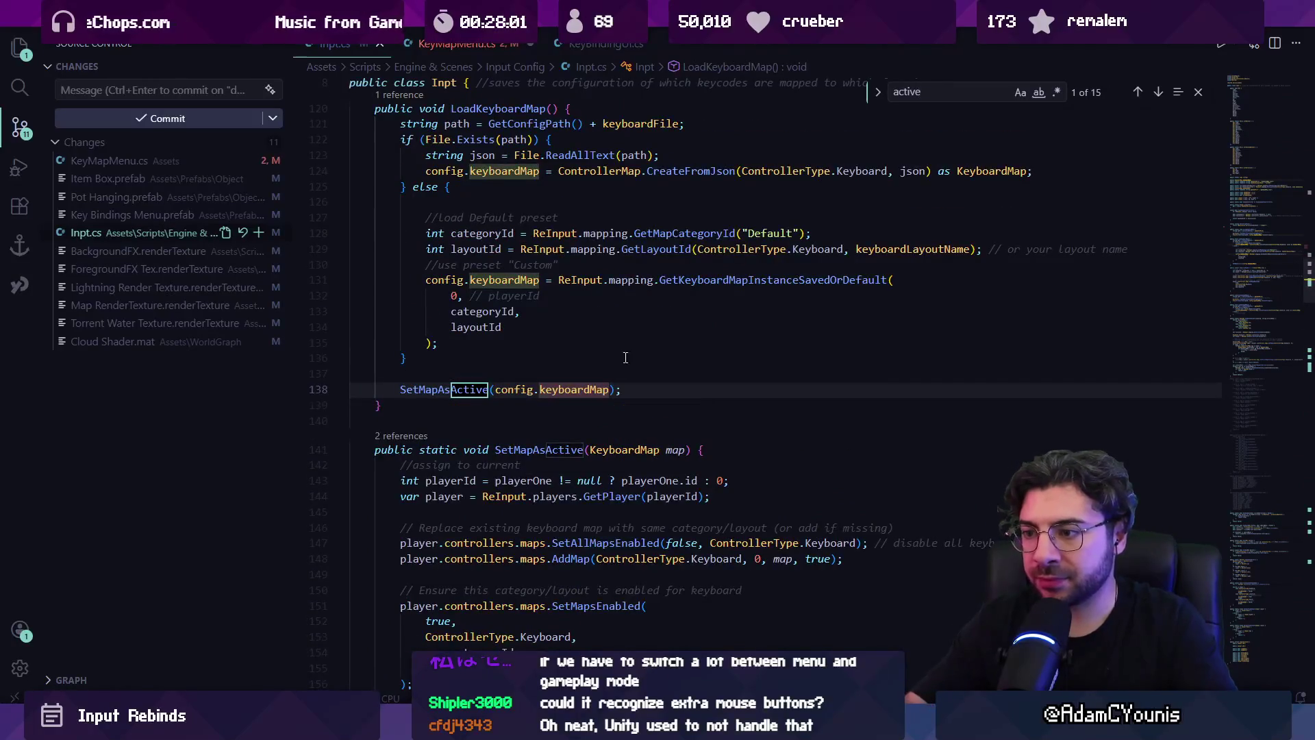
scroll(394, 351, "down", 4)
scroll(477, 359, "down", 2)
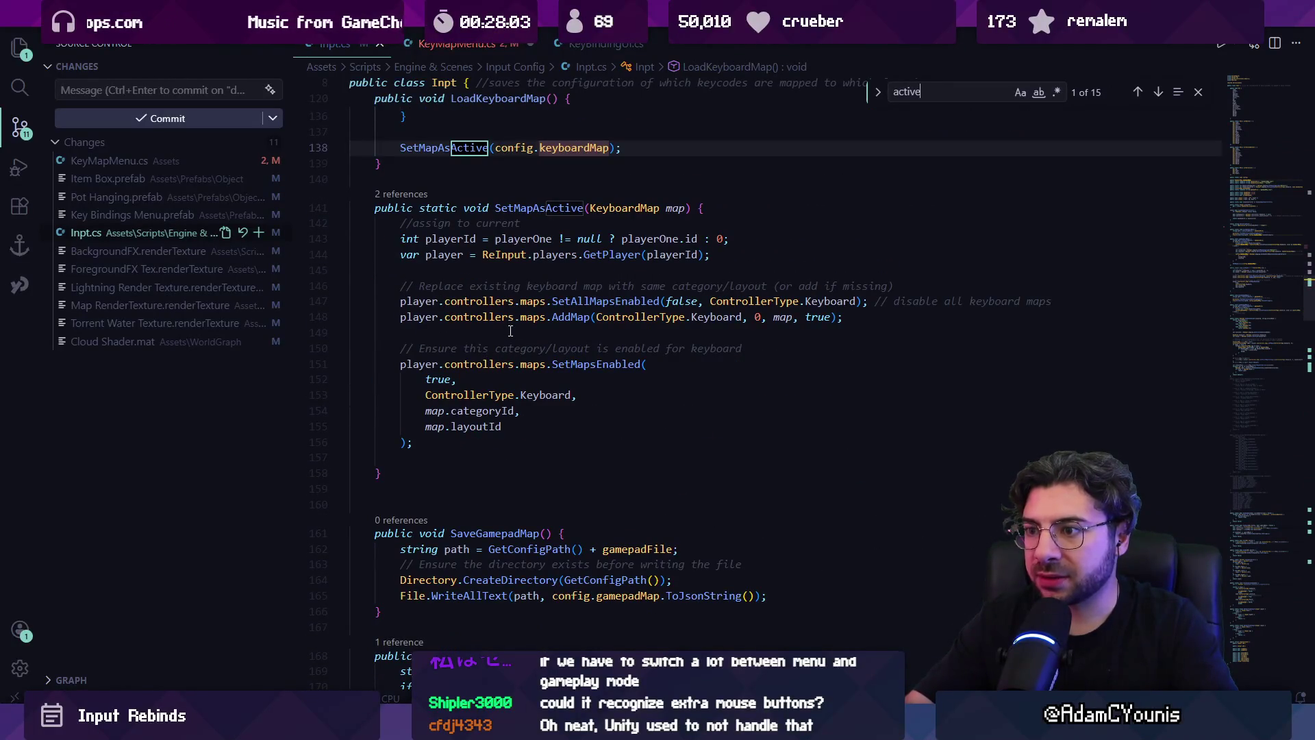
left_click(510, 331)
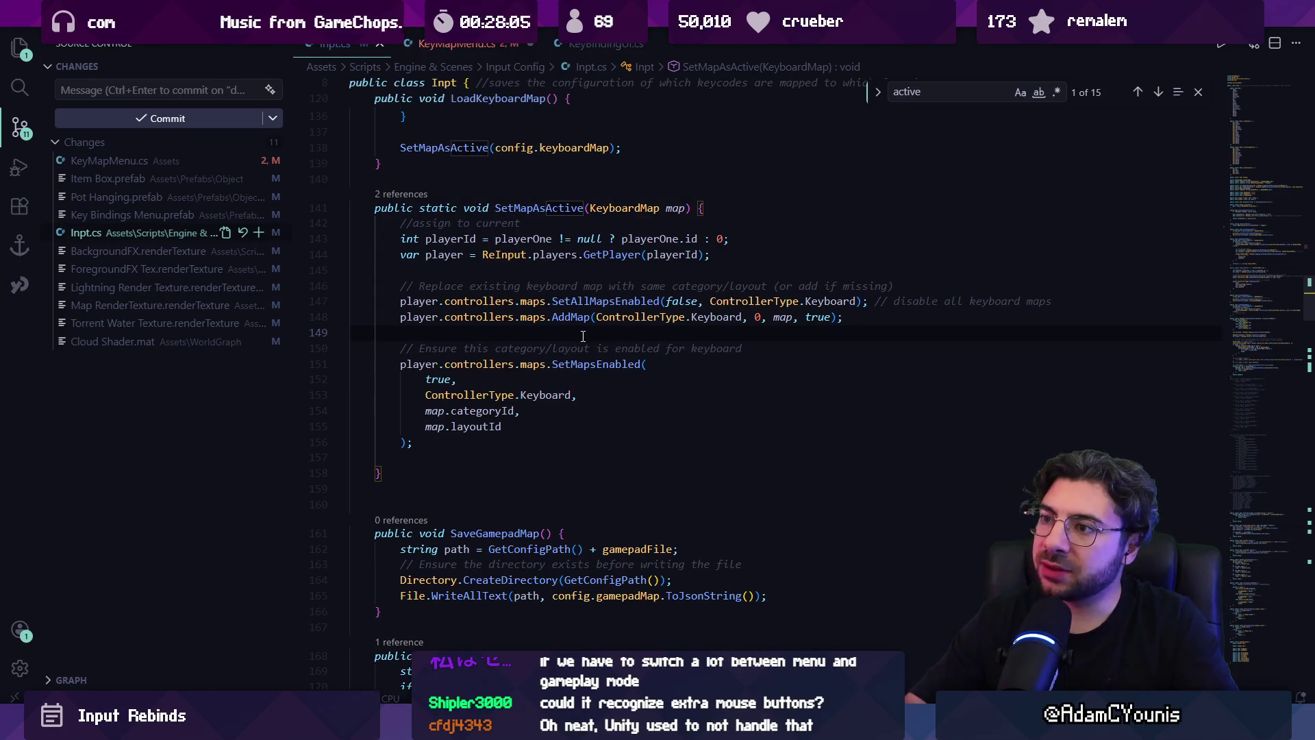
- Copy LoadKeyboardMap's default-preset lines 128–135 and paste them into ResetToDefault in KeyMapMenu.cs
key("ctrl+f")
type("loadkey")
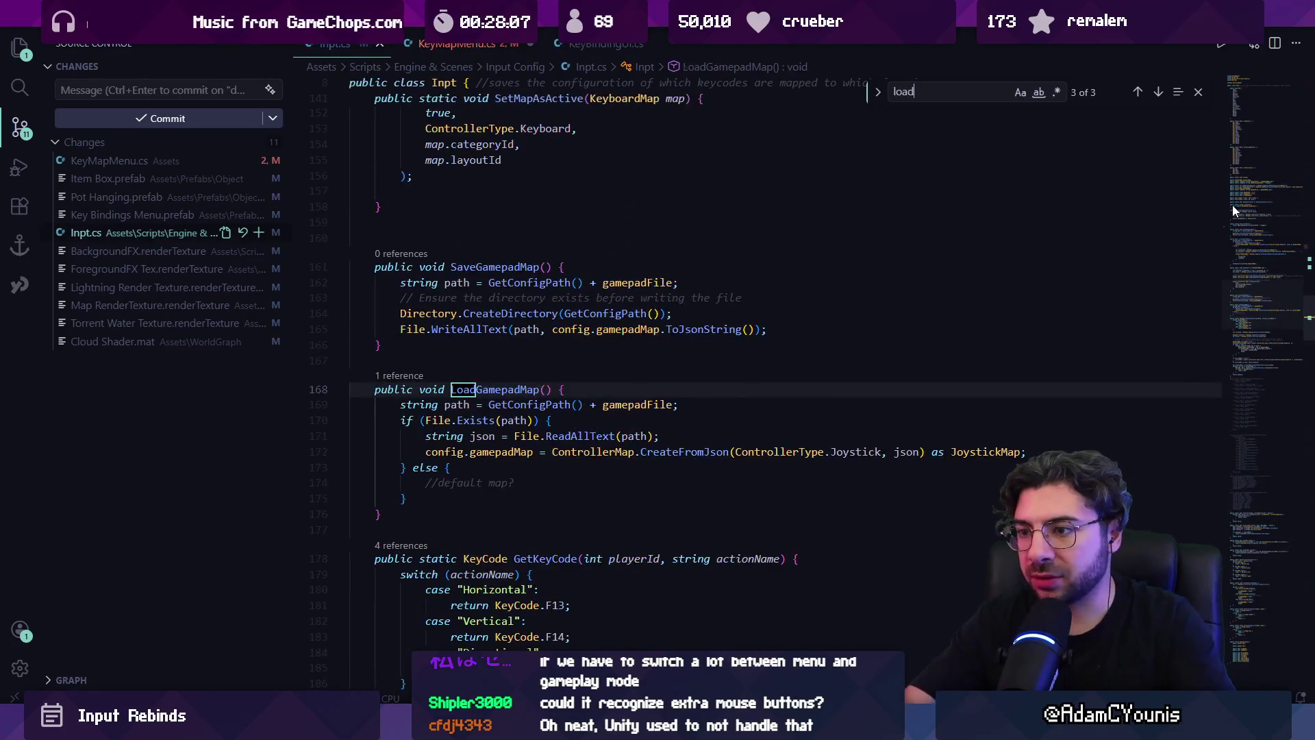
key("Escape")
scroll(536, 350, "down", 5)
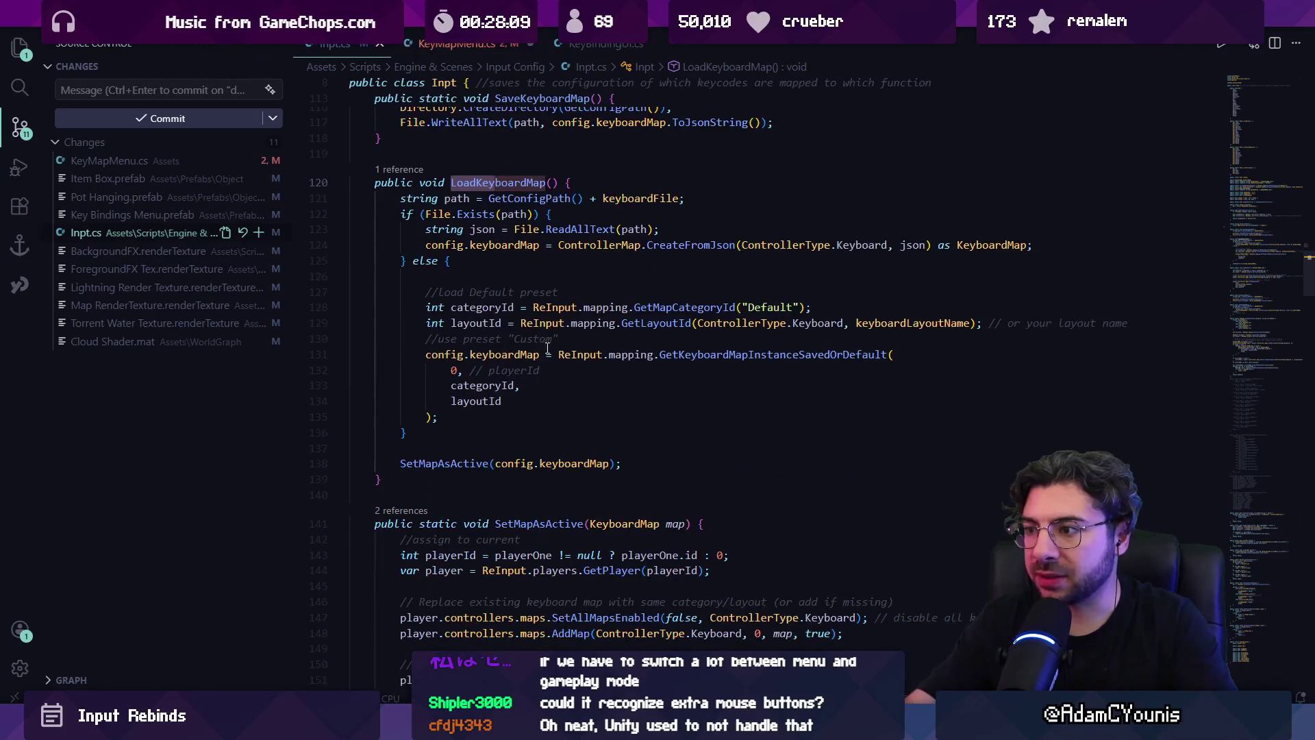
left_click_drag(410, 307, 505, 409)
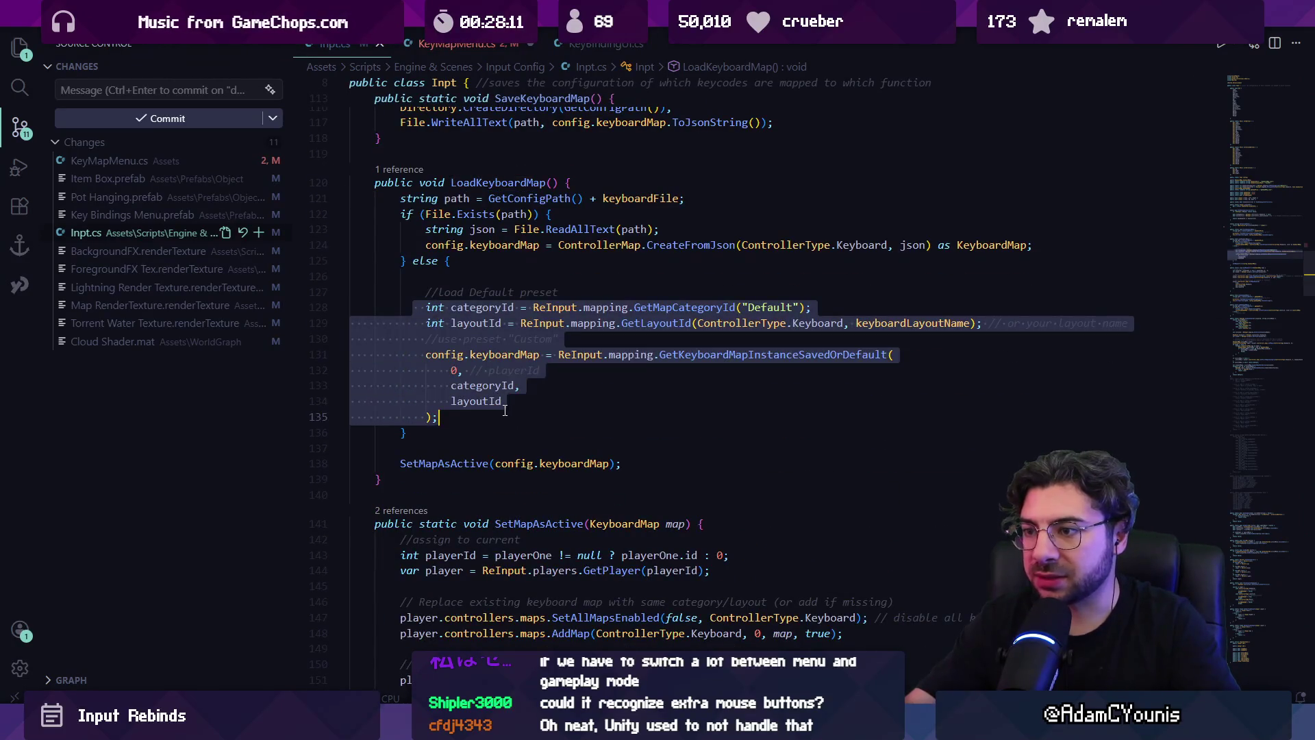
scroll(518, 399, "down", 10)
scroll(518, 400, "up", 20)
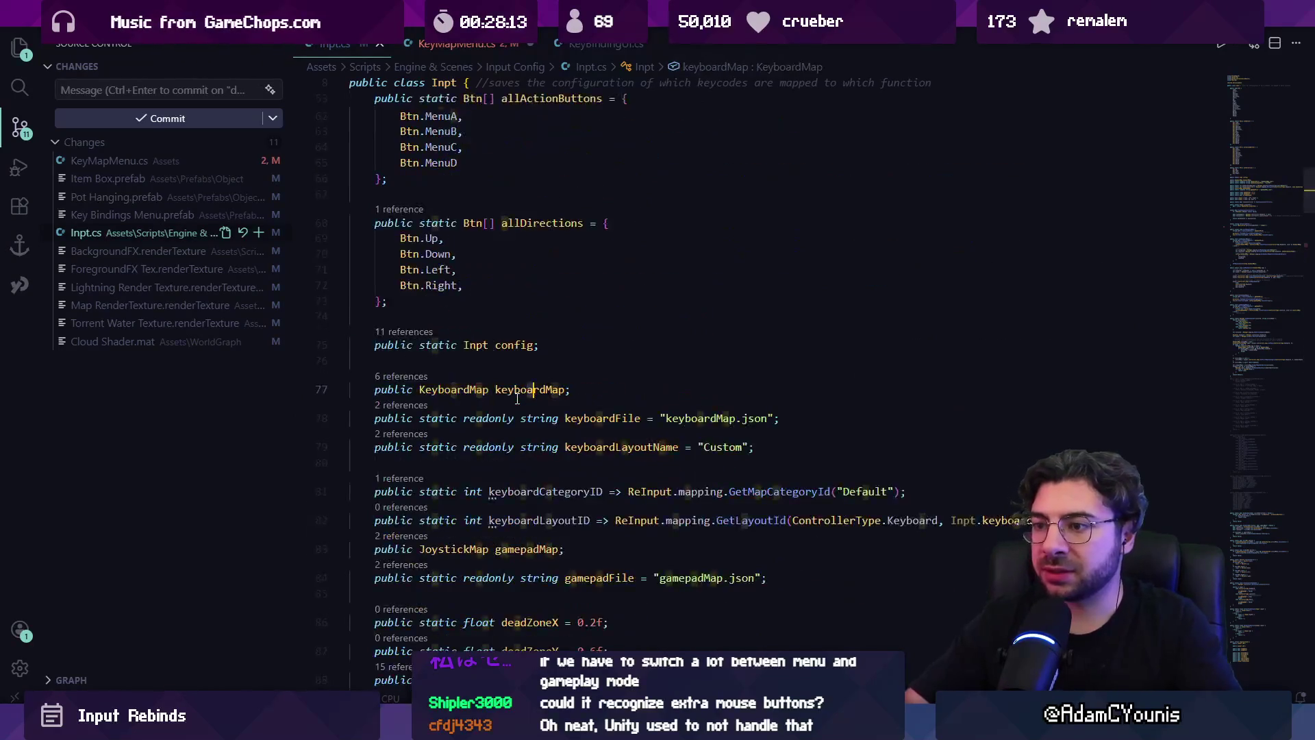
key("ctrl+Tab")
key("ctrl+v")
- Fix the categoryId line's indentation and change the layout name argument to "Default"
left_click(361, 480)
key("Tab")
key("Tab")
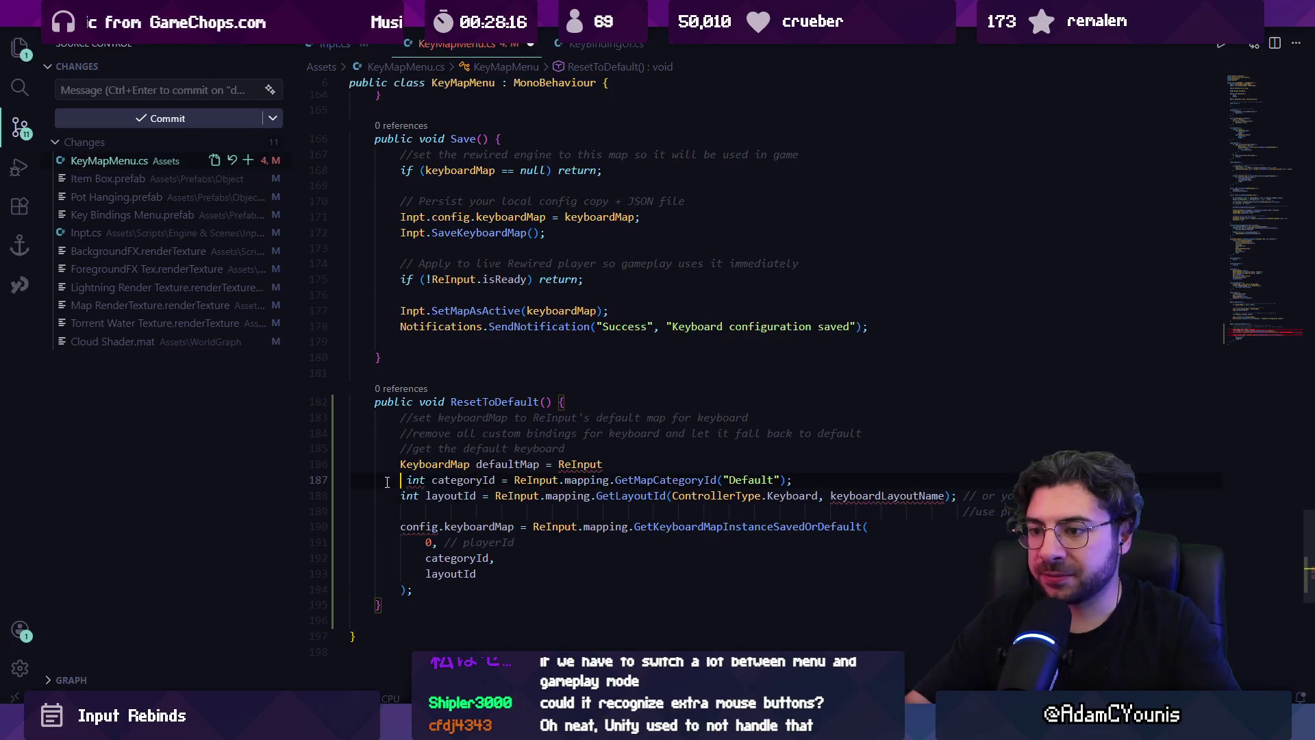
key("Delete")
key("Down")
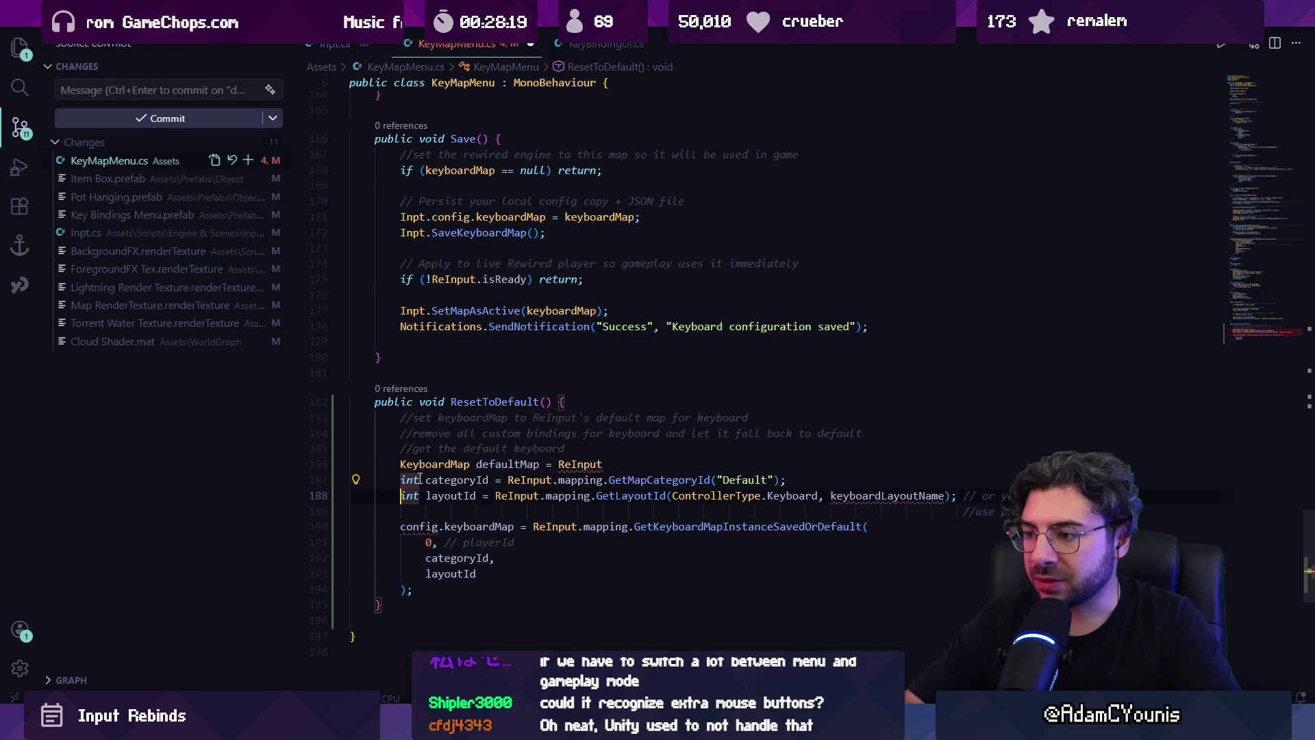
key("ctrl+Right")
key("ctrl+Right")
key("ctrl+Right")
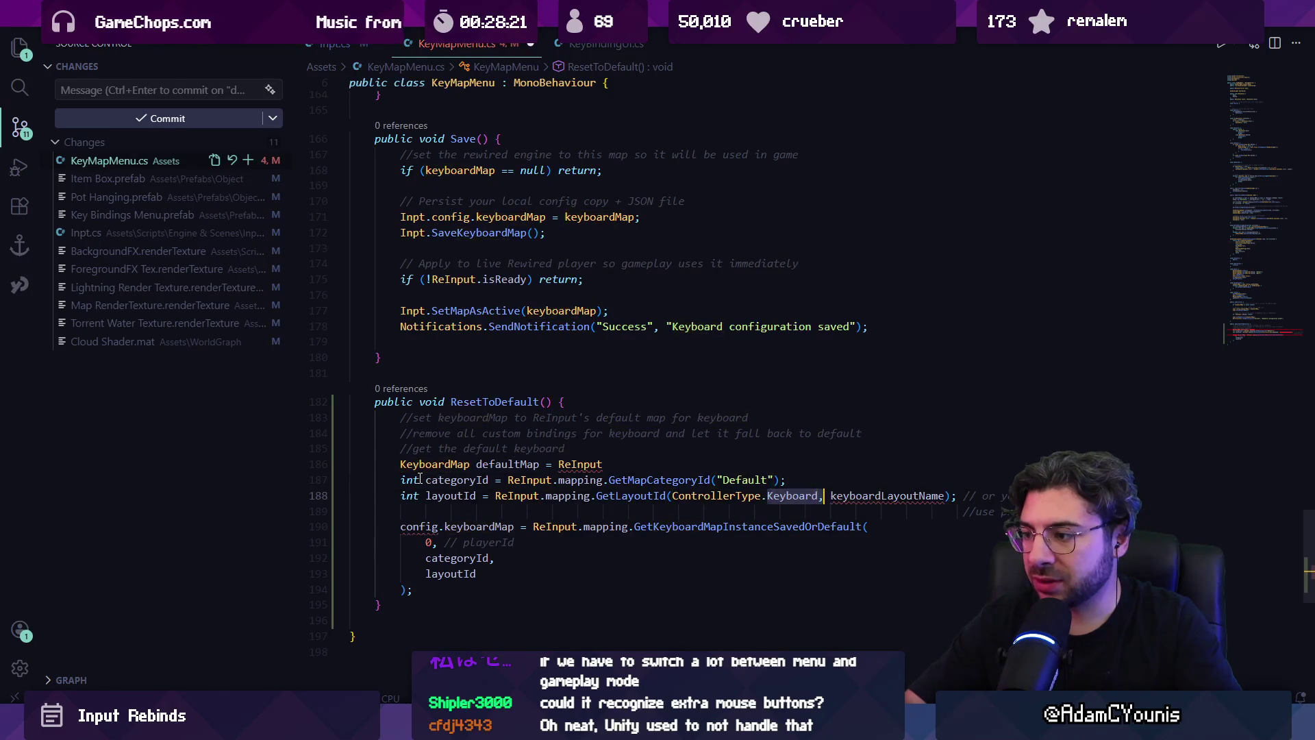
key("shift+Down")
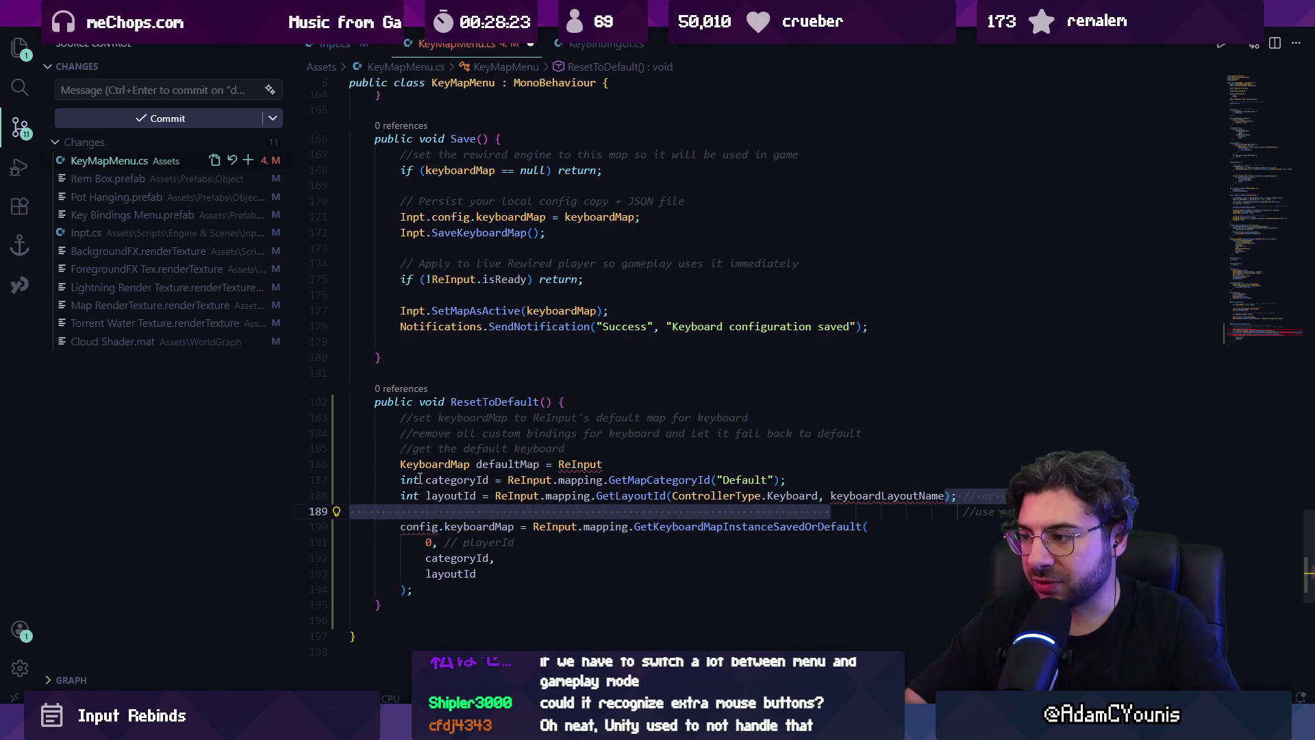
key("shift+Up")
type("\"Default")
key("Up")
key("Up")
- Turn the pasted assignment into the defaultMap declaration and join the 0 argument onto it
key("Home")
key("Home")
key("ctrl+Right")
key("Right")
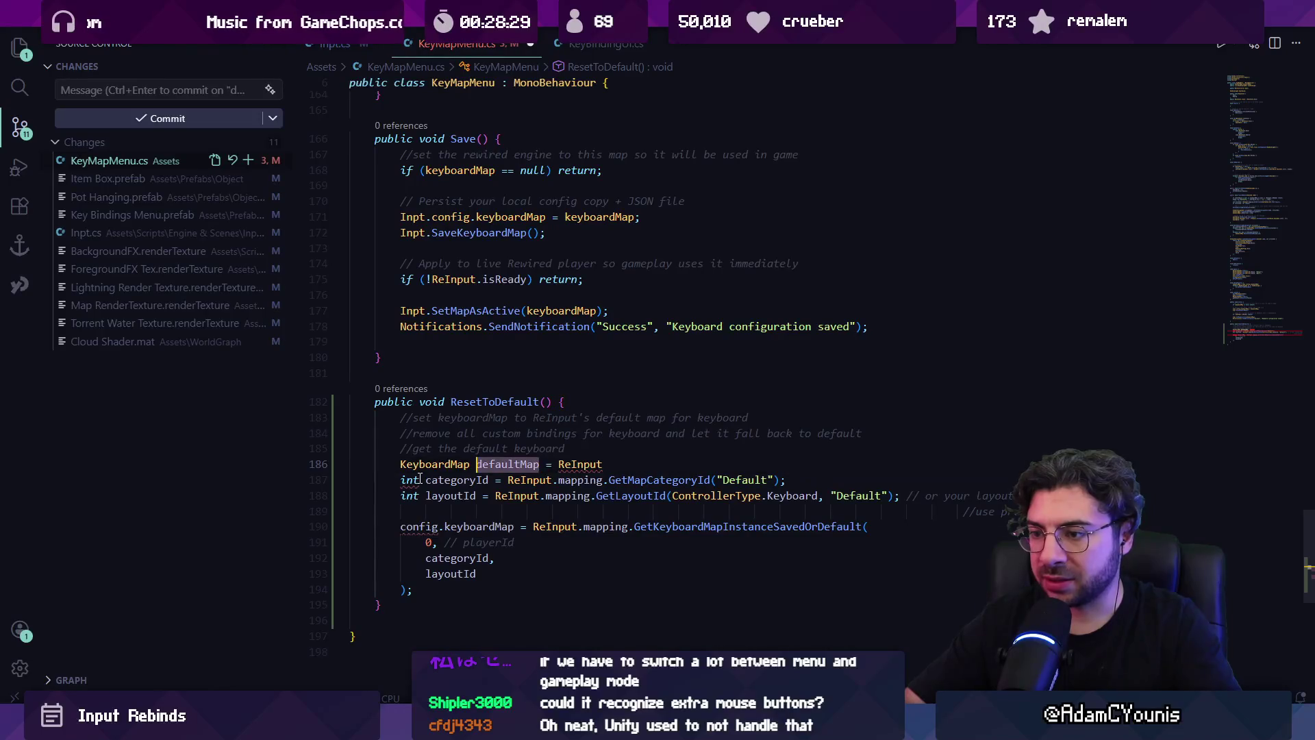
key("ctrl+shift+k")
key("Down")
key("Down")
key("Down")
key("ctrl+Right")
key("ctrl+z")
key("Down")
key("Down")
- Join categoryId, layoutId and the closing ');' onto the GetKeyboardMapInstanceSavedOrDefault line
key("Down")
key("Down")
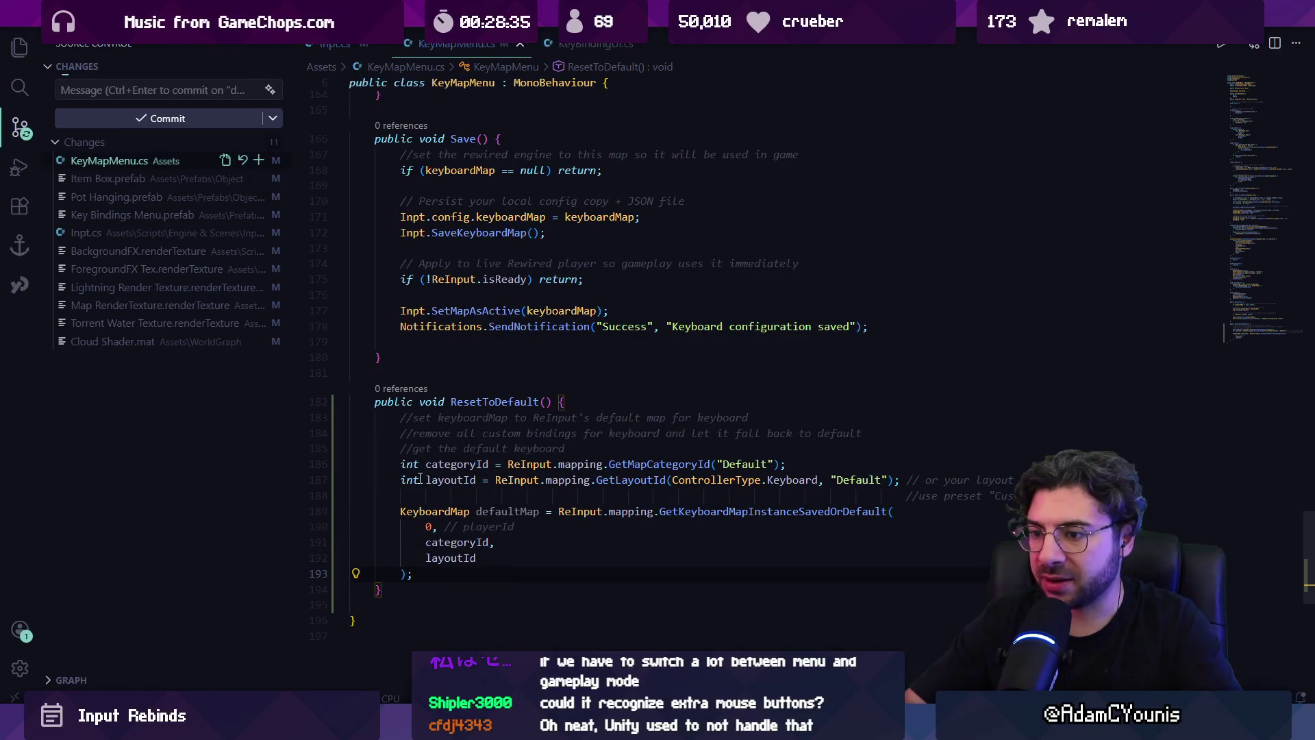
key("Return")
key("Return")
key("Up")
key("Up")
key("Up")
key("shift+Right")
key("shift+Right")
key("shift+Right")
key("BackSpace")
key("BackSpace")
key("Down")
key("Home")
key("BackSpace")
key("BackSpace")
key("BackSpace")
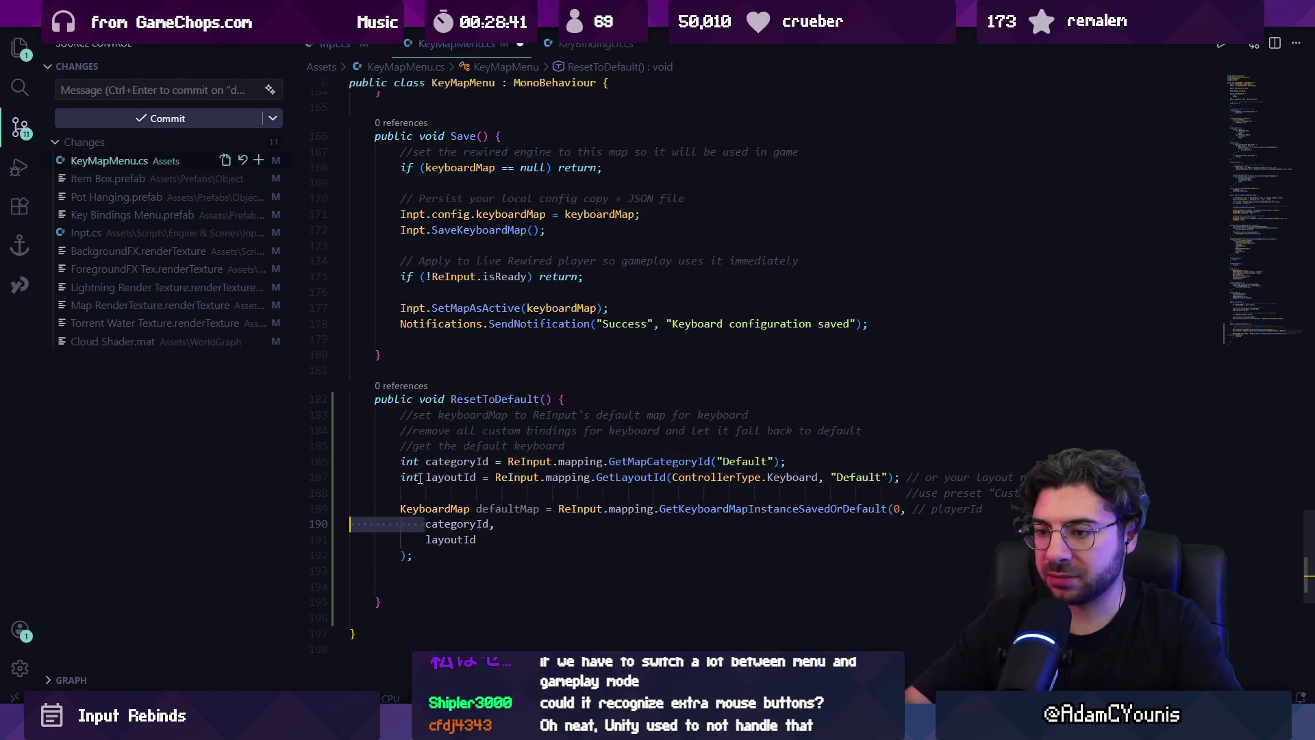
key("BackSpace")
key("BackSpace")
key("BackSpace")
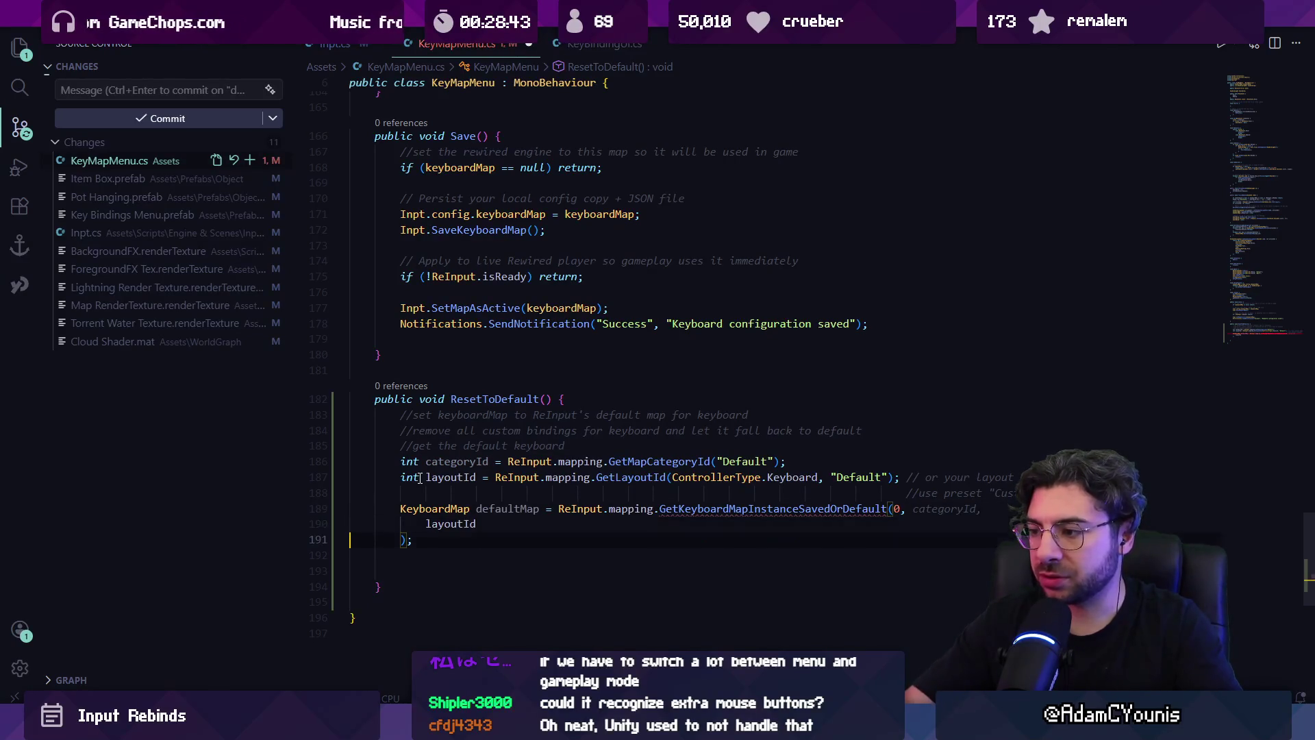
key("Up")
key("Home")
key("BackSpace")
key("BackSpace")
key("BackSpace")
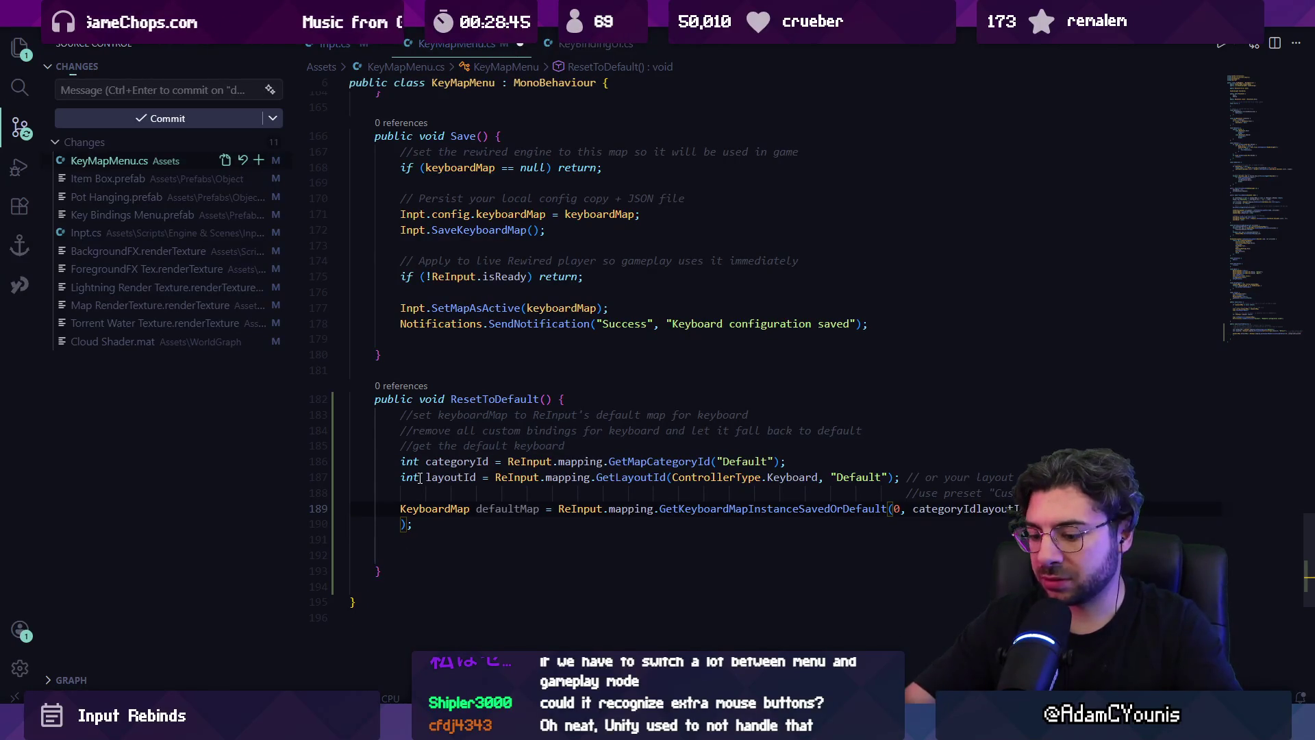
key("Down")
key("Home")
key("BackSpace")
key("BackSpace")
key("BackSpace")
key("Down")
key("Up")
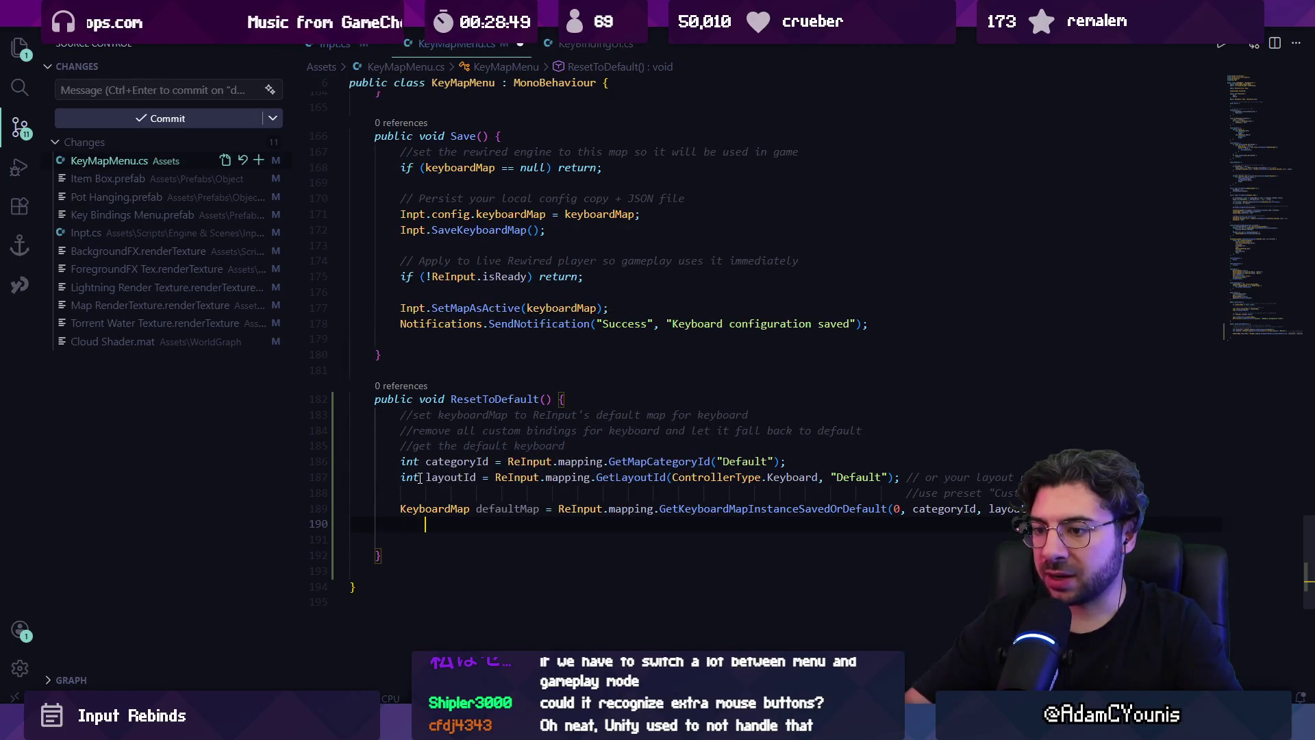
key("Return")
- Move the remove-bindings comment from the method top to below the defaultMap line
type("foreac")
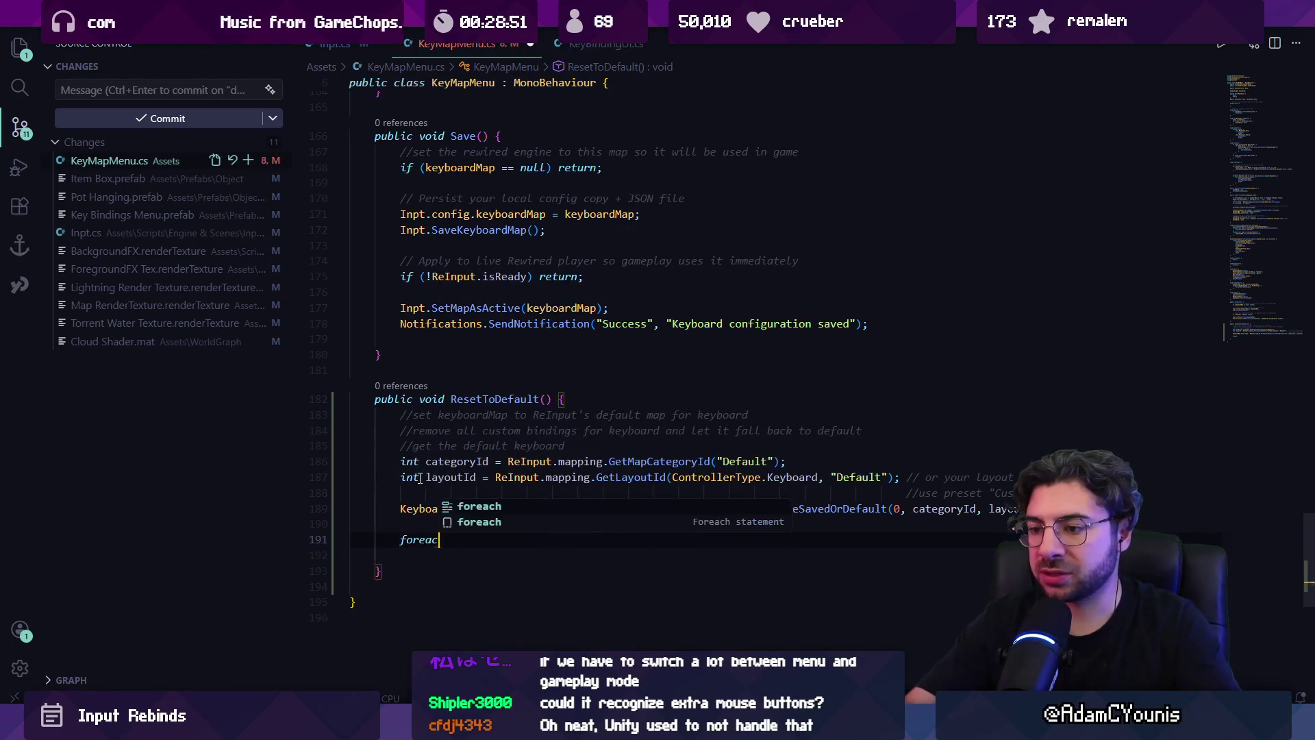
type("h")
key("Escape")
key("Up")
key("Up")
key("Up")
key("Up")
key("Up")
key("shift+Up")
key("shift+Up")
key("BackSpace")
key("Down")
key("Down")
key("Down")
key("Down")
key("ctrl+v")
key("ctrl+s")
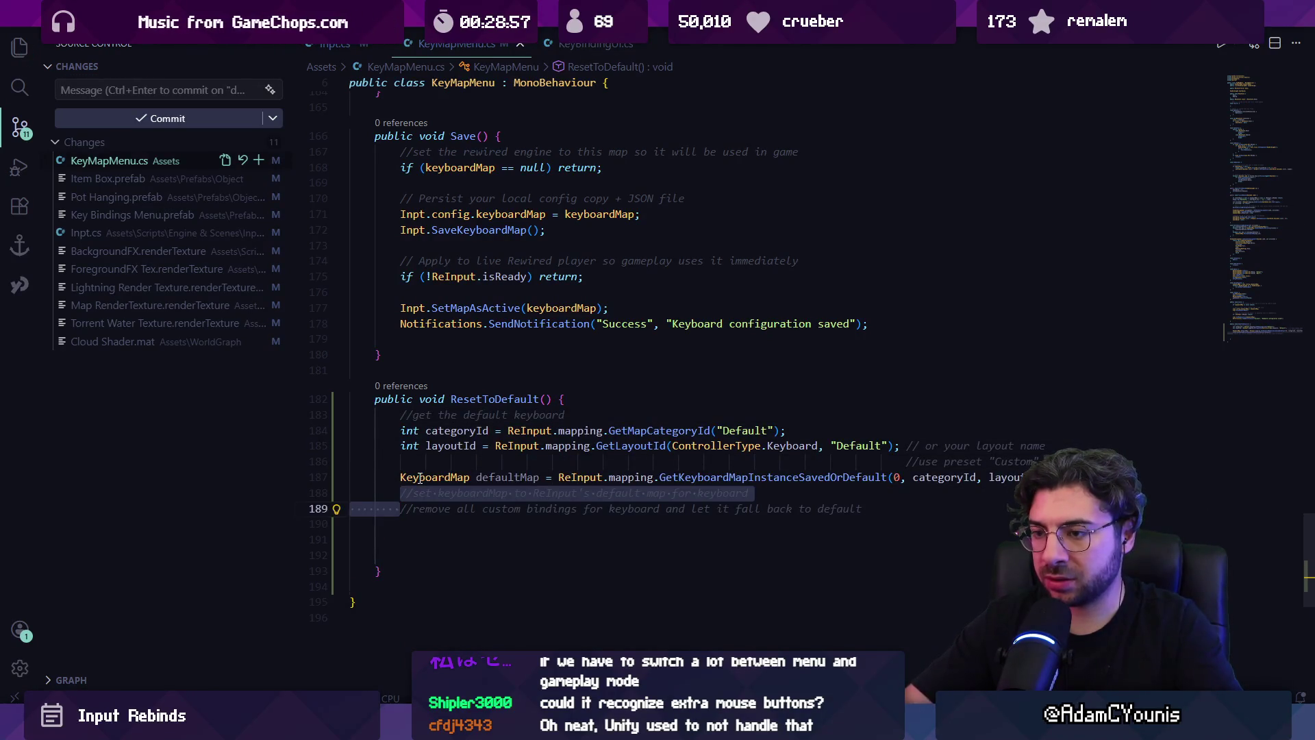
key("alt+Up")
key("alt+Up")
key("alt+Up")
key("Escape")
key("alt+Down")
key("alt+Down")
key("alt+Down")
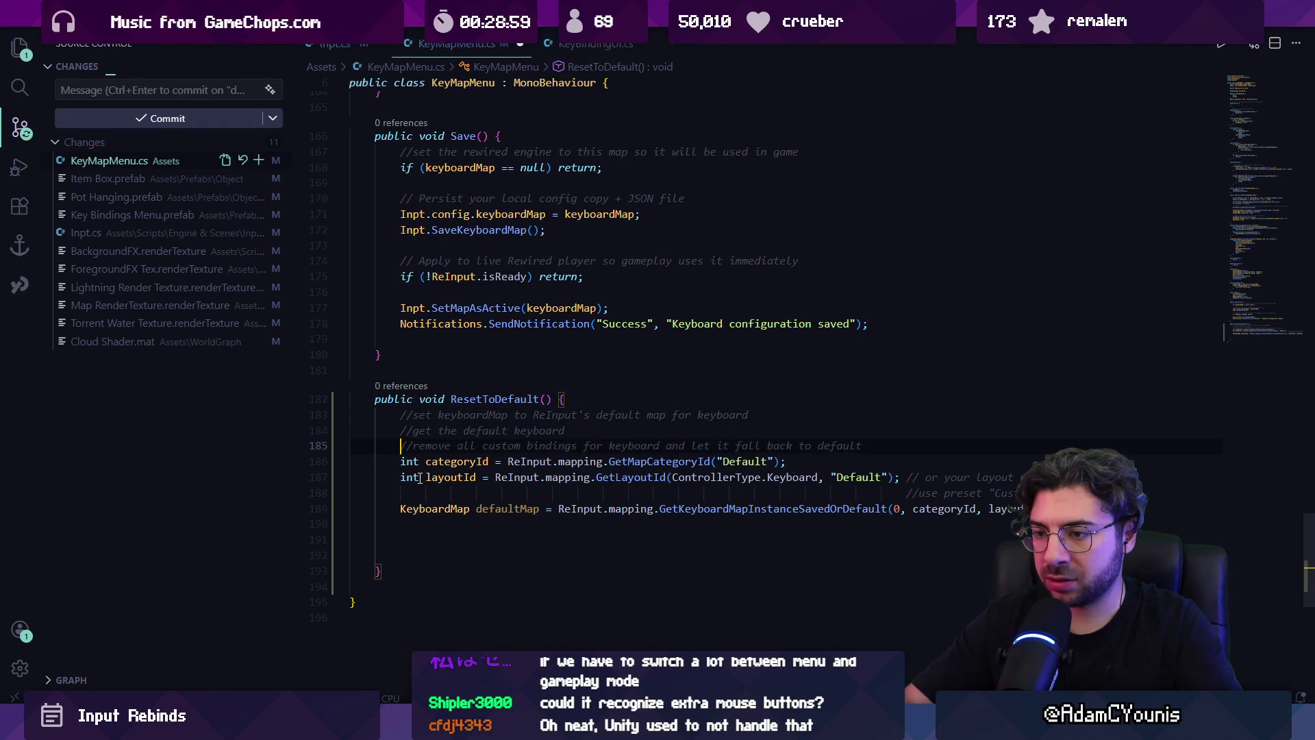
key("Down")
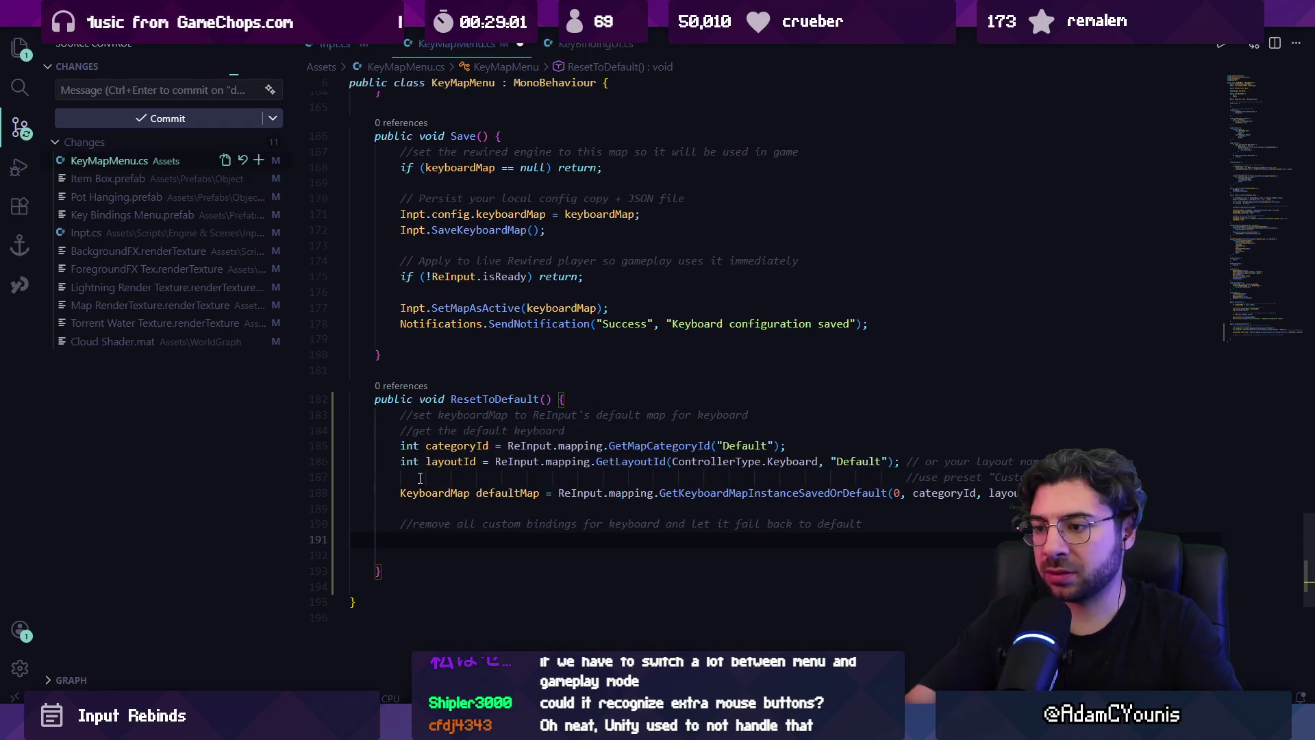
- Delete the word 'custom' from the remove-bindings comment
key("Return")
key("Up")
key("Up")
key("ctrl+Right")
key("ctrl+Right")
key("ctrl+Right")
key("ctrl+shift+Right")
key("BackSpace")
key("Down")
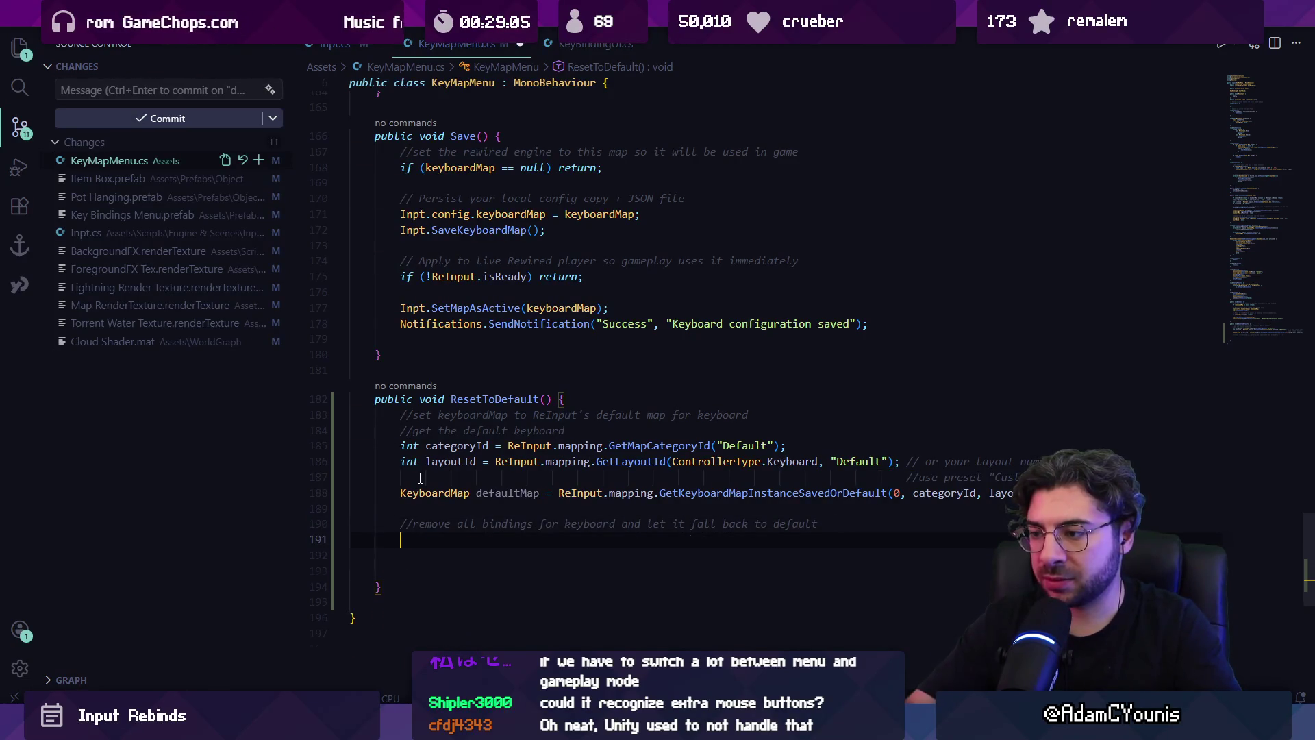
- Add the DeleteElementMap loop, keyboardMap.isModified = true, and a loop copying defaultMap bindings
key("Tab")
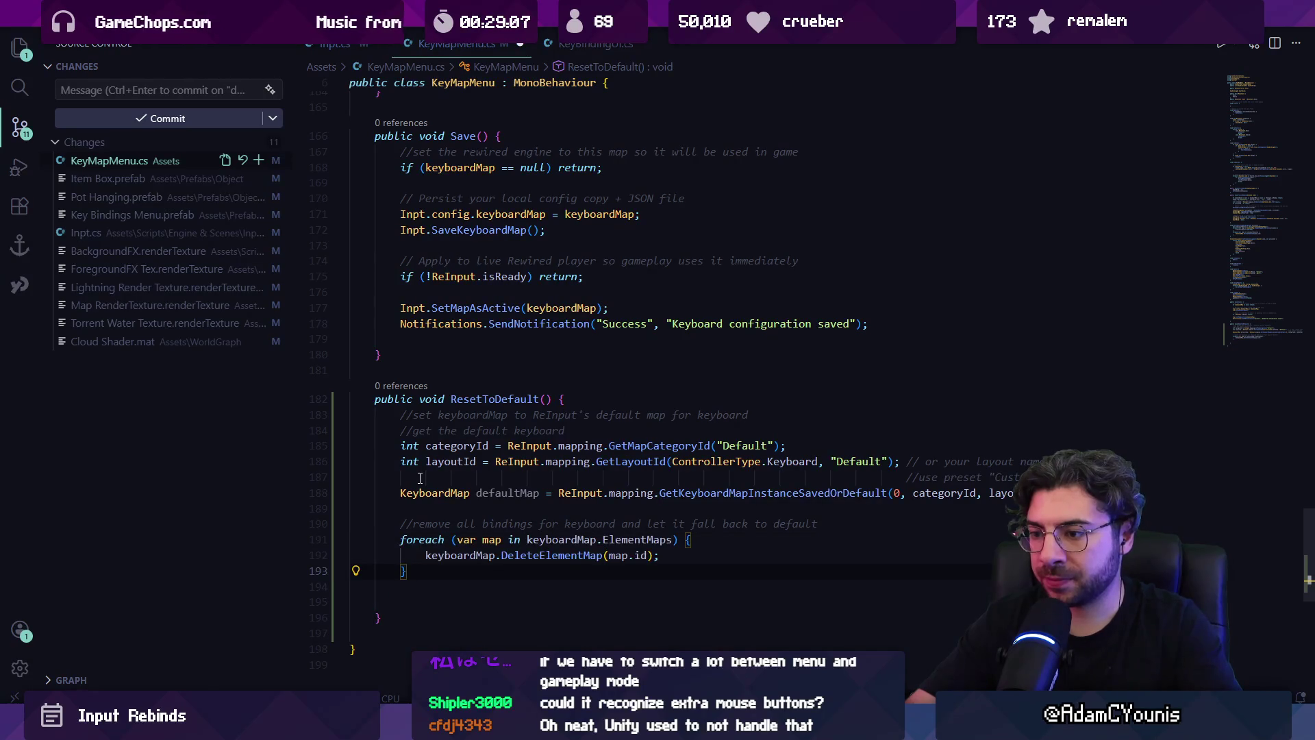
key("Return")
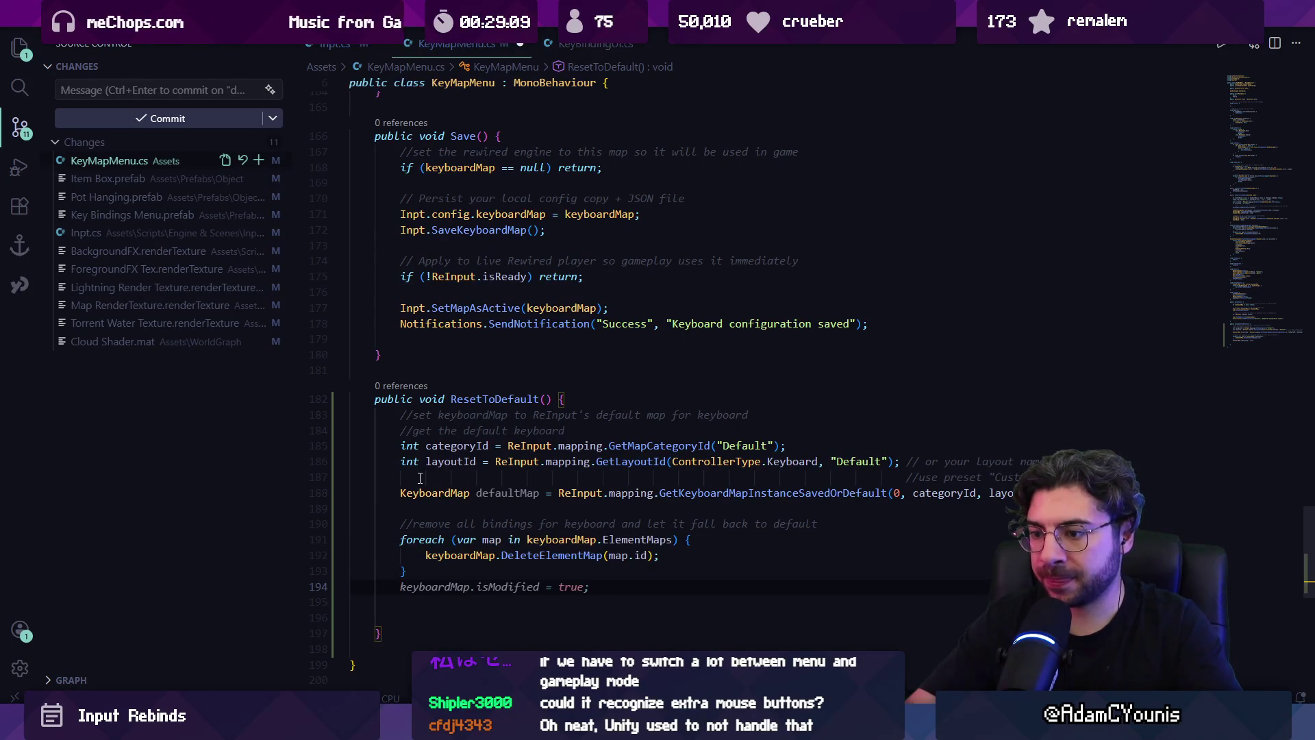
key("Tab")
key("Return")
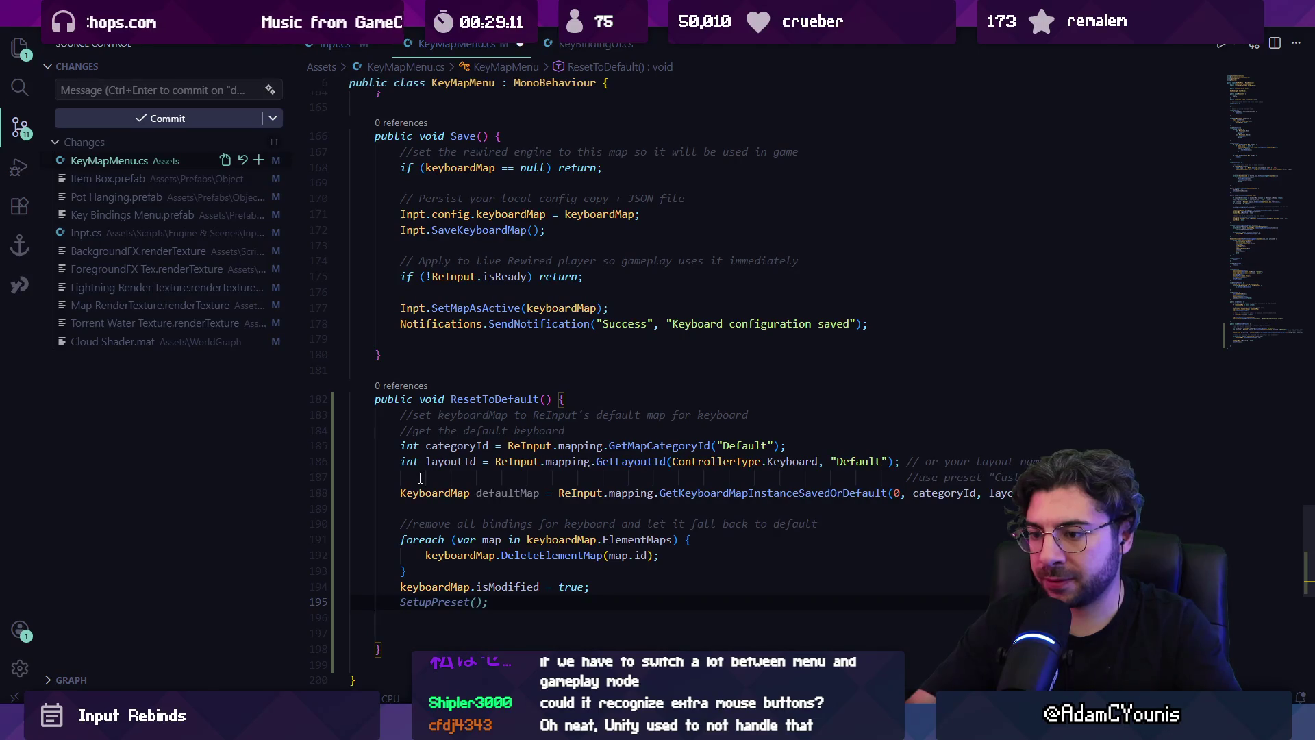
type("foreach")
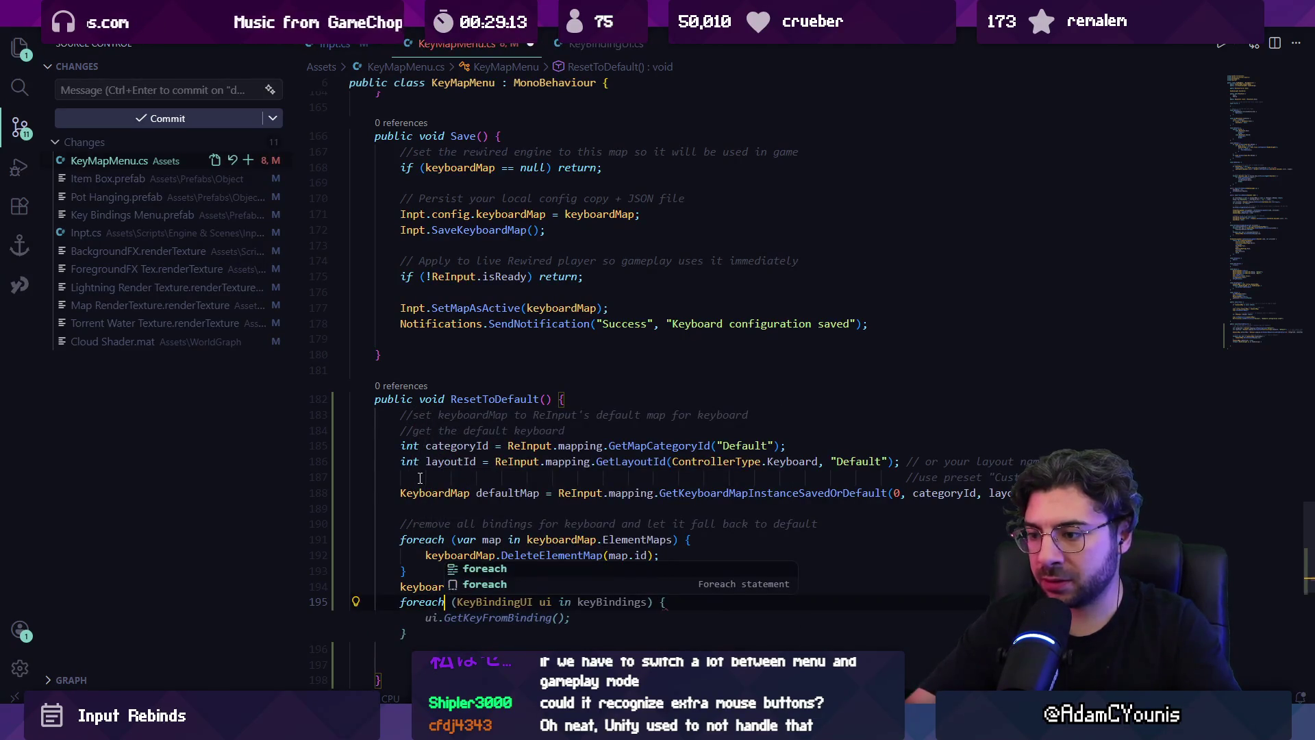
key("Escape")
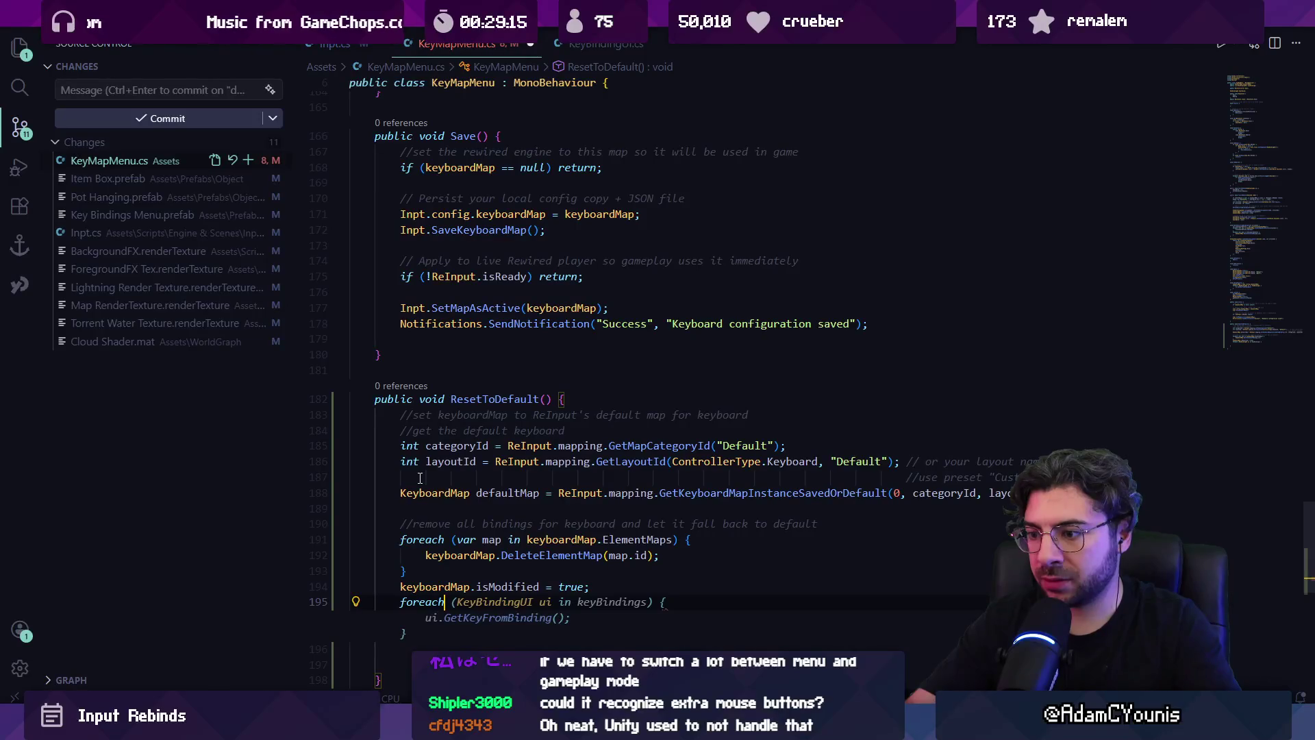
key("Tab")
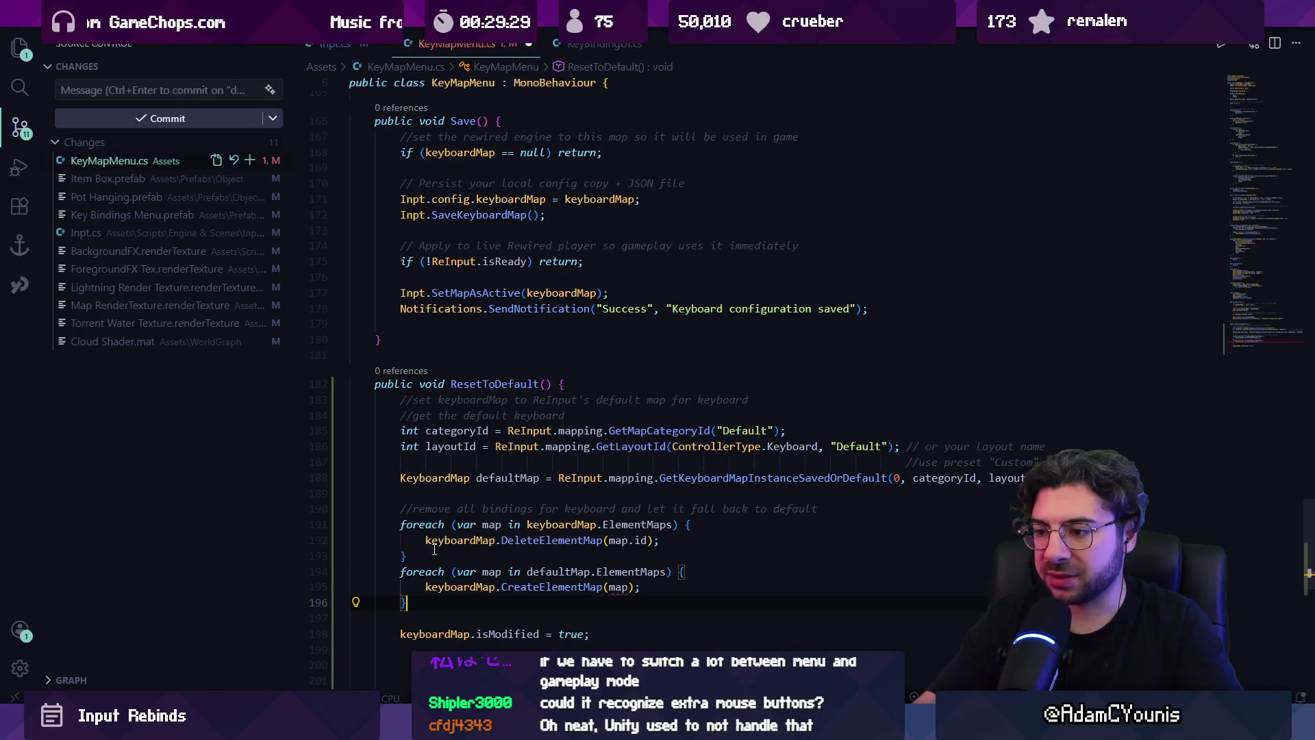
- Inspect the CreateElementMap definition after briefly trying map.id as its argument
left_click(628, 587)
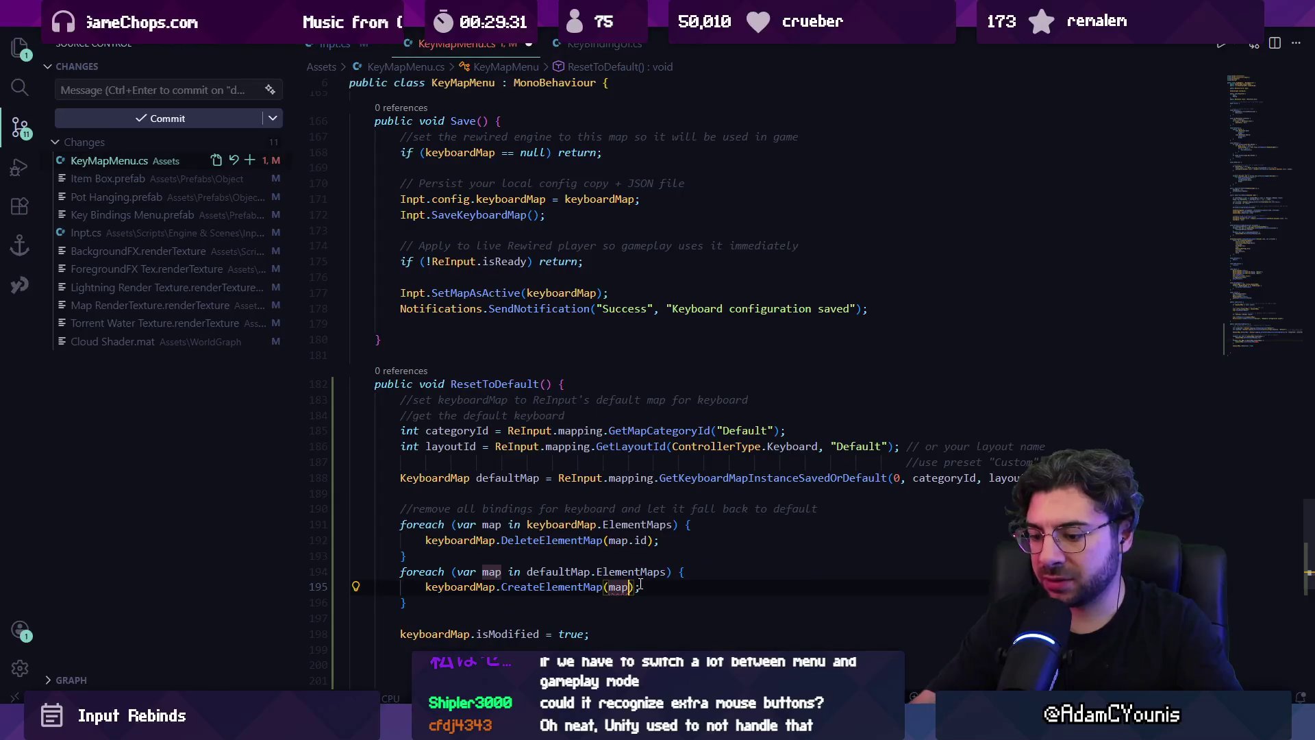
type(".id")
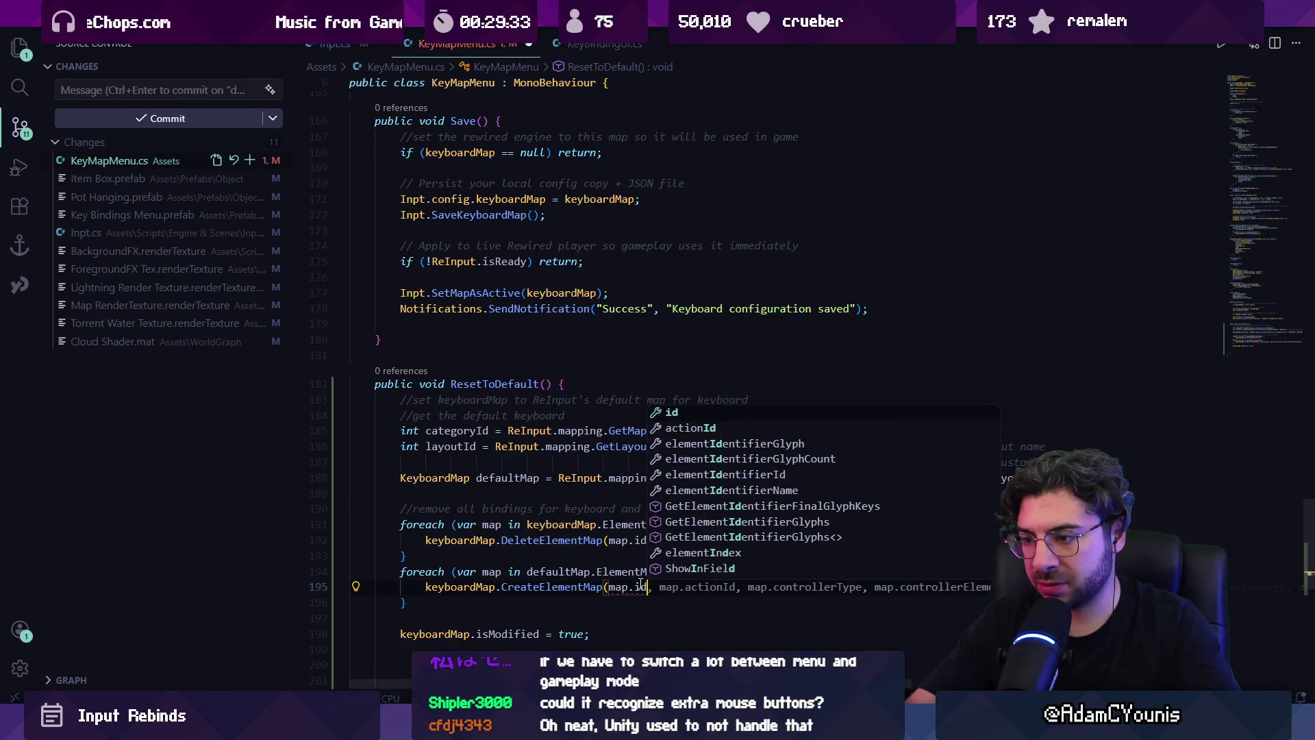
key("BackSpace")
key("BackSpace")
key("BackSpace")
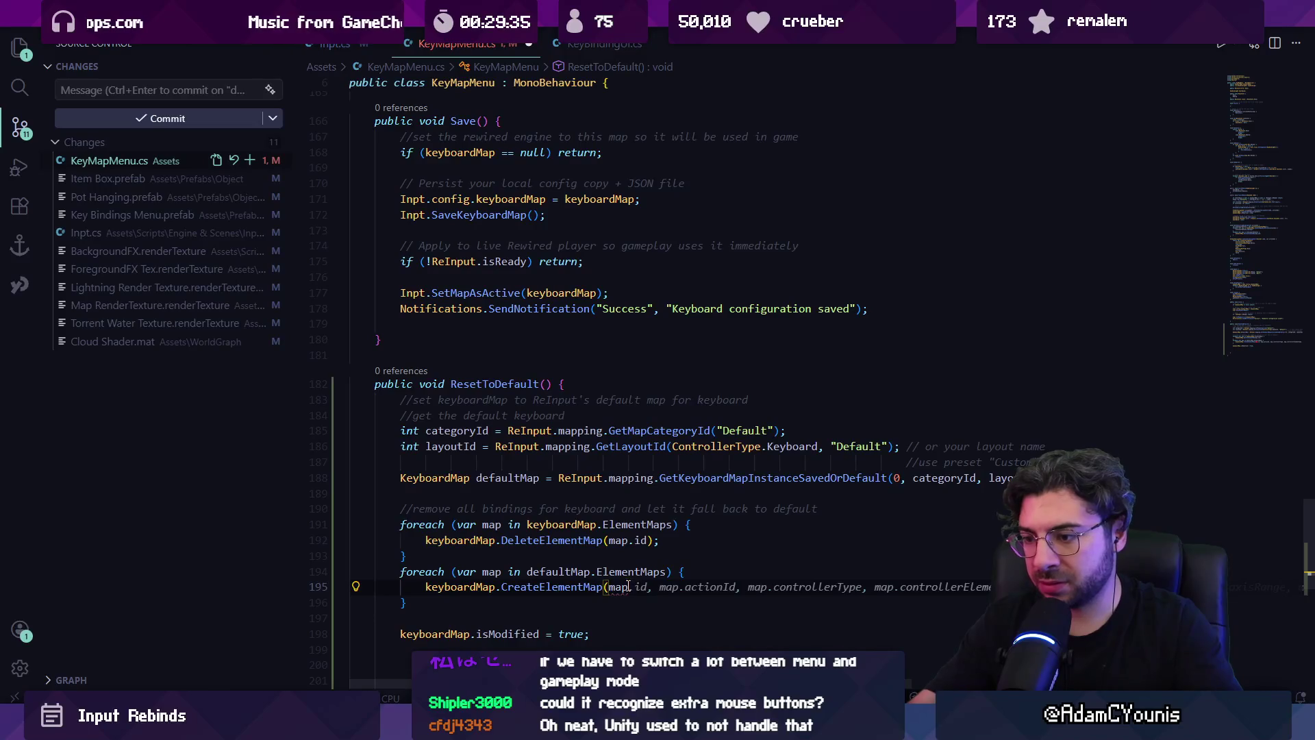
left_click(574, 587, "ctrl")
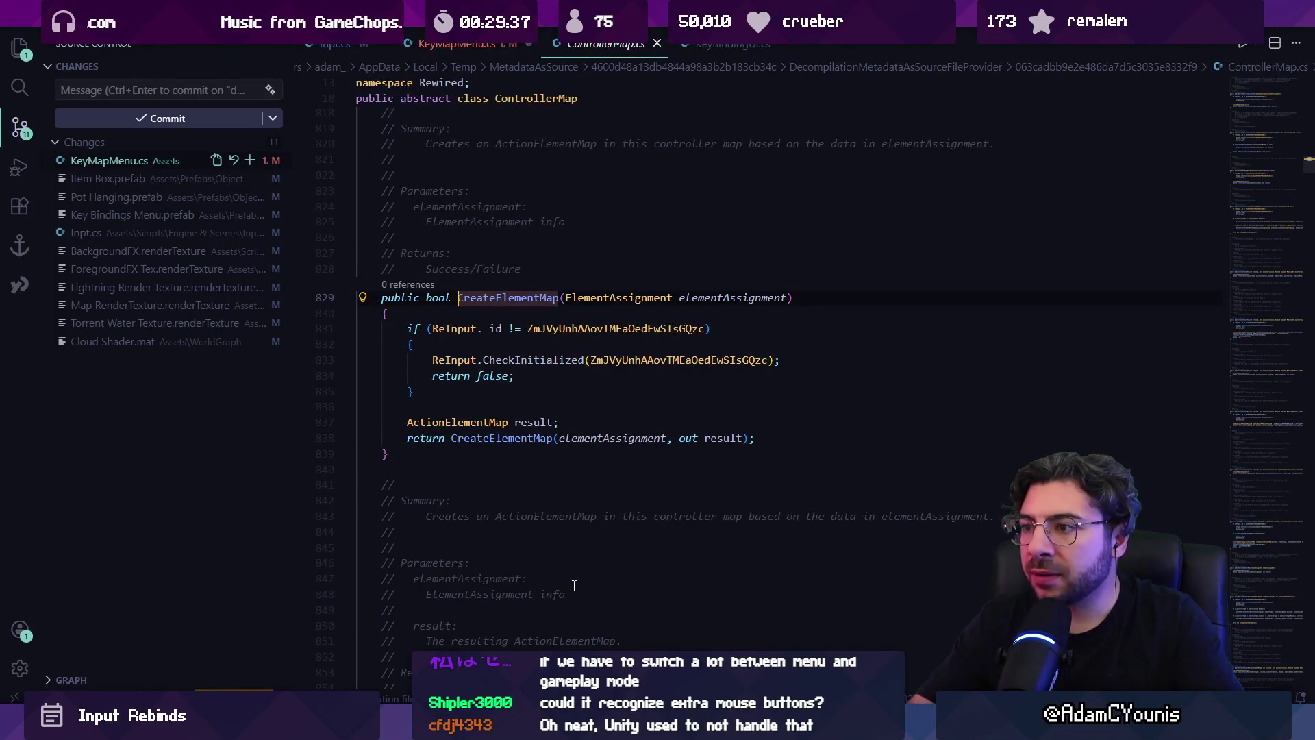
key("alt+Left")
- Add an 'ElementAssignment ea =' line and pass ea to CreateElementMap instead of map
key("Up")
type("ElementAssignment ")
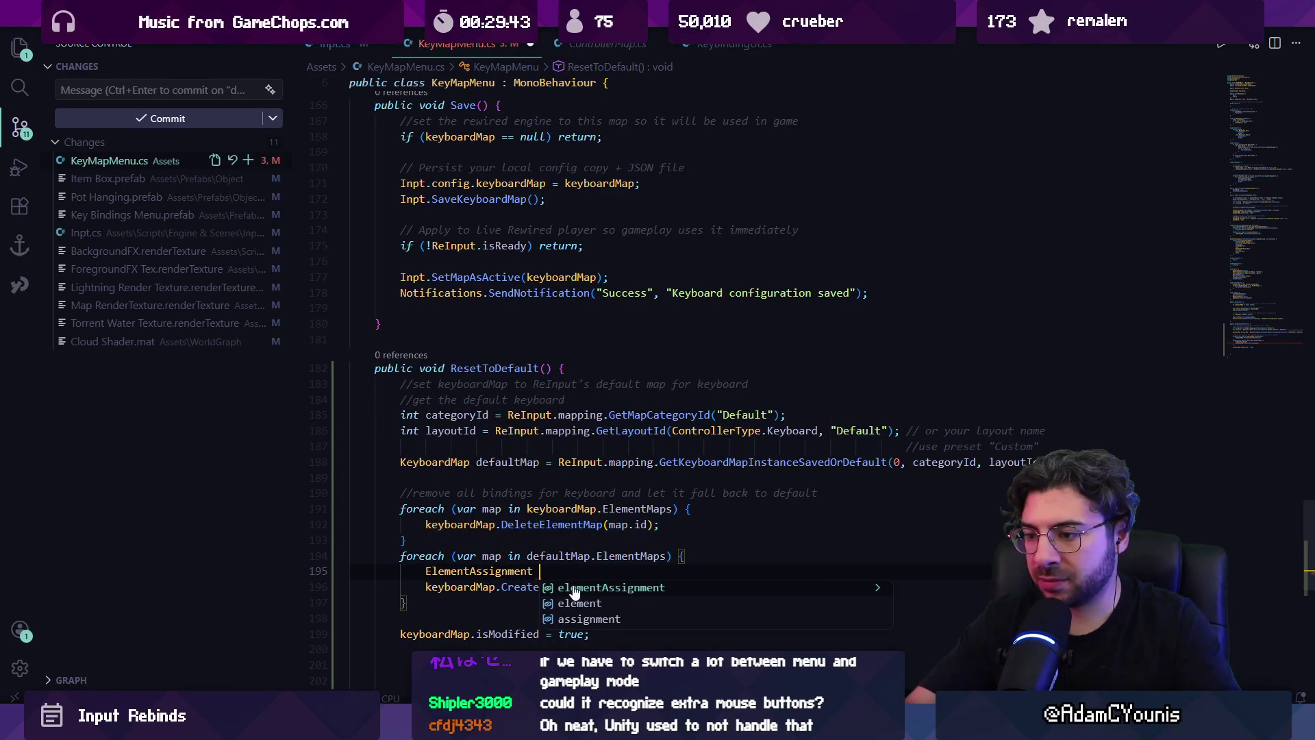
type("ea =")
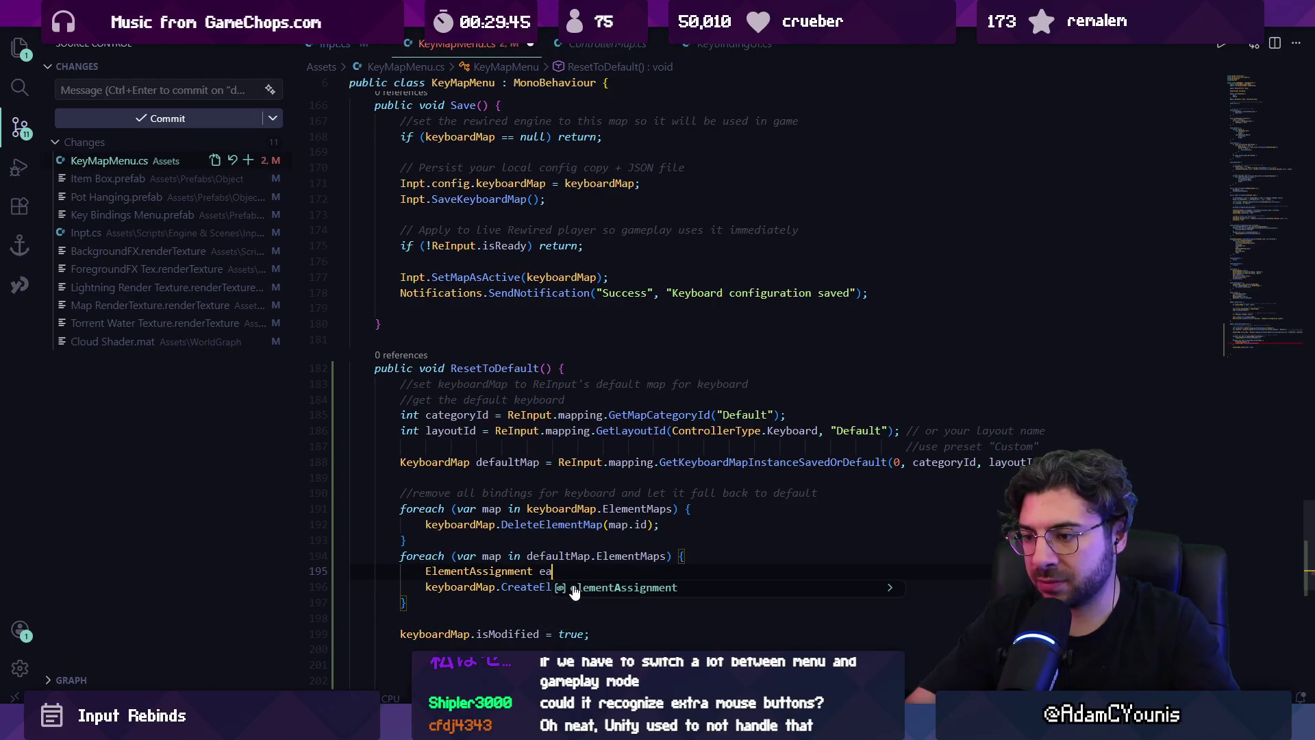
key("Down")
key("End")
key("Left")
key("Left")
key("BackSpace")
key("BackSpace")
key("BackSpace")
type("ea")
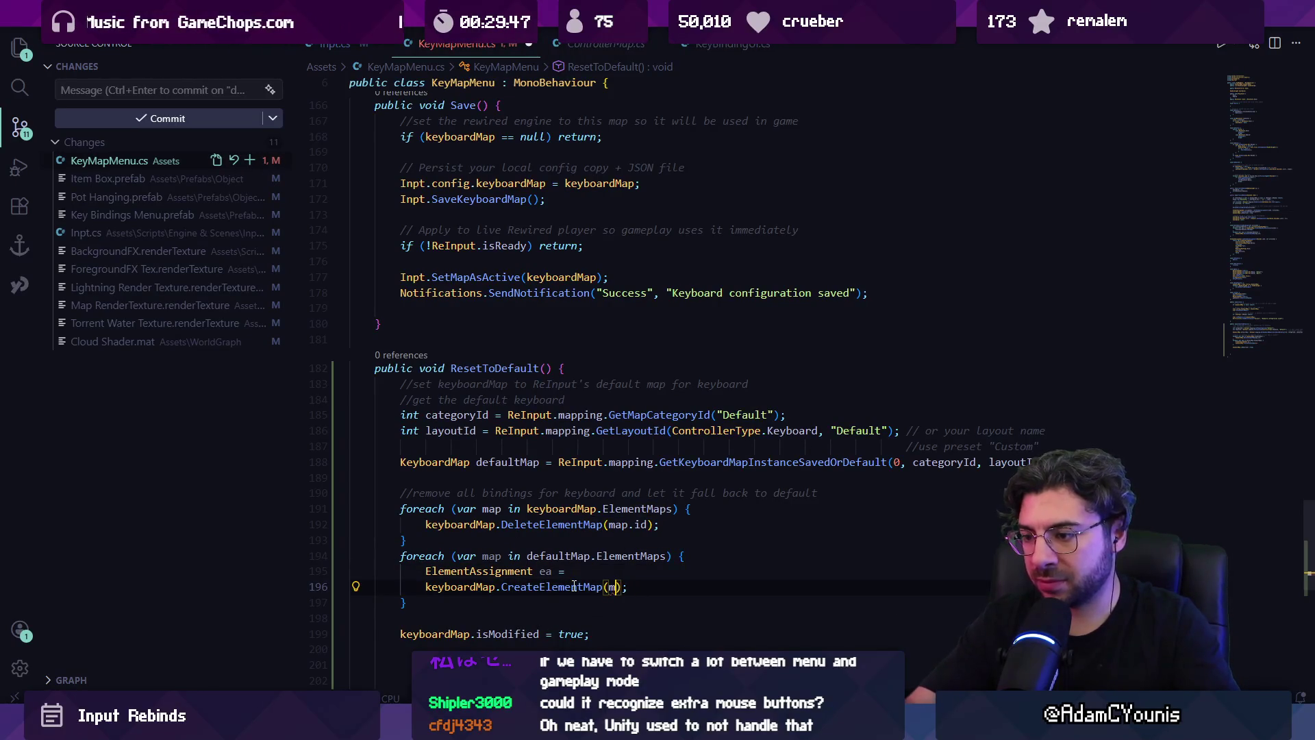
- Try the suggested new ElementAssignment arguments, then undo them
key("Up")
key("ctrl+space")
key("Escape")
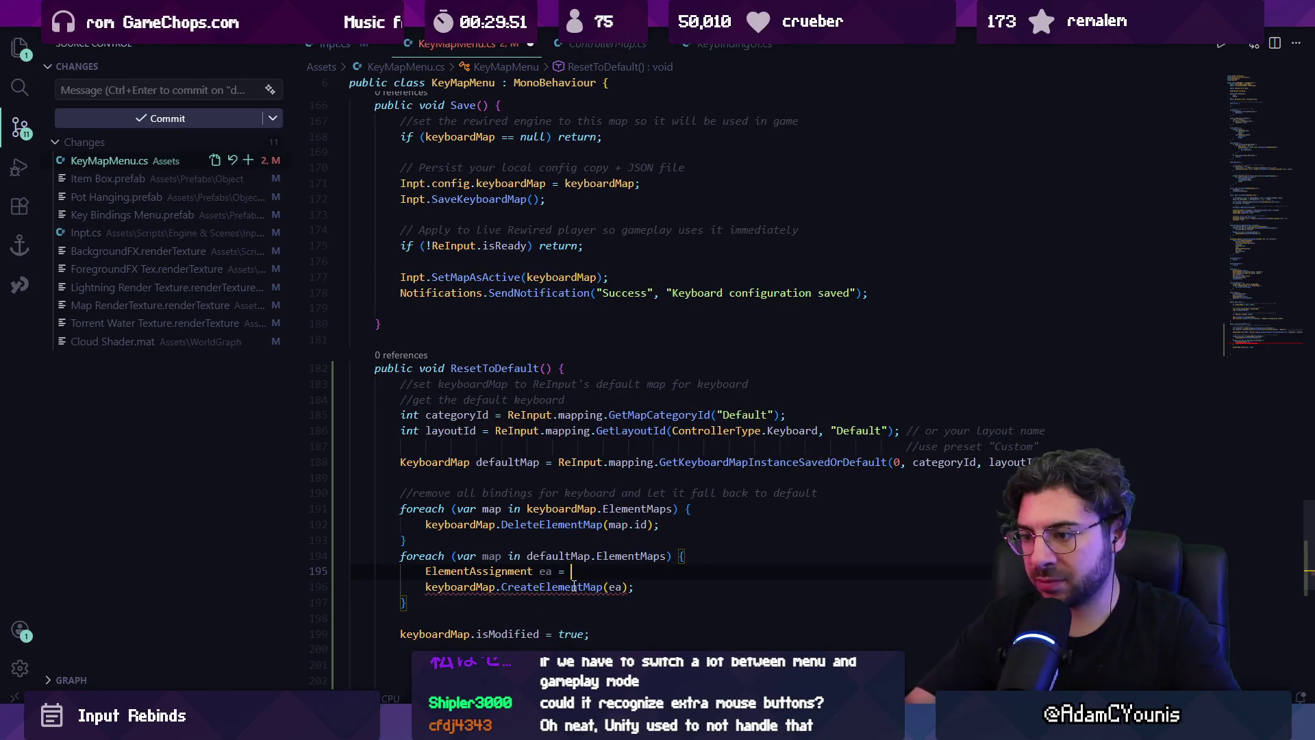
key("Tab")
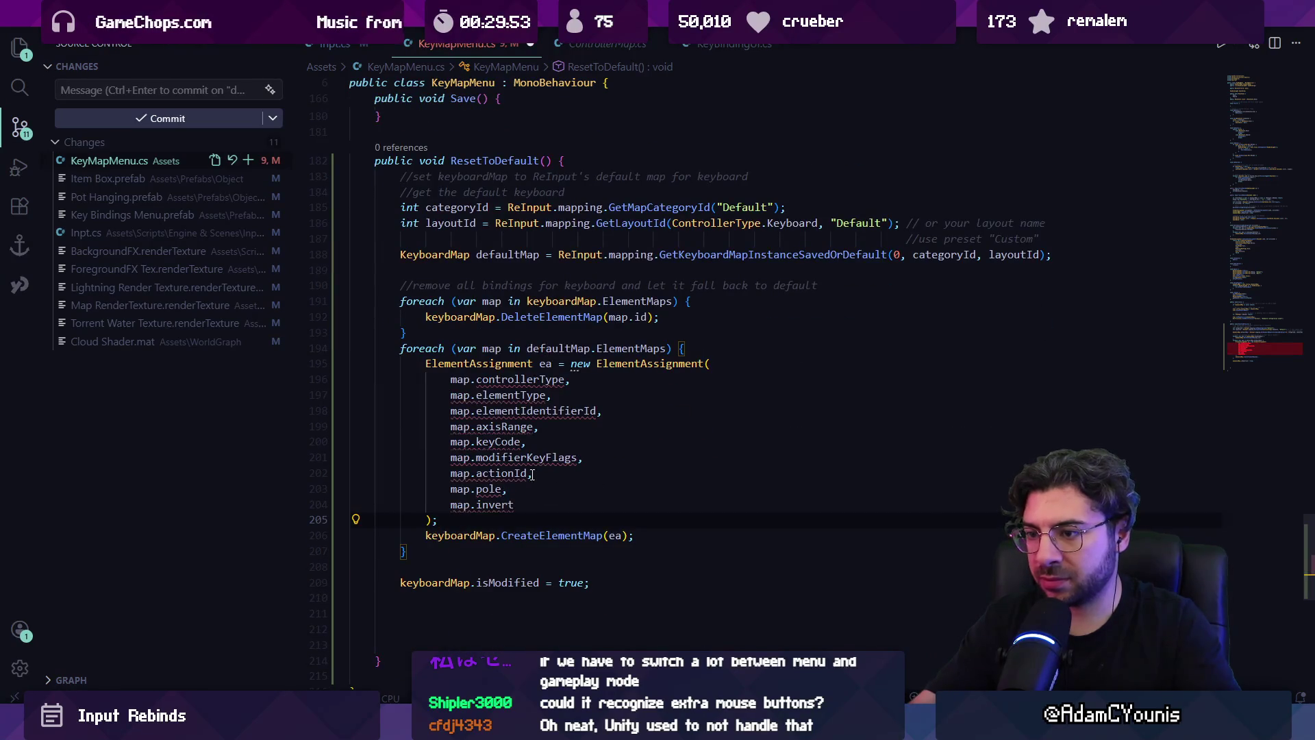
mouse_move(502, 384)
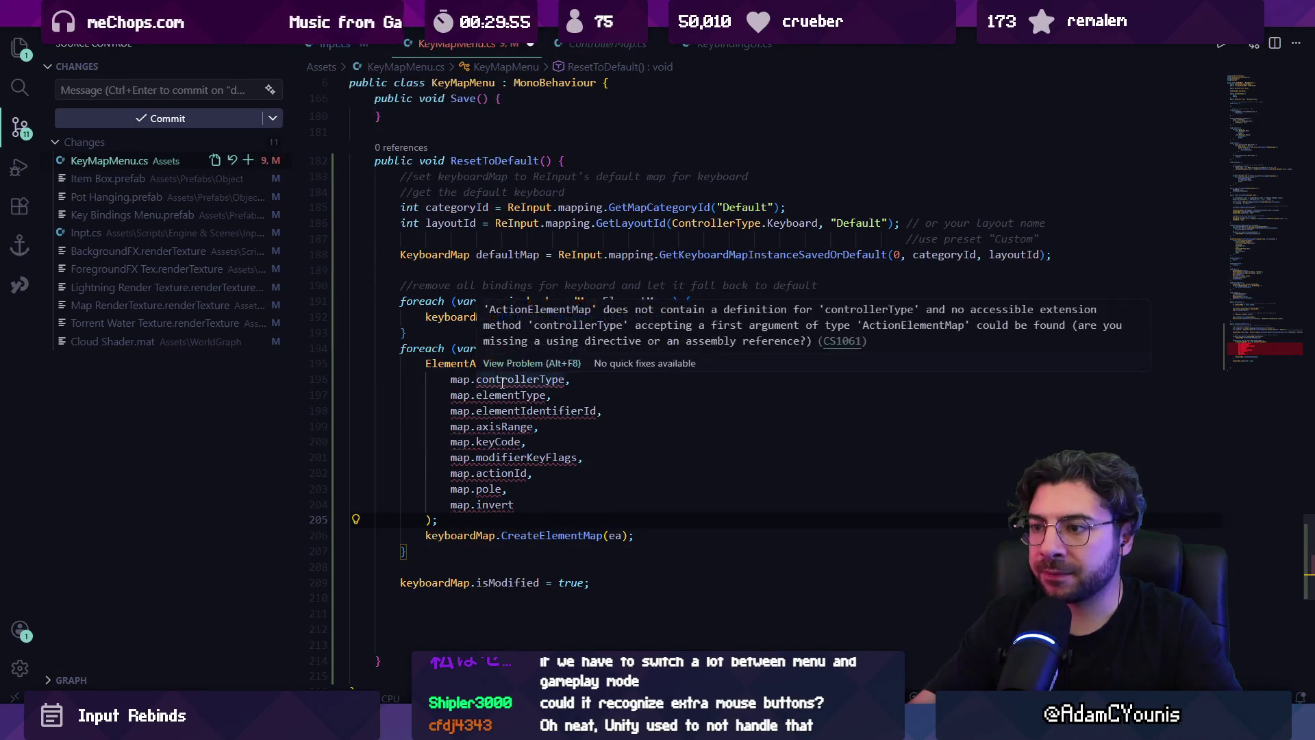
left_click(603, 395)
key("ctrl+z")
key("ctrl+z")
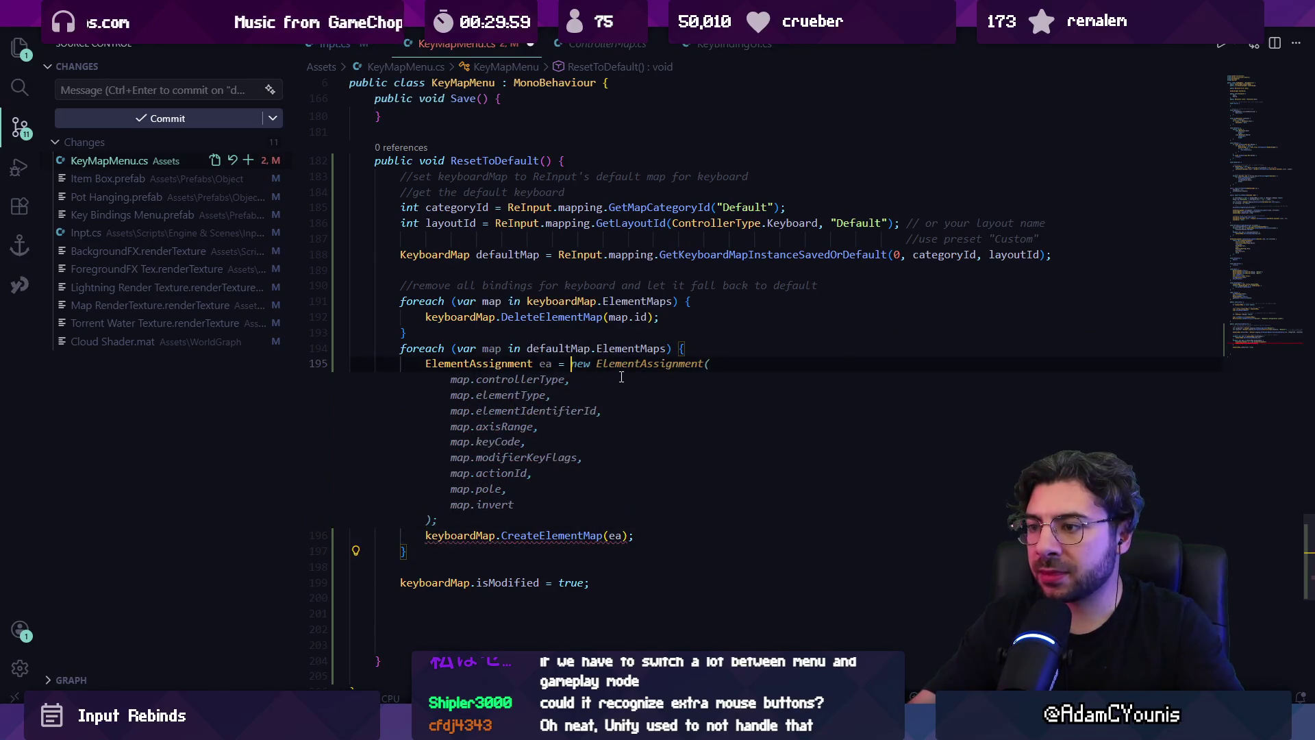
- Drop the attempted edits and delete the loop copying defaultMap's bindings
key("shift+Home")
key("Up")
key("ctrl+Right")
key("ctrl+Right")
type("Element")
key("ctrl+z")
left_click(583, 367)
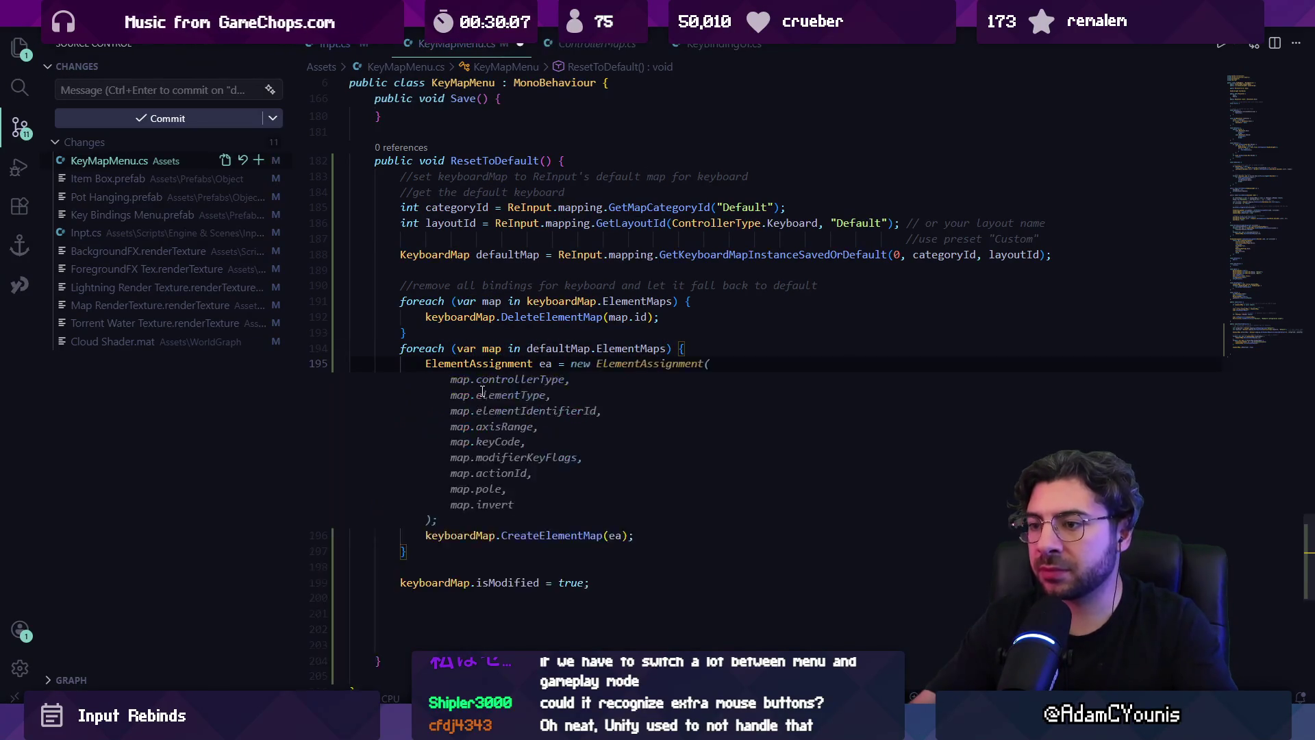
left_click_drag(407, 396, 401, 348)
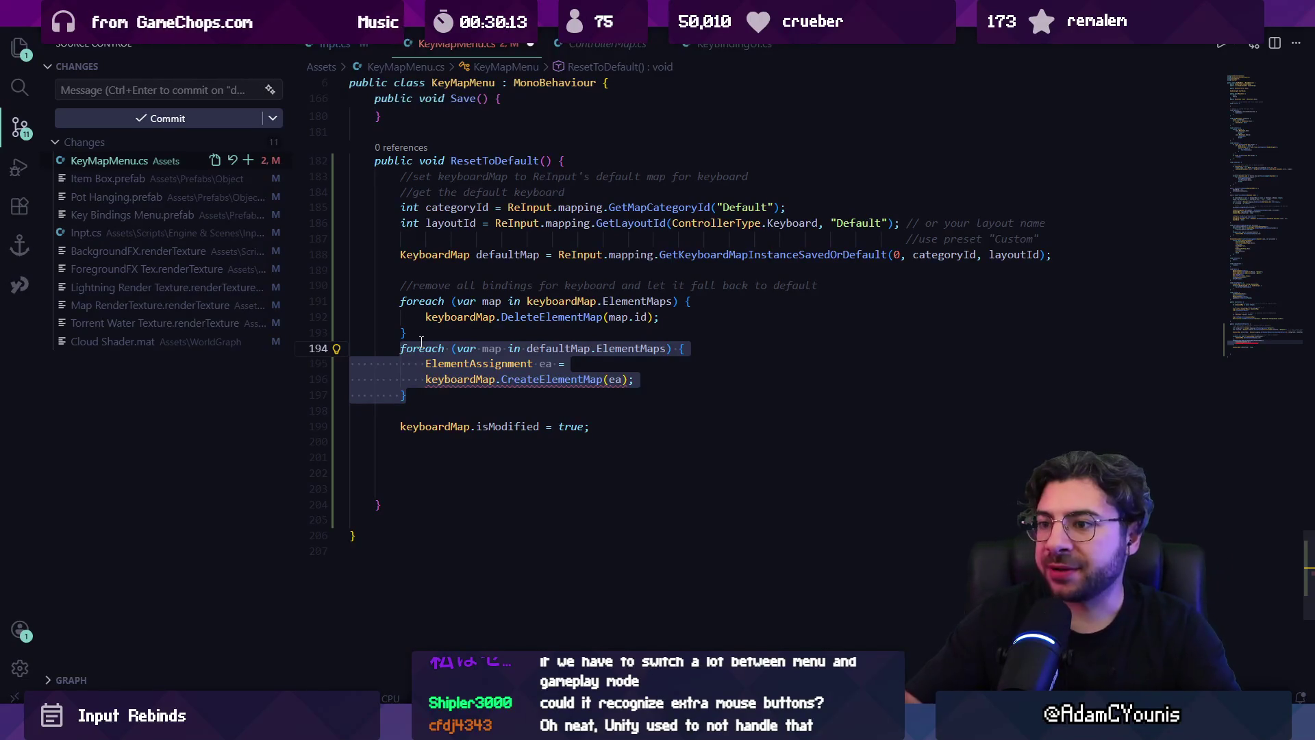
key("Delete")
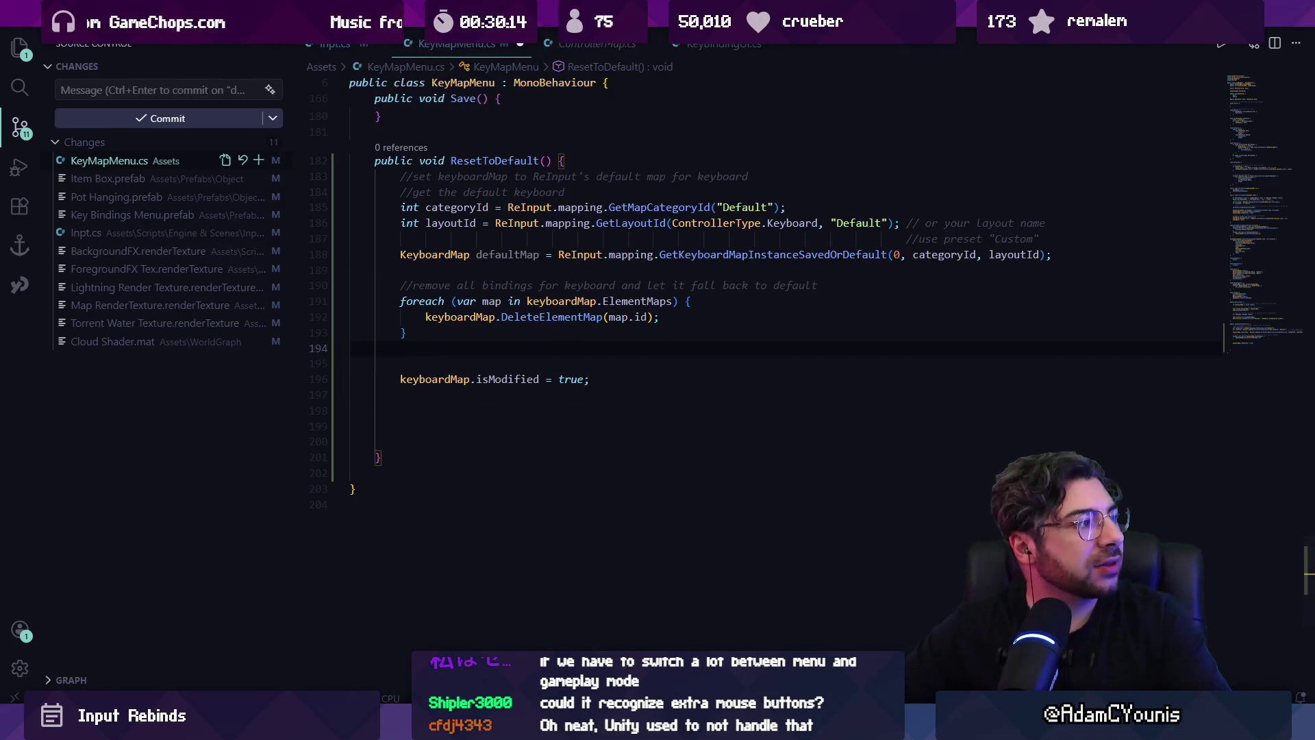
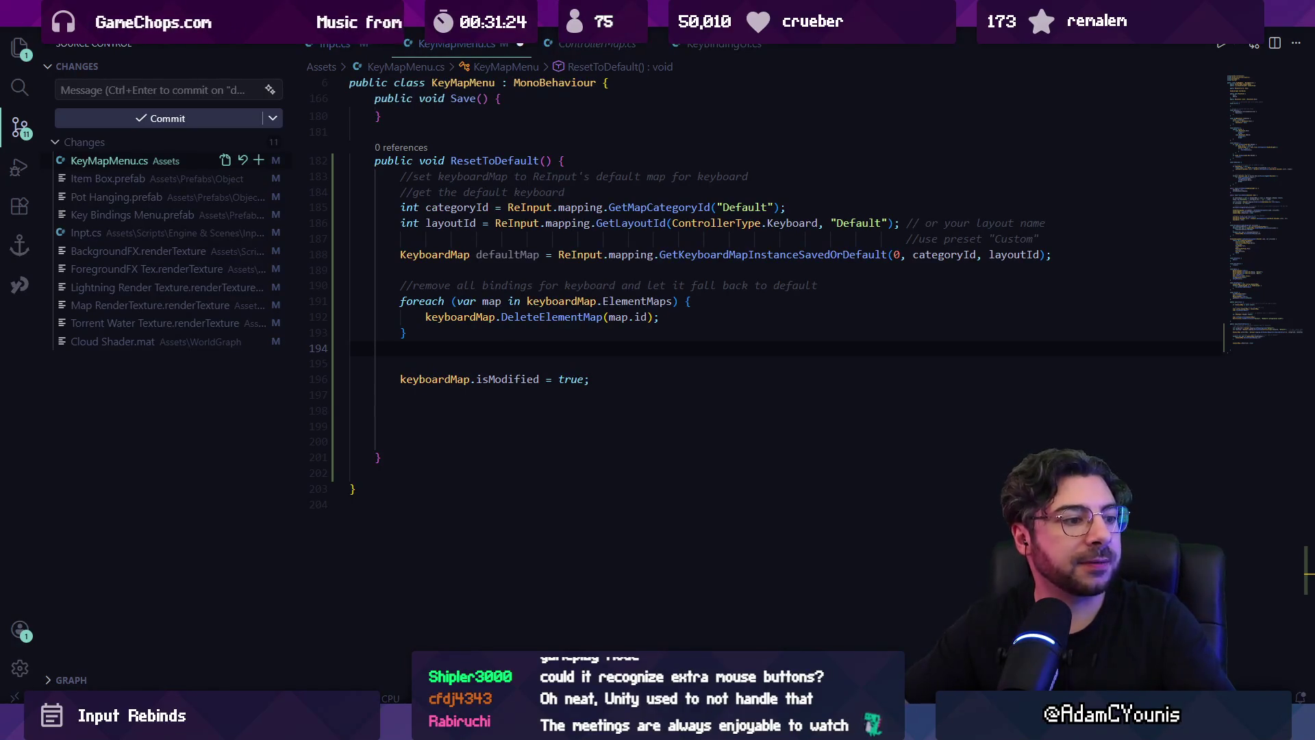
- Delete ResetToDefault's old foreach loop, its comment and the isModified line
left_click(607, 370)
left_click(658, 381)
key("Up")
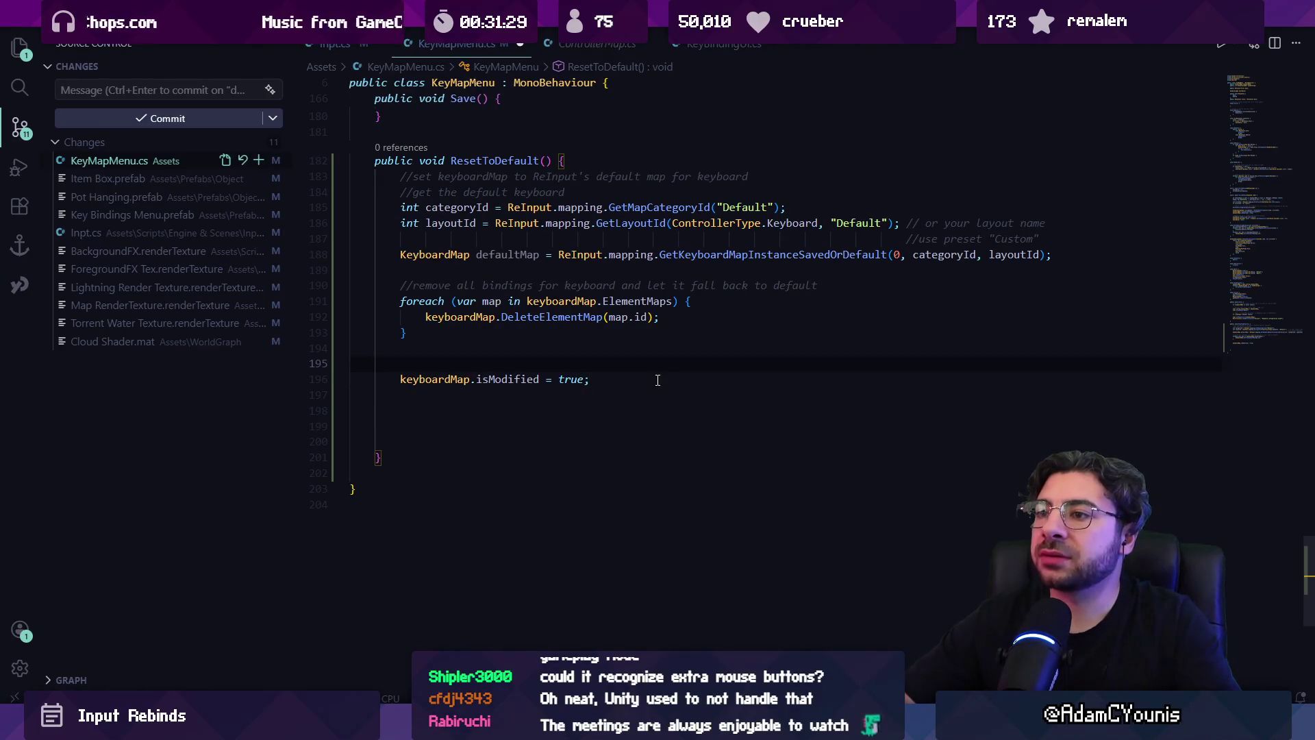
key("shift+Up")
key("shift+Up")
key("shift+Up")
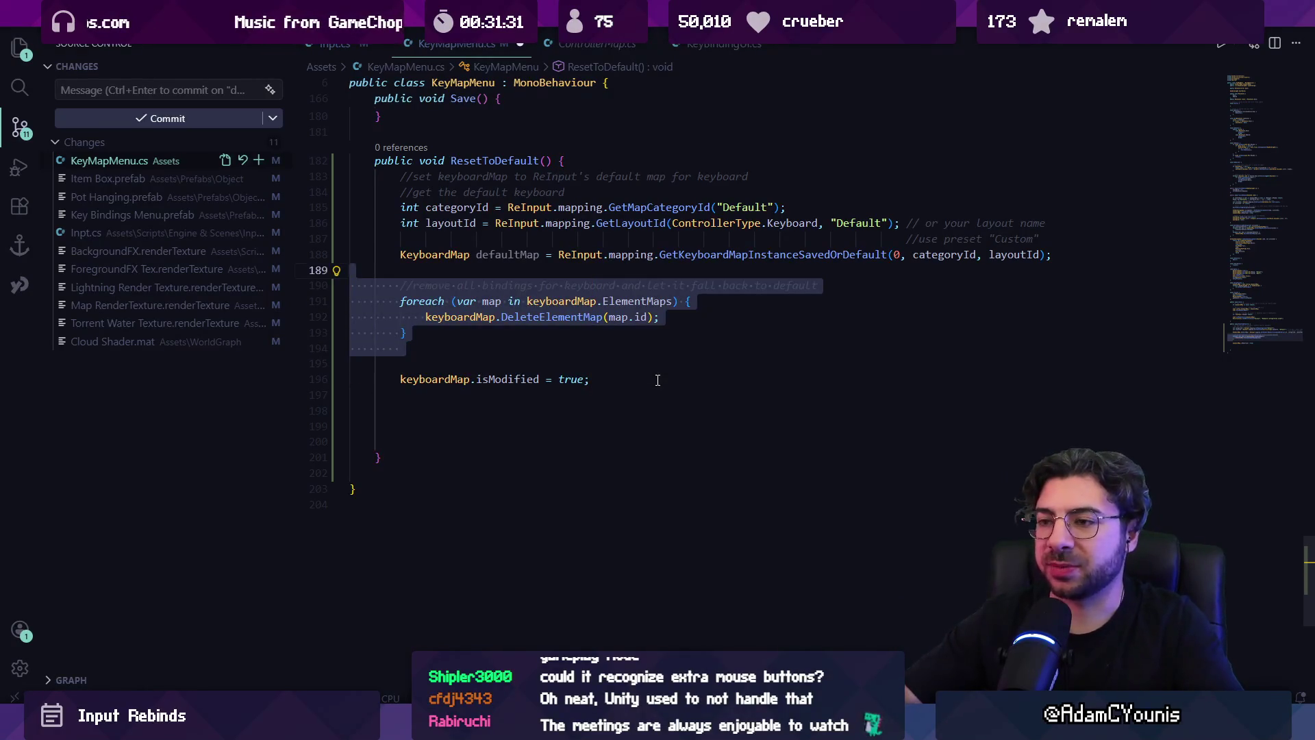
key("Delete")
key("Return")
key("shift+Down")
key("Delete")
- Add comments 'delete all bindings on the current map' and 'assign the default bindings to current map'
type("//")
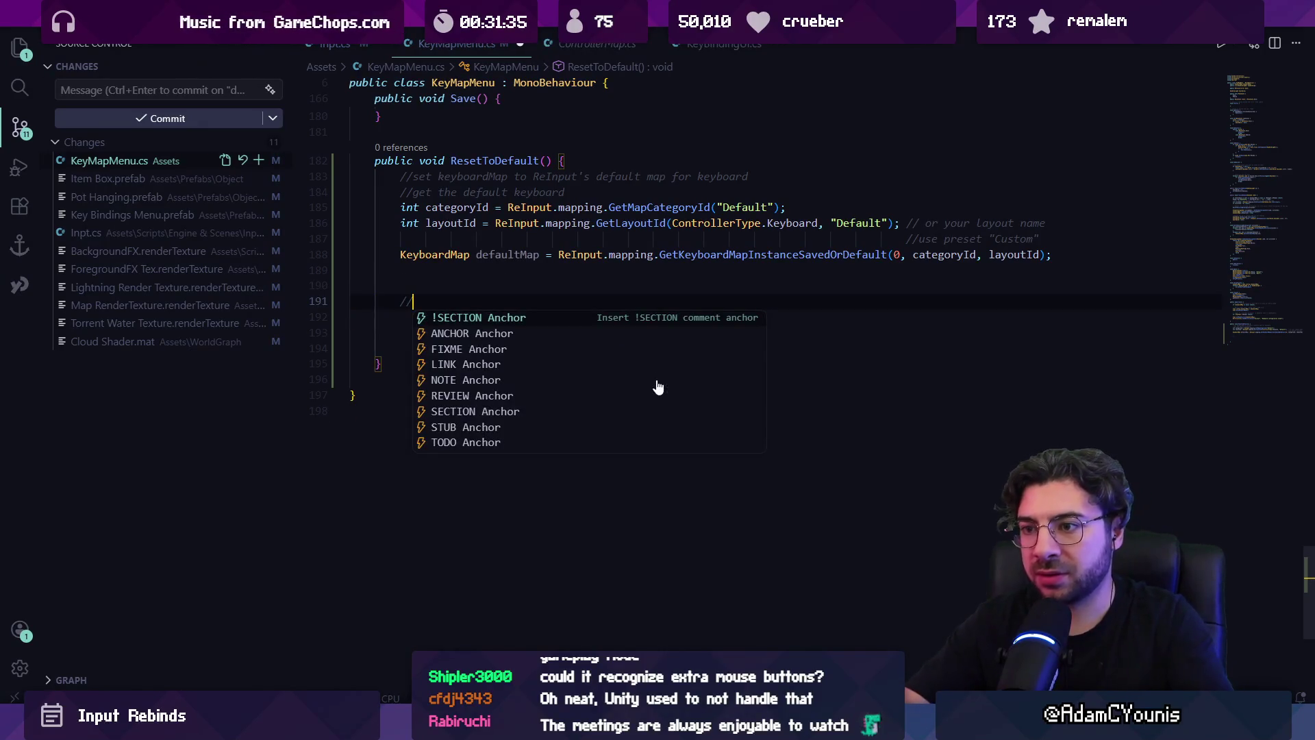
type("delete all ")
type("bindings or")
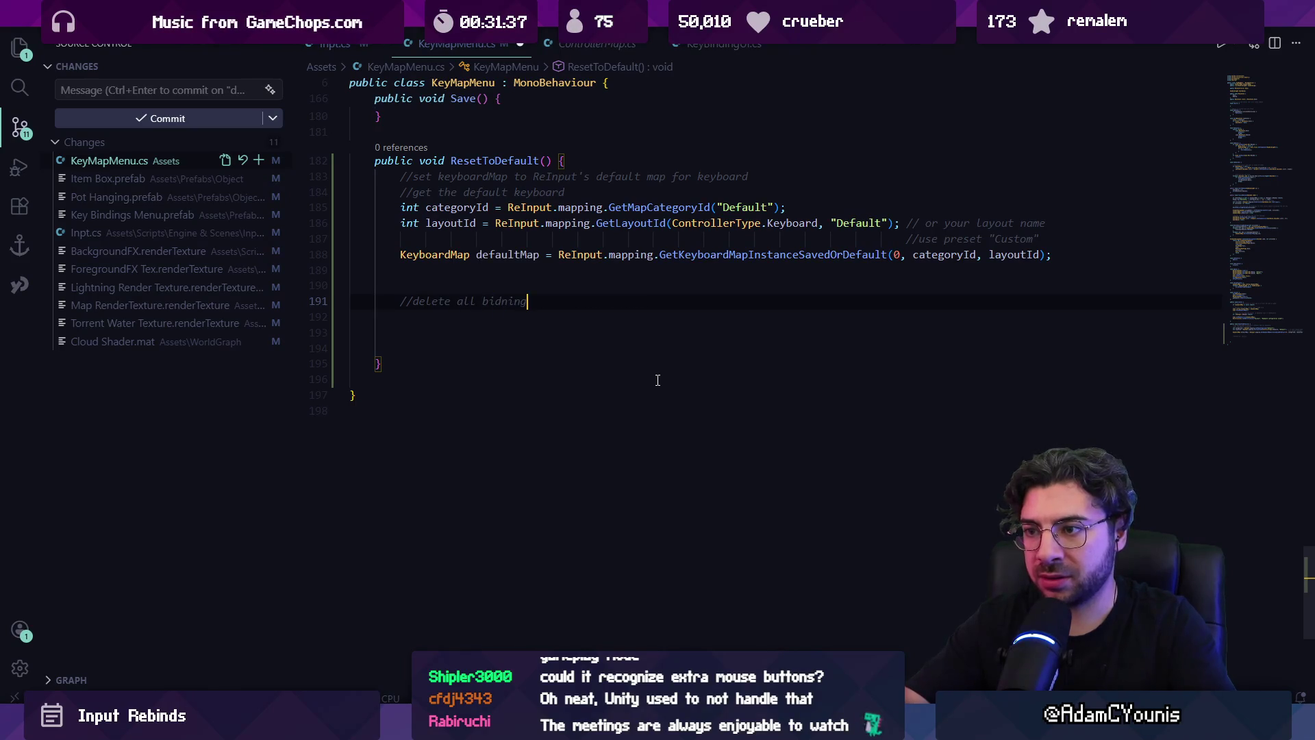
key("BackSpace")
type("n the")
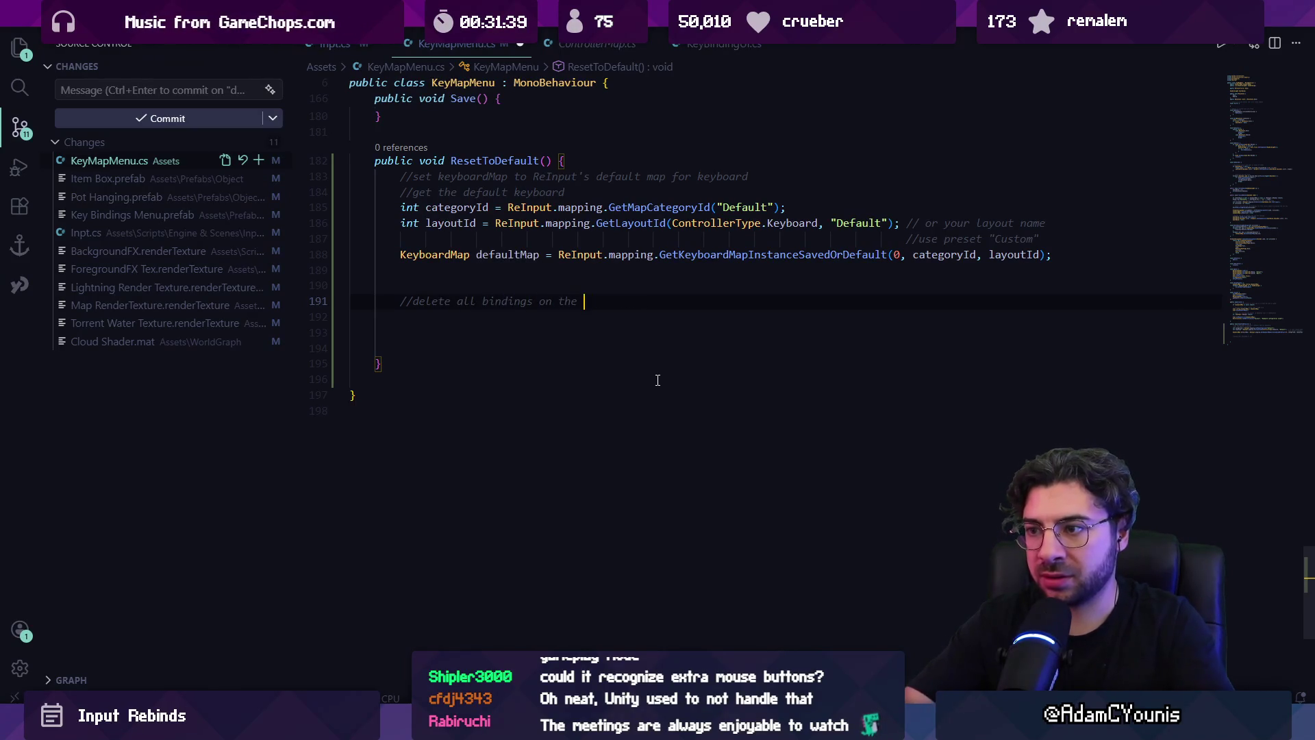
type(" current ")
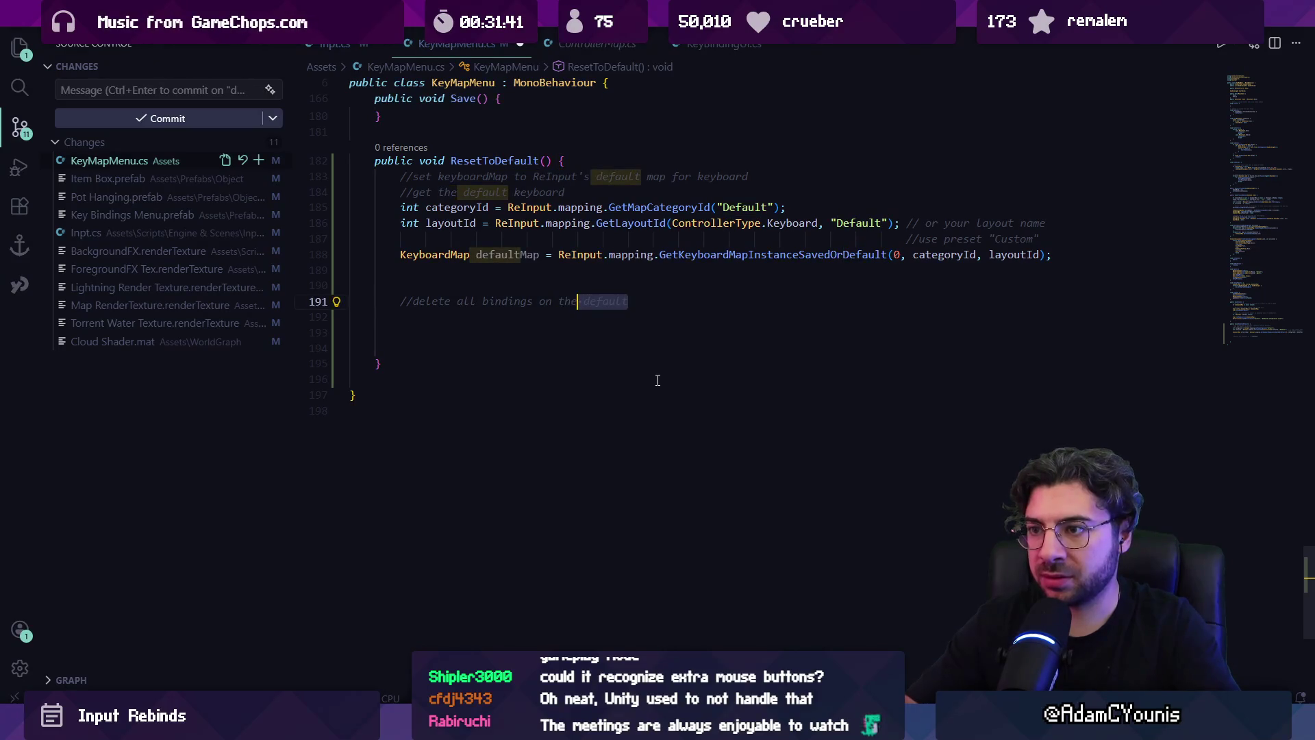
type("map")
key("Return")
key("Return")
type("//assign all")
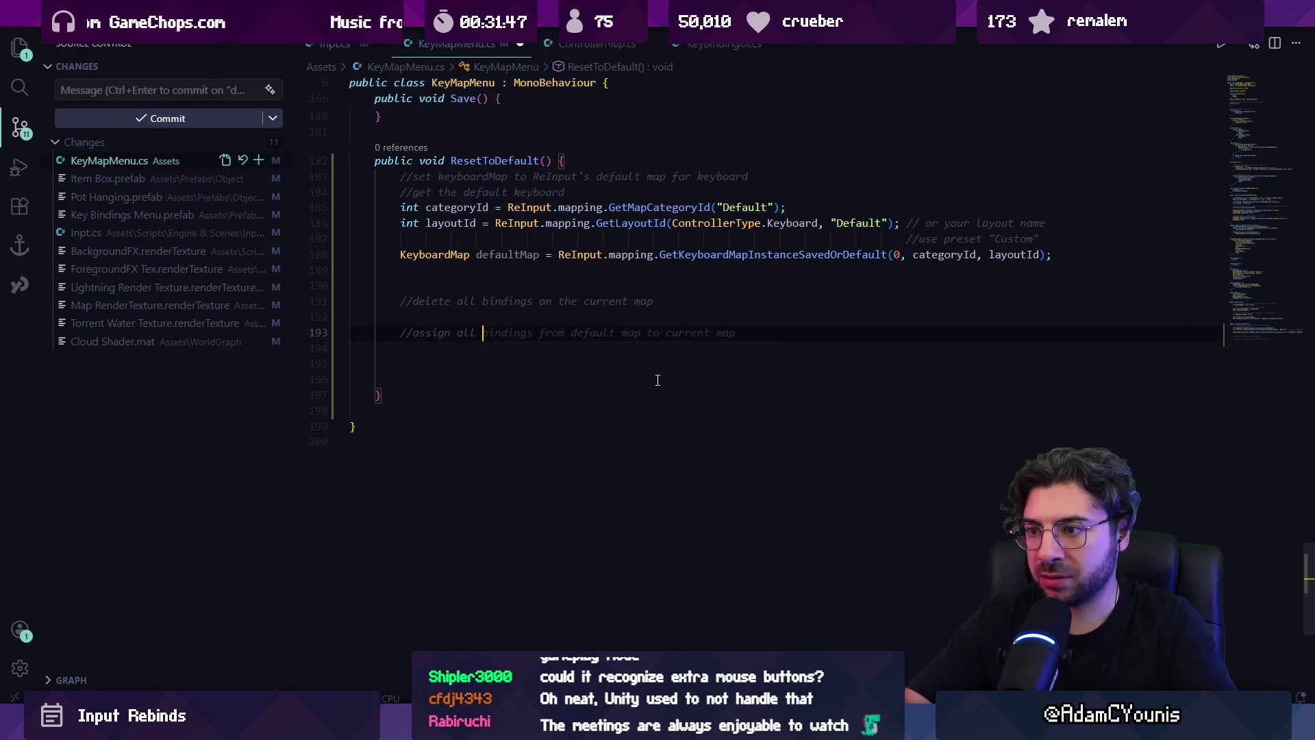
key("BackSpace")
key("BackSpace")
key("BackSpace")
type("the")
key("Tab")
left_click_drag(353, 364, 363, 276)
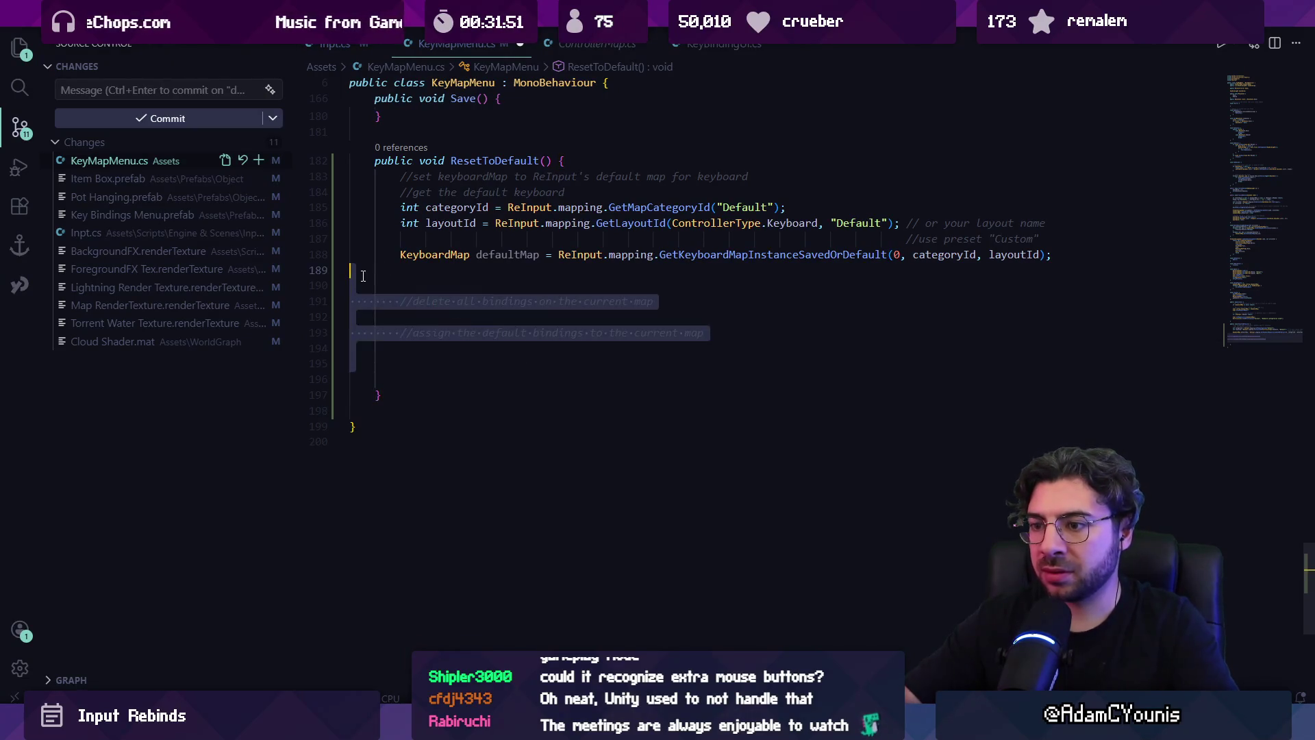
key("ctrl+alt+i")
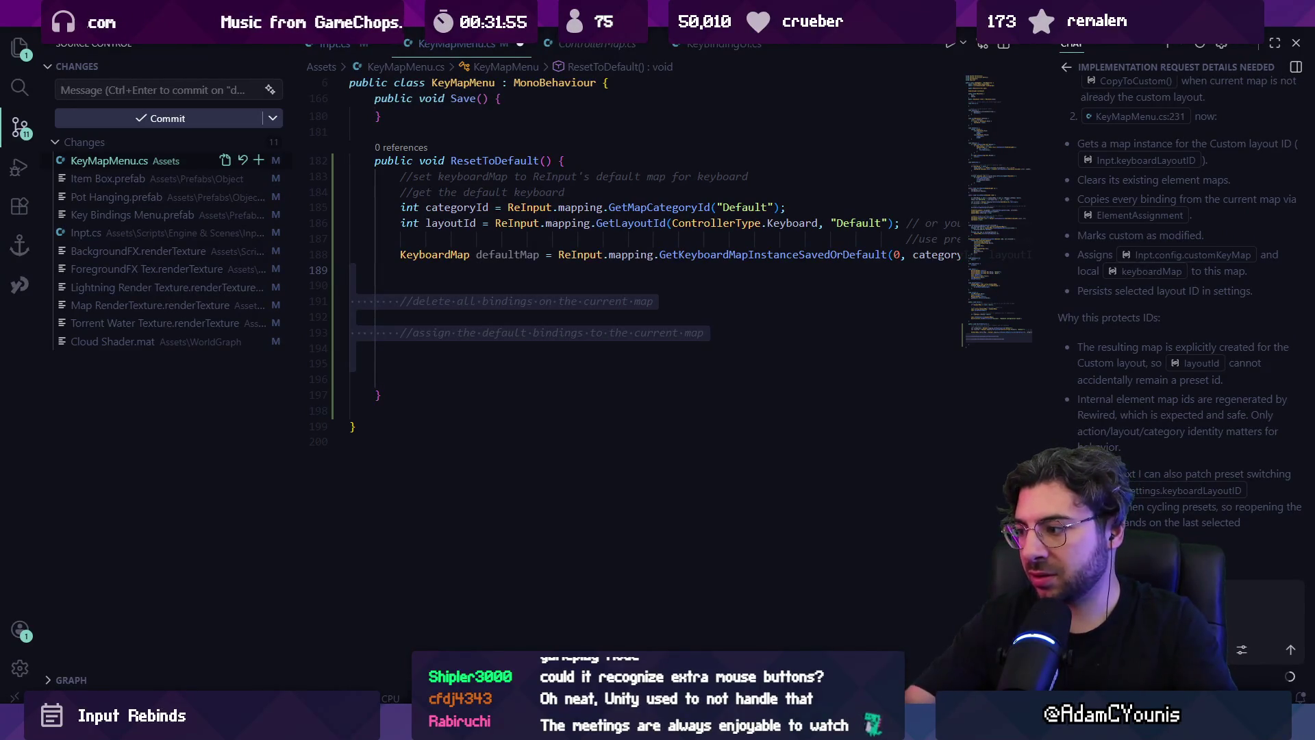
- Have Copilot implement the commented ResetToDefault plan and keep its edits
key("Return")
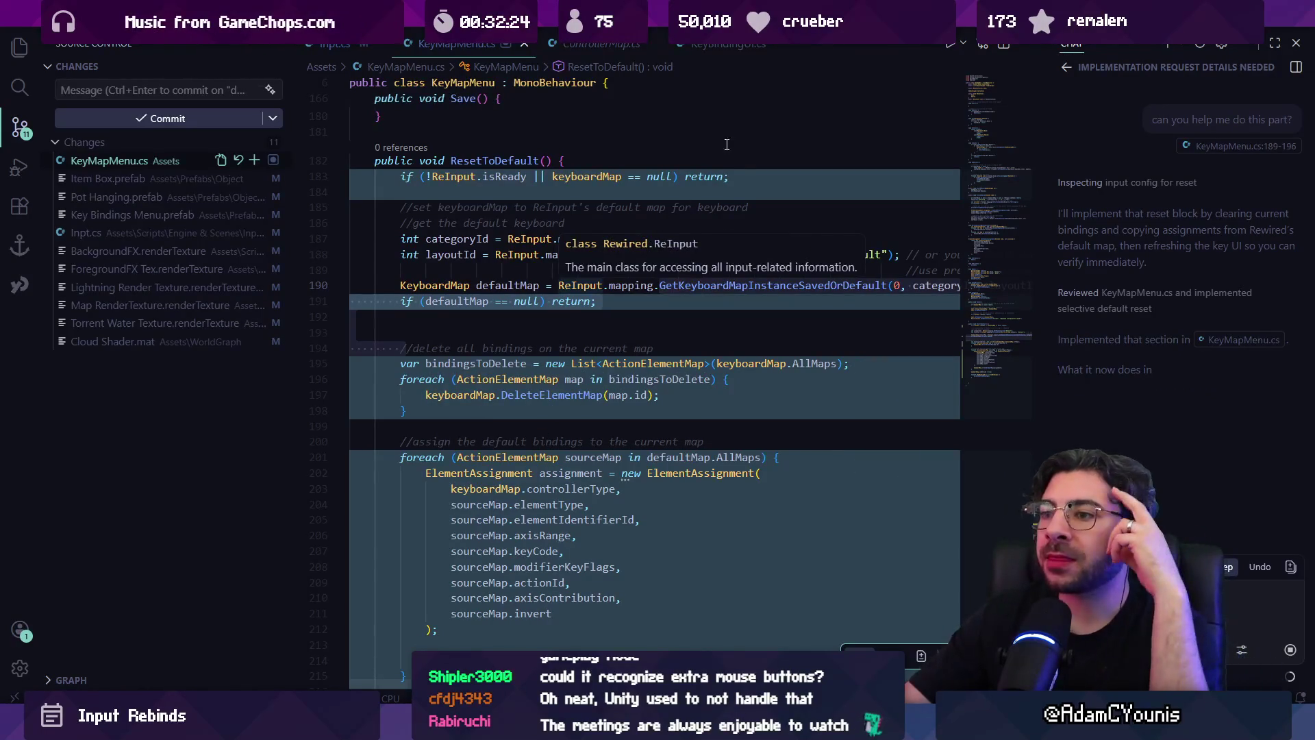
scroll(454, 315, "down", 2)
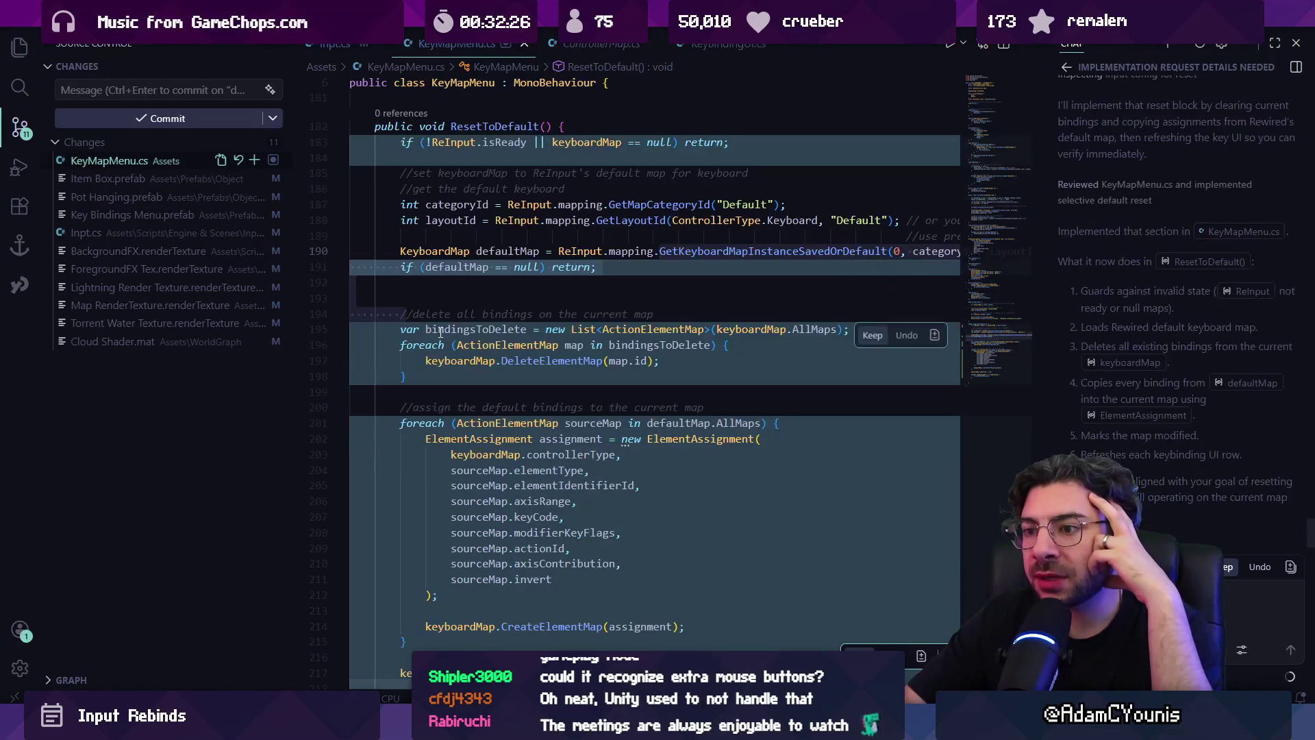
scroll(454, 315, "down", 2)
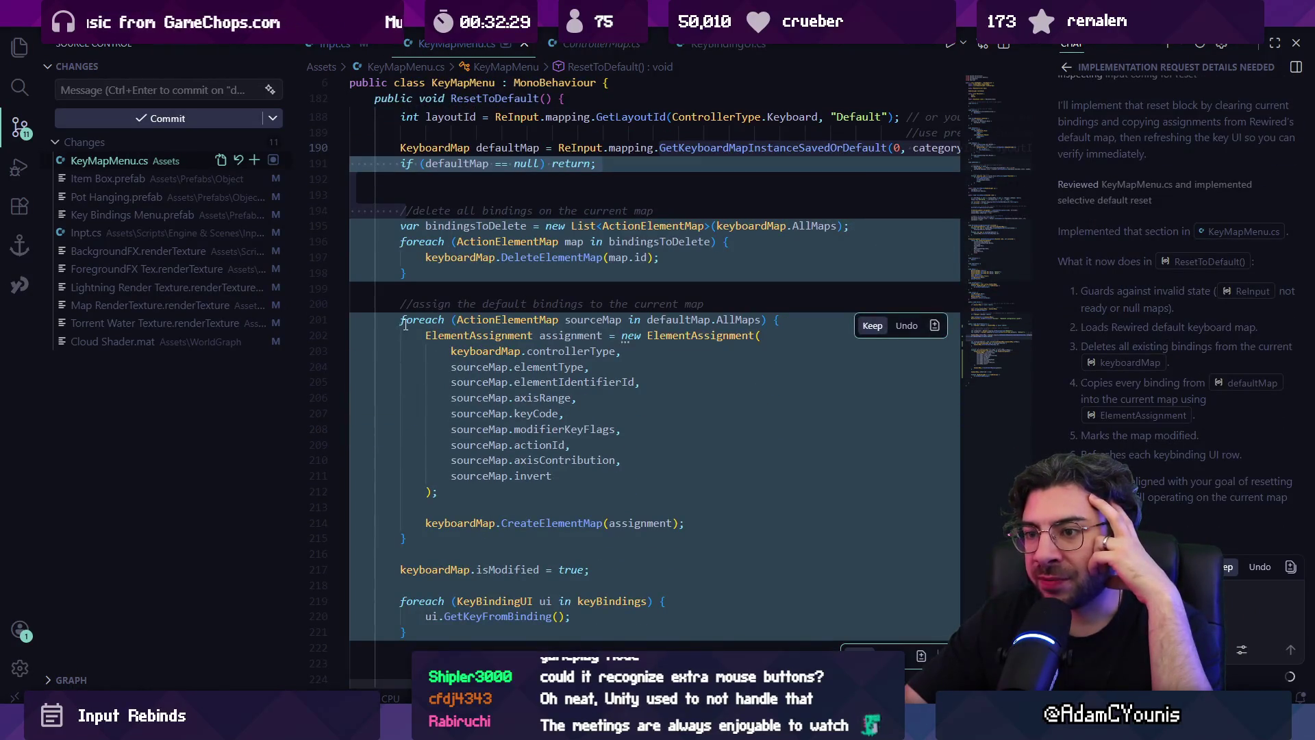
scroll(630, 418, "down", 1)
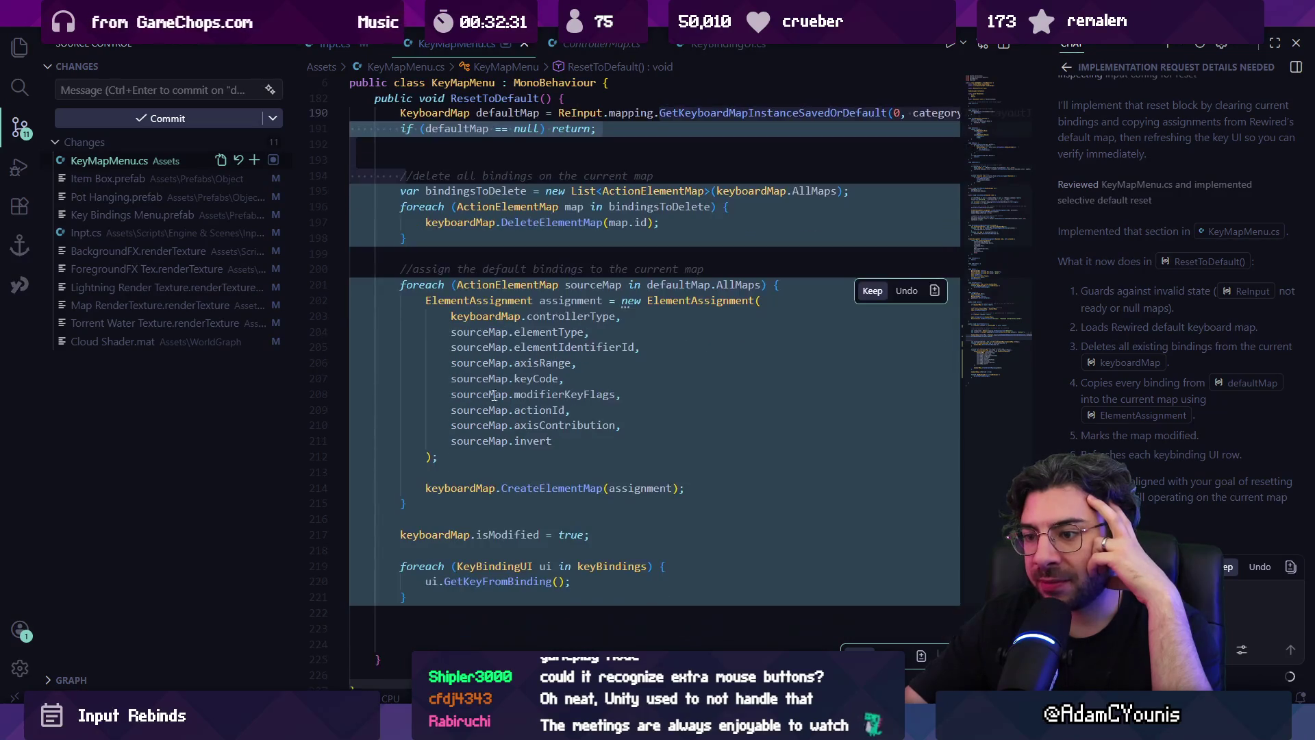
scroll(504, 492, "down", 1)
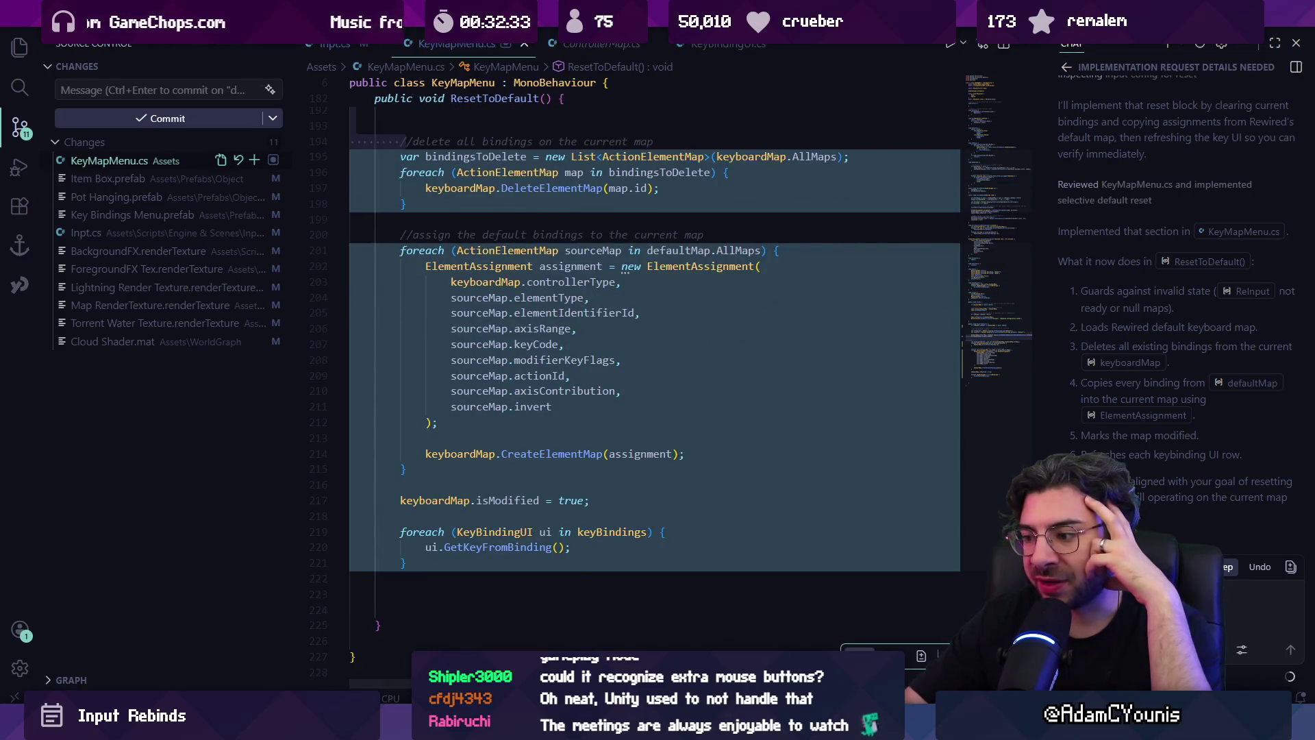
left_click(557, 582)
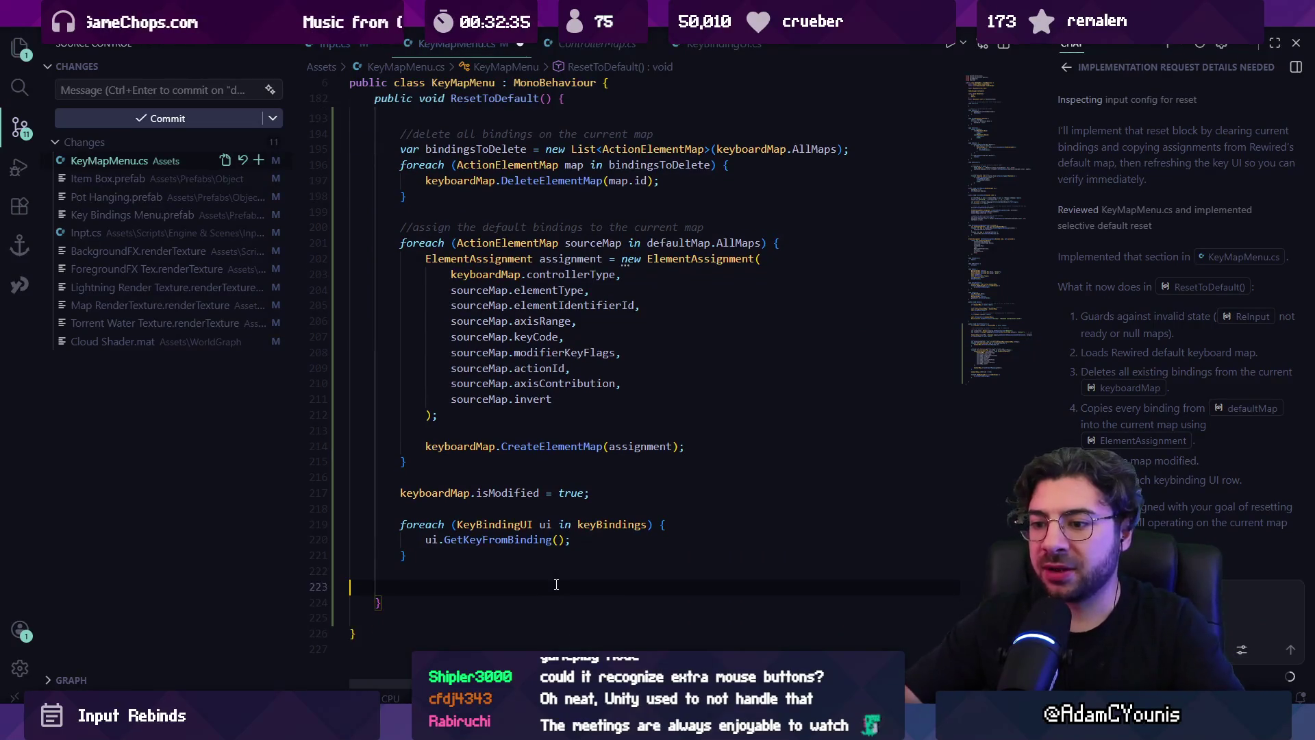
- Review the generated delete step and the loop copying default bindings
scroll(595, 291, "up", 4)
left_click(517, 254)
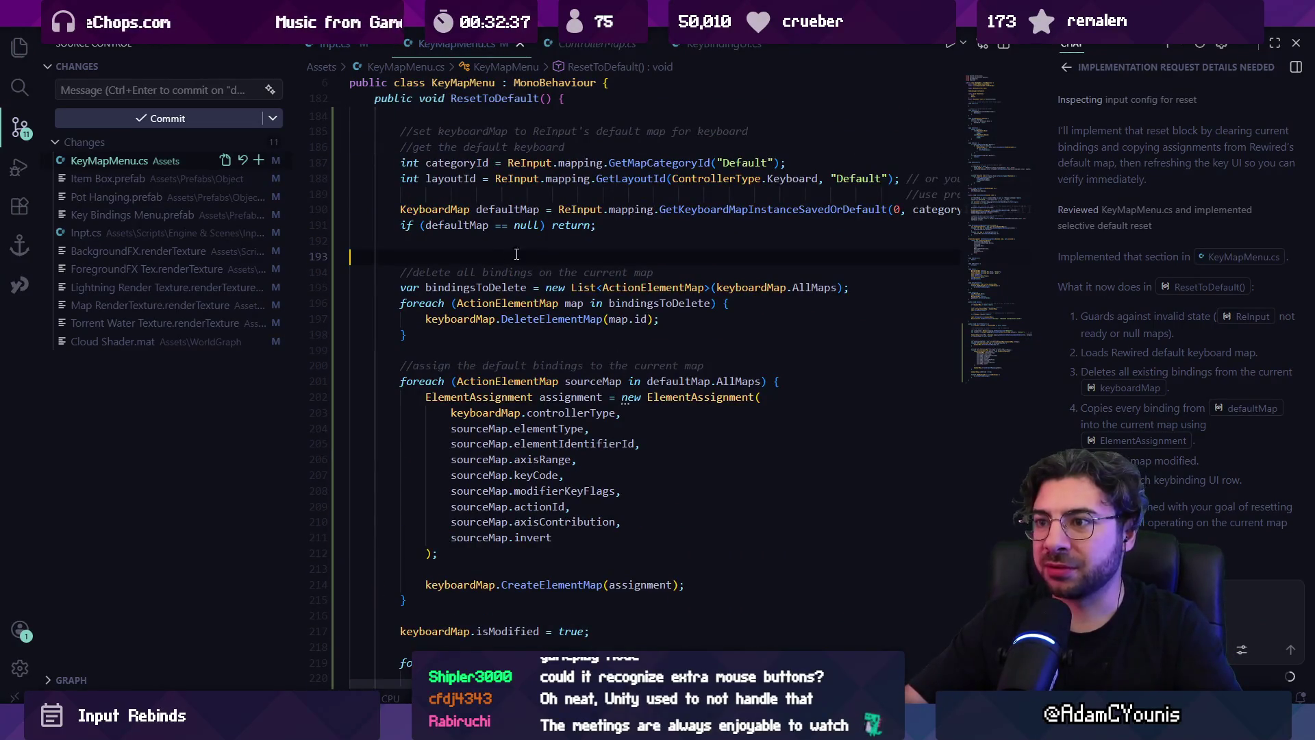
left_click_drag(402, 384, 439, 554)
left_click(439, 554)
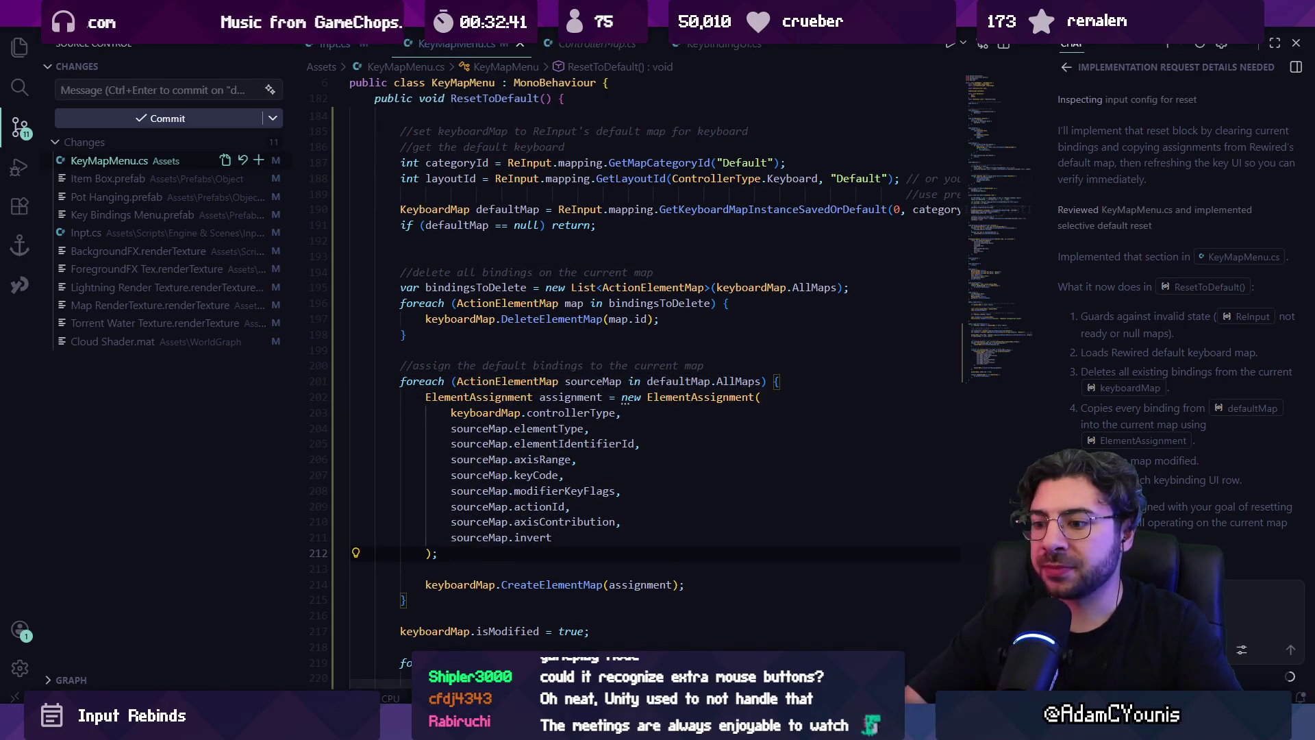
key("alt+Tab")
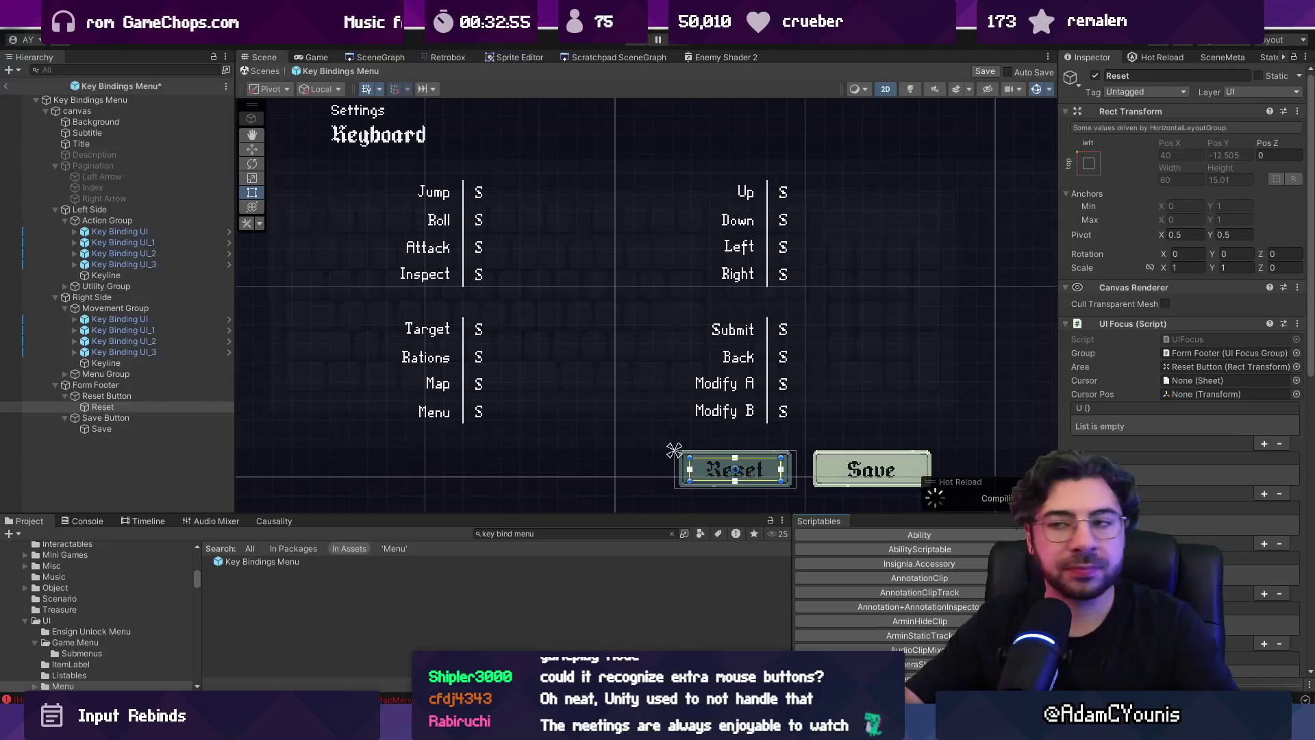
- Exit prefab mode and save the modified Key Bindings Menu prefab
key("ctrl+p")
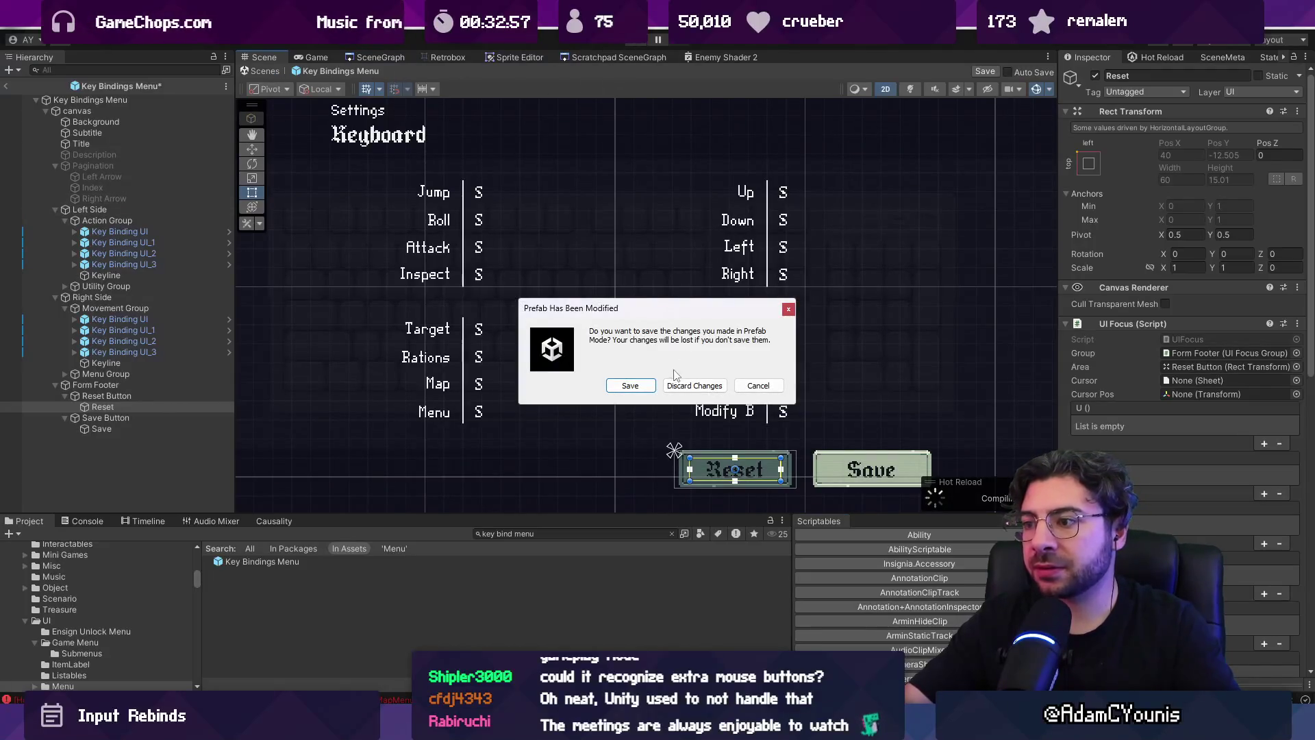
left_click(635, 388)
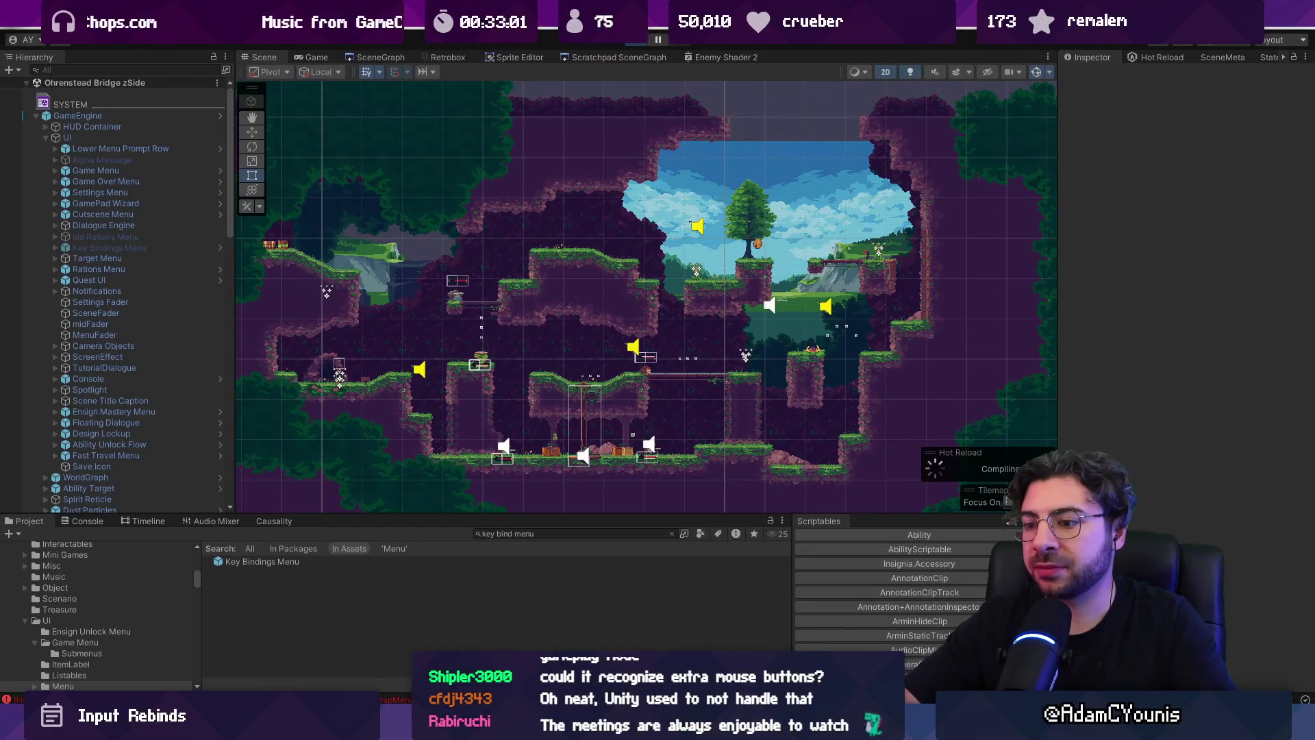
- In the in-game keyboard settings, bind Jump to P and Roll to I, then save
key("Up")
key("Right")
key("z")
key("Down")
key("Down")
key("z")
key("z")
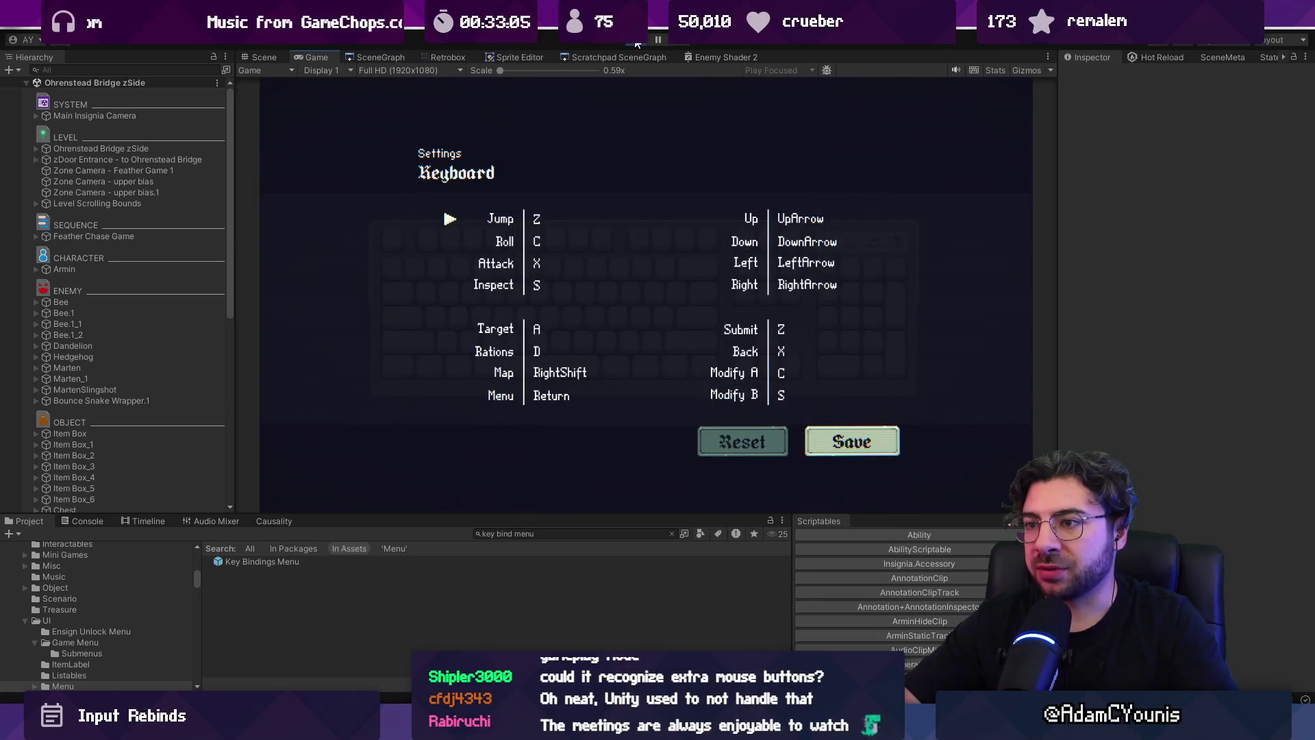
key("z")
key("p")
key("Down")
key("z")
key("i")
key("Down")
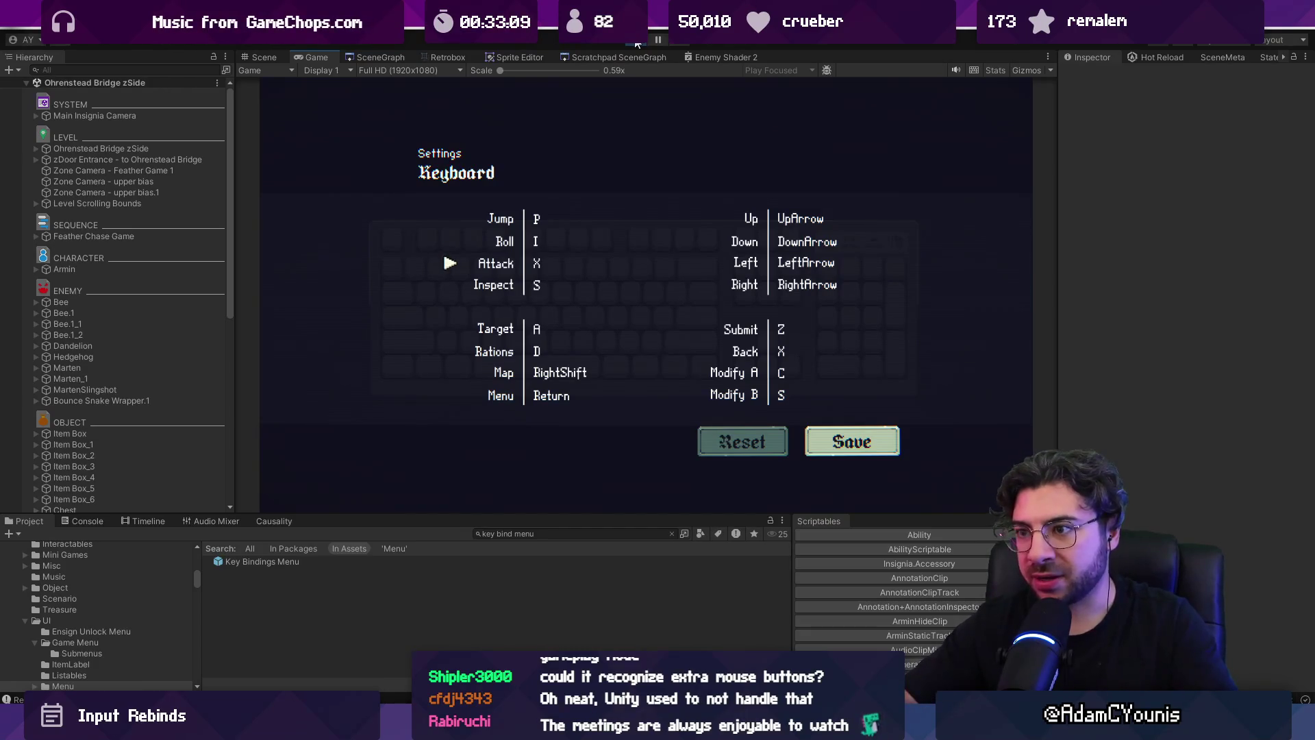
key("Down")
key("Right")
key("z")
- Return to gameplay and test the new controls
key("x")
key("x")
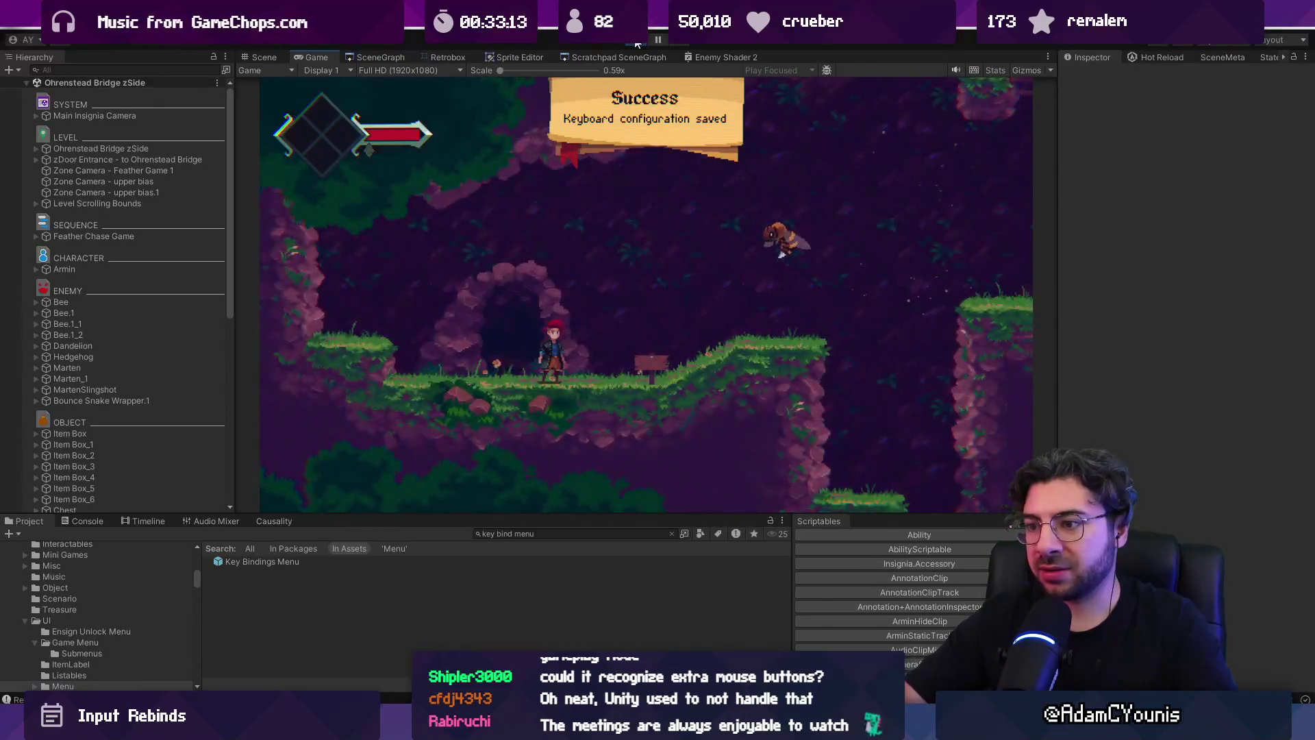
key("Right")
key("x")
key("Escape")
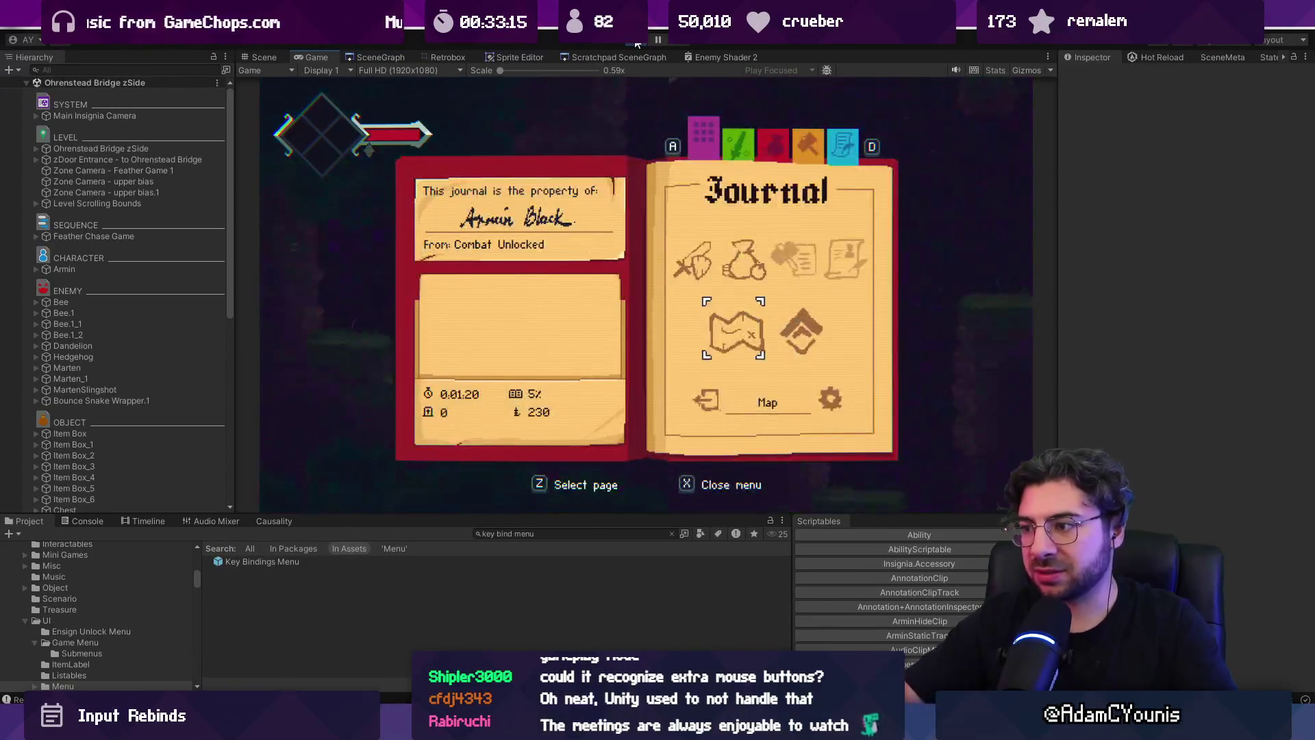
key("ctrl+o")
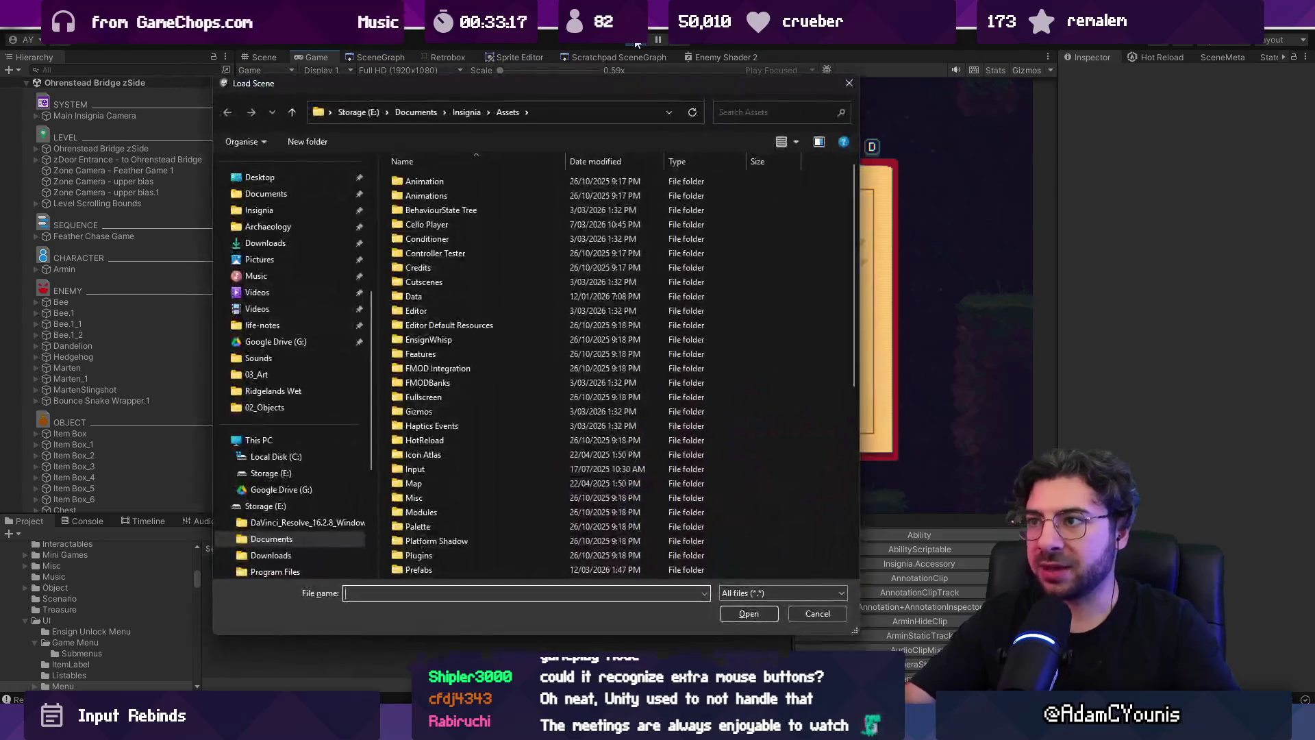
key("Escape")
key("ctrl+1")
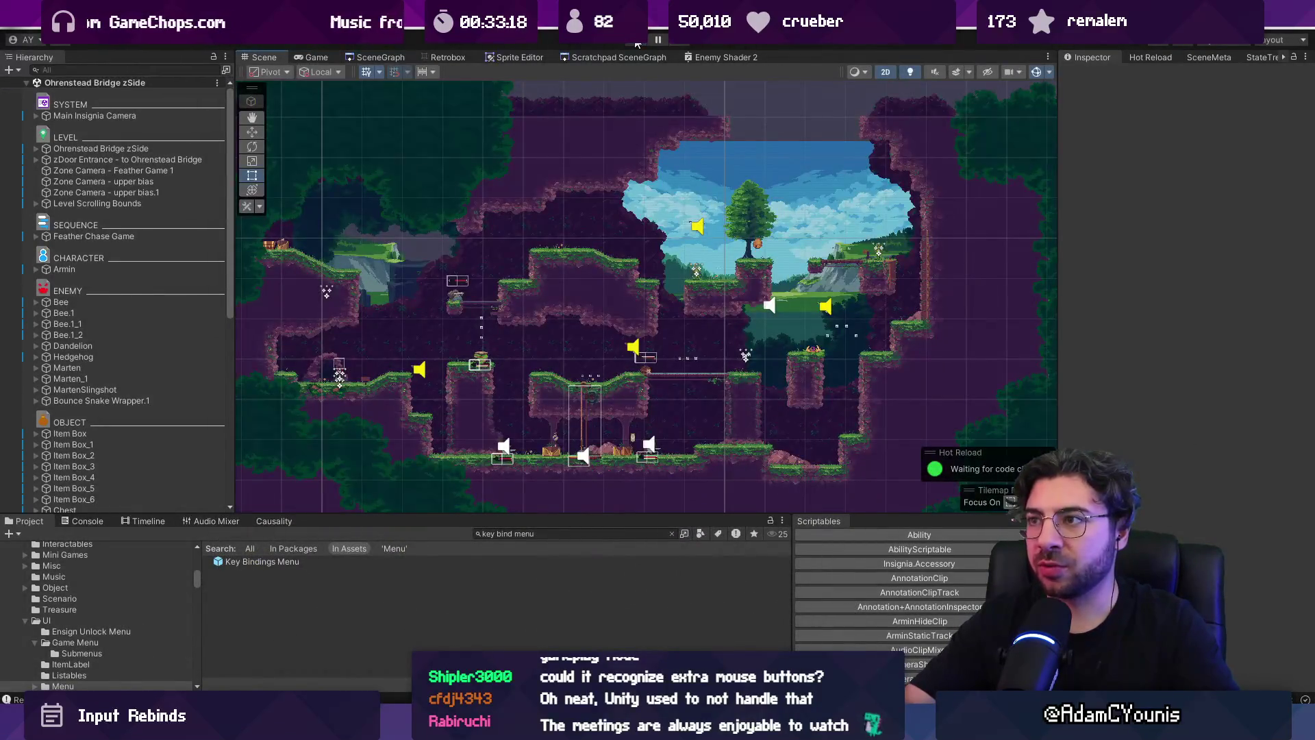
key("ctrl+2")
- Reopen keyboard bindings to check the saved keys, save again, and stop play mode
key("Escape")
key("Down")
key("z")
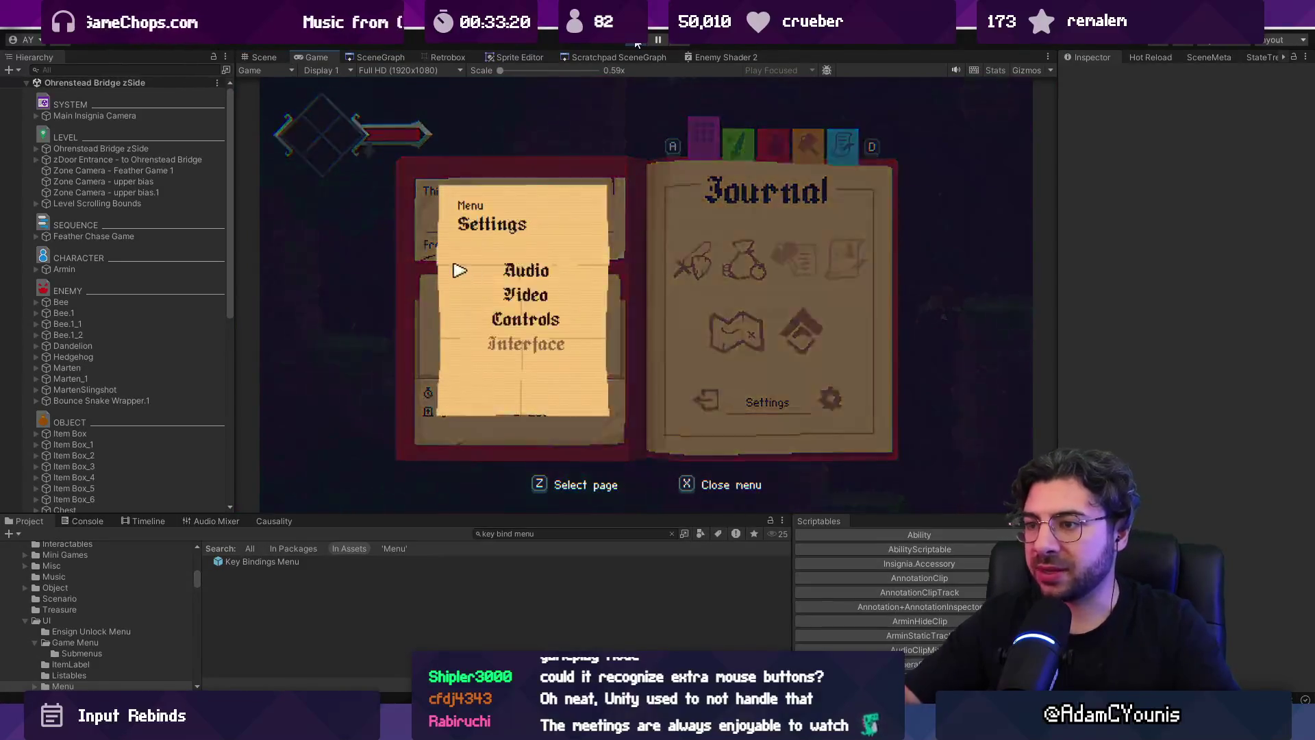
key("z")
key("z")
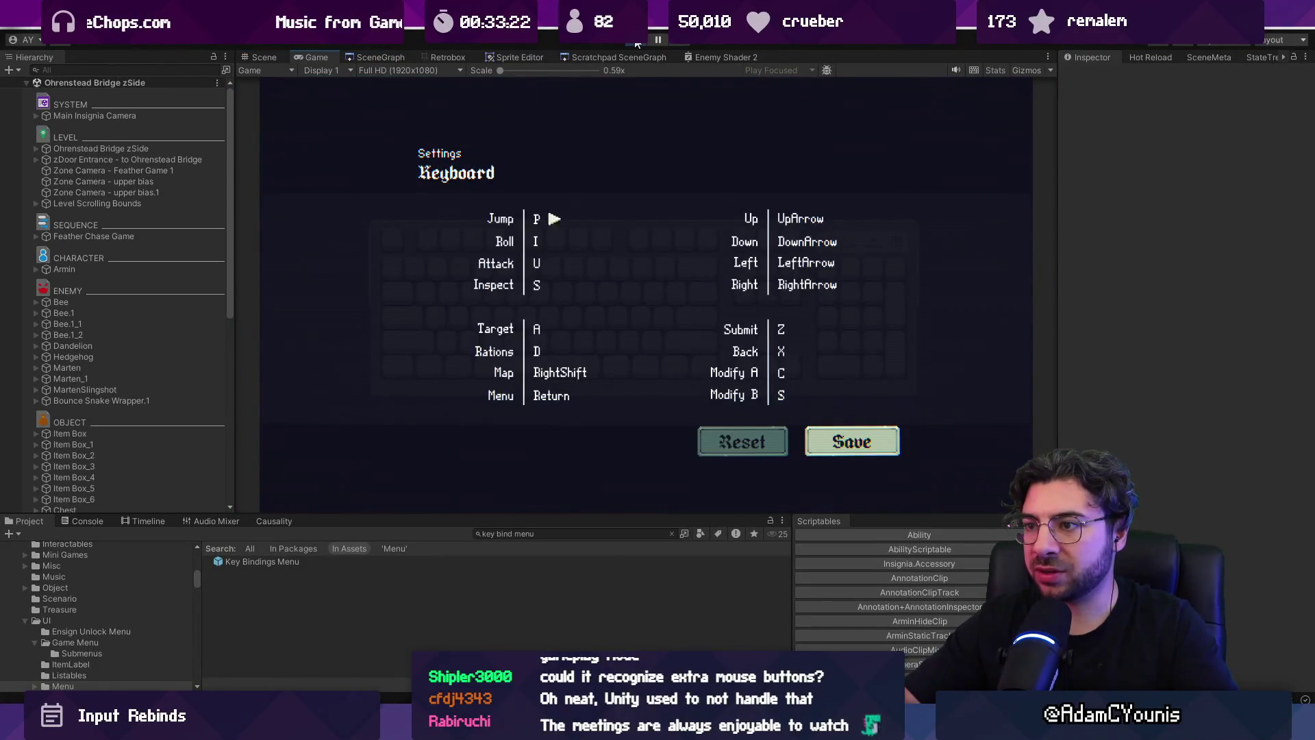
key("Down")
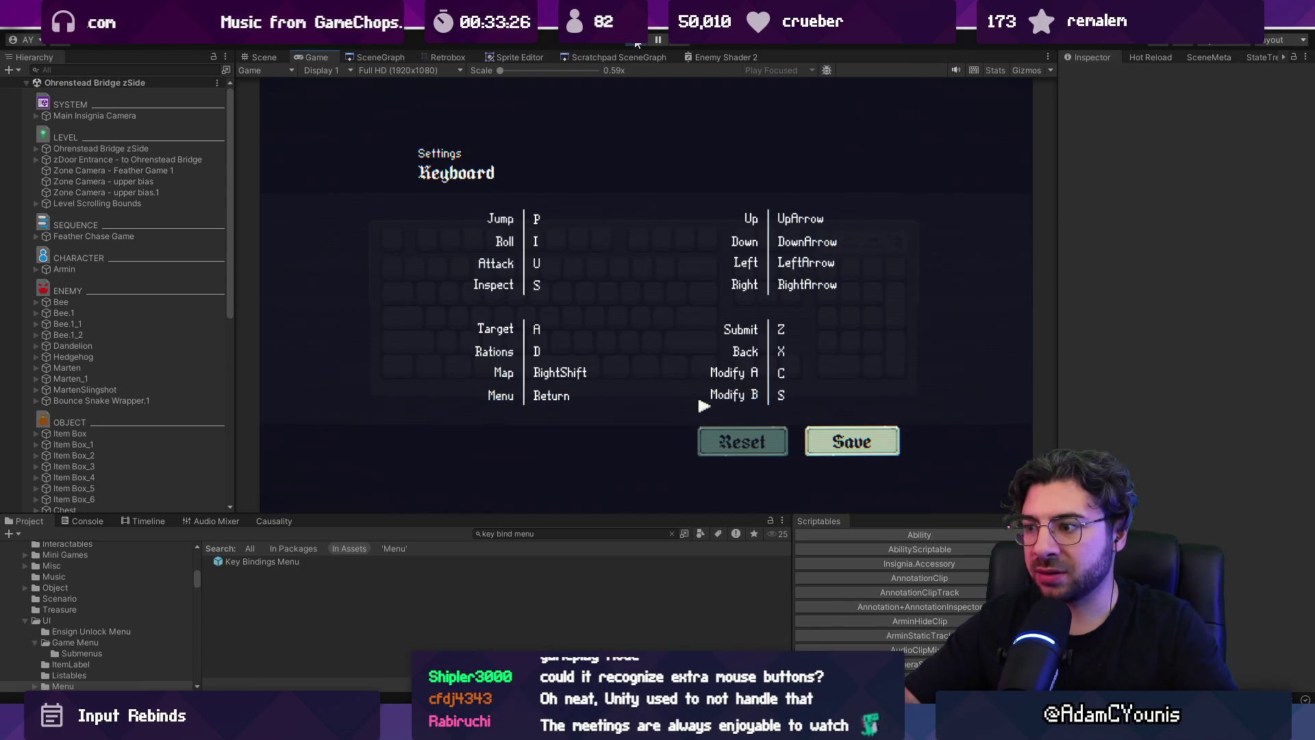
key("Down")
key("z")
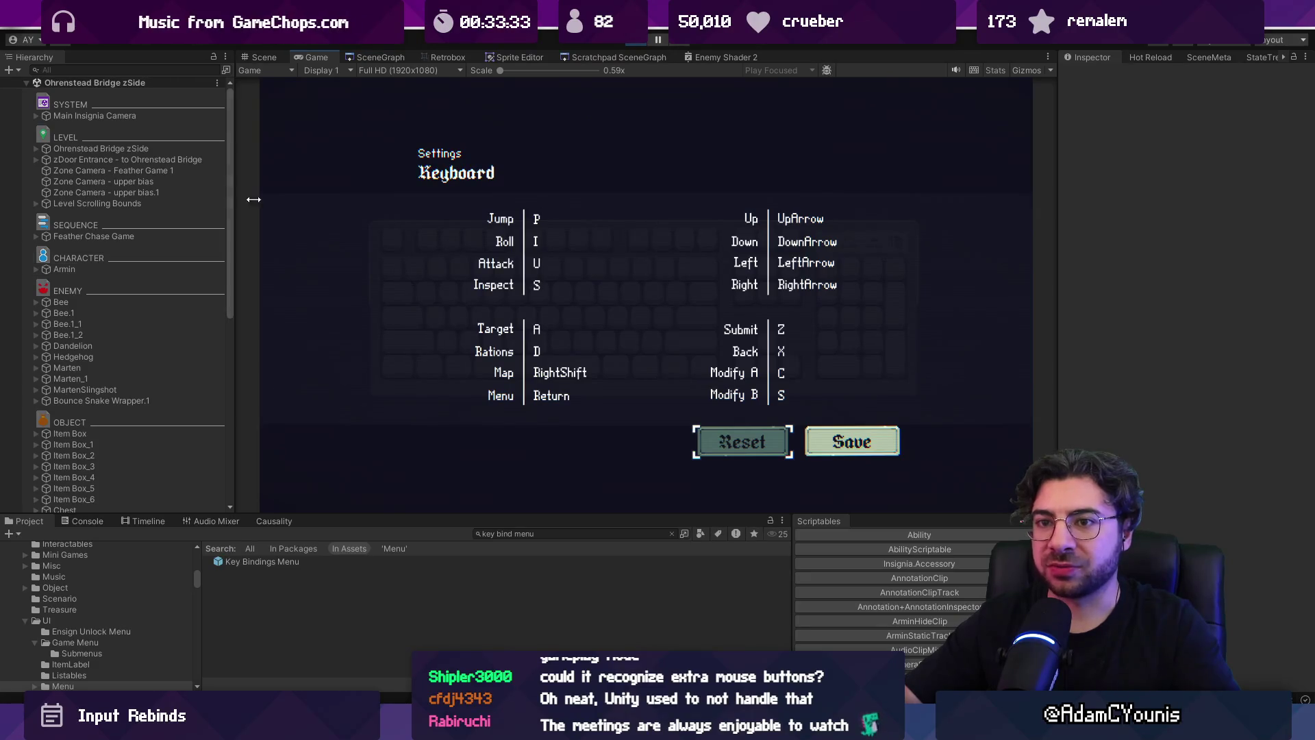
key("ctrl+p")
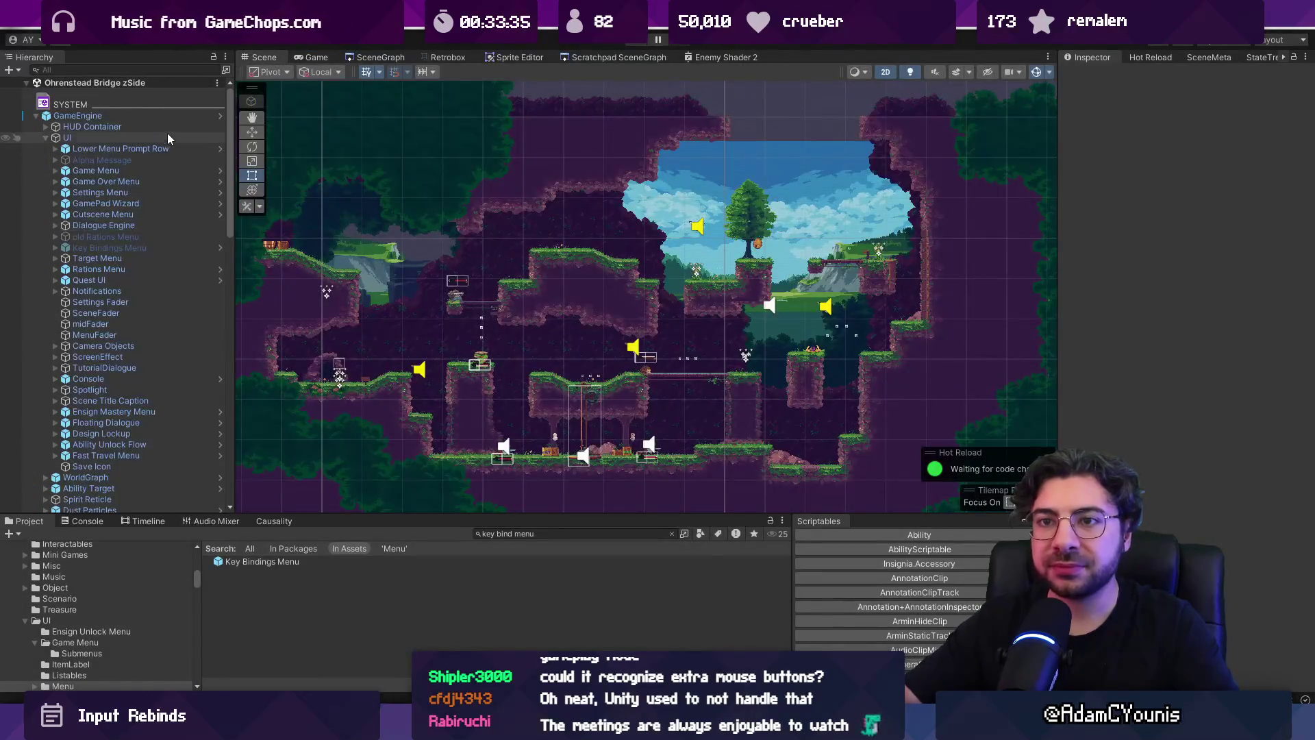
- Set the prefab's Reset button event to call KeyMapMenu.ResetToDefault
left_click(263, 562)
double_click(264, 562)
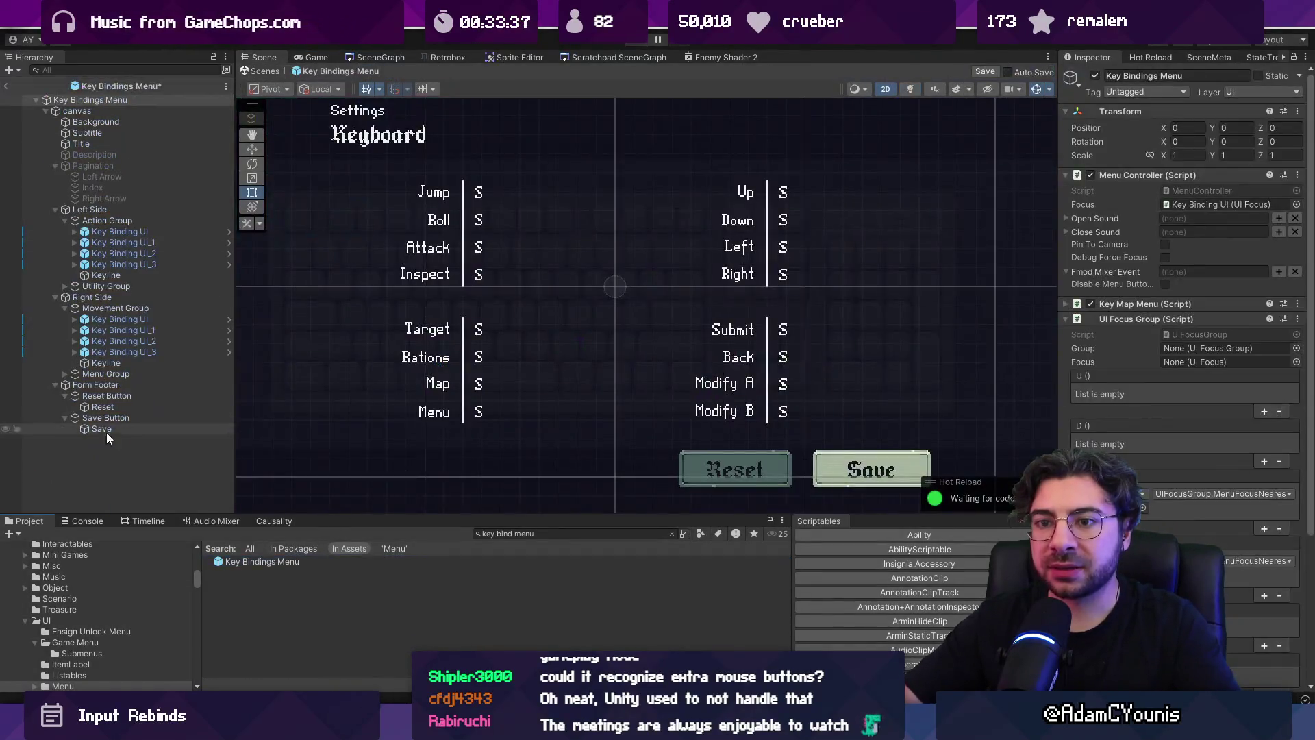
left_click(740, 476)
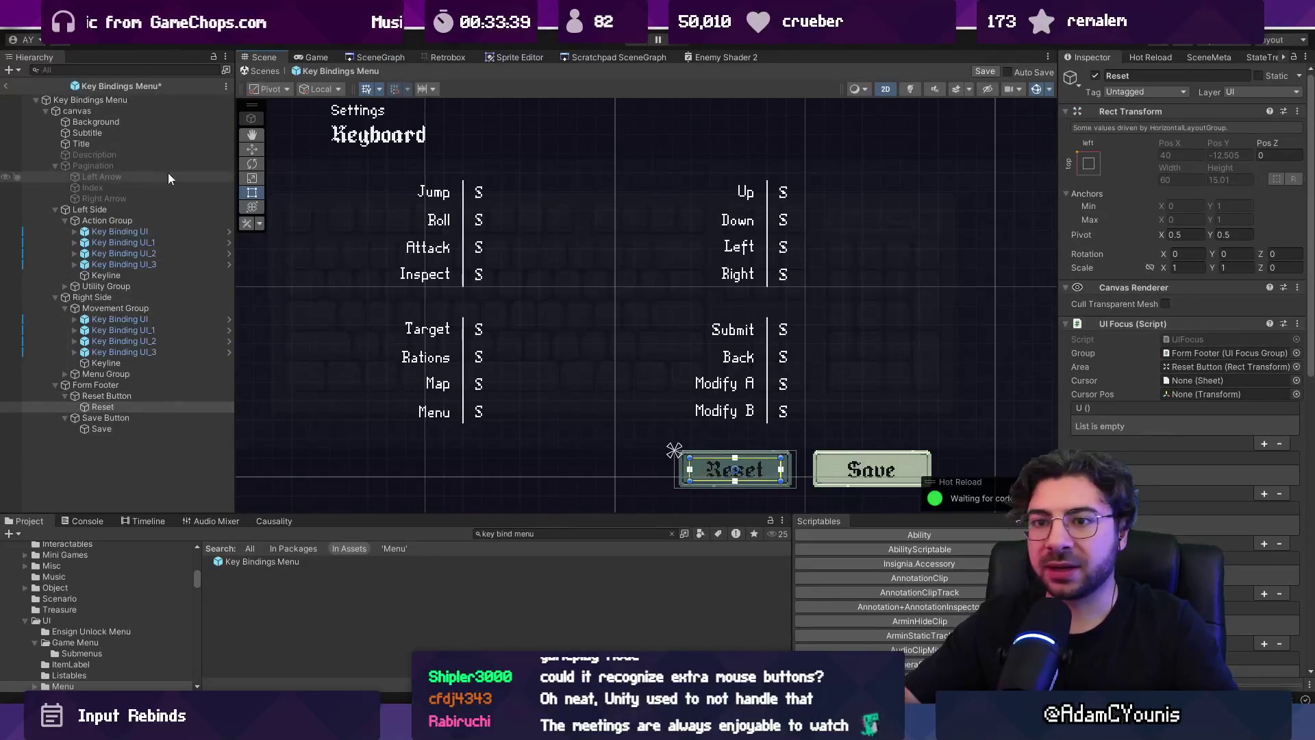
scroll(1118, 380, "down", 5)
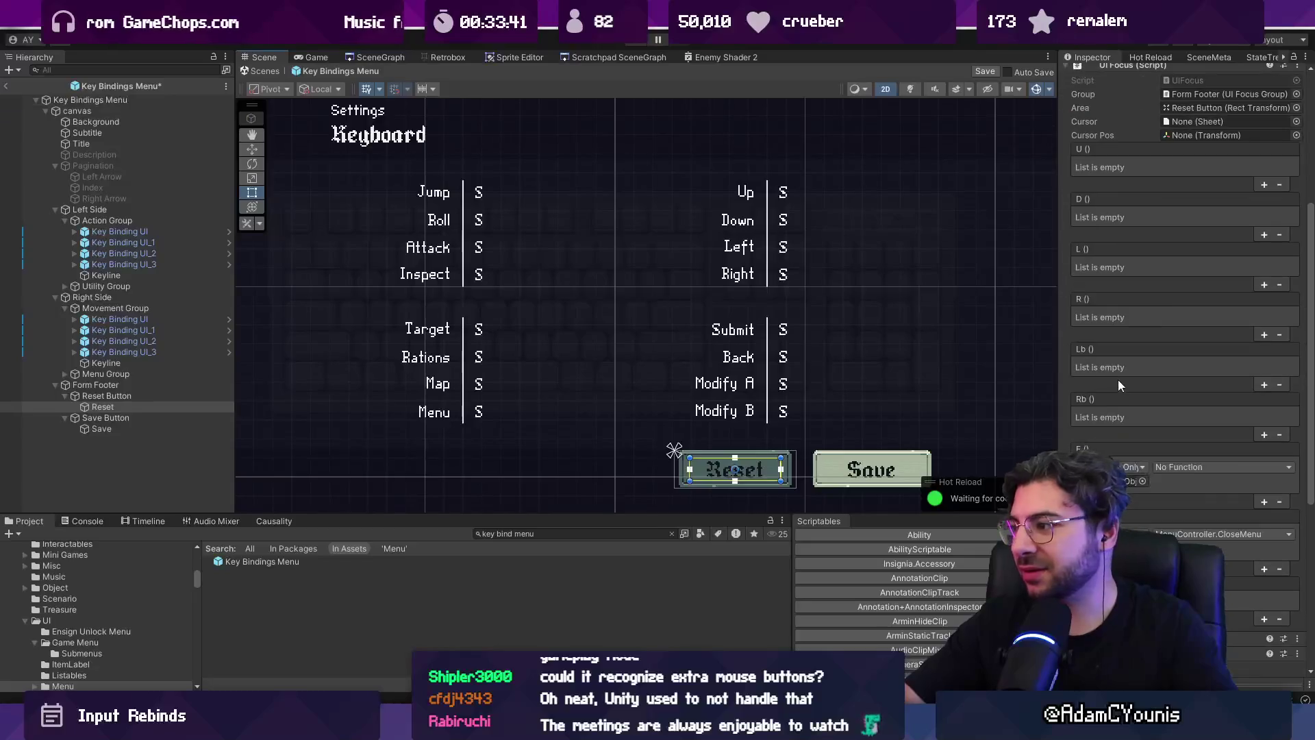
left_click(1197, 468)
mouse_move(1208, 534)
left_click(1020, 458)
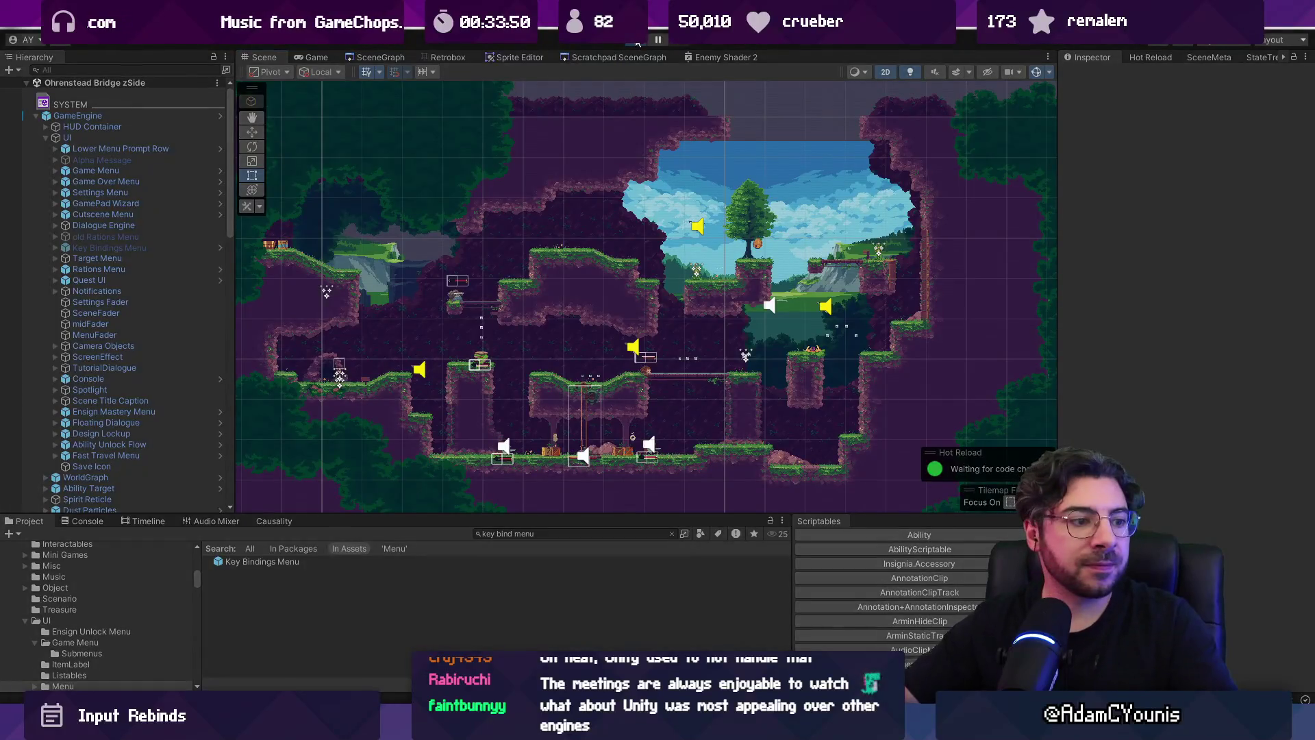
- In play mode, rebind Jump, Roll and Attack to Z, C and X and save
left_click(638, 42)
key("Escape")
key("Down")
key("z")
key("Down")
key("z")
key("z")
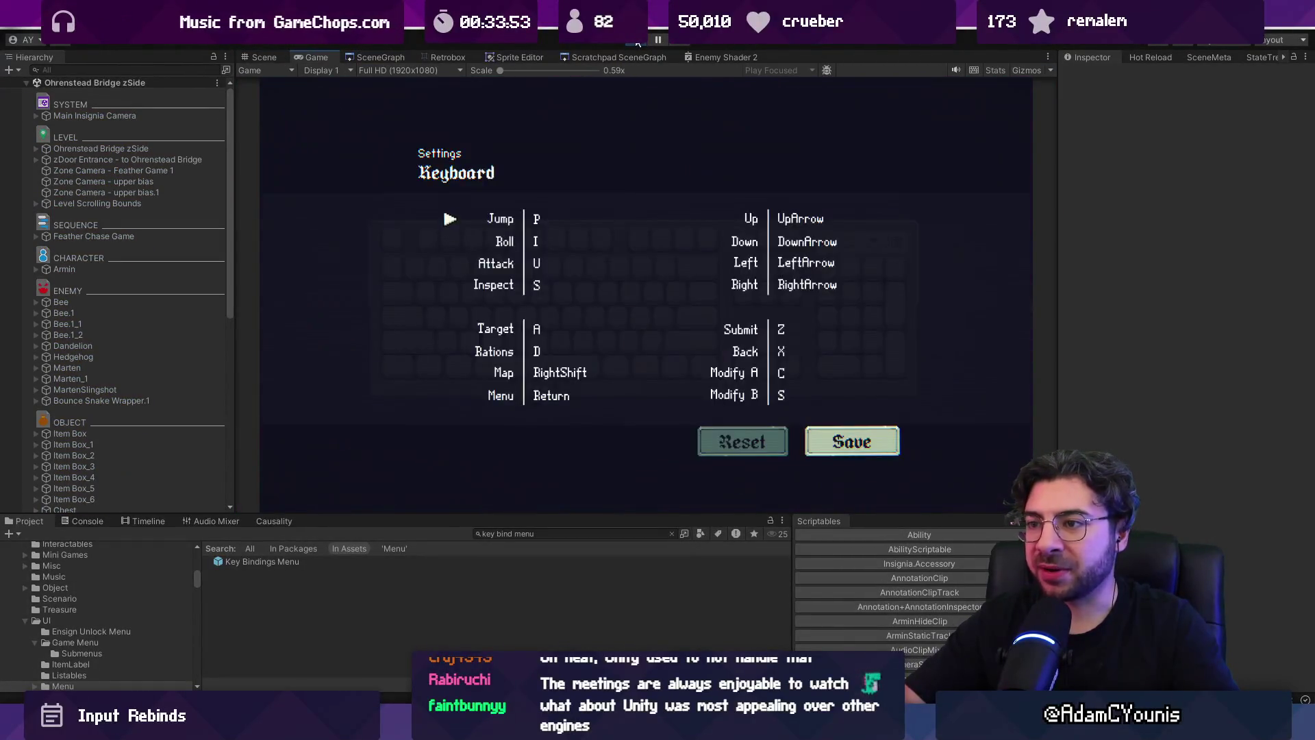
key("Down")
key("Down")
key("Down")
key("Down")
key("z")
key("Up")
key("Up")
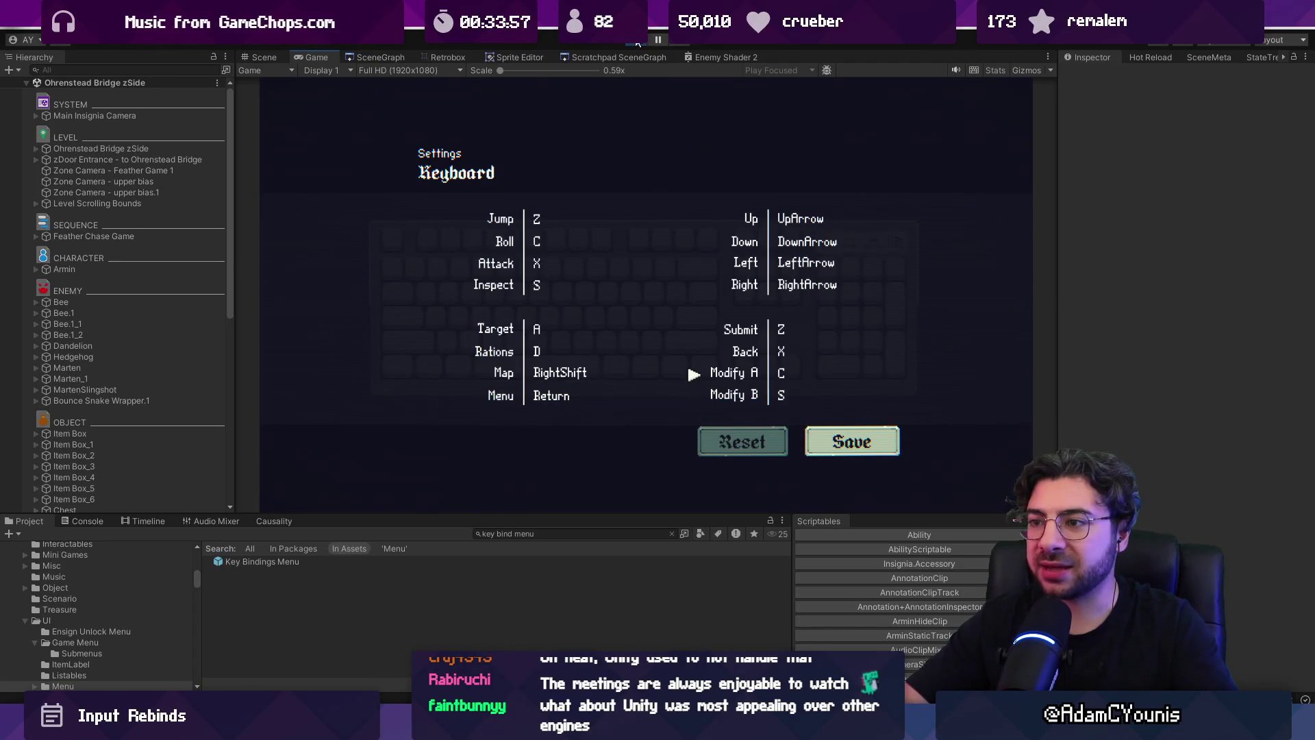
key("z")
key("x")
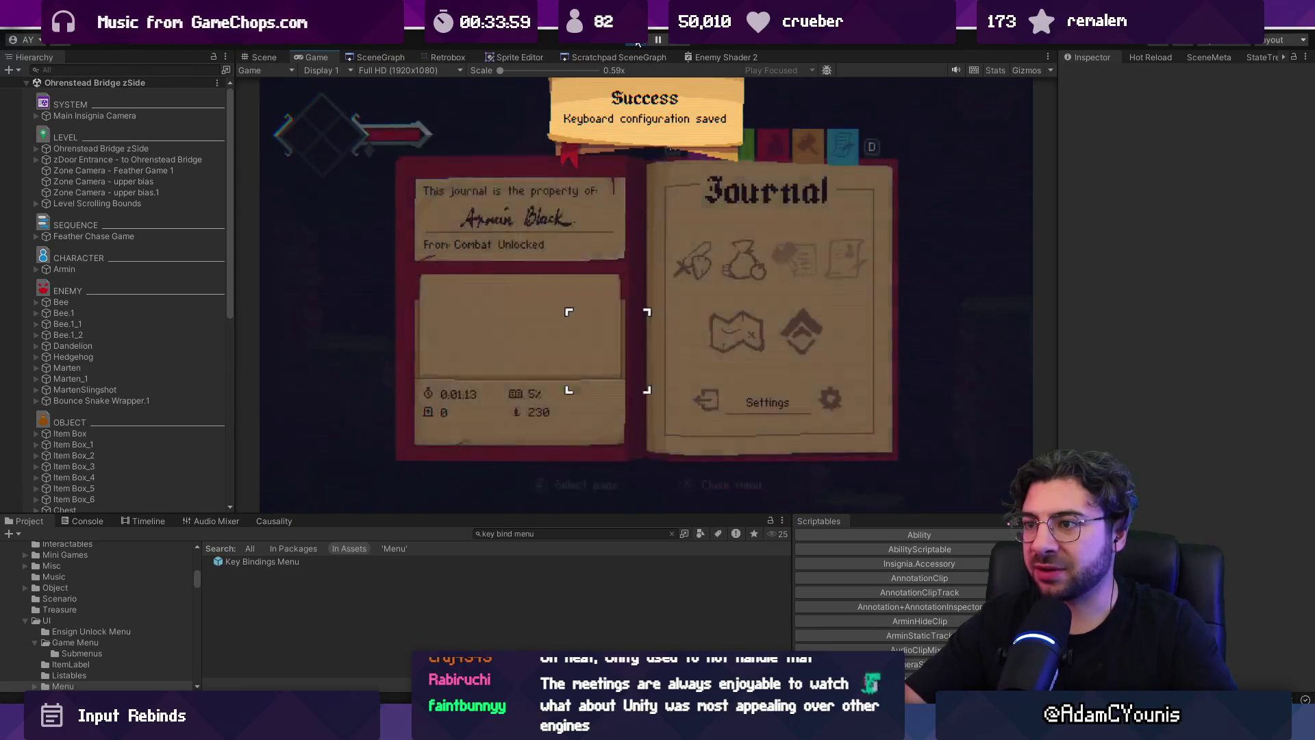
key("x")
- Test jumping and attacking a bee with the new key bindings
key("z")
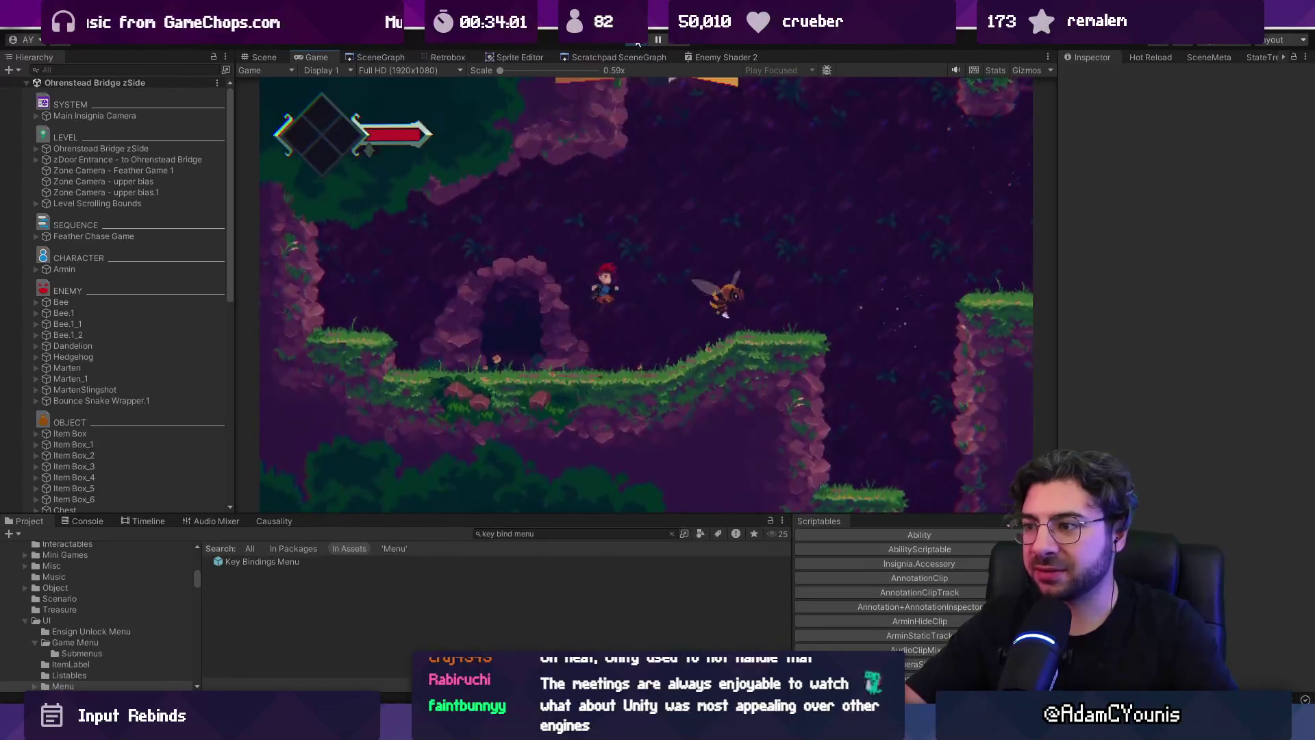
key("x")
key("Escape")
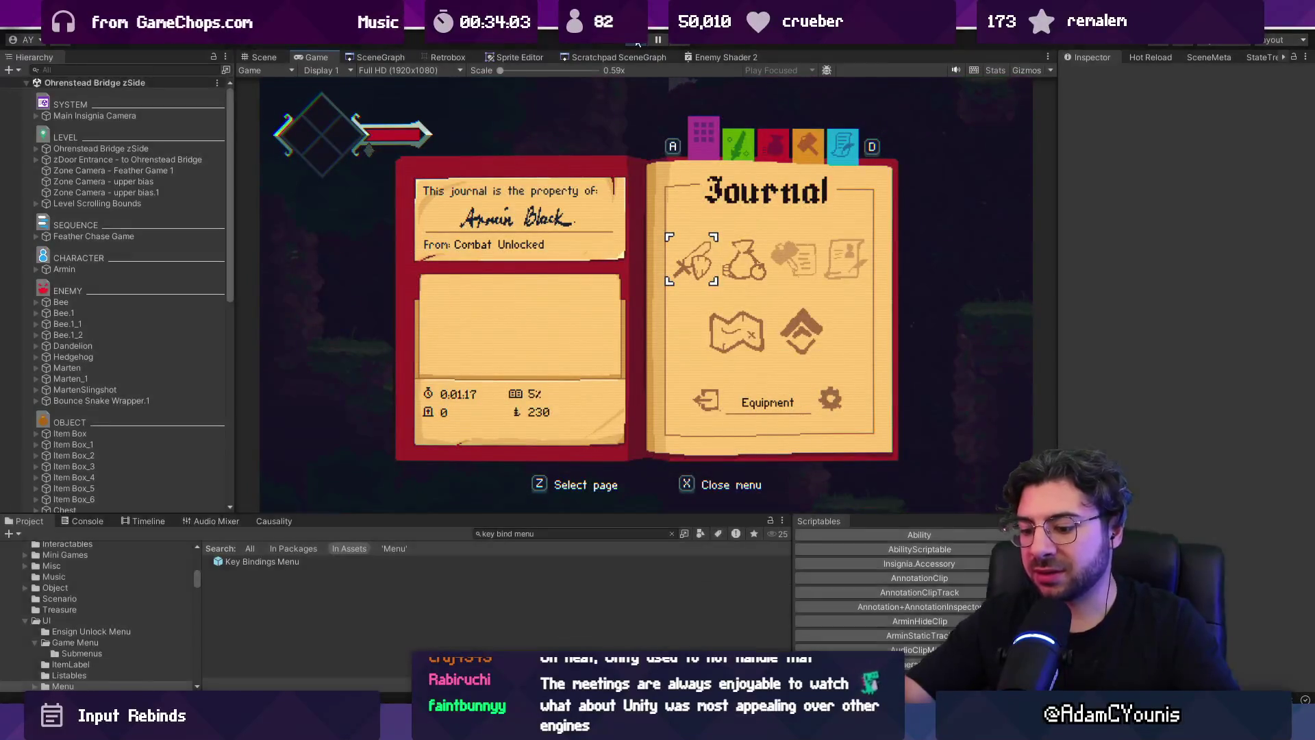
key("ctrl+1")
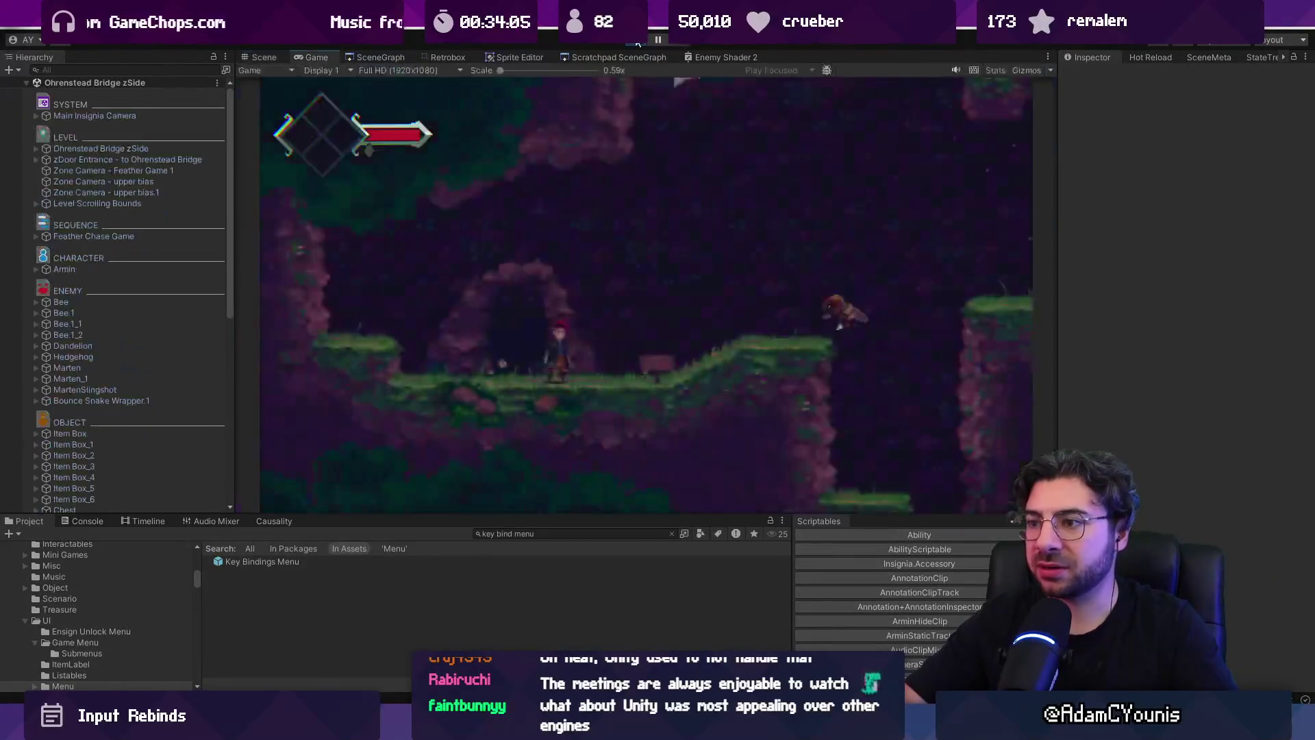
key("ctrl+2")
- Recheck the persisted keyboard bindings, stop play mode, and view Fork's local changes
key("Return")
key("Left")
key("Down")
key("z")
key("Down")
key("Down")
key("Down")
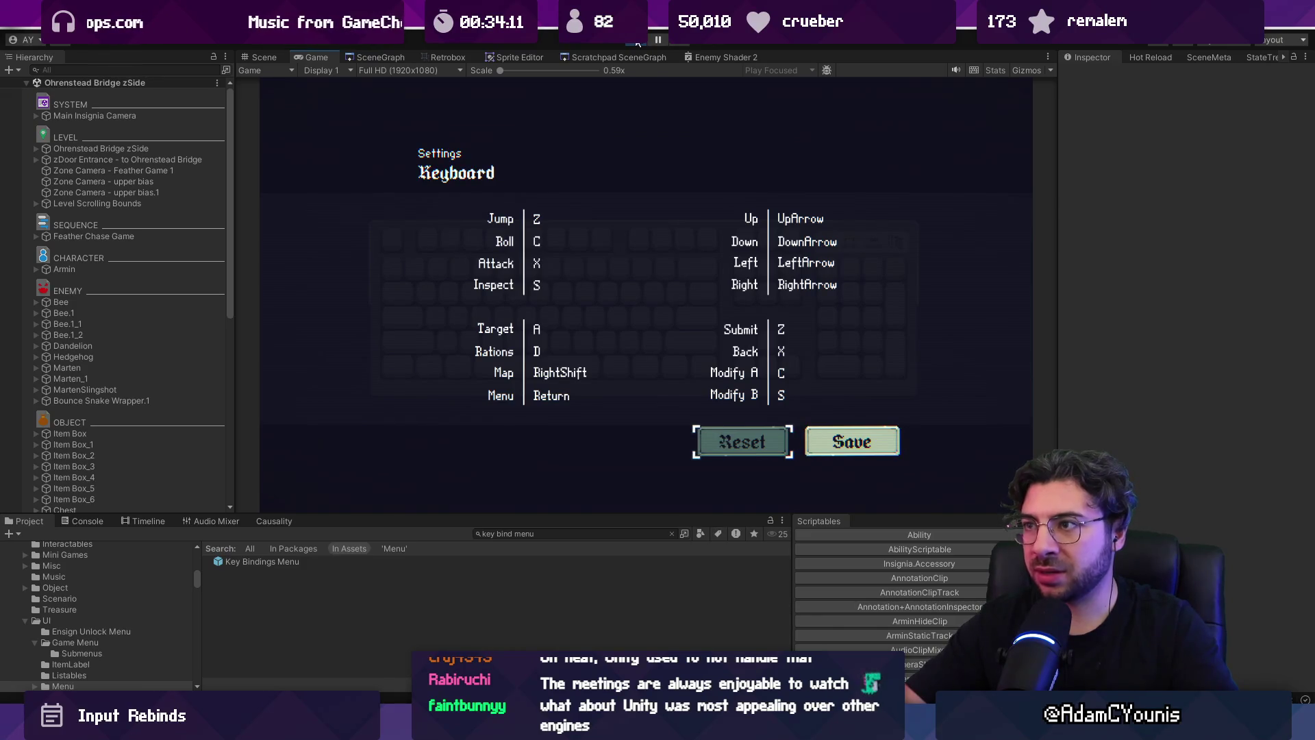
left_click(637, 42)
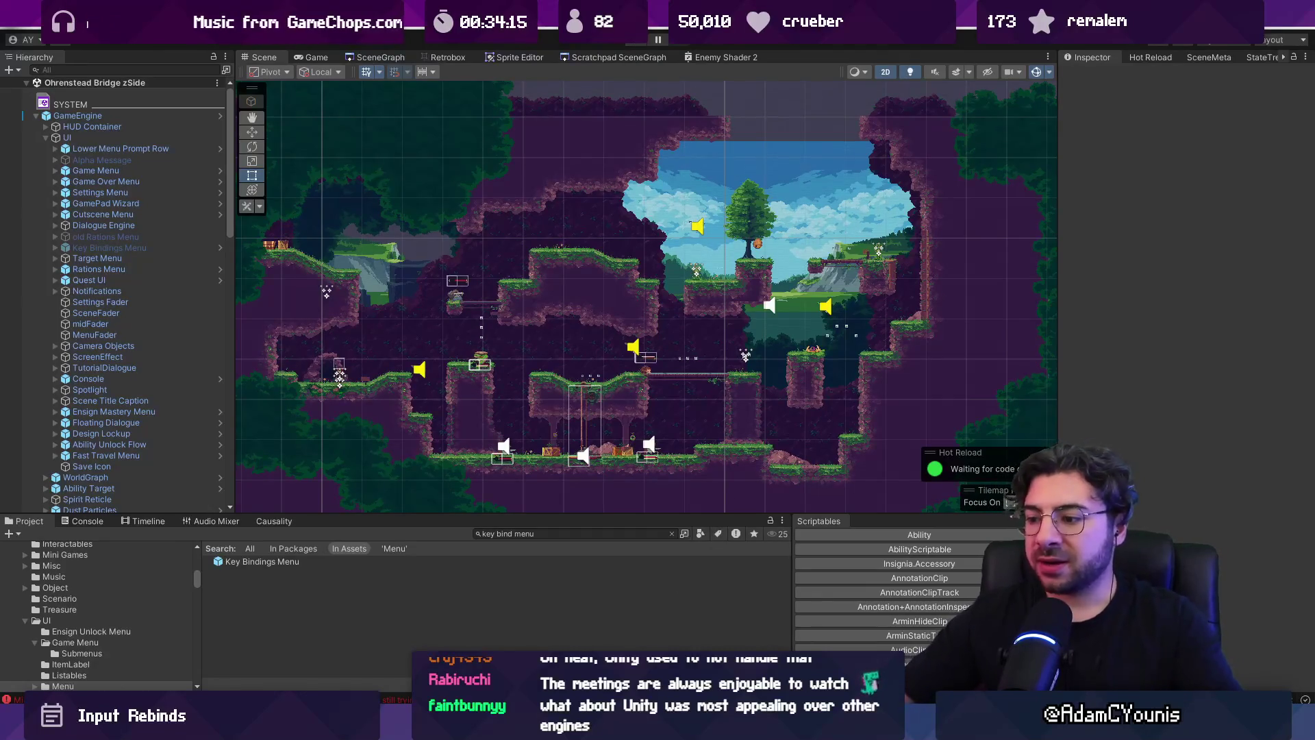
key("alt+Tab")
left_click(262, 89)
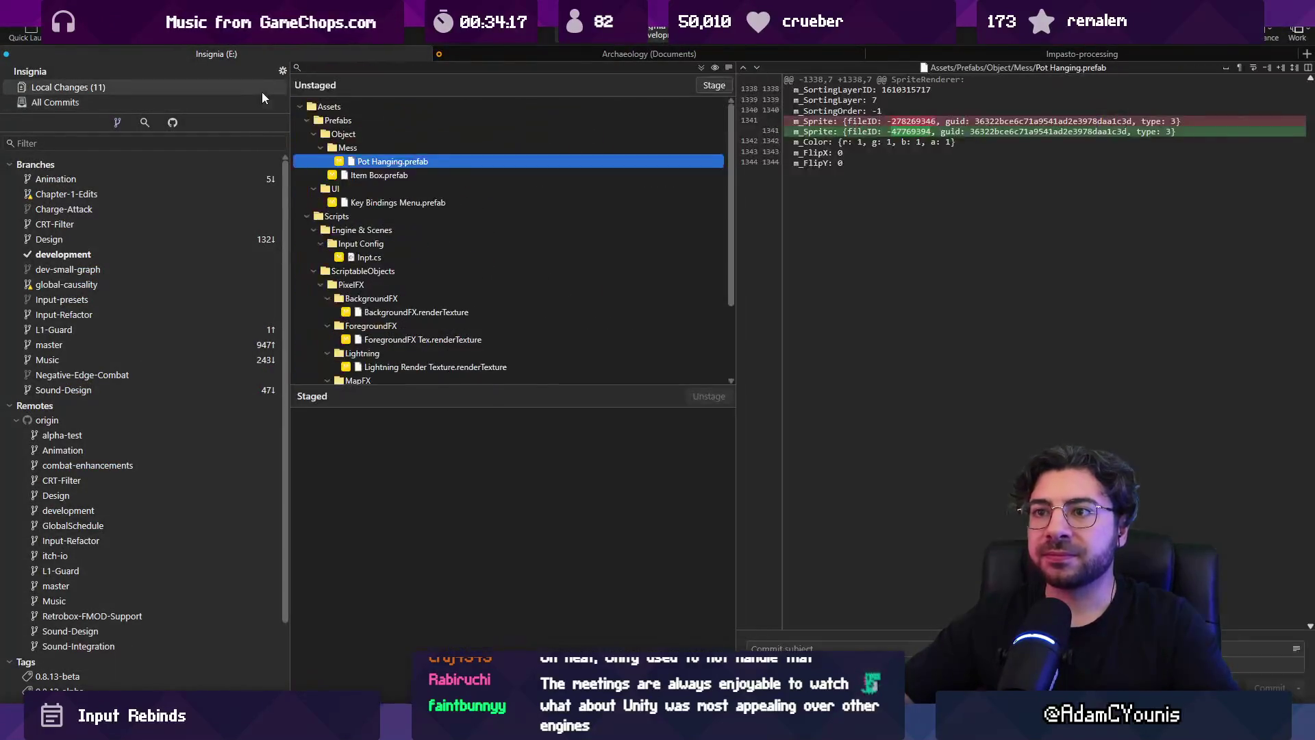
- Stage all 11 changes and commit them as 'Implements resetting of keybinds to default'
left_click(700, 67)
left_click(774, 648)
type("Imple")
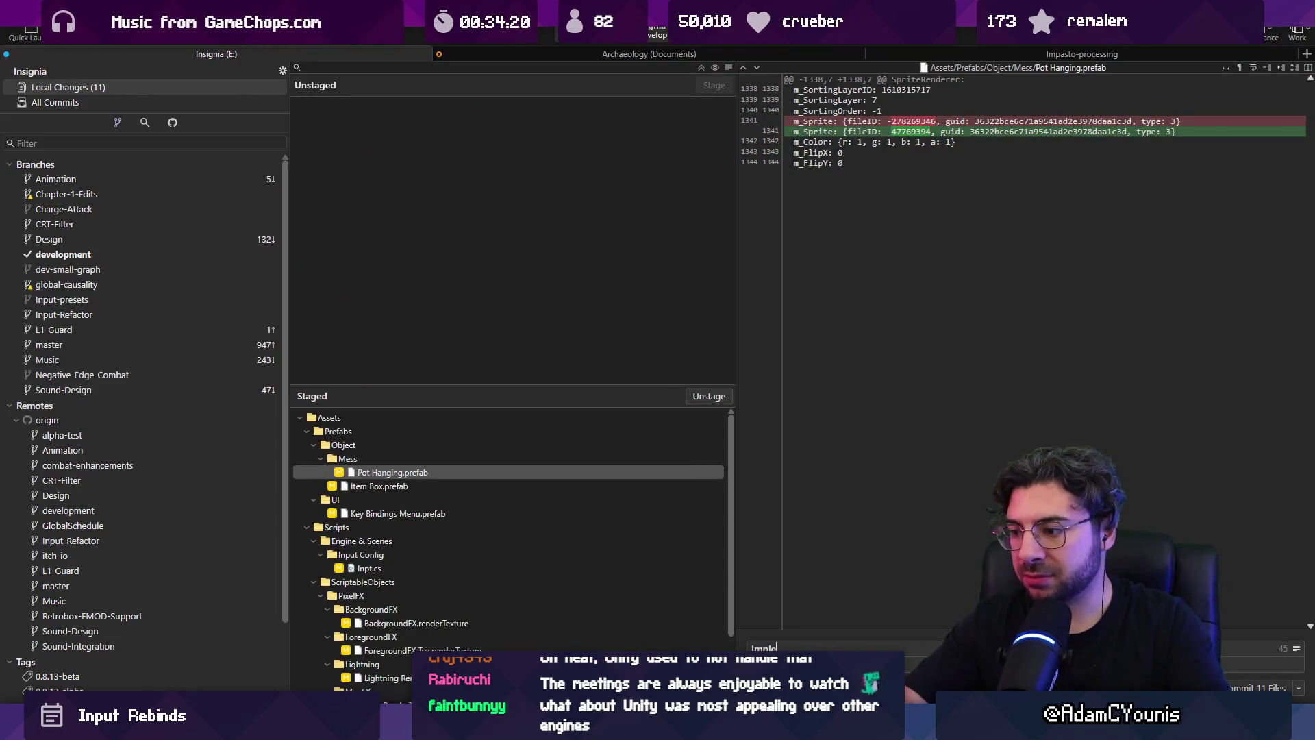
type("ments resett")
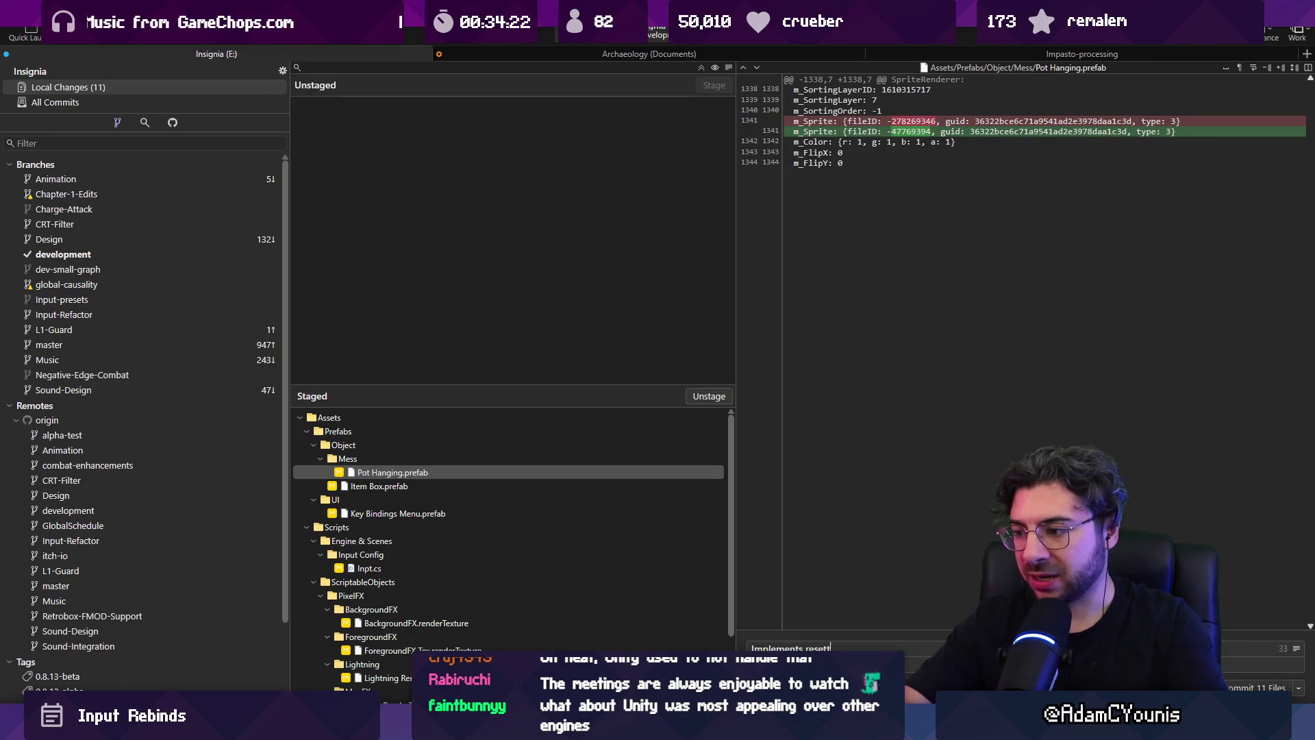
type("ing of key")
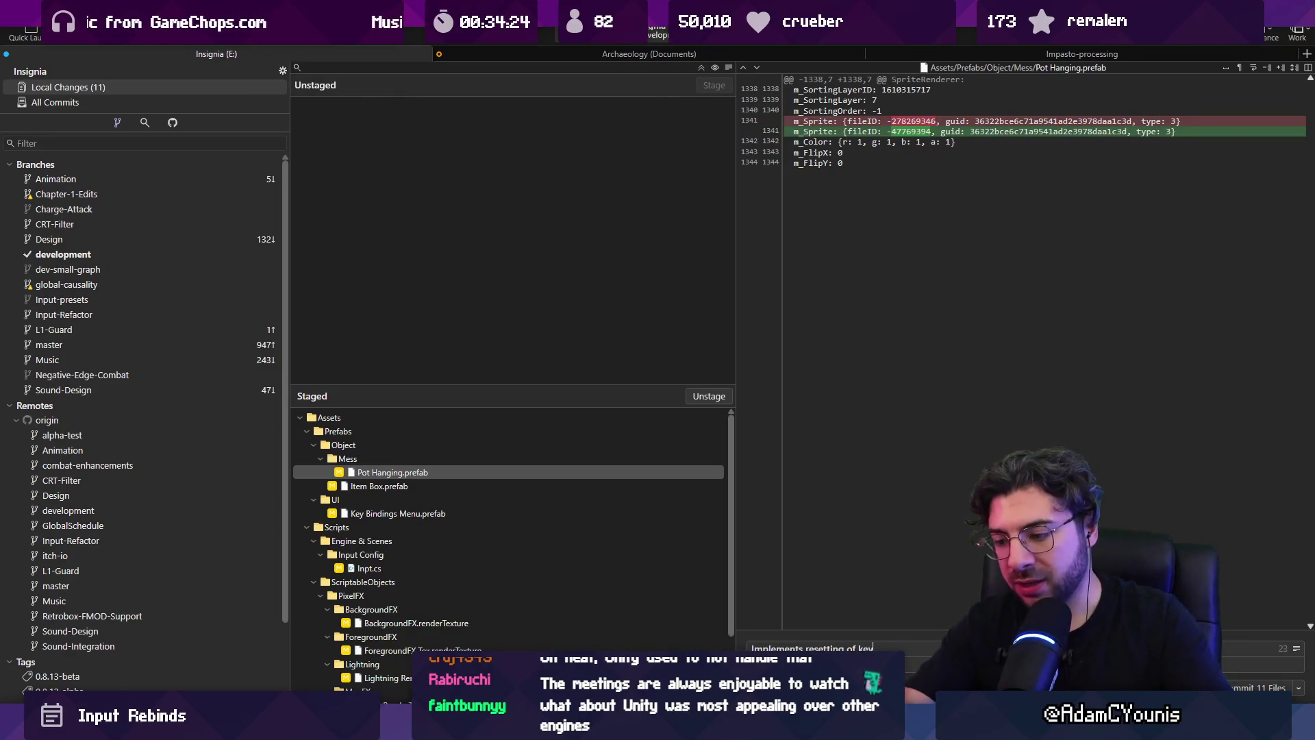
type("binds to default")
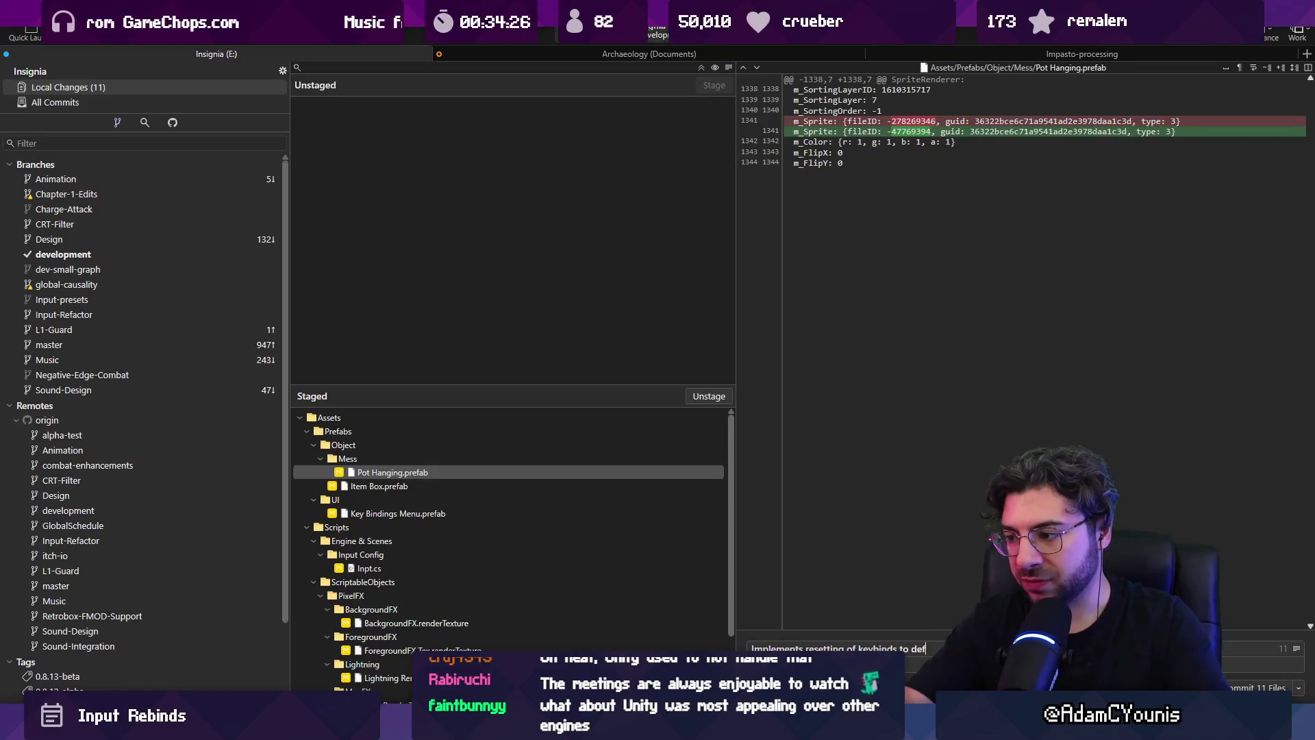
key("ctrl+Return")
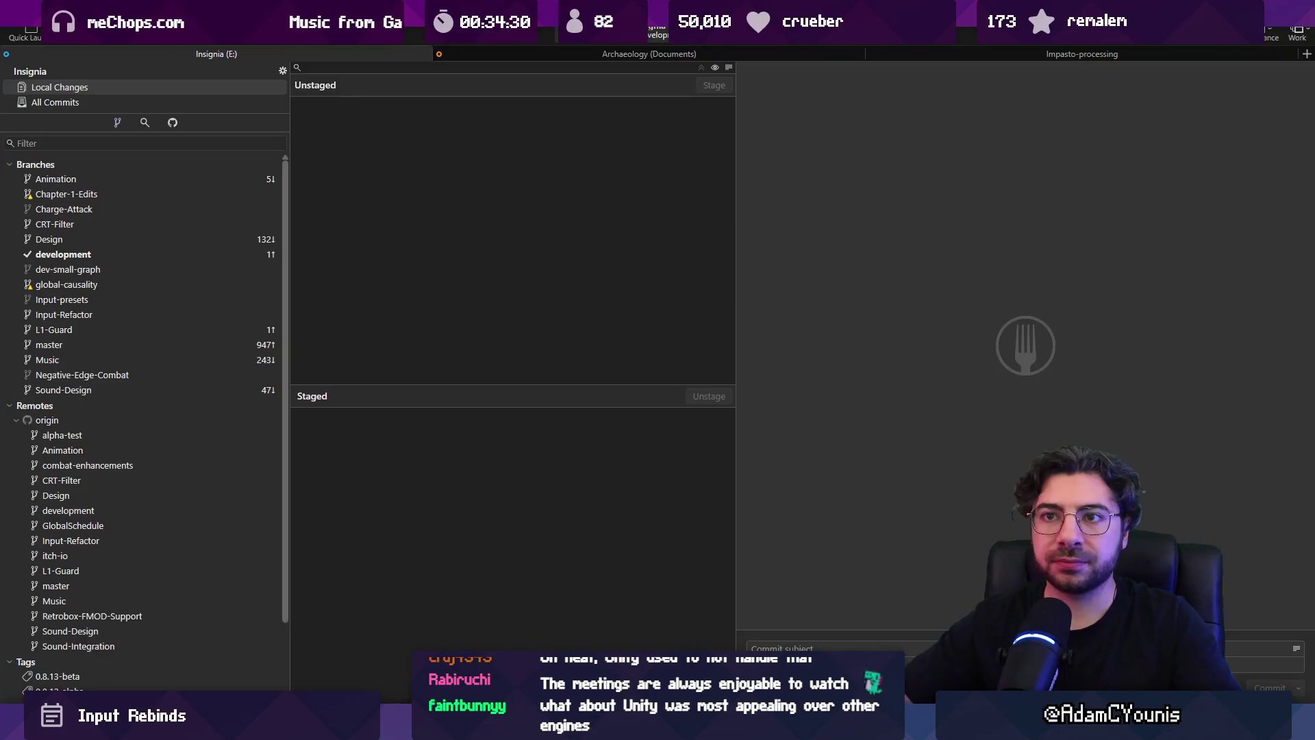
left_click(188, 28)
- Push development to origin/development and bring up the Everything file search
key("Return")
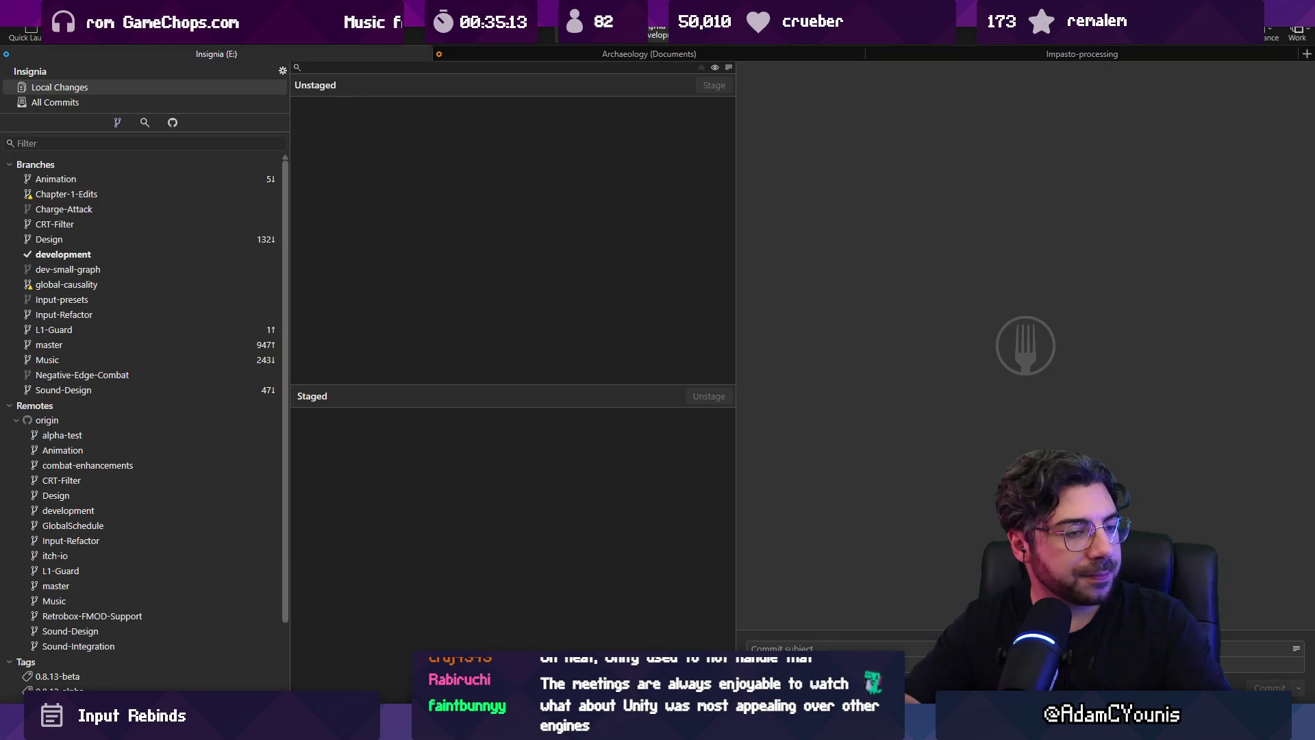
key("super")
key("super")
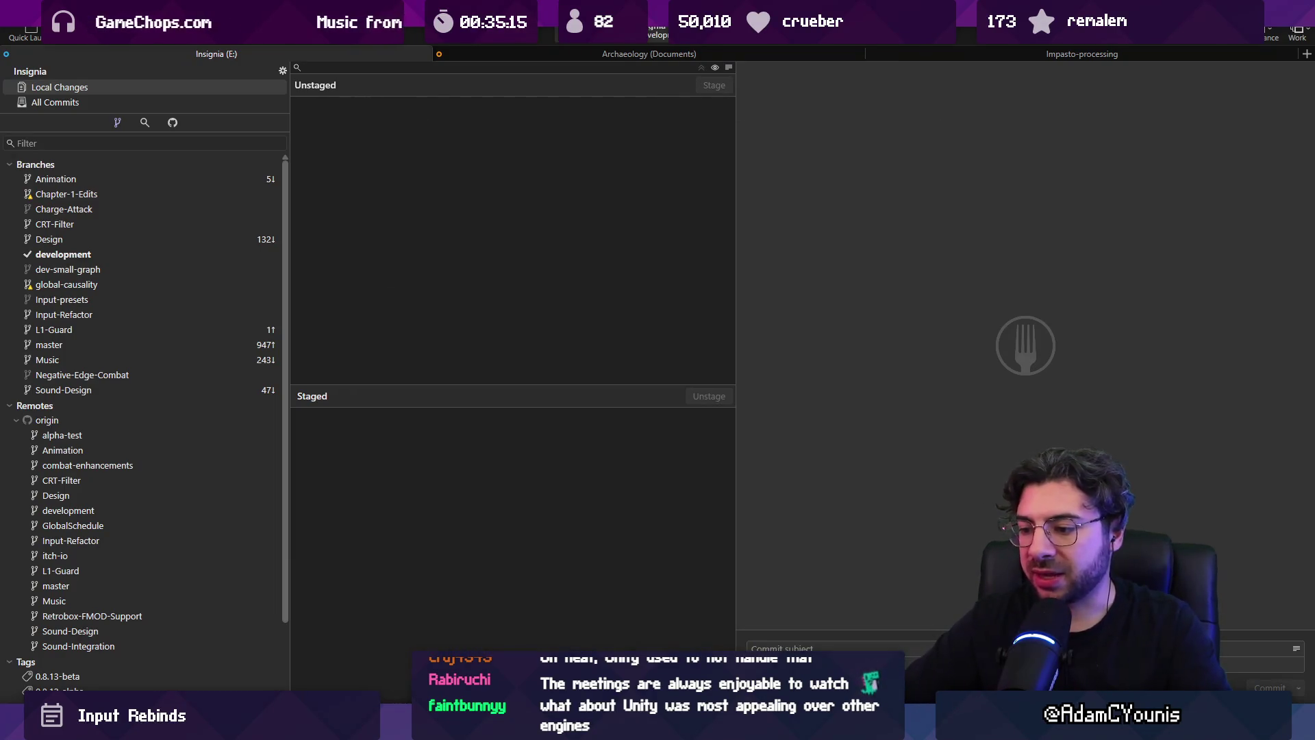
key("alt+Tab")
key("super")
key("super")
key("ctrl+f")
- Open the Wolverine Barbarian .aseprite file, play its animation, and stop on frame 55
type("barbarian .aseprite")
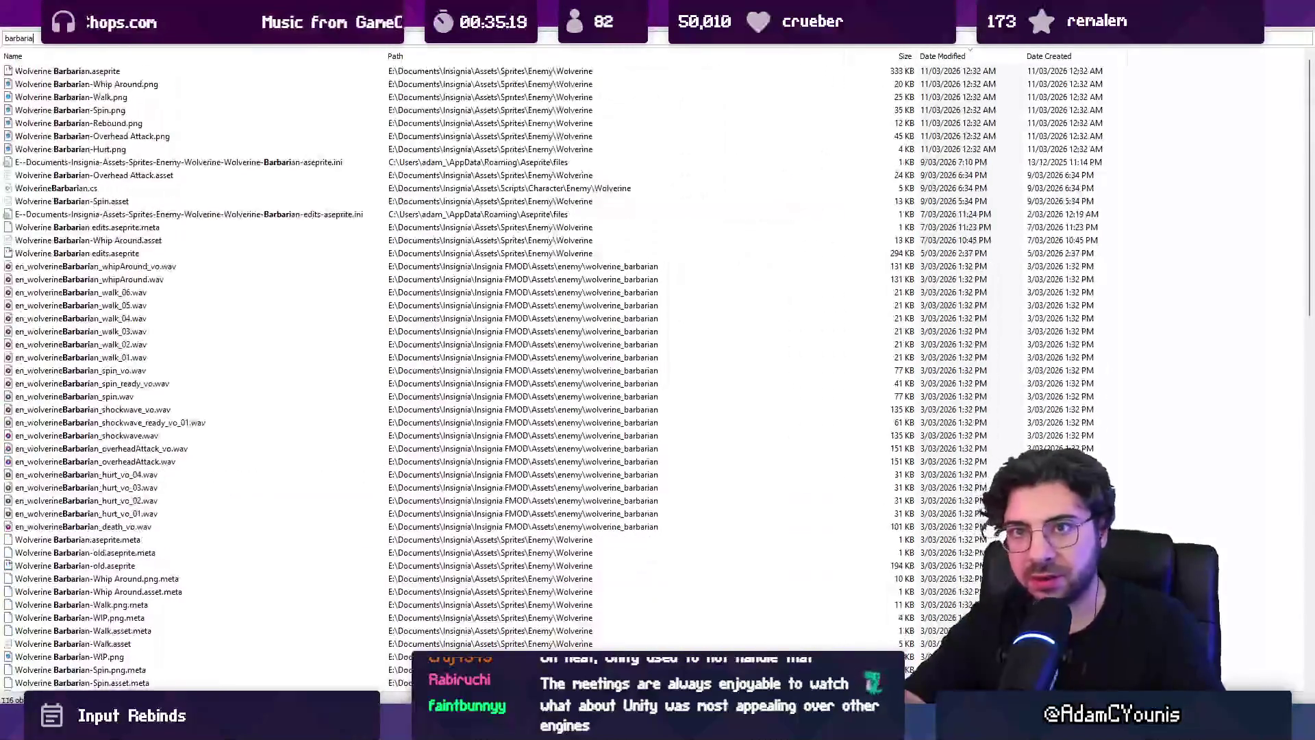
key("Down")
key("Return")
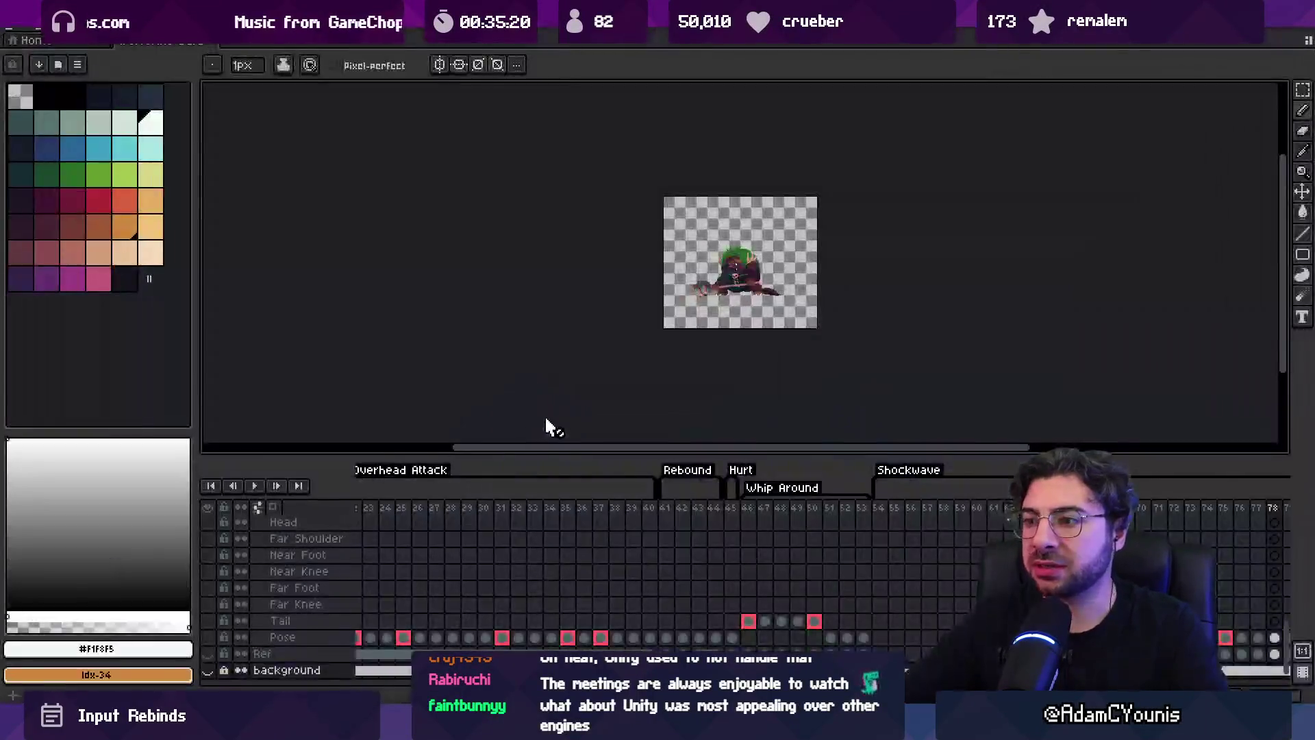
scroll(749, 283, "up", 2)
scroll(764, 499, "right", 3)
mouse_move(685, 508)
left_mouse_down()
mouse_move(826, 510)
mouse_move(690, 513)
left_mouse_up()
key("Return")
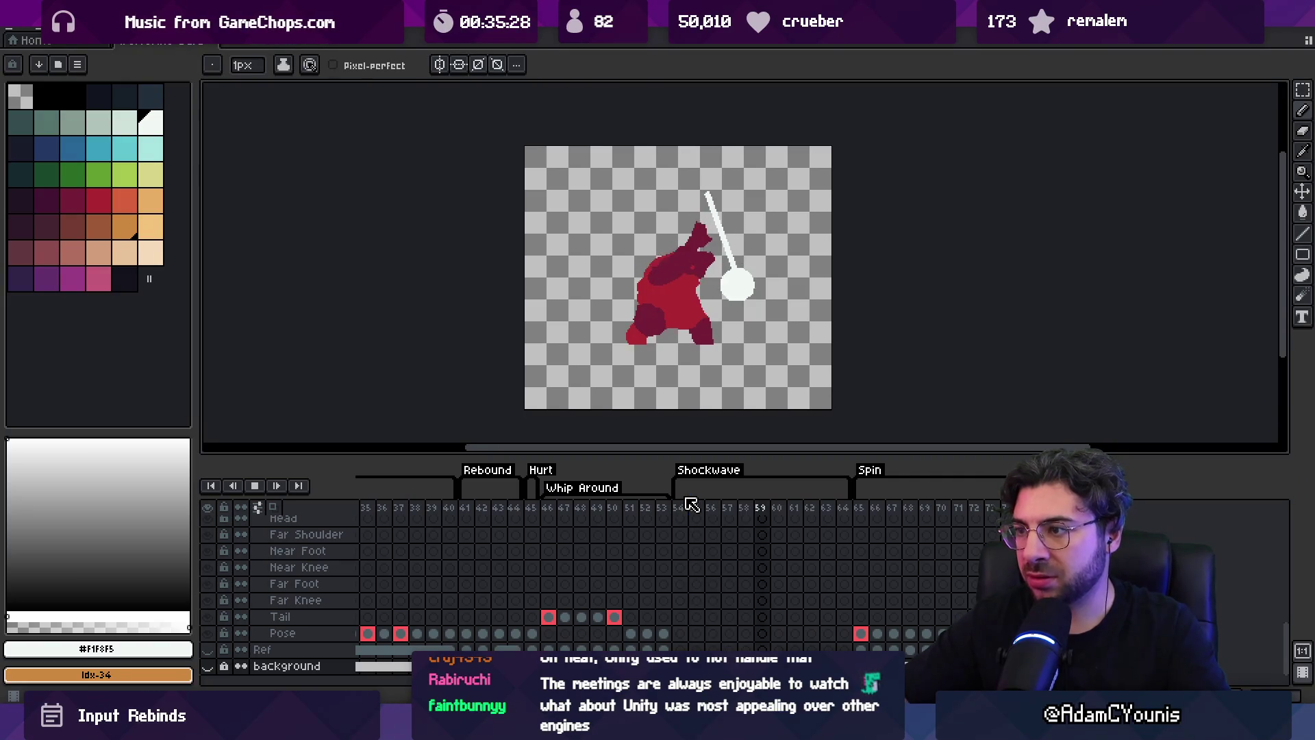
left_click(692, 507)
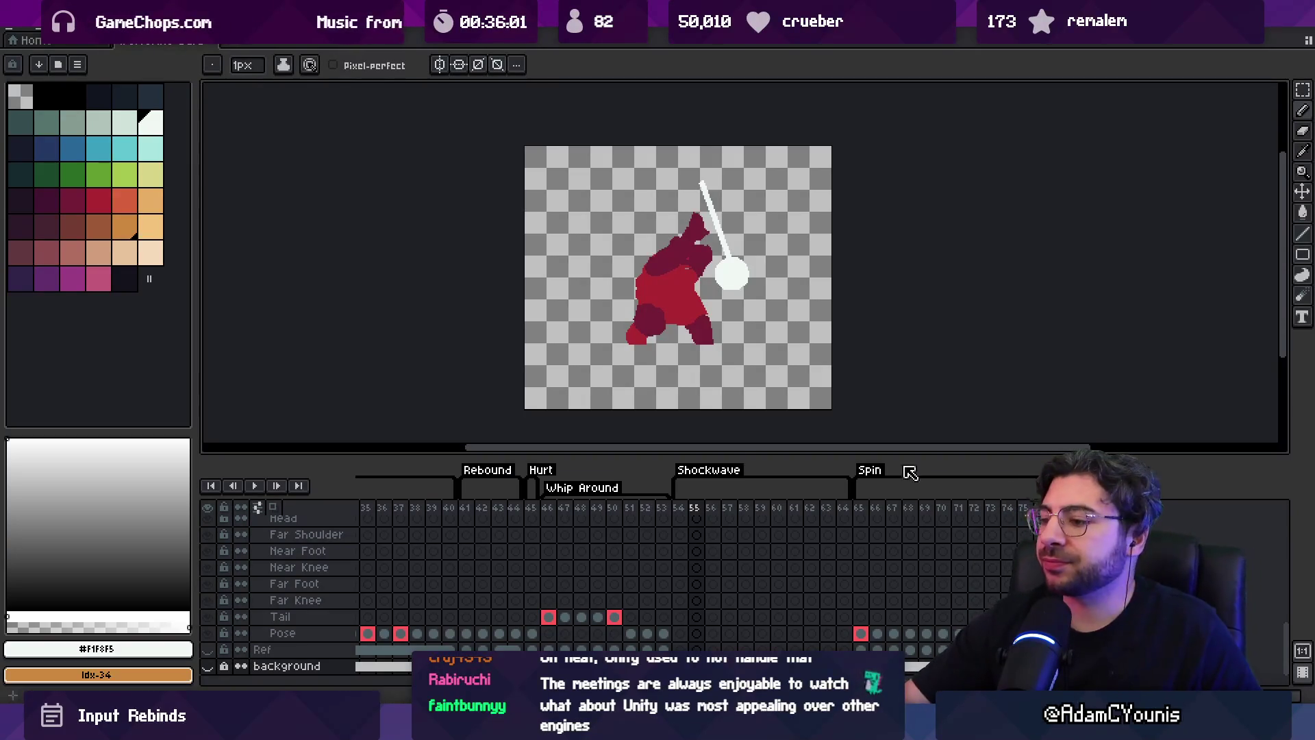
key("alt+Tab")
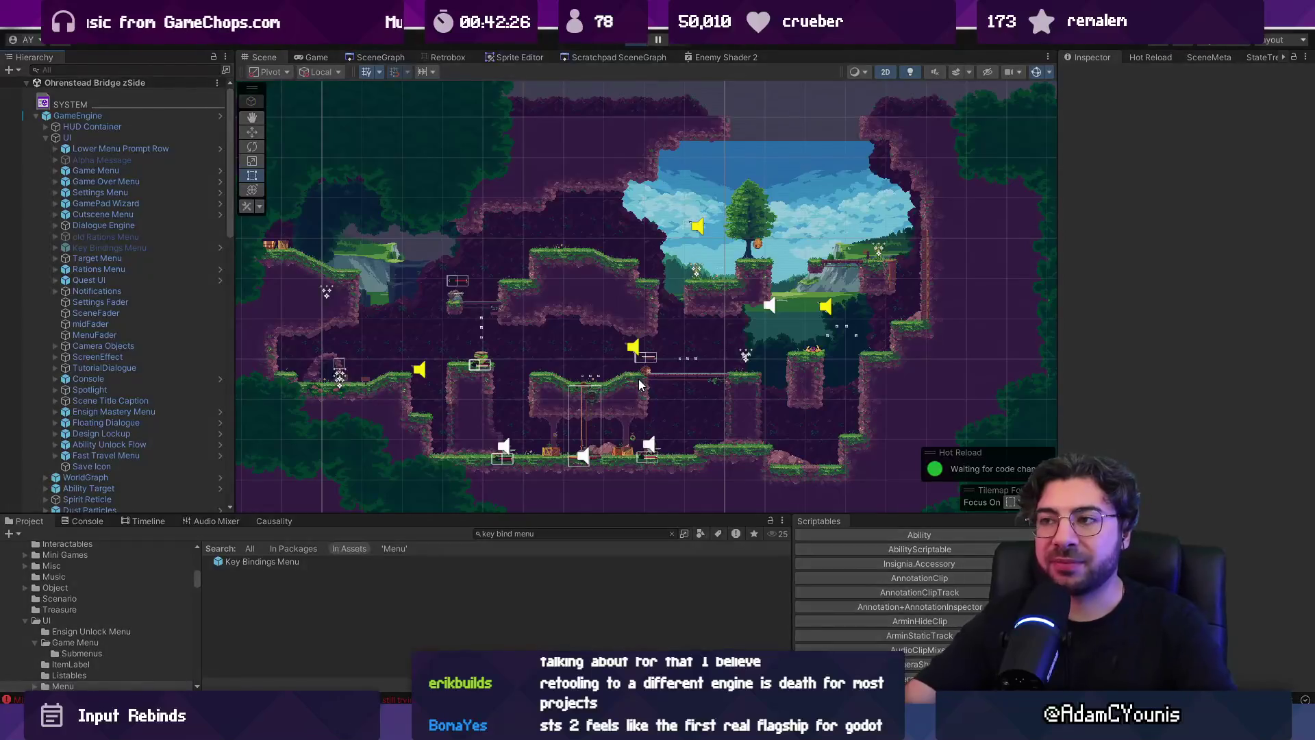
- Open the Journal menu in the running play session
key("Escape")
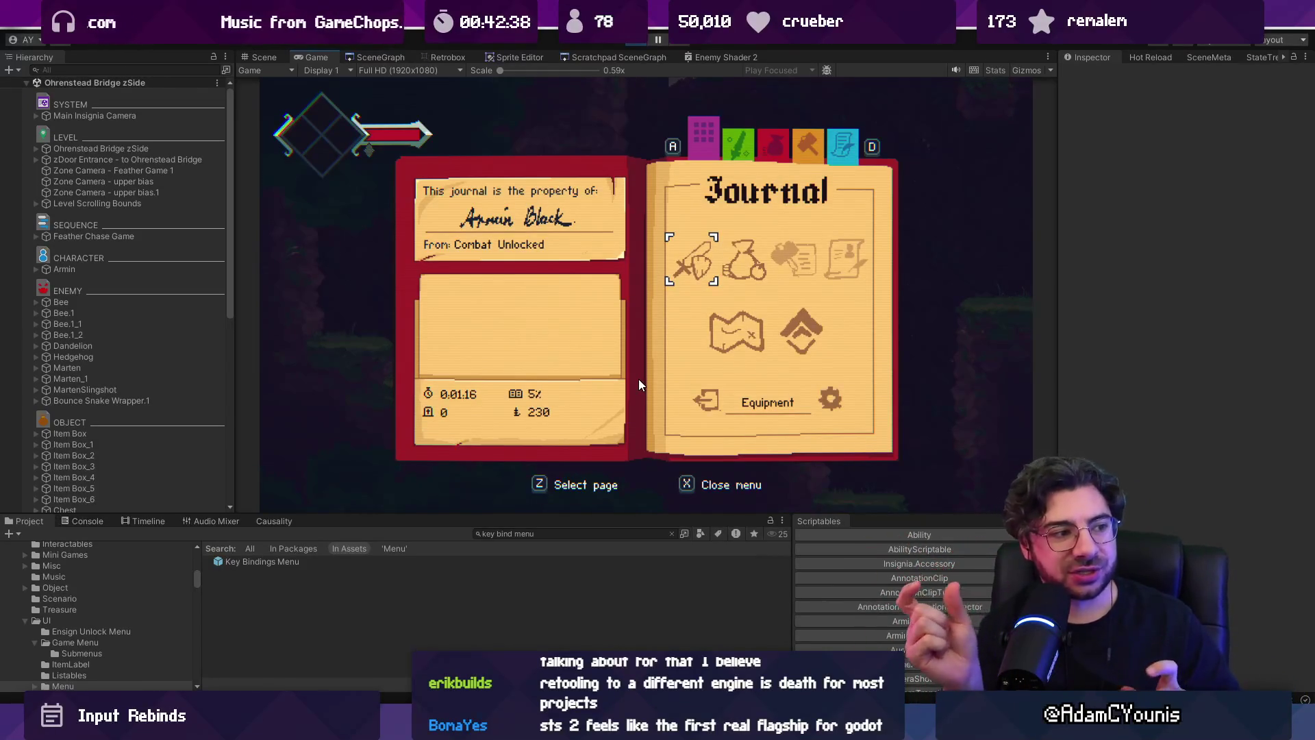
- Browse the running game's journal pages (Inventory, Map, Settings) and close it again
key("Right")
key("Down")
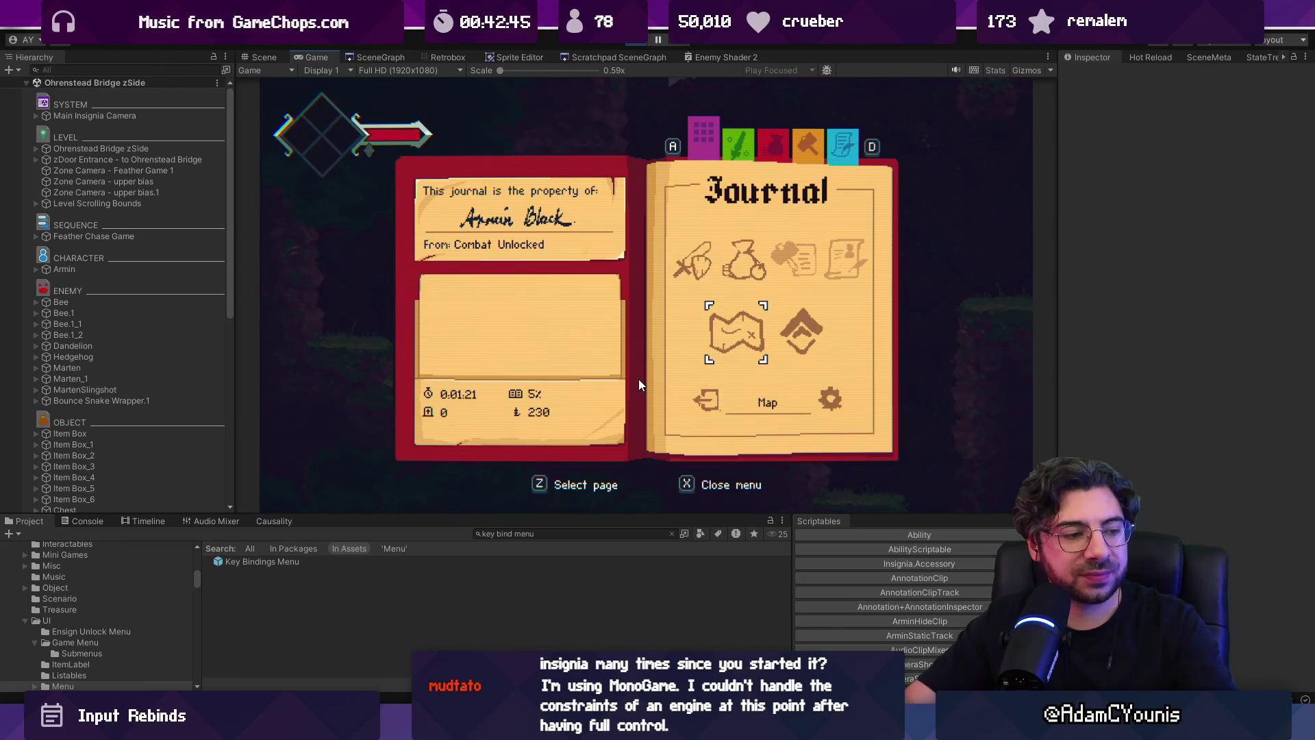
key("x")
key("Escape")
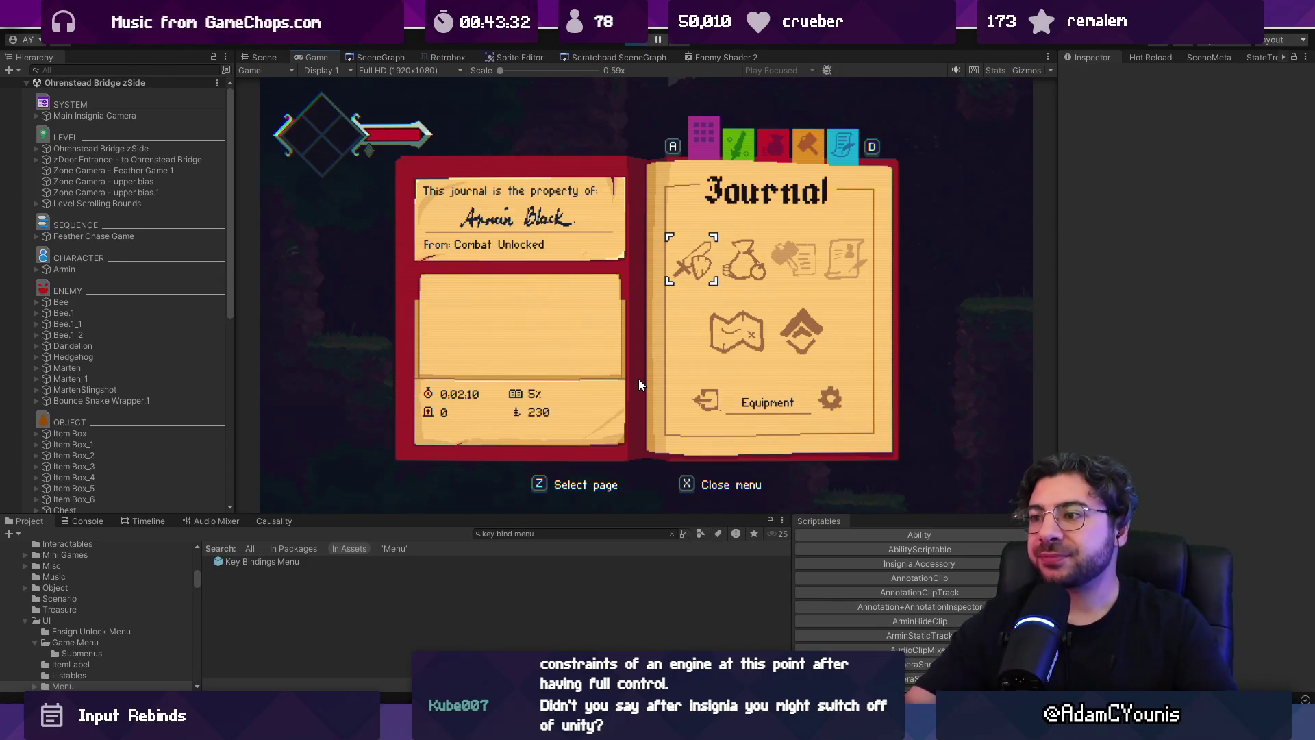
key("Up")
key("Up")
key("Up")
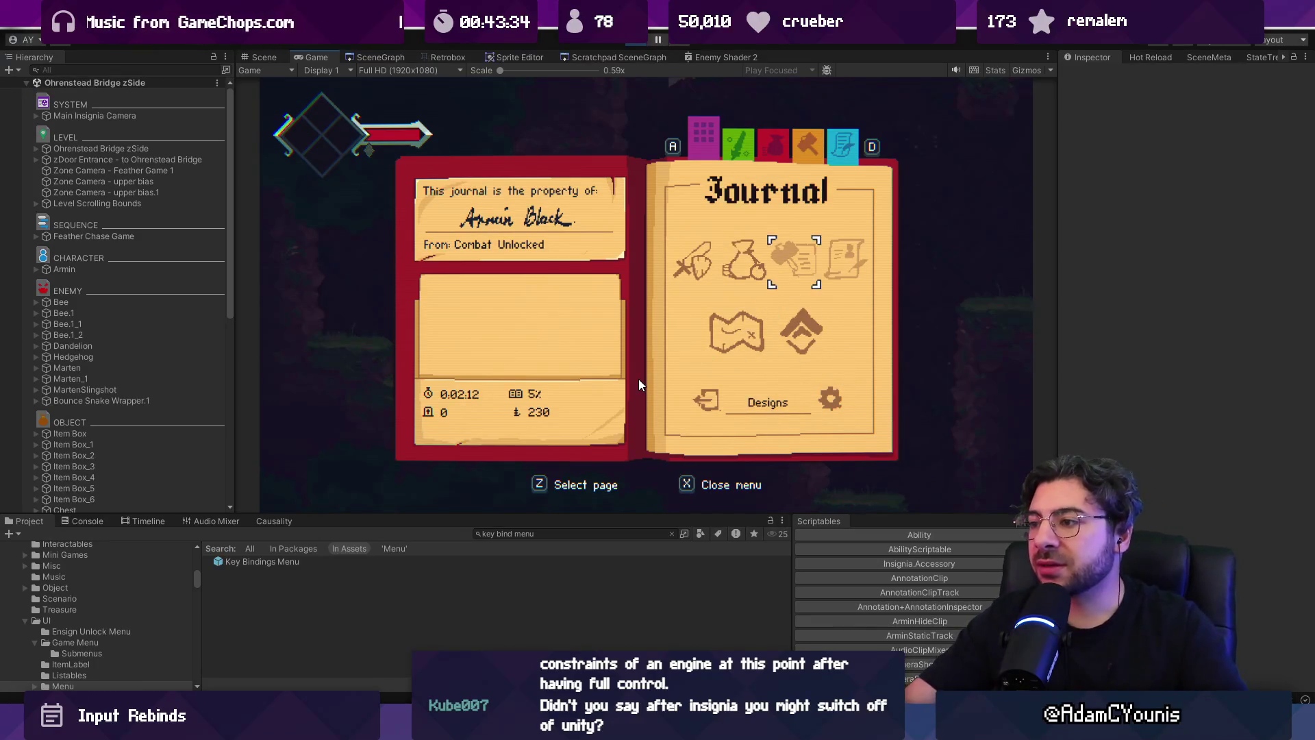
key("Left")
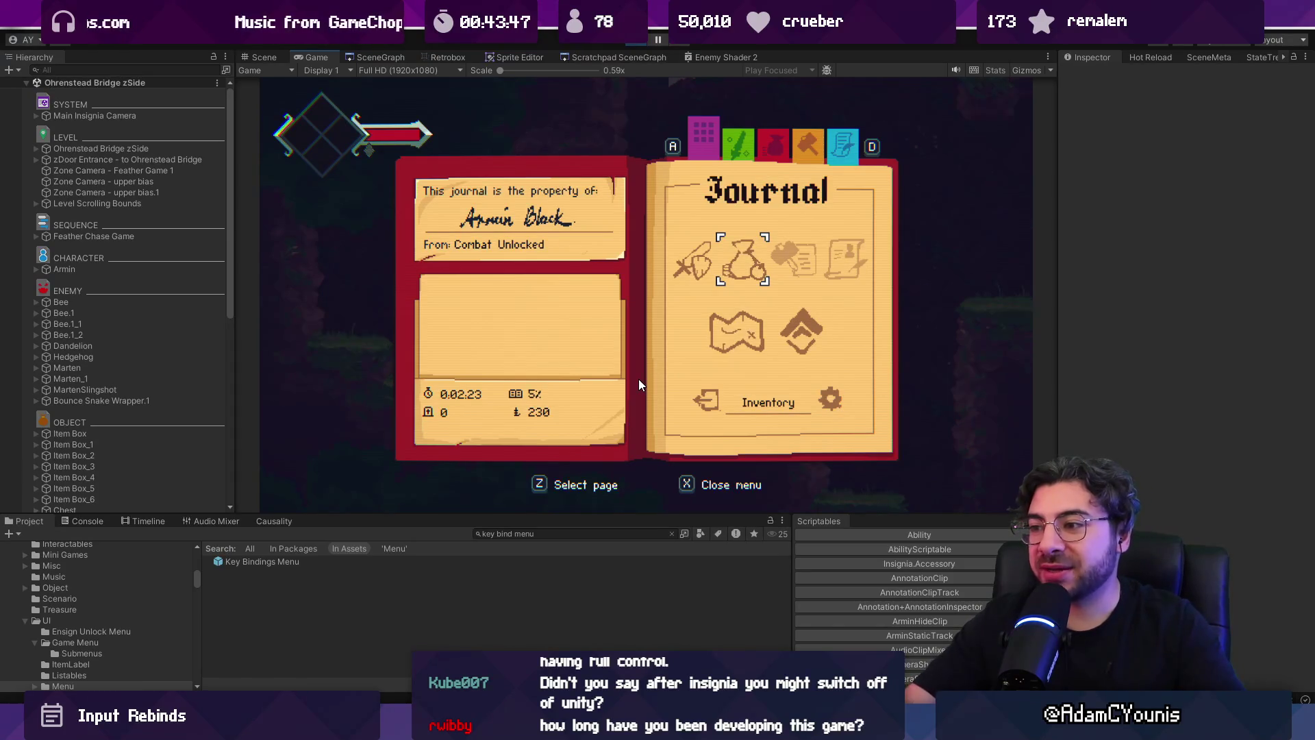
key("x")
- Reopen the journal, enter its Settings page and move down toward Controls
key("Escape")
key("Right")
key("z")
key("Down")
key("Down")
- Rebind Jump to a mouse button on the Keyboard page, then test attacking in the level
key("z")
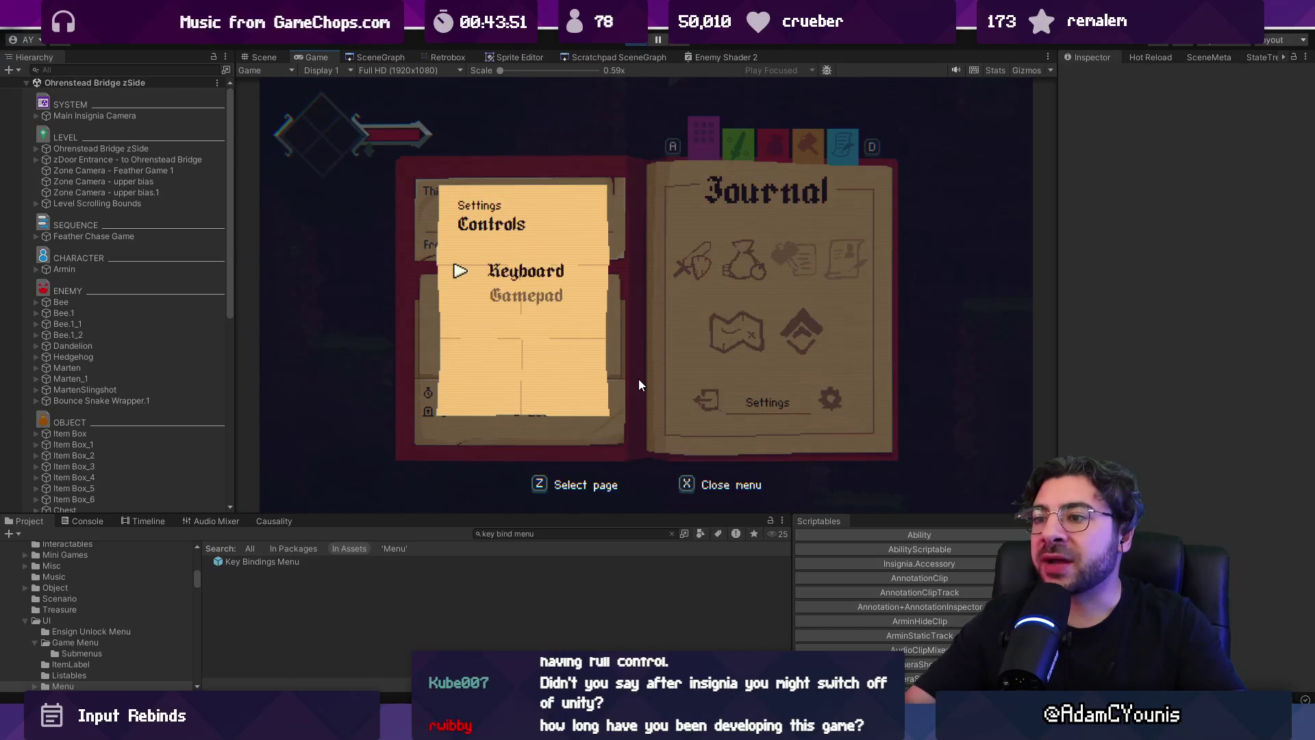
key("z")
key("z")
middle_click(573, 329)
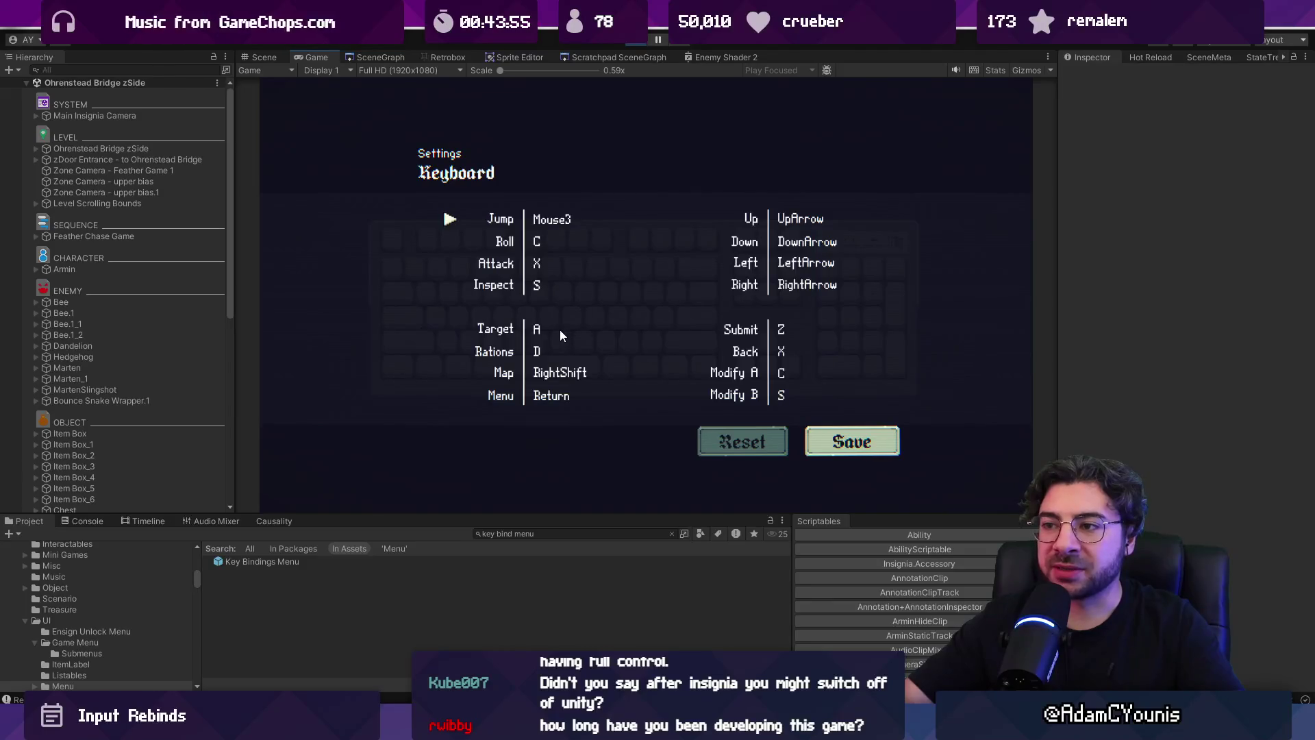
key("x")
key("x")
key("x")
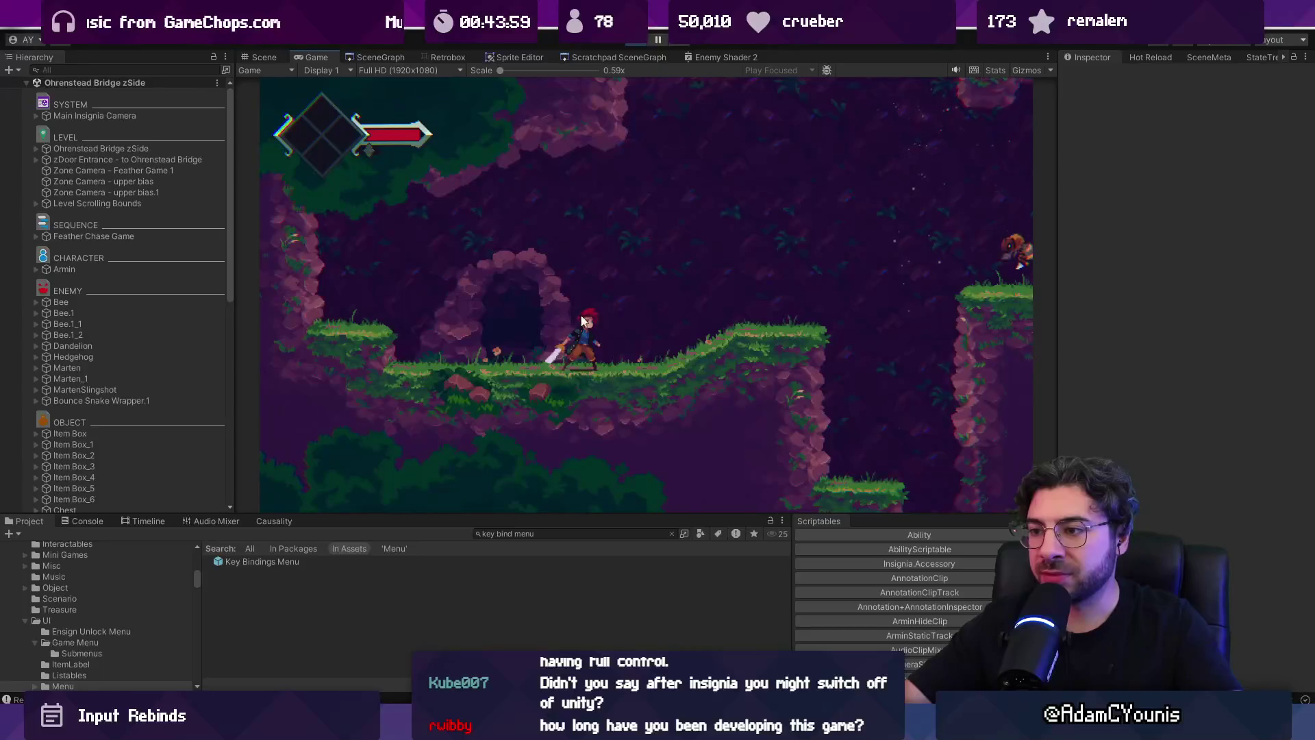
key("x")
key("x")
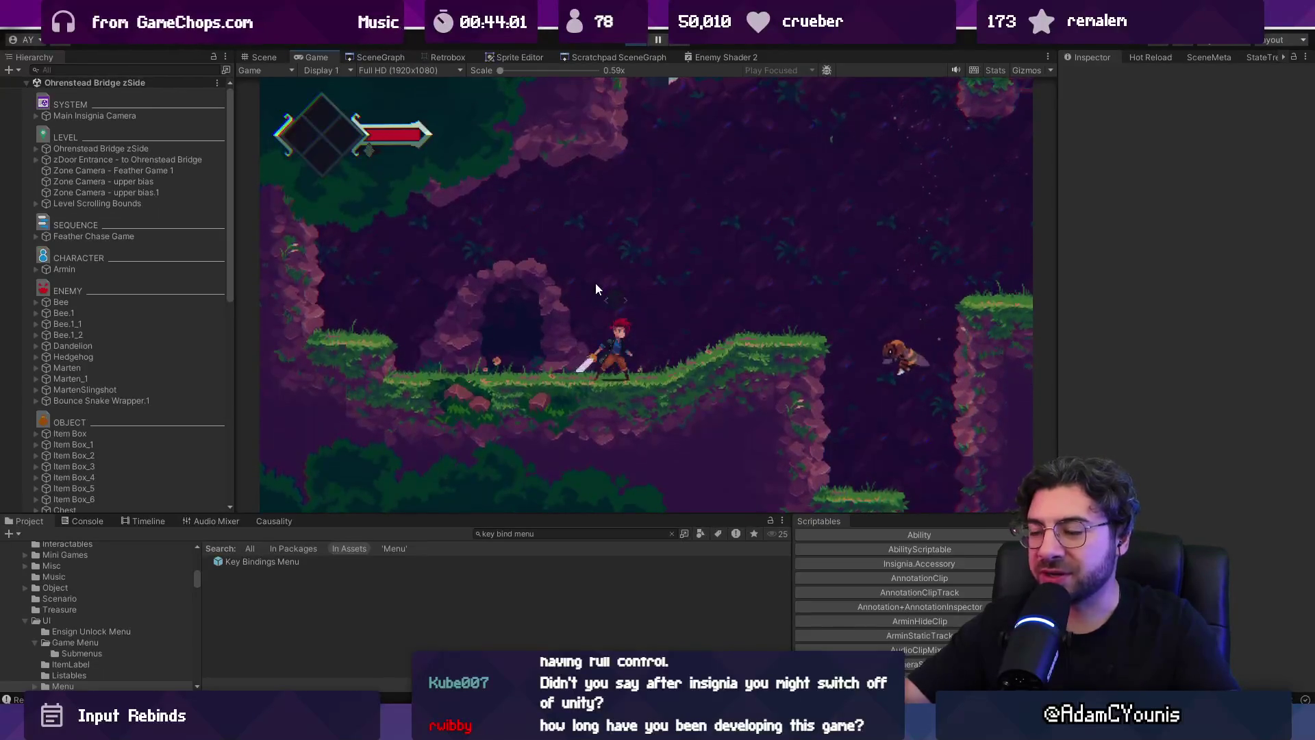
- Return to the Keyboard bindings and rebind Jump to Mouse4, Mouse3, then Mouse0
key("Escape")
key("Down")
key("z")
key("Down")
key("Down")
key("z")
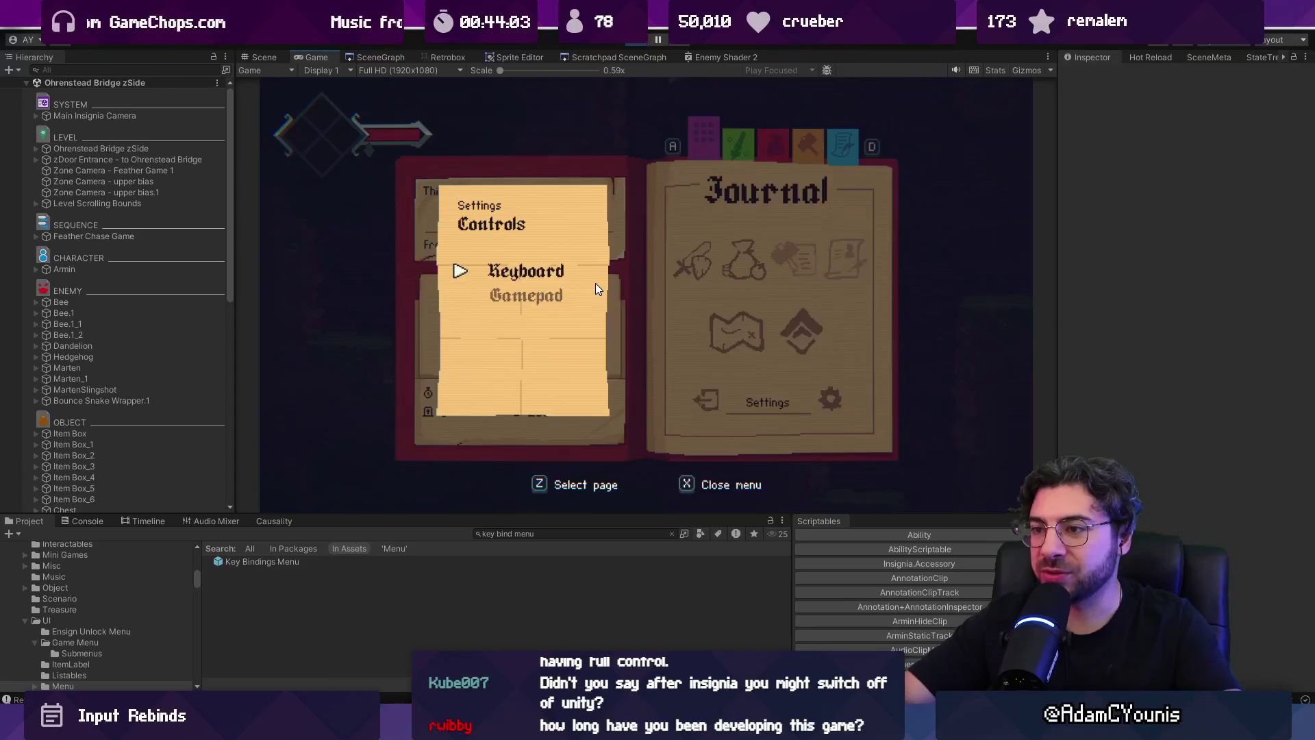
key("z")
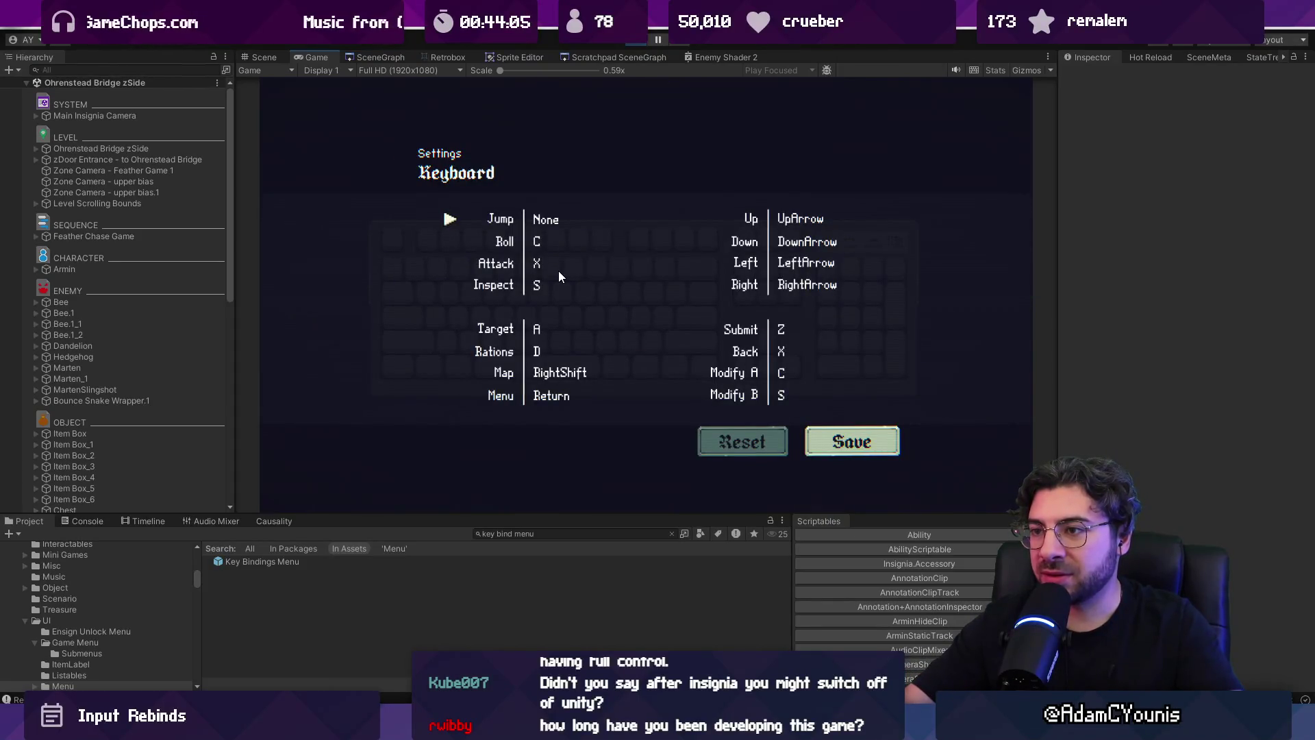
middle_click(559, 274)
middle_click(561, 274)
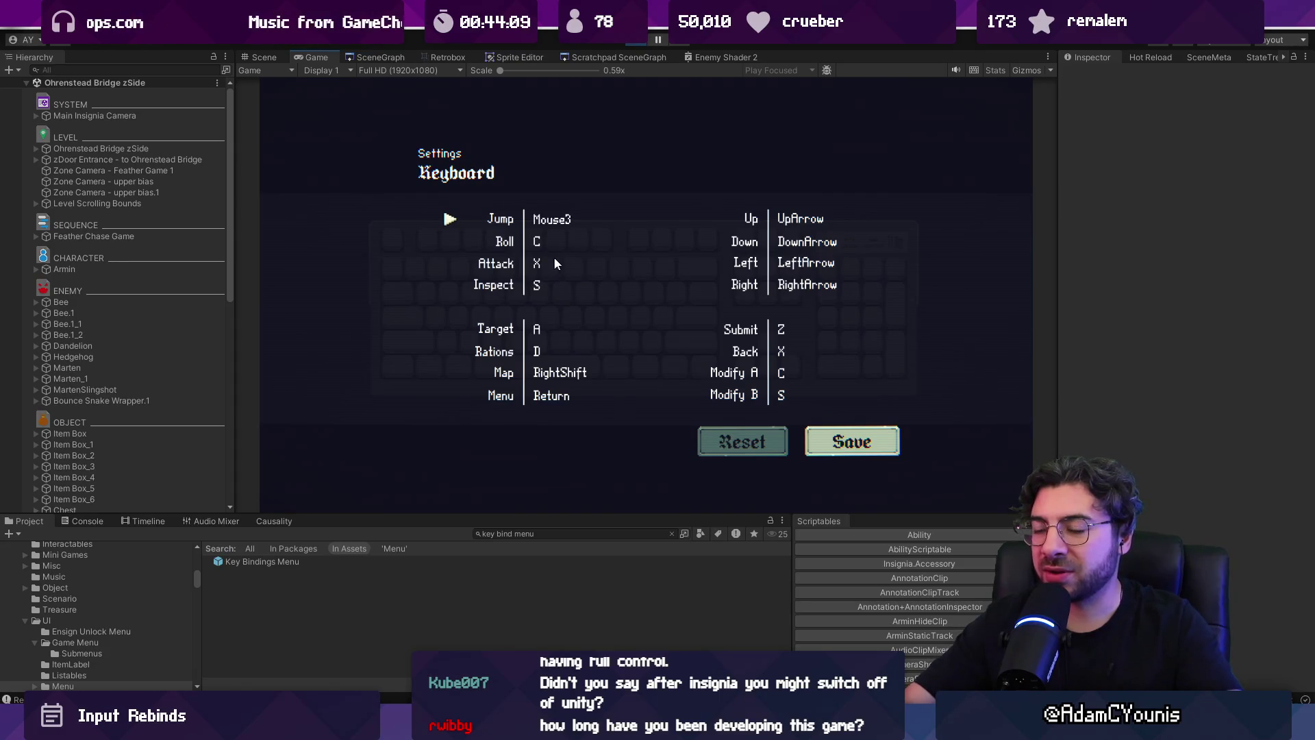
left_click(552, 244)
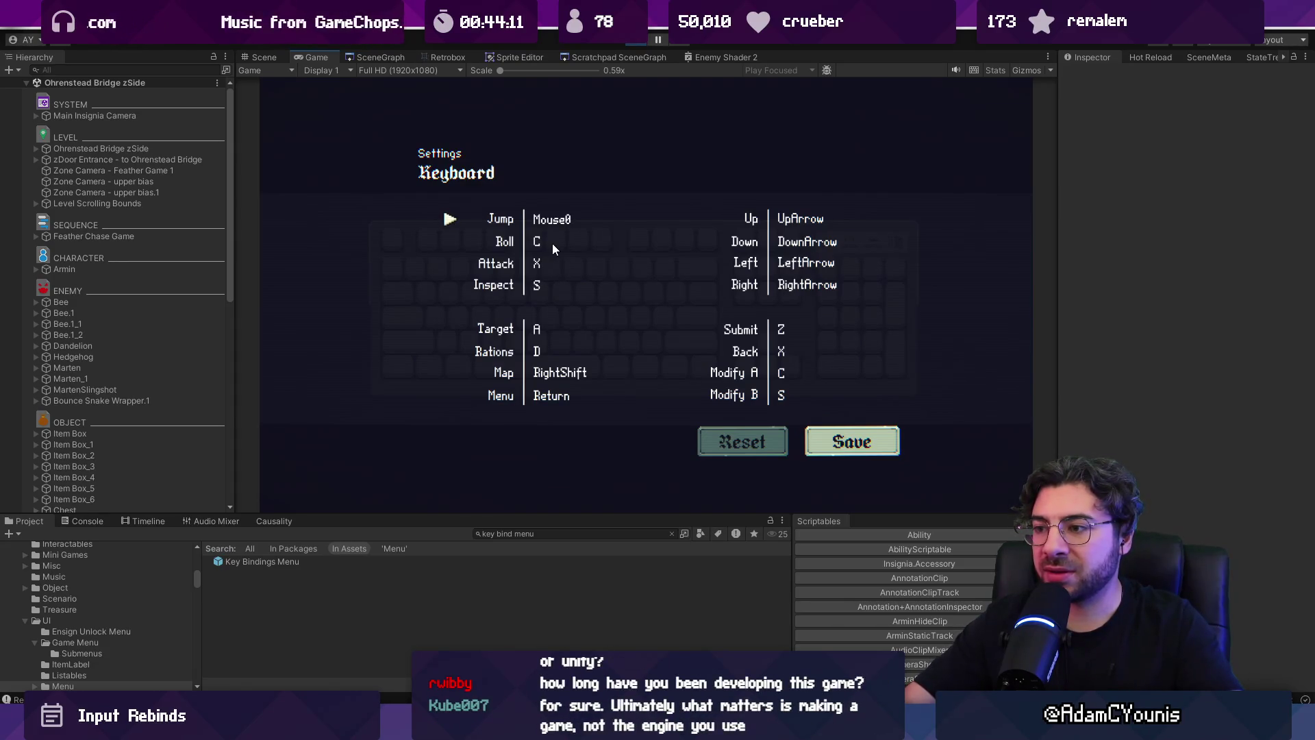
key("Escape")
key("Escape")
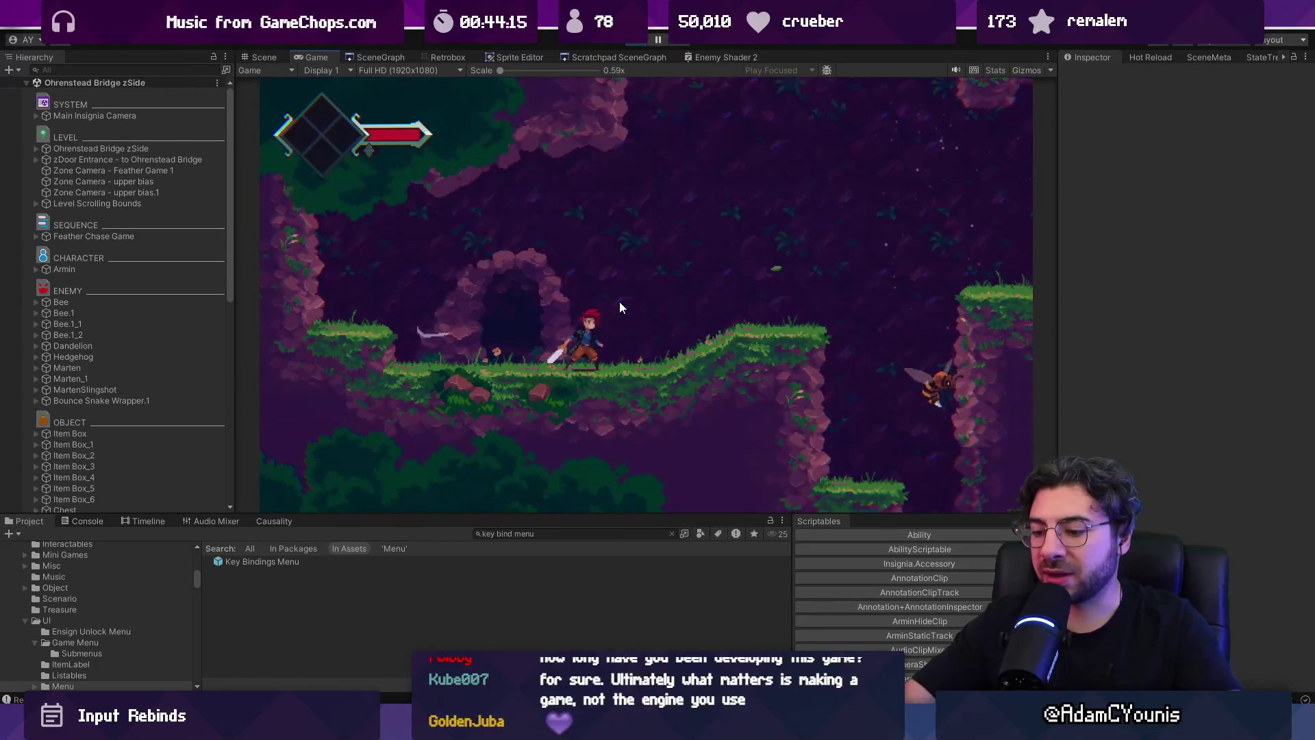
- Set Jump back to Z in the Keyboard bindings and save the keyboard configuration
key("Escape")
key("Right")
key("z")
key("Down")
key("Down")
key("z")
key("z")
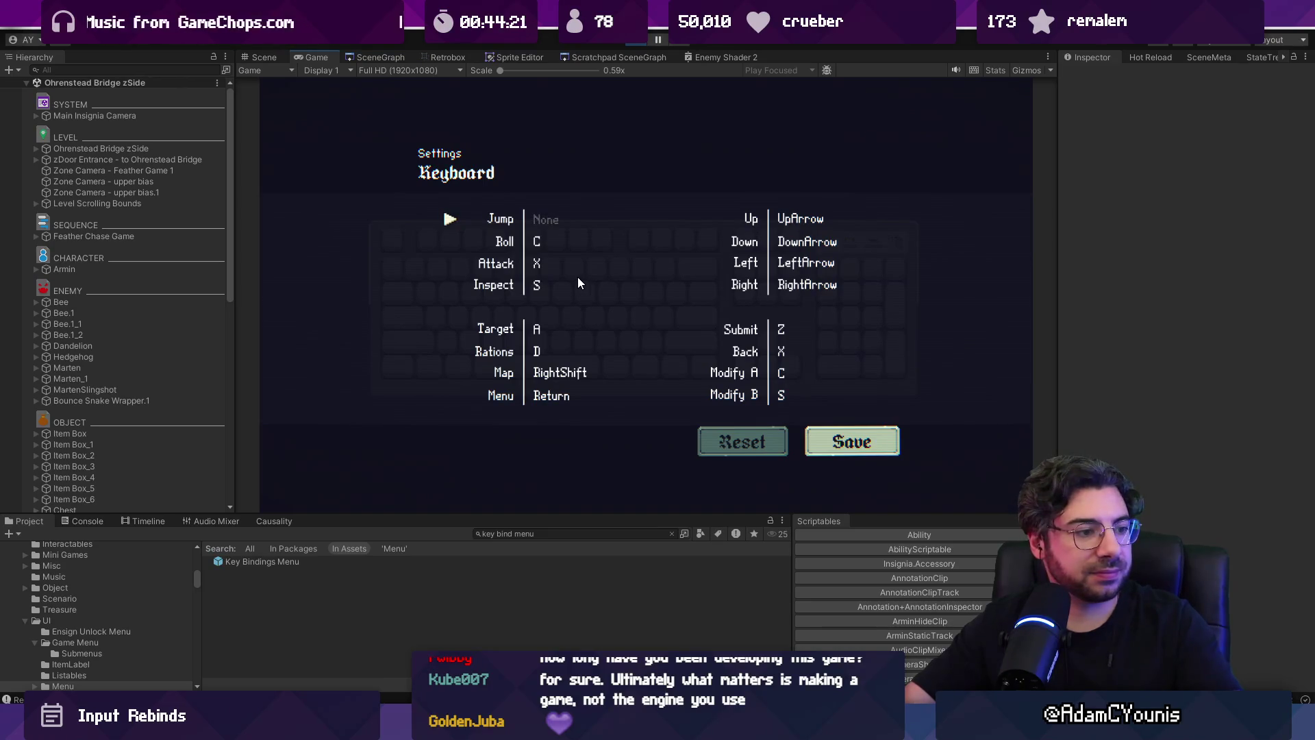
key("z")
key("Down")
key("Down")
key("Down")
key("Down")
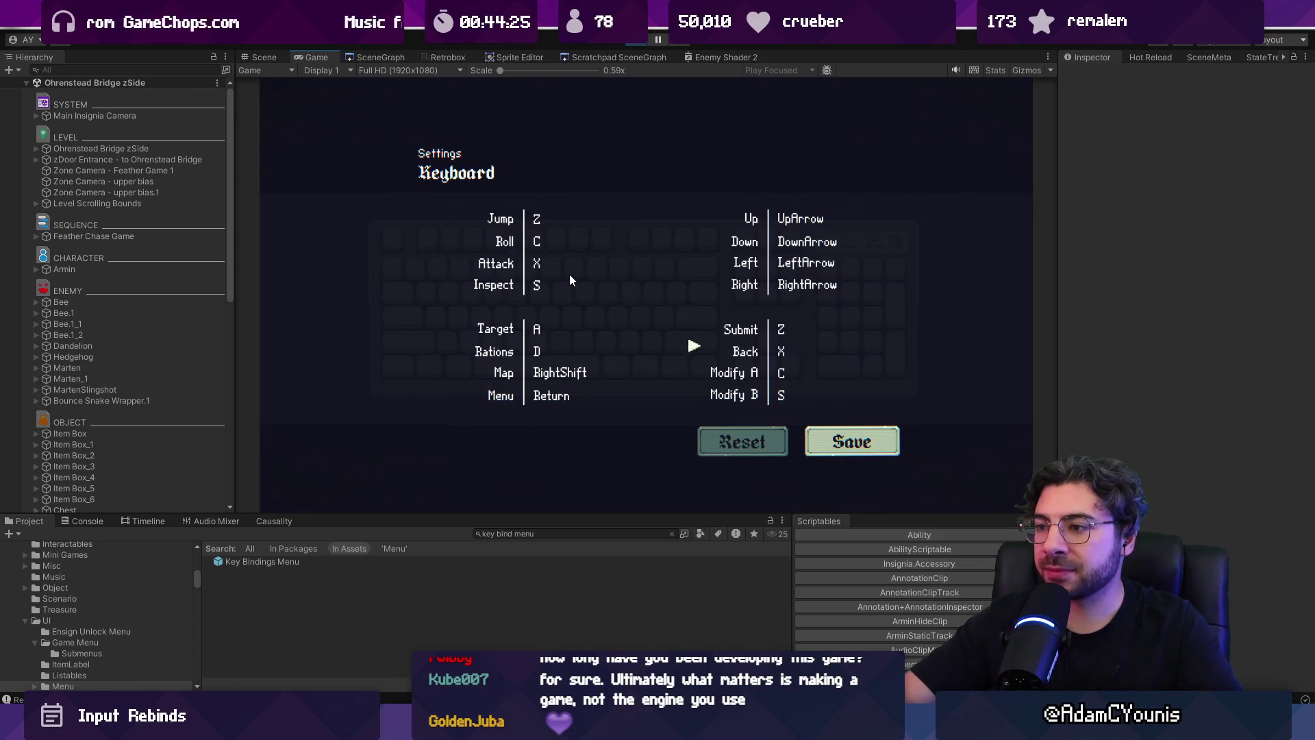
key("z")
key("x")
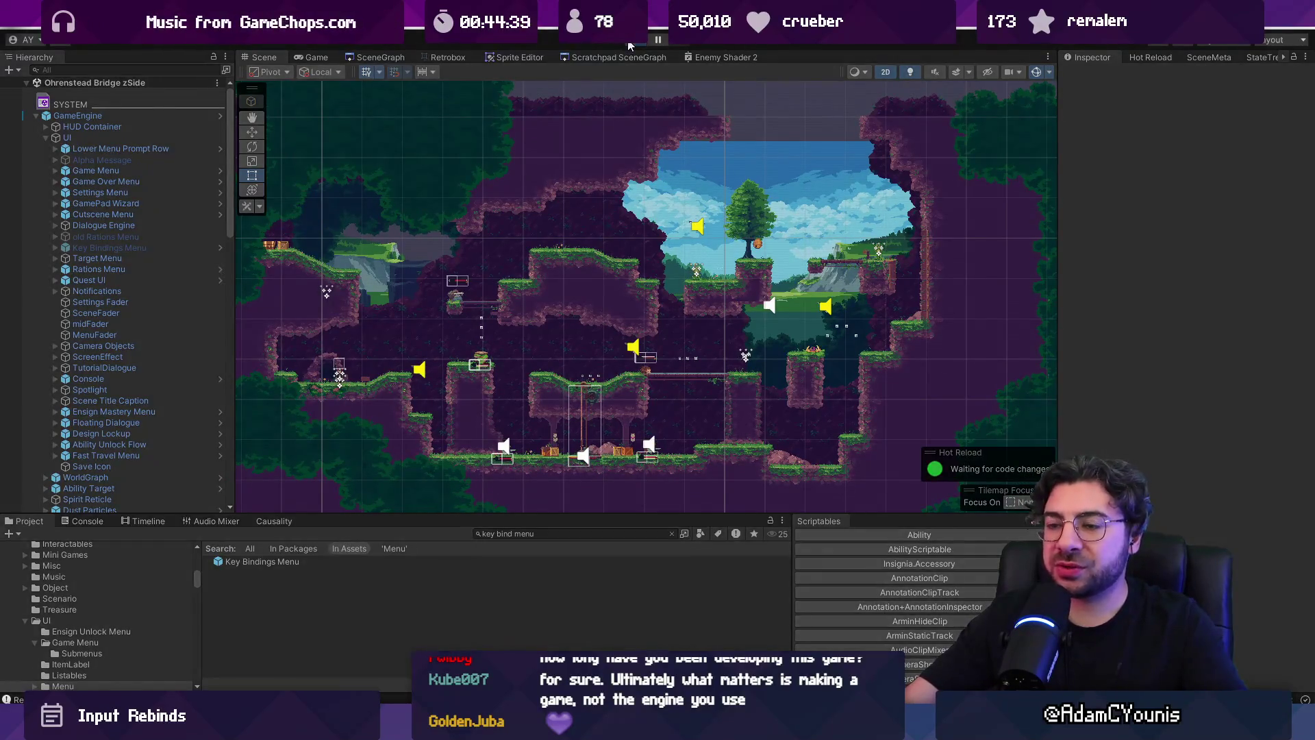
- Run the game, view the journal's Equipment and Inventory pages, then pause to view the Scene
left_click(631, 45)
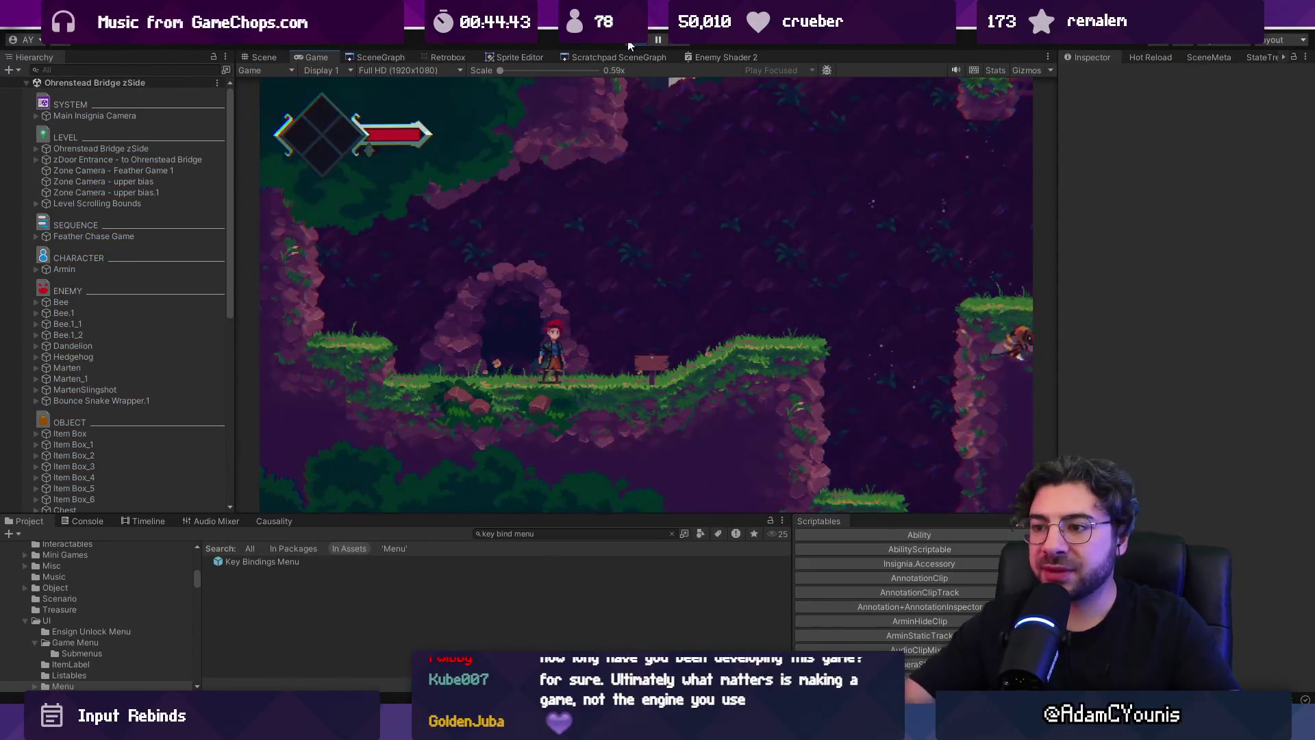
key("Escape")
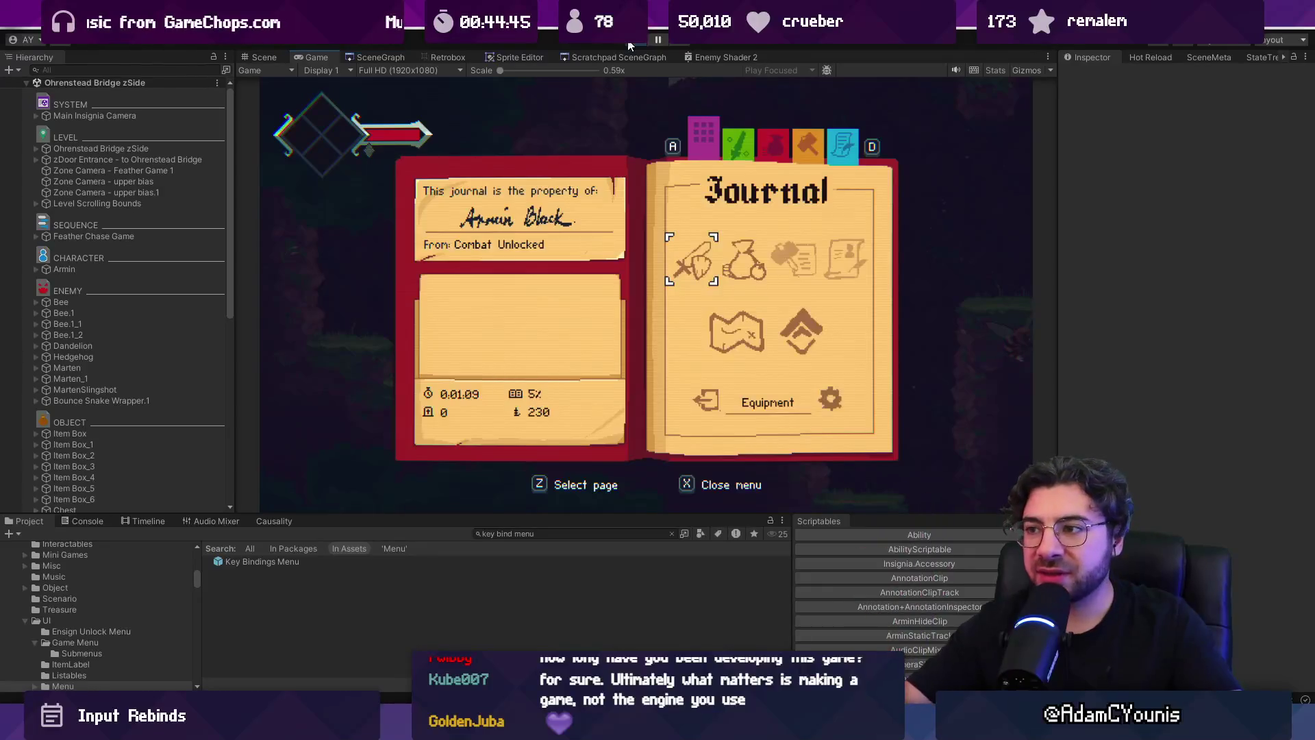
key("z")
key("d")
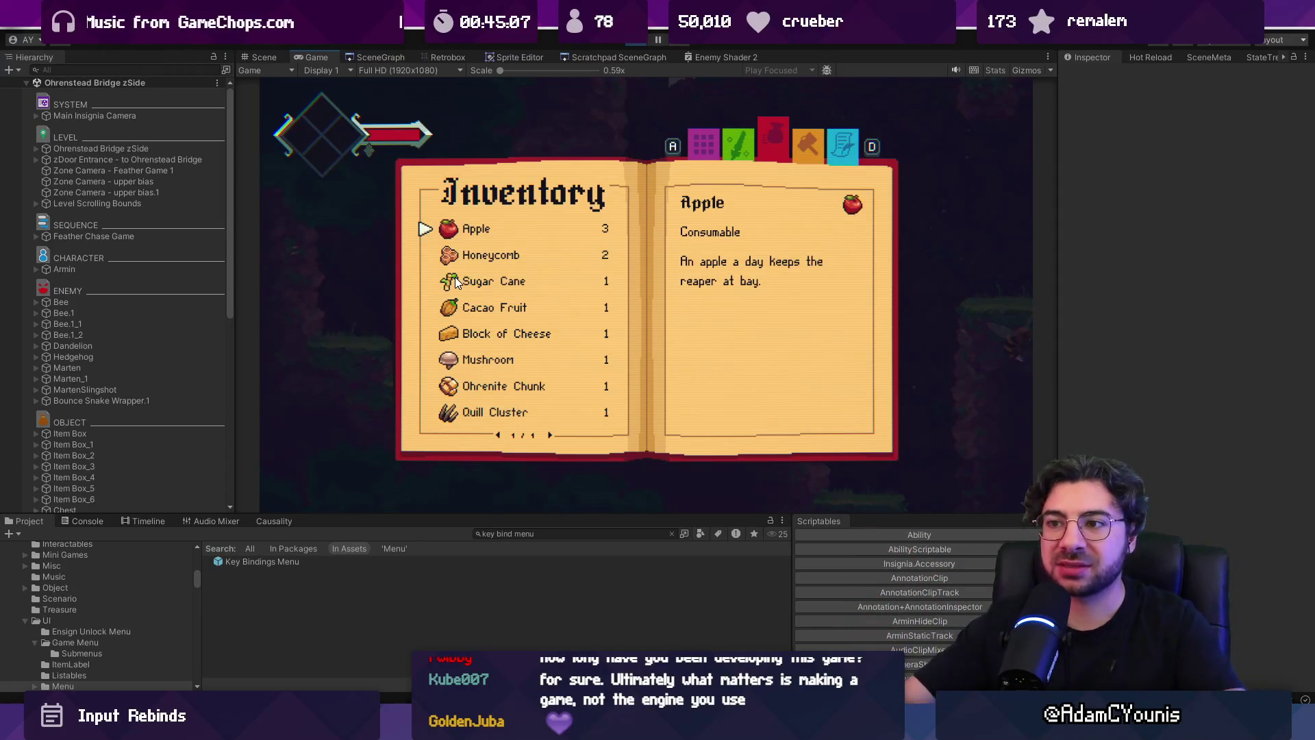
key("Escape")
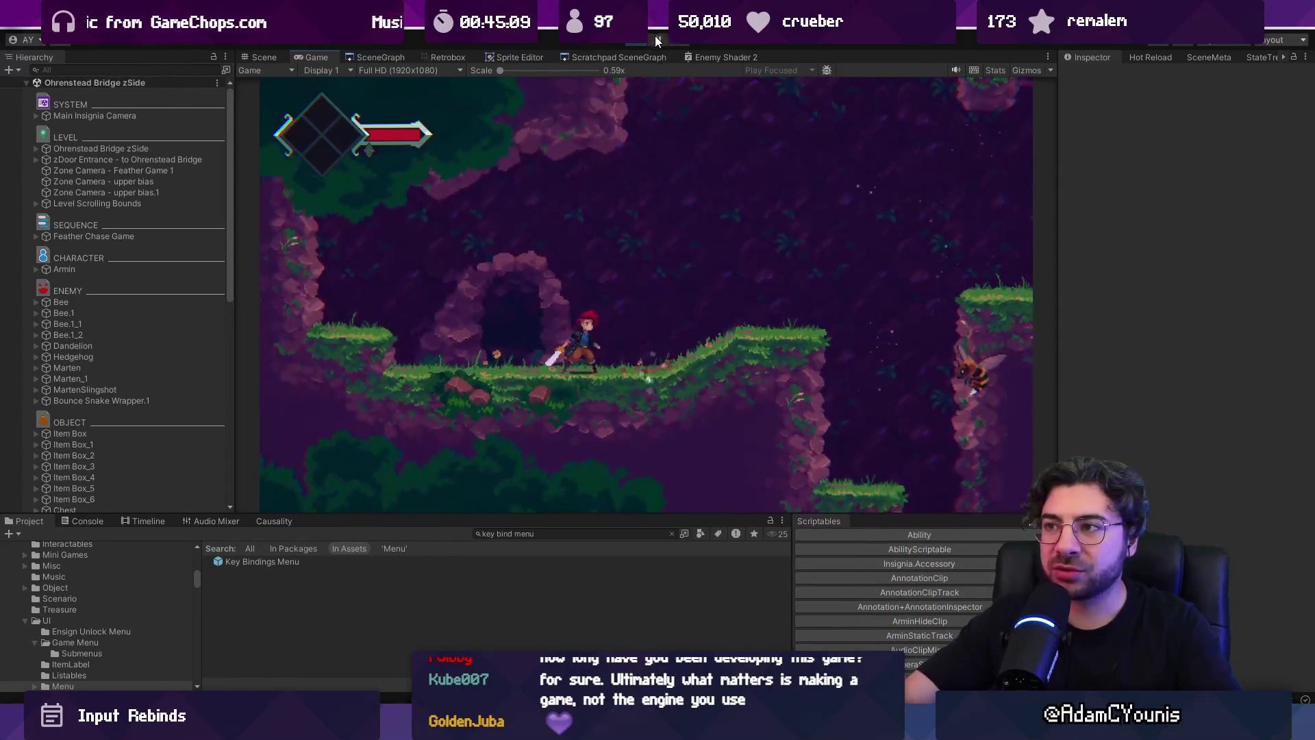
left_click(658, 39)
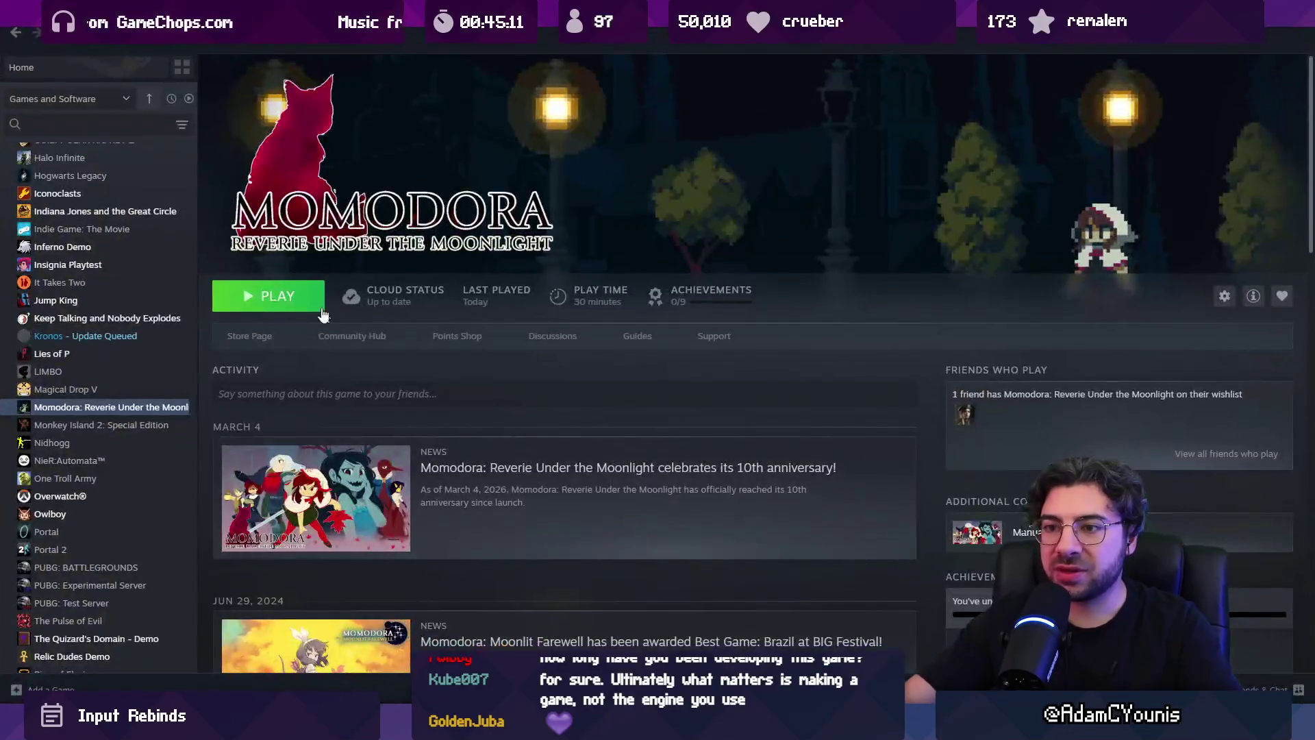
- Launch Momodora from Steam and load the Slot 1 saved game
left_click(268, 296)
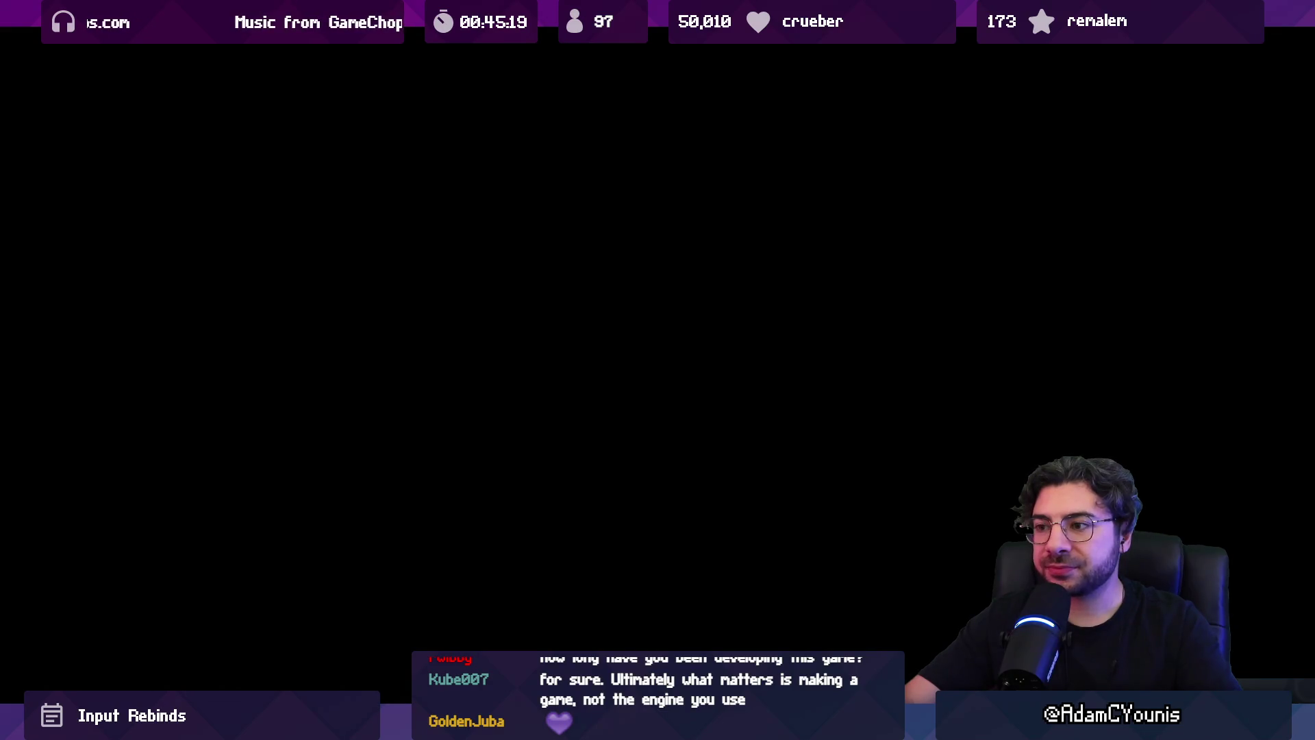
key("Return")
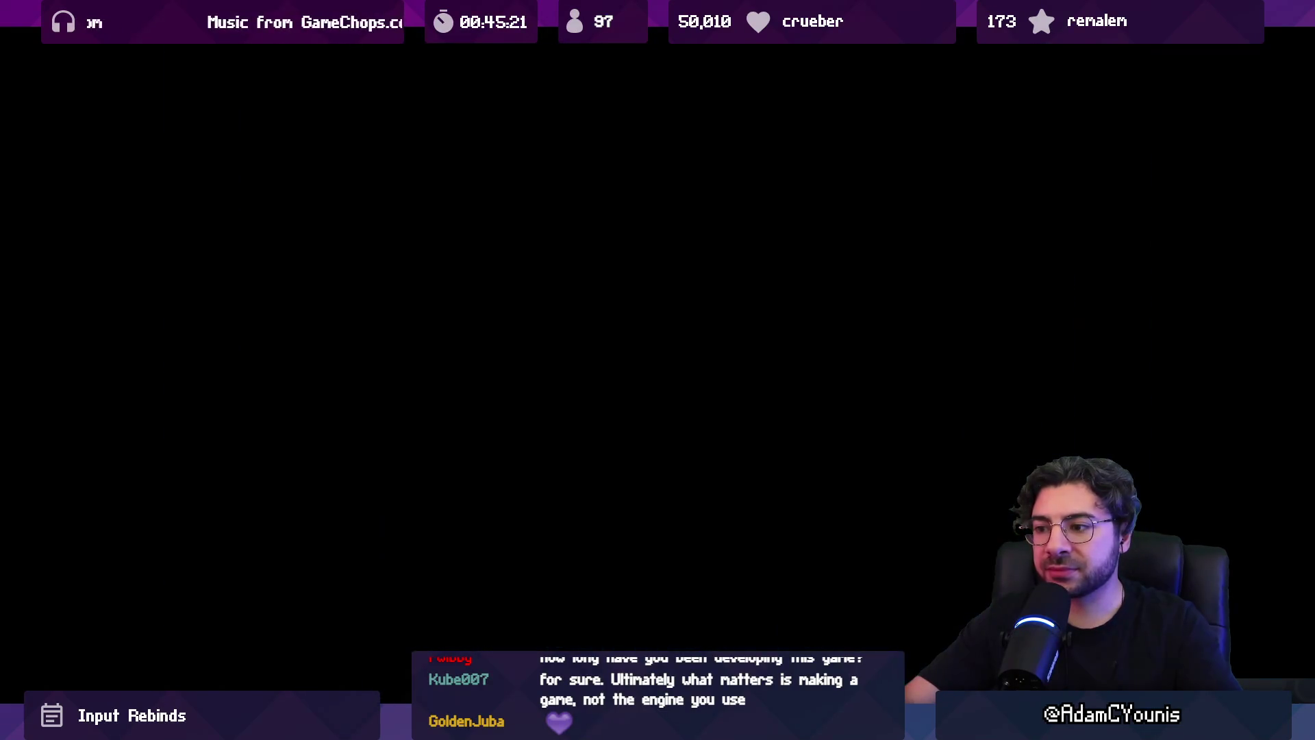
key("Down")
key("Down")
key("Down")
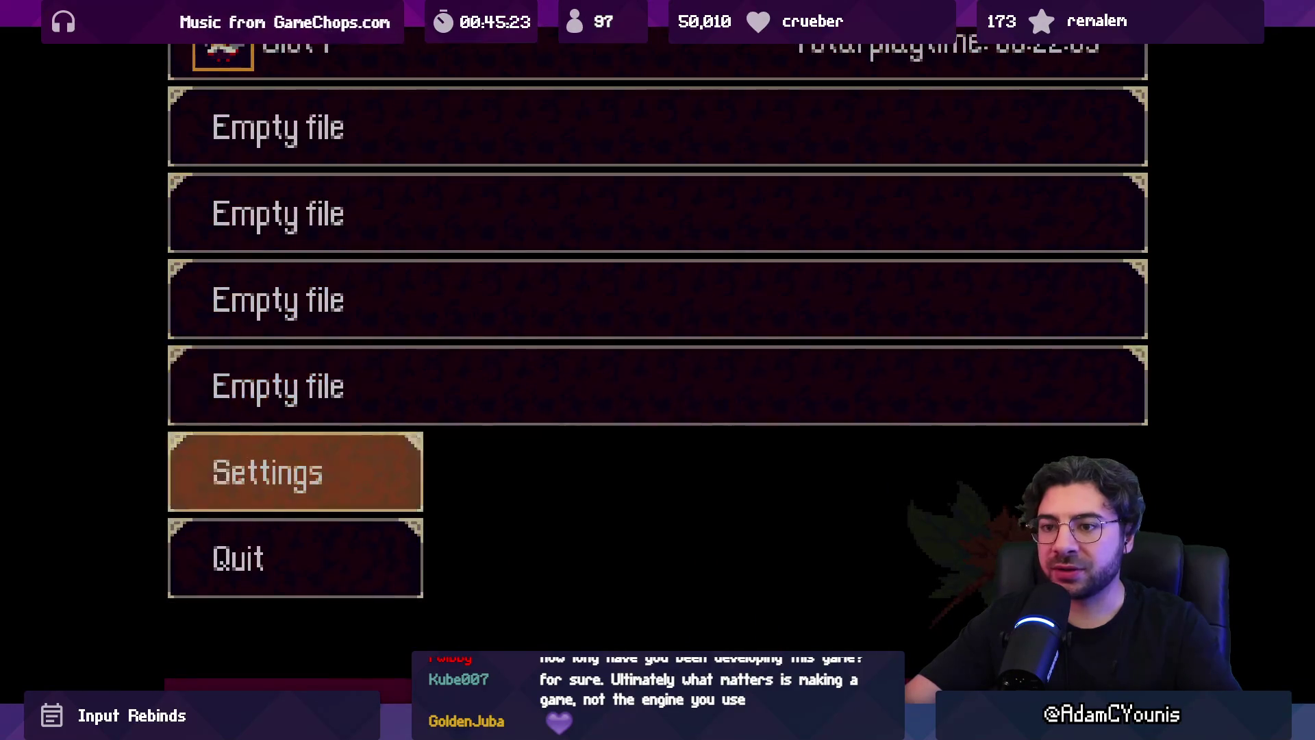
key("Down")
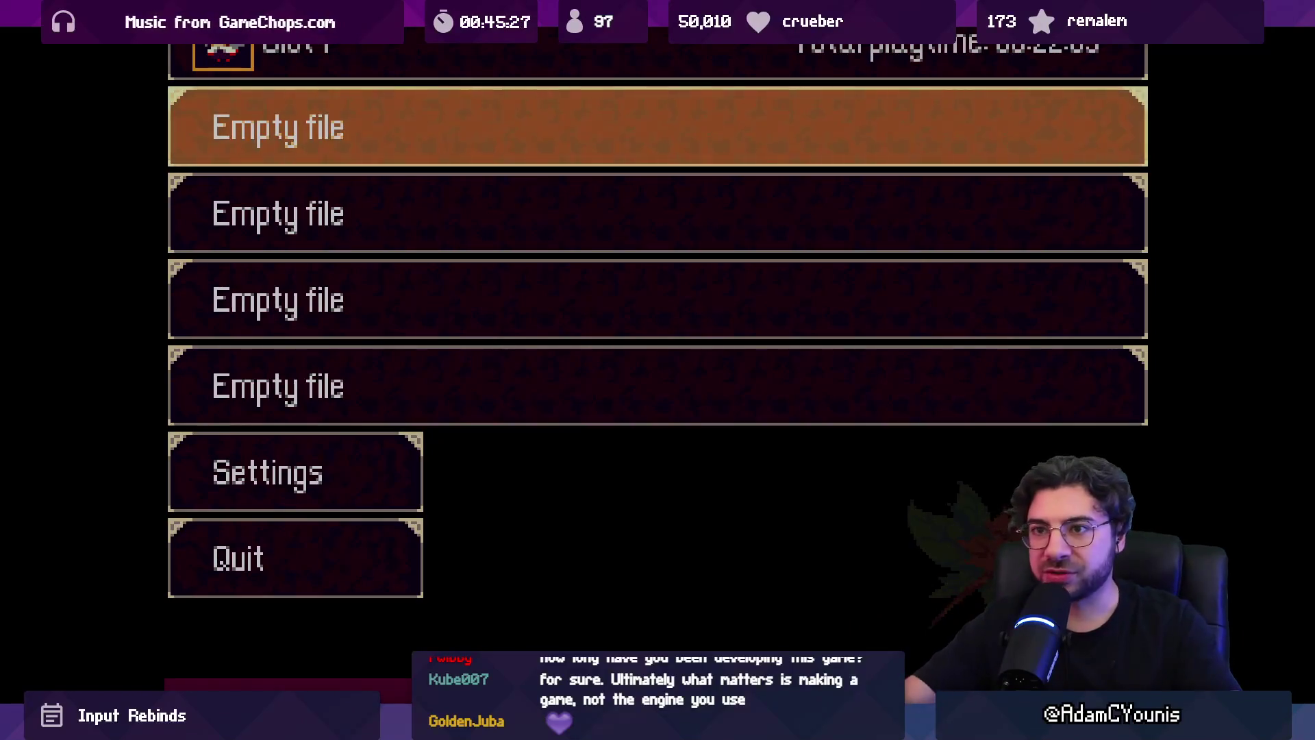
key("Up")
key("Return")
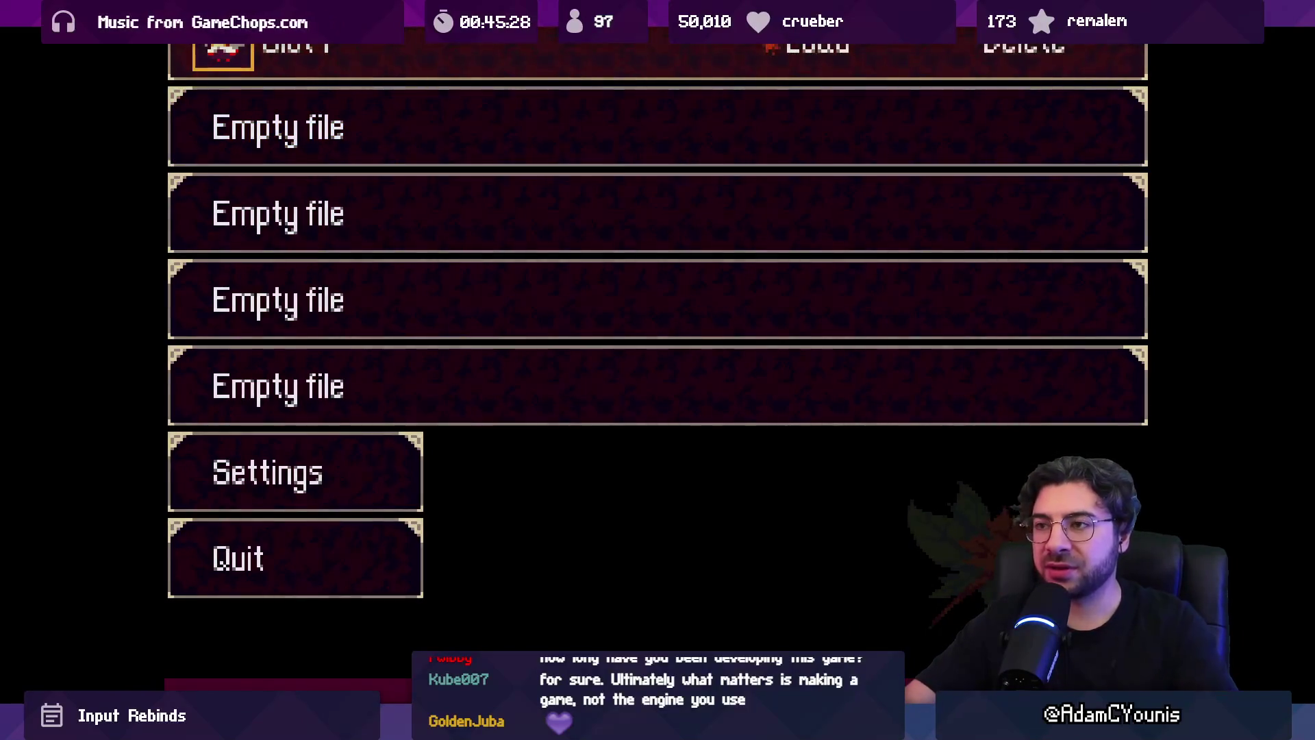
key("Return")
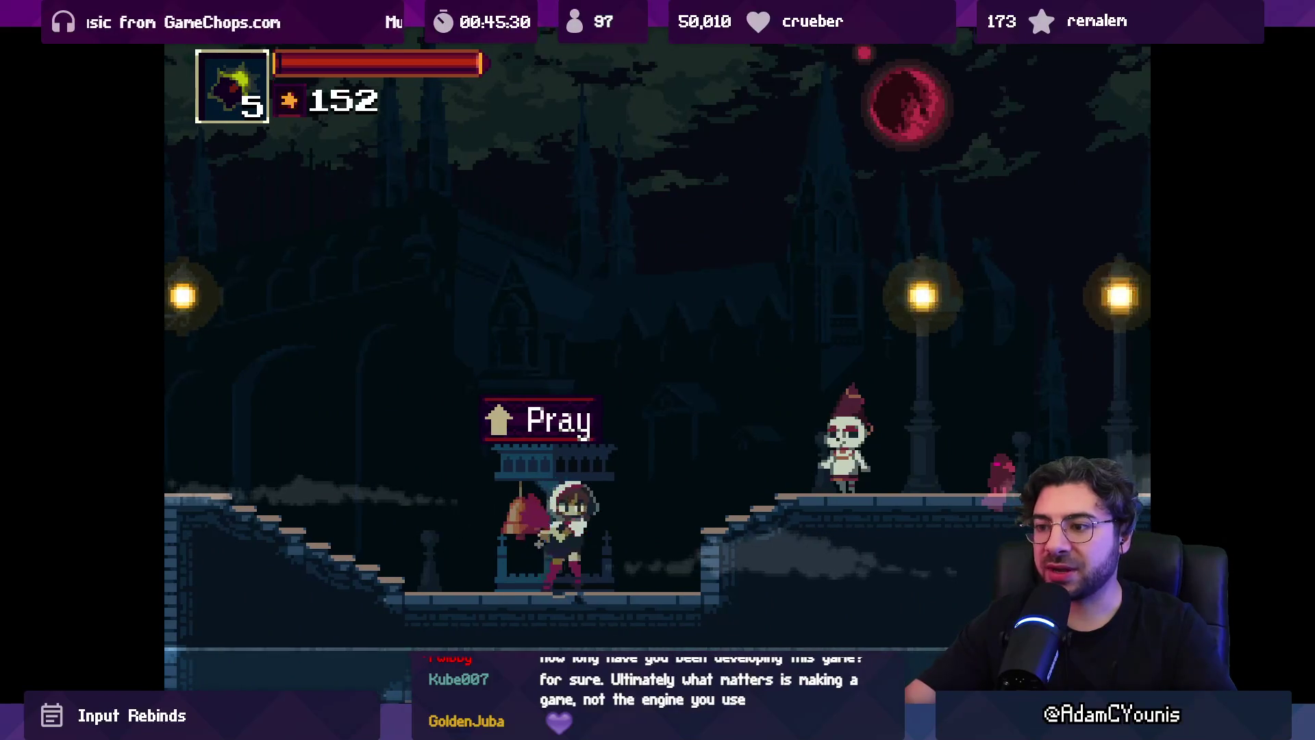
- Browse Momodora's pause menu tabs and equipment slots, then close the equipment screen
key("Escape")
key("Right")
key("Right")
key("Right")
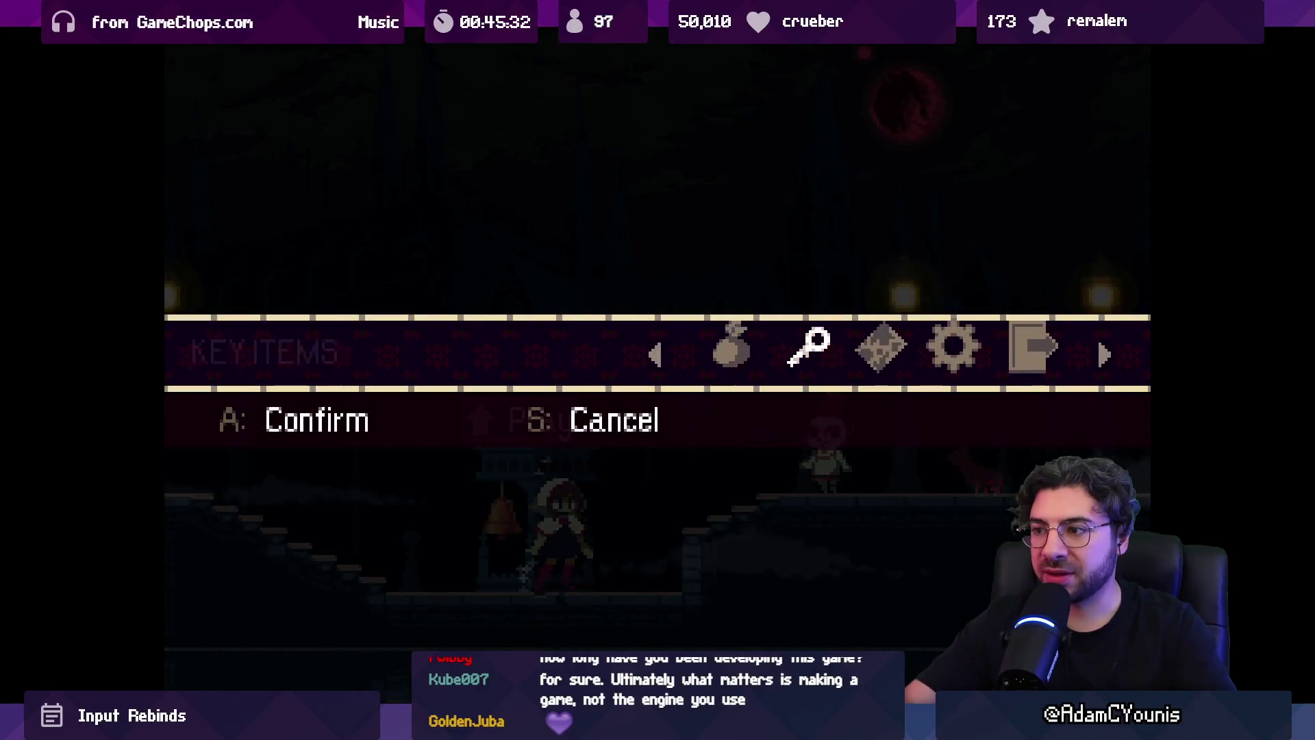
key("Right")
key("Right")
key("Right")
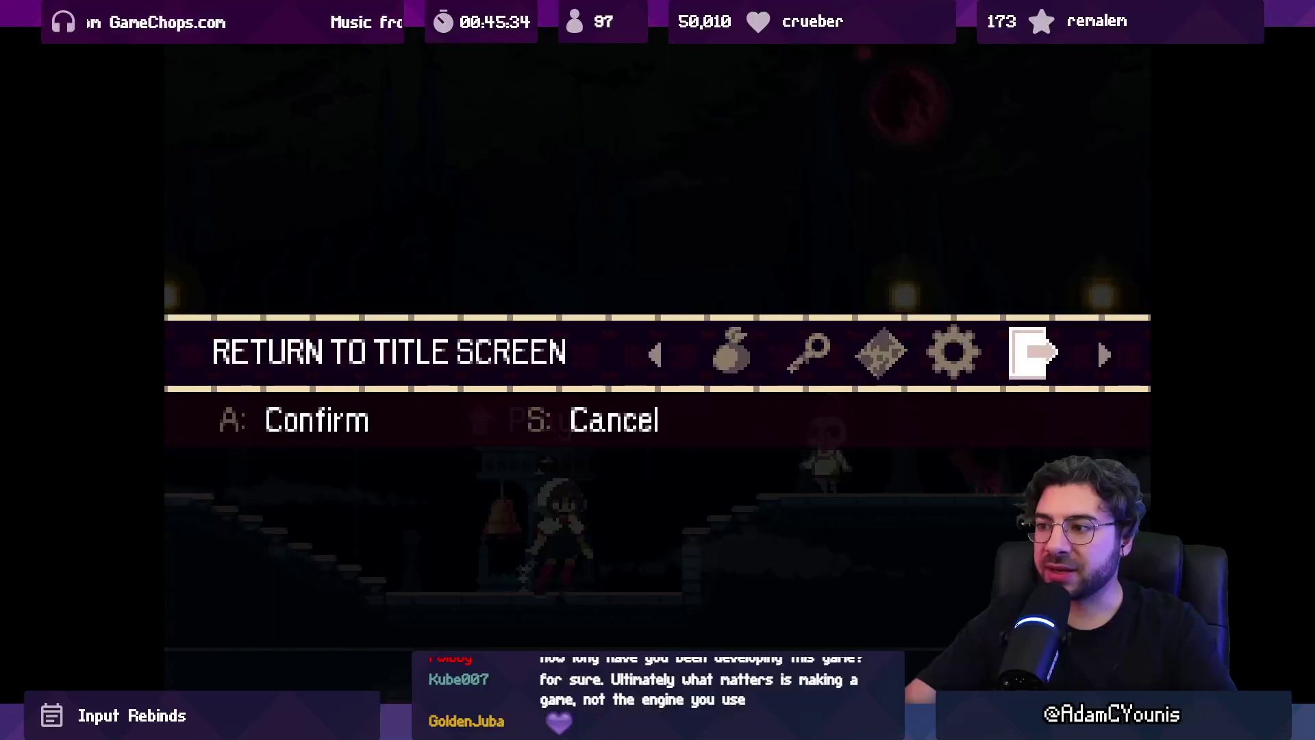
key("Return")
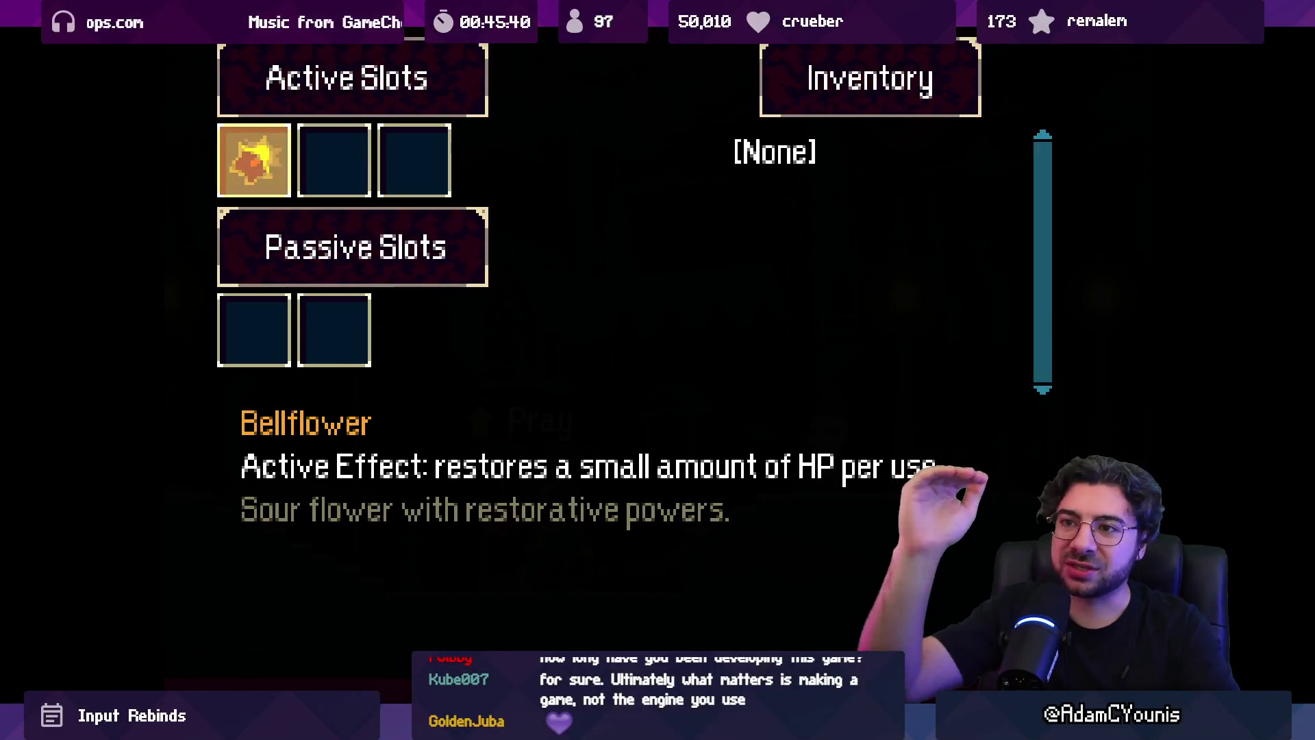
key("Down")
key("Up")
key("Right")
key("Return")
key("s")
key("s")
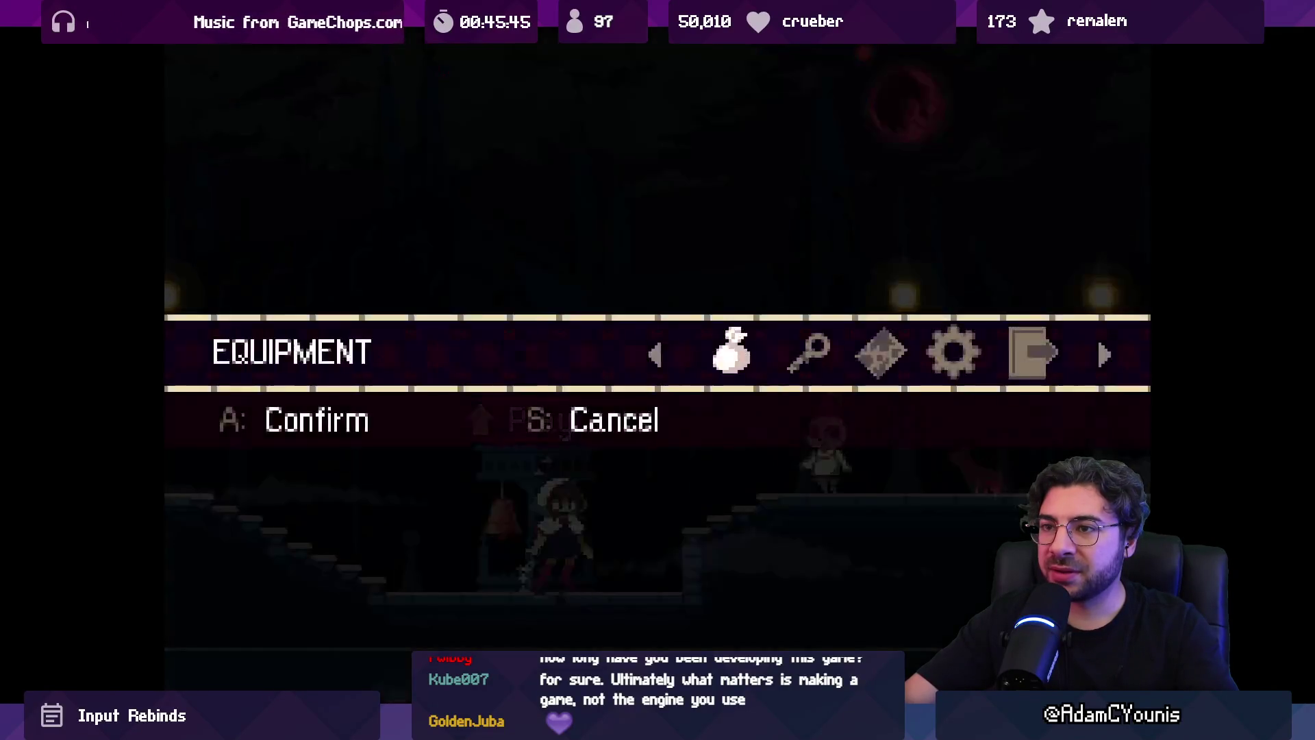
key("s")
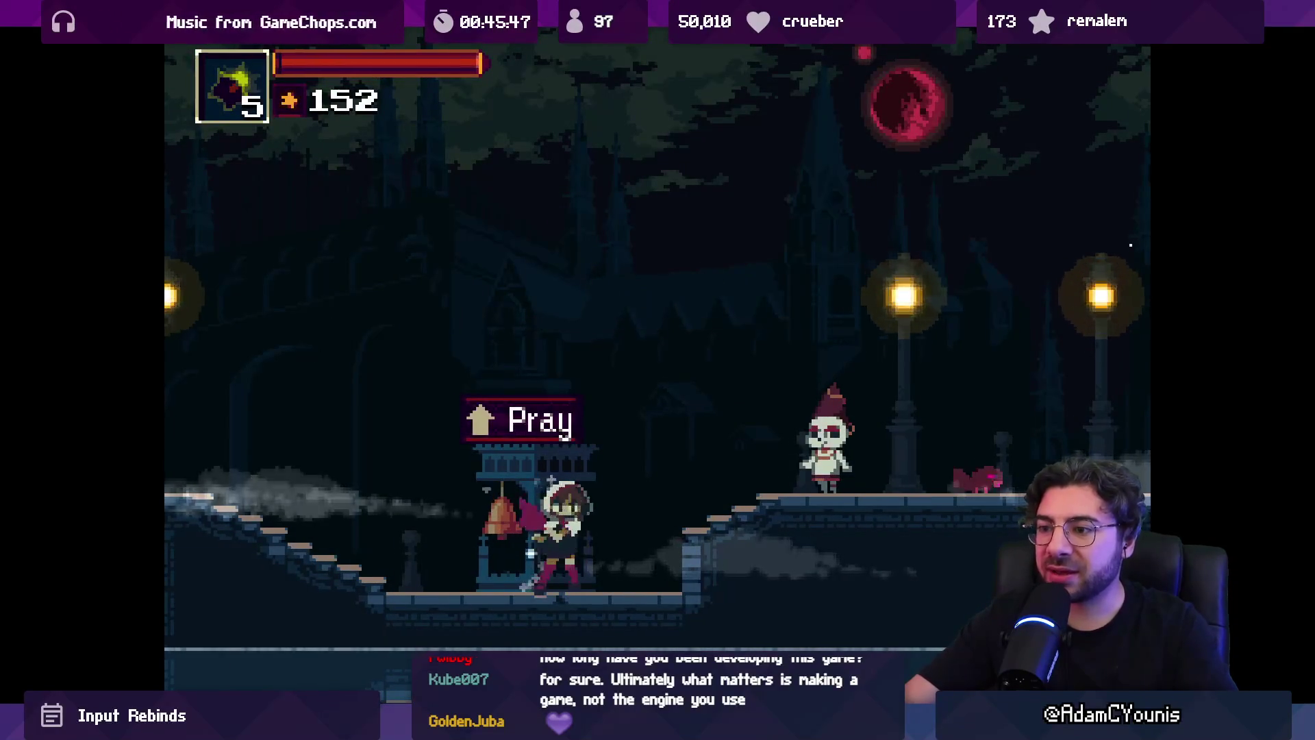
- Pray at the bell and cancel the save prompt
key("Up")
key("Down")
key("z")
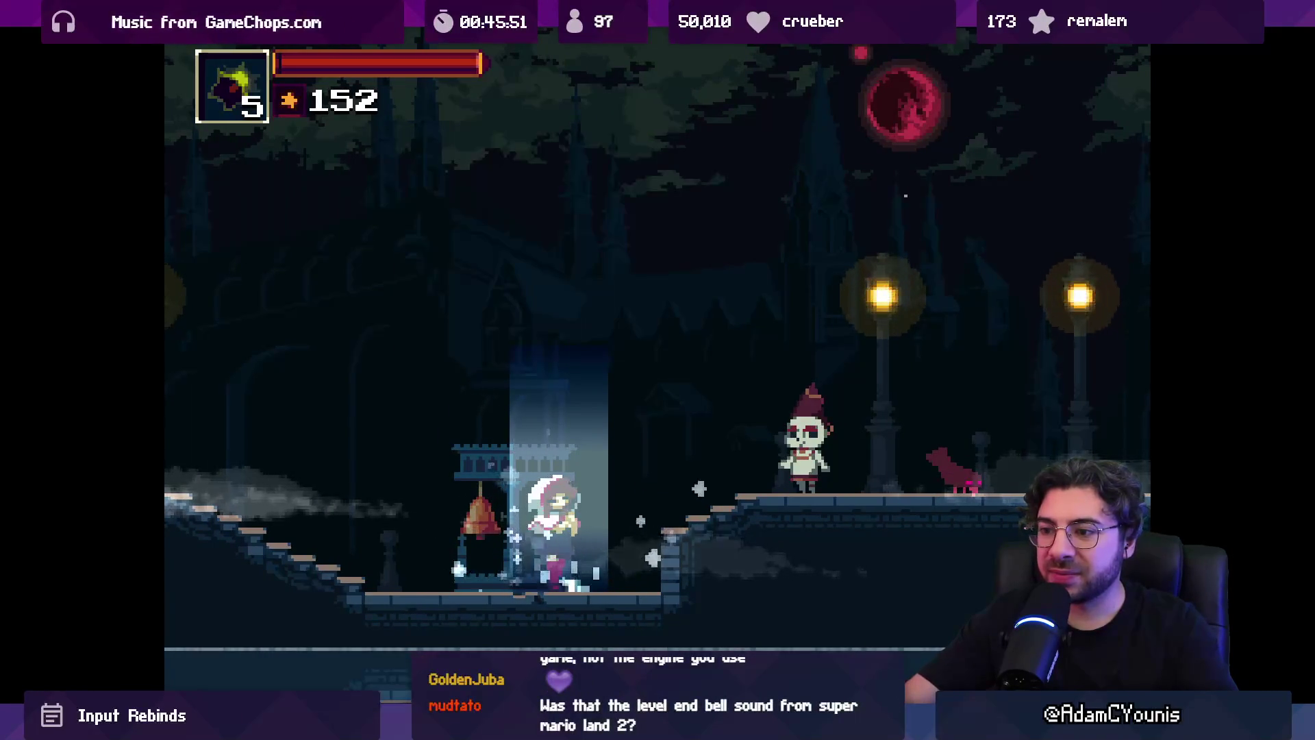
- Open the Key Items list from the pause menu, showing the Maple Leaf
key("s")
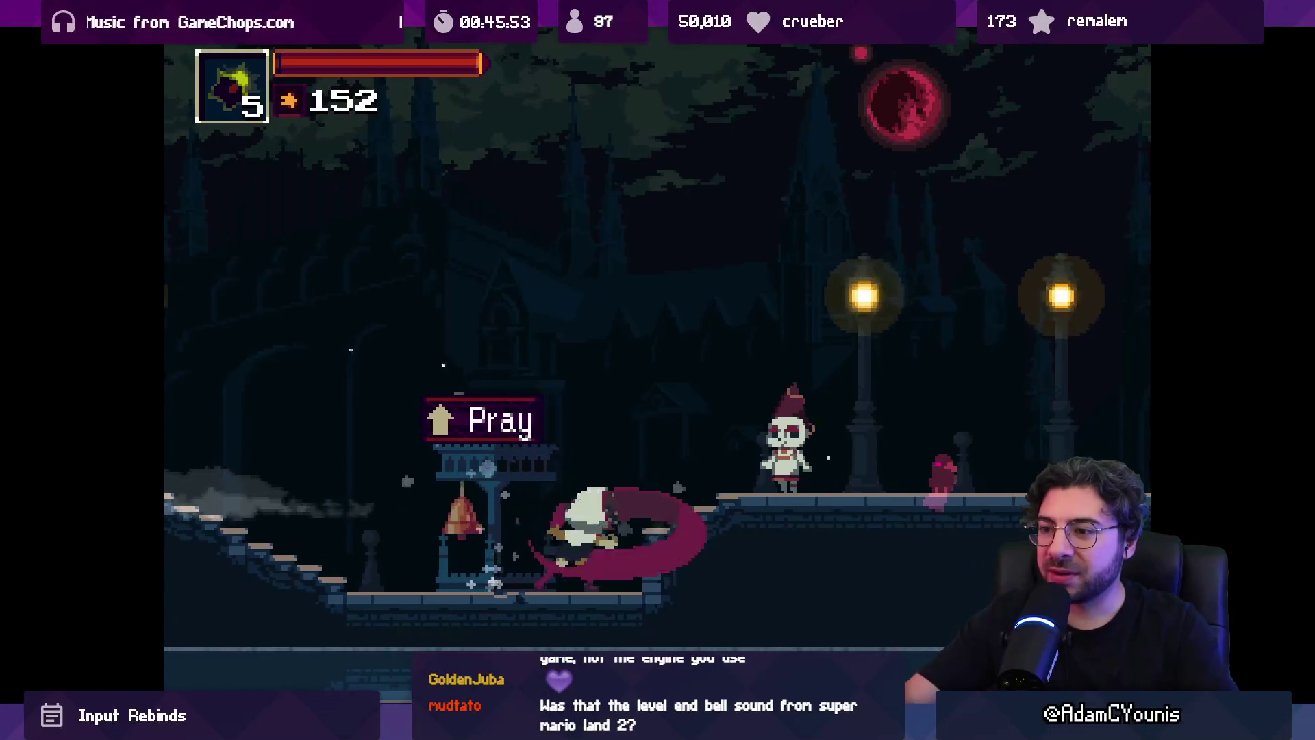
key("Escape")
key("Right")
key("a")
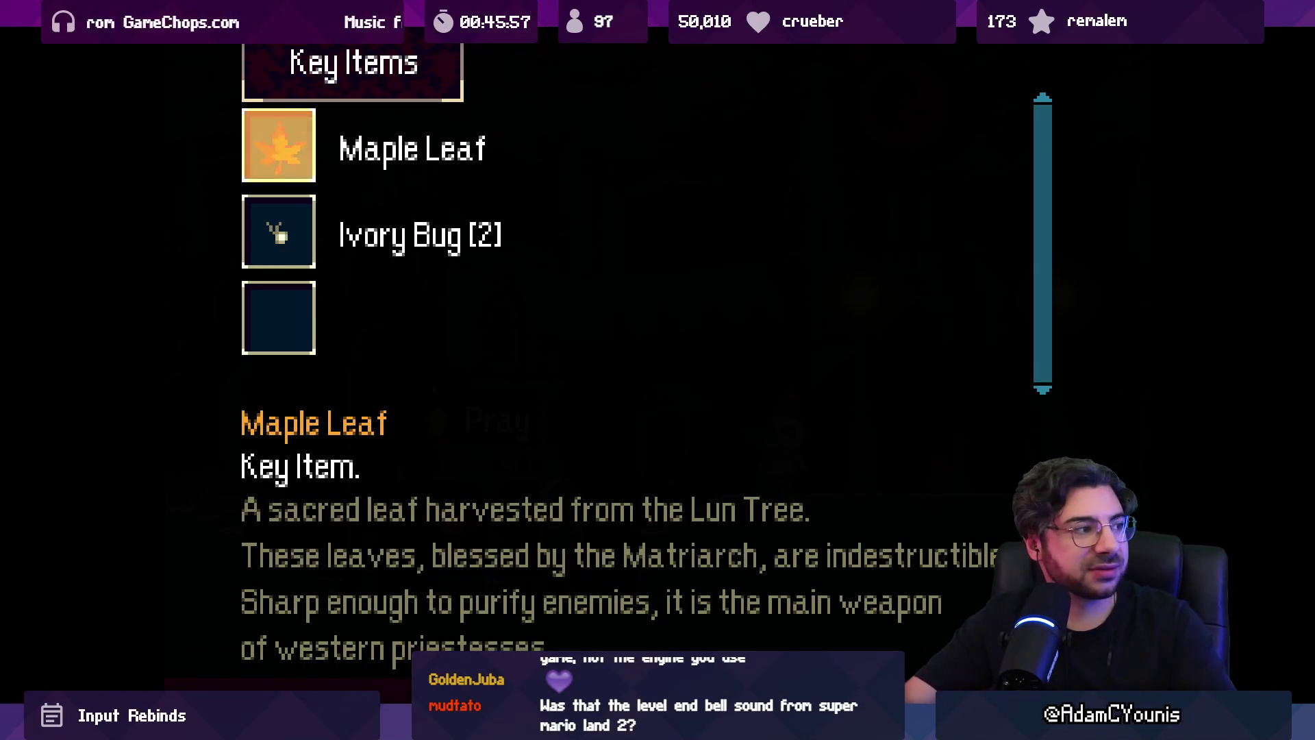
- Read the Ivory Bug and Maple Leaf descriptions, then move and fire arrows to the right
key("Down")
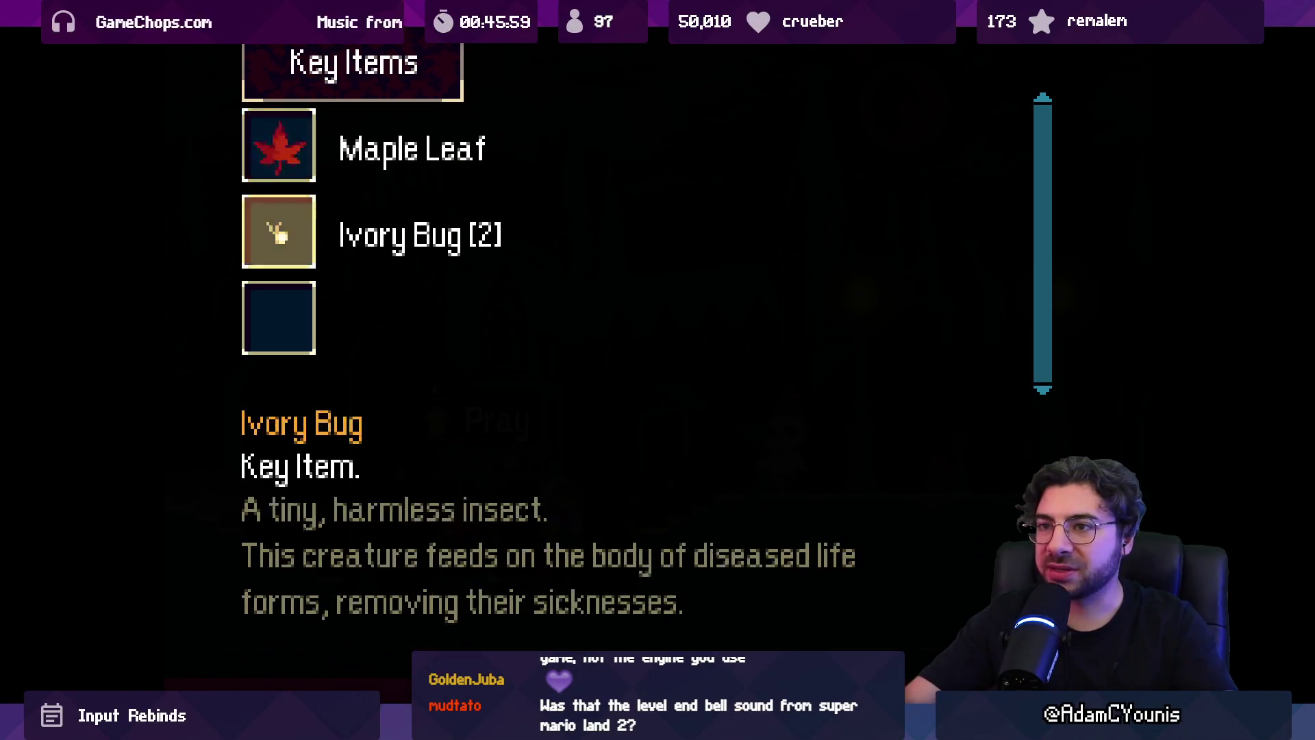
key("Up")
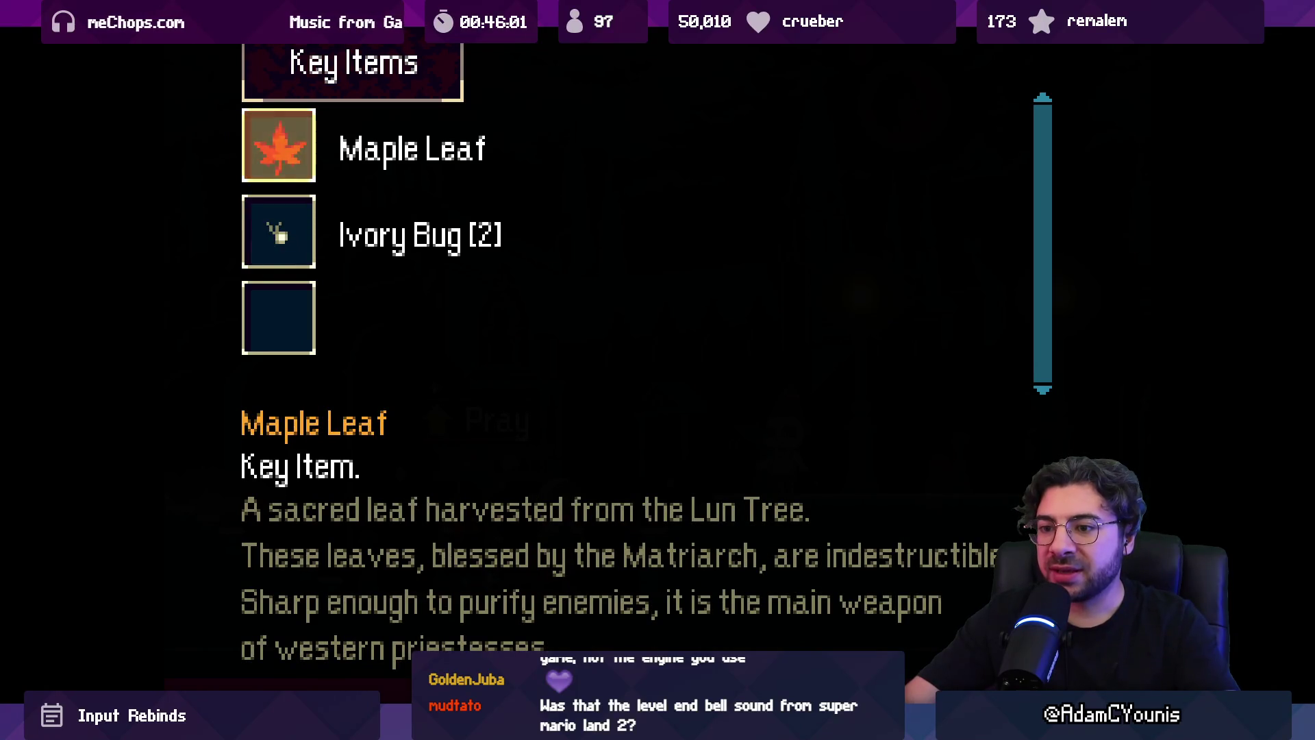
key("s")
key("s")
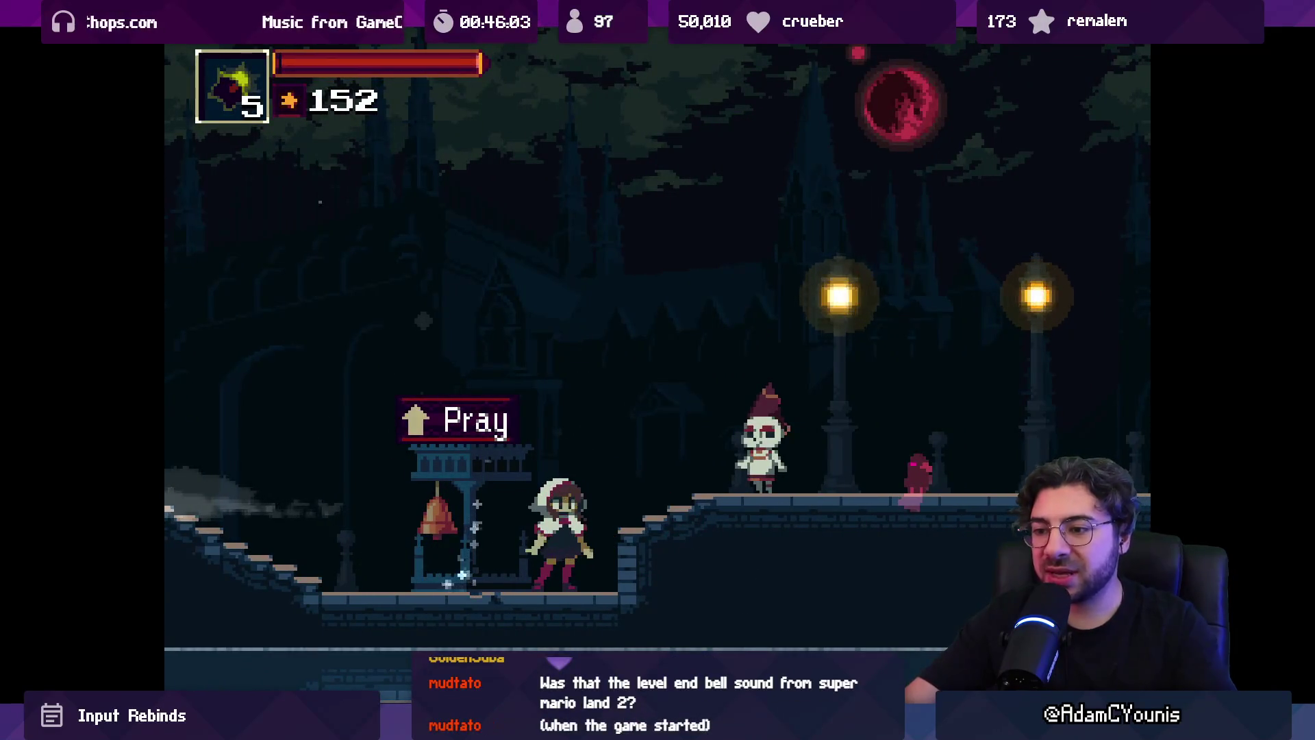
key("Left")
key("Right")
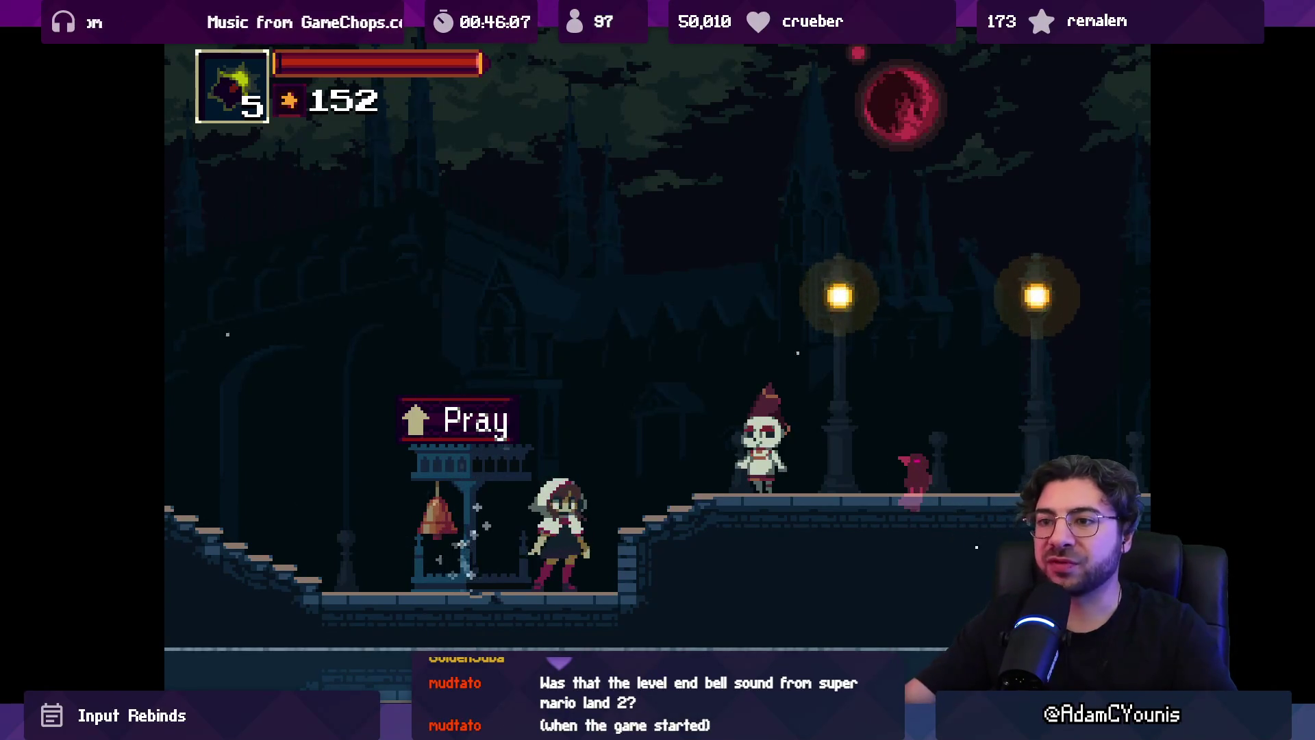
key("d")
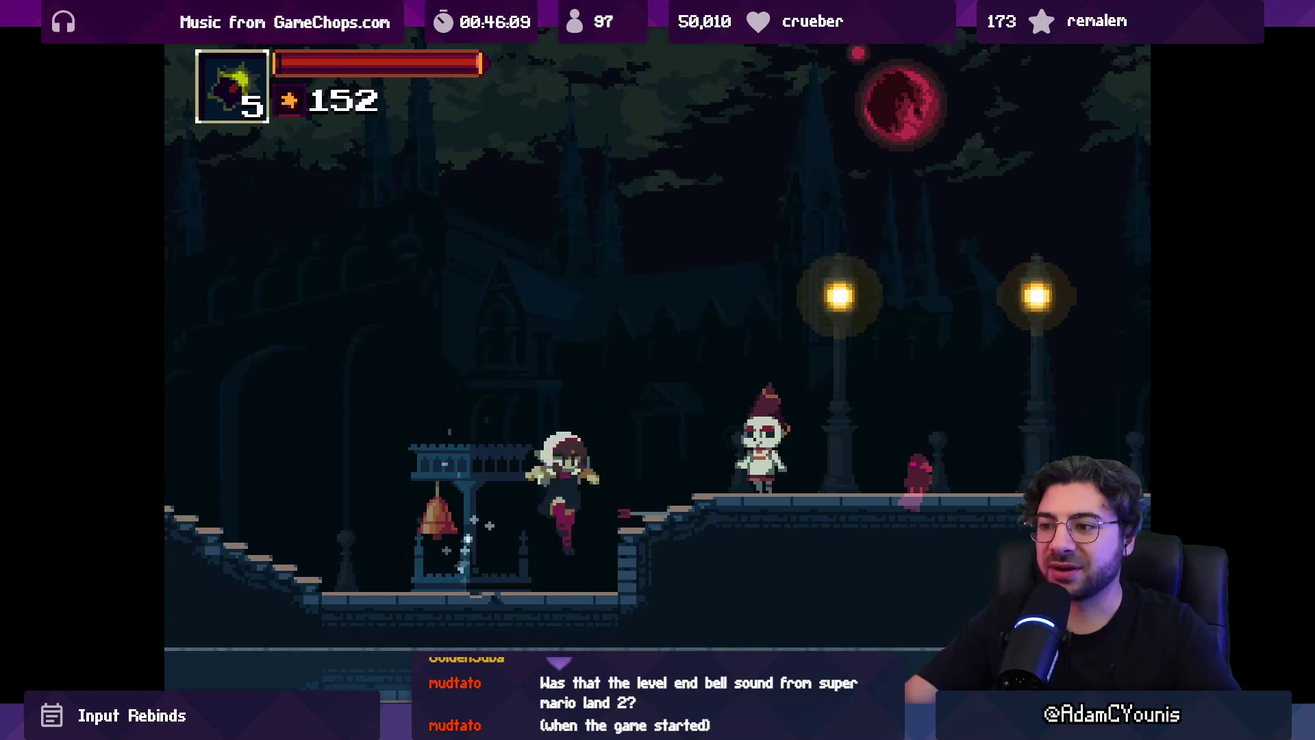
key("d")
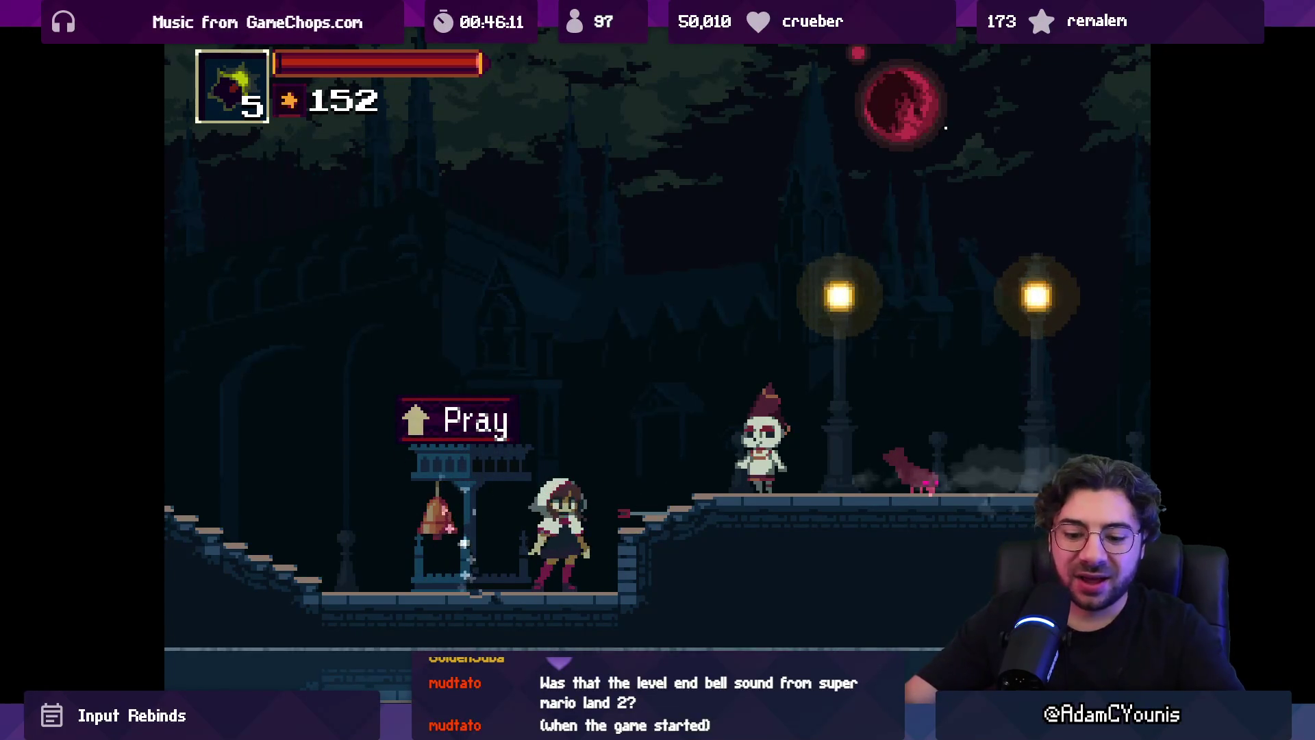
- Return to the title screen from the pause menu and move down the file menu
key("Escape")
key("Right")
key("Right")
key("Right")
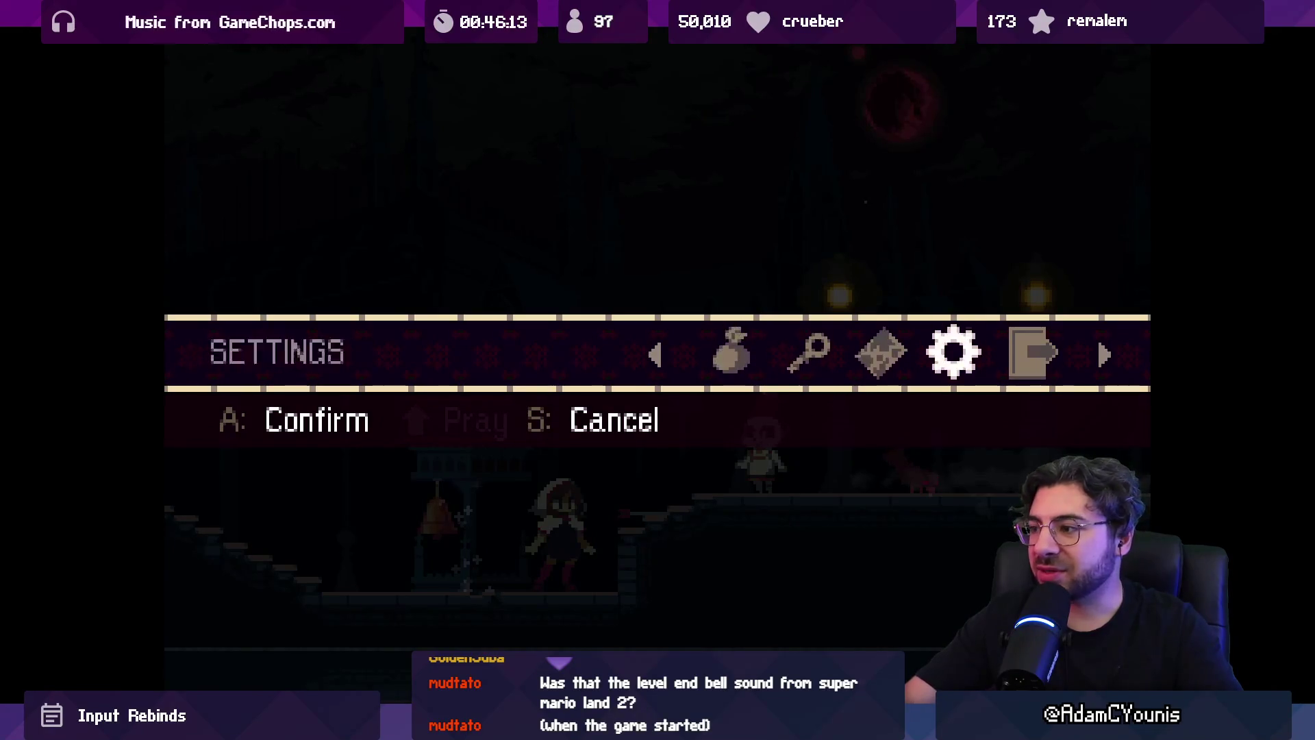
key("a")
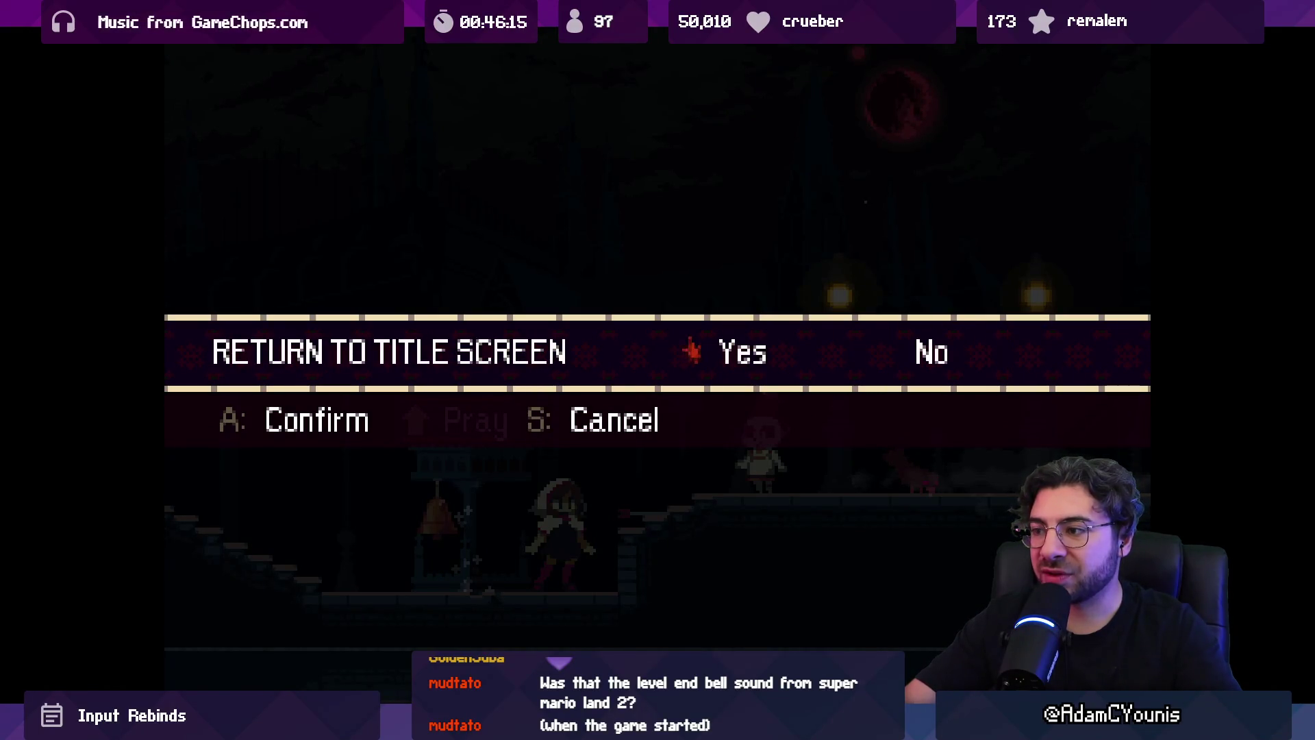
key("a")
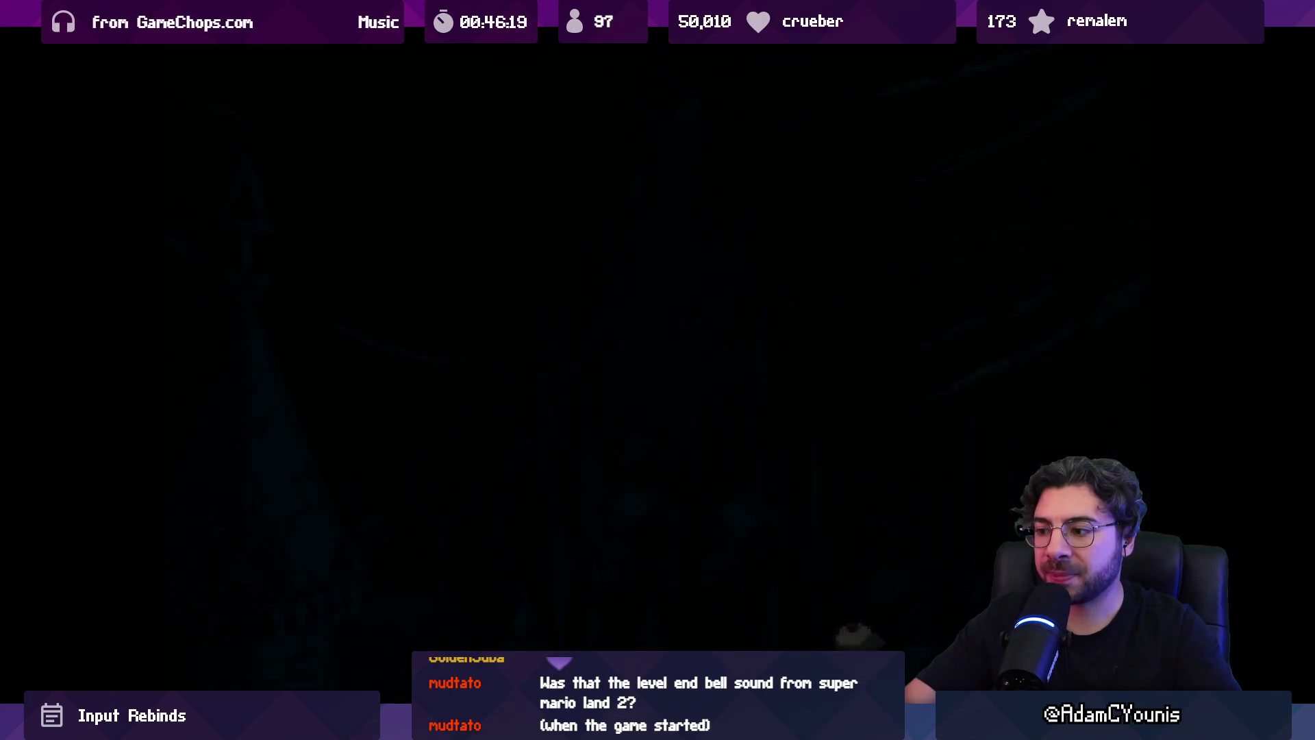
key("a")
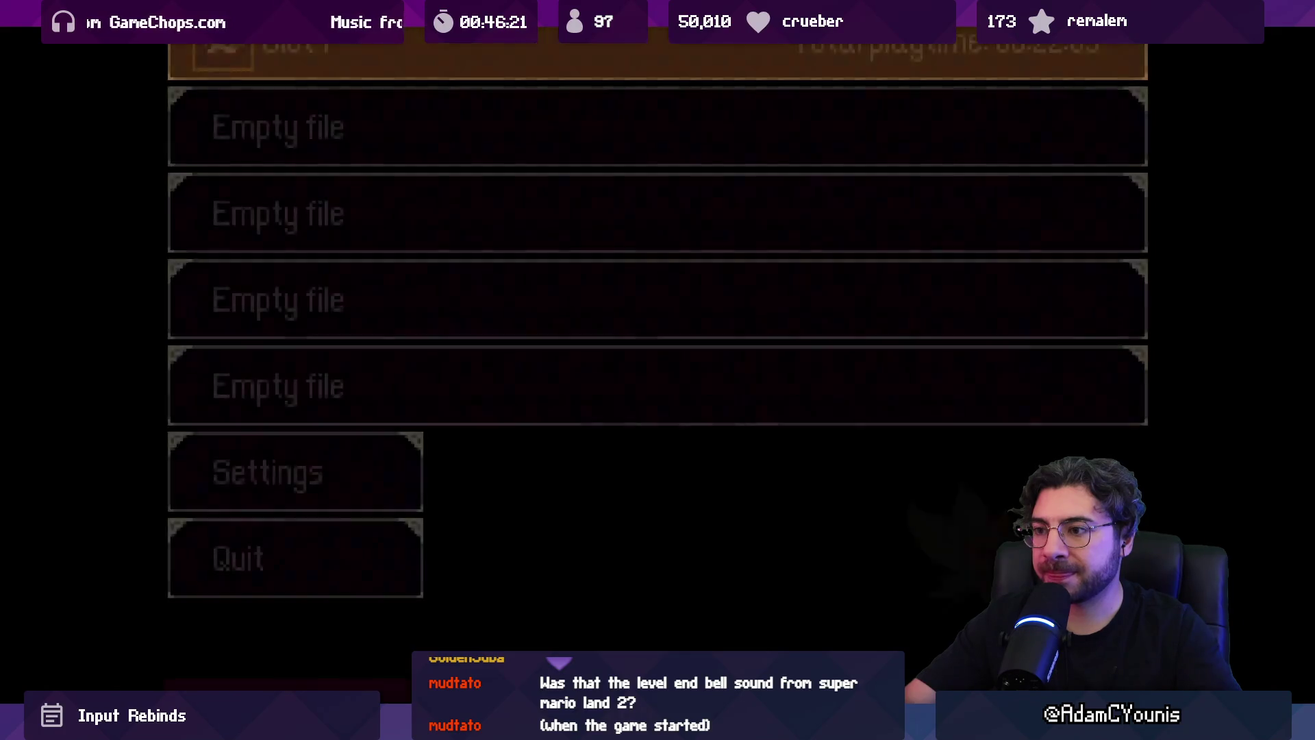
key("Down")
key("Down")
key("Down")
key("Down")
- Open the Unity game's journal, flip through its pages including Equipment, then close it
key("a")
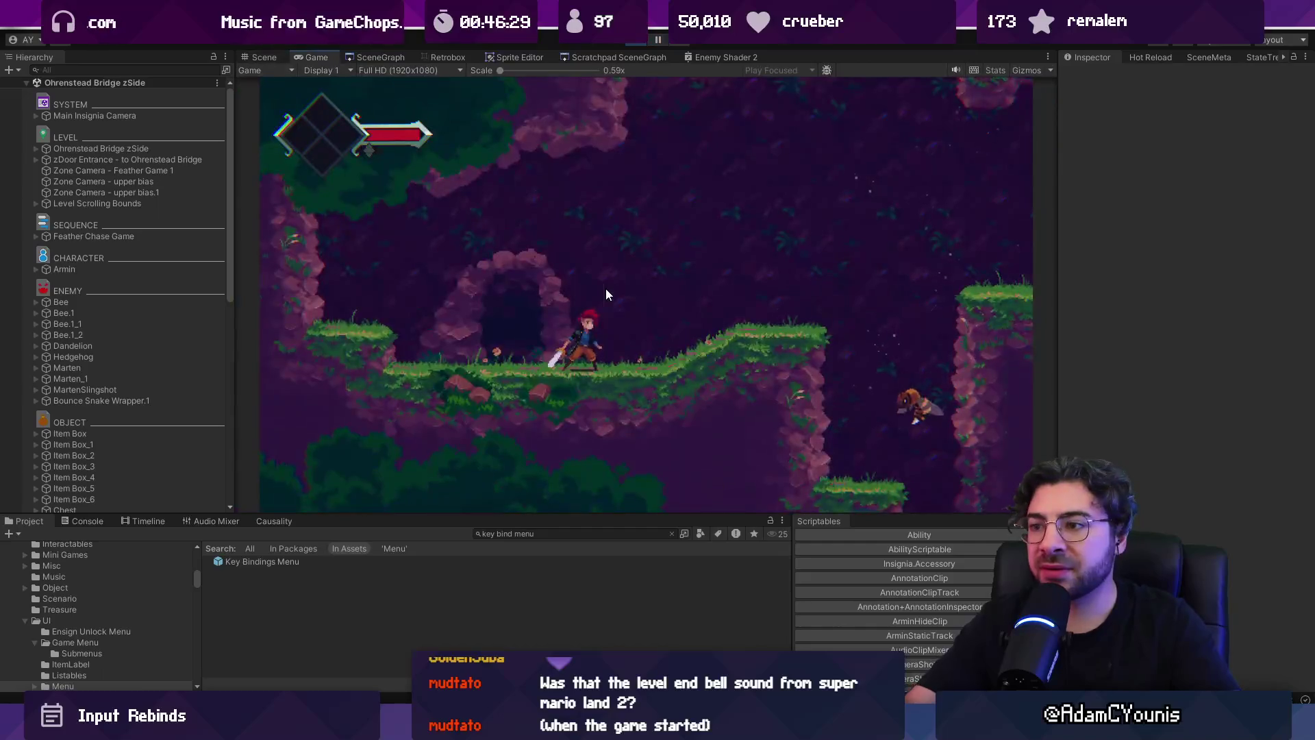
key("Escape")
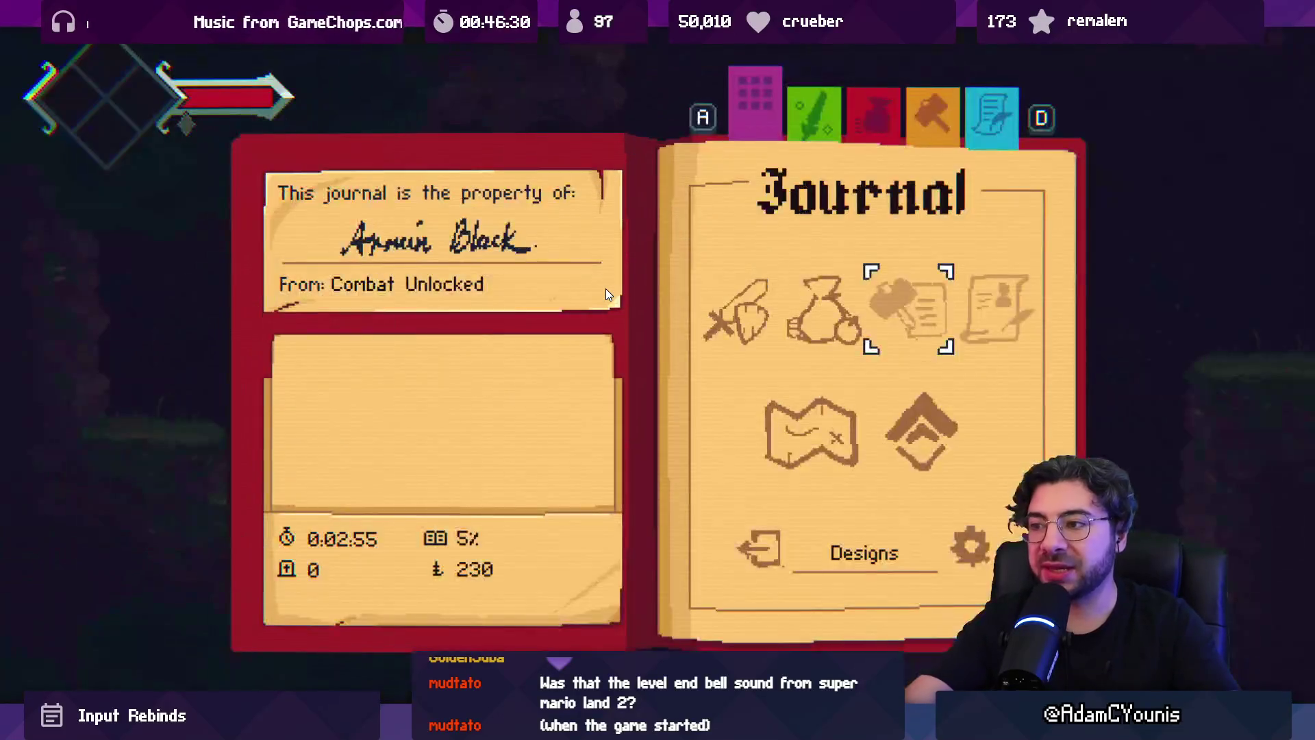
key("z")
key("x")
key("z")
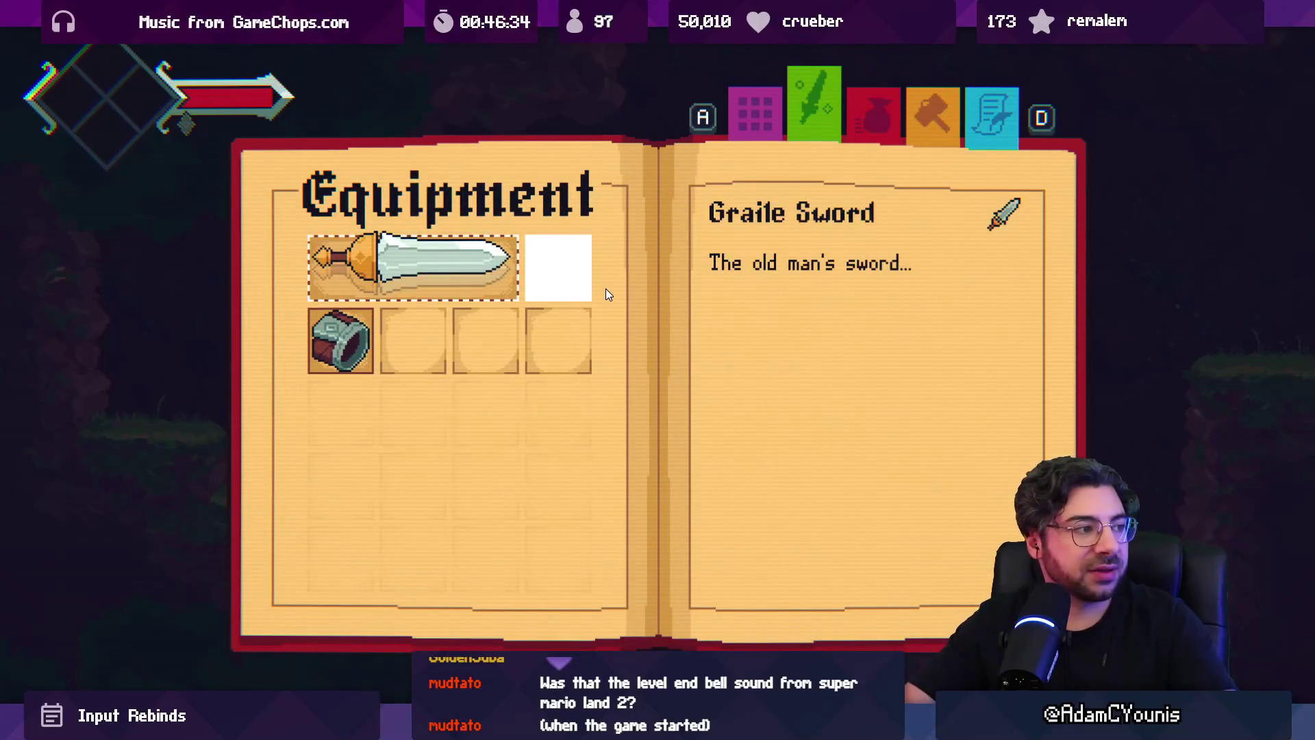
key("x")
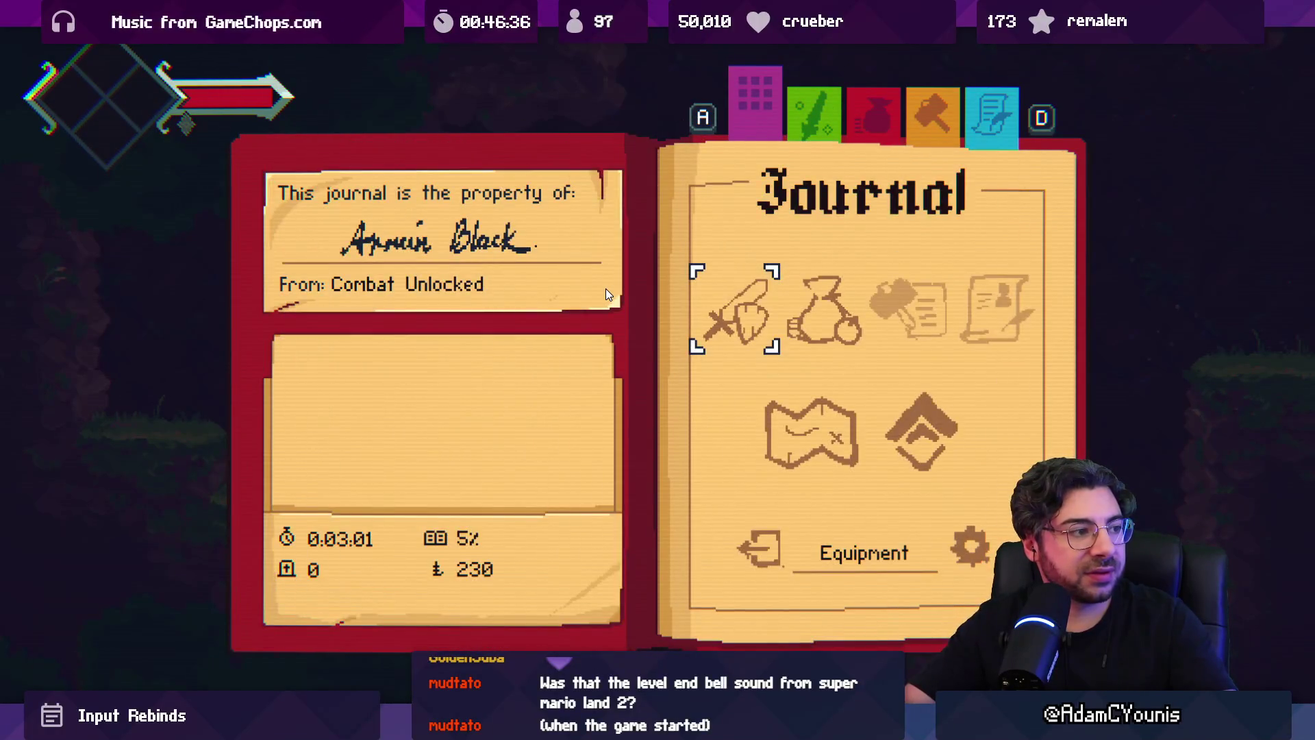
key("x")
- Test walking, jumping and sword swings, then view the Keyboard bindings under Settings > Controls
key("Left")
key("z")
key("x")
key("Escape")
key("Down")
key("Down")
key("z")
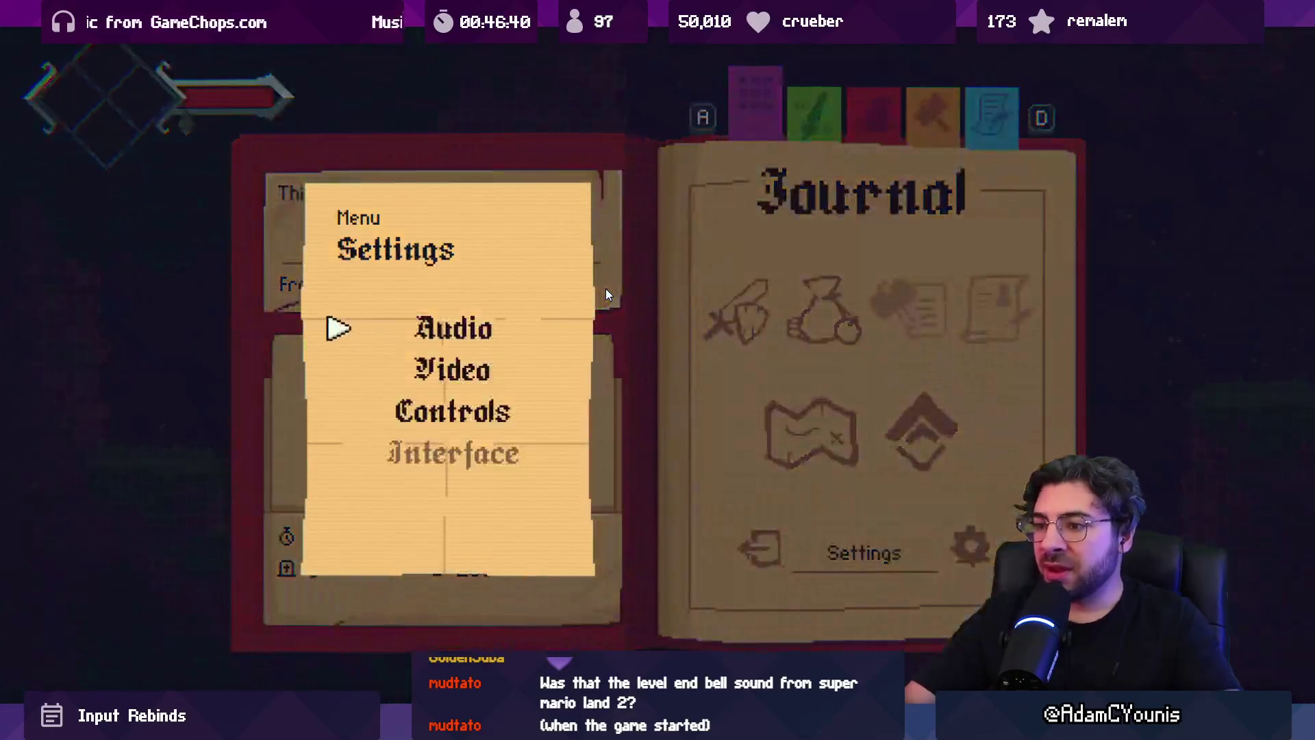
key("Down")
key("Down")
key("z")
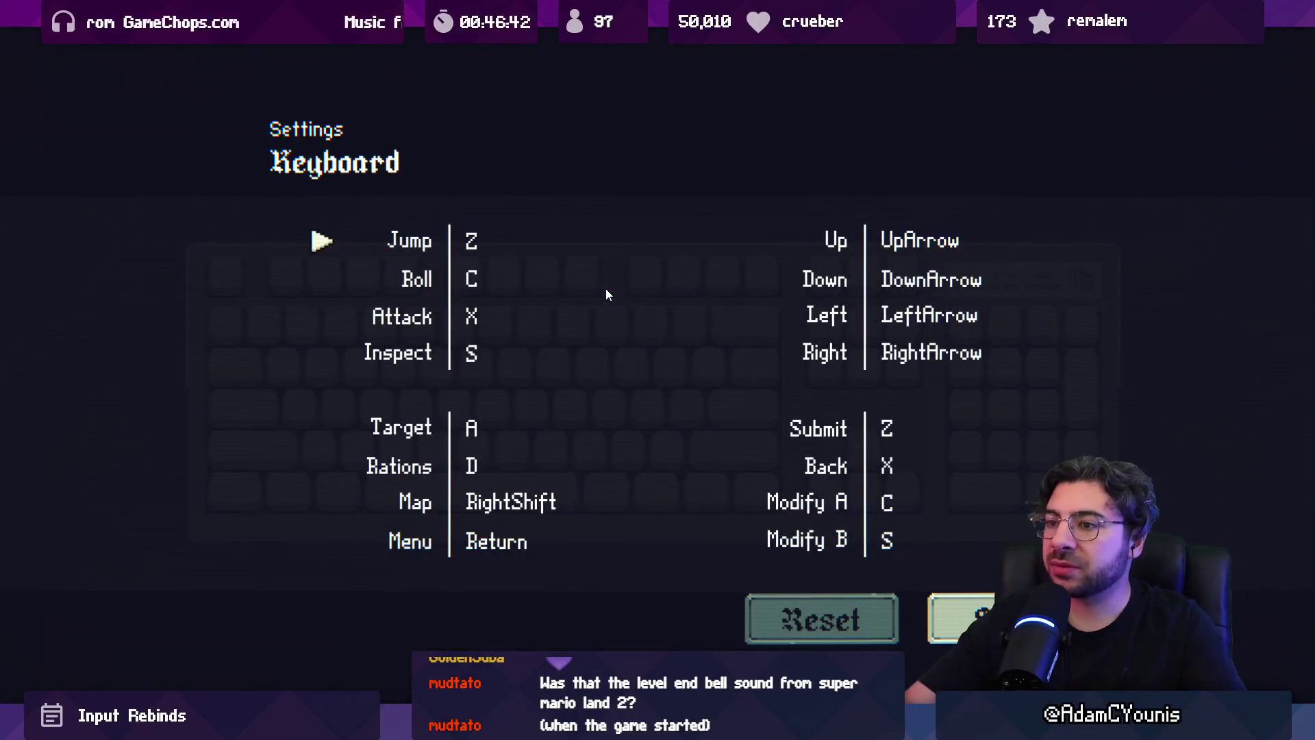
key("x")
key("x")
key("x")
- Close the journal, exit the maximized Game view and stop Play mode
key("Right")
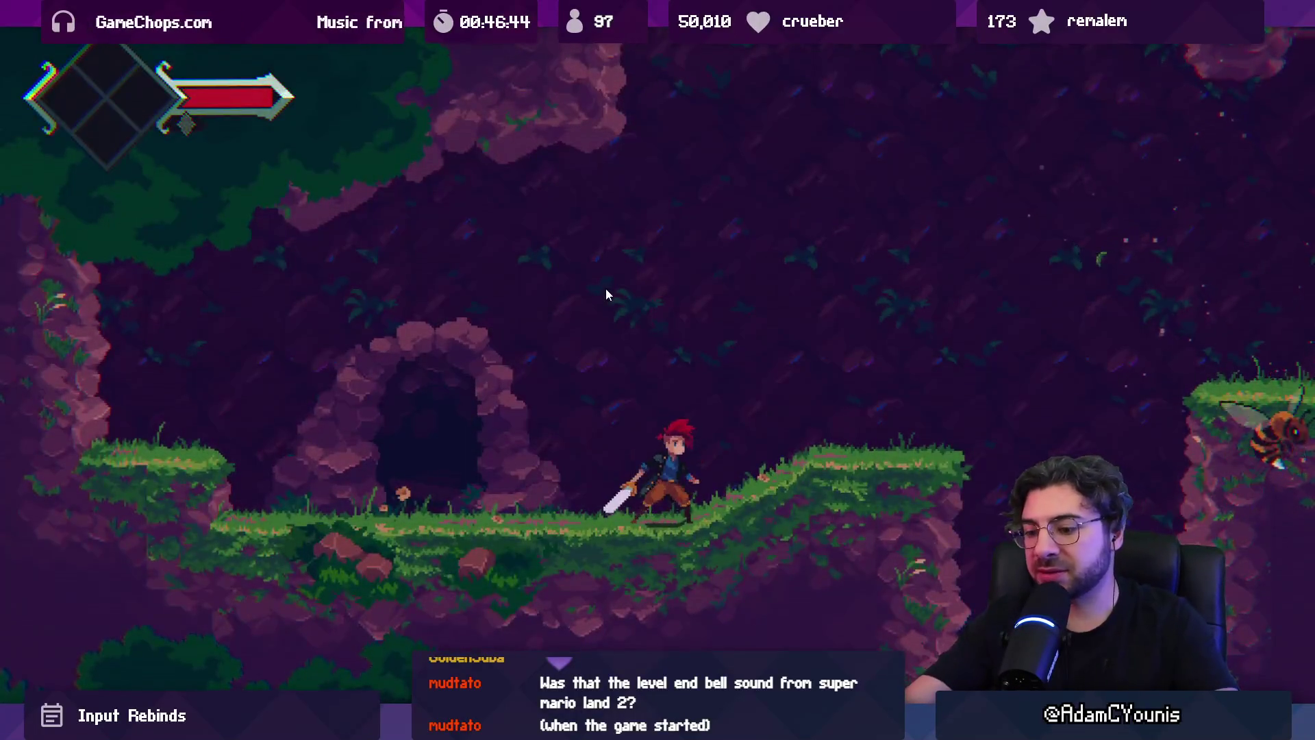
key("shift+space")
key("ctrl+p")
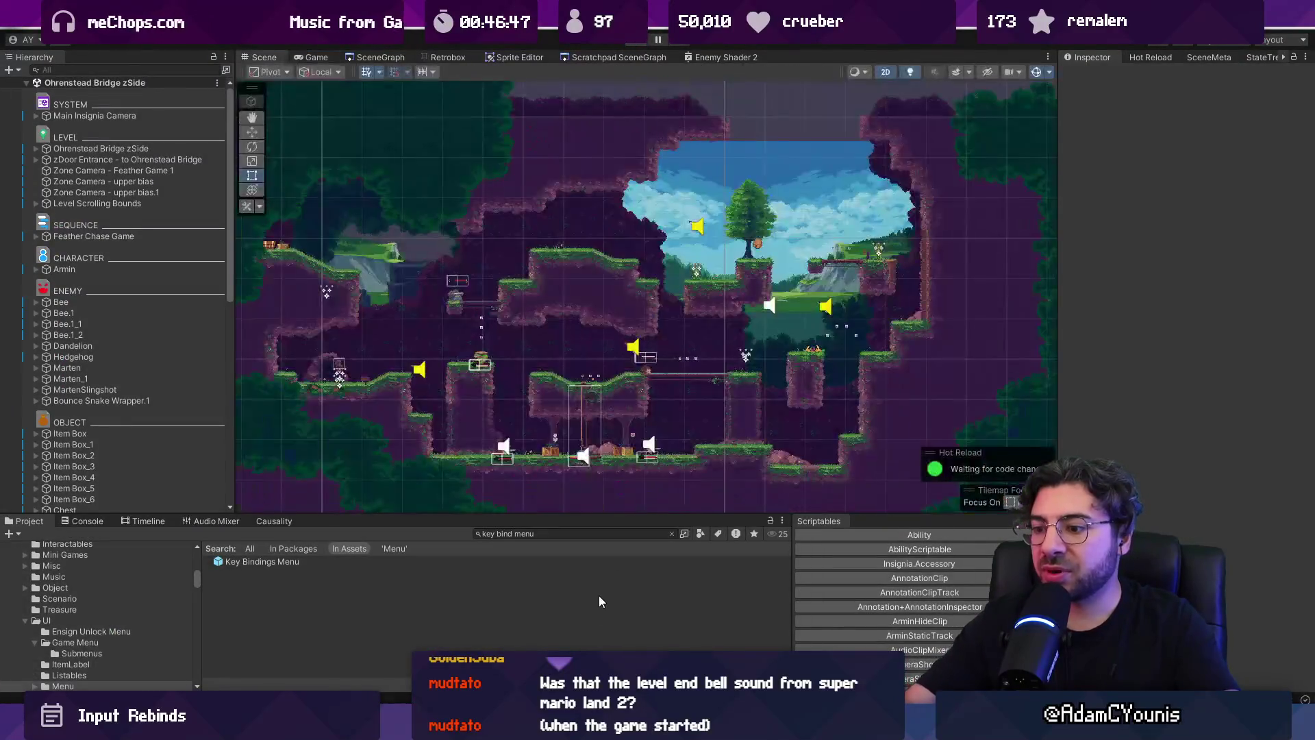
key("alt+Tab")
- Hide the side chat panel and scroll through KeyMapMenu.cs
left_click(677, 482)
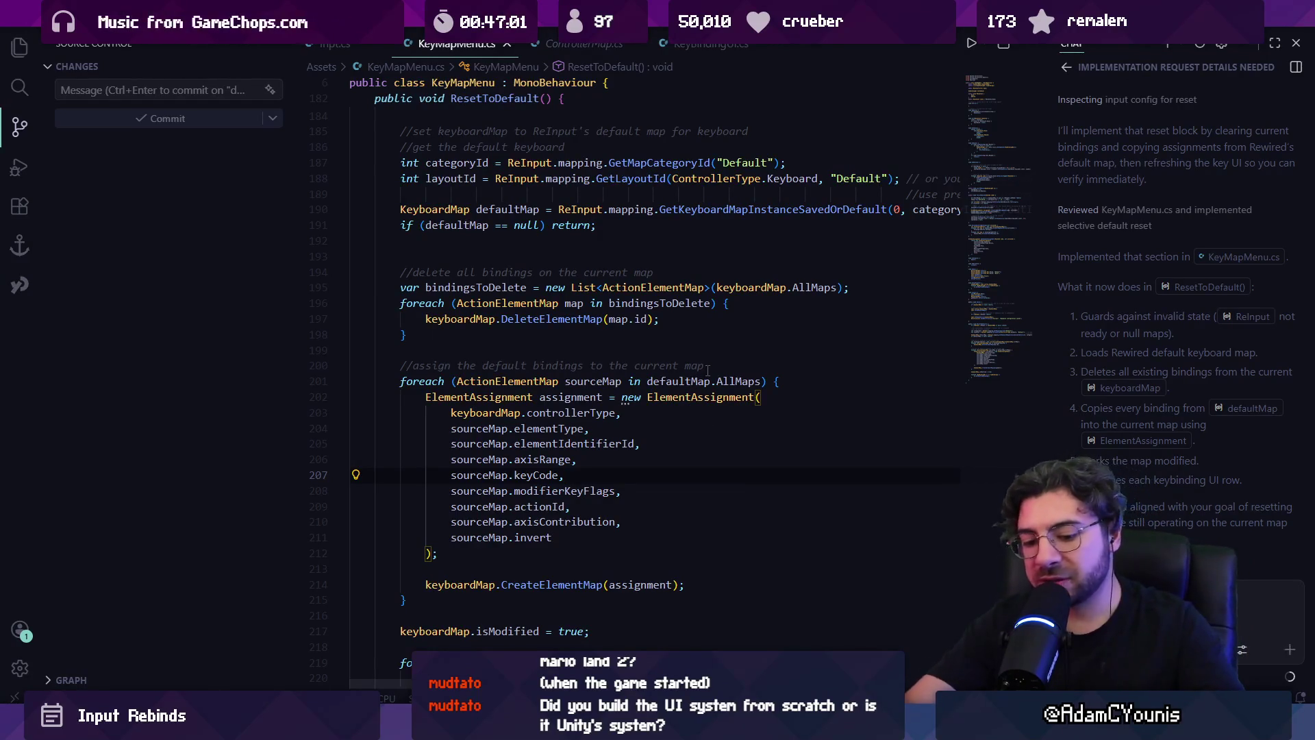
key("ctrl+alt+b")
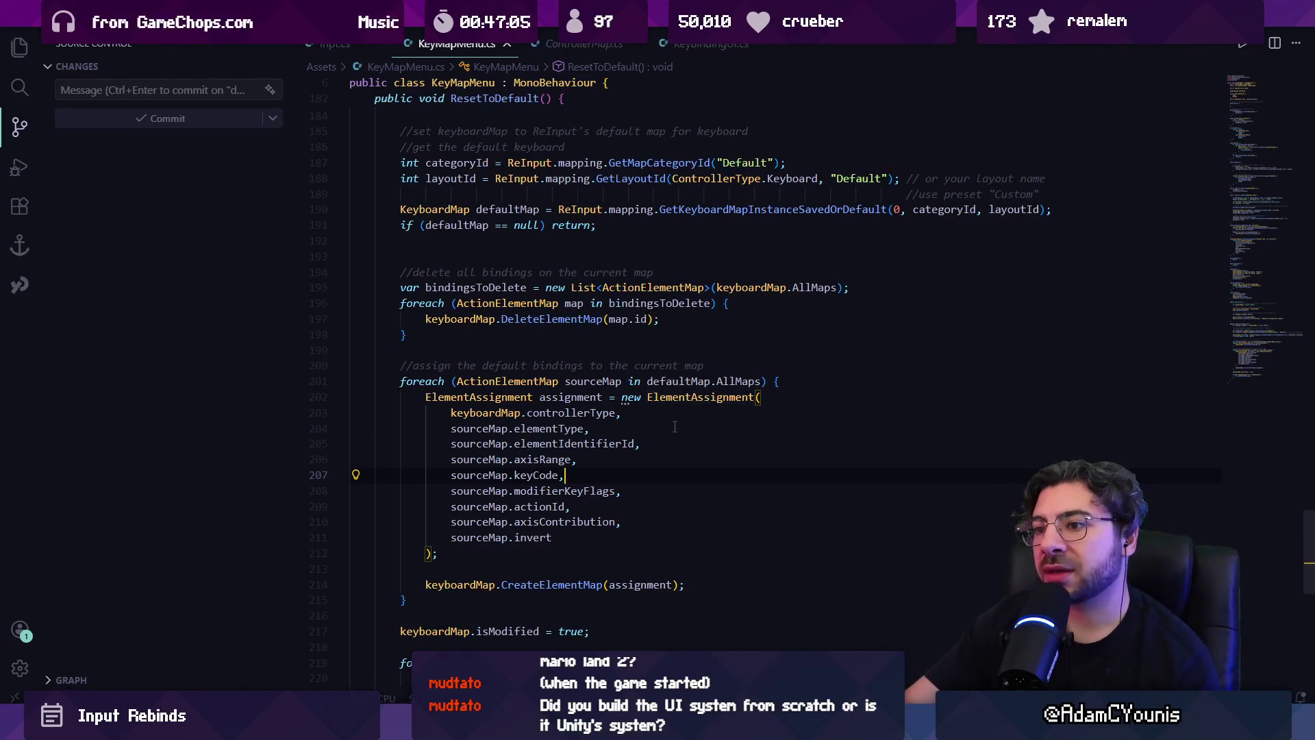
scroll(652, 431, "down", 3)
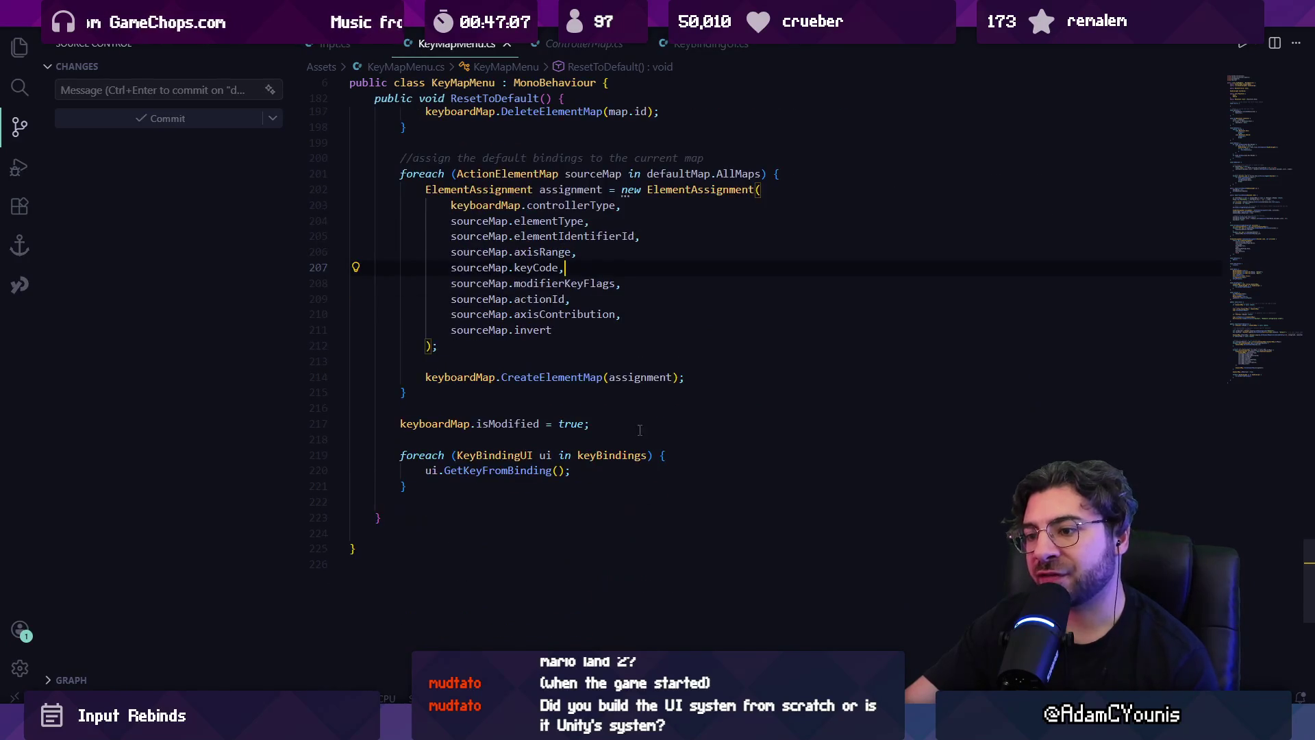
scroll(691, 425, "up", 15)
scroll(701, 425, "up", 15)
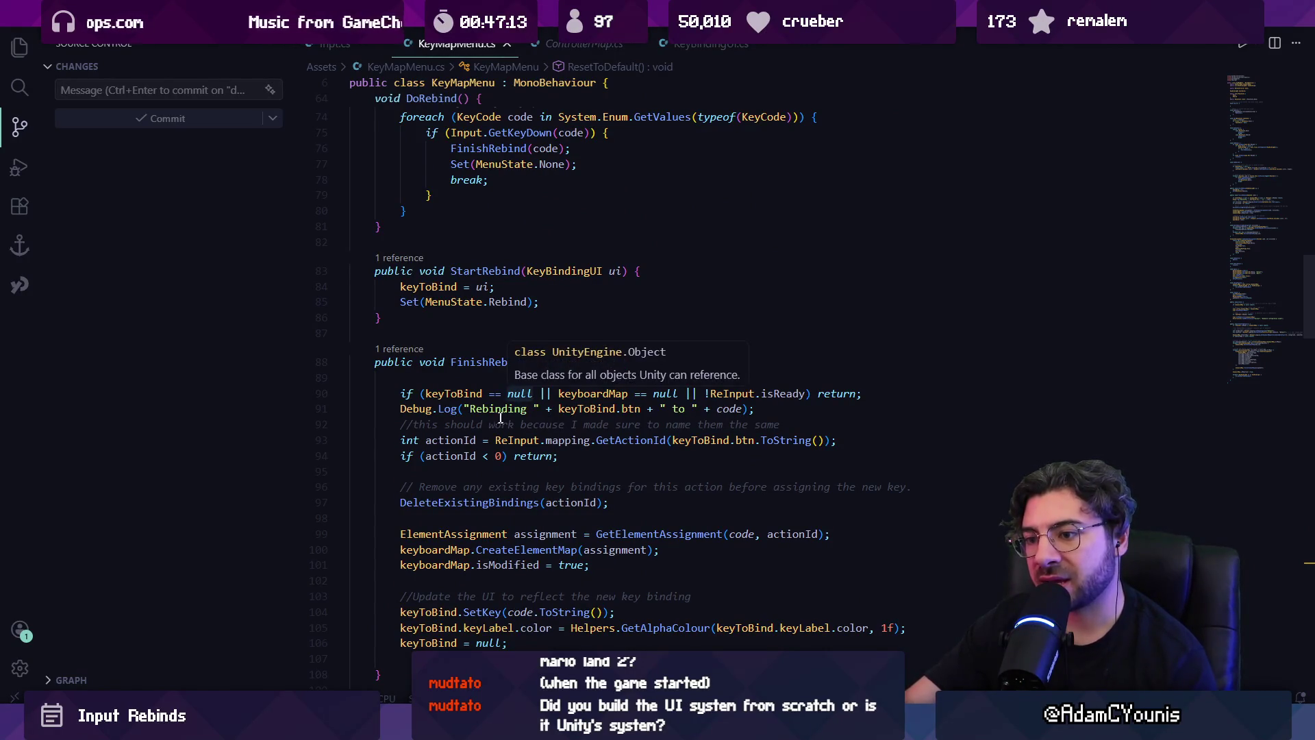
- Inspect FinishRebind's KeyCode parameter and DoRebind's GetKeyDown call, then restart Play mode in Unity
left_click(552, 362)
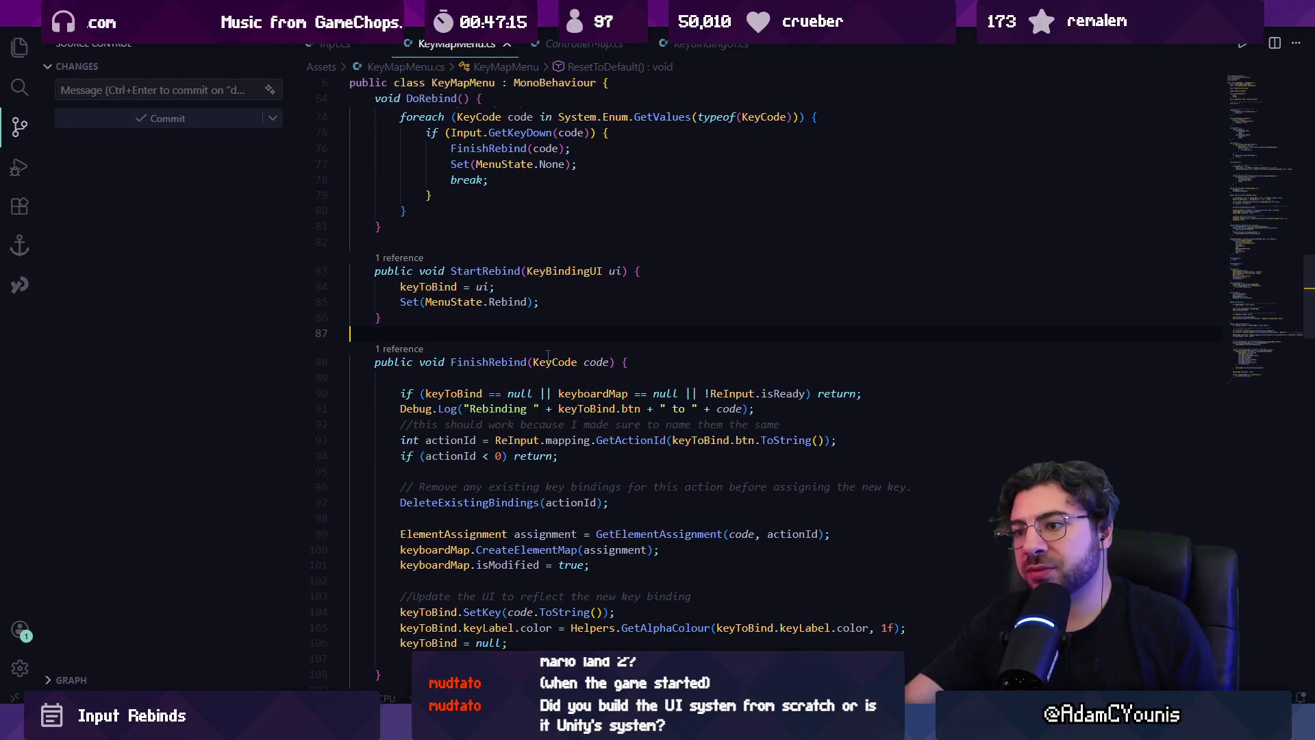
scroll(459, 308, "up", 4)
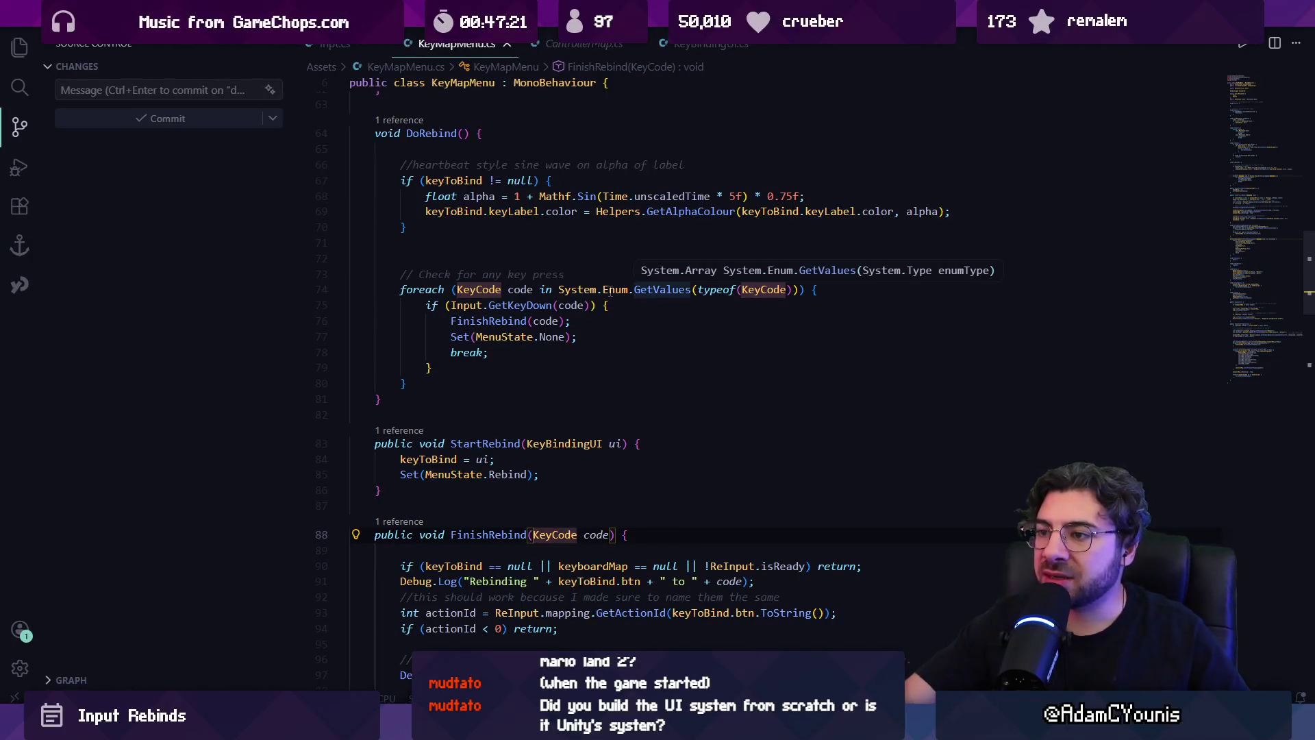
left_click(533, 307)
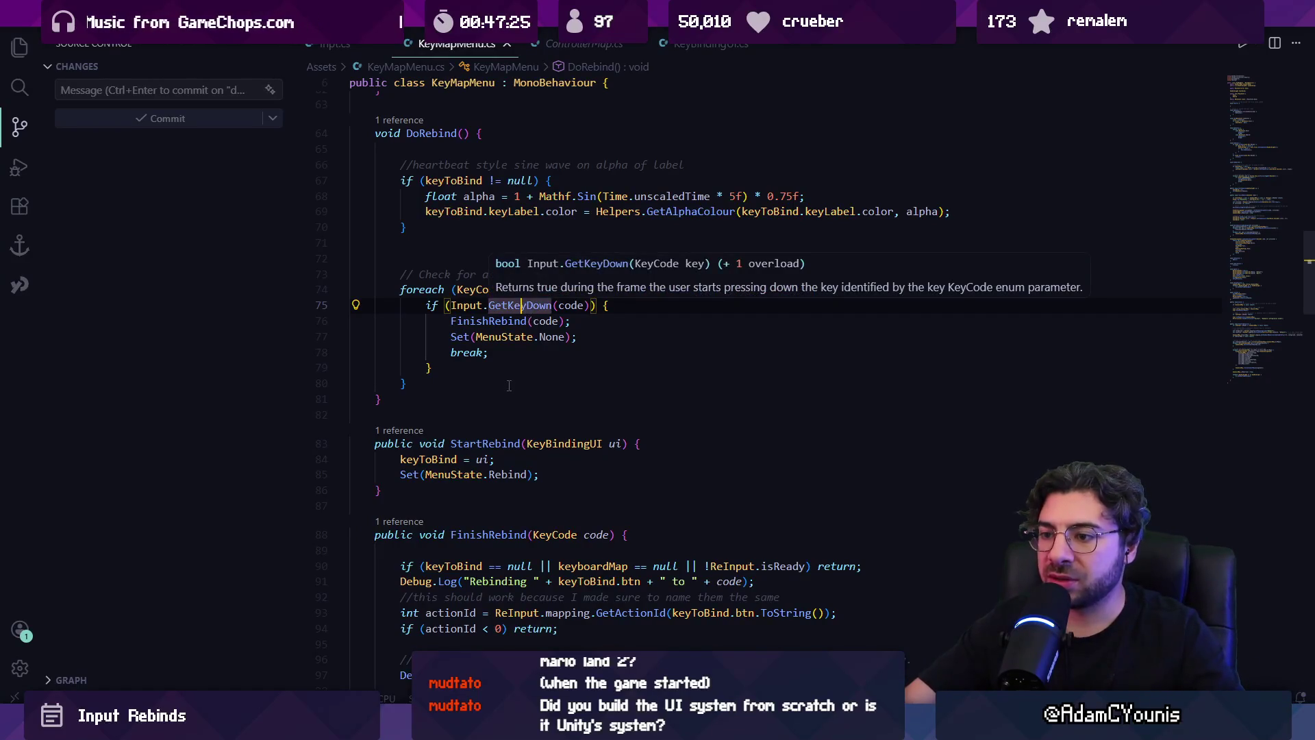
scroll(508, 384, "down", 3)
left_click(586, 397)
scroll(585, 384, "down", 2)
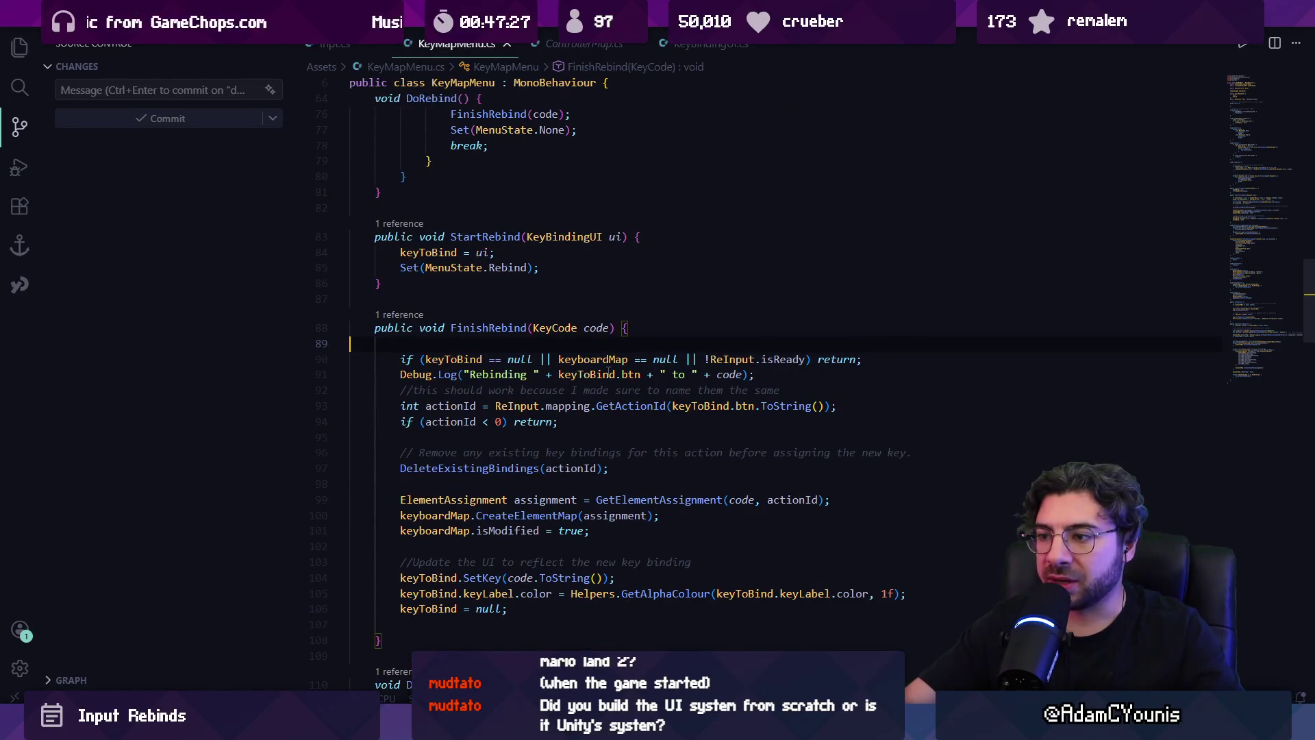
key("alt+Tab")
left_click(639, 43)
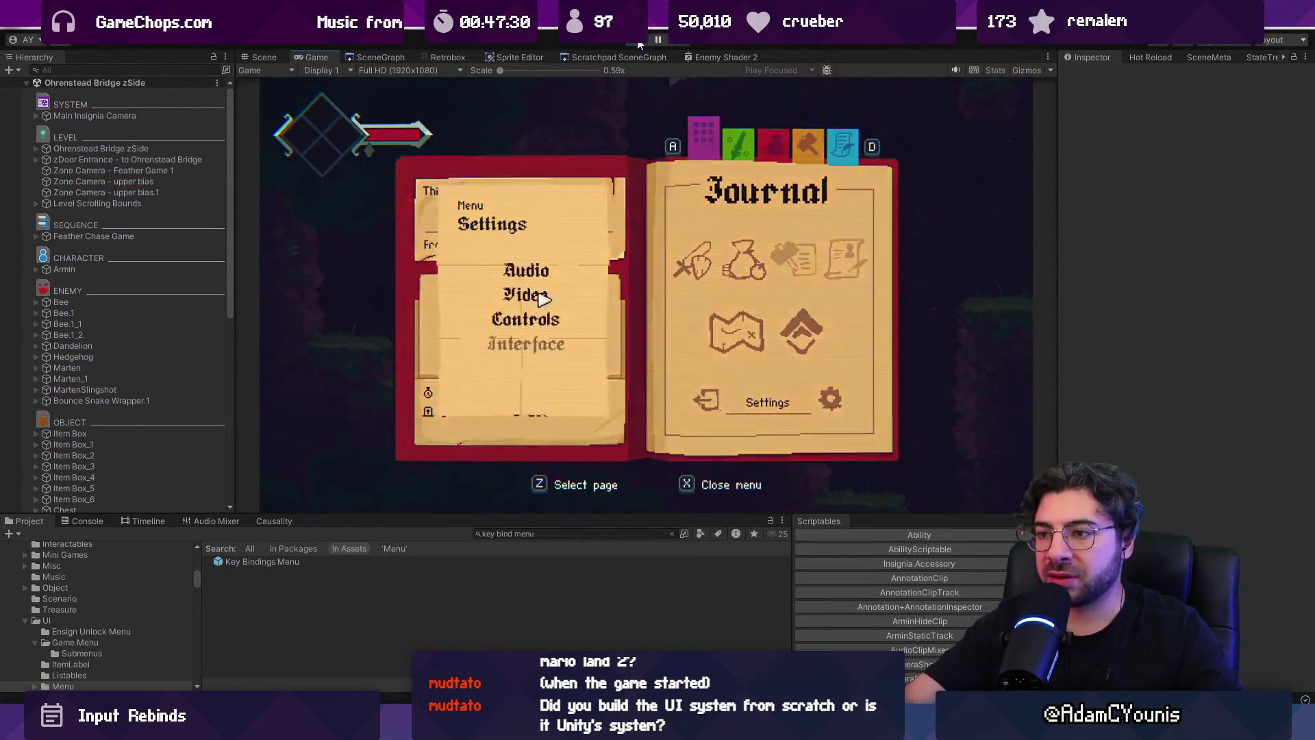
- Rebind Jump to Mouse4, stop Play mode, and select FinishRebind's Debug.Log line in VS Code
left_click(585, 220)
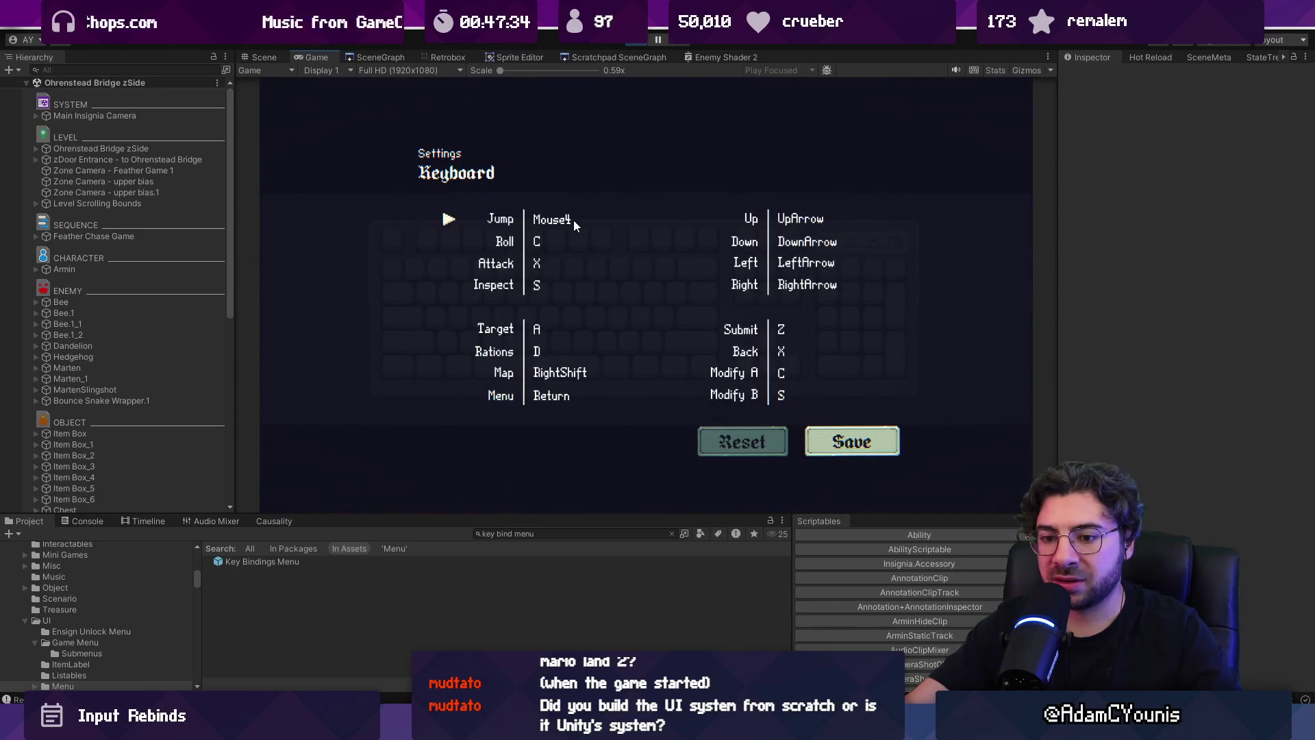
left_click(636, 39)
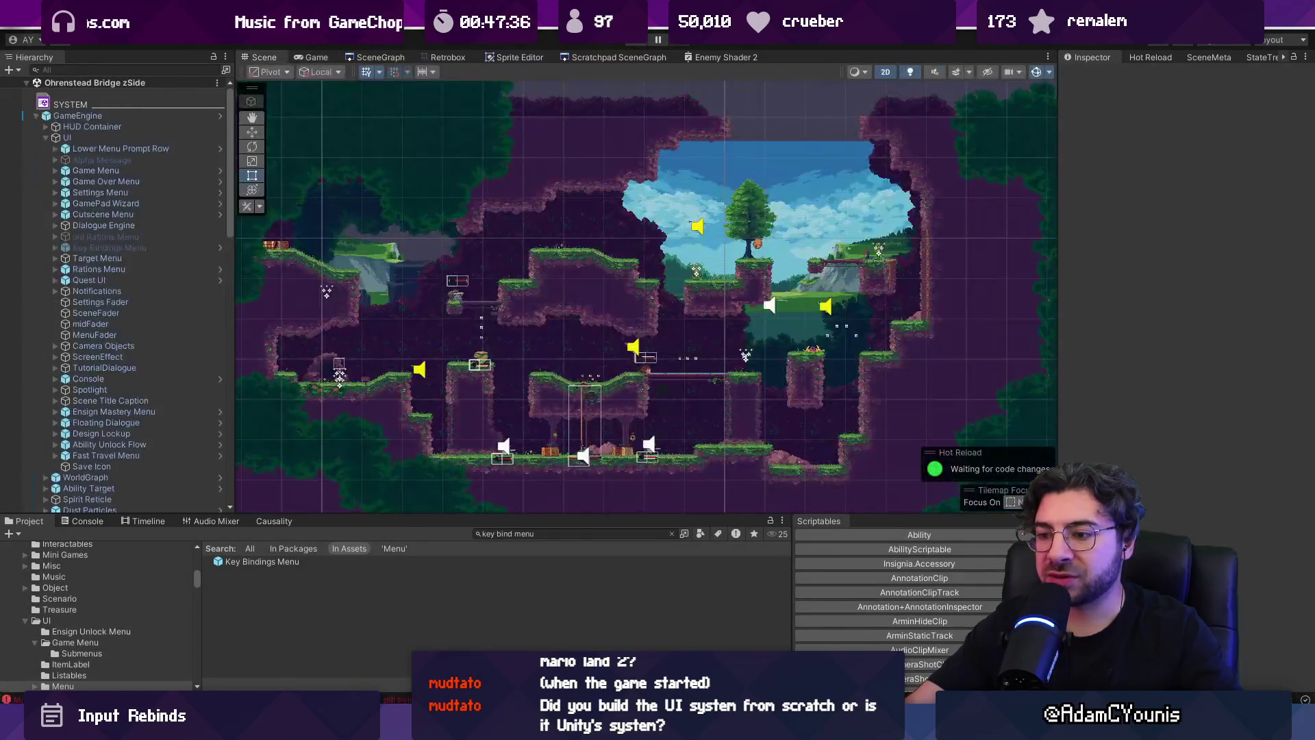
key("alt+Tab")
triple_click(466, 373)
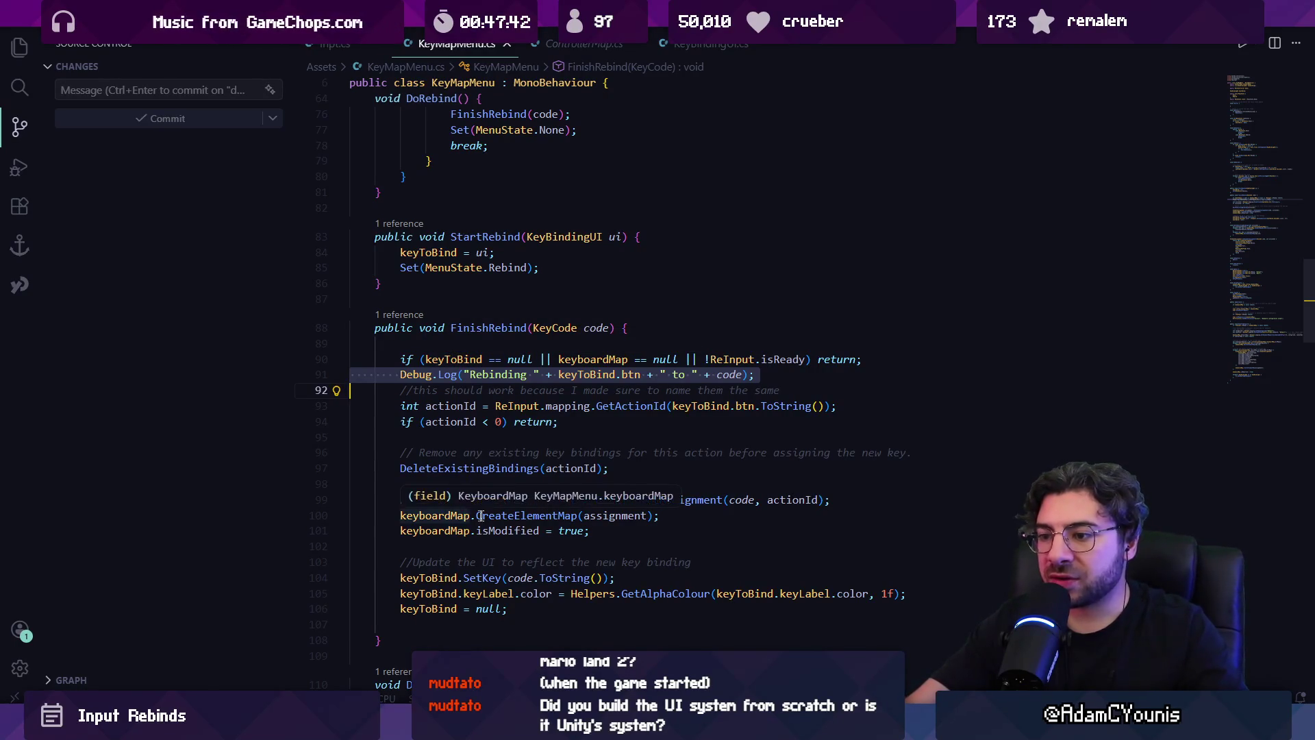
- Inspect the CreateElementMap call and the uses of actionId in FinishRebind
left_click(507, 515)
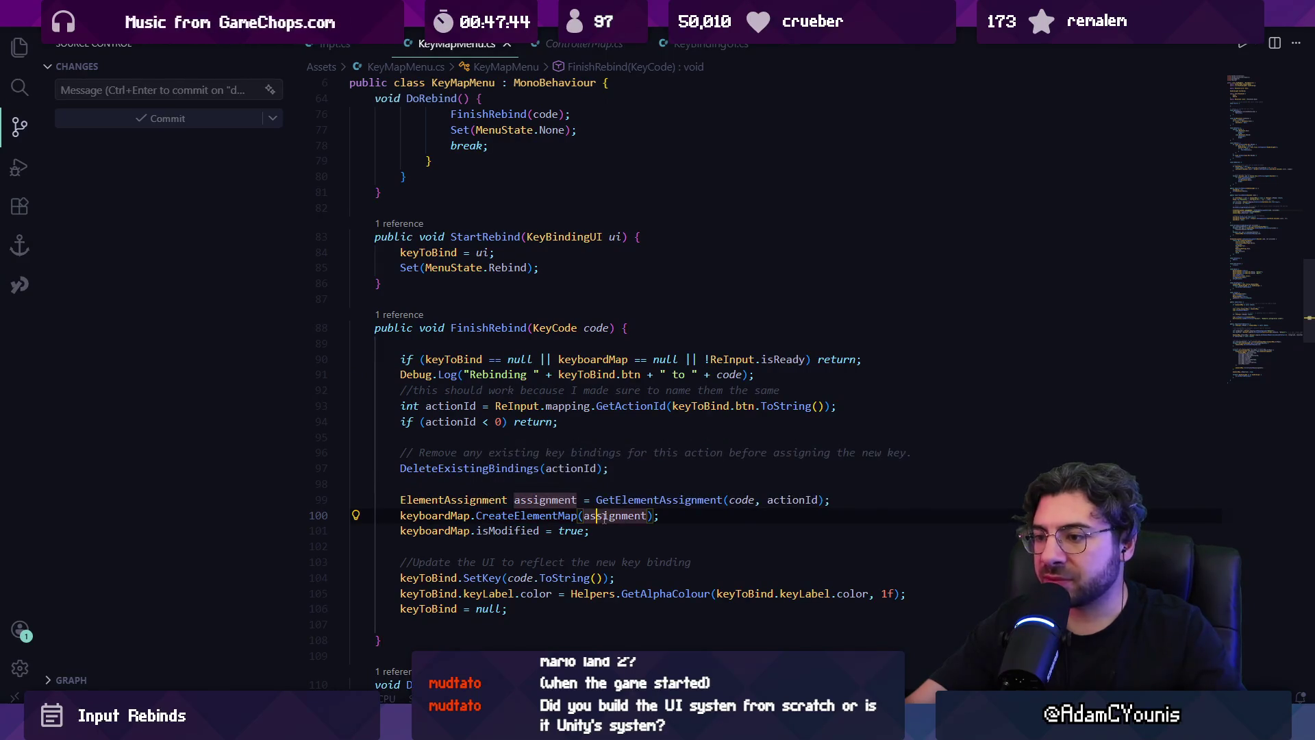
left_click(793, 499)
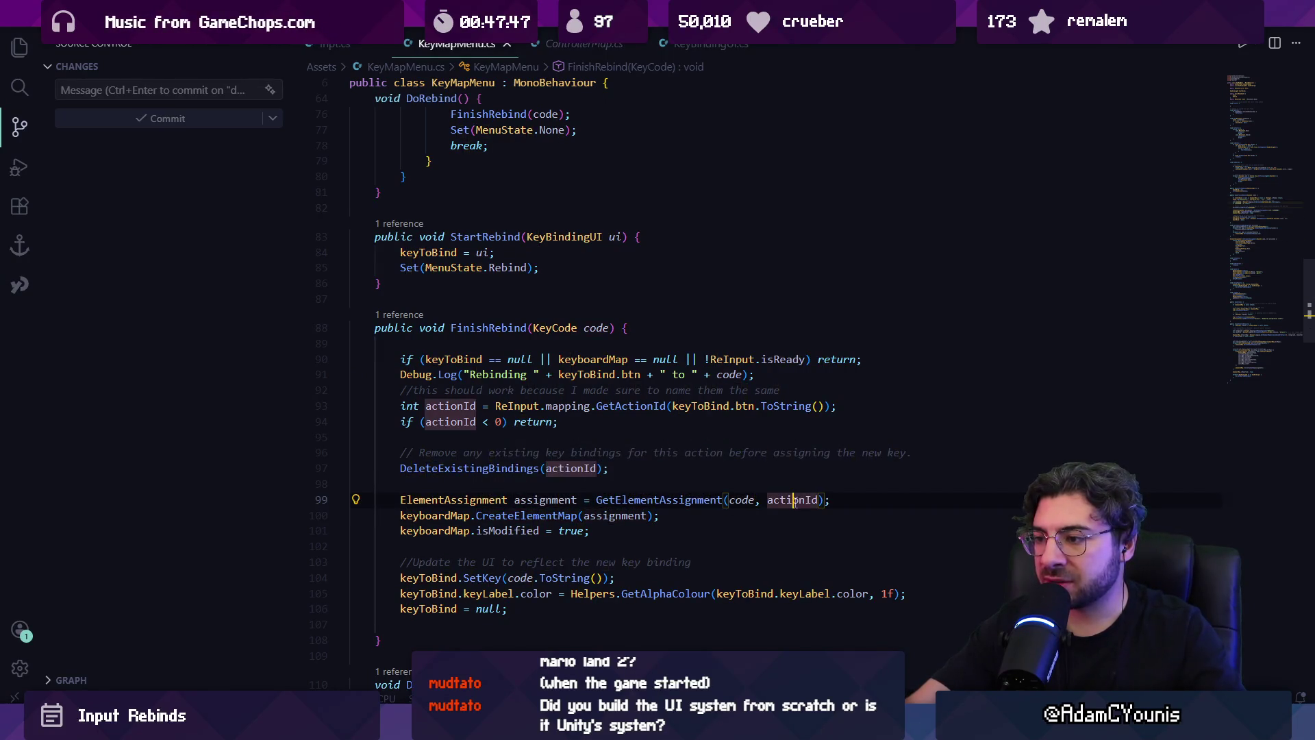
left_click(709, 489)
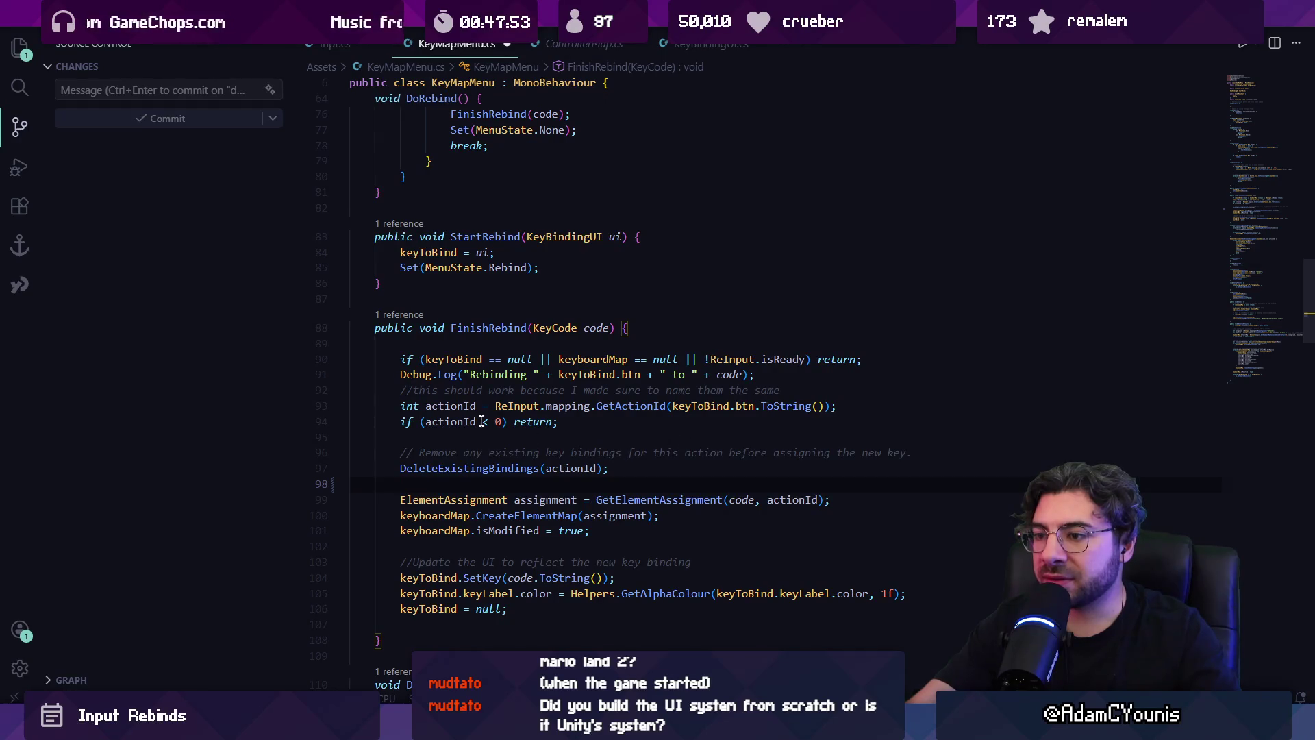
scroll(483, 374, "up", 6)
scroll(483, 374, "down", 5)
left_click(552, 389)
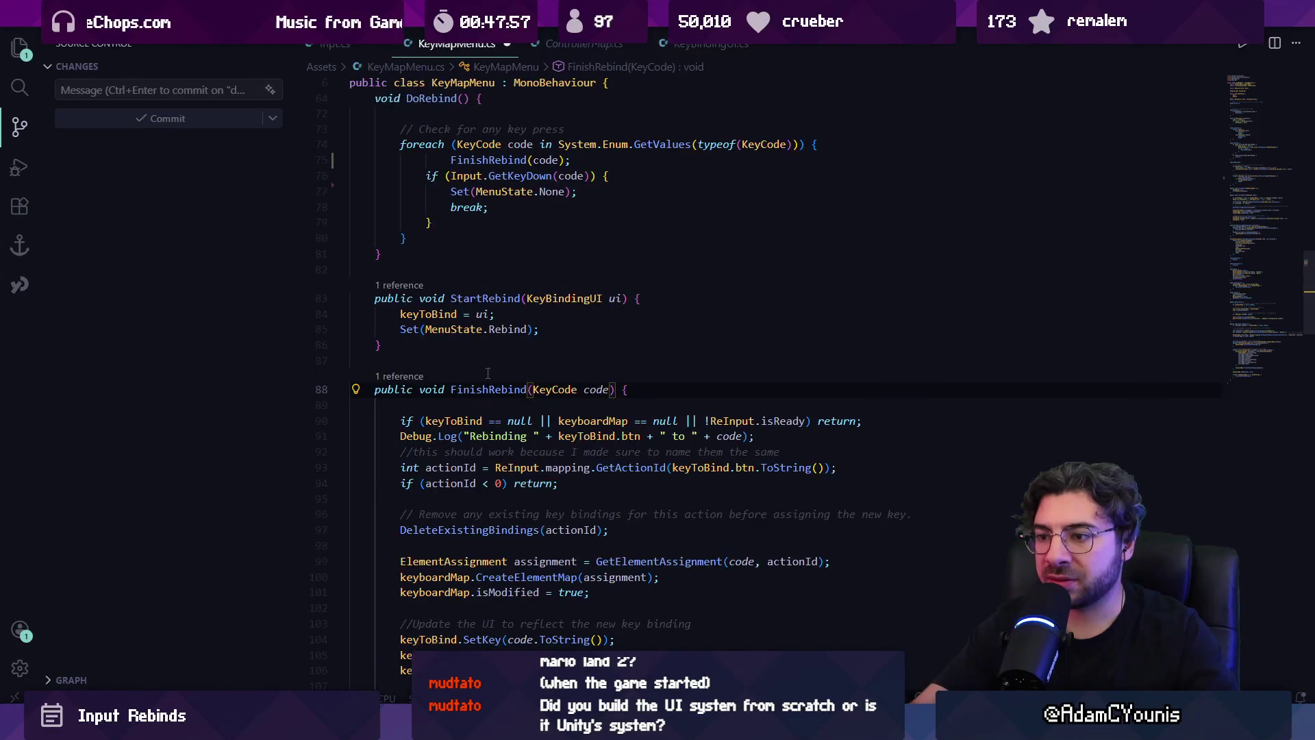
scroll(487, 374, "down", 4)
- Move the Debug.Log line below the actionId checks and back, then review keyToBind uses
key("alt+Down")
key("alt+Down")
key("alt+Down")
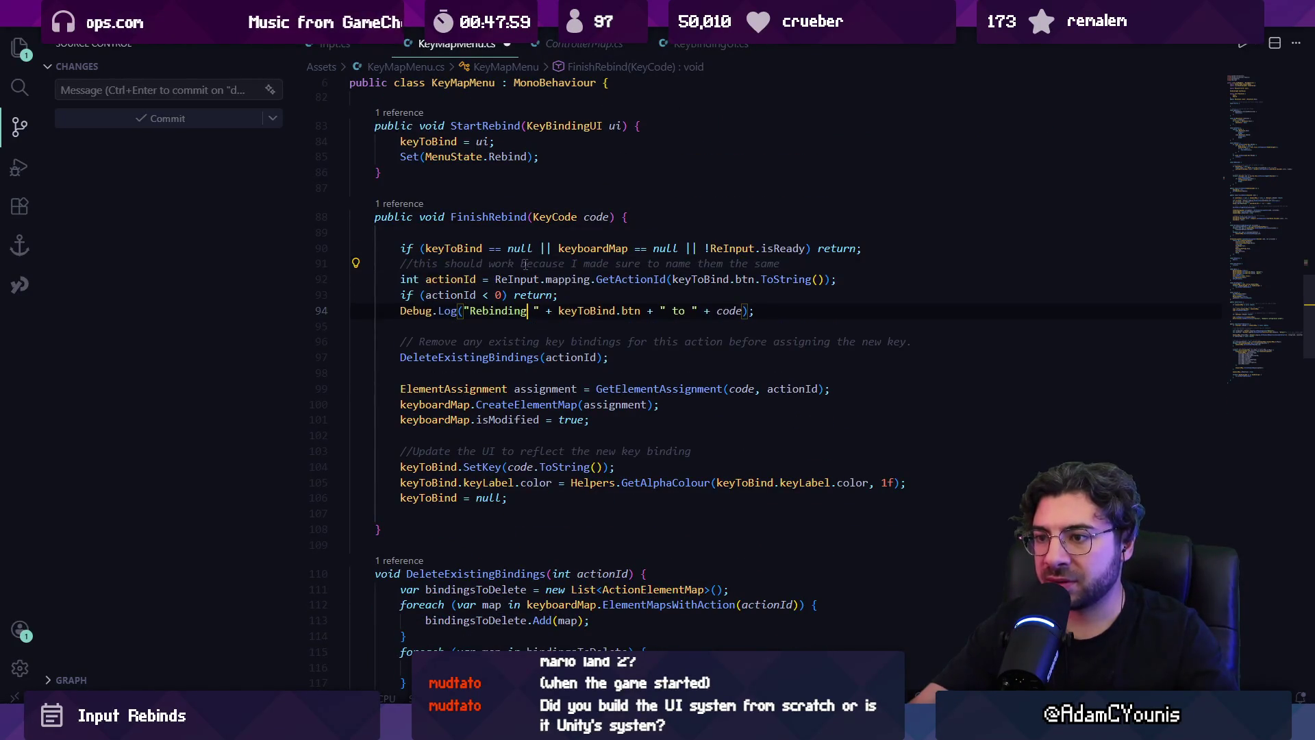
key("alt+Up")
key("alt+Up")
key("alt+Up")
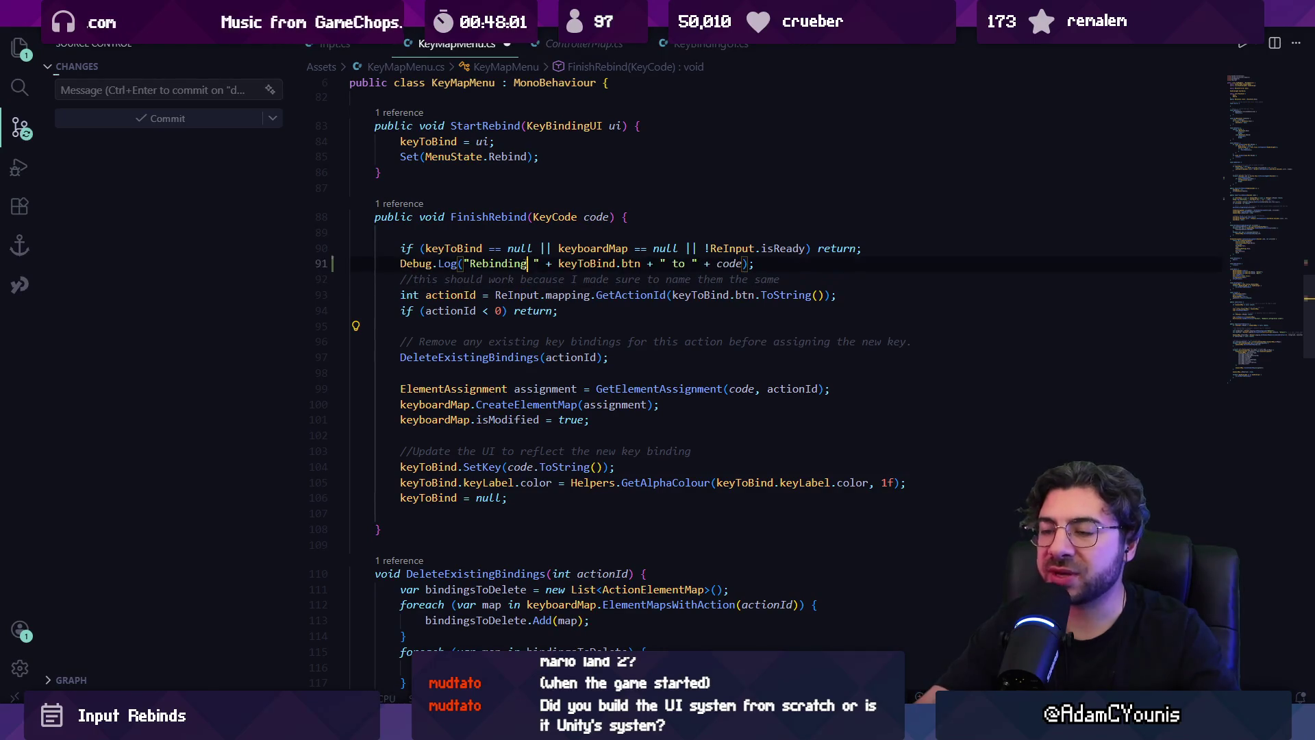
left_click(431, 468)
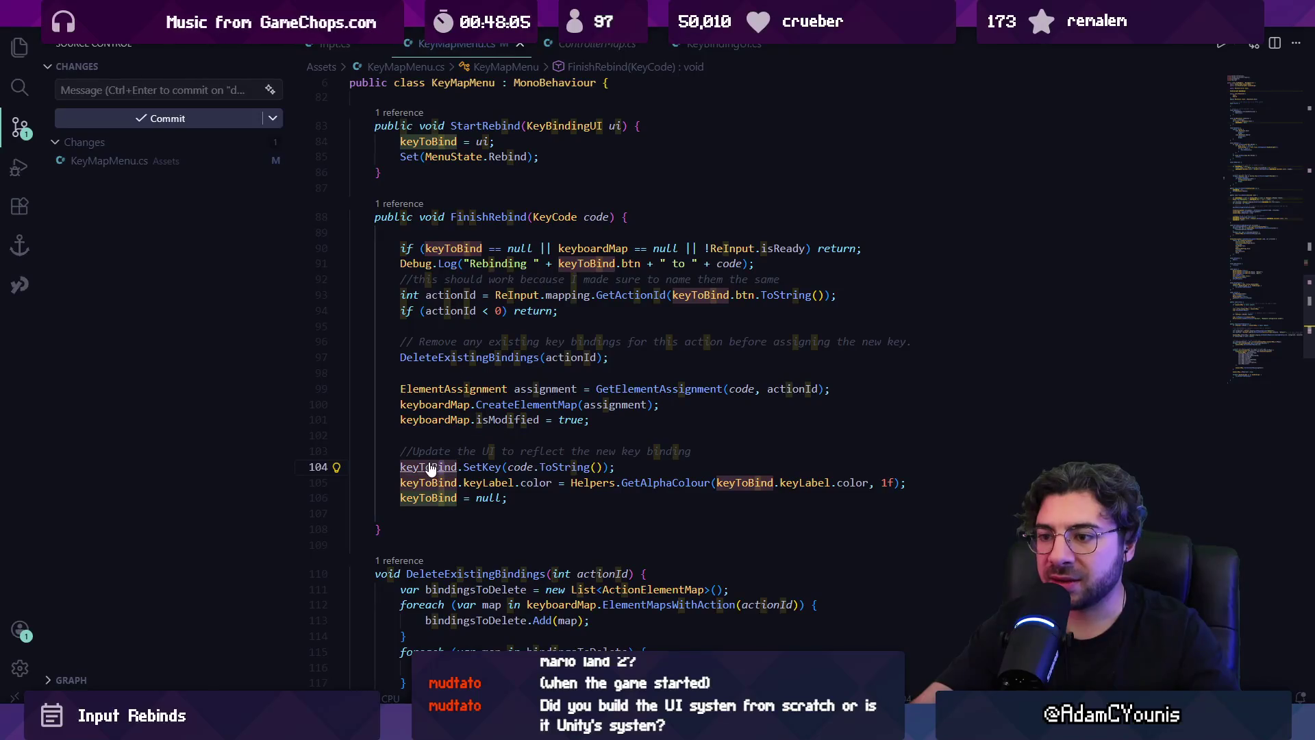
scroll(431, 467, "up", 20)
scroll(463, 289, "down", 20)
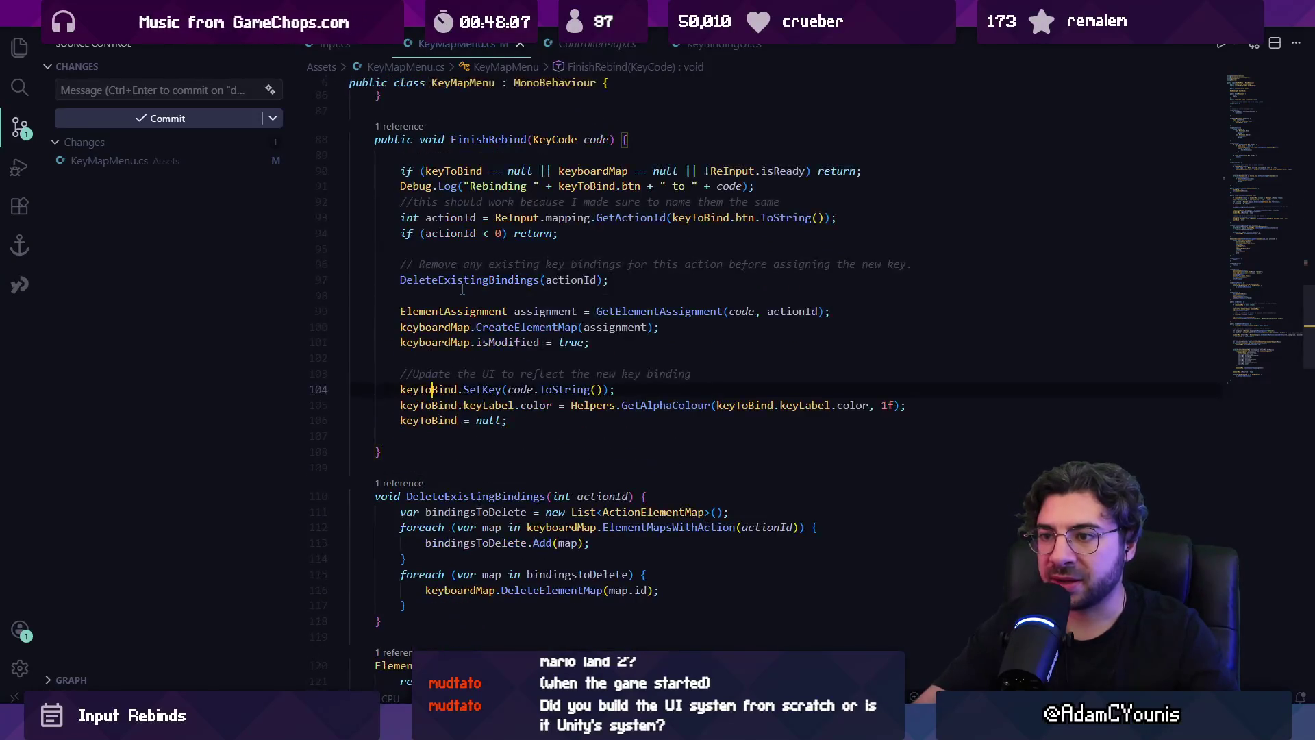
left_click(637, 388)
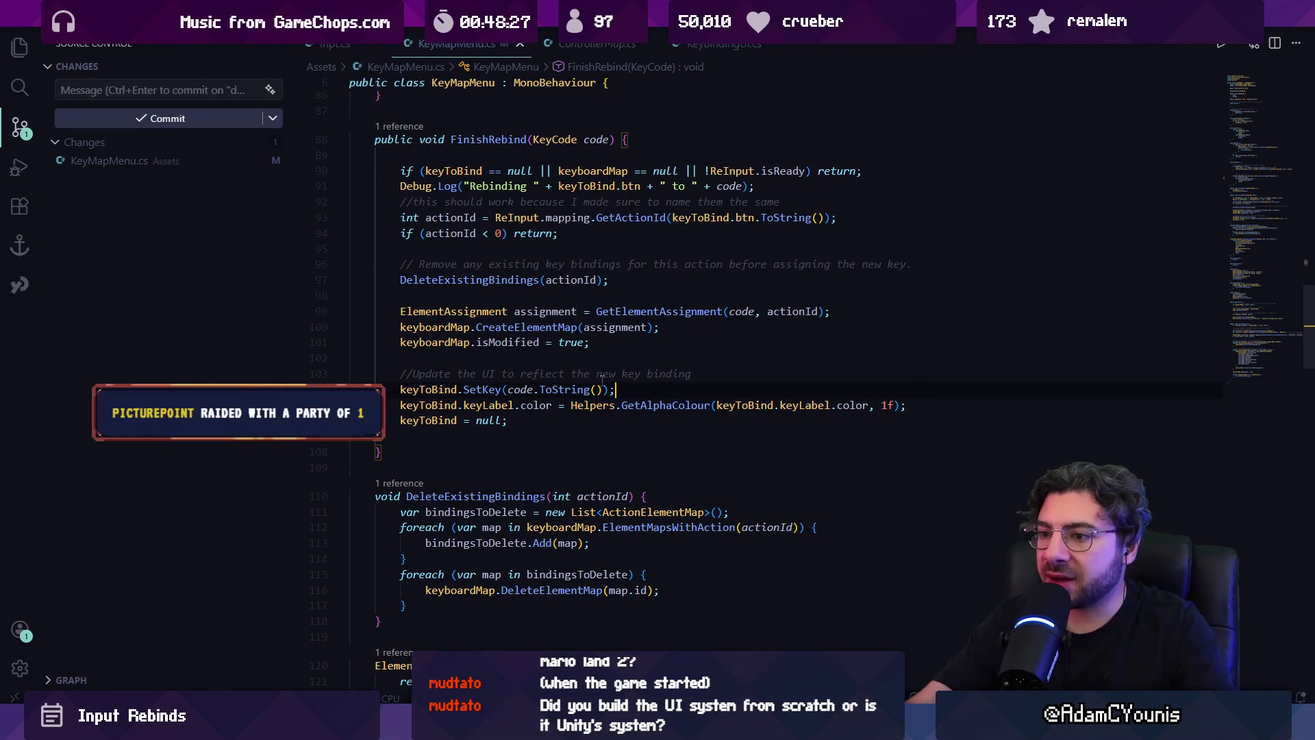
key("alt+Tab")
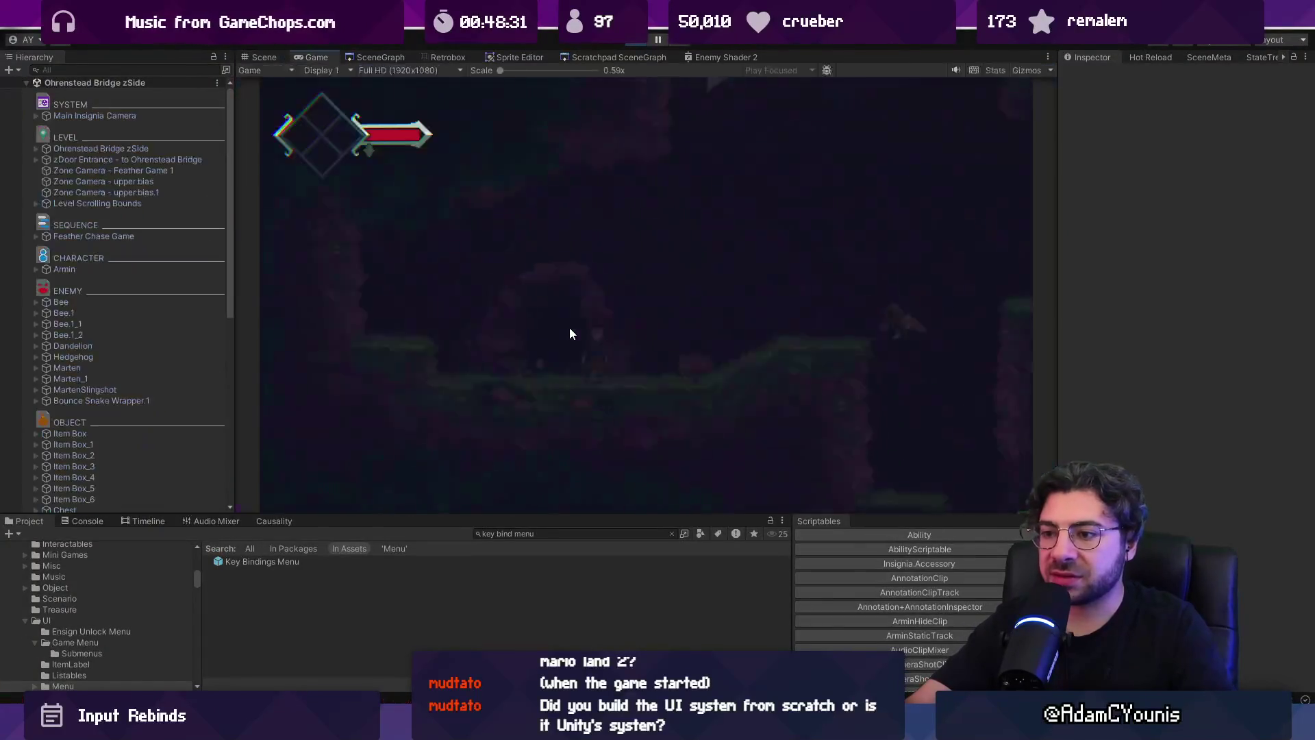
- In the game's Controls > Keyboard settings, rebind Roll, which ends up as None
key("Down")
key("Down")
key("z")
key("z")
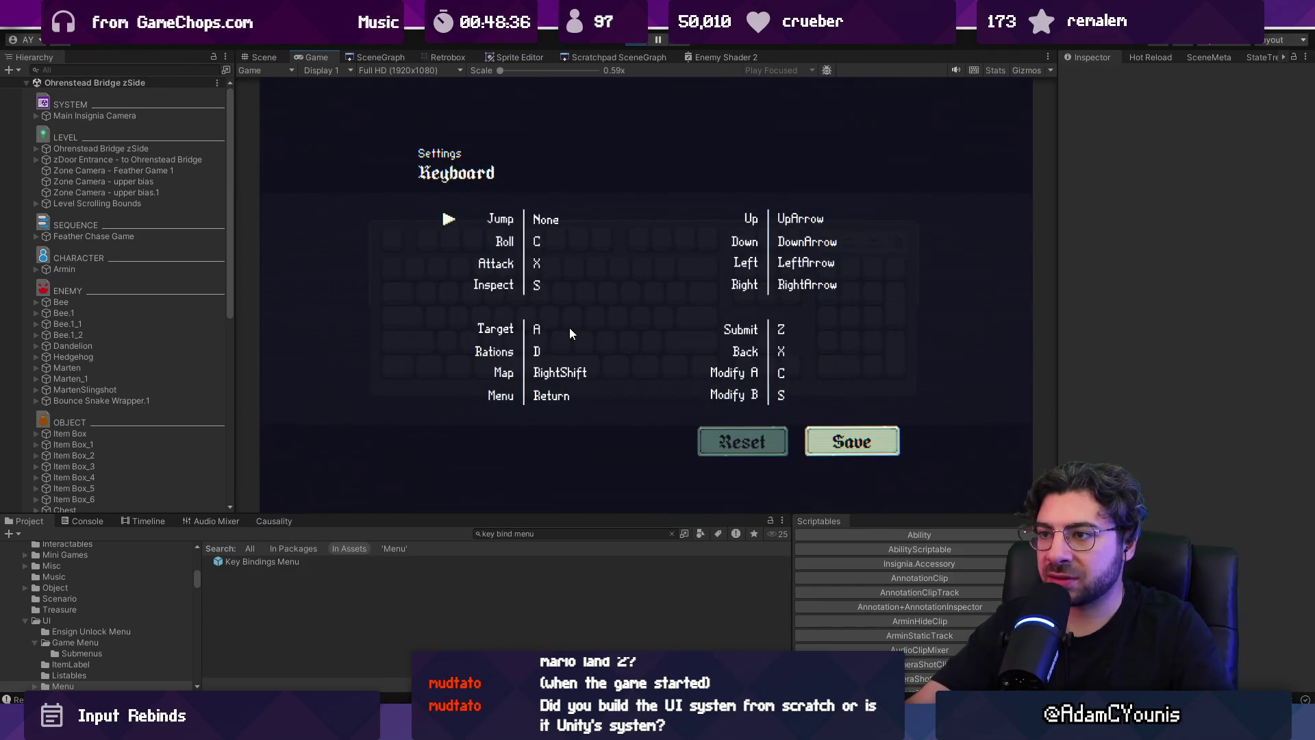
key("Down")
key("Up")
key("Down")
key("z")
- Back out and reopen the keyboard bindings to check the Jump and Roll entries
key("x")
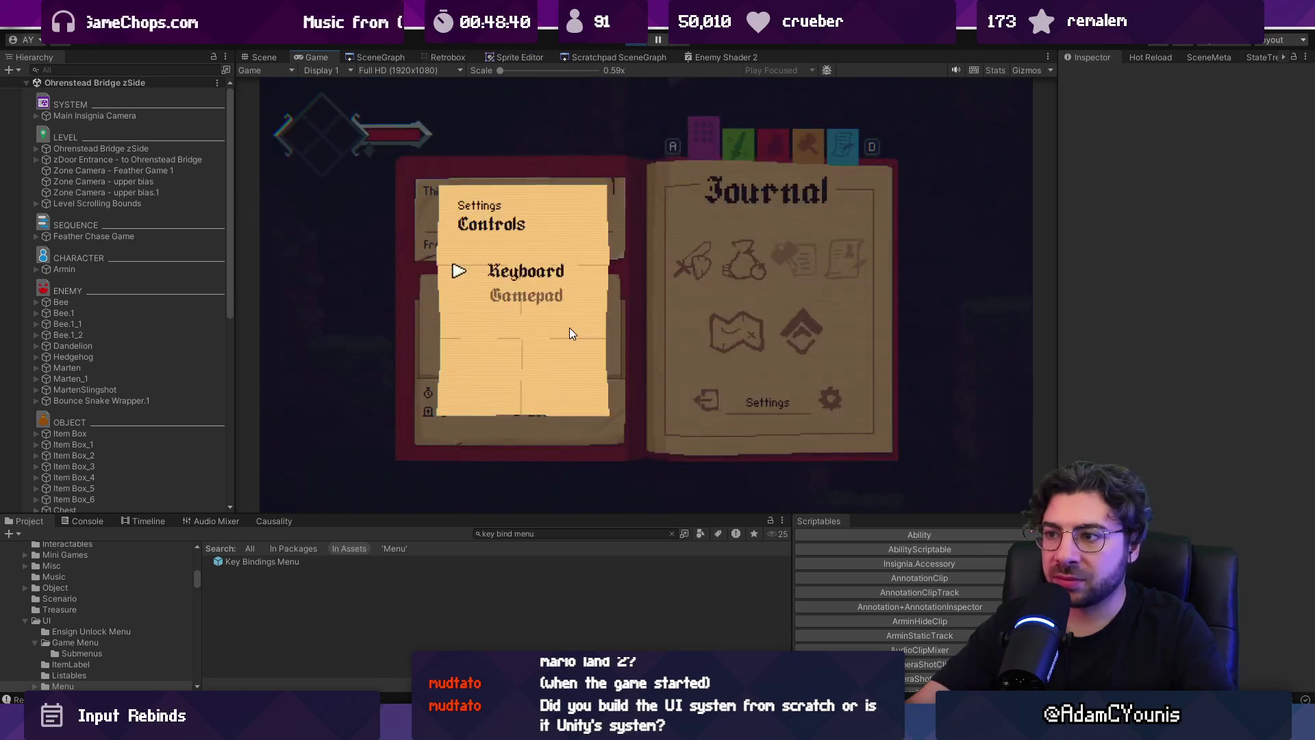
key("x")
key("z")
key("z")
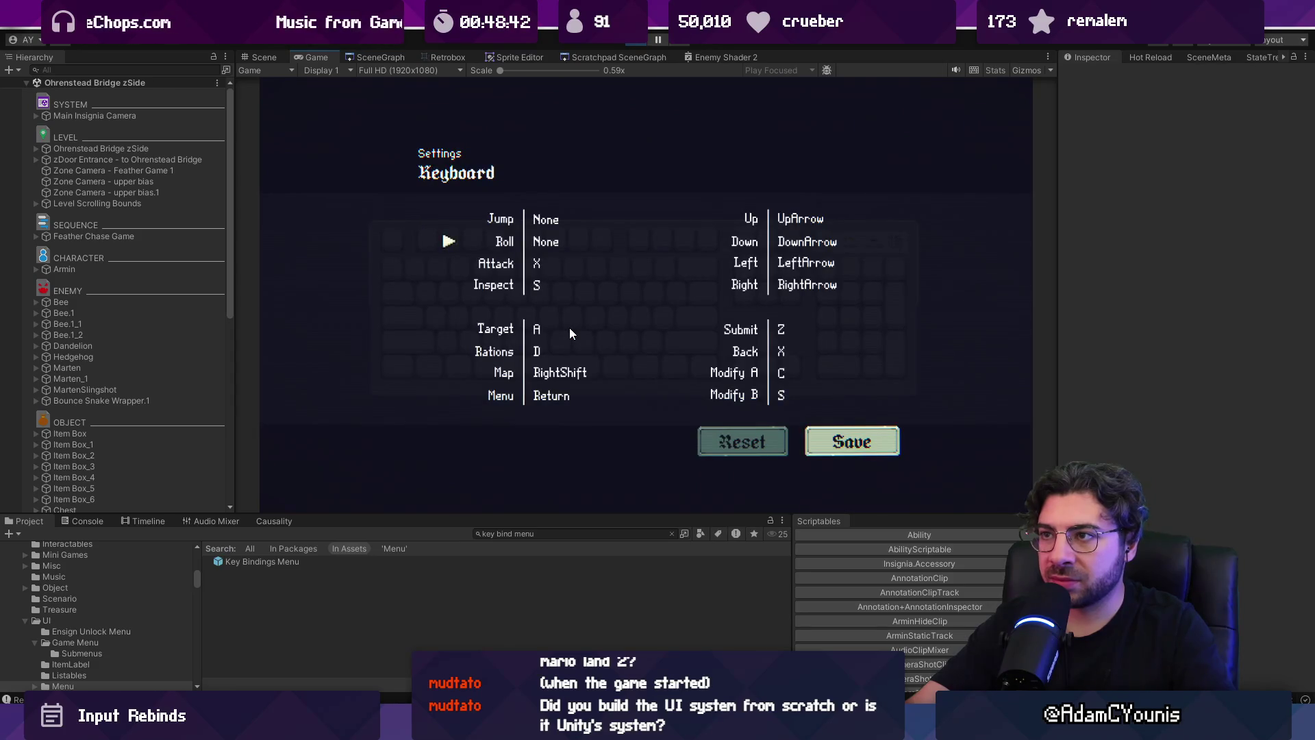
key("Up")
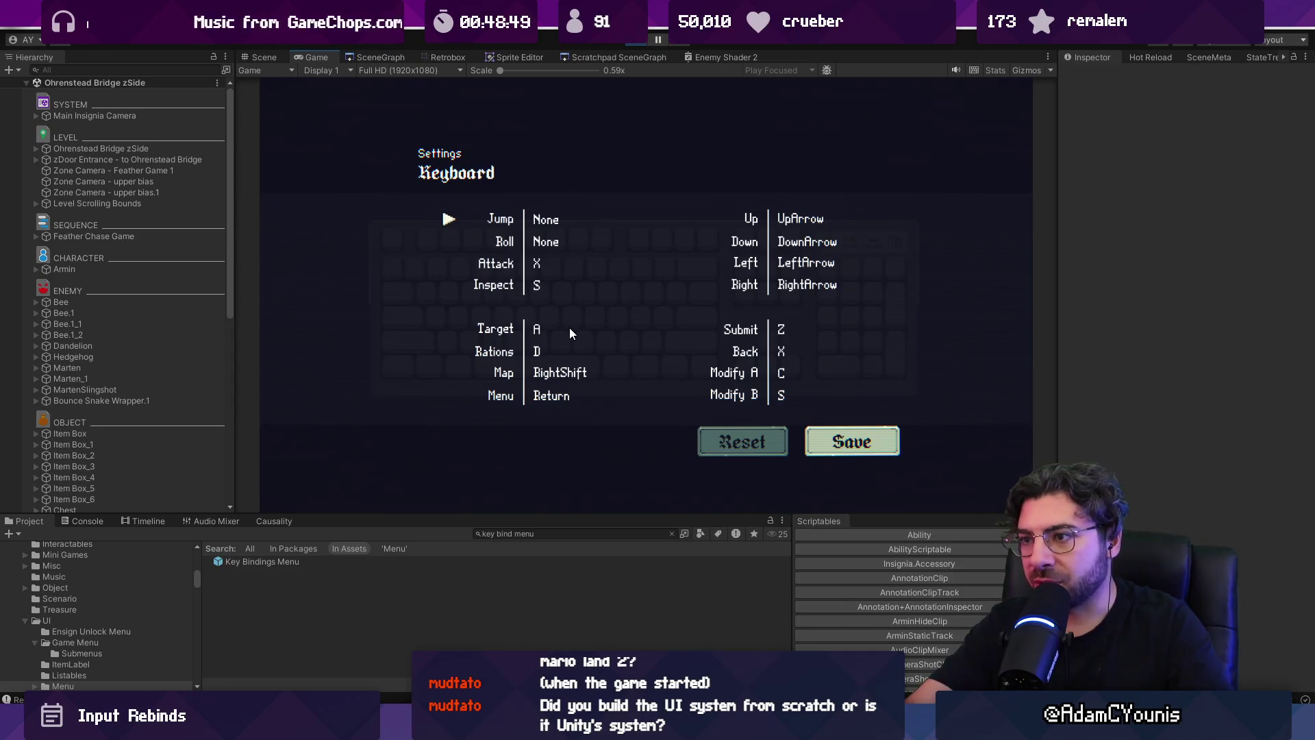
key("Down")
key("Right")
key("Left")
key("Up")
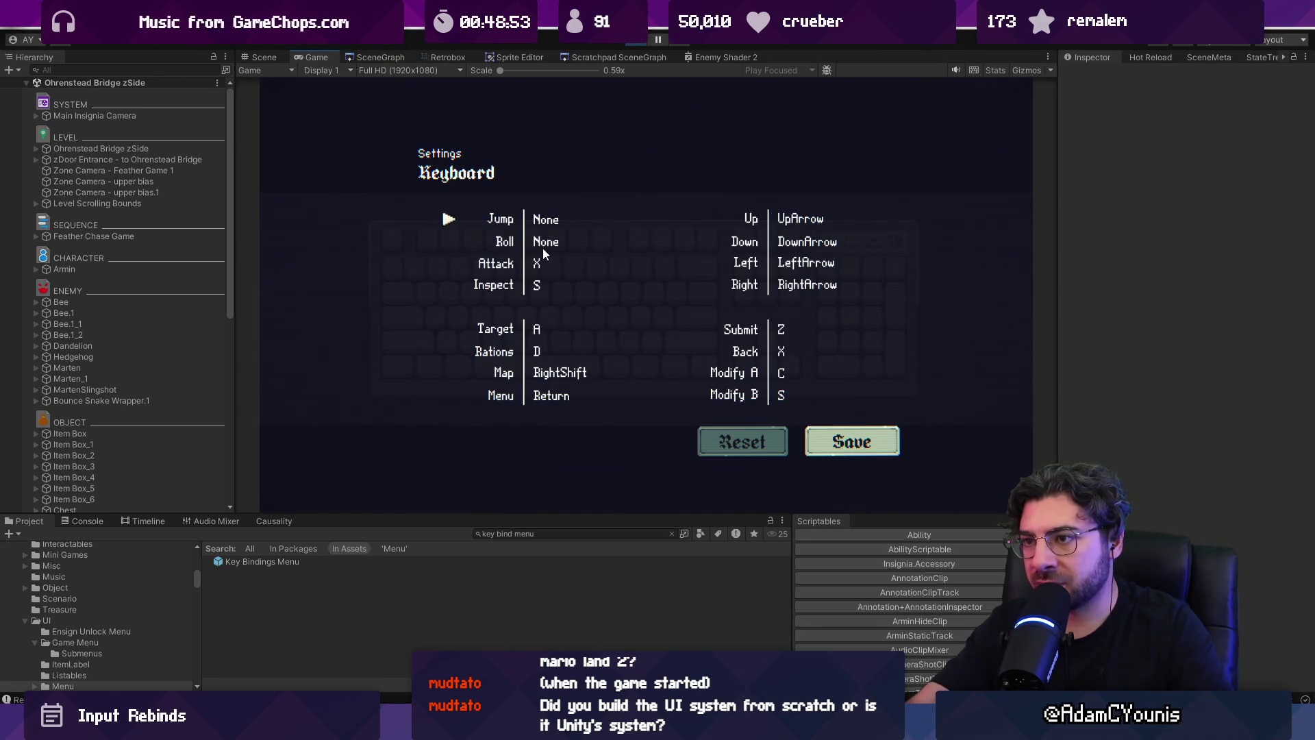
- Resume play, reopen Settings > Controls > Keyboard from the Journal, then stop play mode
key("Escape")
key("Escape")
key("Escape")
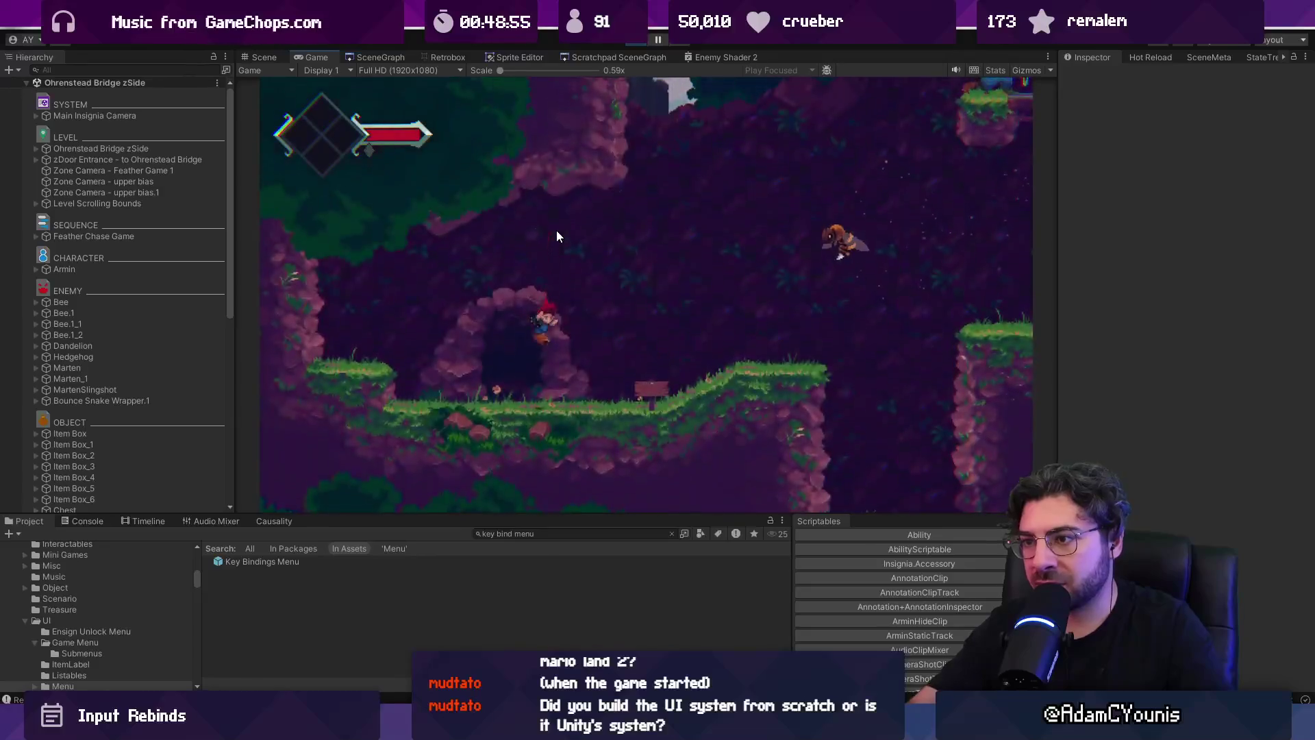
key("Escape")
key("Right")
key("z")
key("Down")
key("Down")
key("z")
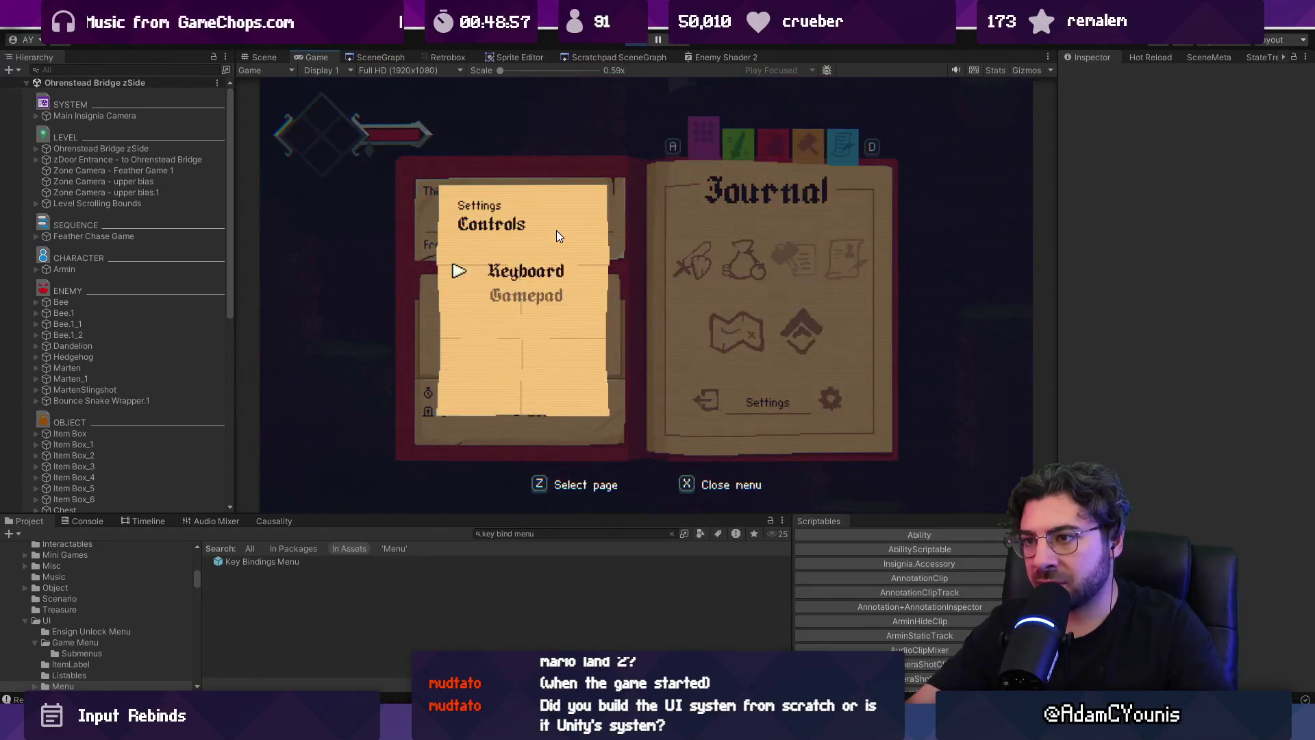
key("z")
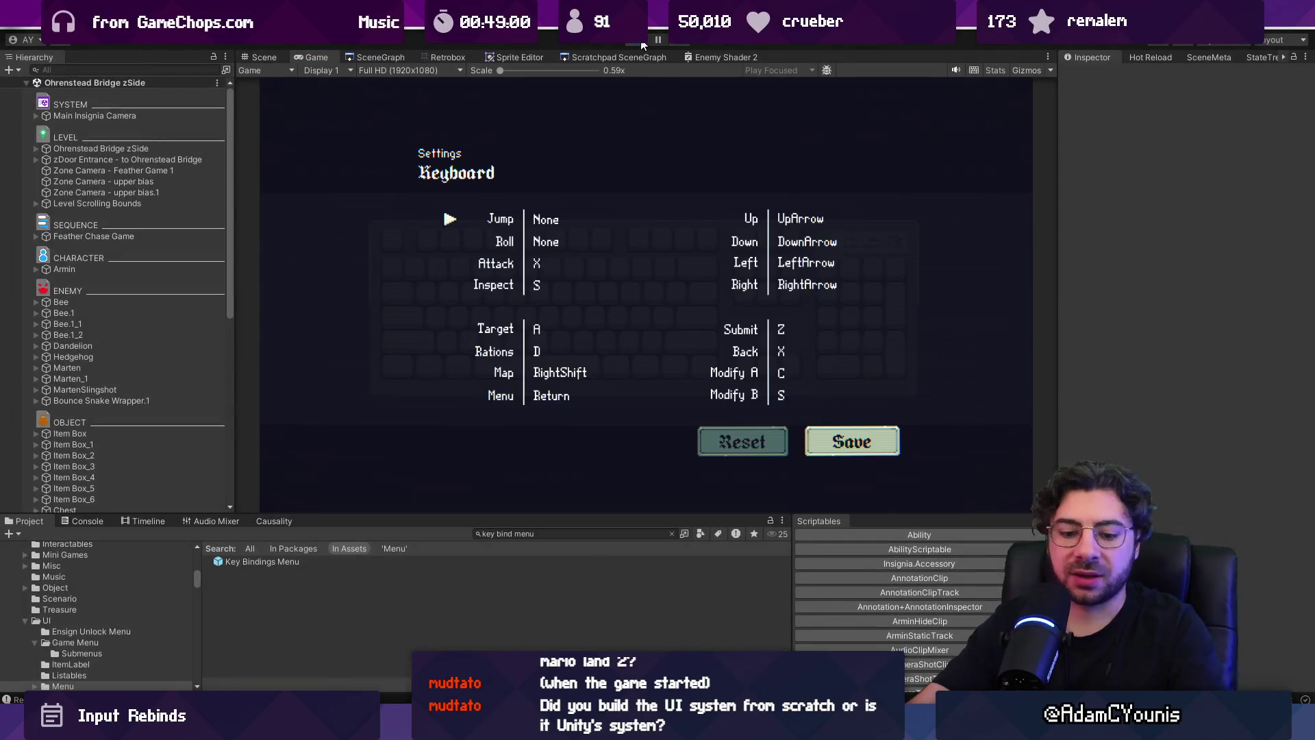
left_click(643, 45)
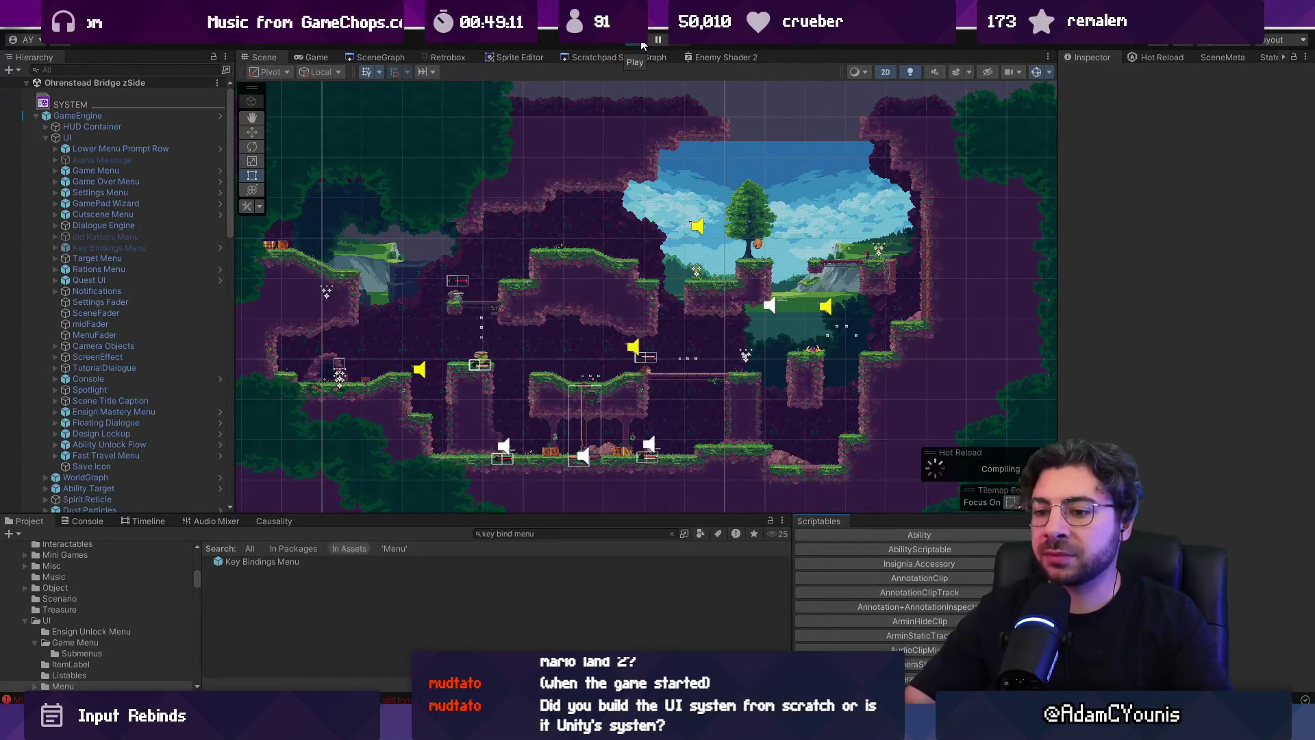
- Open the game's keyboard bindings screen from the Journal and show the console log
key("Return")
key("Right")
key("Down")
key("Down")
key("z")
key("z")
key("z")
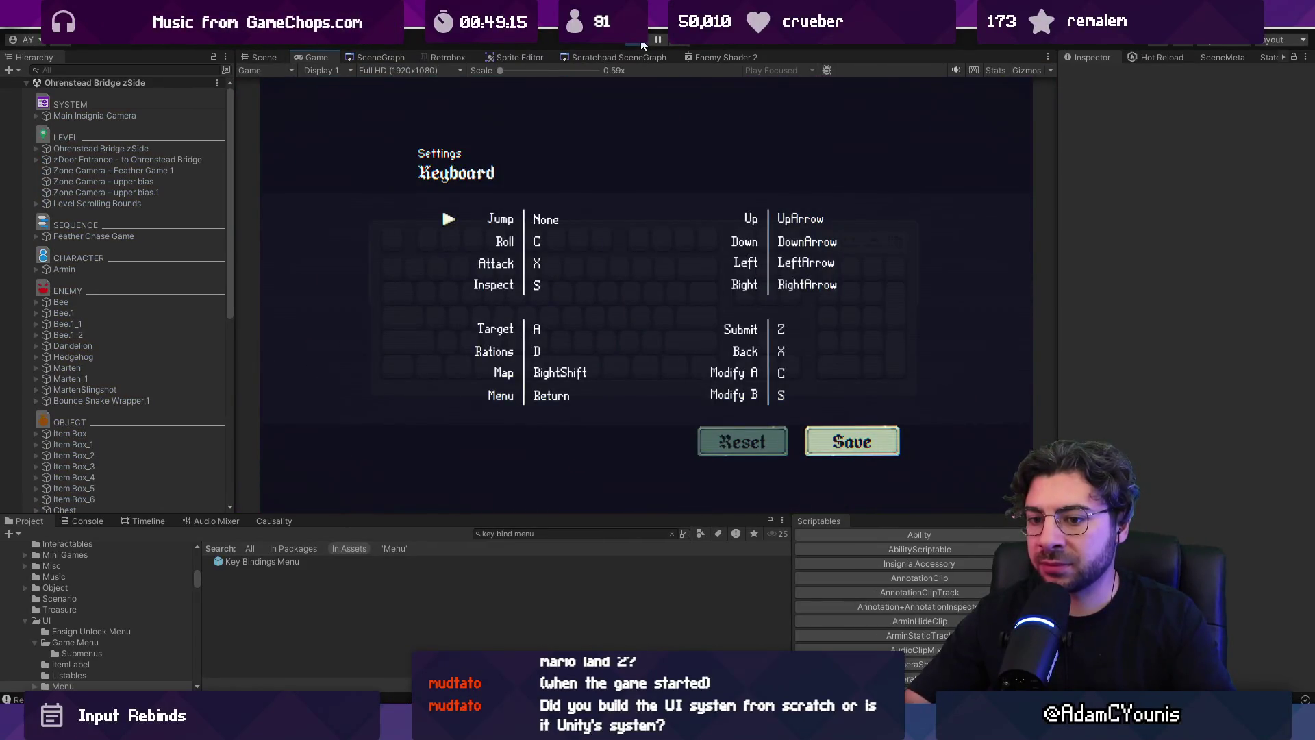
left_click(86, 522)
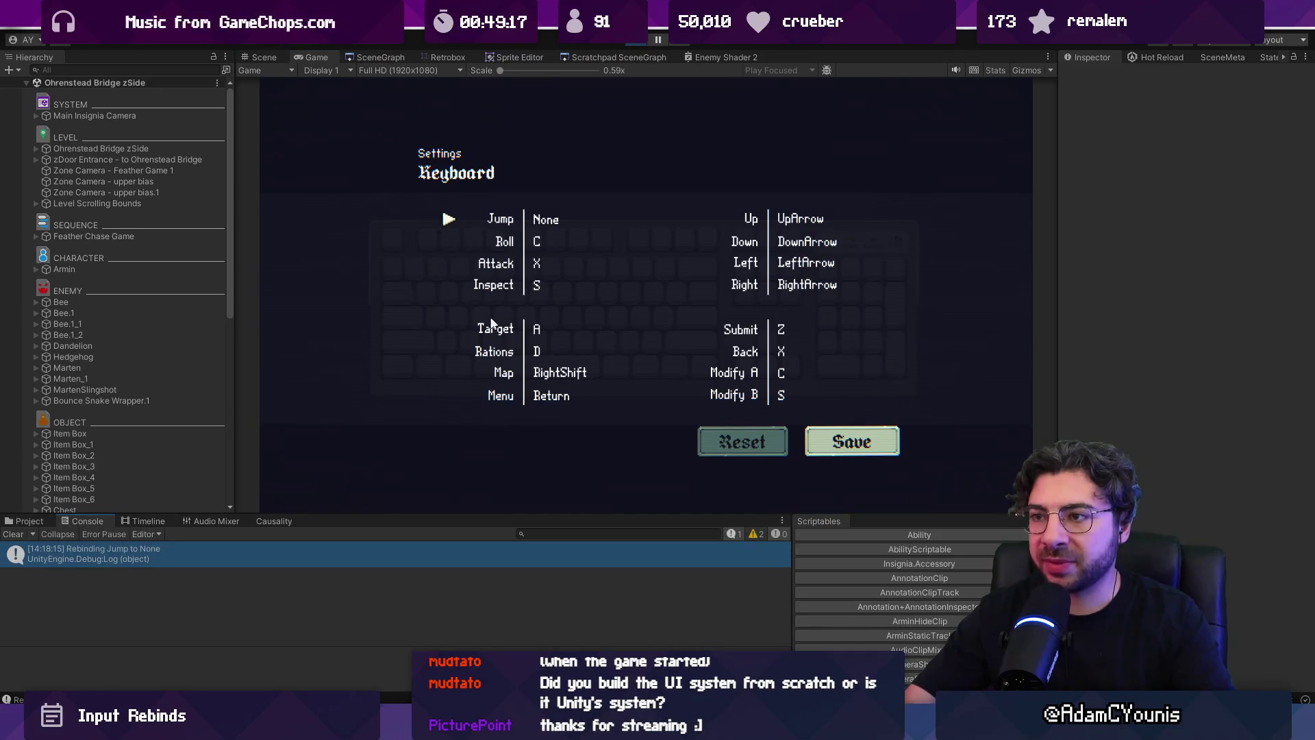
- Try rebinding Jump several times, getting 'Rebinding Jump to None', then stop play with Ctrl+P
key("z")
key("z")
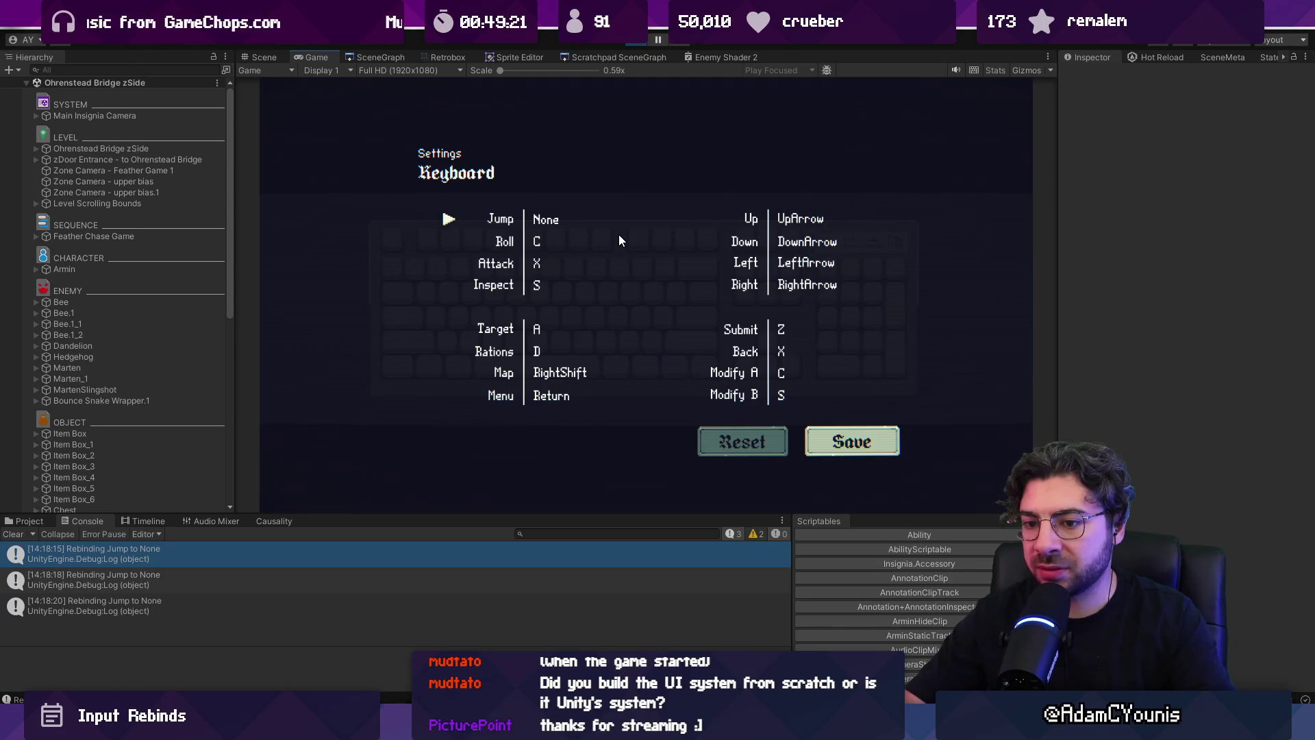
key("z")
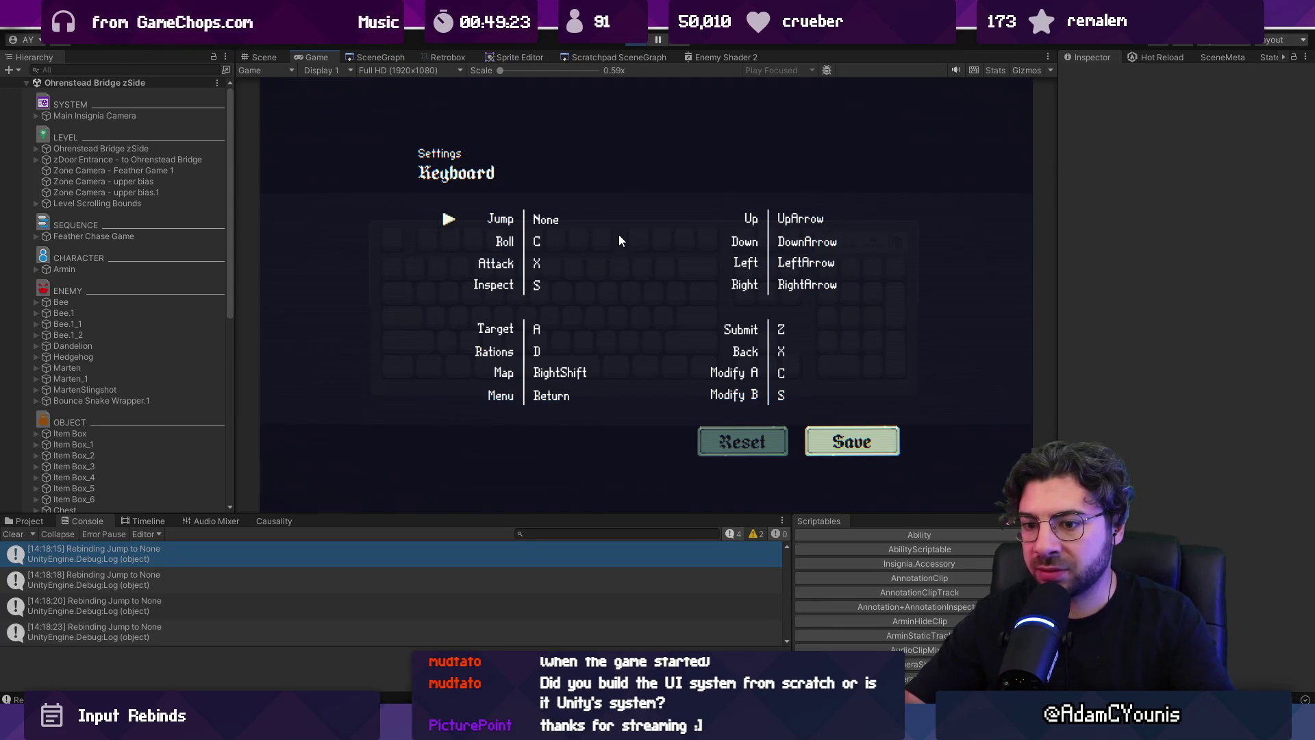
key("z")
key("z")
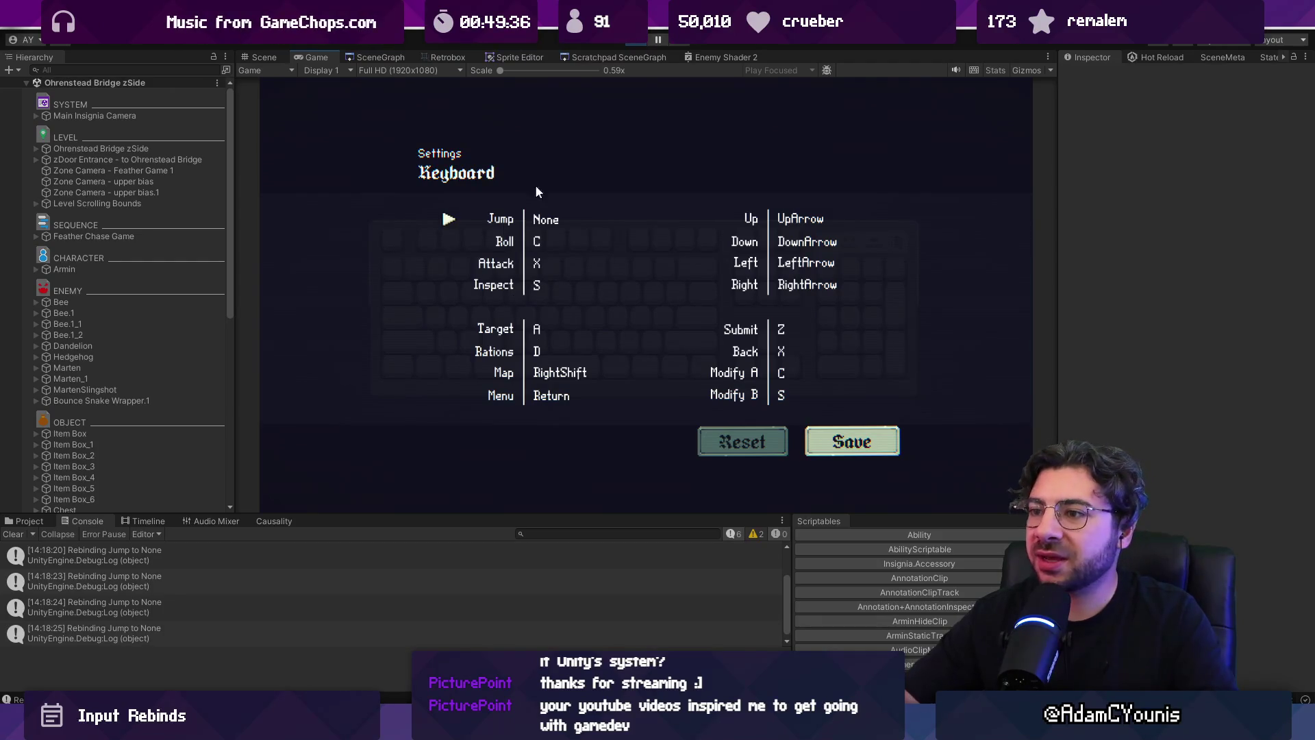
key("ctrl+p")
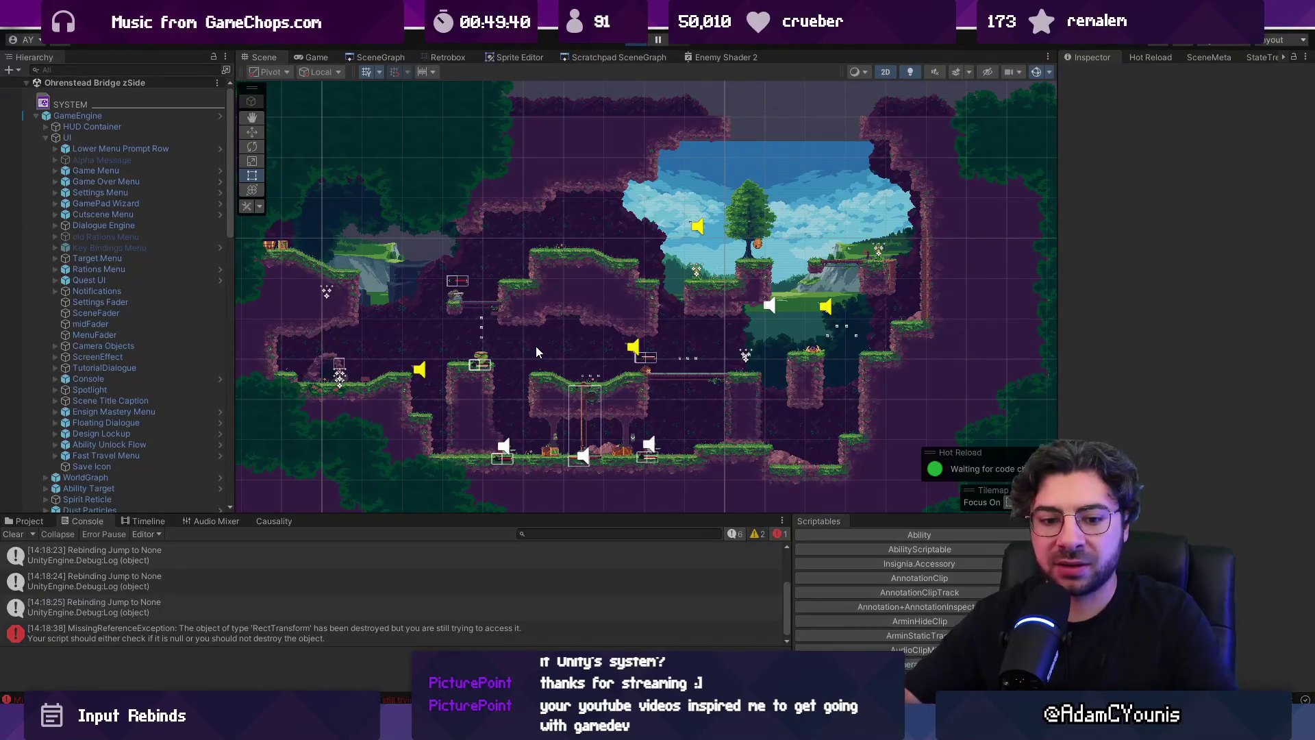
- Start play, go to Settings > Controls > Keyboard and save the keyboard configuration
key("ctrl+p")
key("Down")
key("Right")
key("z")
key("Down")
key("Down")
key("z")
key("Down")
key("Down")
key("Down")
key("Down")
key("Down")
key("Left")
key("Right")
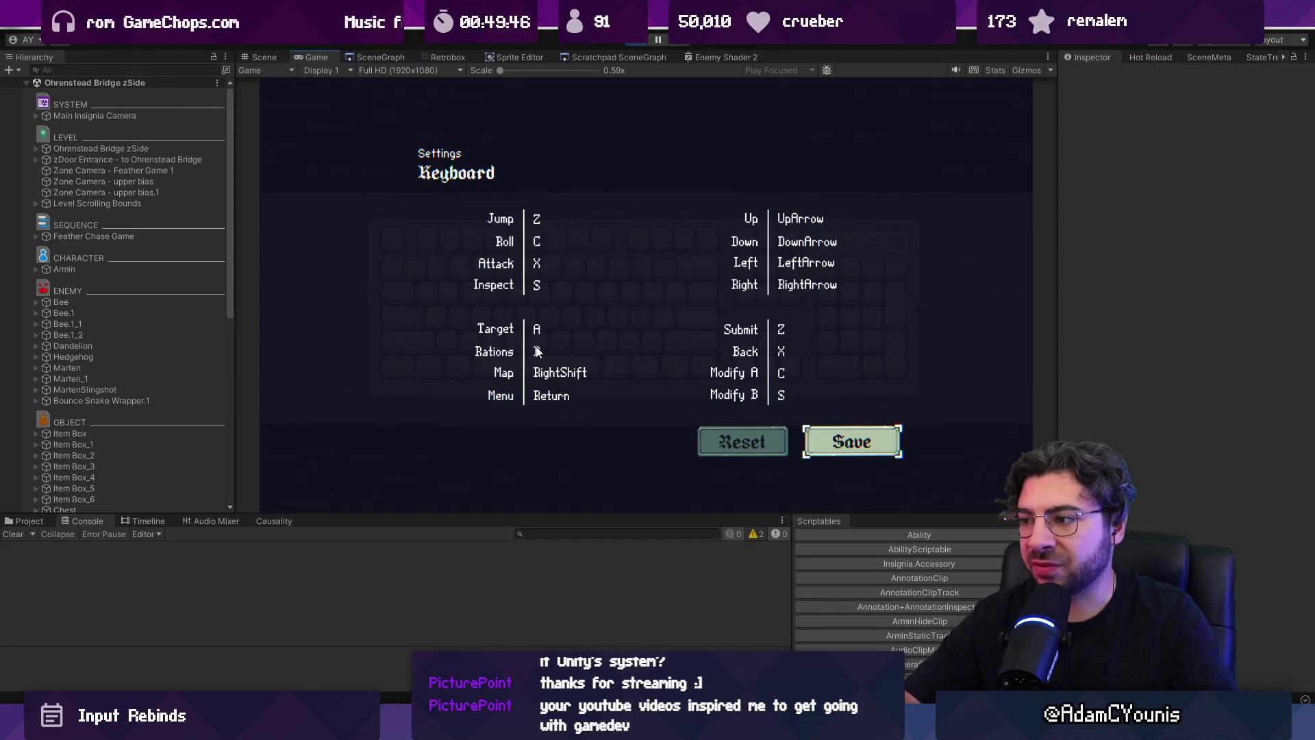
key("z")
- Rebind Jump, reset the bindings to defaults, save, and rebind Jump again
key("Up")
key("z")
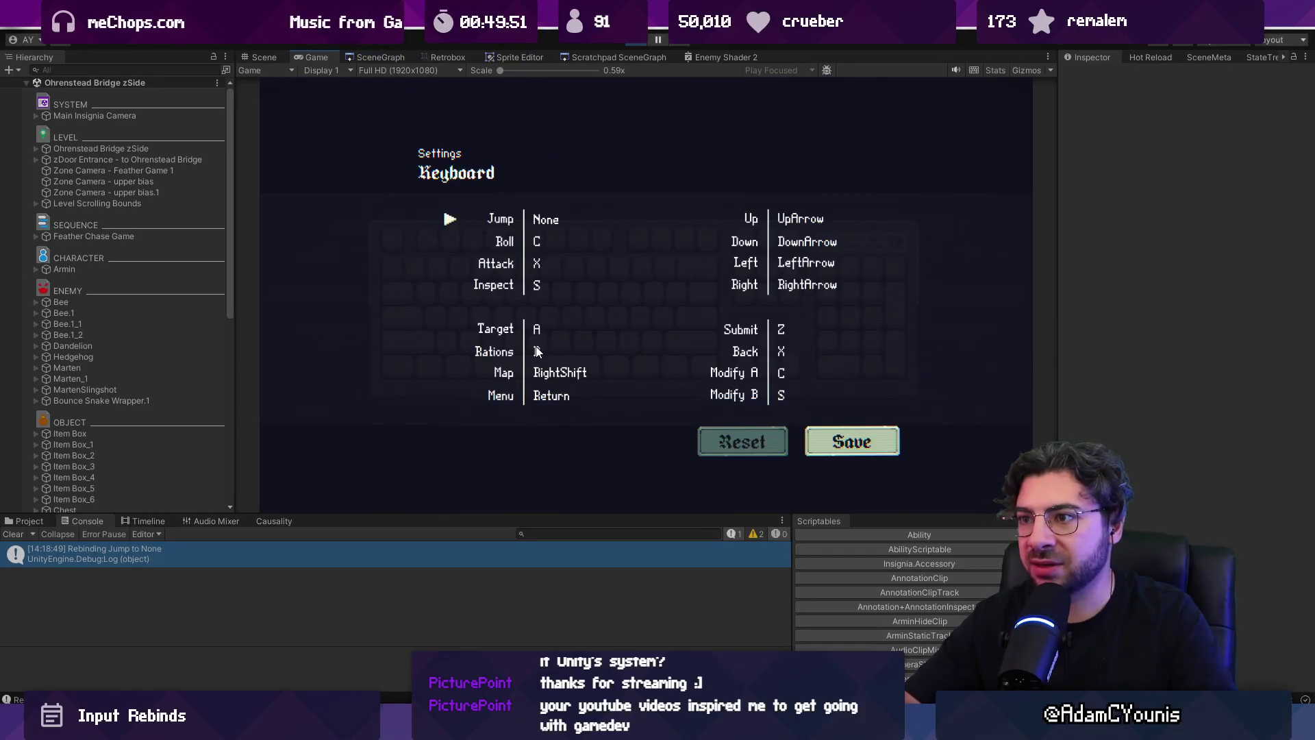
key("z")
key("Down")
key("Down")
key("Down")
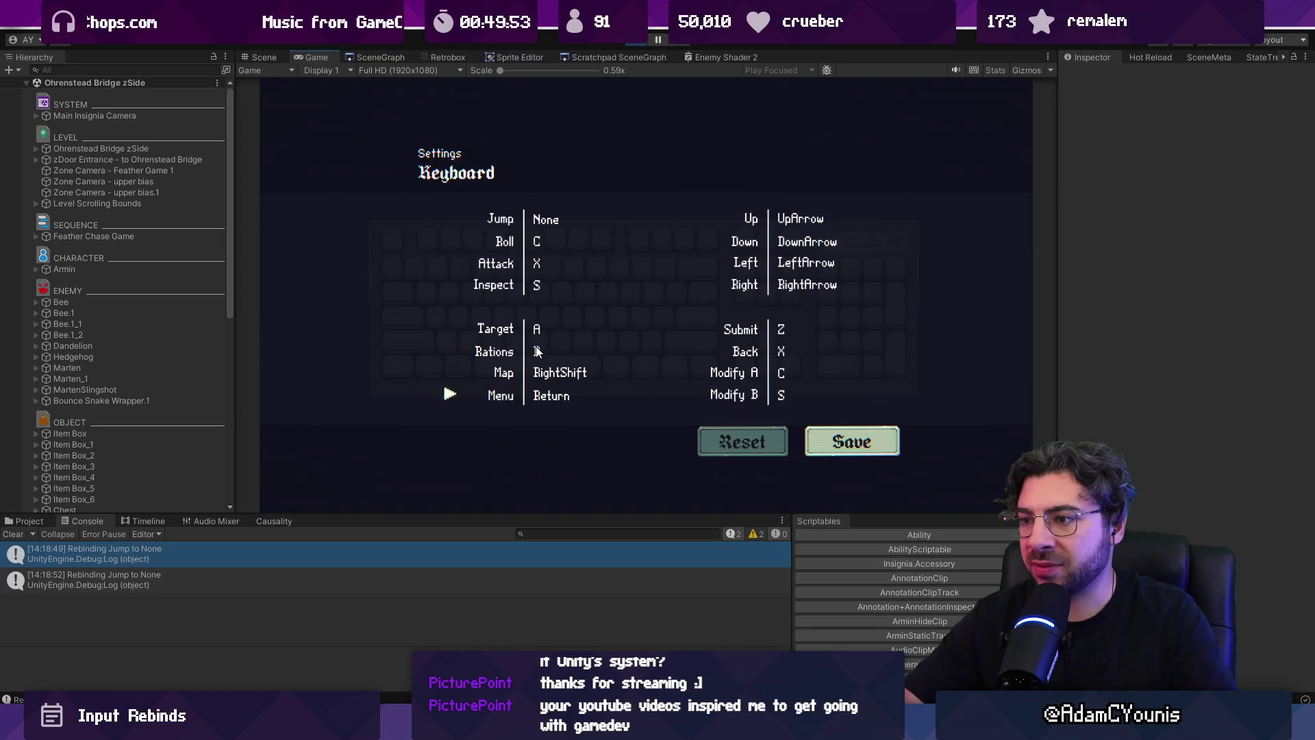
key("z")
key("Right")
key("z")
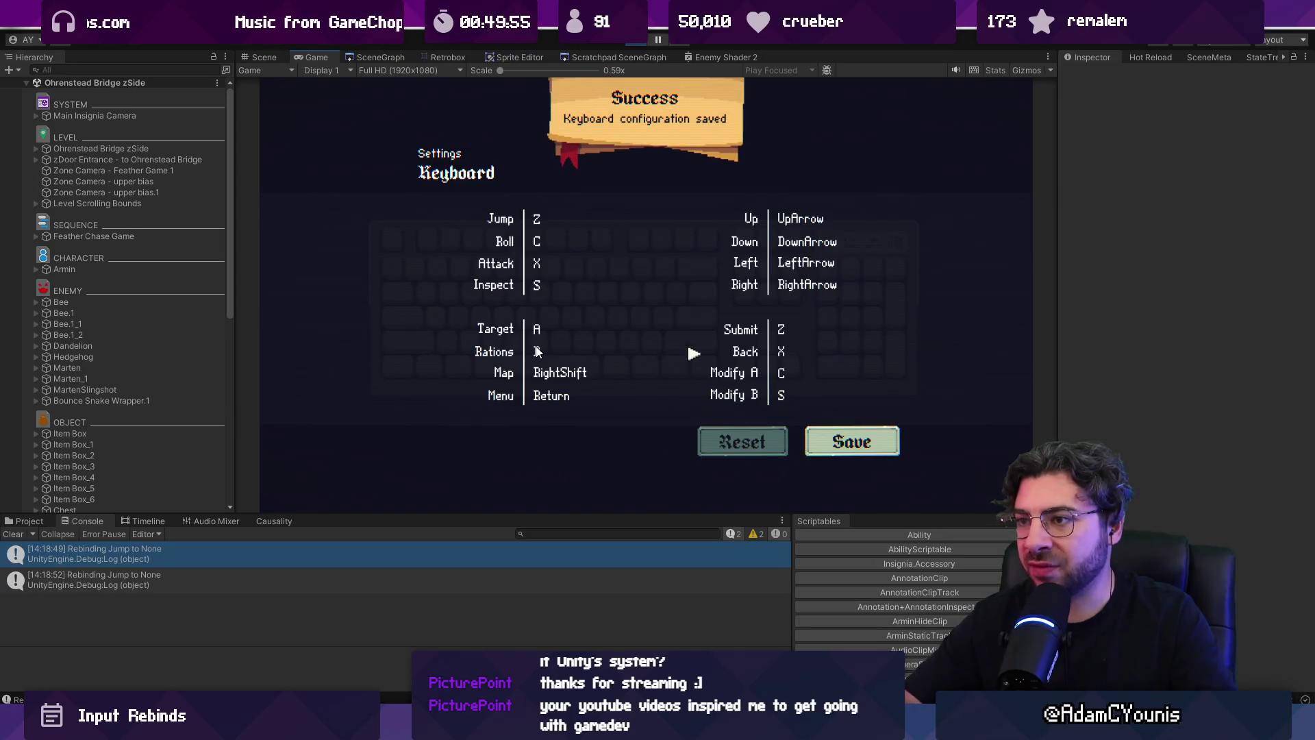
key("Up")
key("Up")
key("z")
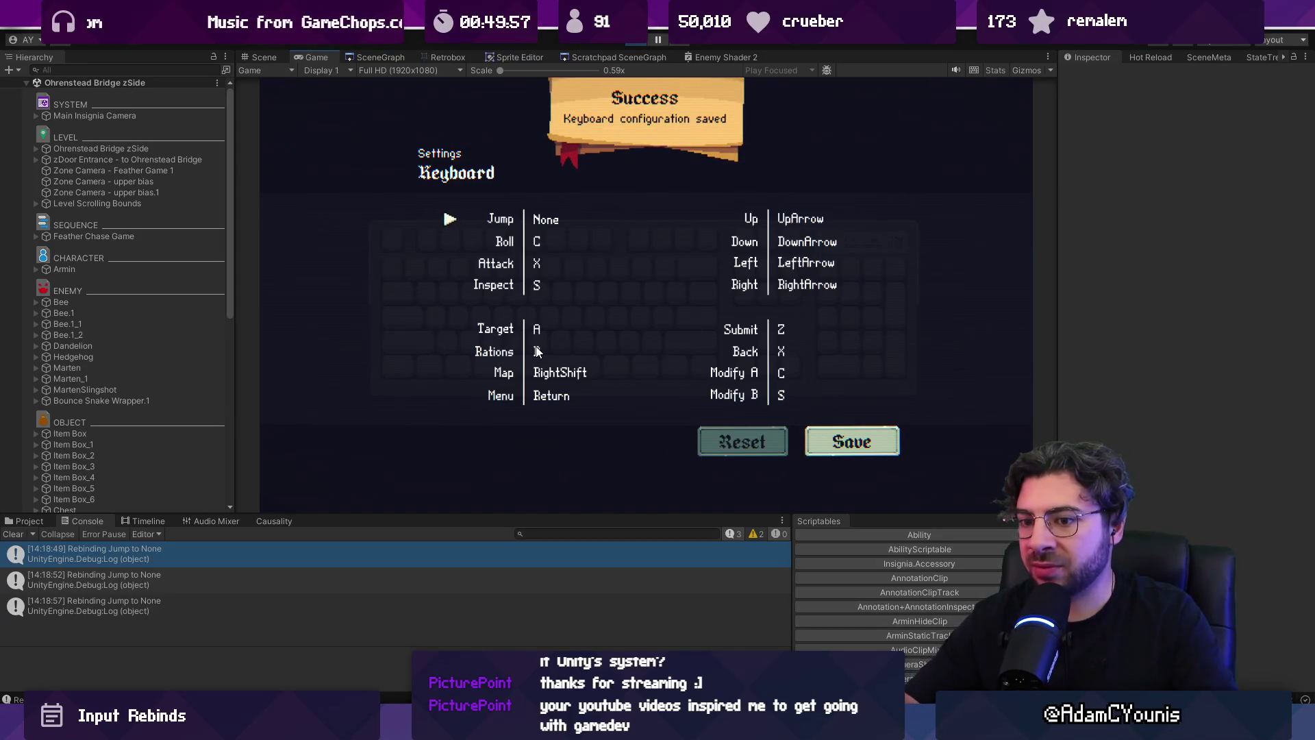
- Stop the game and review the KeyMapMenu.cs changes in Fork
left_click(639, 39)
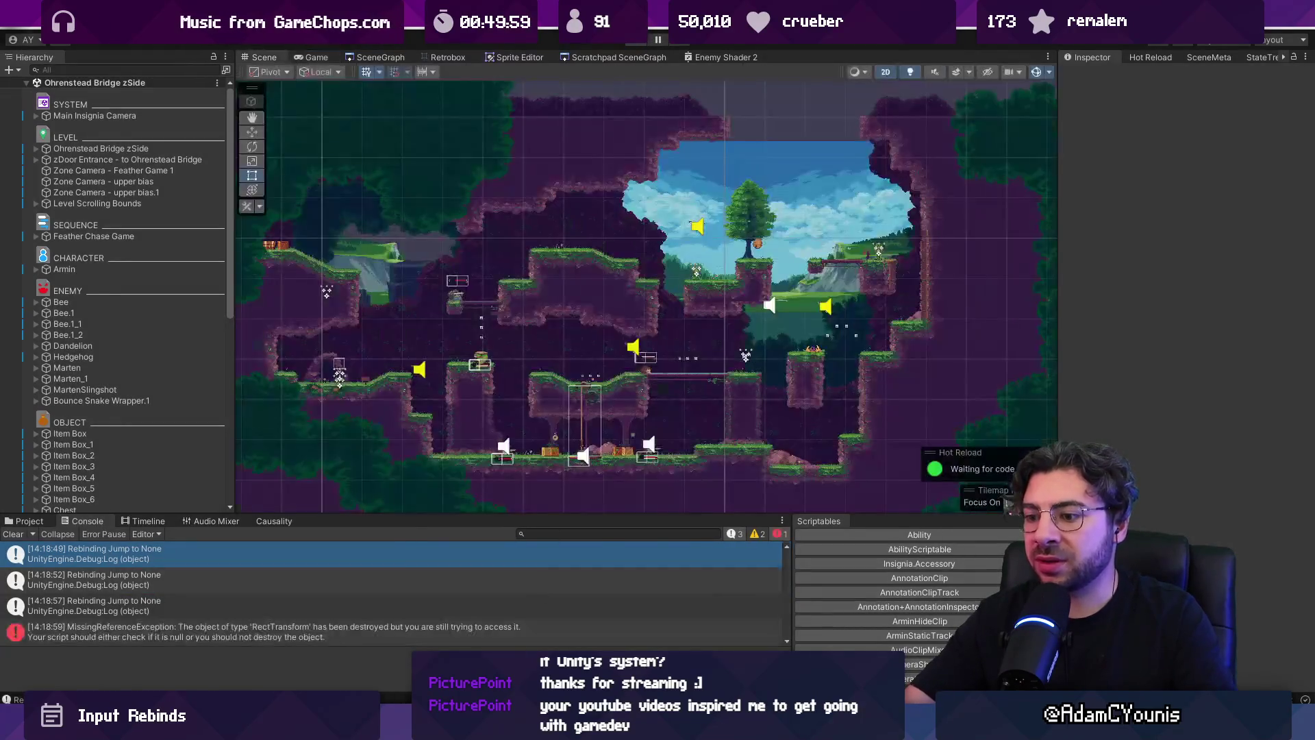
key("alt+Tab")
left_click(368, 122)
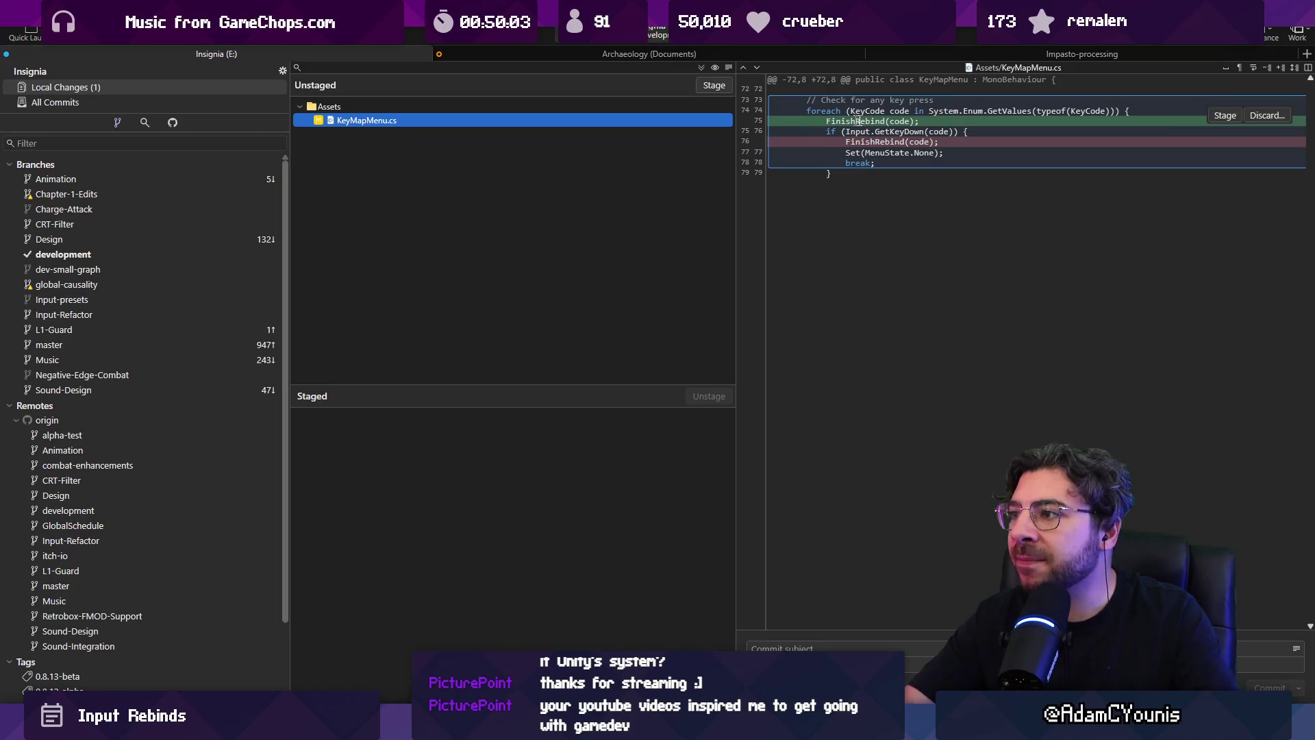
- In KeyMapMenu.cs, move FinishRebind(code) inside the GetKeyDown check, then restart the game in Unity
key("alt+Tab")
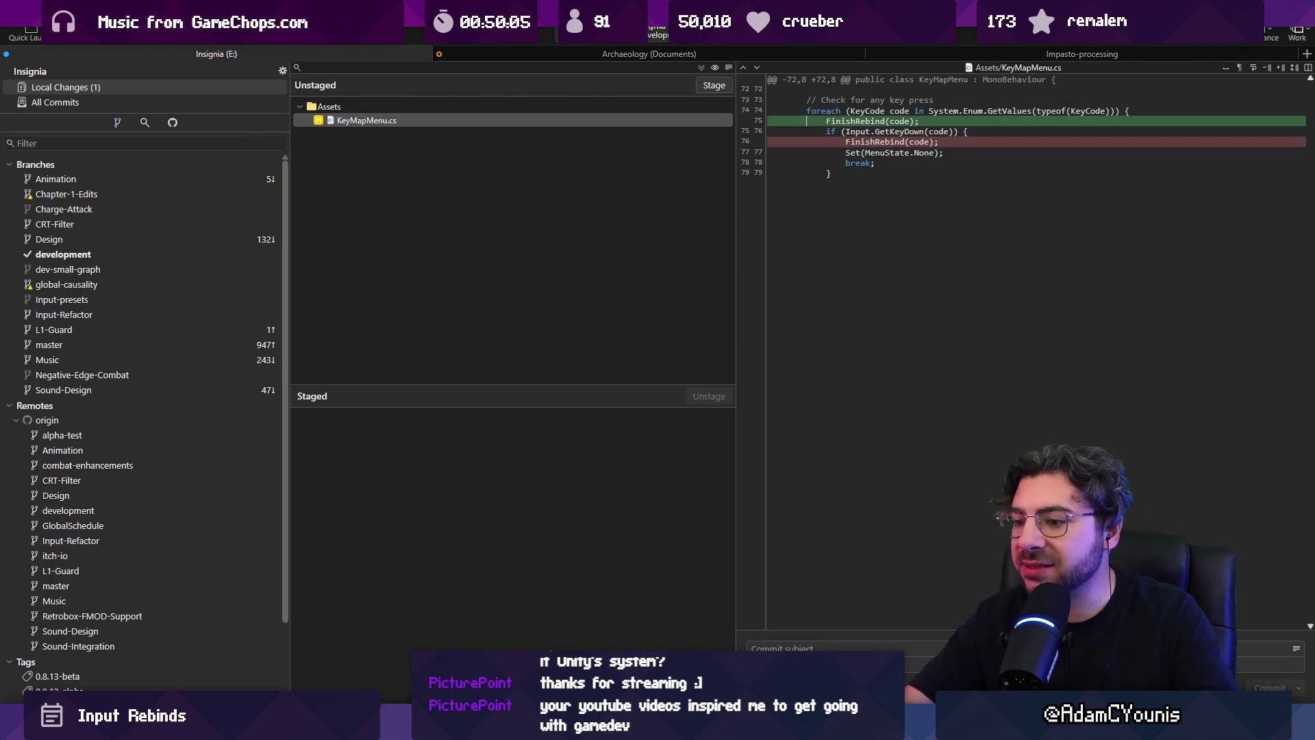
key("ctrl+f")
key("Return")
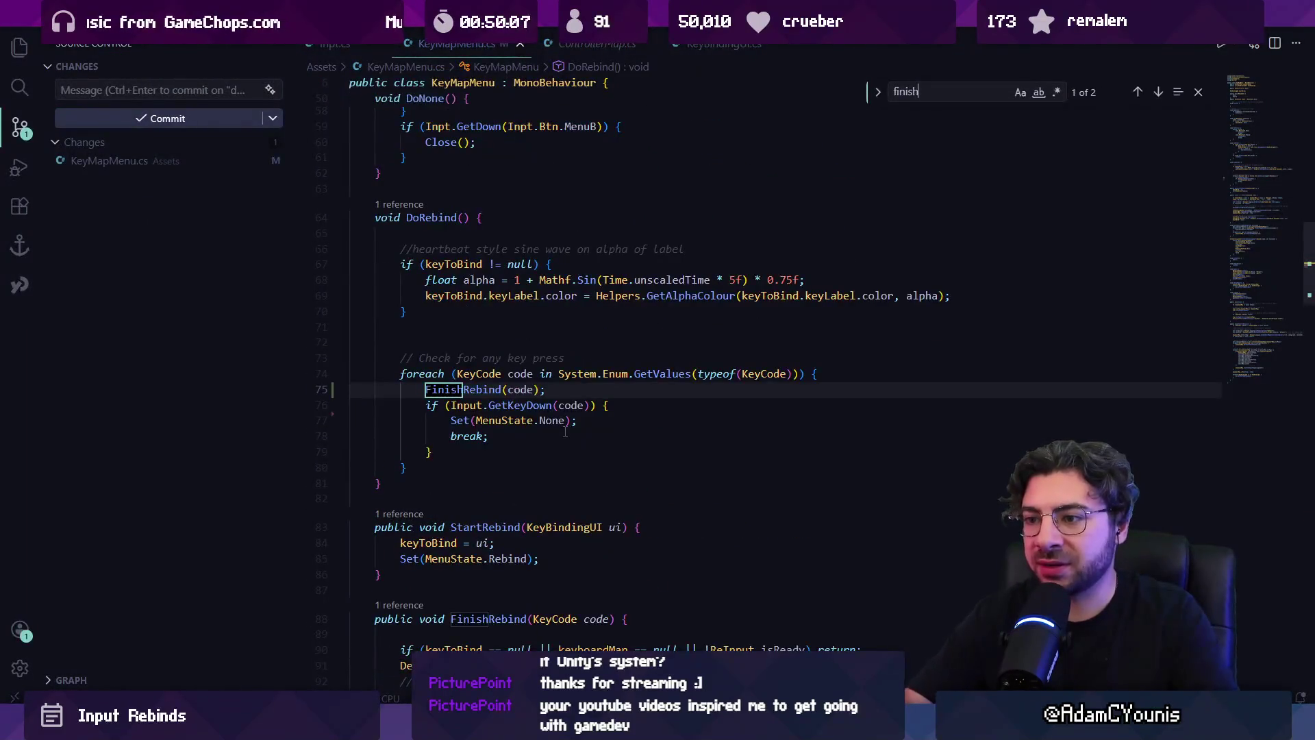
key("Escape")
key("alt+Down")
left_click(576, 435)
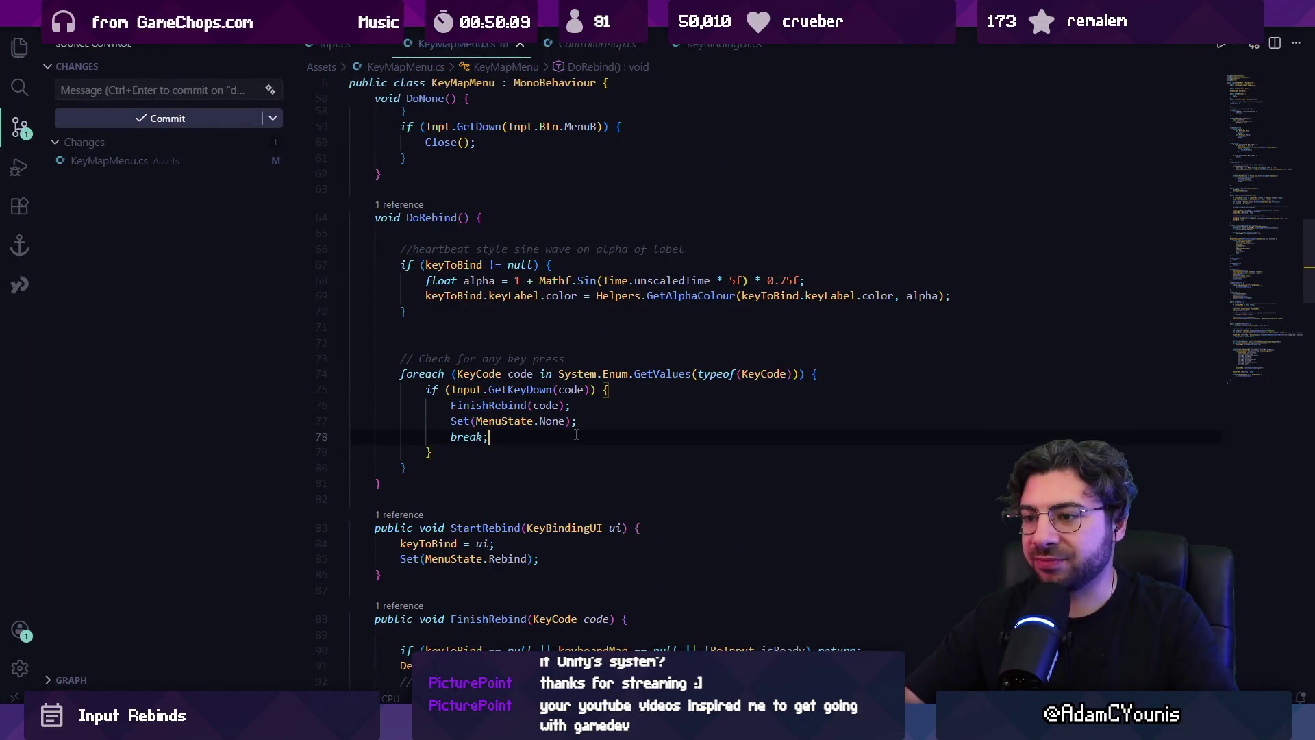
key("alt+Tab")
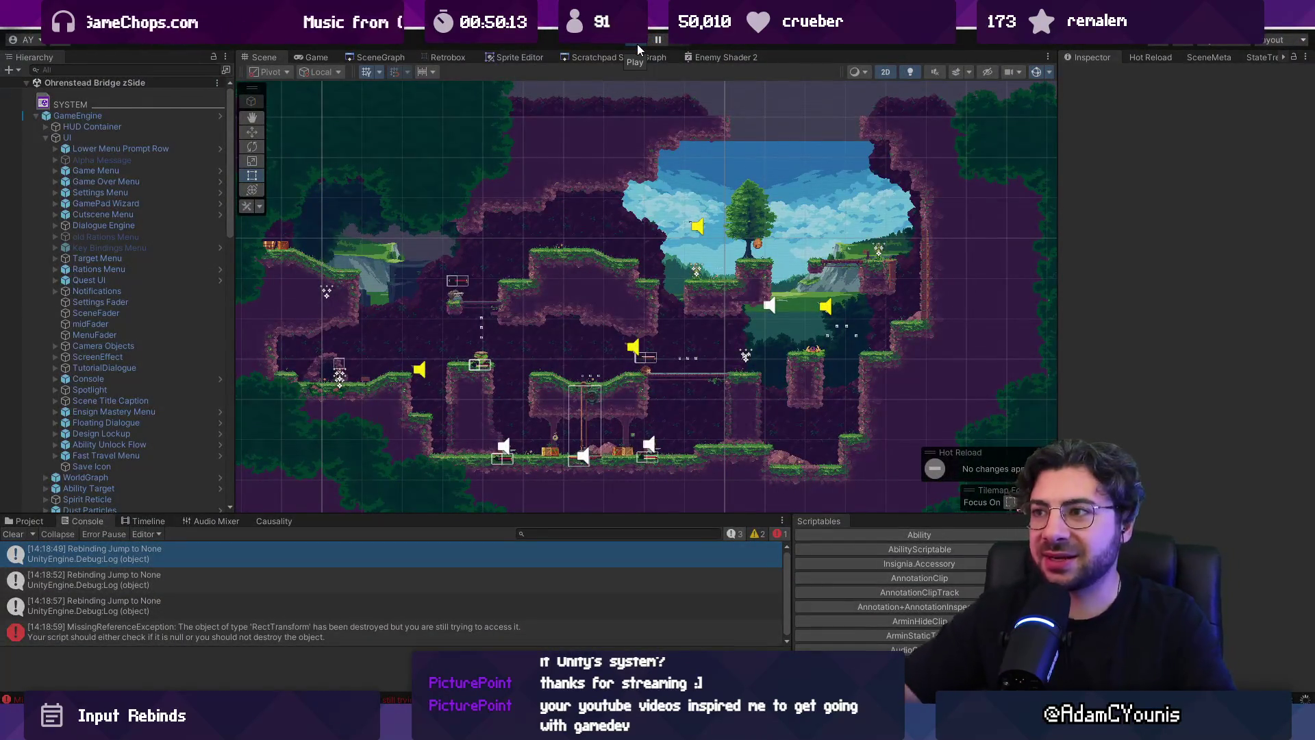
left_click(638, 44)
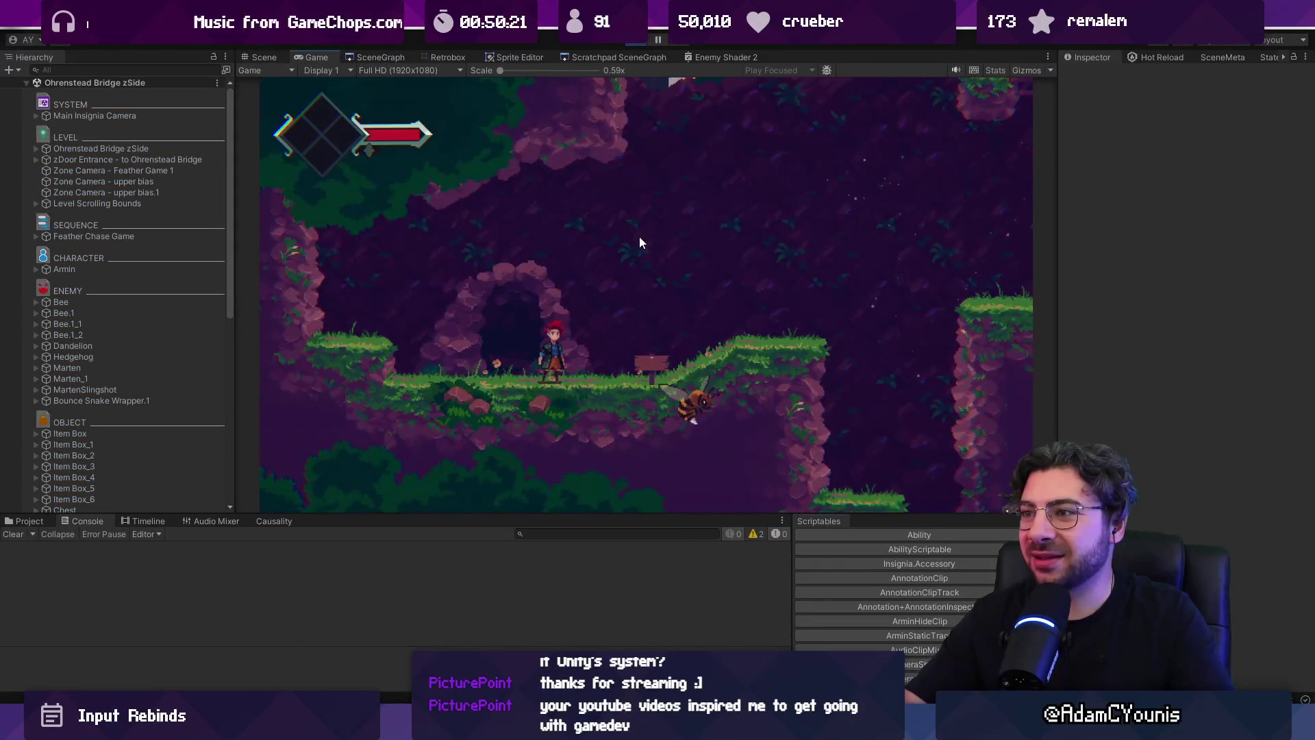
- Open Settings > Controls > Keyboard in the game and rebind Jump to a mouse button (Mouse4)
key("Escape")
key("Down")
key("z")
key("Down")
key("Down")
key("z")
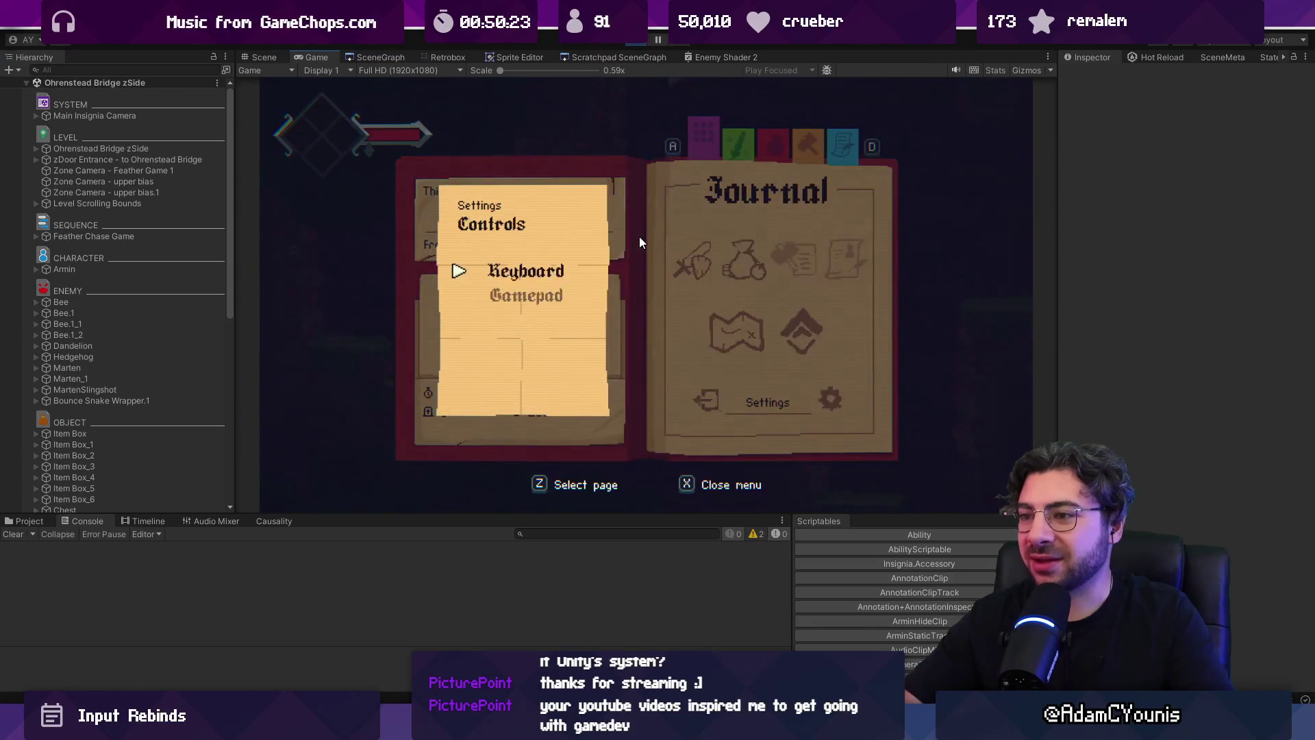
key("z")
key("z")
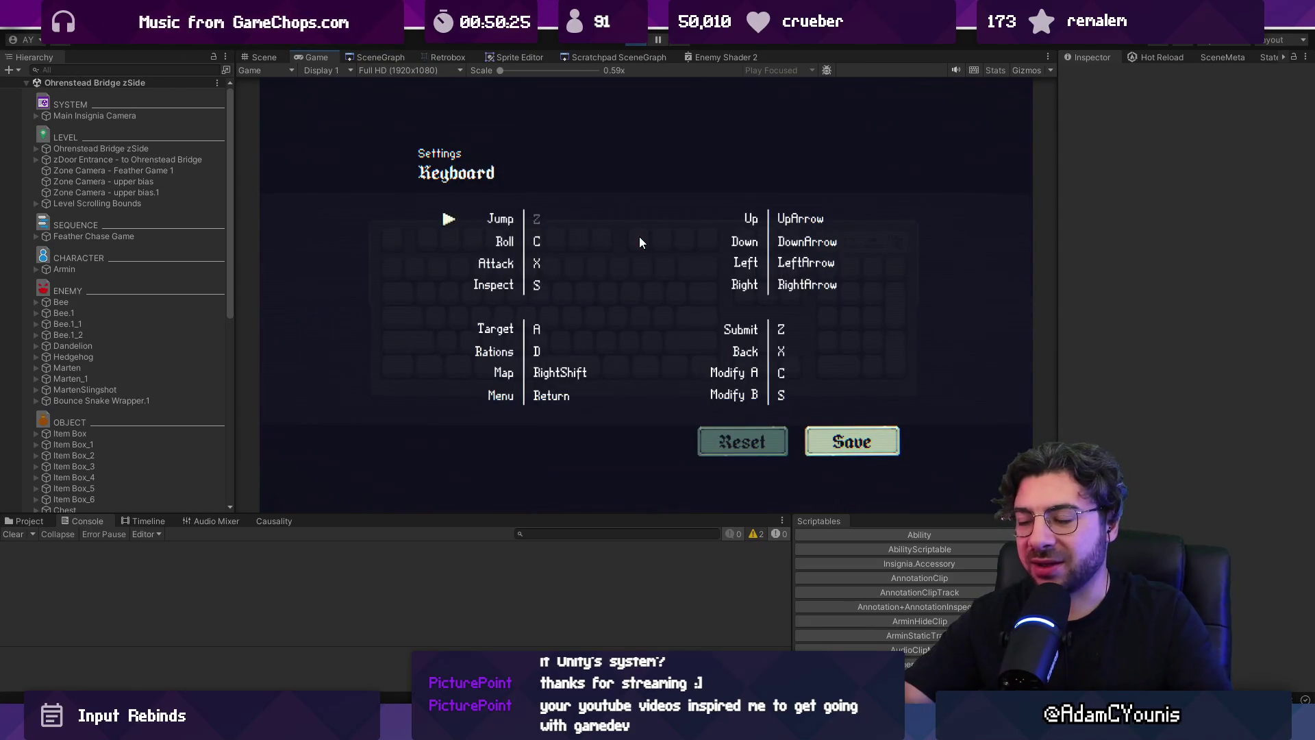
left_click(639, 234)
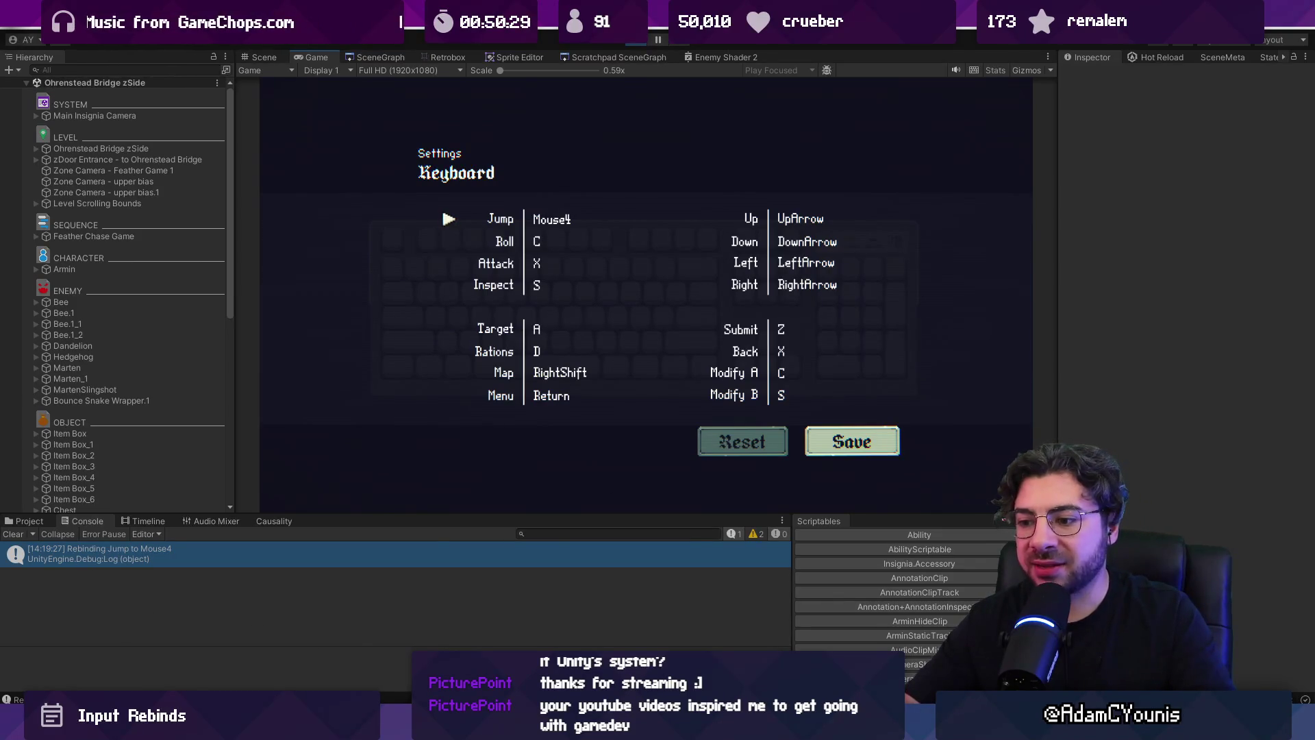
- In VS Code, go to the FinishRebind method and select its Rebinding Debug.Log line
key("alt+Tab")
left_click(507, 401, "ctrl")
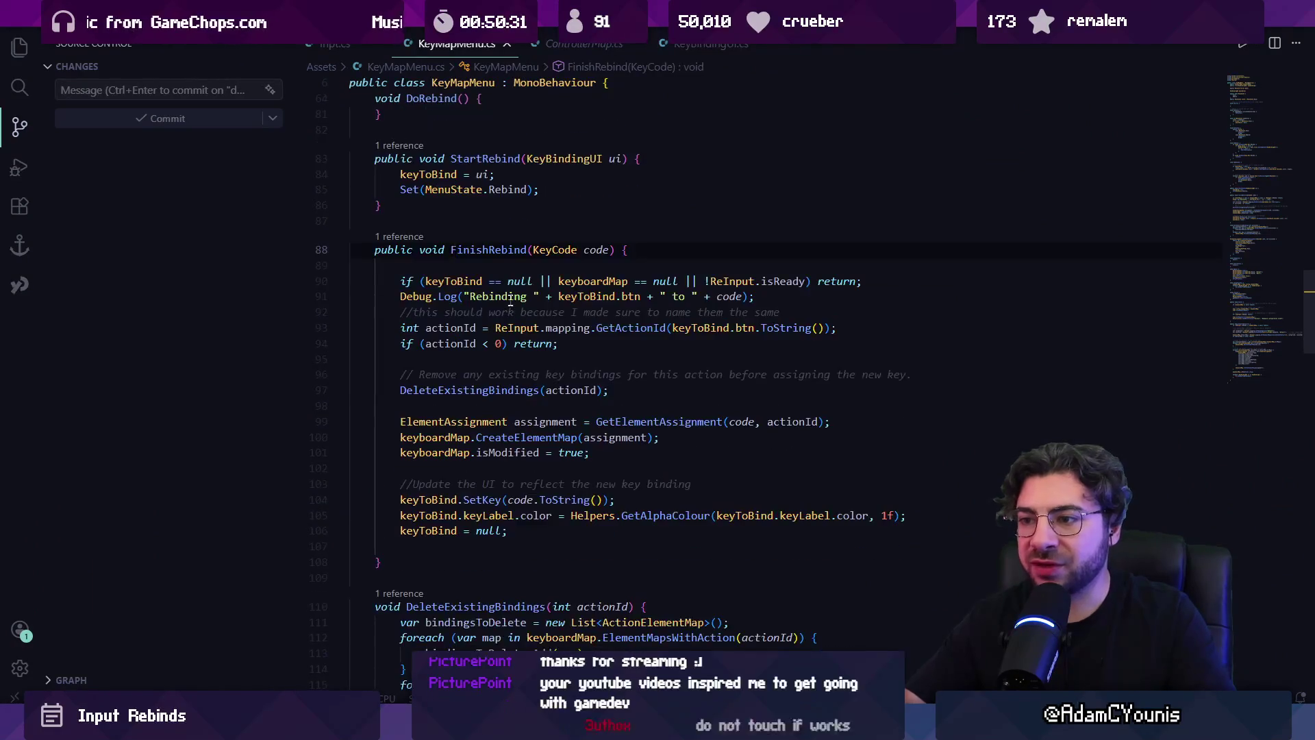
left_click(490, 296)
- Move the Rebinding Debug.Log to FinishRebind's end, then rebind Jump to Mouse3 in the game
key("alt+Down")
key("alt+Down")
key("alt+Down")
key("alt+Down")
key("alt+Down")
key("alt+Down")
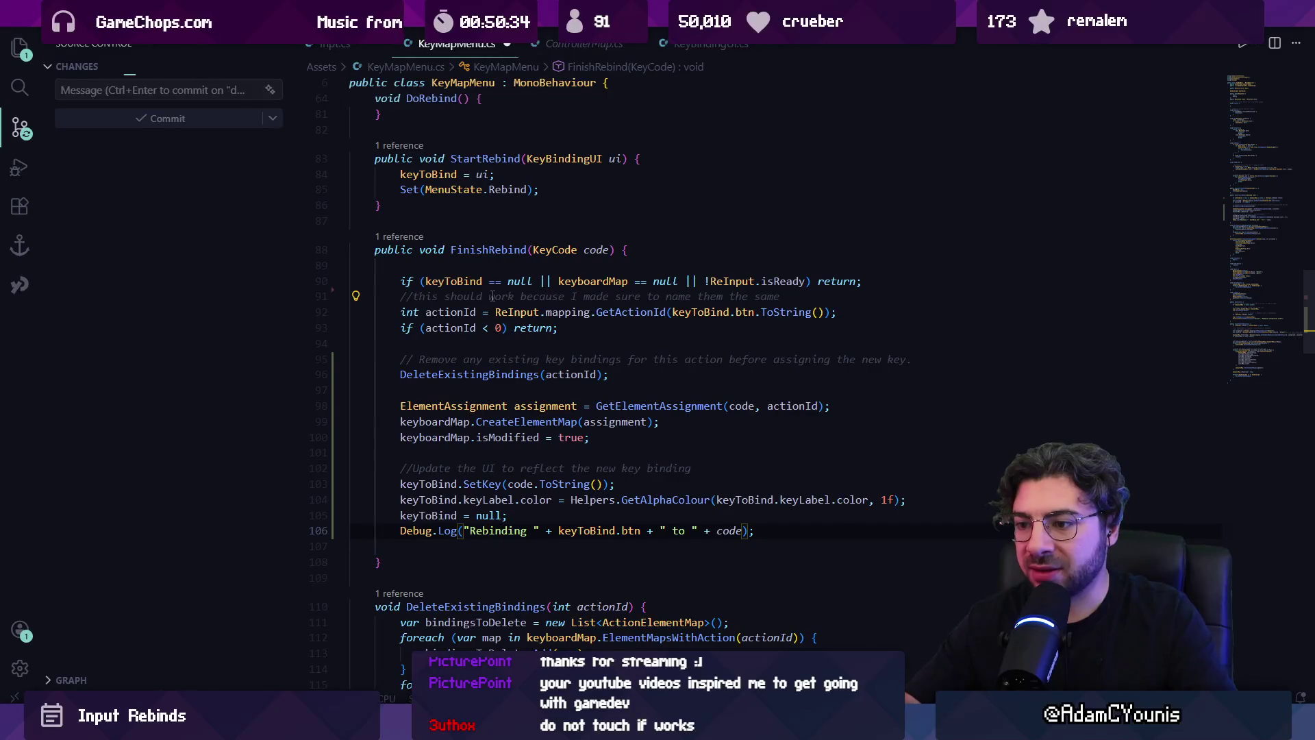
key("alt+Tab")
key("z")
middle_click(557, 245)
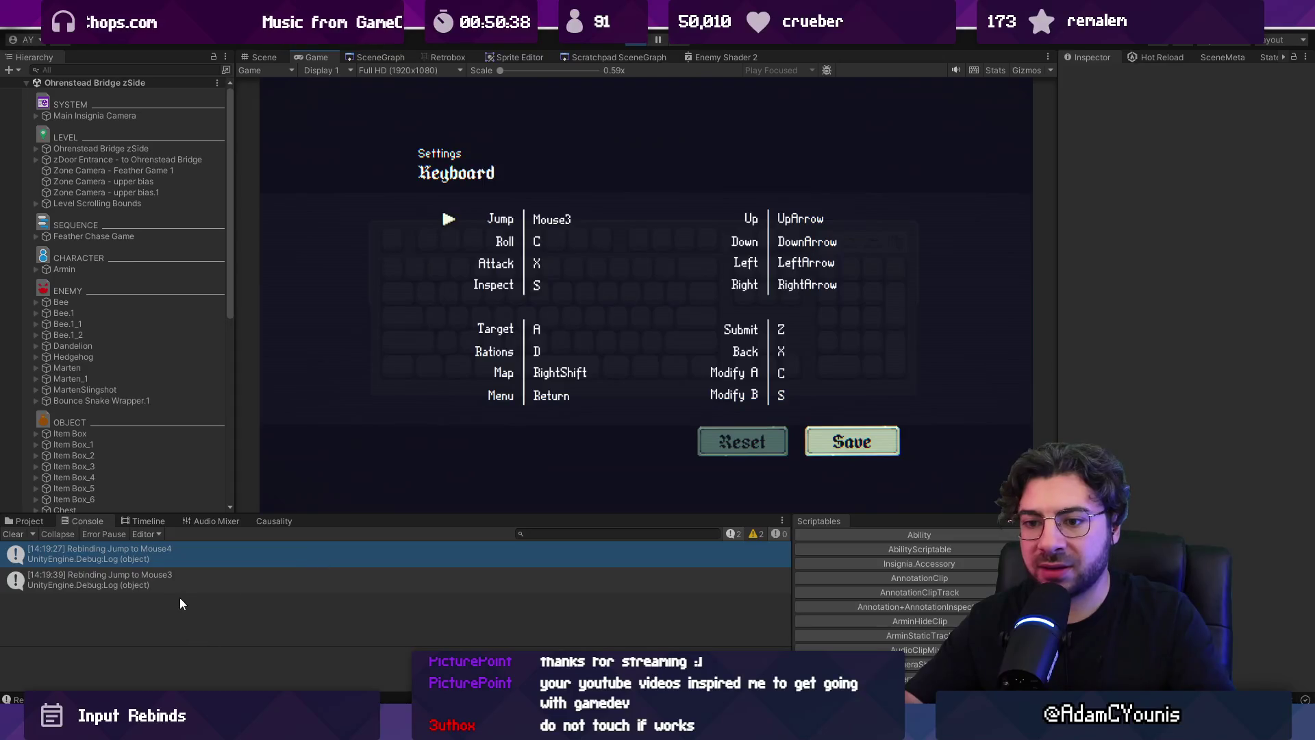
key("alt+Tab")
- Save the game's keyboard configuration with Jump on Mouse3, then clear the file-search box
scroll(411, 480, "up", 2)
scroll(457, 430, "down", 2)
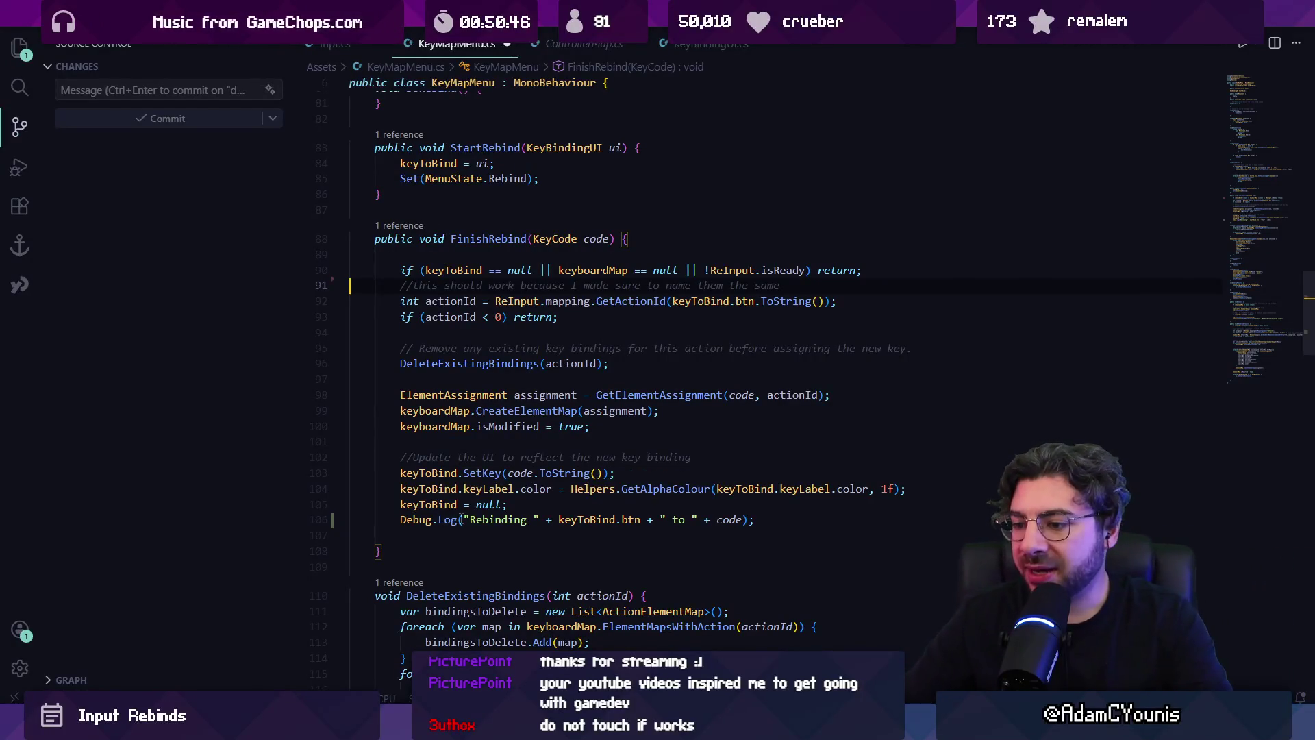
key("alt+Tab")
key("Down")
key("Down")
key("Right")
key("Down")
key("Down")
key("Down")
key("z")
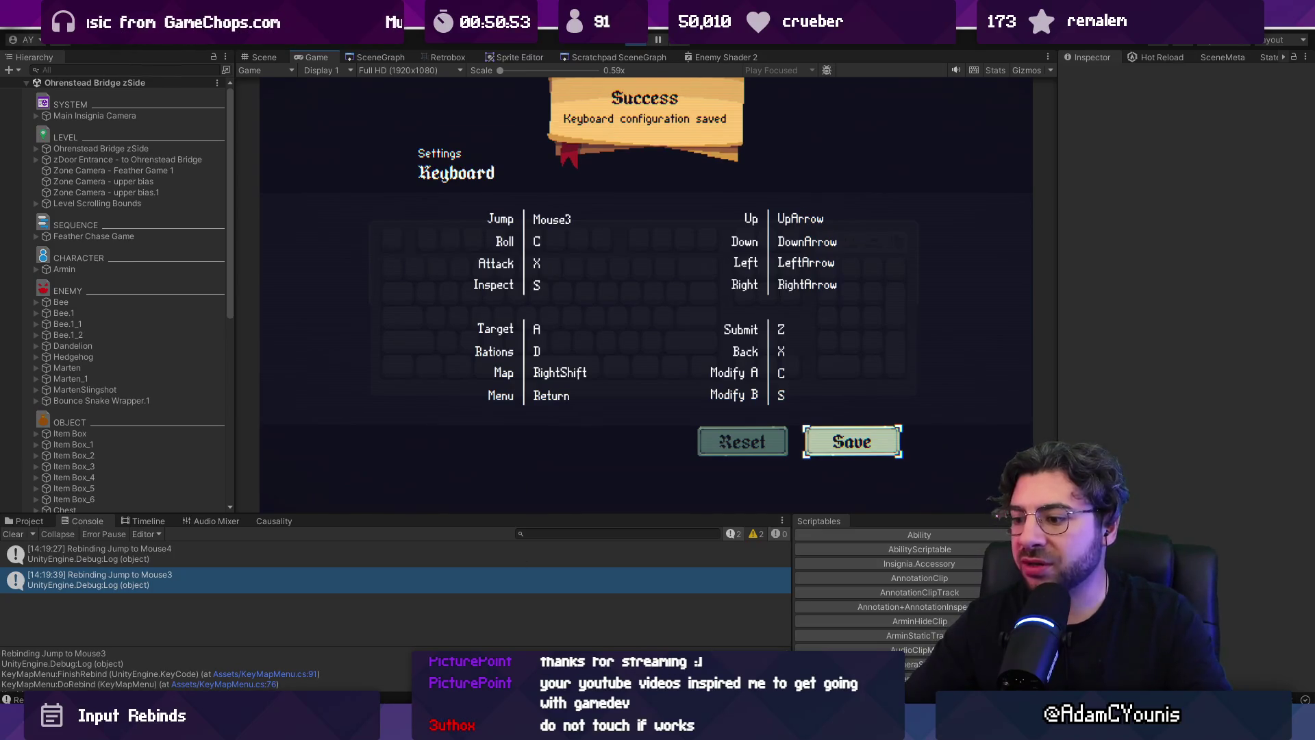
key("alt+Tab")
key("ctrl+f")
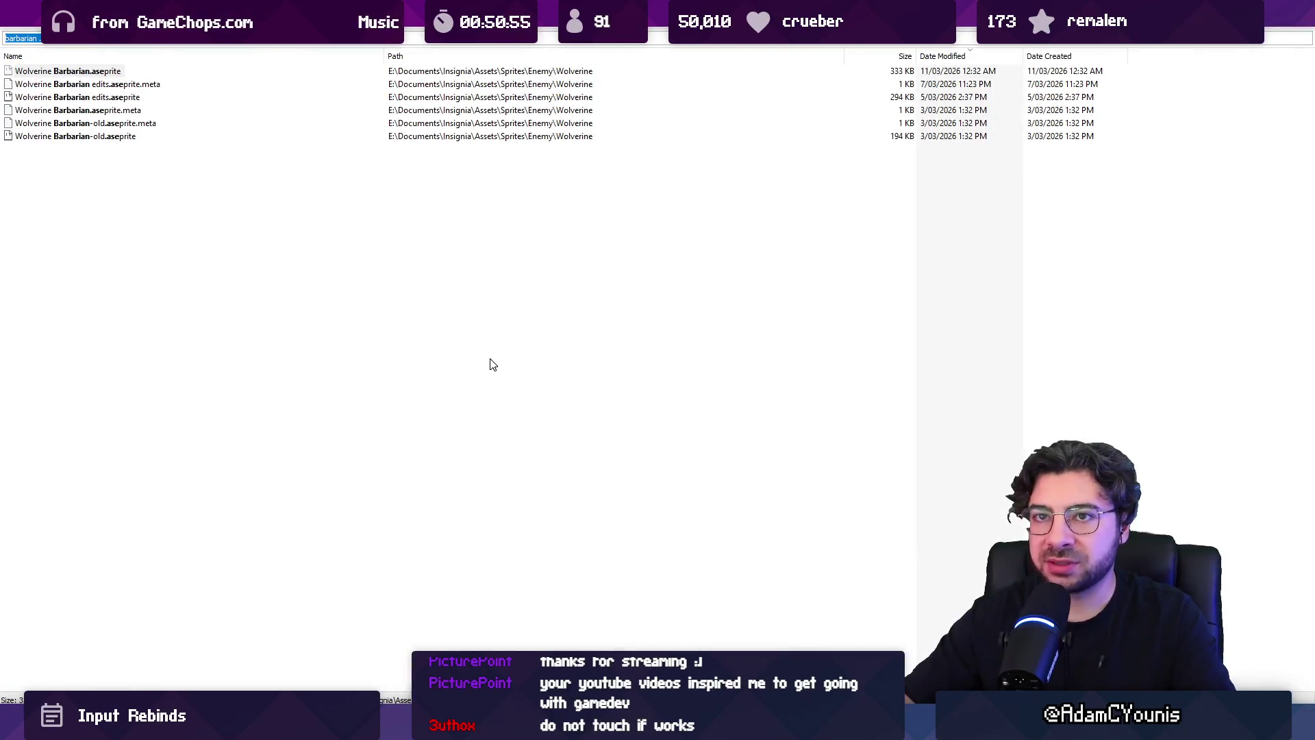
- Find and open keyboardMap.json, then reformat it into indented JSON
type("keyboard")
key("Down")
key("Return")
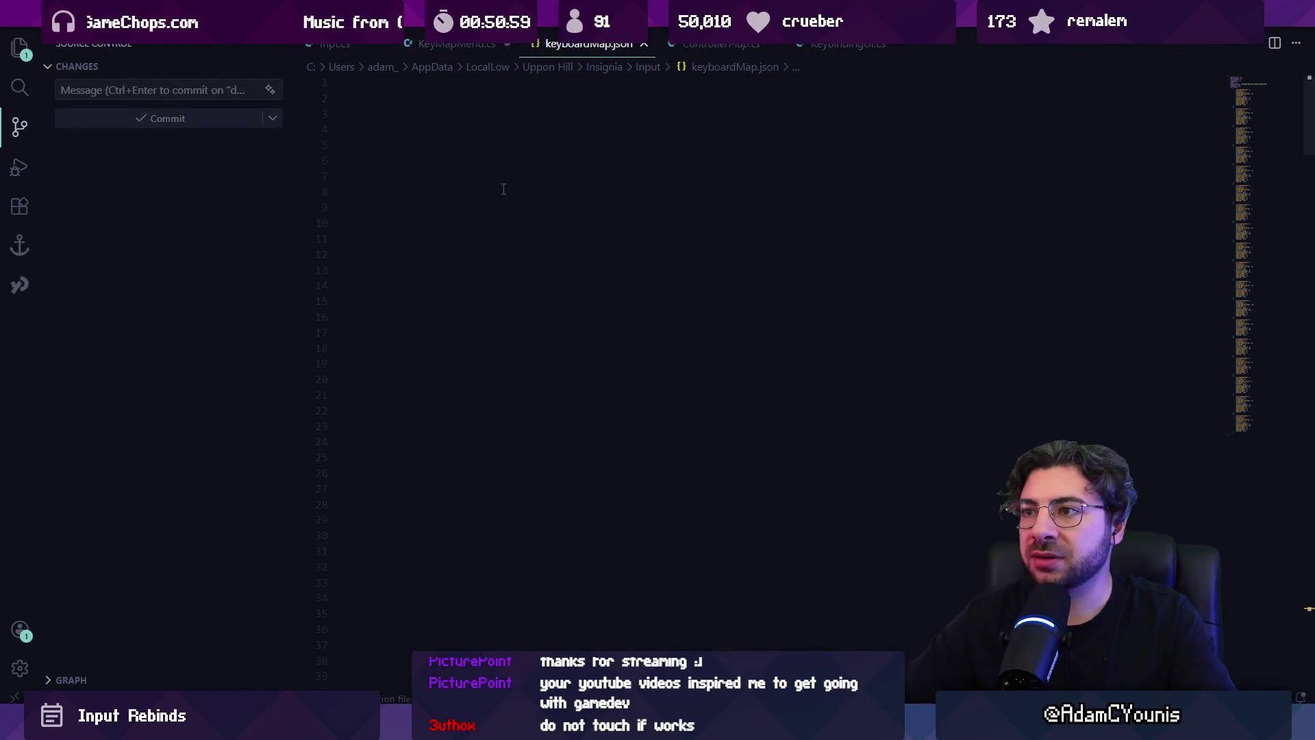
key("shift+alt+f")
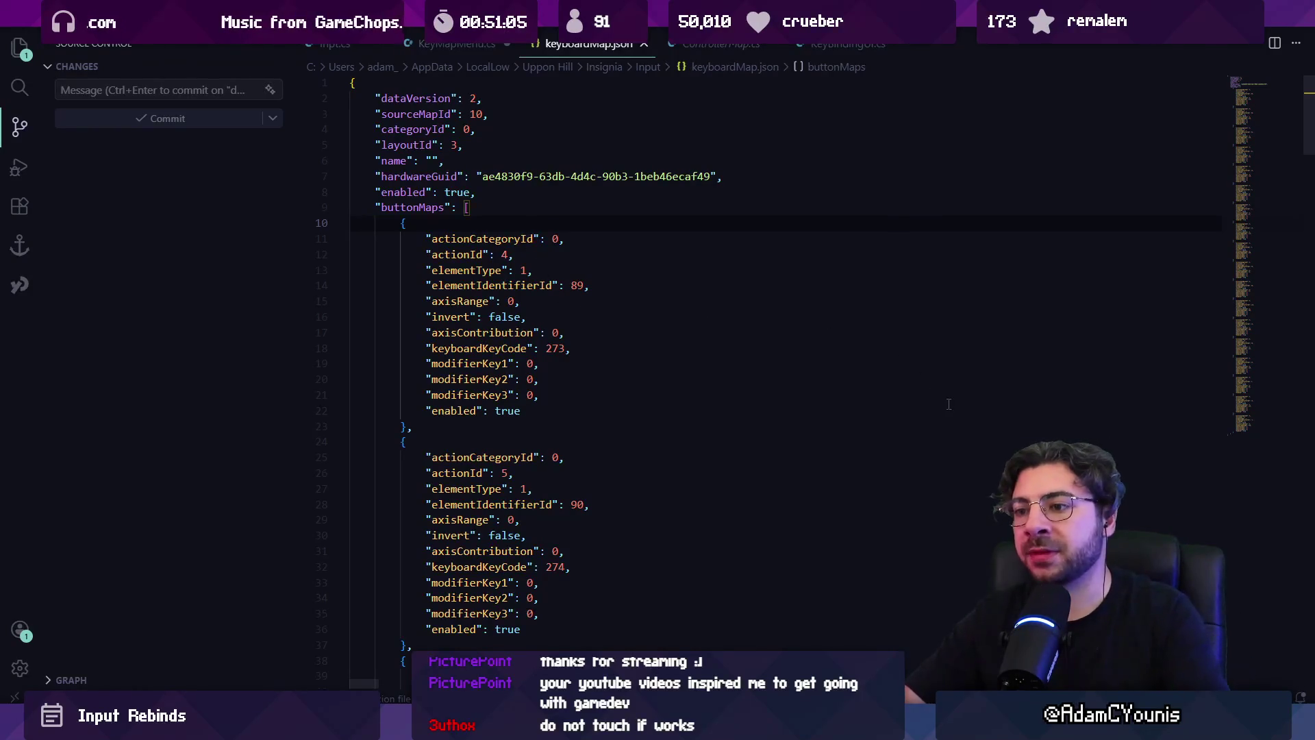
- Inspect the last entry's keyboardKeyCode 326, then open the Unity keycode values gist in Chrome
left_click(1269, 425)
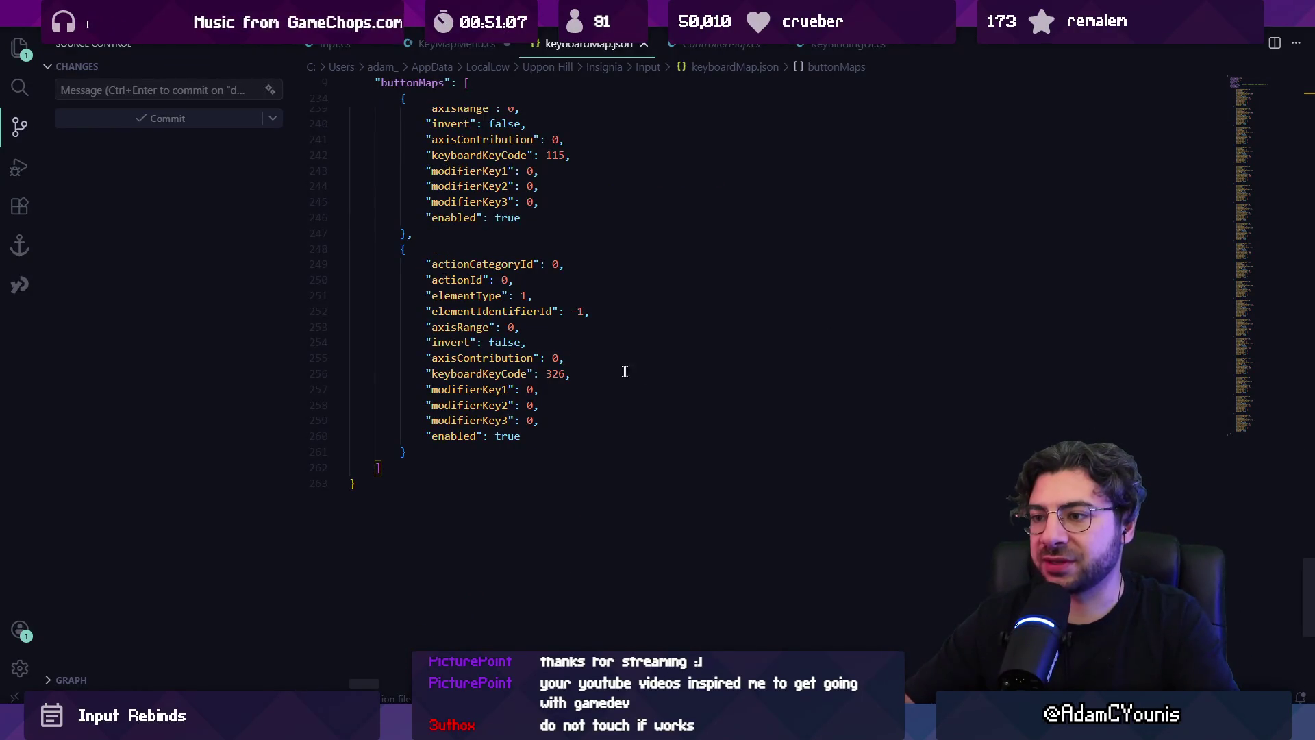
scroll(628, 371, "up", 2)
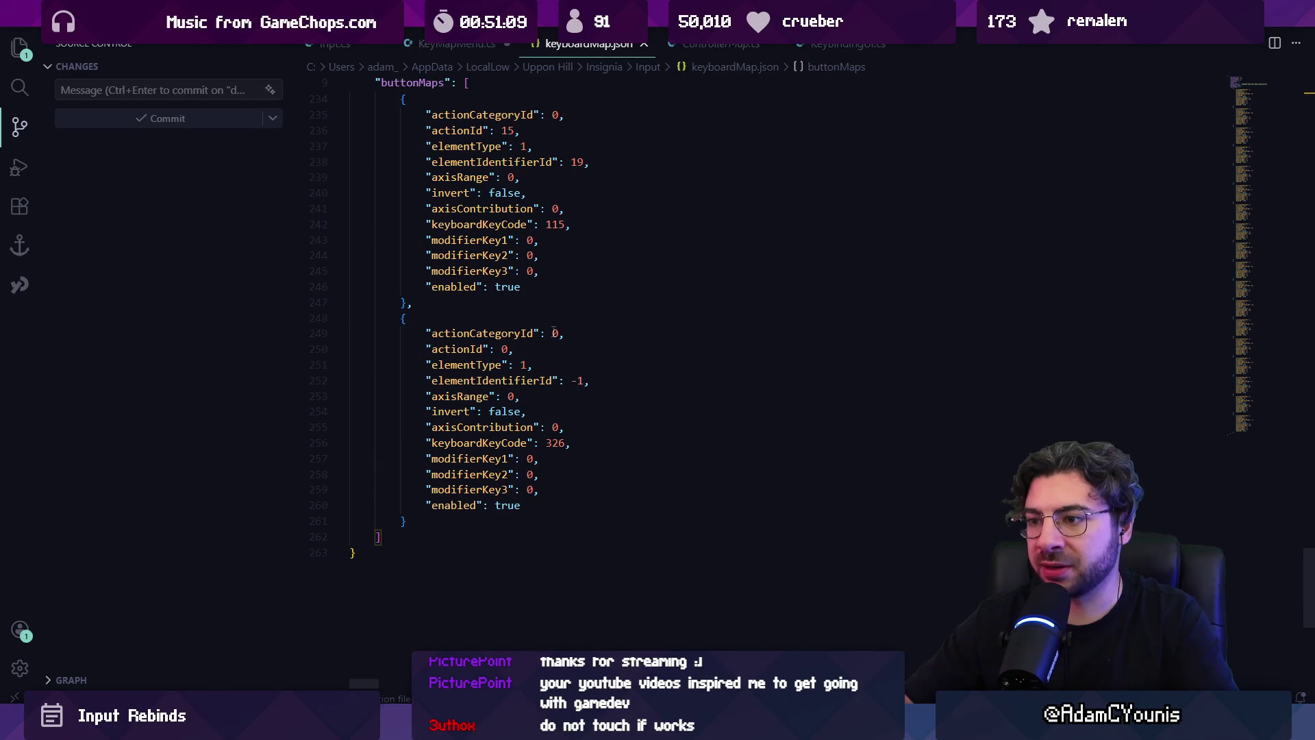
left_click(552, 333)
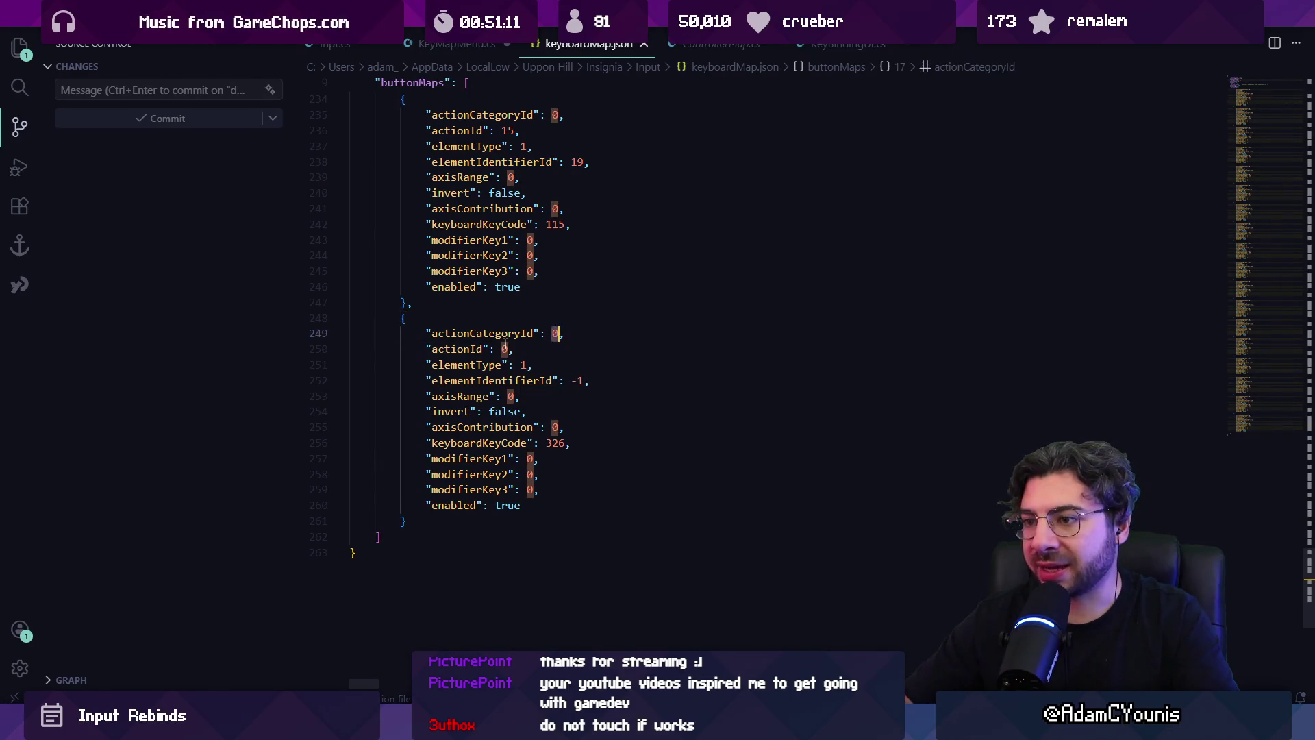
left_click(534, 350)
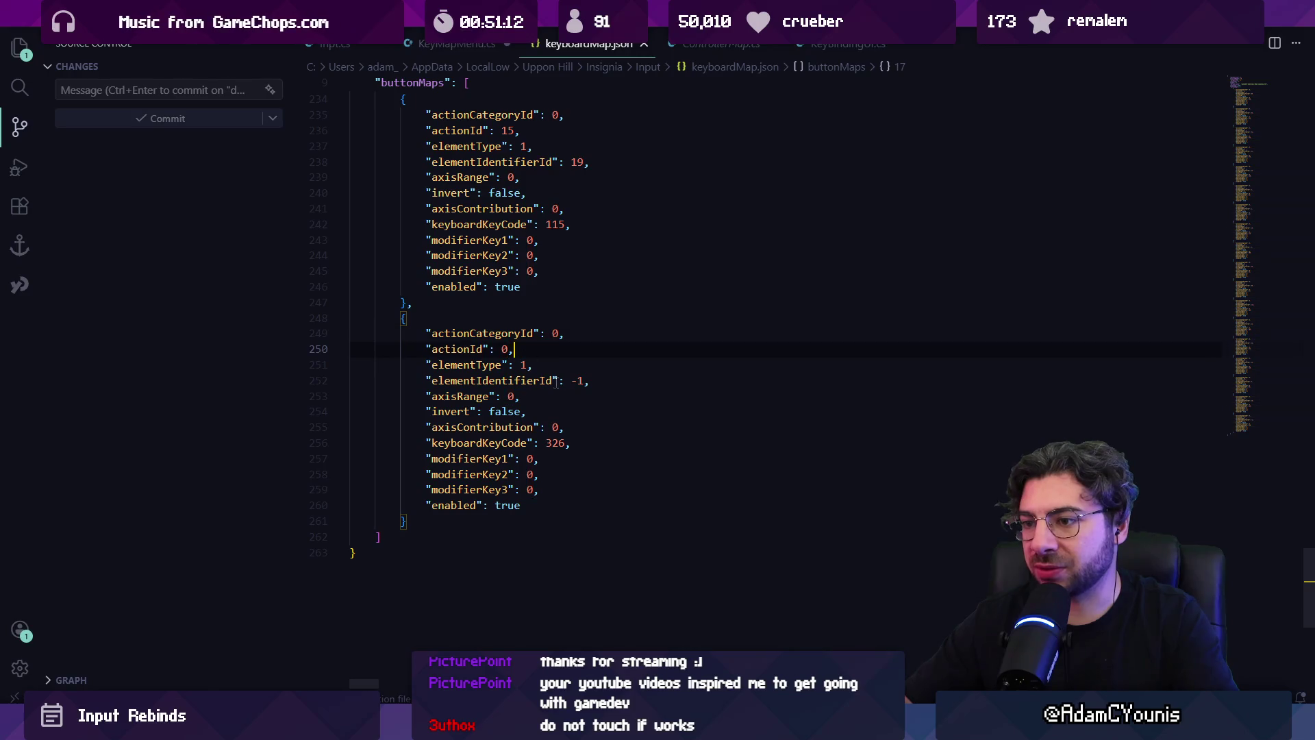
double_click(552, 444)
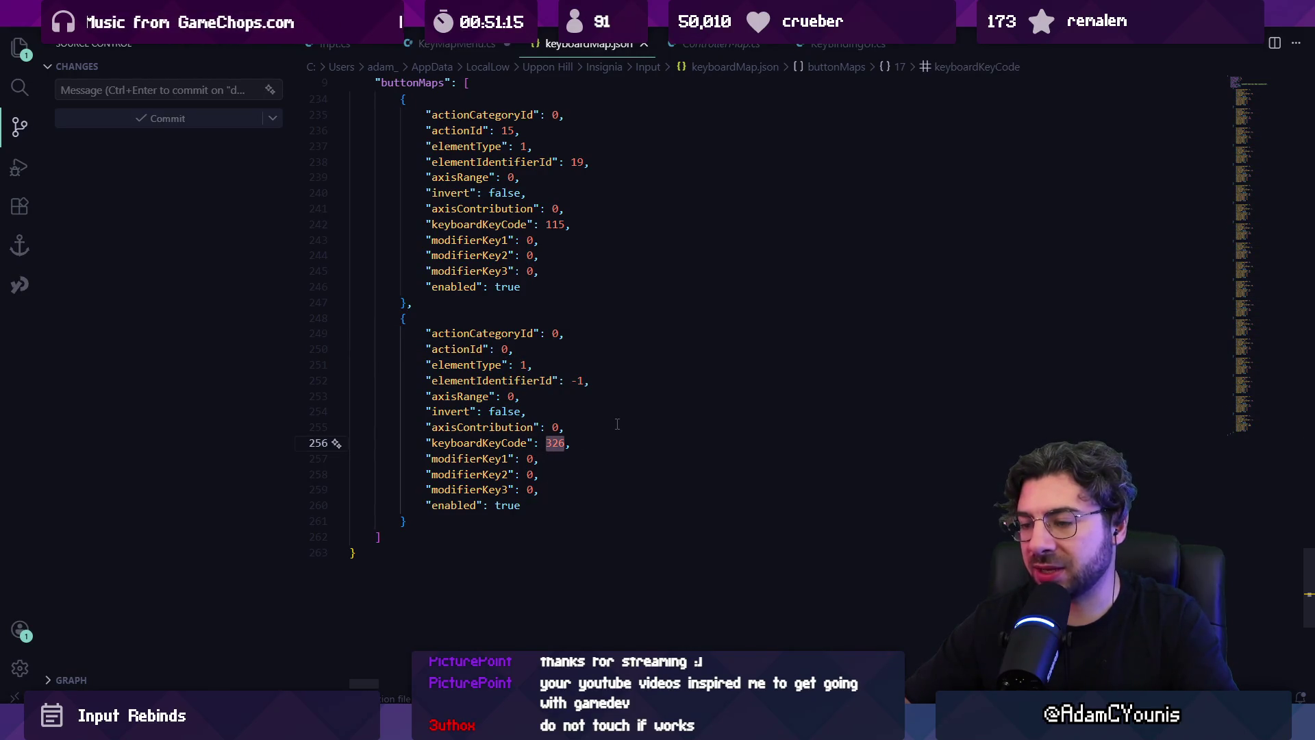
scroll(613, 425, "up", 1)
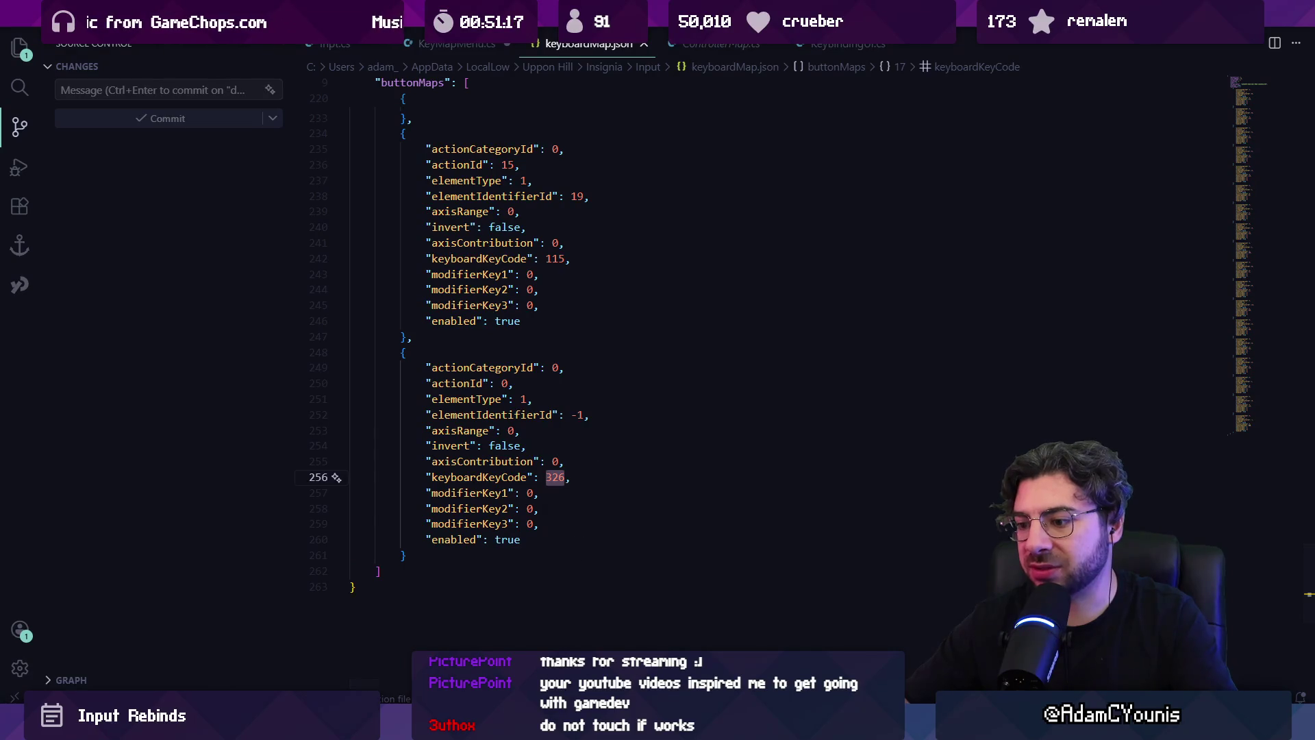
mouse_move(643, 726)
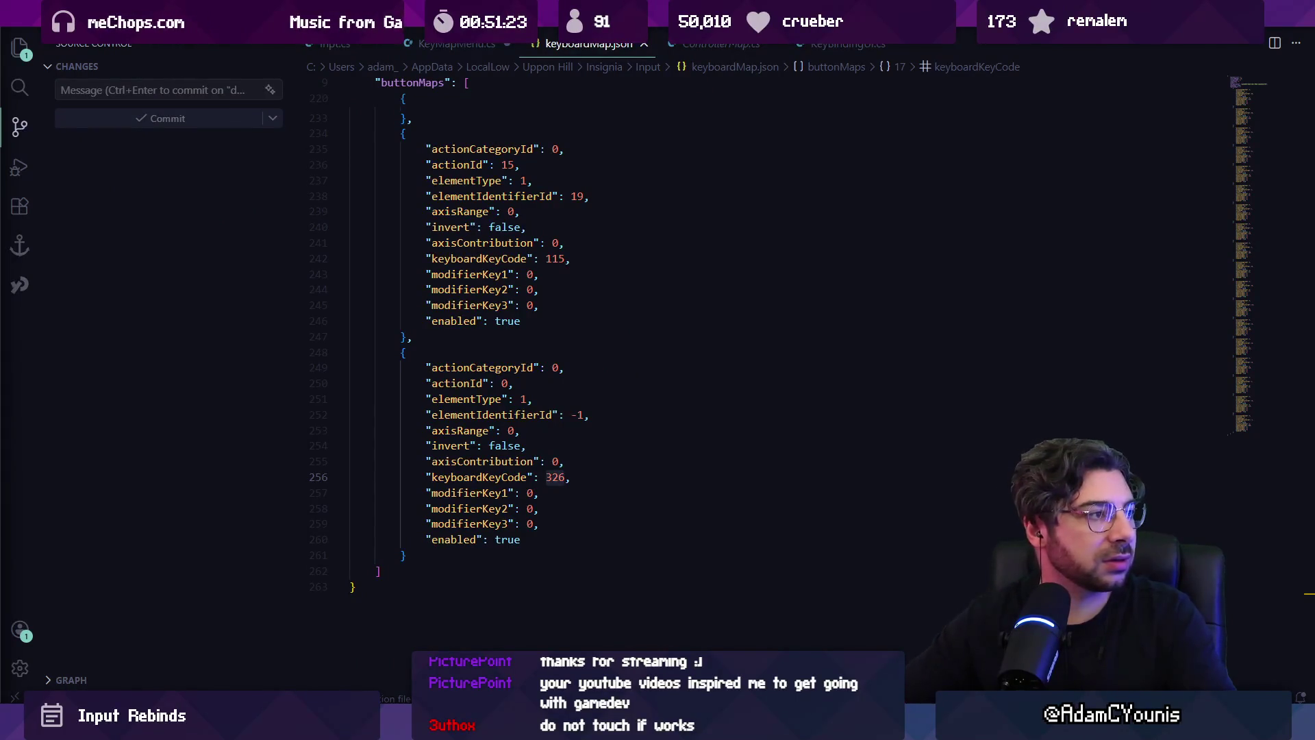
key("alt+Tab")
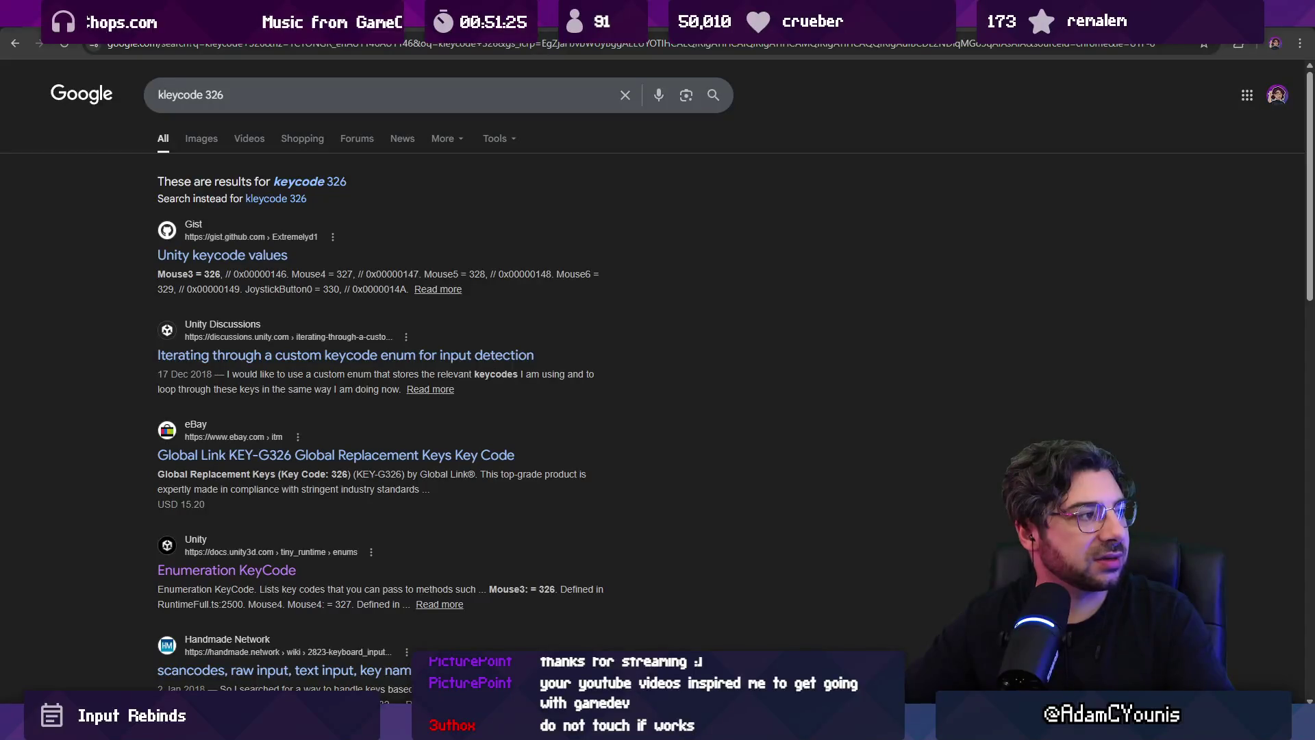
left_click(263, 257)
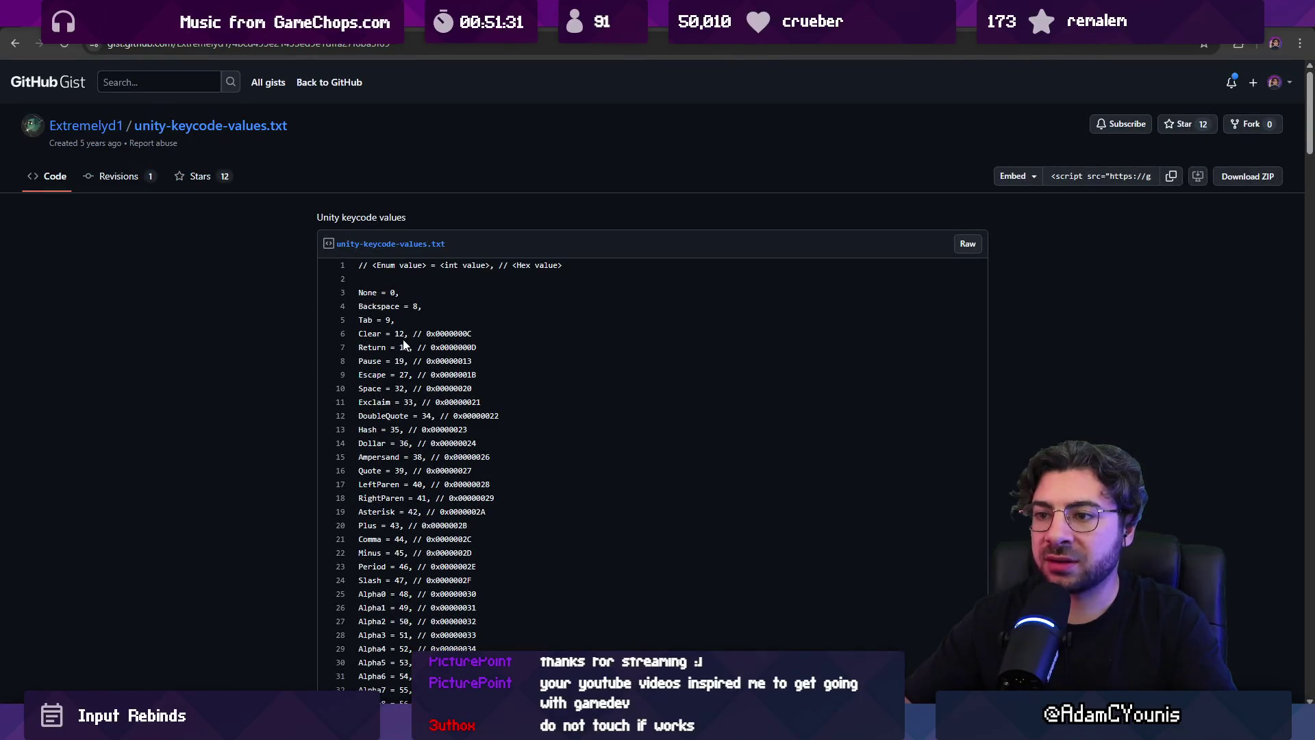
- Search the keycode gist for 326, confirming it is Mouse3, and return to Unity
key("ctrl+f")
type("32")
type("26")
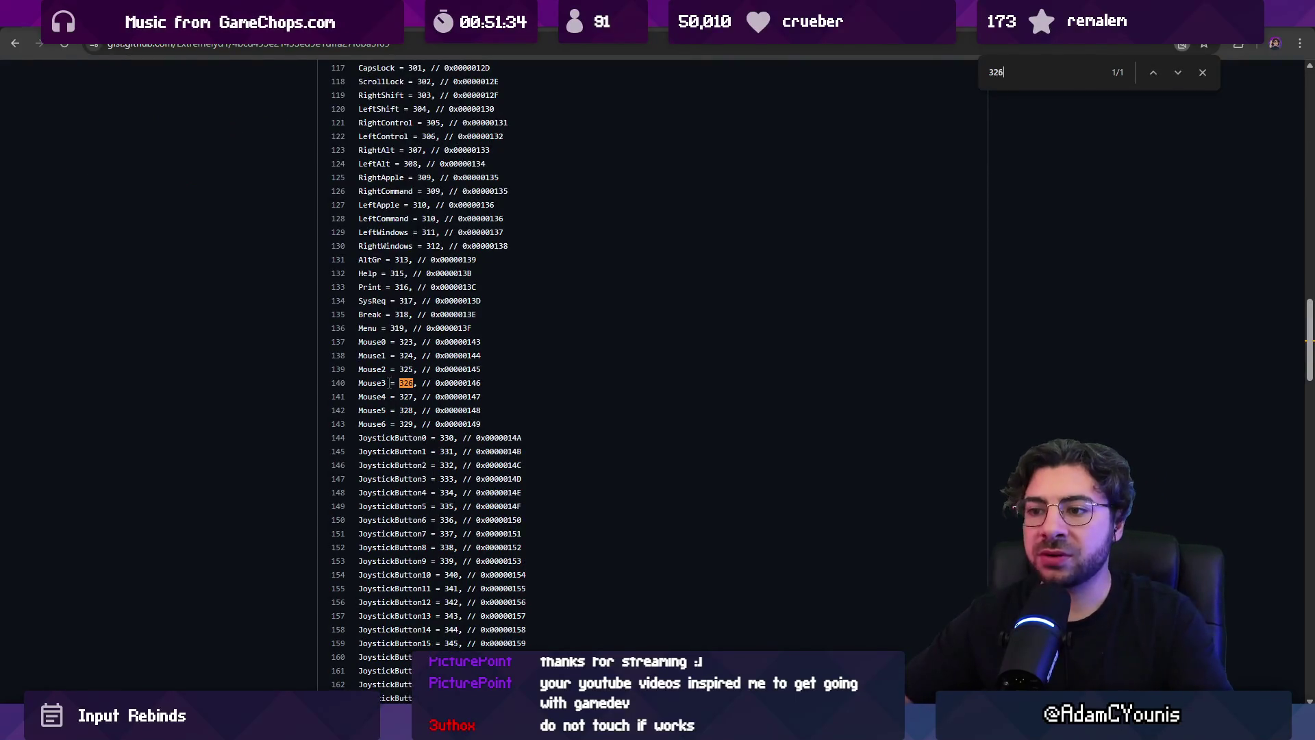
key("alt+Tab")
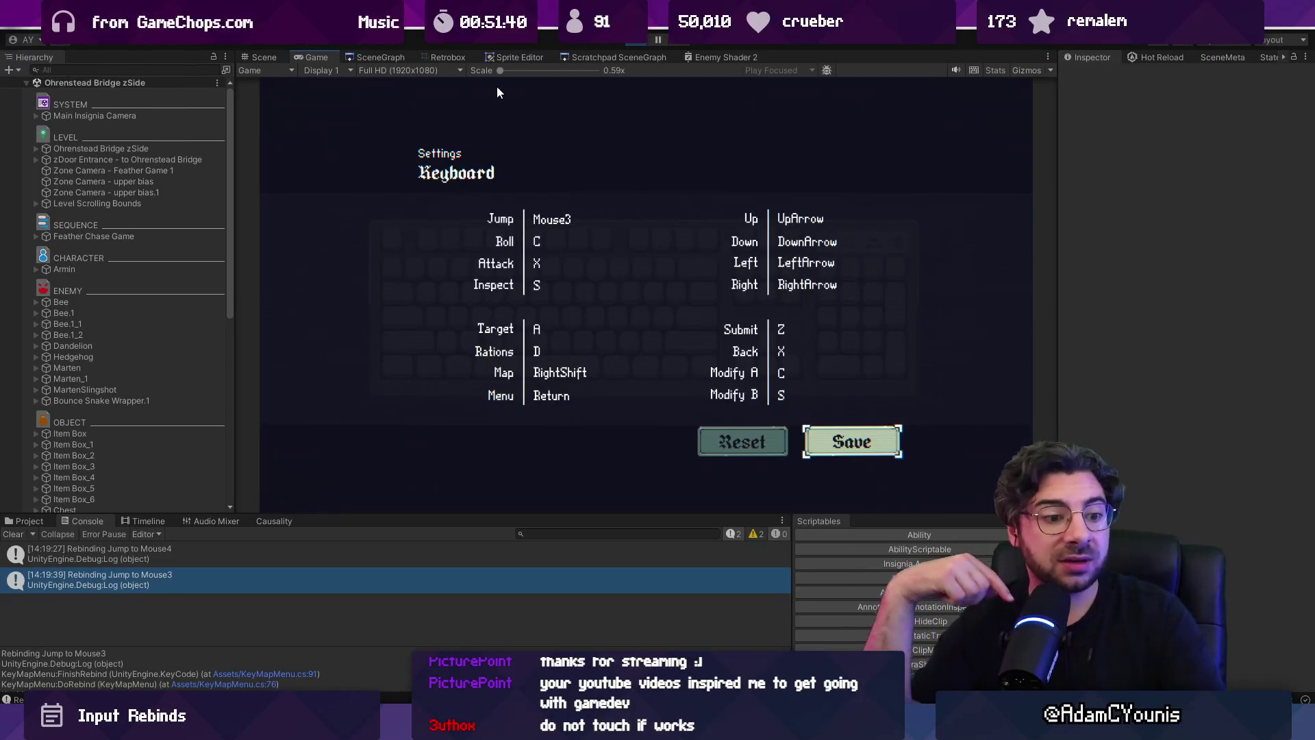
- Leave the Keyboard settings and restart Unity's play mode
key("x")
key("x")
key("x")
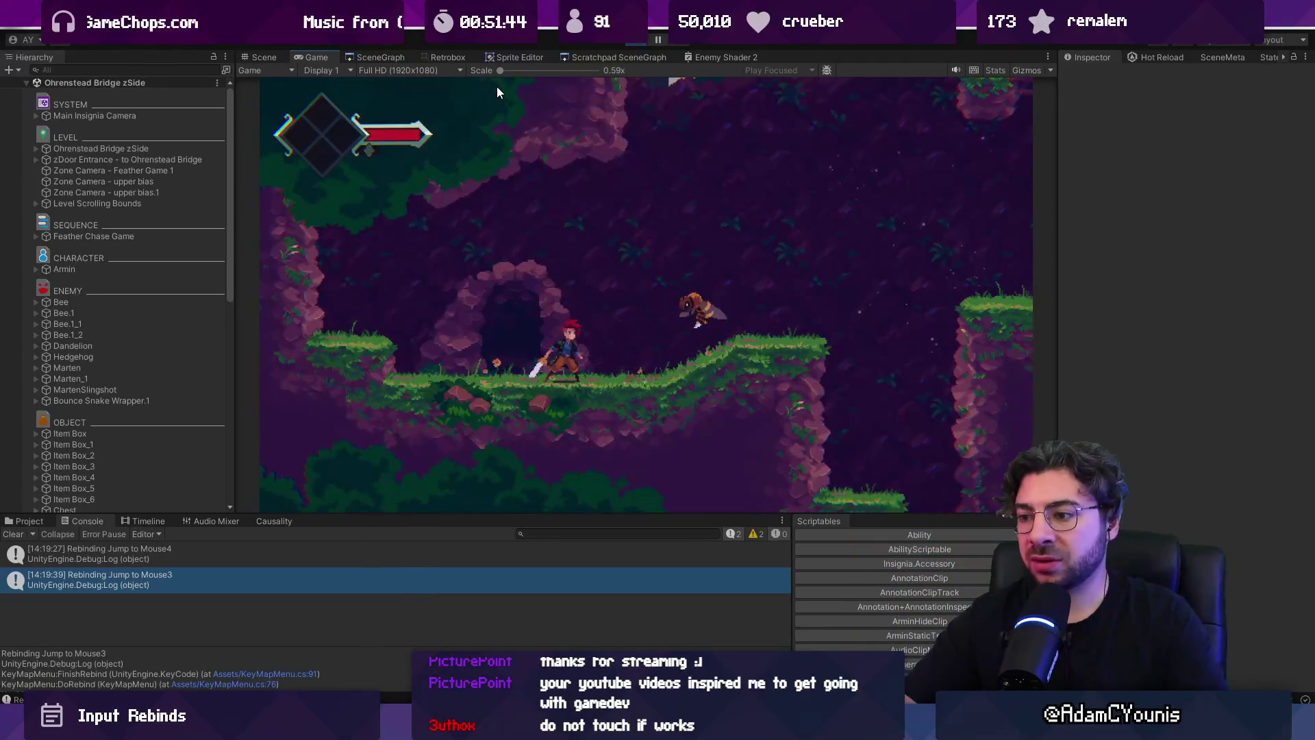
key("x")
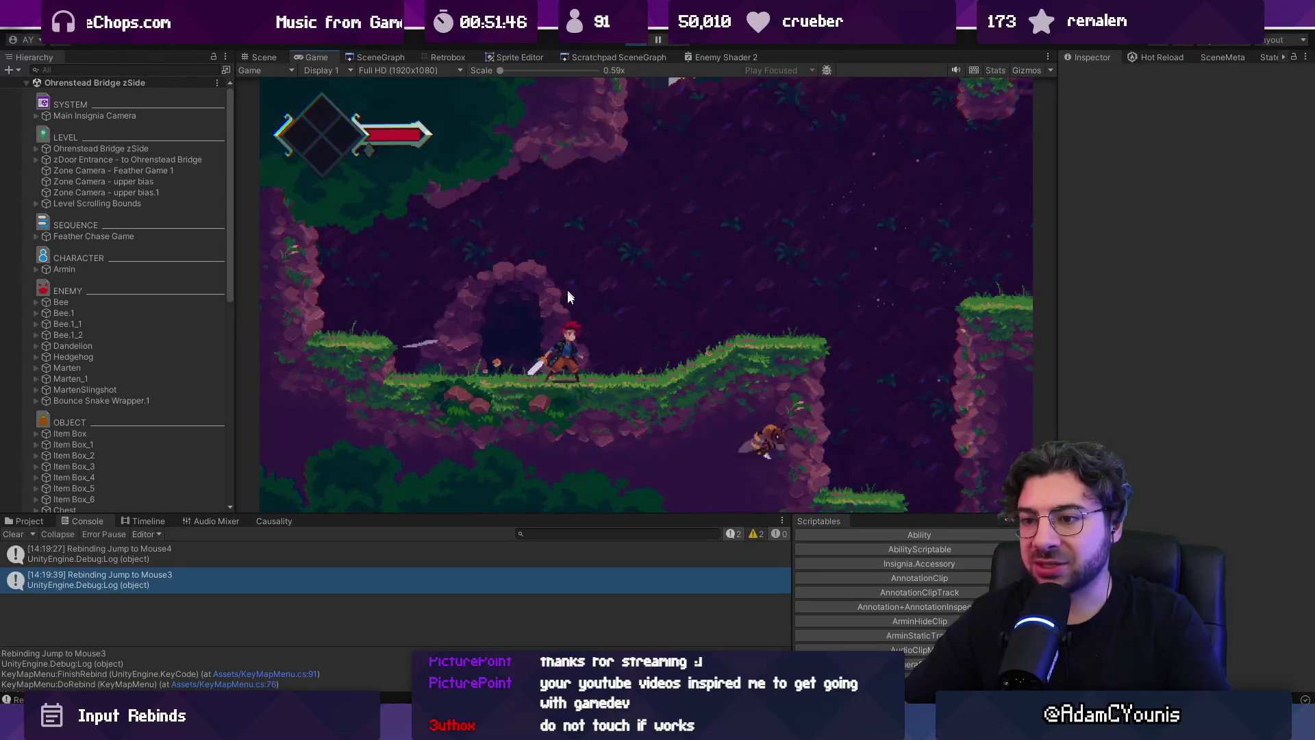
key("Escape")
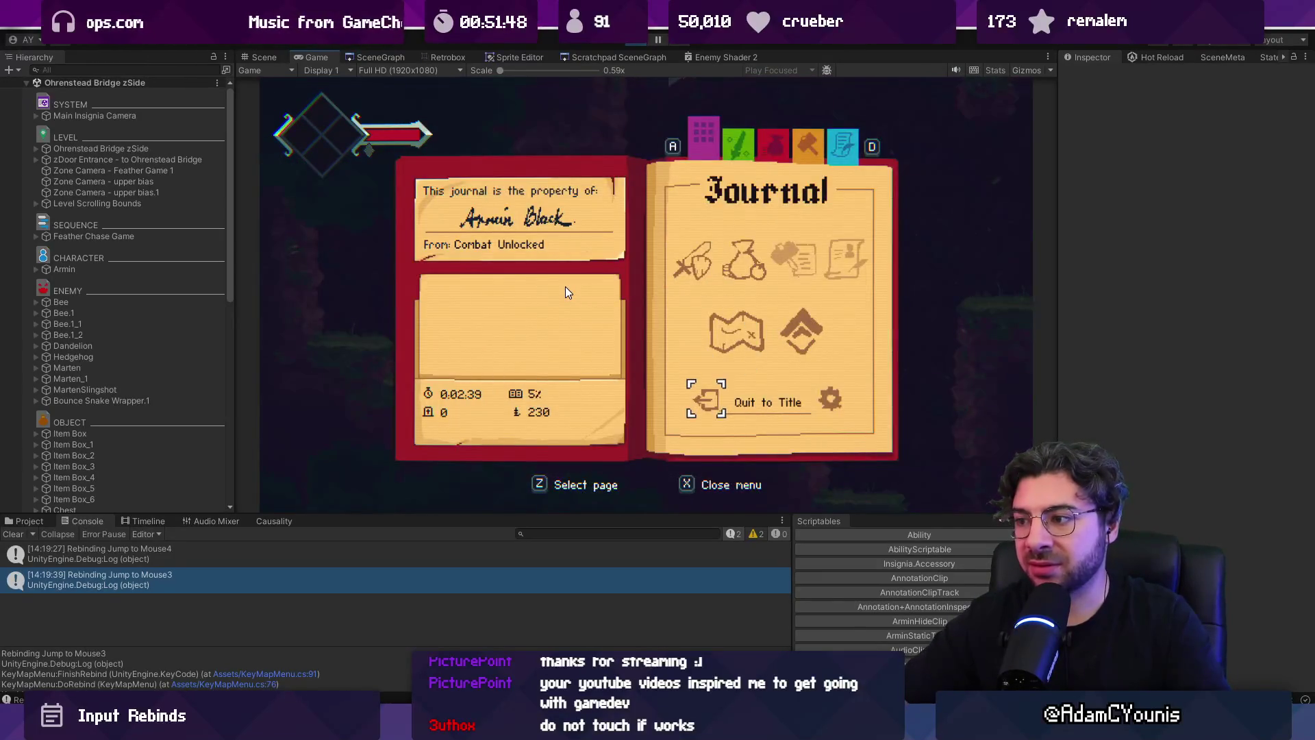
key("ctrl+p")
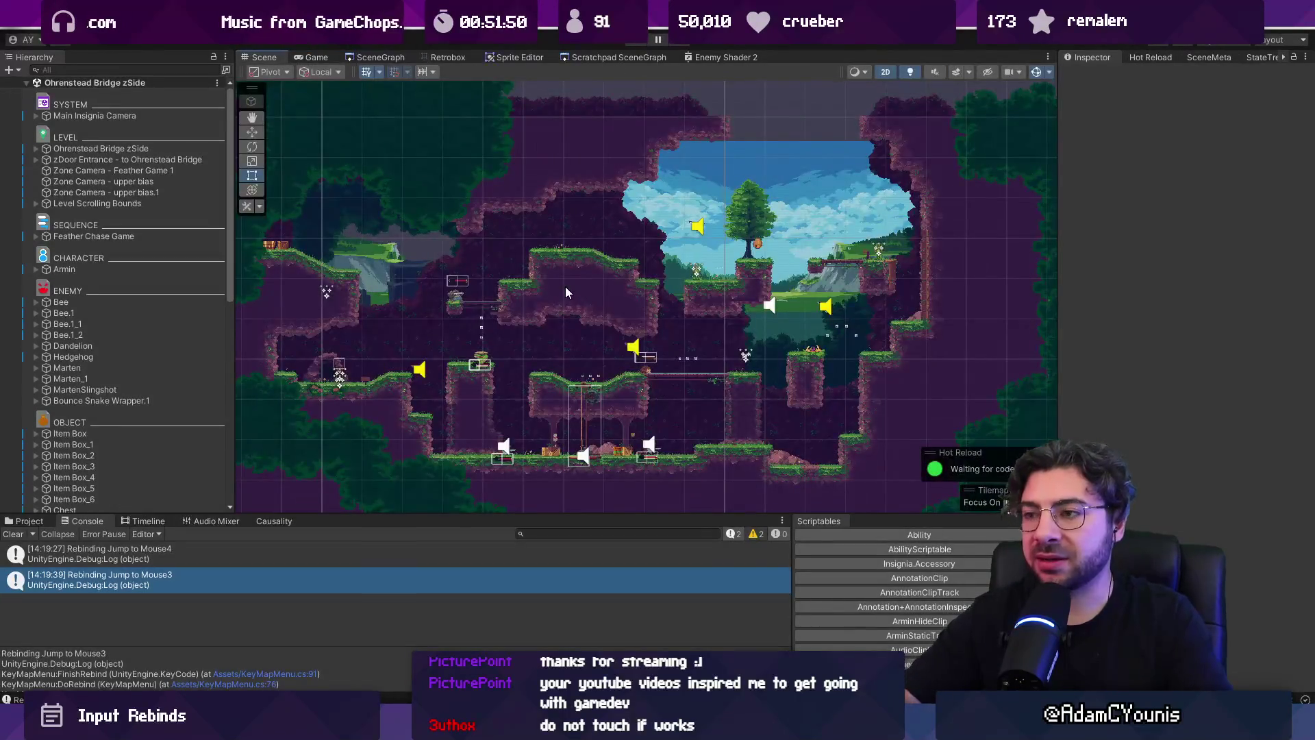
key("ctrl+p")
key("Escape")
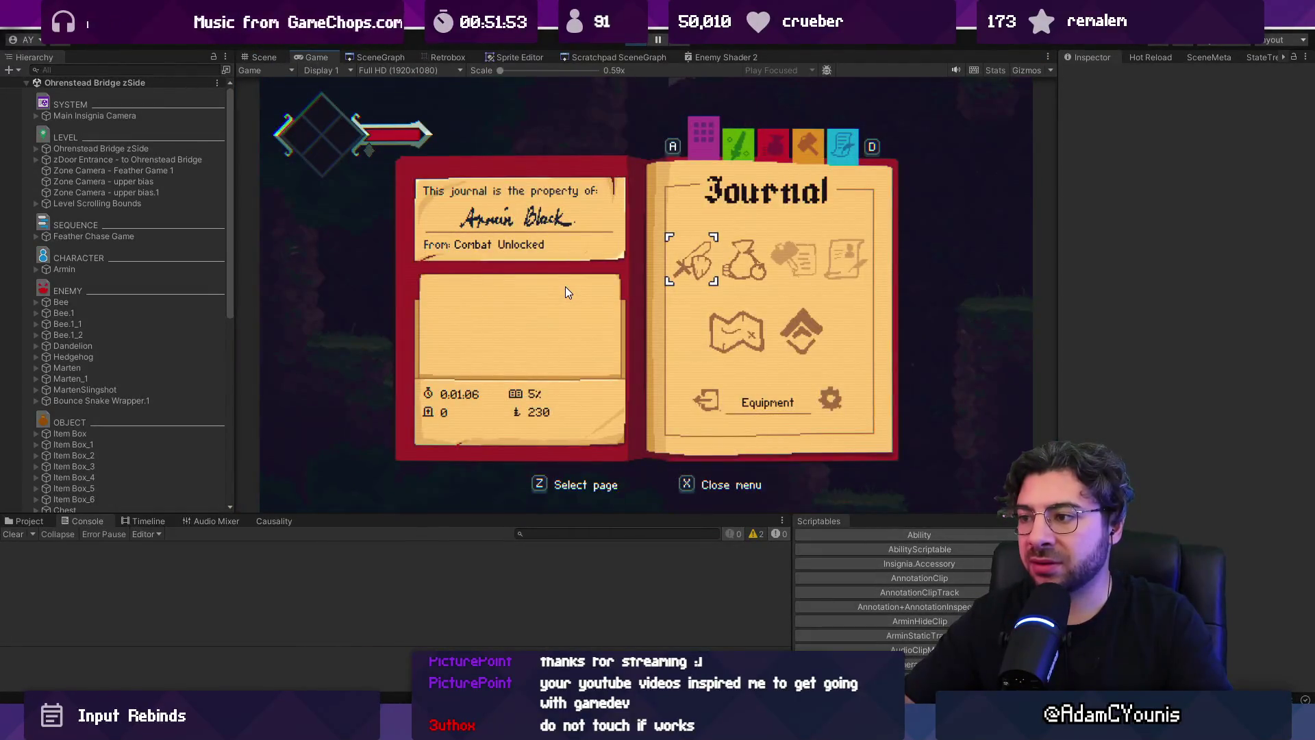
key("x")
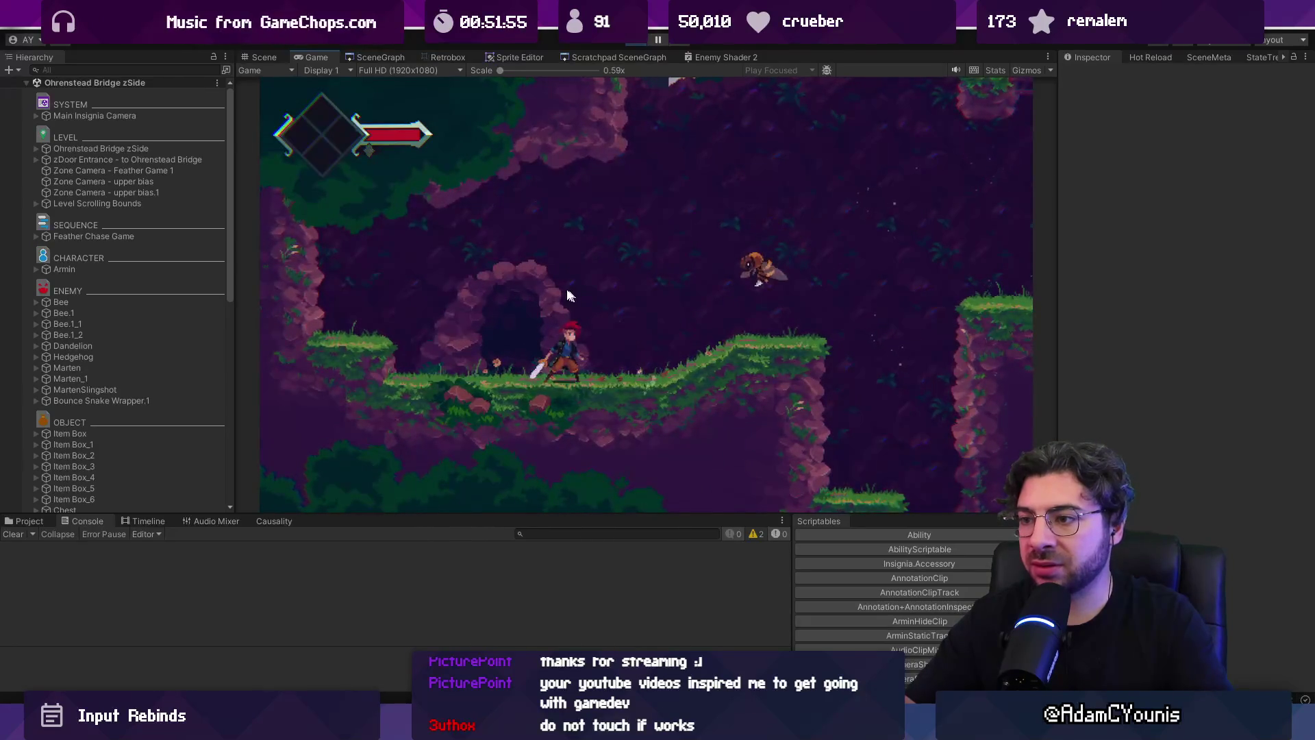
- Reopen Settings > Controls > Keyboard, seeing Jump as None, then switch to VS Code
key("Escape")
key("Right")
key("z")
key("Down")
key("Down")
key("z")
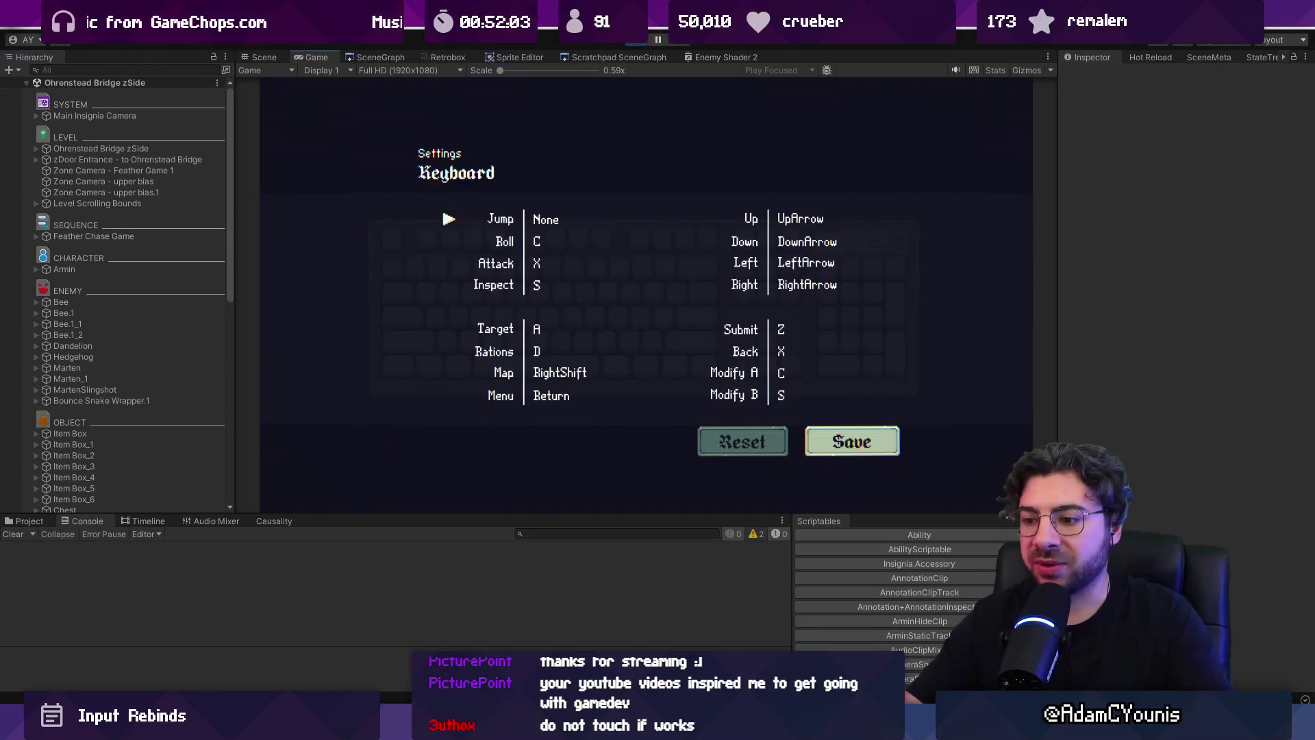
mouse_move(583, 728)
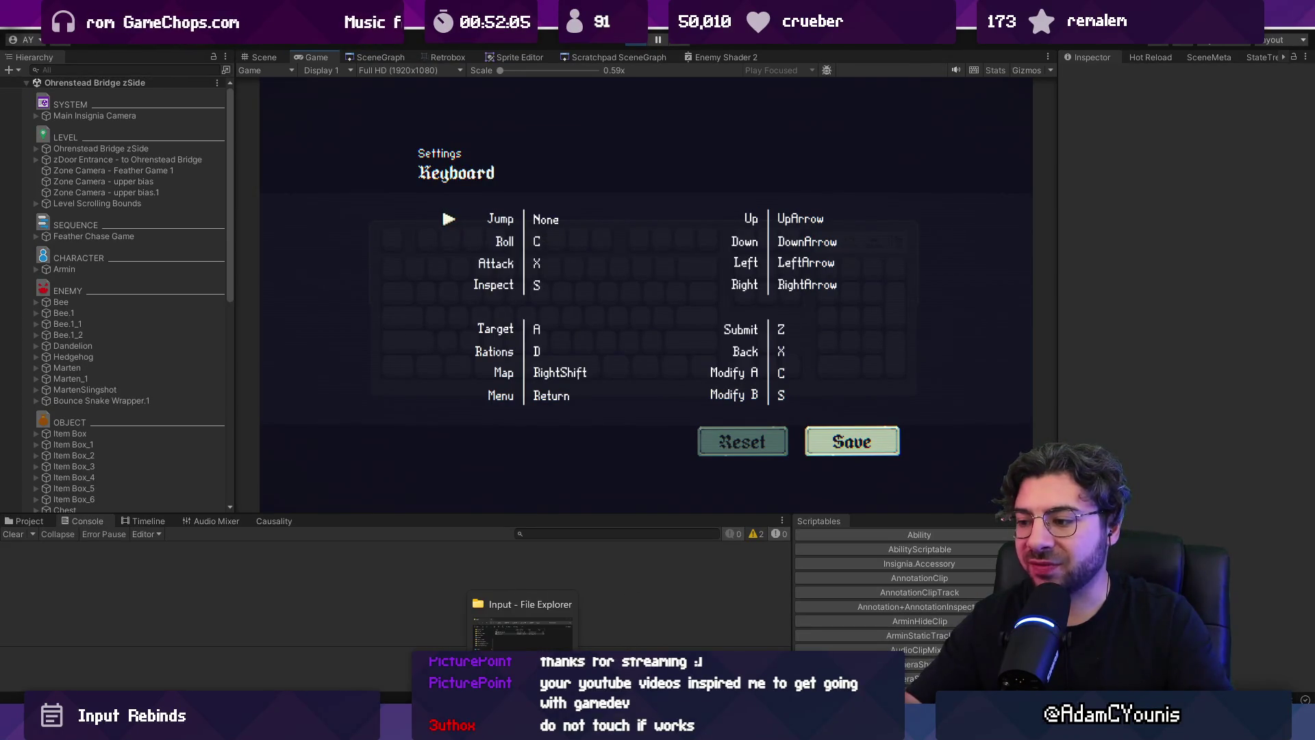
left_click(552, 727)
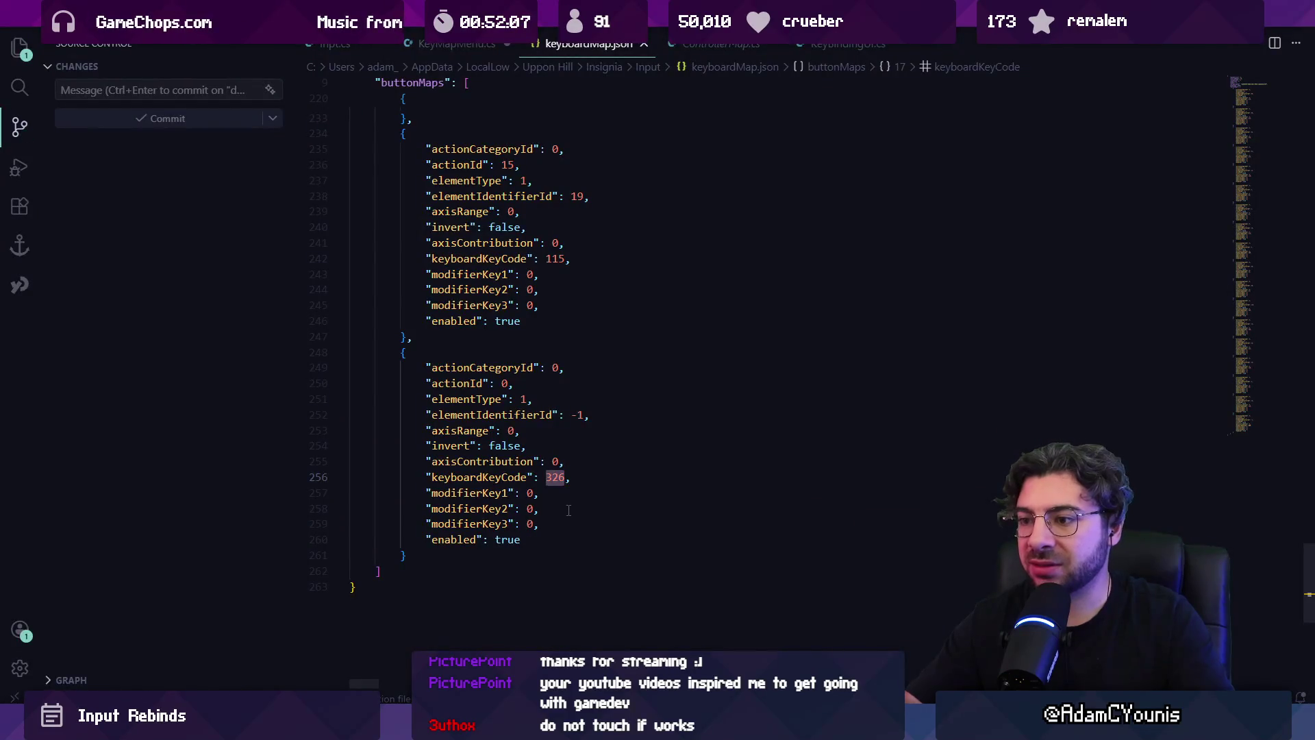
key("ctrl+w")
key("ctrl+p")
type("keyboardmap")
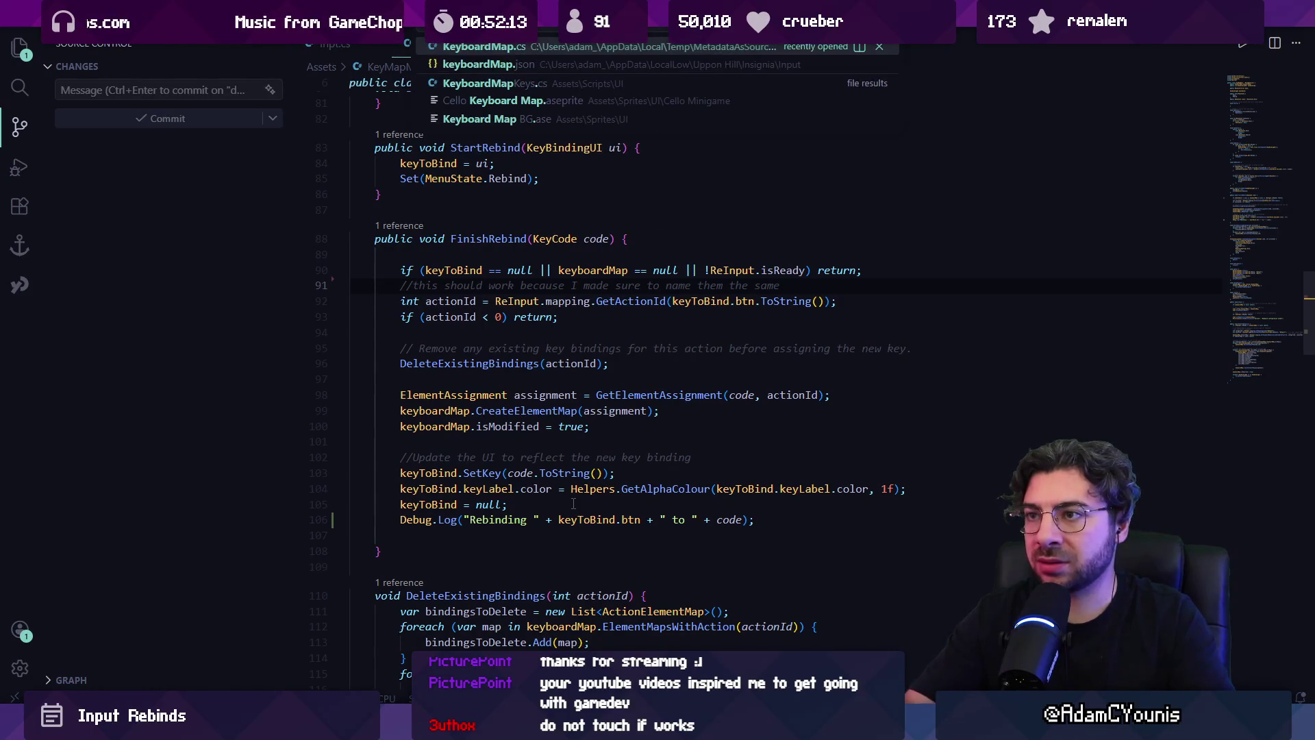
key("Down")
key("Return")
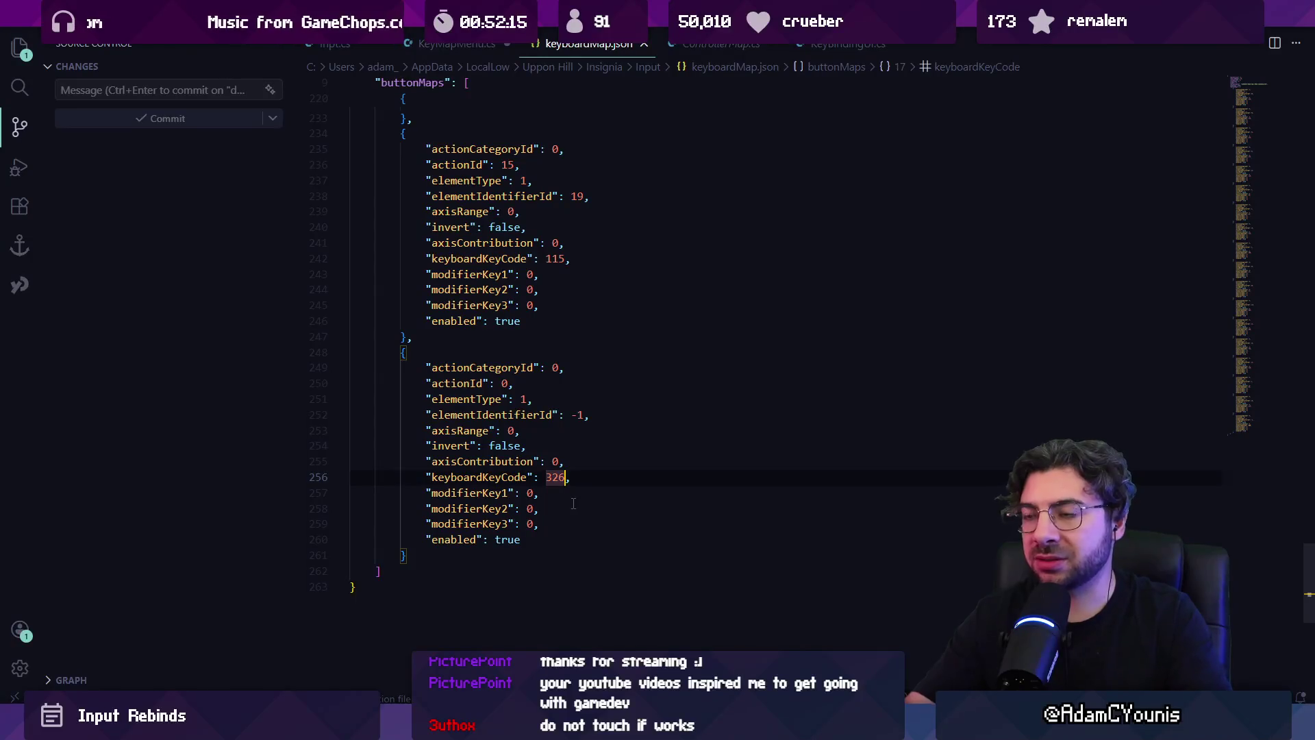
key("End")
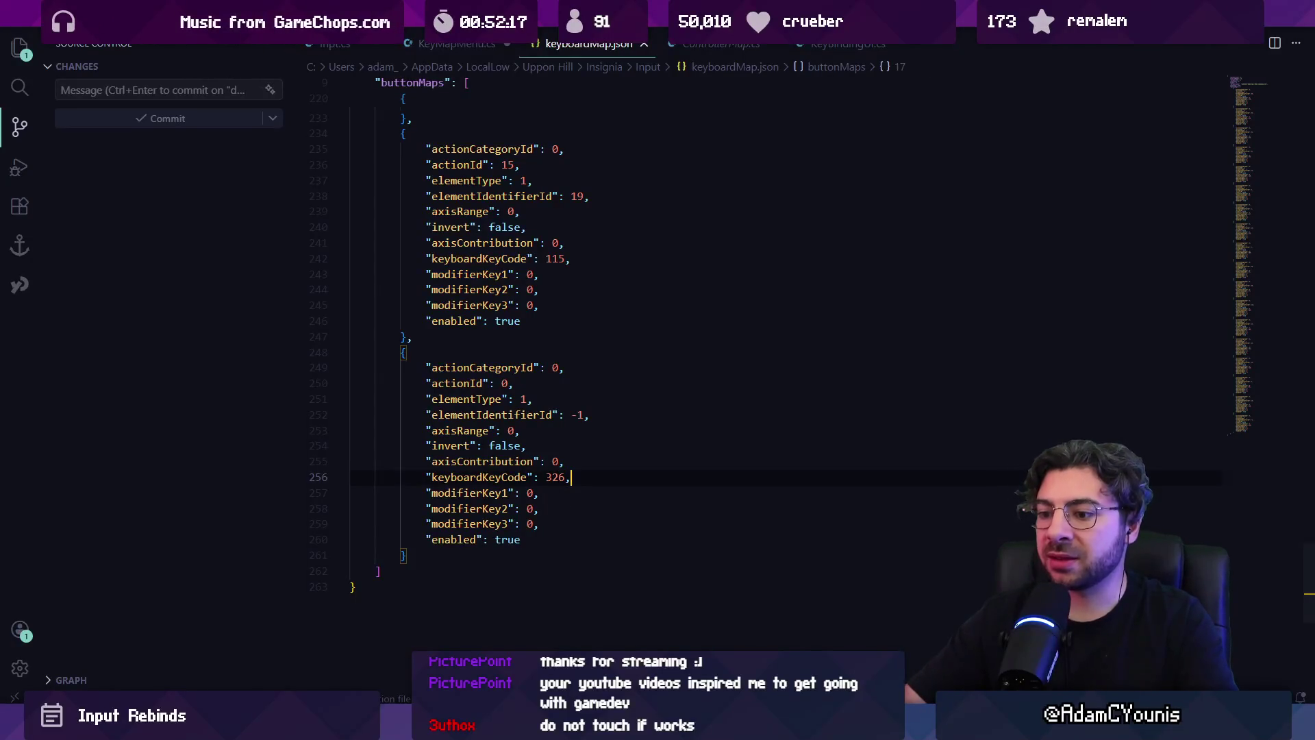
key("alt+Tab")
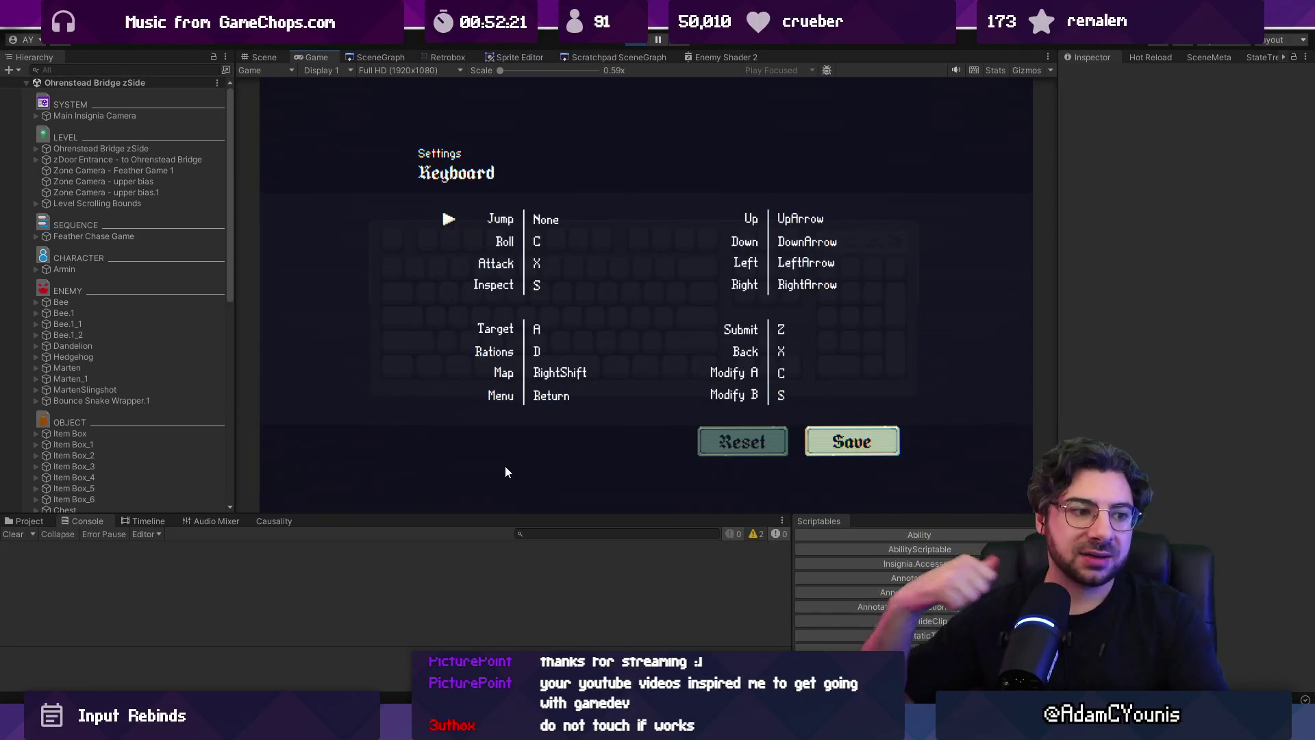
key("alt+Tab")
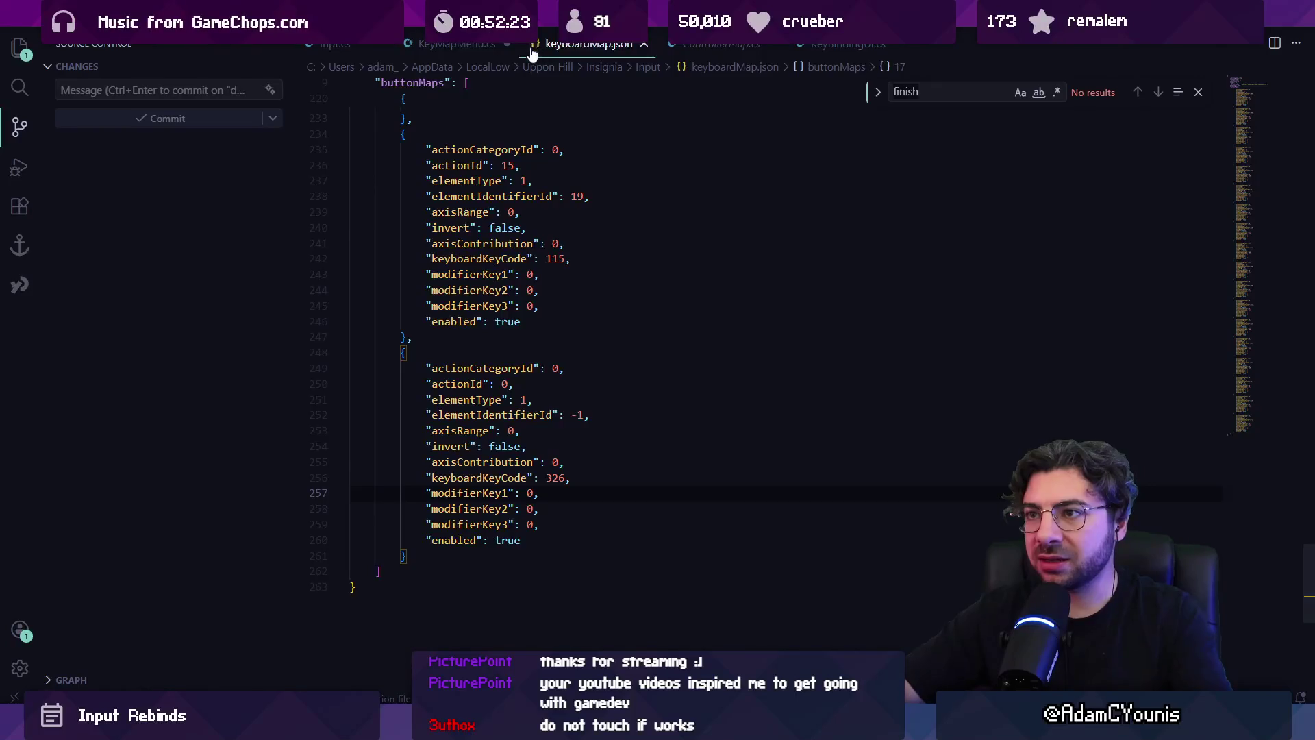
- Find the SetupPreset method and go to the GetKeyFromBinding definition
left_click(466, 44)
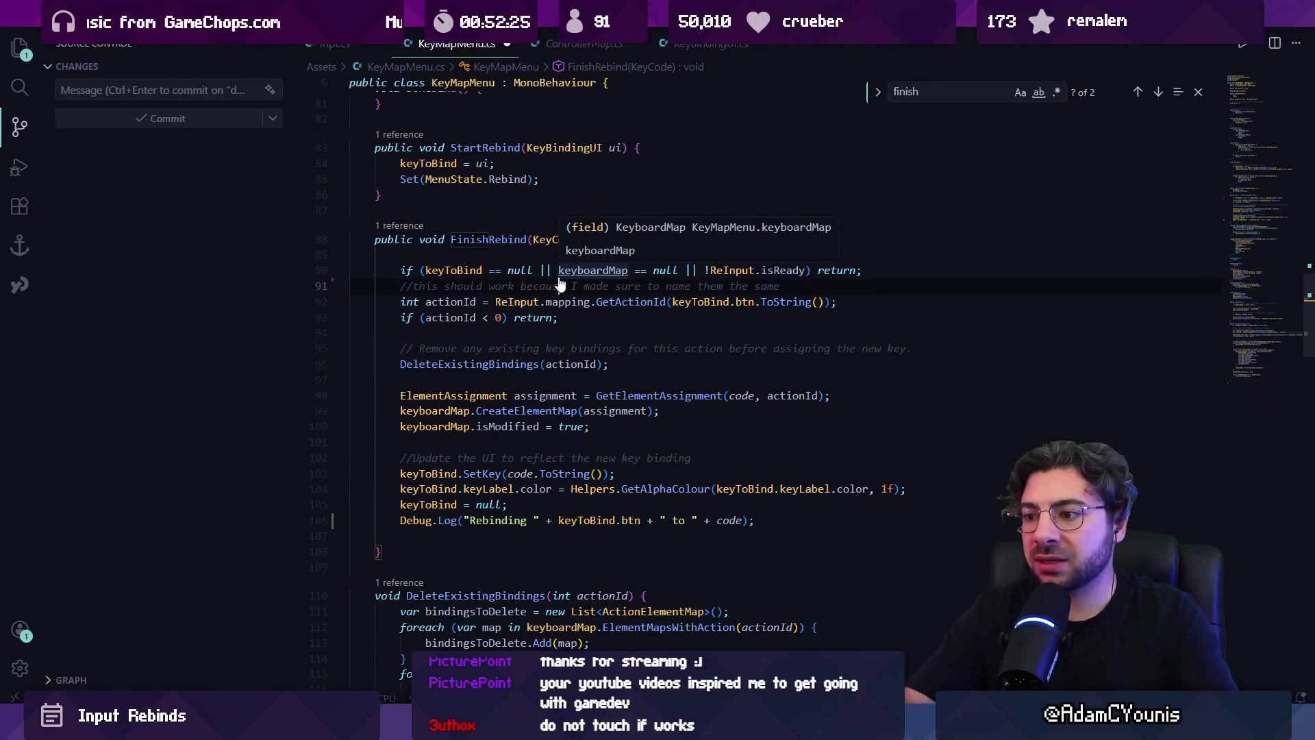
type("because")
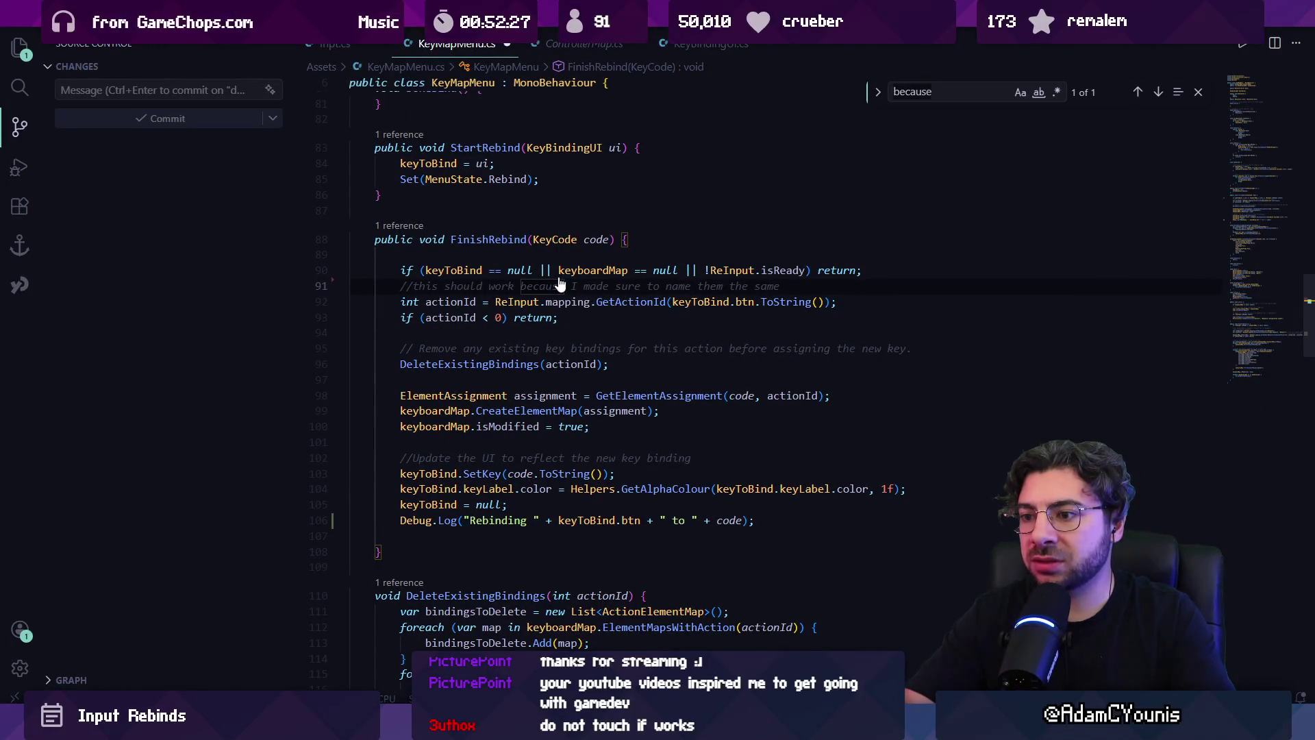
type("setup")
key("Return")
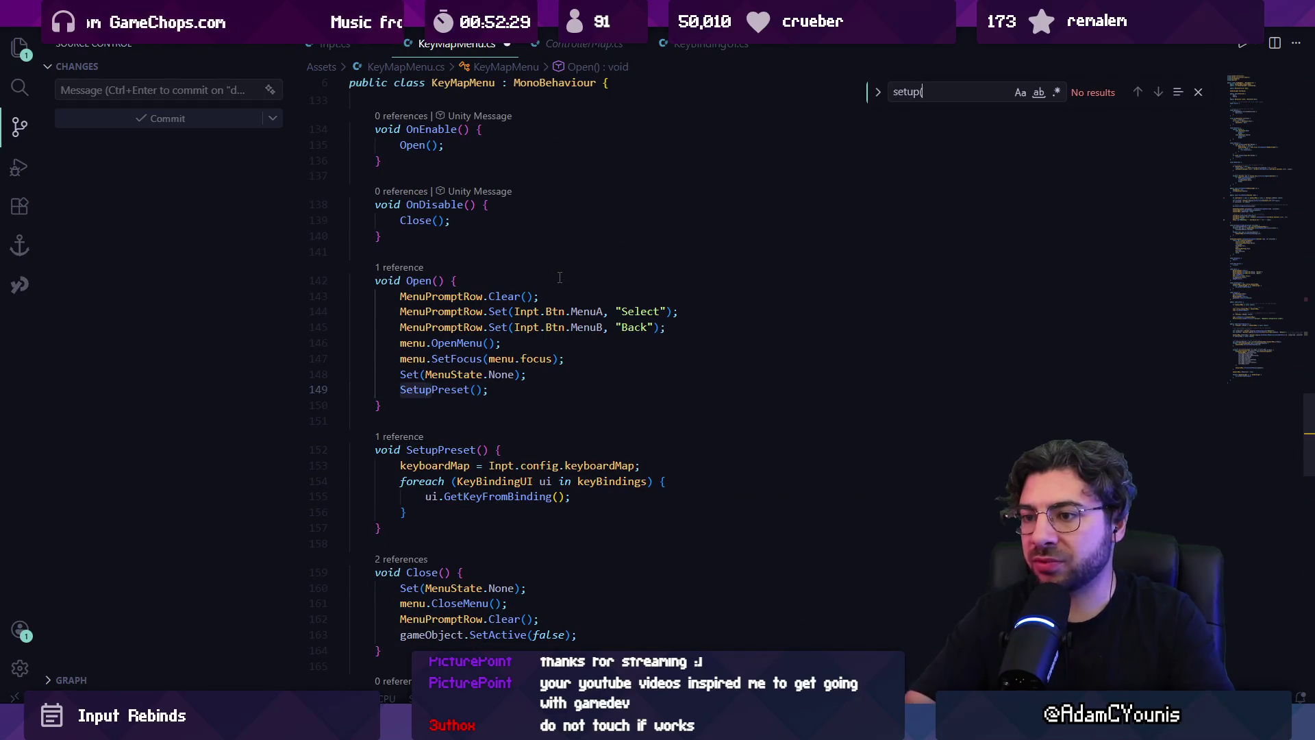
key("Escape")
key("Left")
scroll(459, 405, "down", 1)
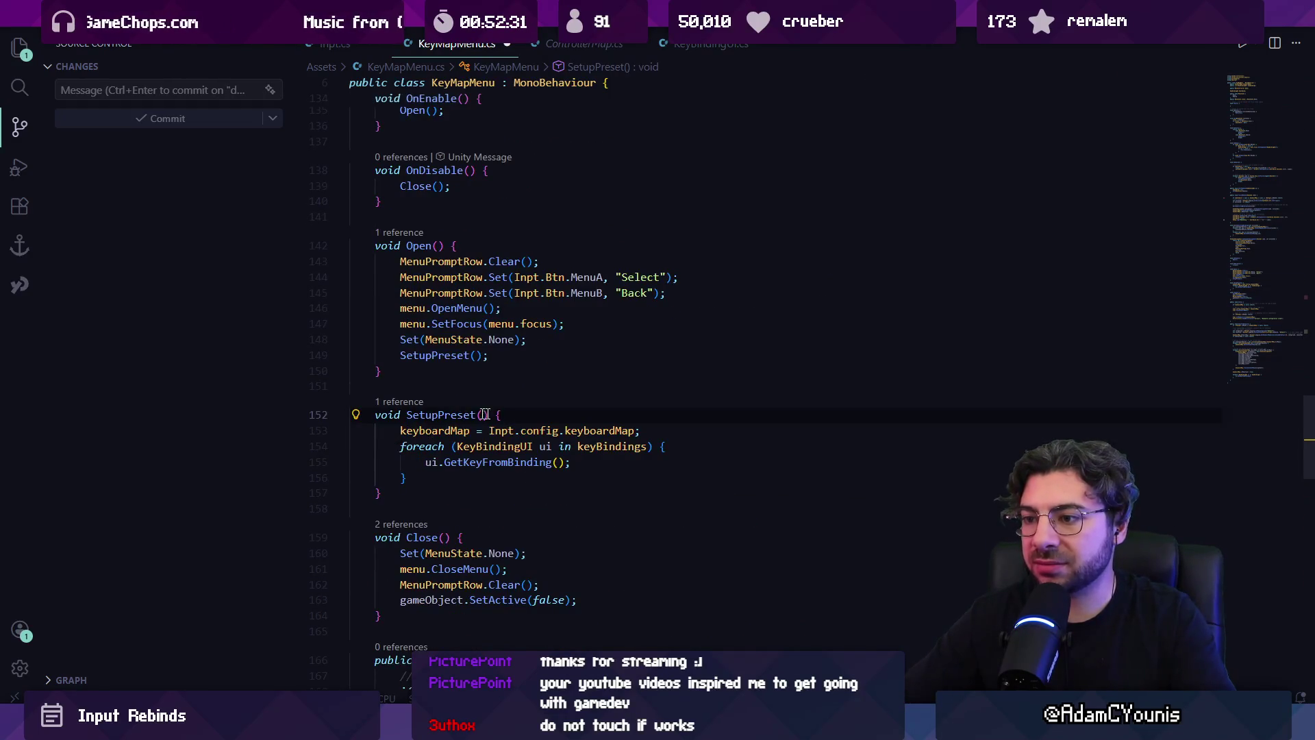
left_click(522, 462, "ctrl")
- Add then remove a Debug.Log("Getting key for " + btn) line, and go to GetKeyCode in Inpt.cs
left_click(590, 370)
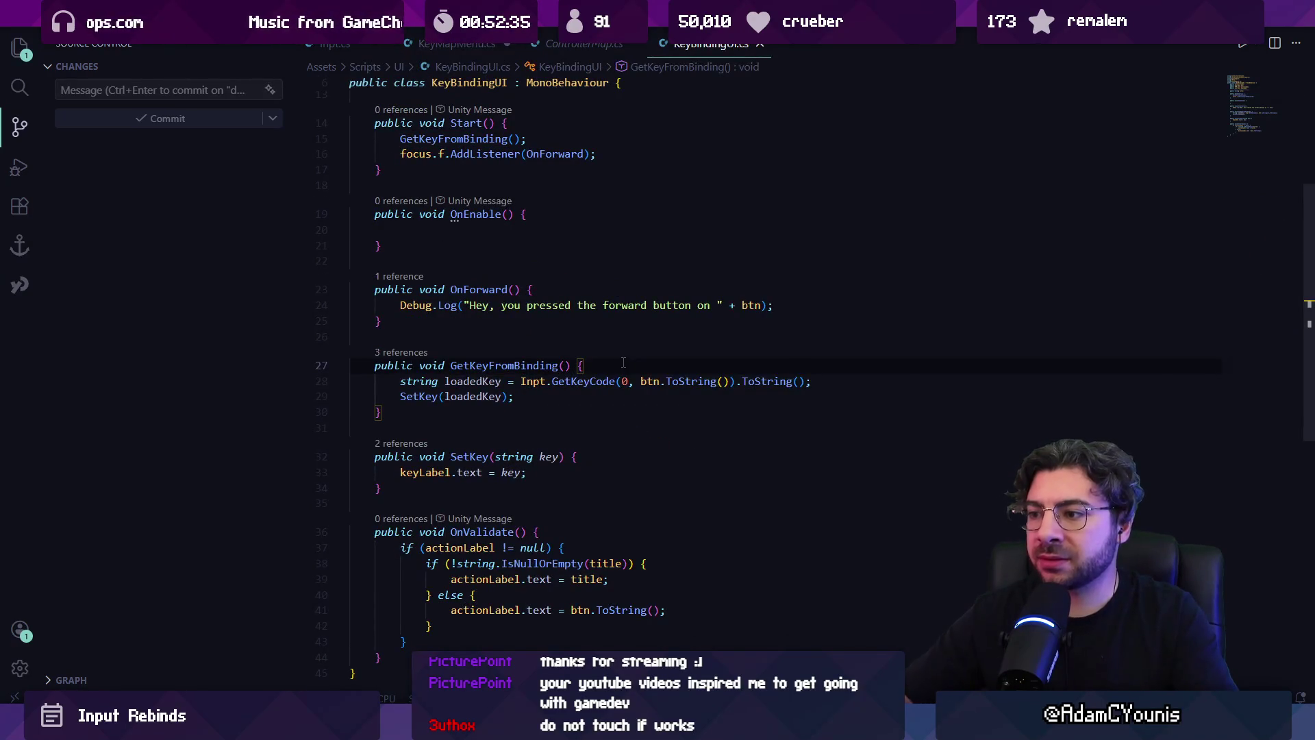
key("Return")
type("Debug.Log(\"Getting key for \" + btn);")
key("Escape")
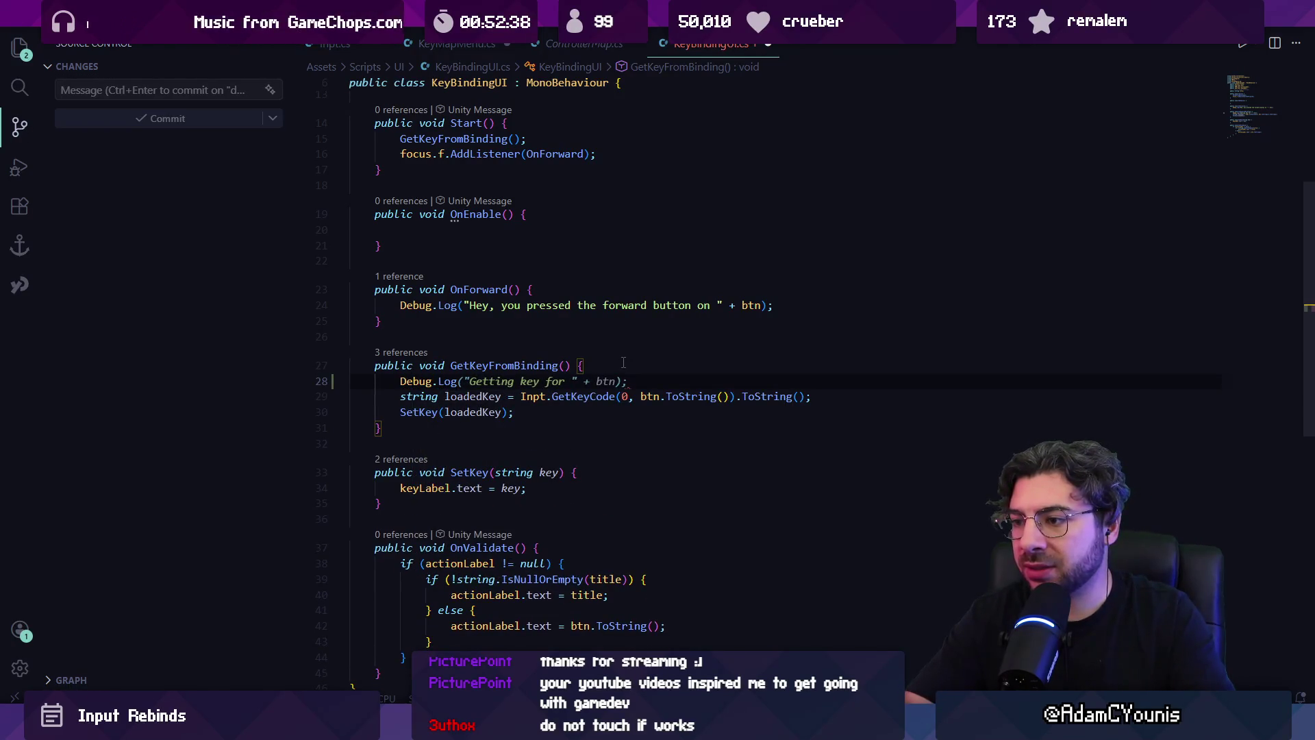
key("shift+End")
key("Delete")
key("shift+Down")
key("shift+Home")
key("Delete")
left_click(611, 382, "ctrl")
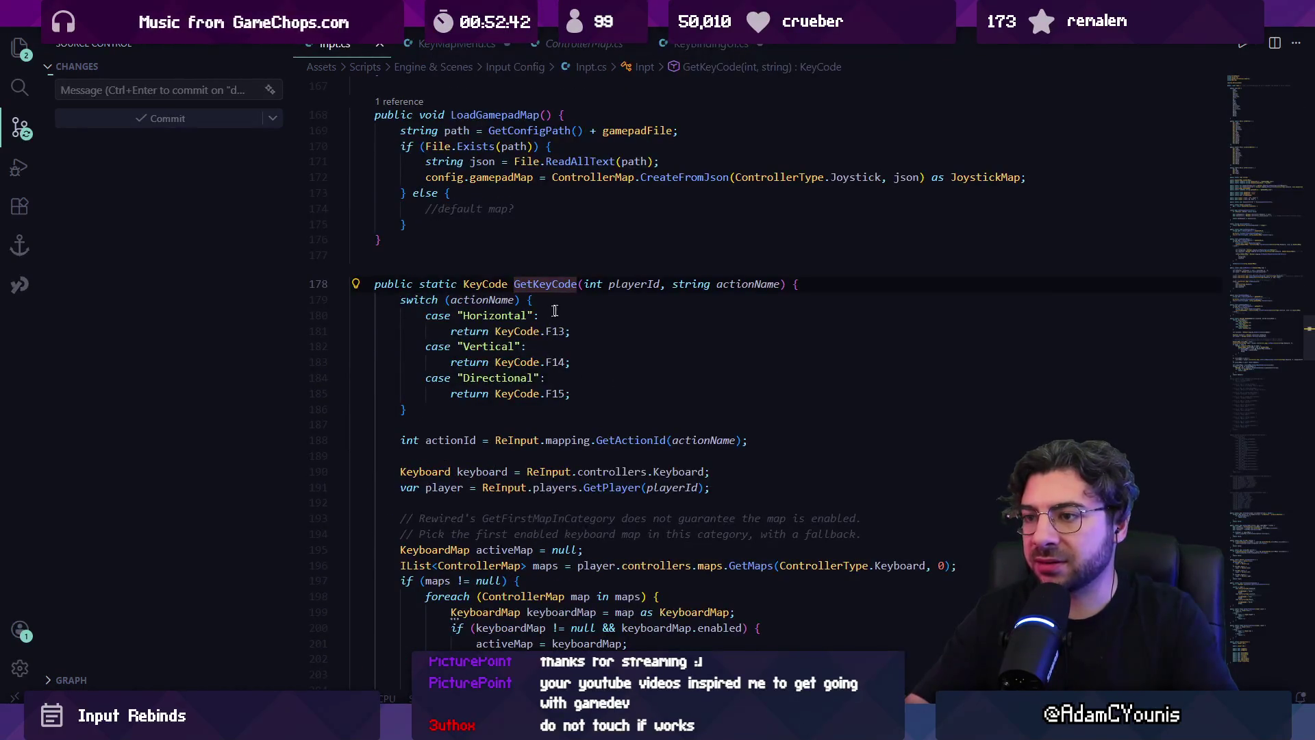
- Search Inpt.cs for None, then keyfrom, and finally GetKeyCode to locate the method
scroll(570, 309, "down", 2)
key("ctrl+f")
type("none")
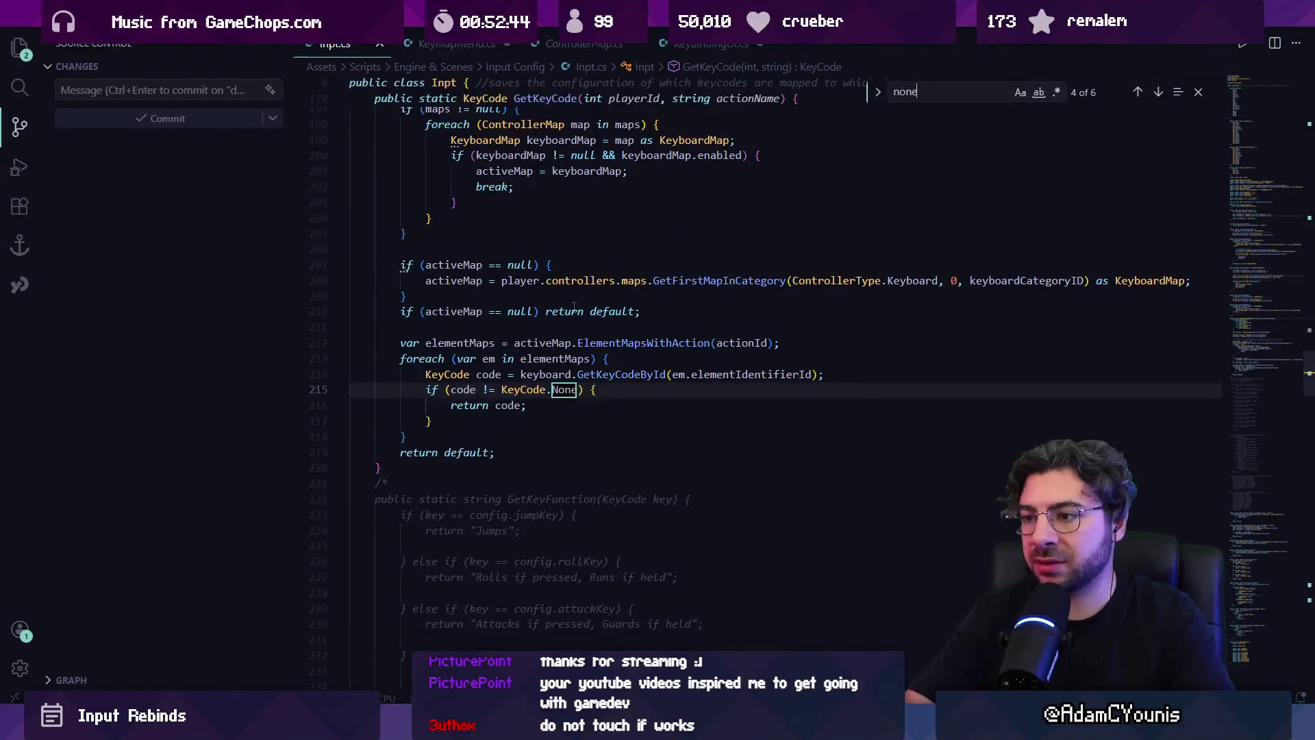
key("Return")
key("Return")
key("Return")
key("Return")
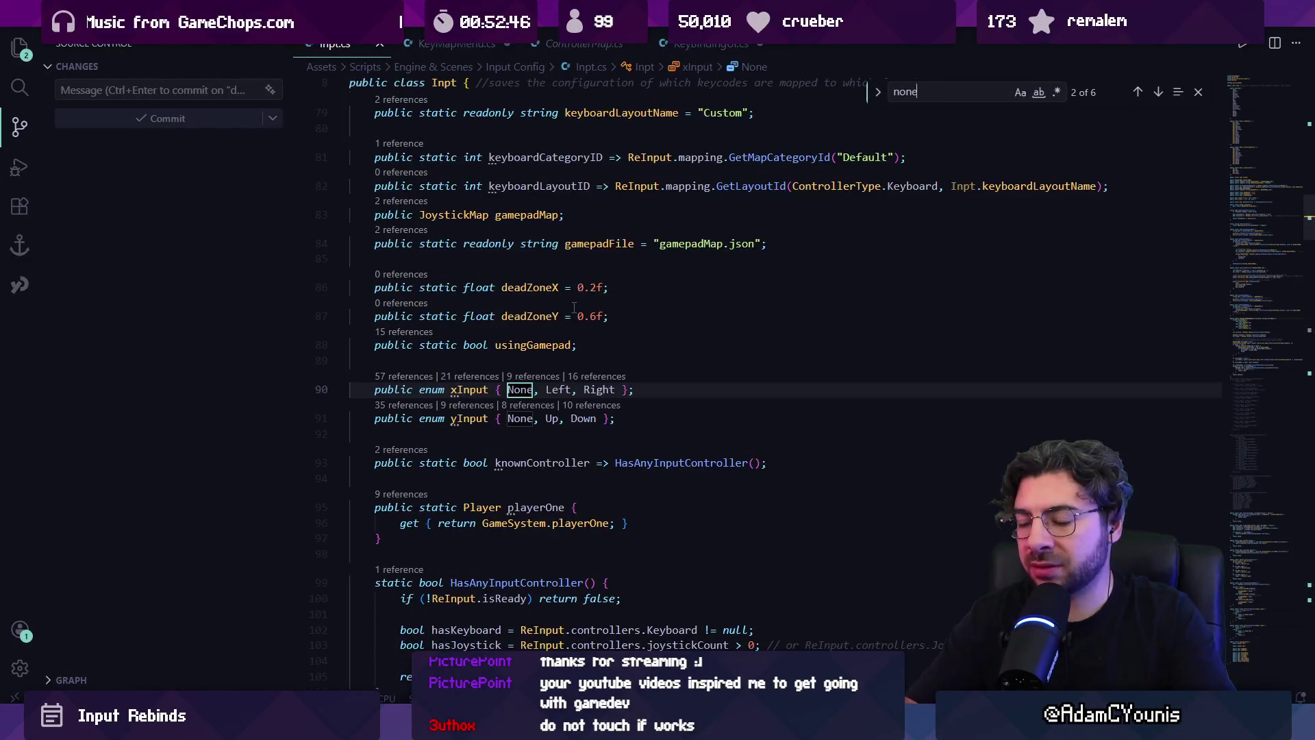
key("ctrl+f")
type("keyfrom")
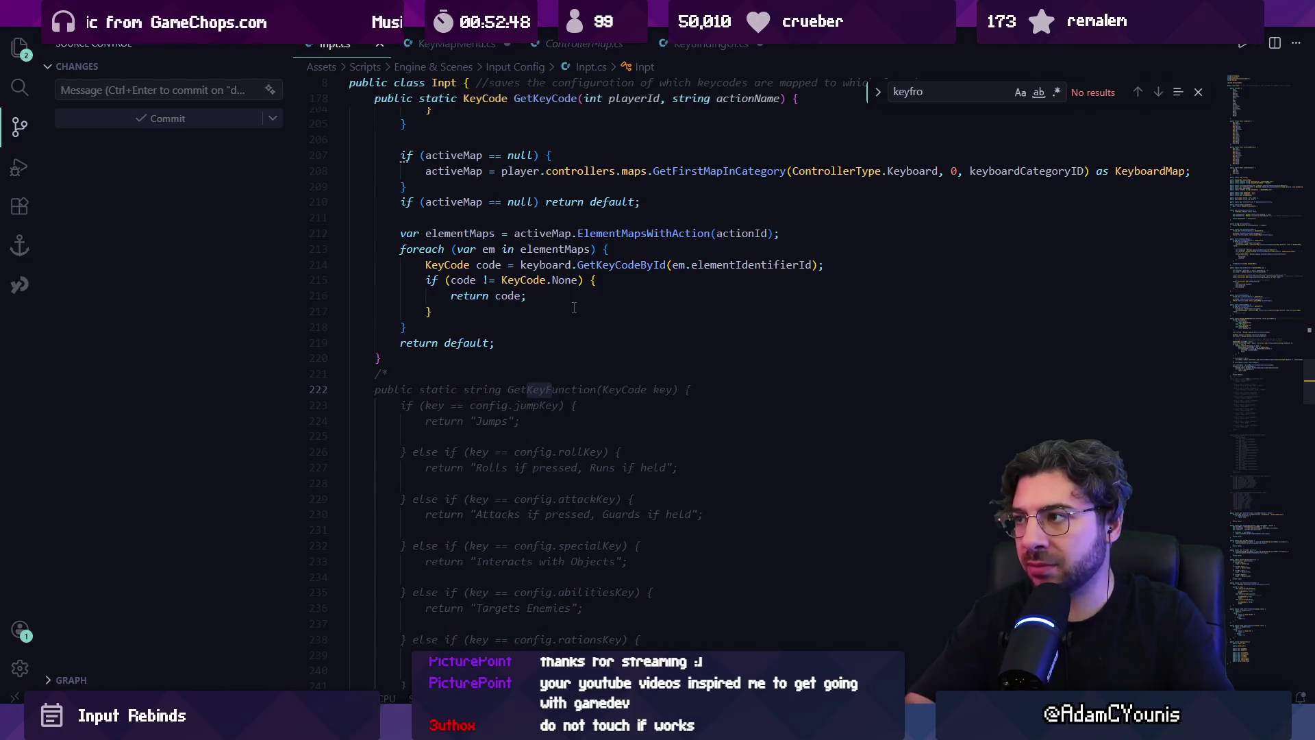
key("alt+Left")
key("alt+Left")
key("alt+Left")
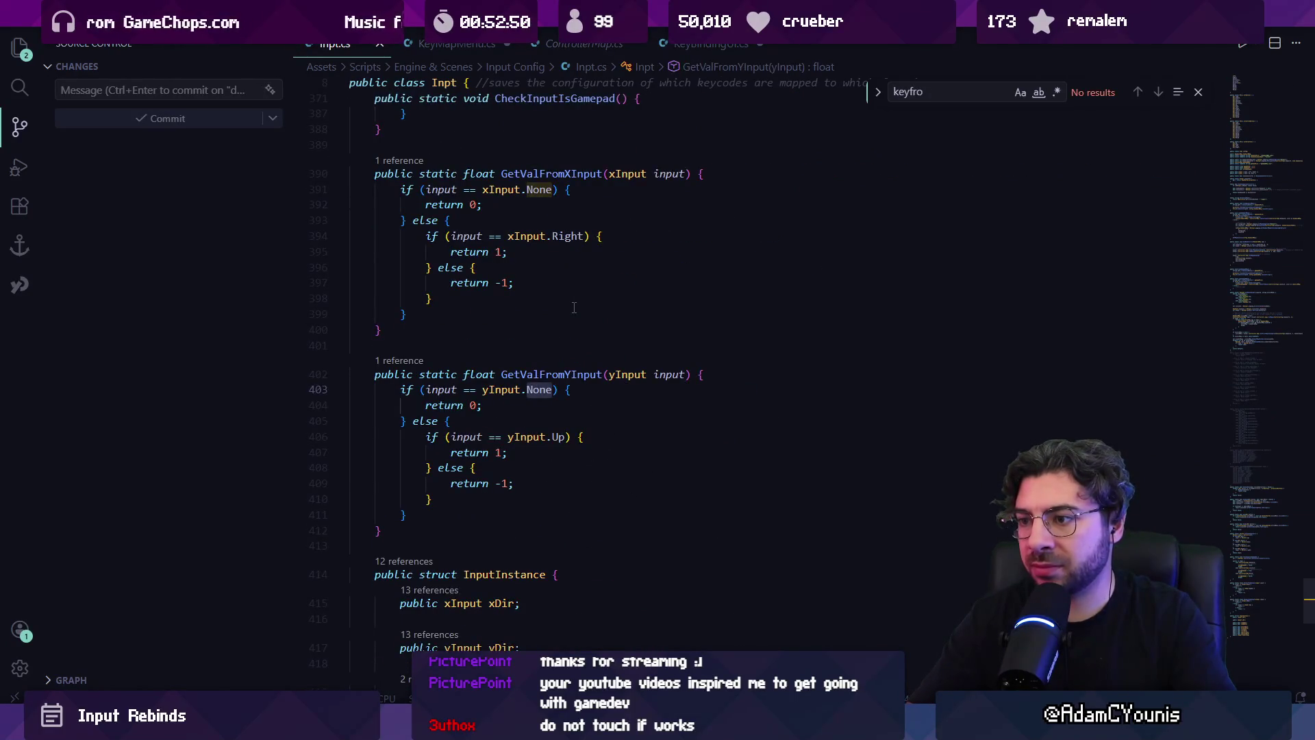
key("alt+Left")
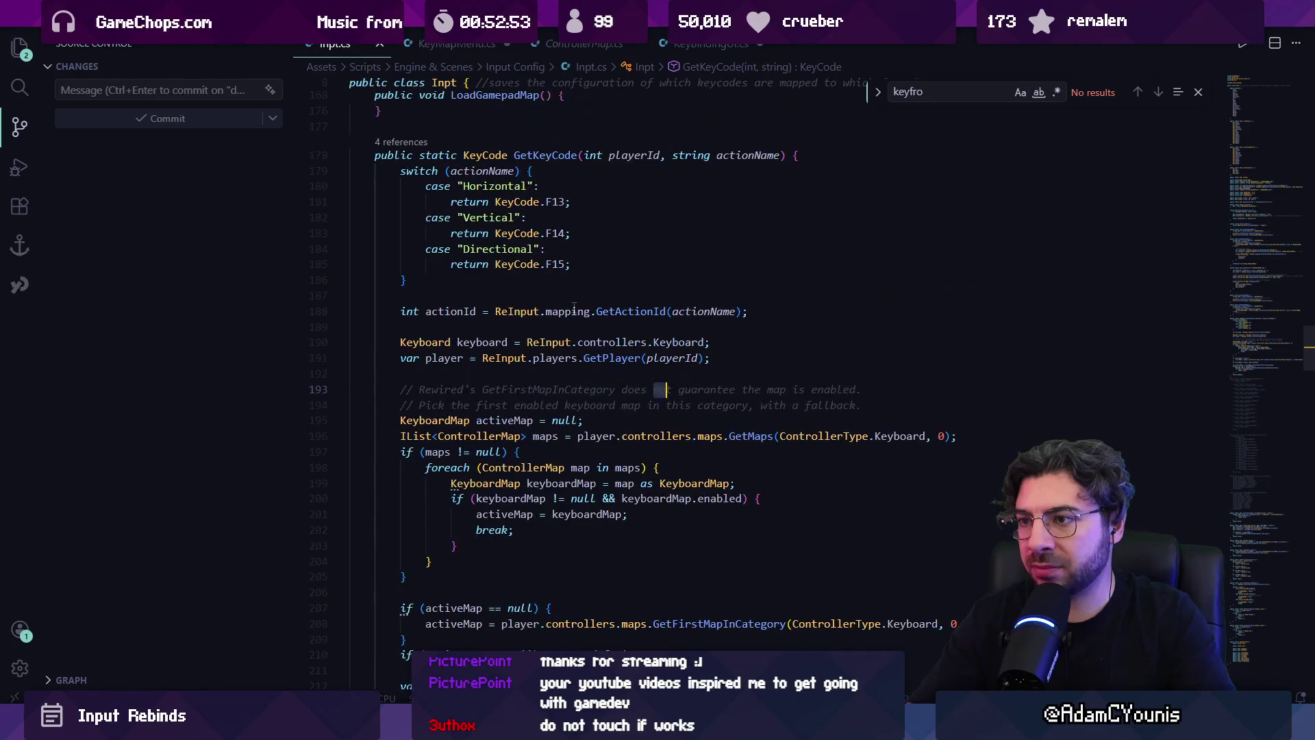
key("BackSpace")
key("BackSpace")
key("BackSpace")
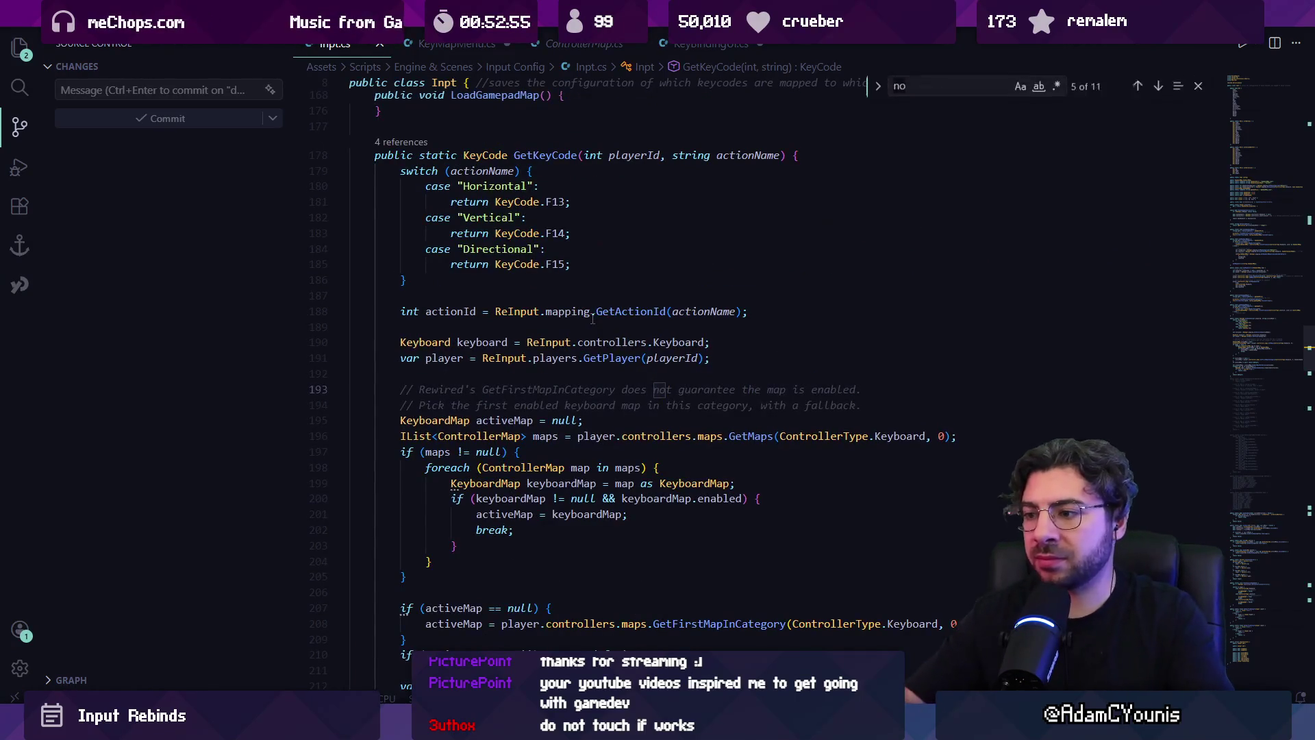
key("BackSpace")
key("BackSpace")
key("BackSpace")
type("getk")
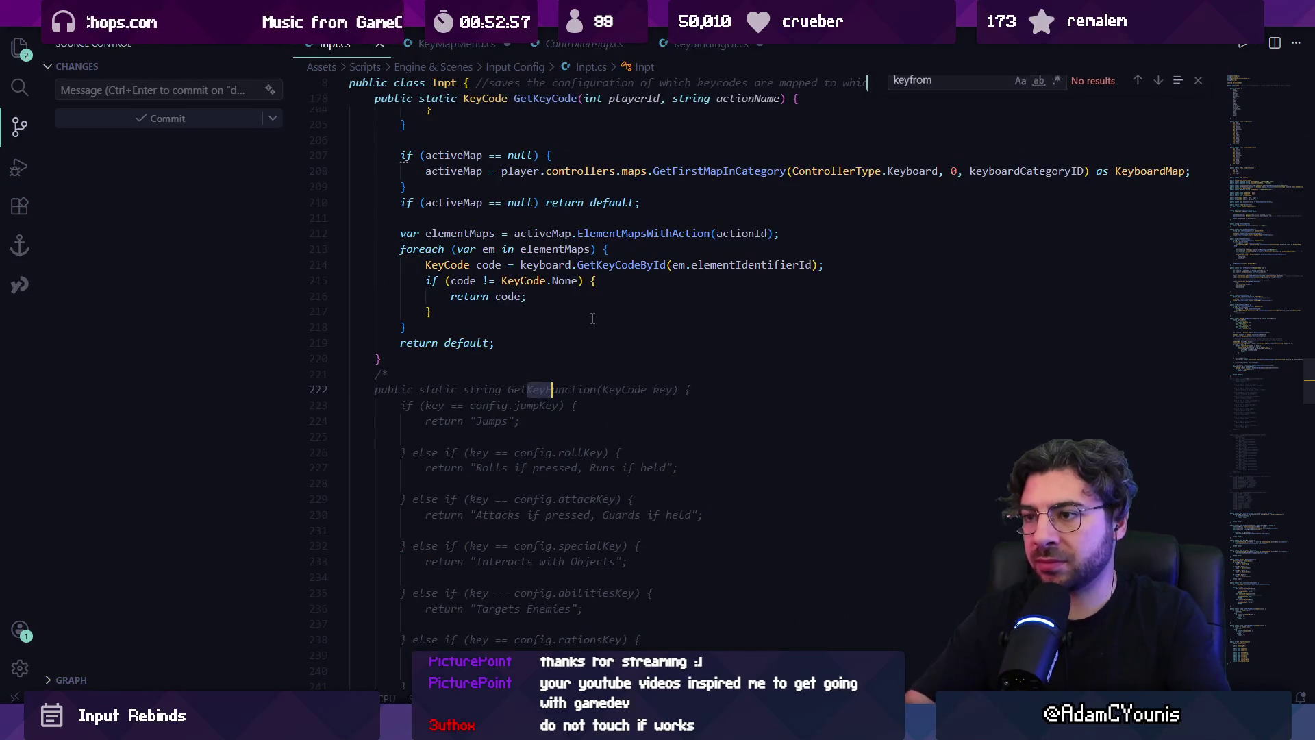
type("eycko")
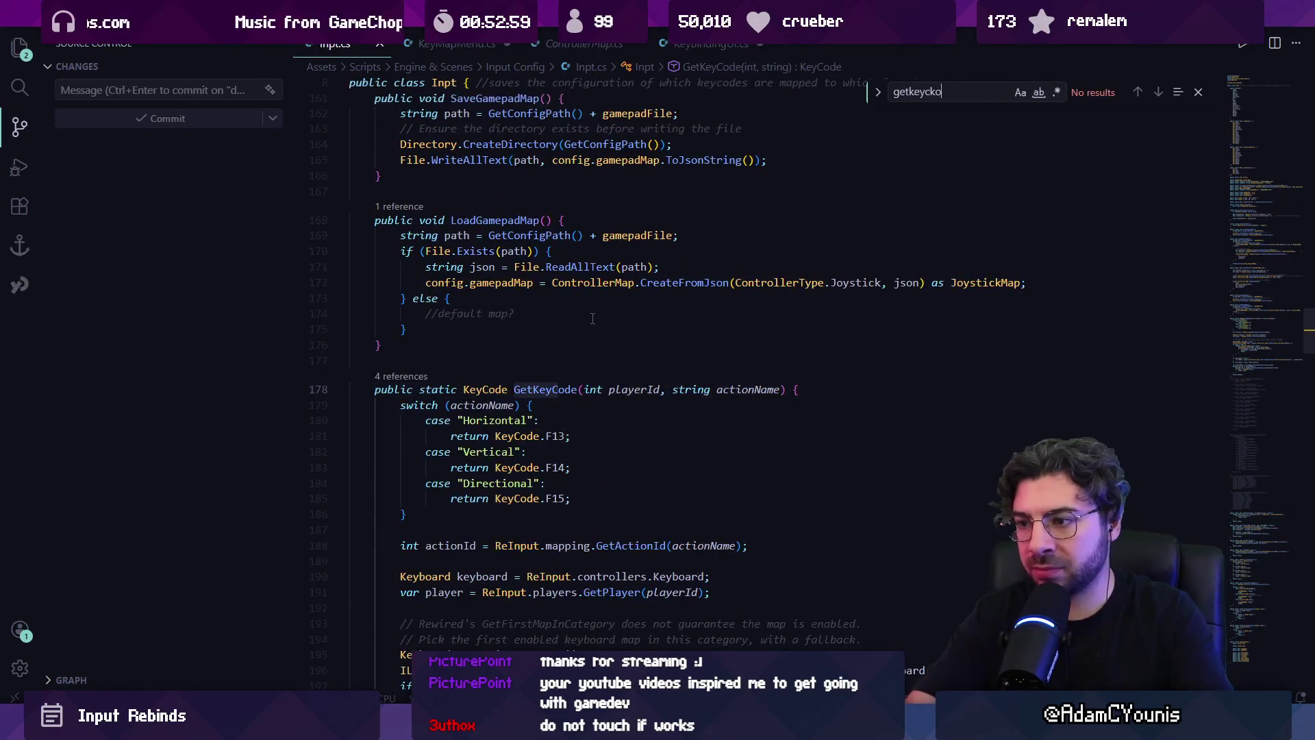
key("Escape")
scroll(593, 319, "down", 3)
- Add a Debug.Log of the action name after the switch in GetKeyCode and save
left_click(628, 415)
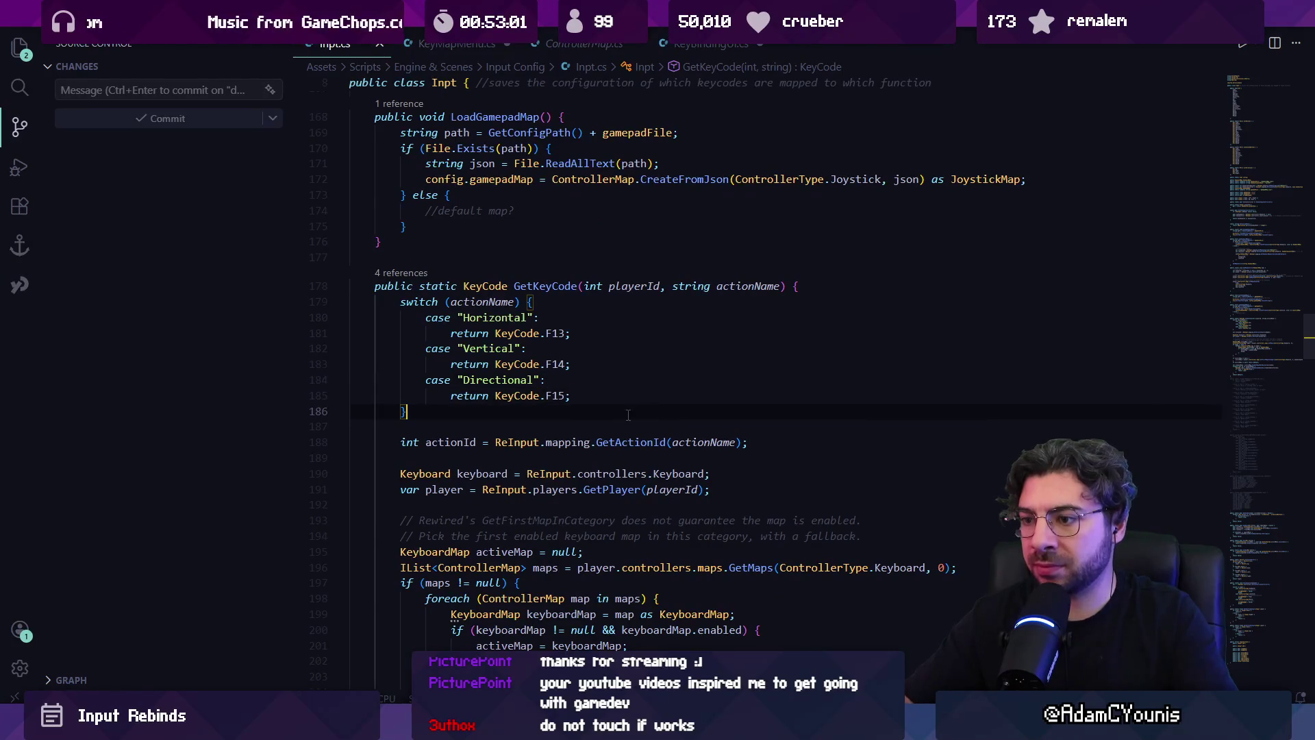
key("Return")
key("Return")
type("Debug.Log (\"Getting keycode for action: \" + actionName);")
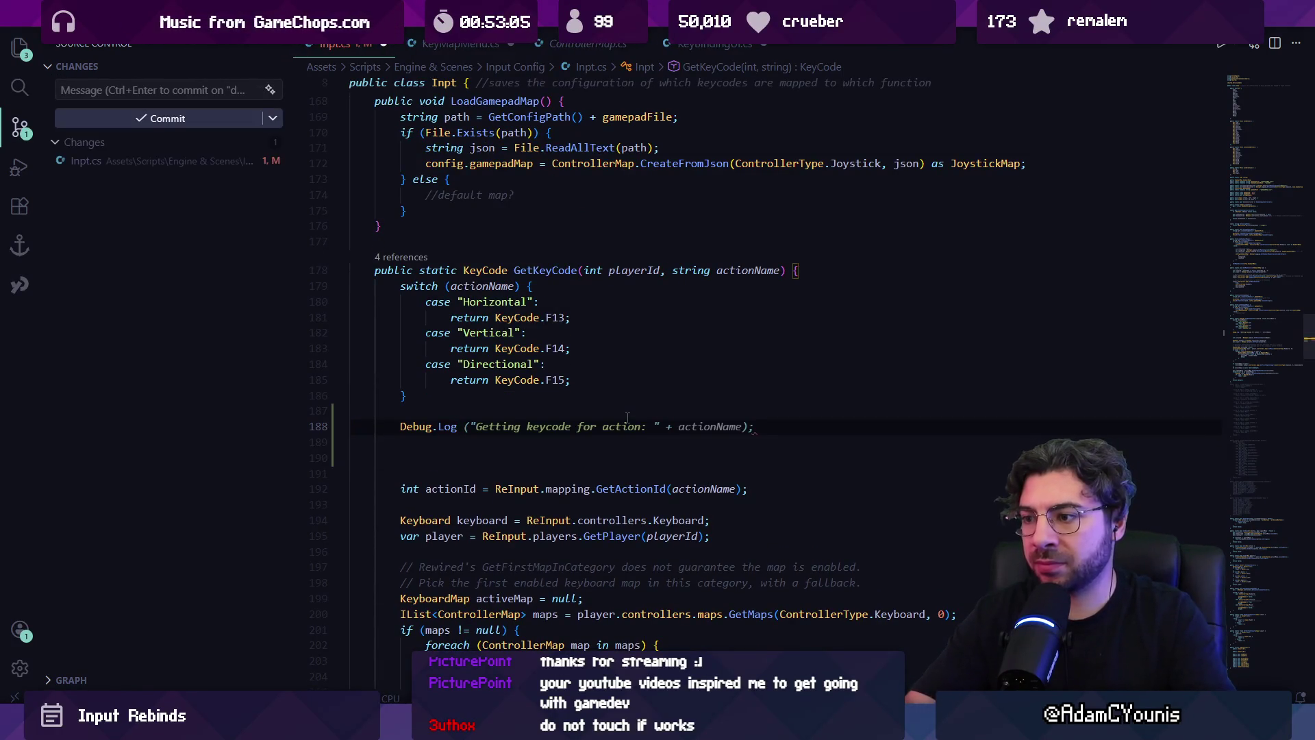
key("Tab")
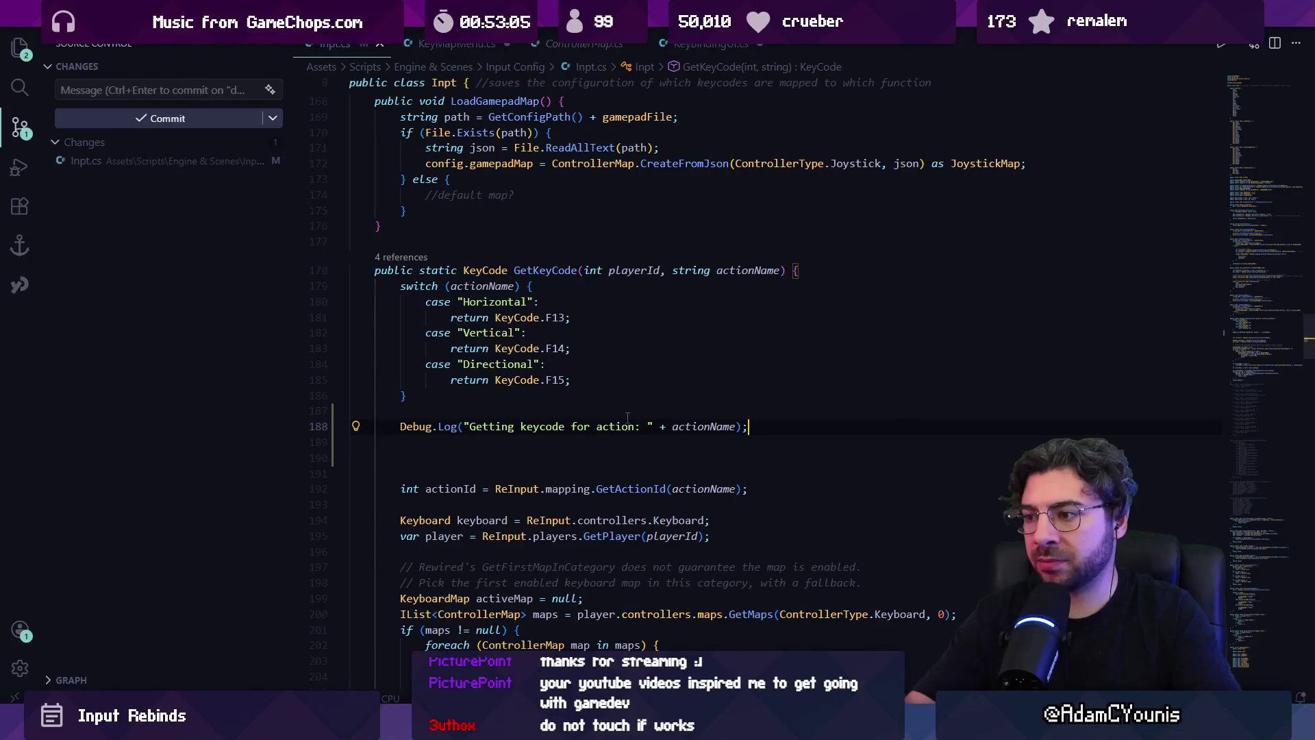
key("alt+Tab")
- Reopen the game's Keyboard settings page and read the per-action keycode logs in Unity's console
left_click(507, 335)
key("x")
key("z")
key("Up")
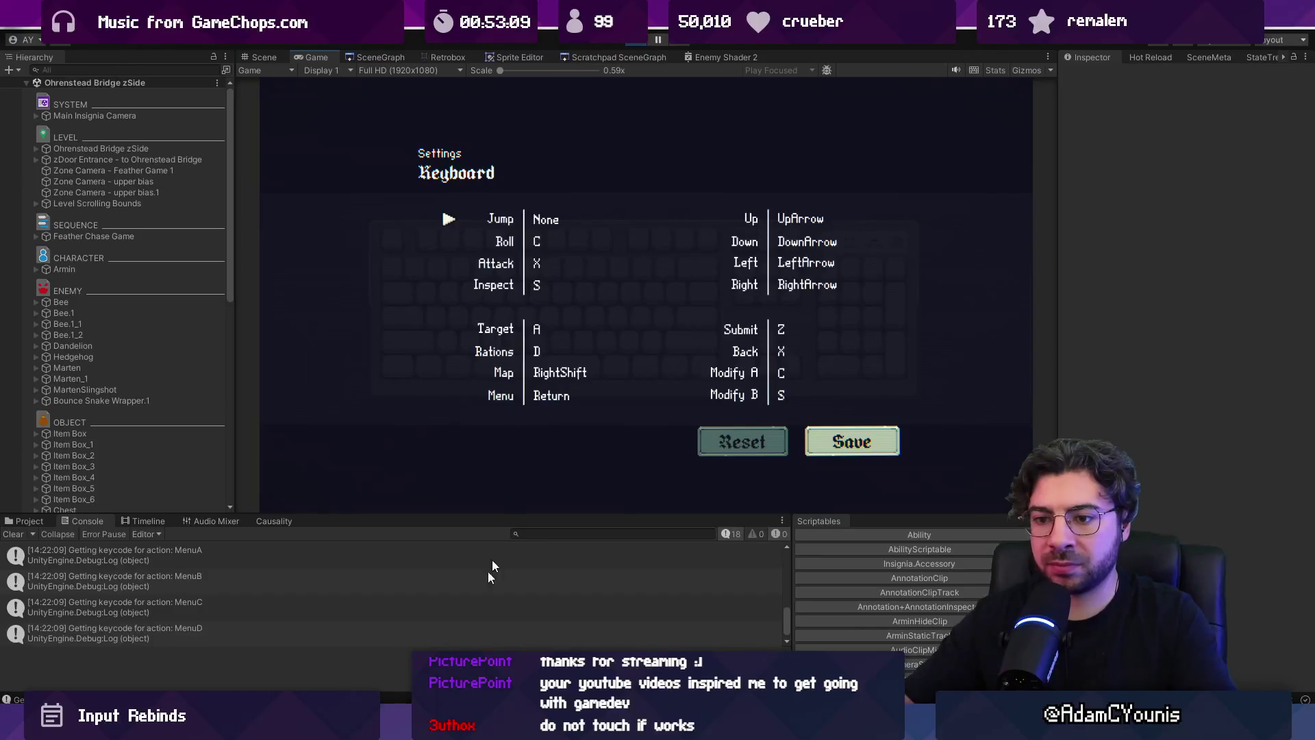
left_click_drag(420, 516, 411, 361)
left_click(391, 425)
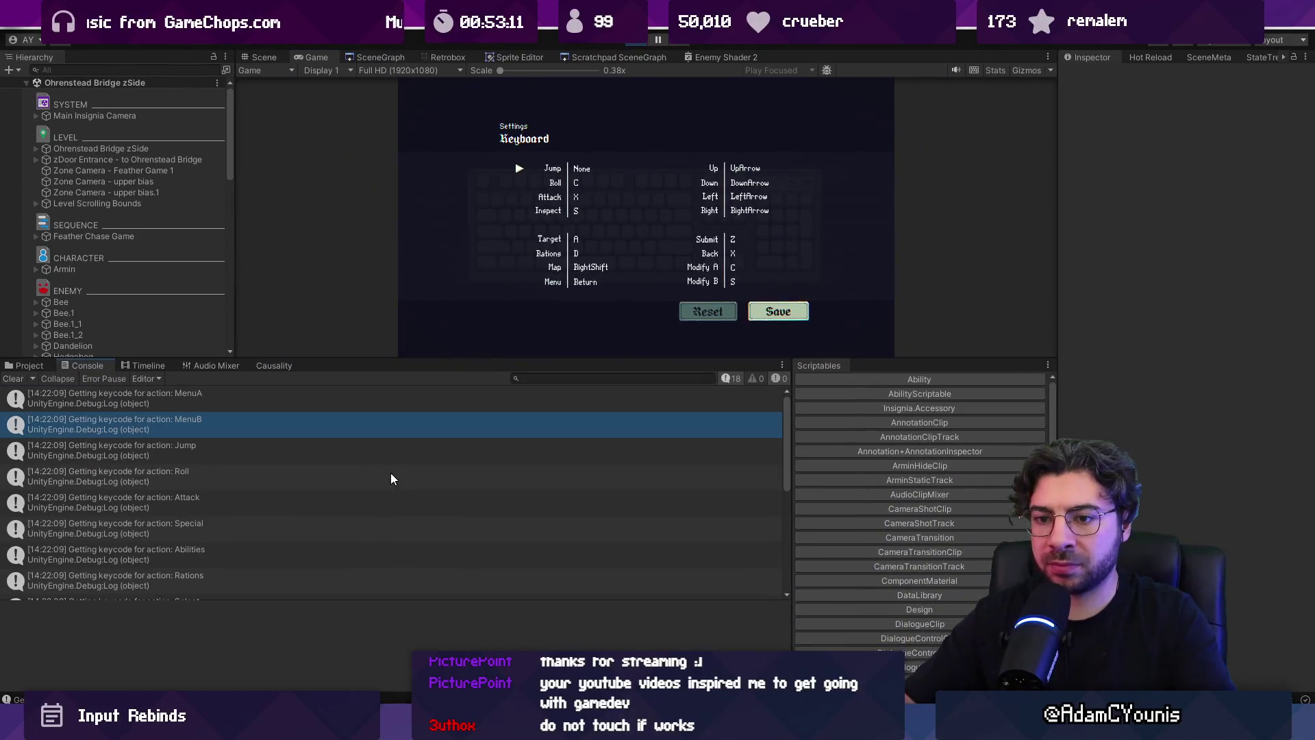
scroll(370, 434, "down", 5)
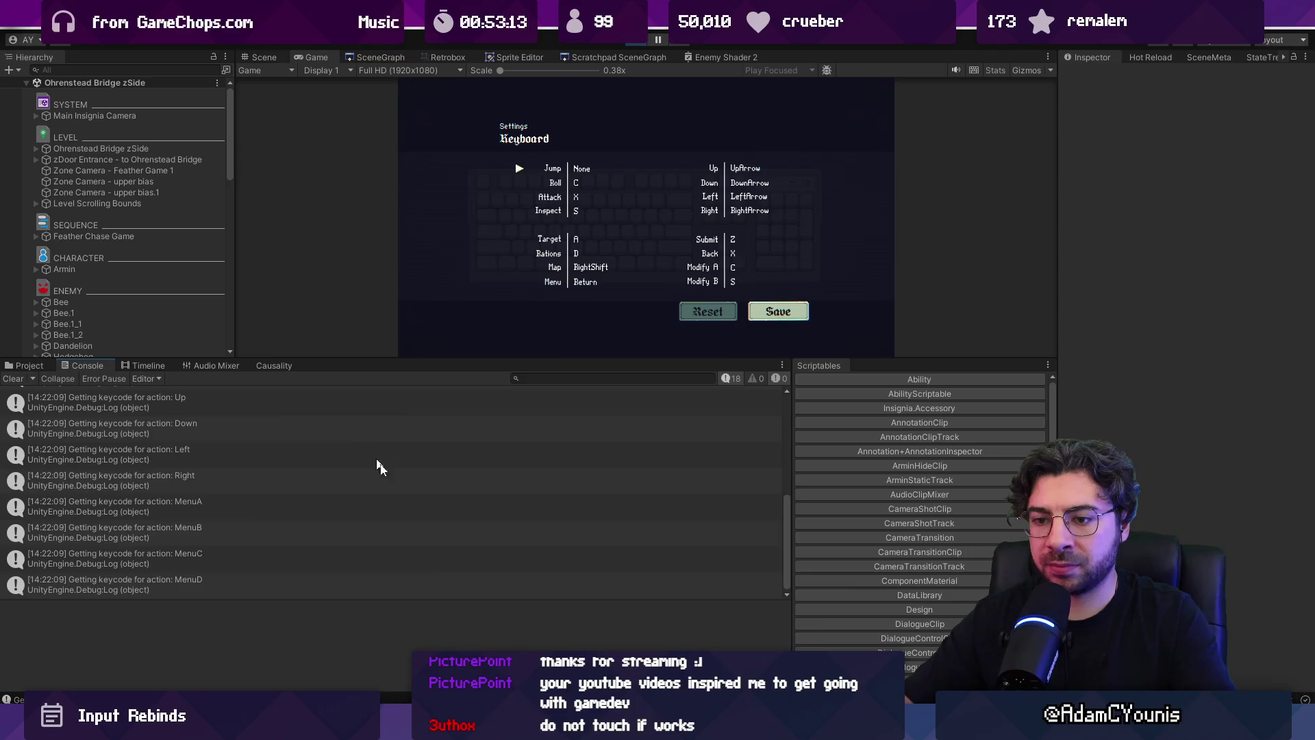
key("alt+Tab")
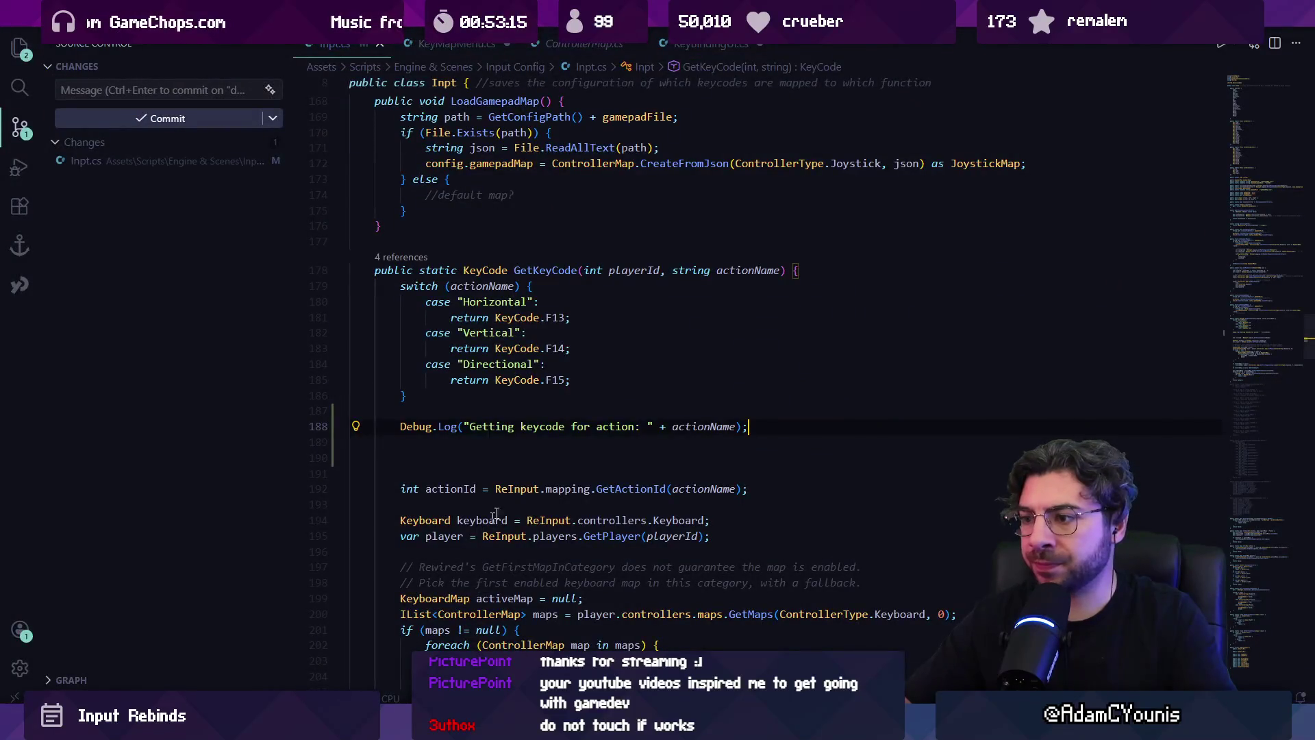
triple_click(621, 426)
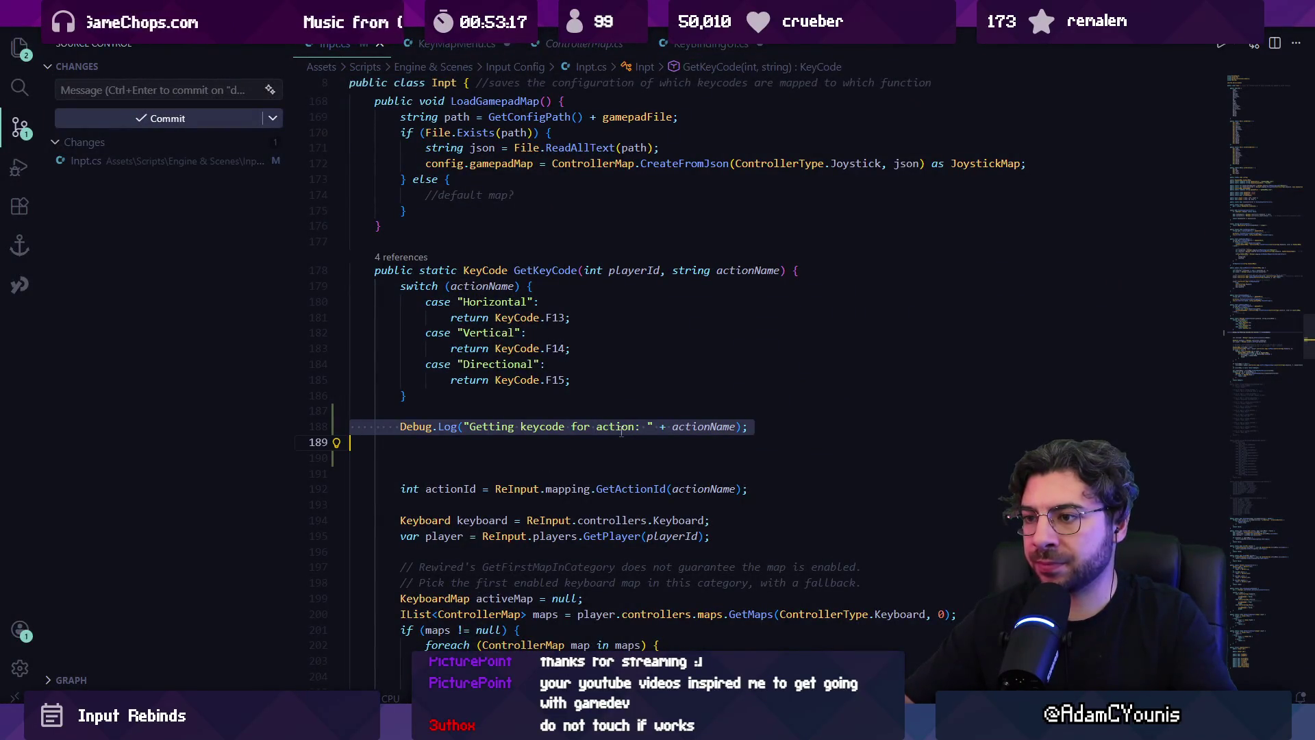
scroll(622, 431, "down", 1)
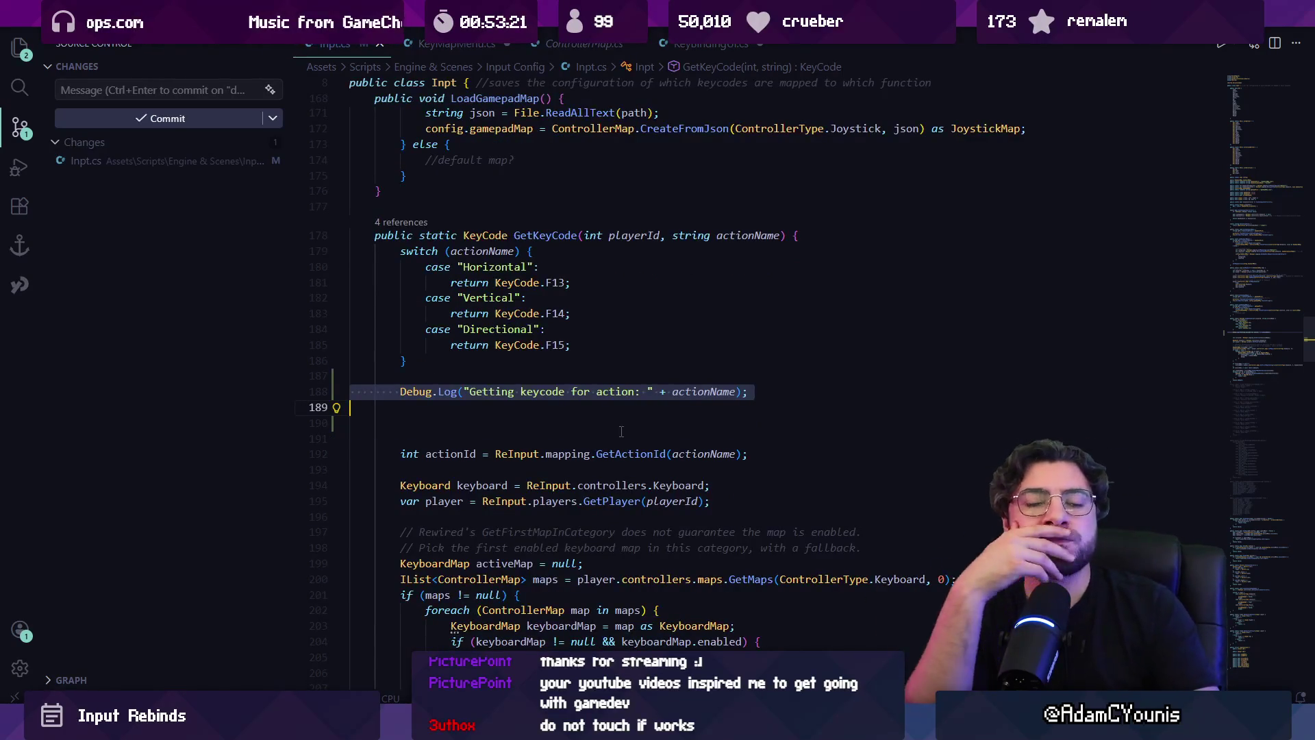
left_click(486, 45)
key("Up")
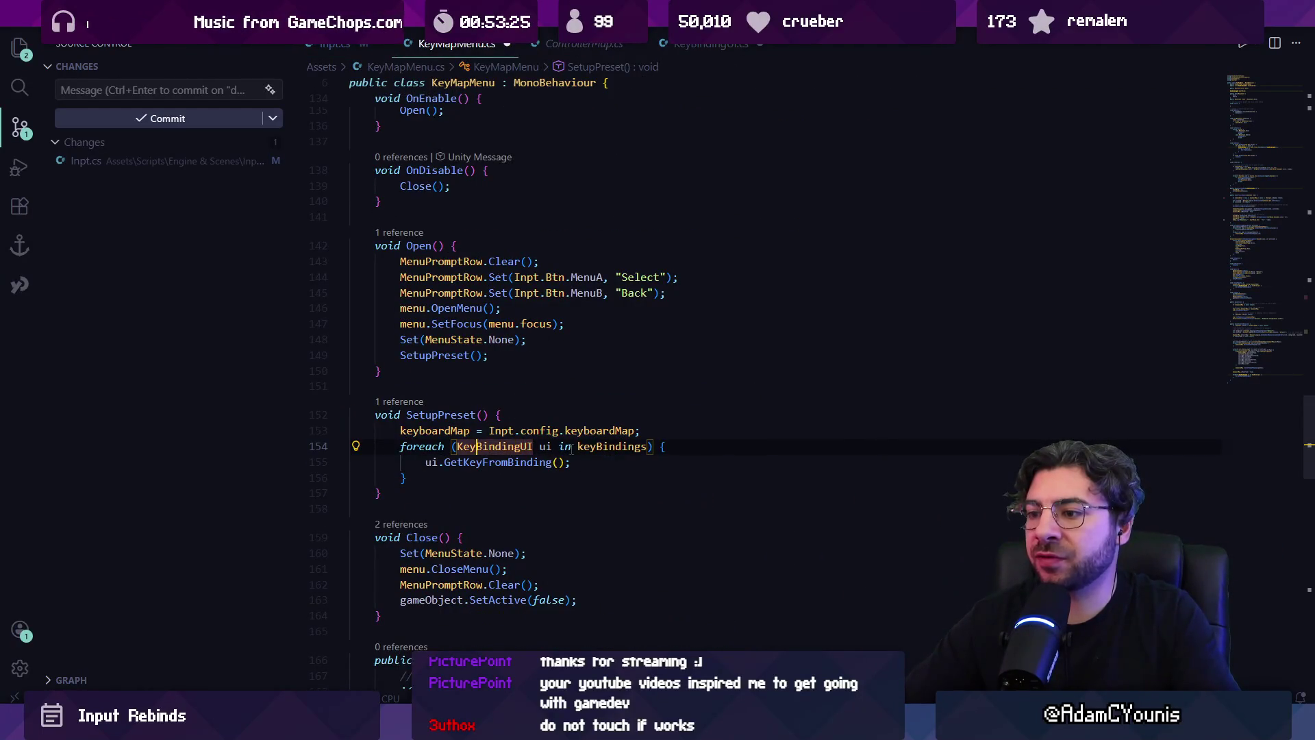
left_click(500, 463, "ctrl")
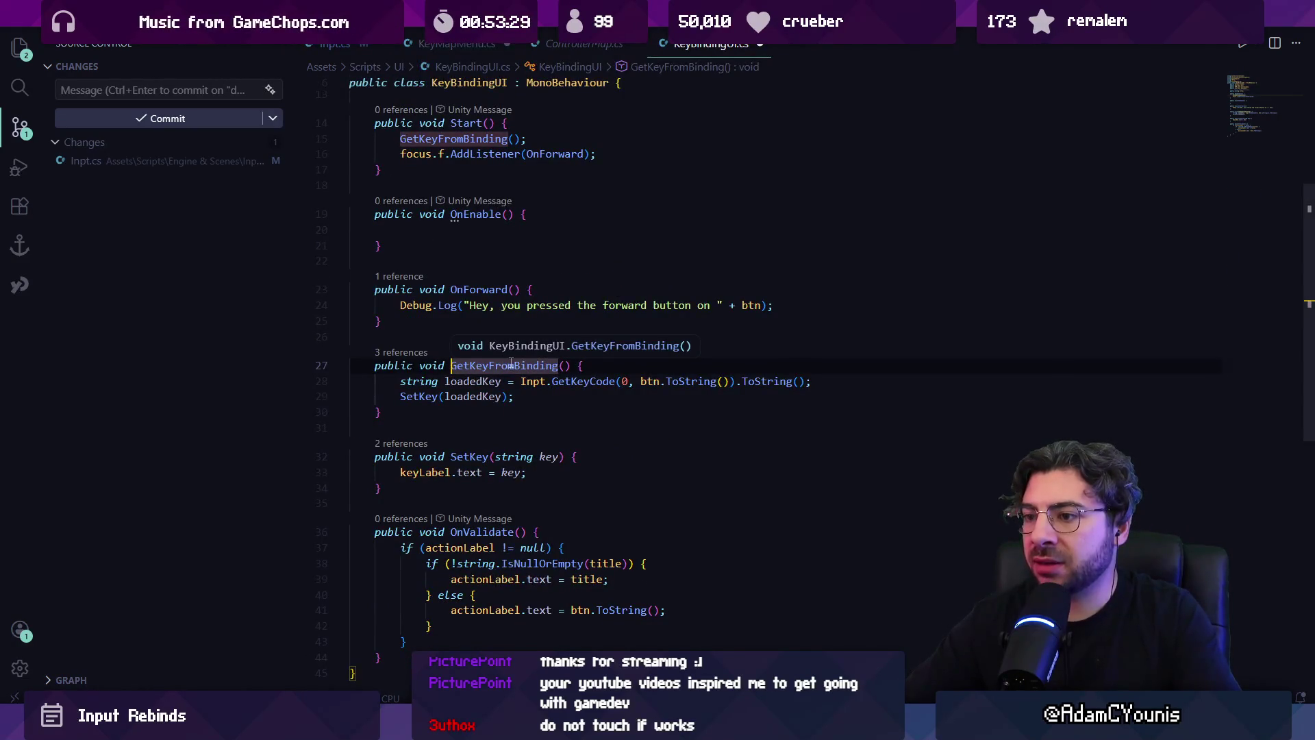
left_click(482, 381)
left_click(541, 382)
left_click(473, 381)
left_click(523, 381)
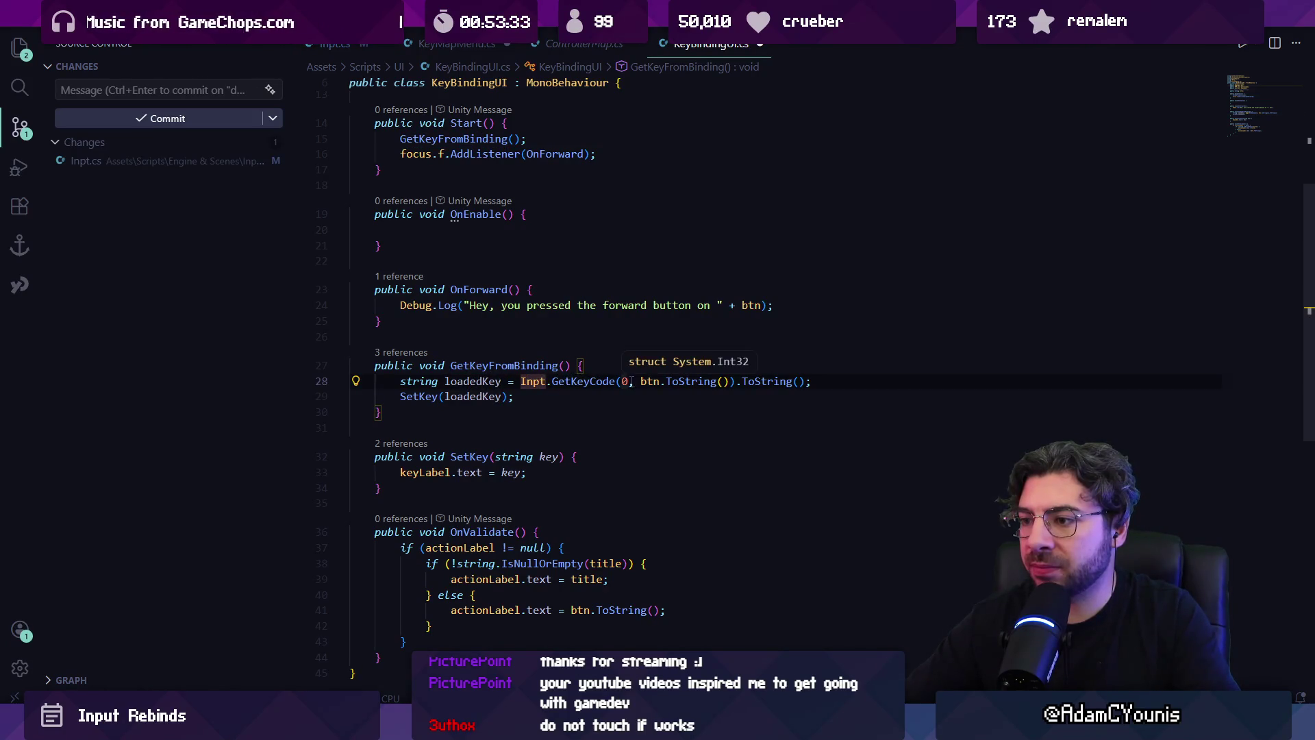
left_click(484, 397)
left_click(420, 397, "ctrl")
scroll(450, 407, "down", 2)
key("Up")
key("Up")
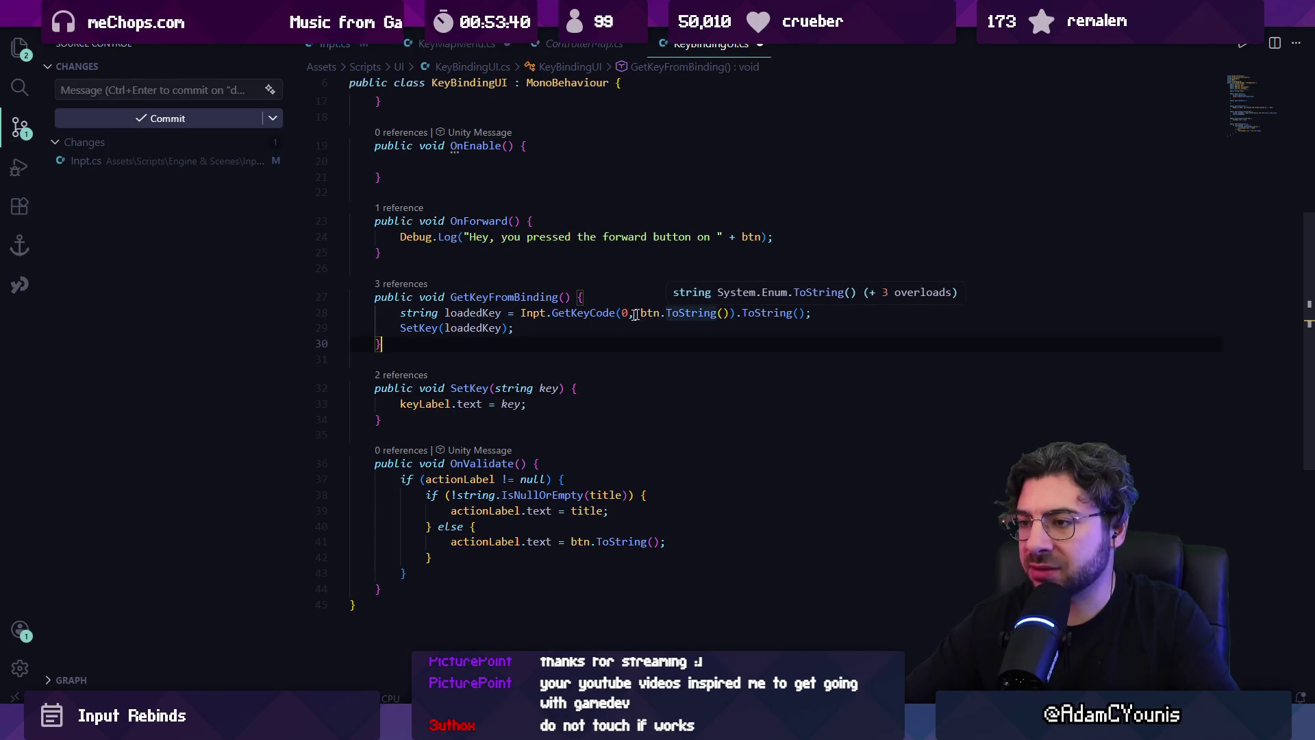
left_click(574, 315, "ctrl")
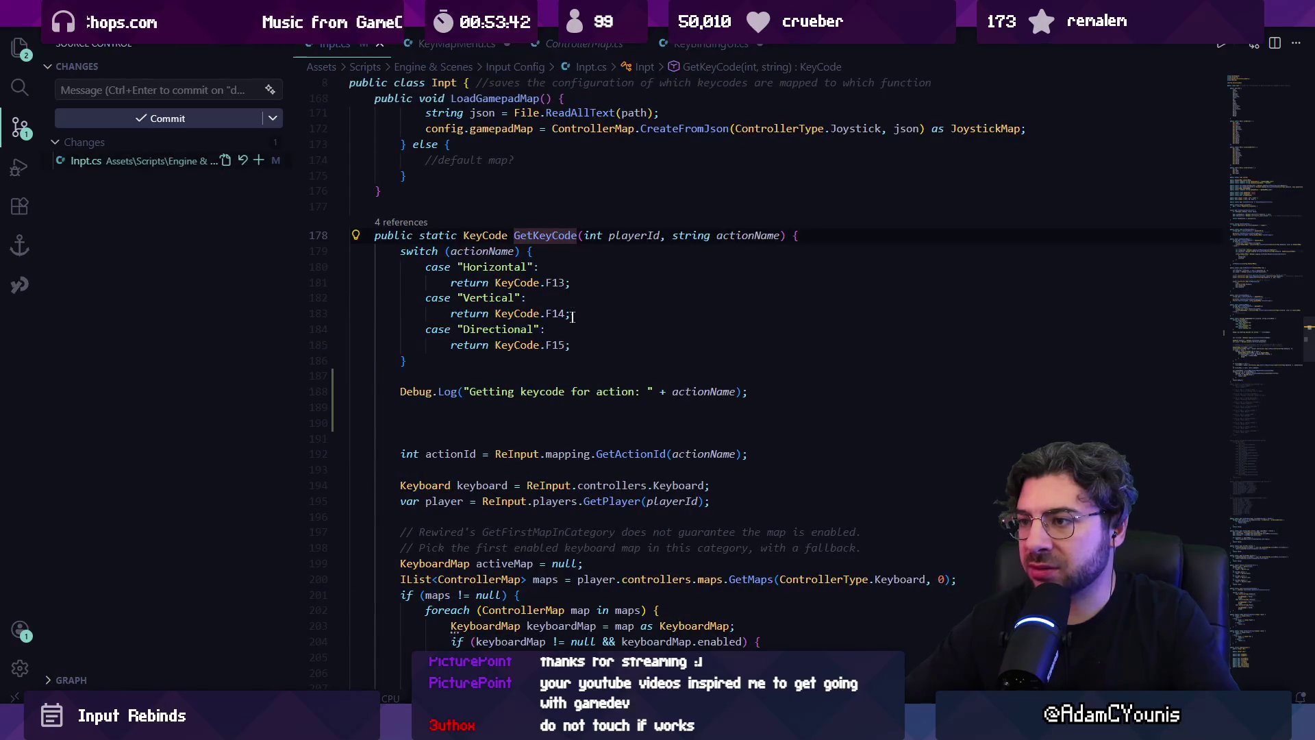
- Delete the temporary Debug.Log line from GetKeyCode and save Inpt.cs
left_click(746, 237)
scroll(685, 308, "down", 1)
triple_click(613, 357)
key("BackSpace")
key("BackSpace")
key("BackSpace")
key("BackSpace")
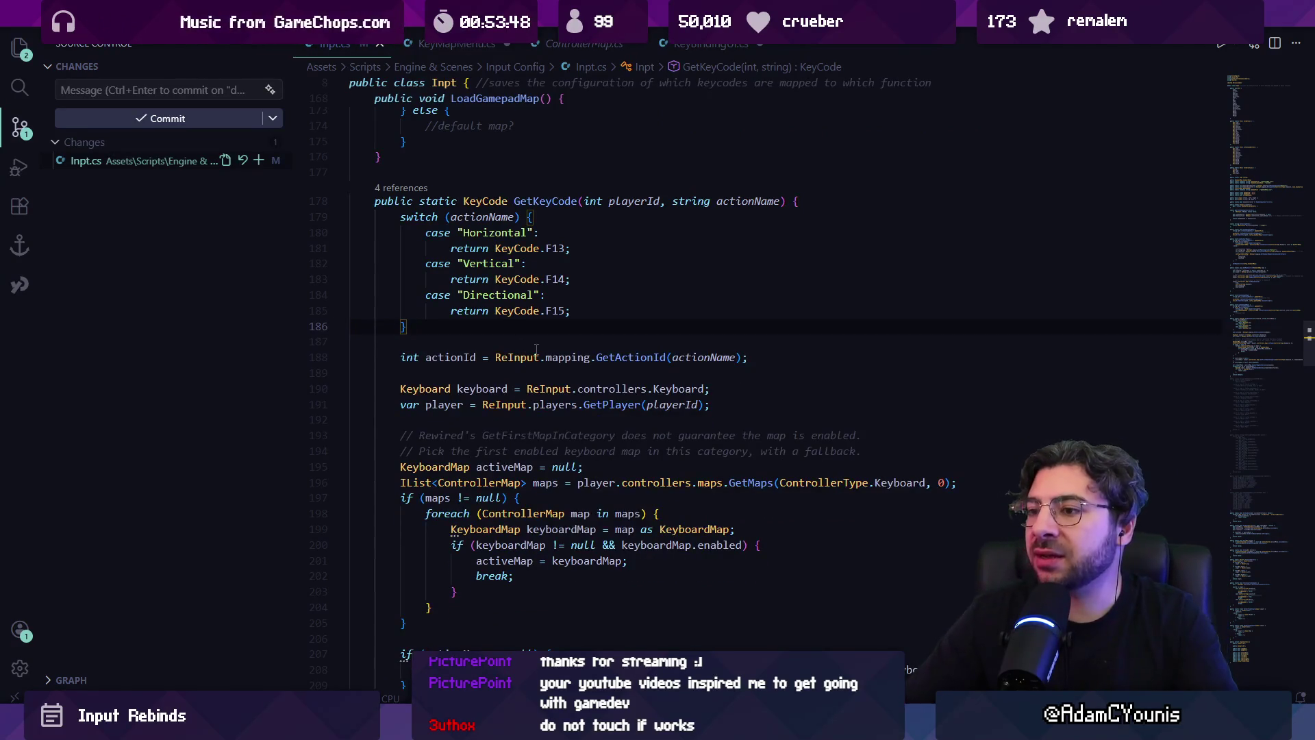
key("ctrl+s")
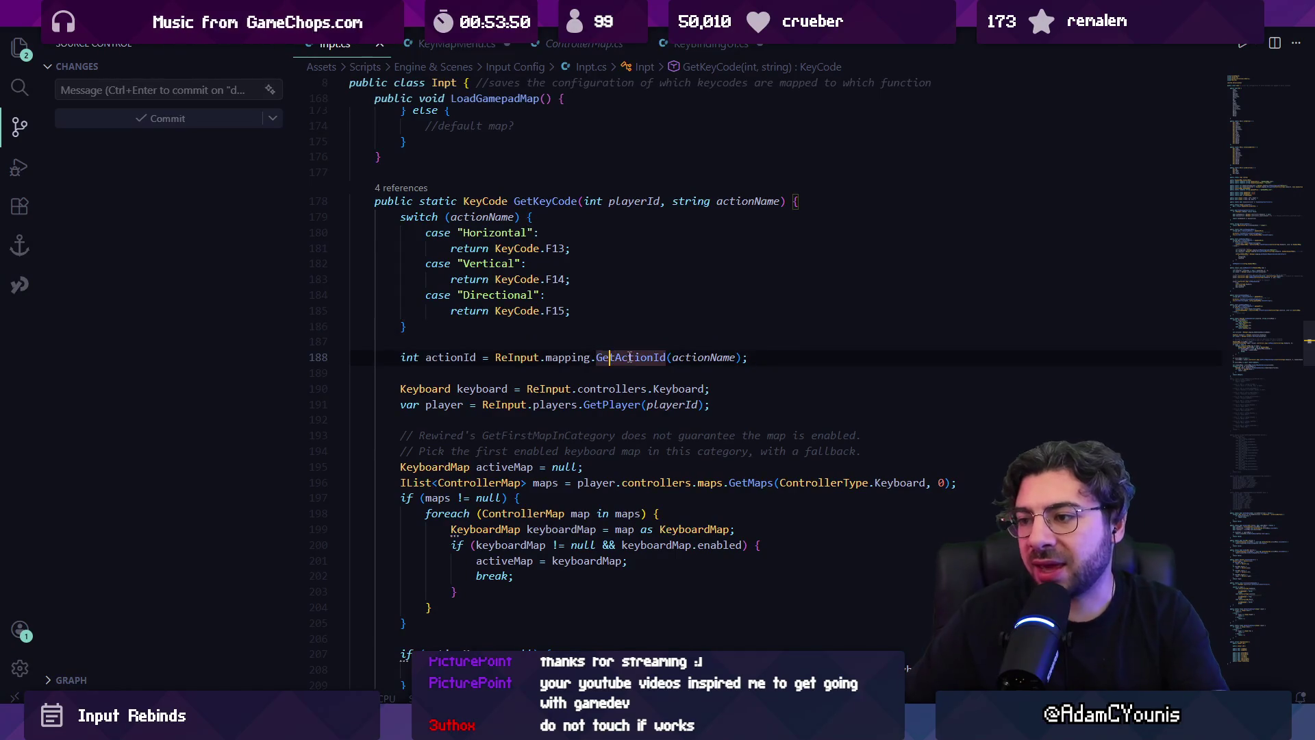
- Inspect the GetActionId definition, then return to actionId in Inpt.cs
left_click(620, 357, "ctrl")
key("alt+Left")
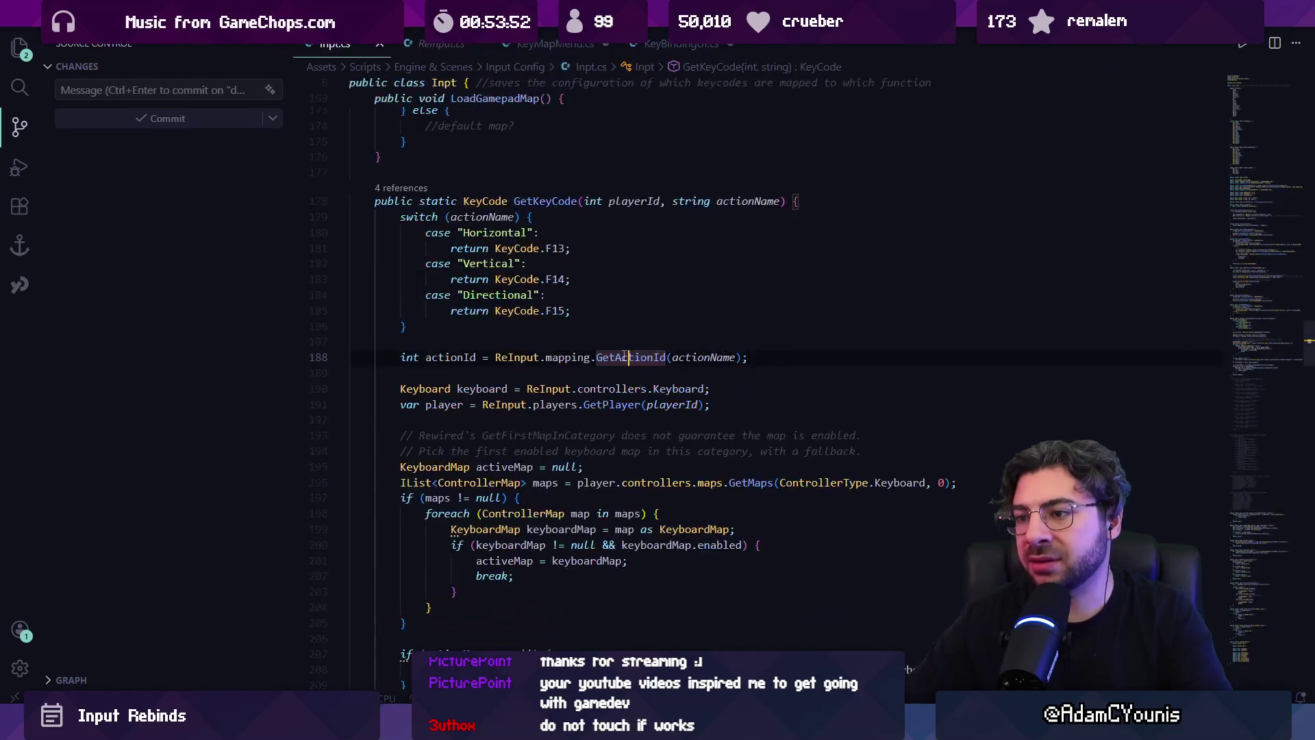
left_click(602, 376)
left_click(450, 356)
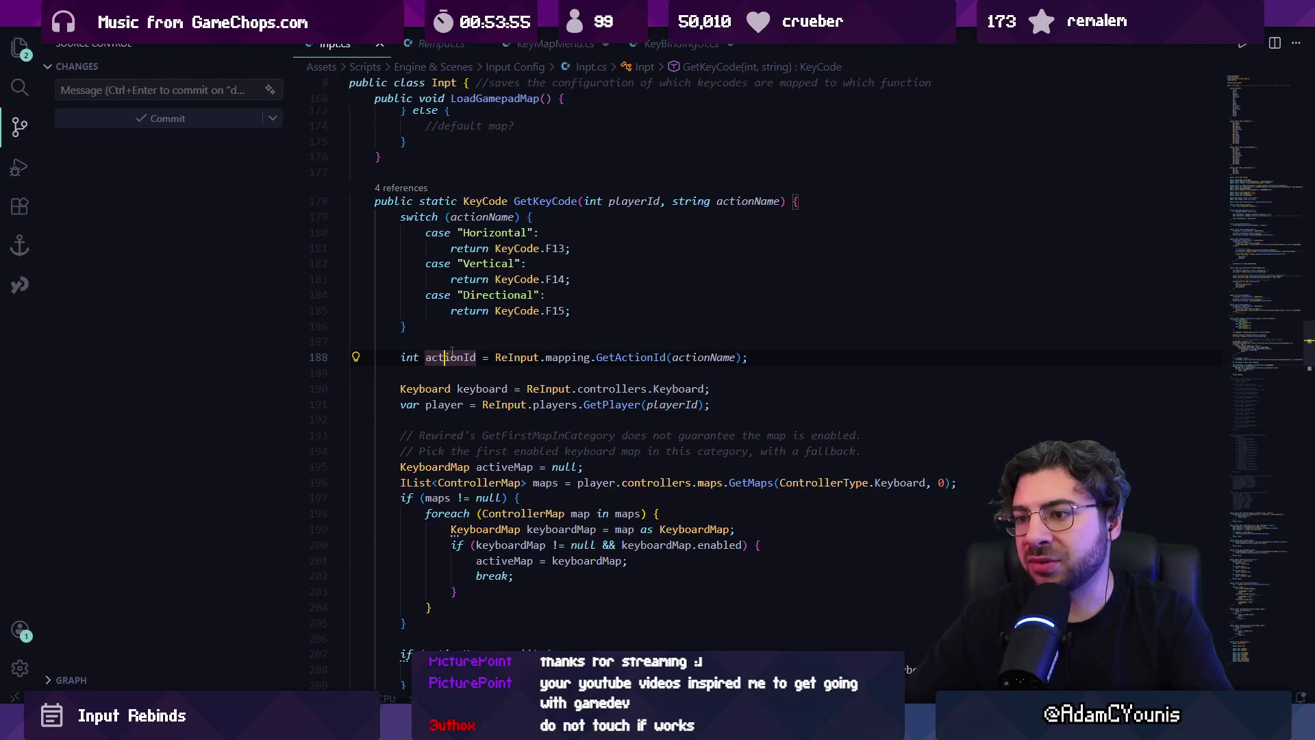
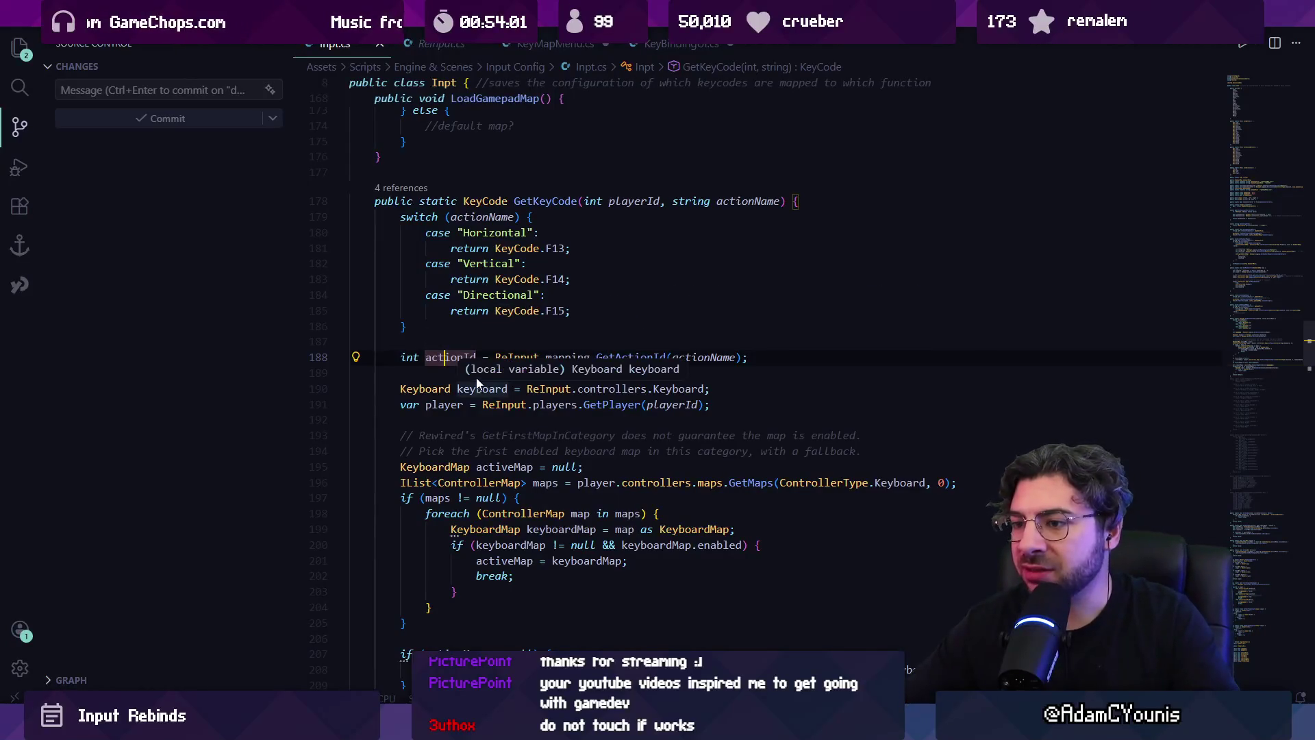
- Inspect the KeyboardMap cast, null and enabled checks, and activeMap assignment on lines 199–201
scroll(473, 408, "down", 2)
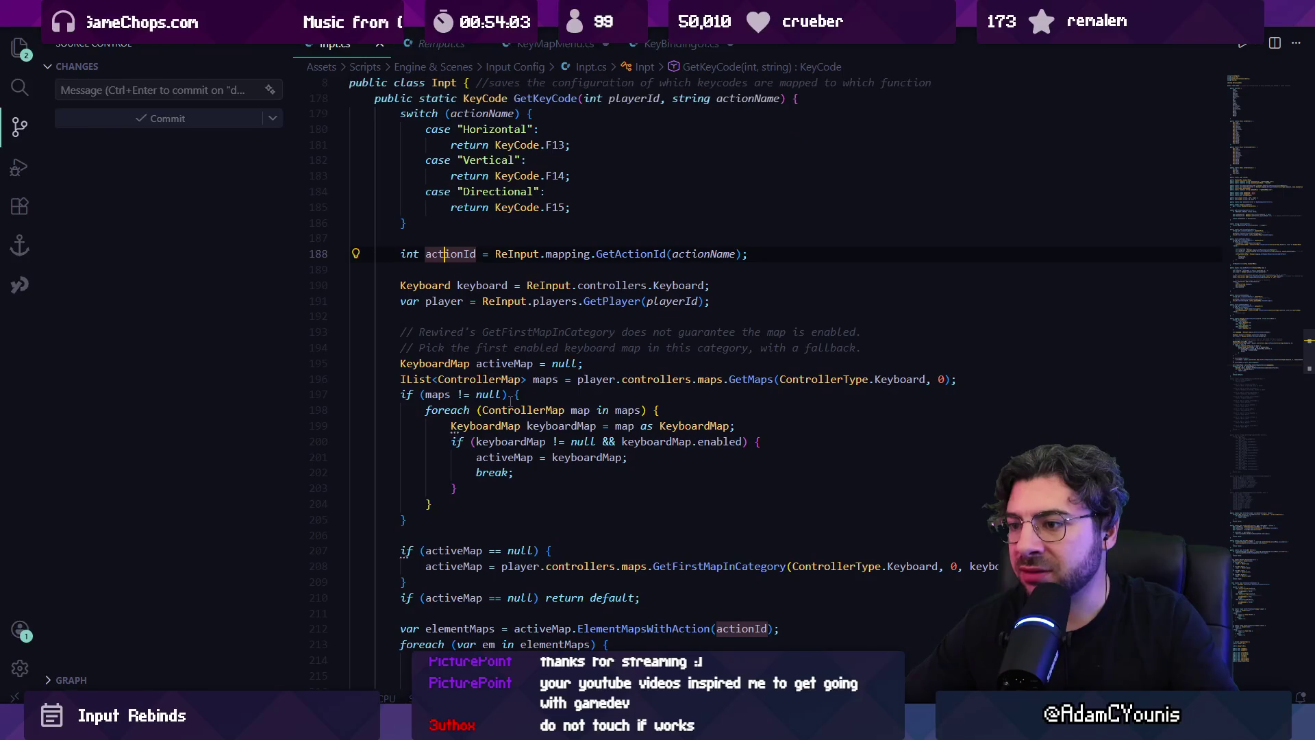
left_click(662, 425)
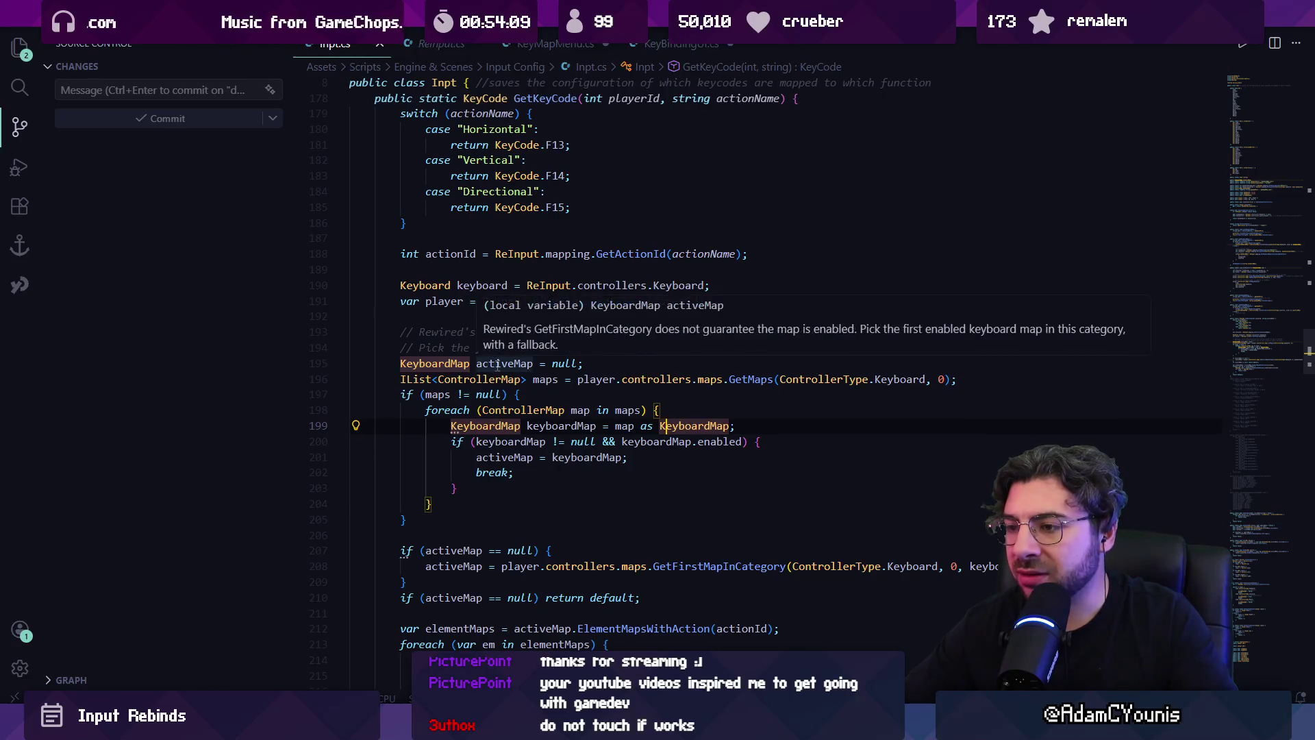
left_click(493, 364)
left_click(502, 410)
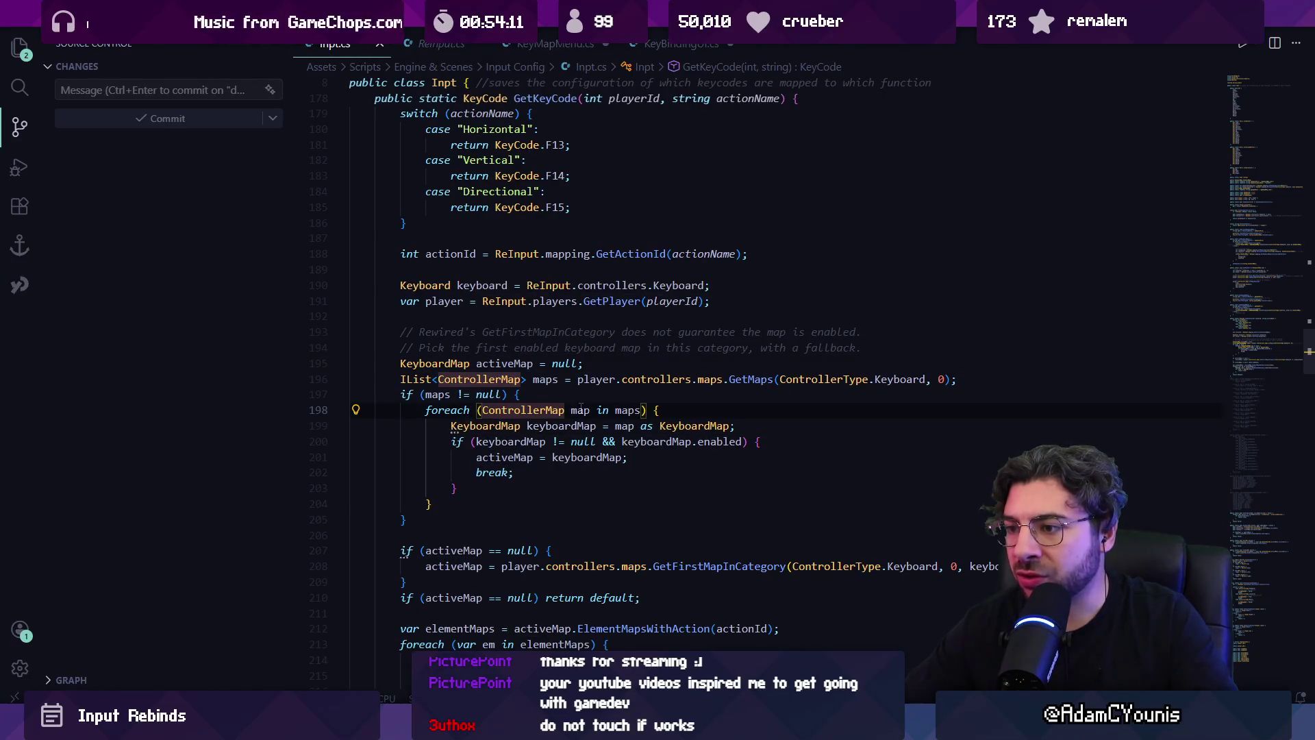
left_click(507, 426)
left_click(569, 425)
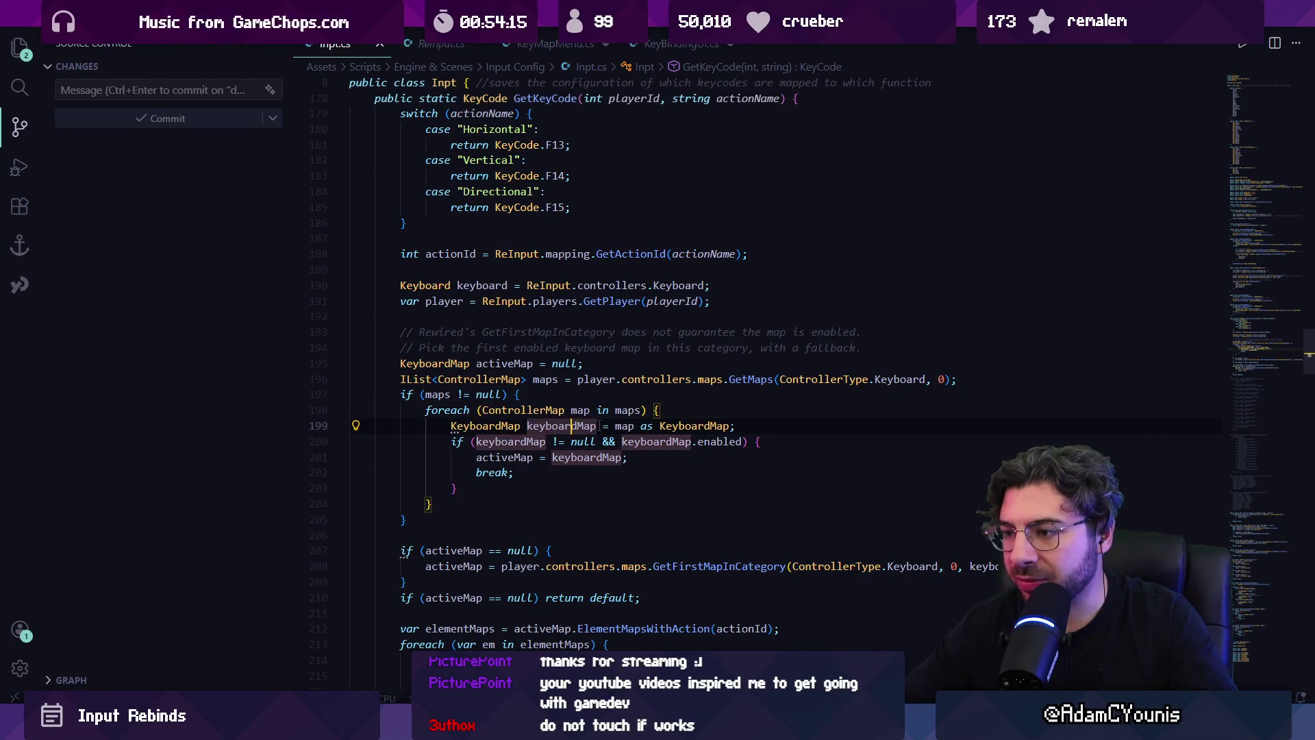
key("Right")
key("Right")
key("Right")
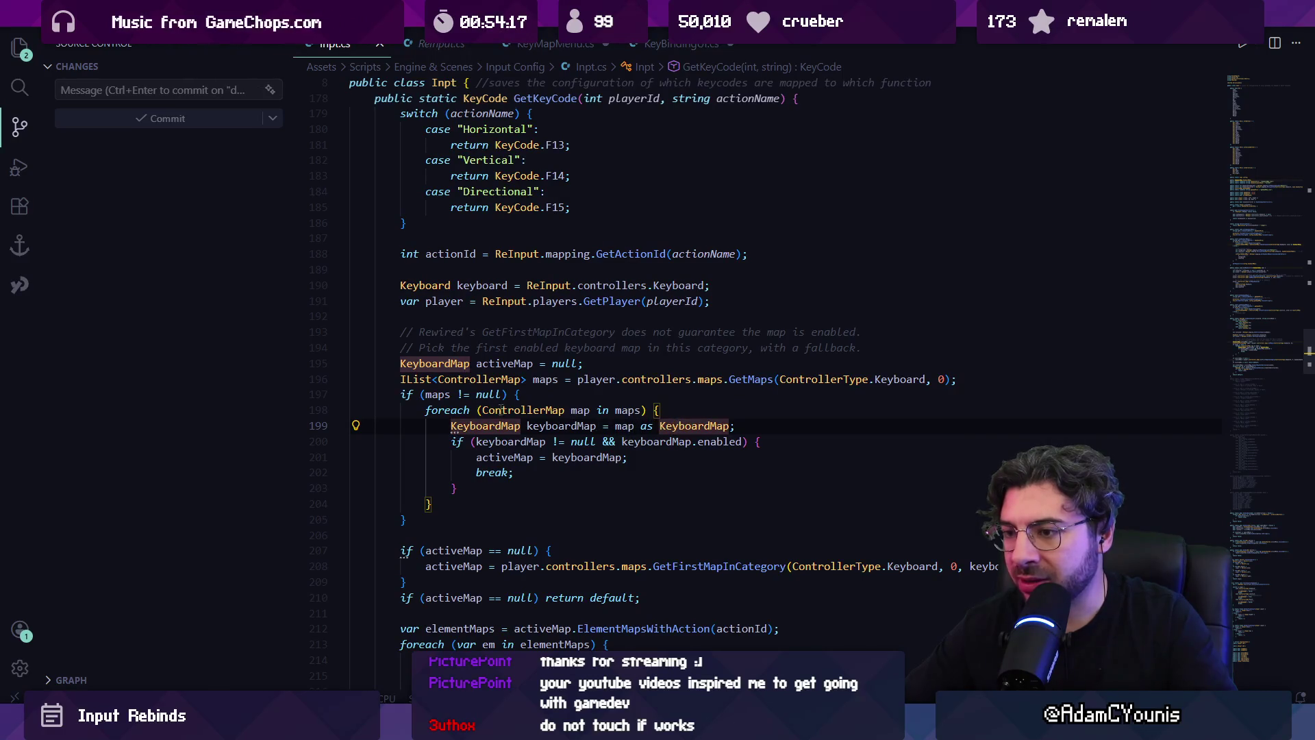
left_click(560, 441)
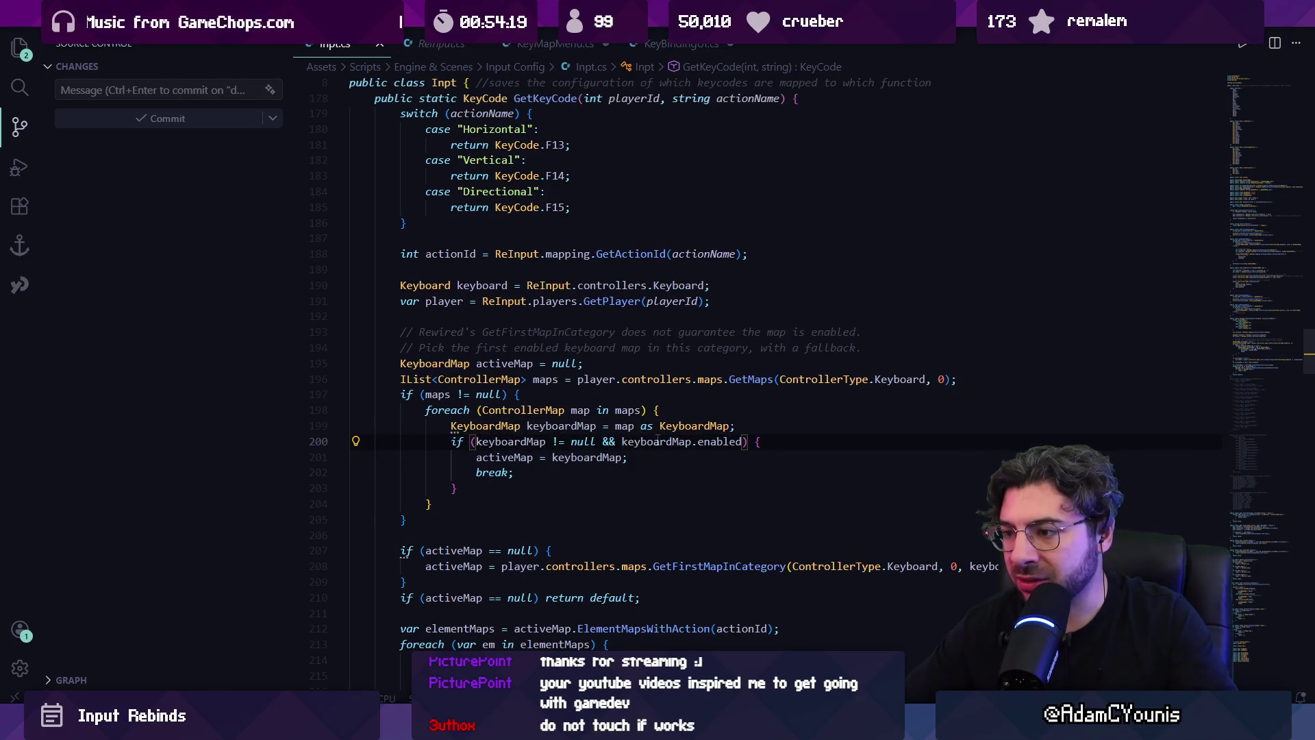
left_click(717, 441)
scroll(606, 445, "down", 1)
left_click(508, 422)
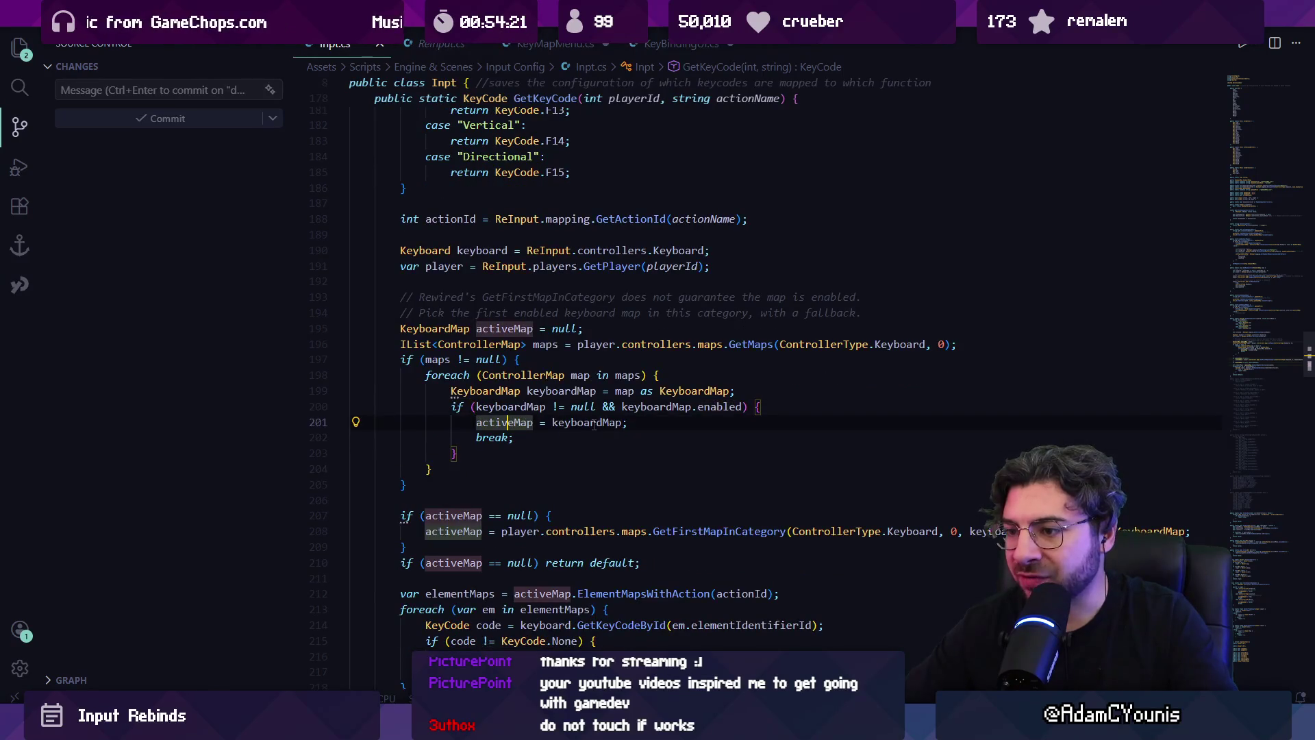
scroll(485, 425, "down", 2)
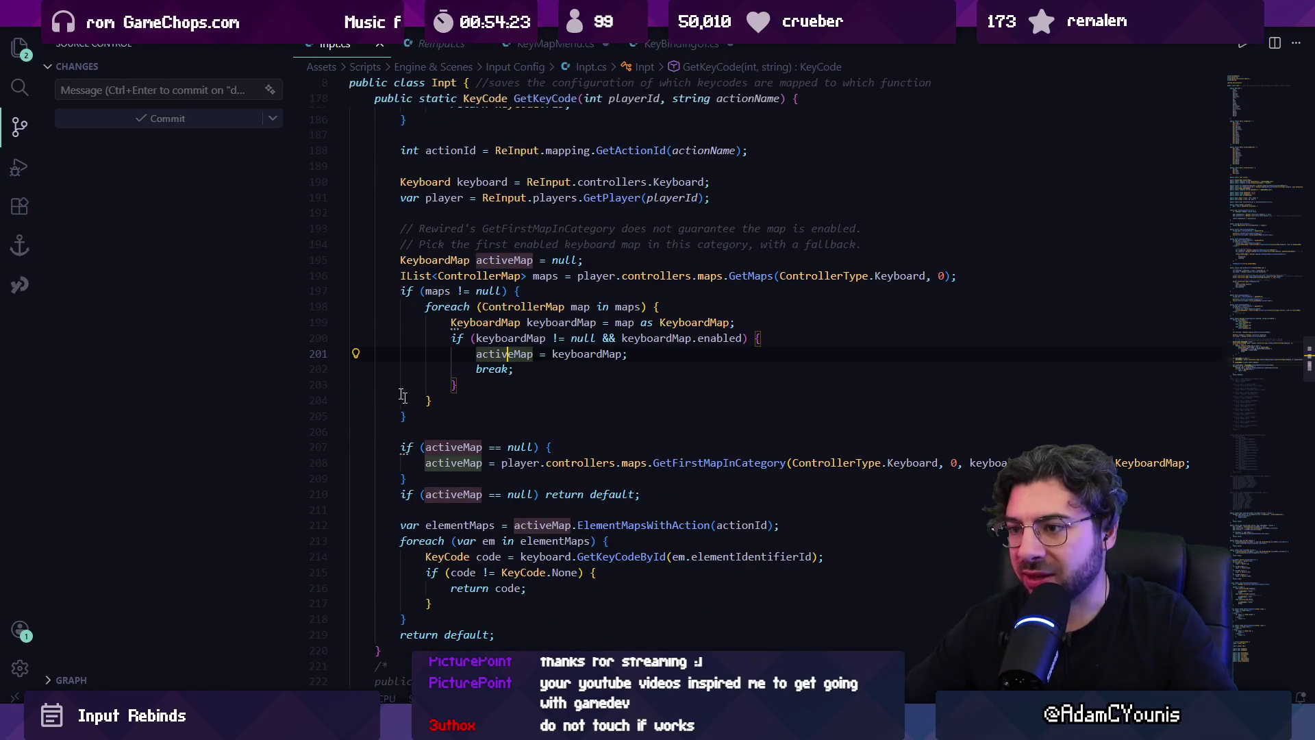
- Try a GetActive/GetKey call after the maps block, then undo it
left_click(455, 404)
key("Down")
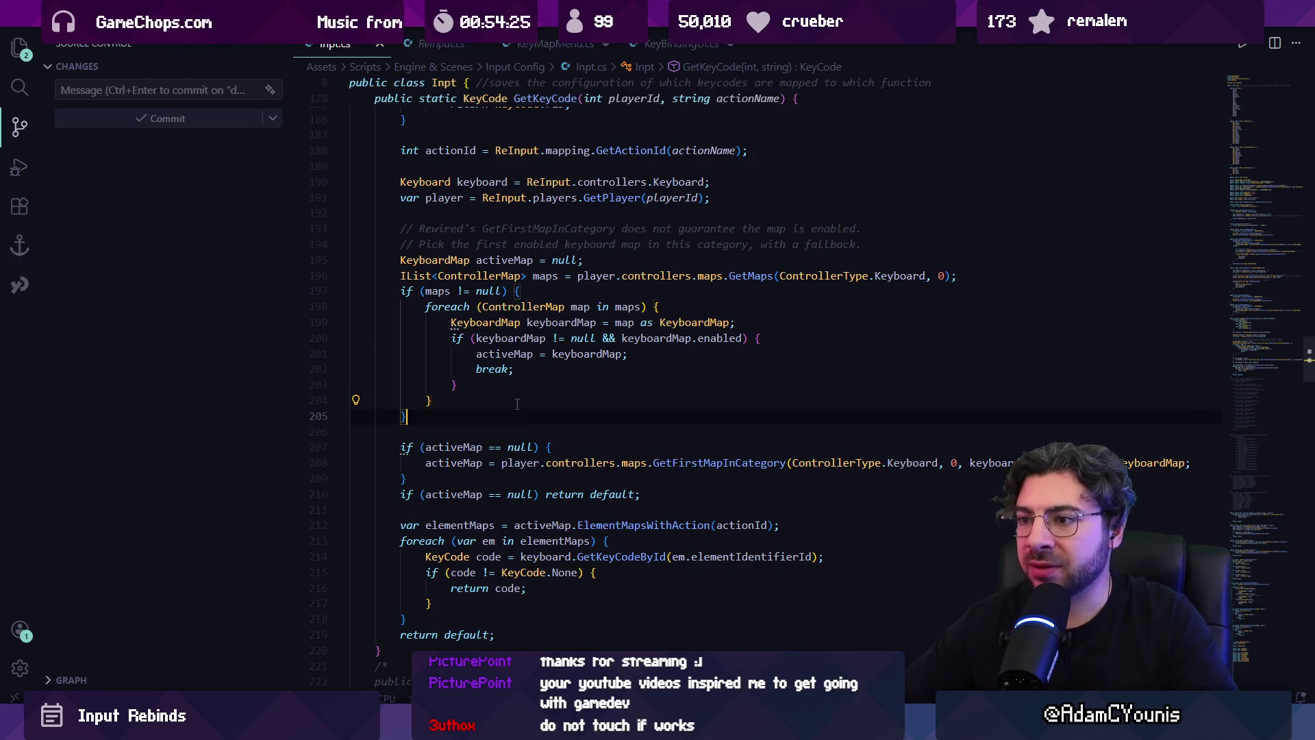
key("Return")
key("Return")
type("GetActive")
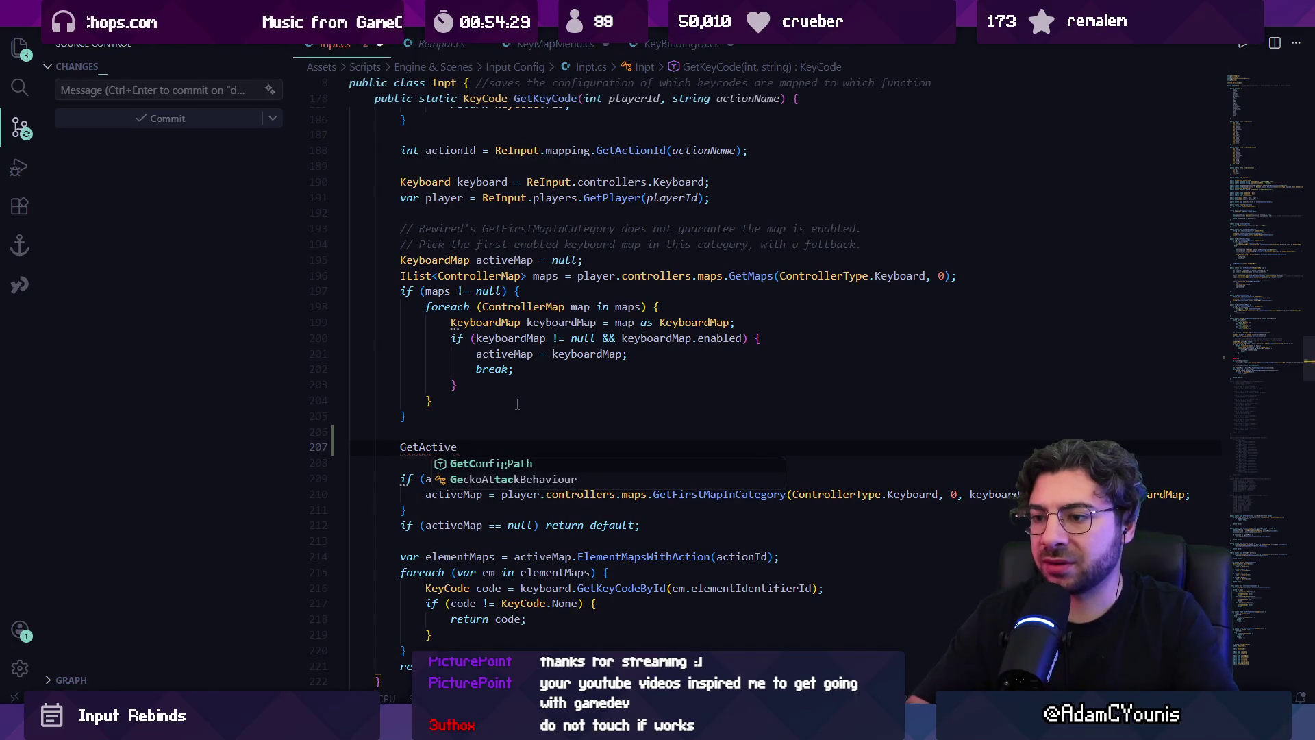
key("ctrl+shift+Left")
type("GetKey")
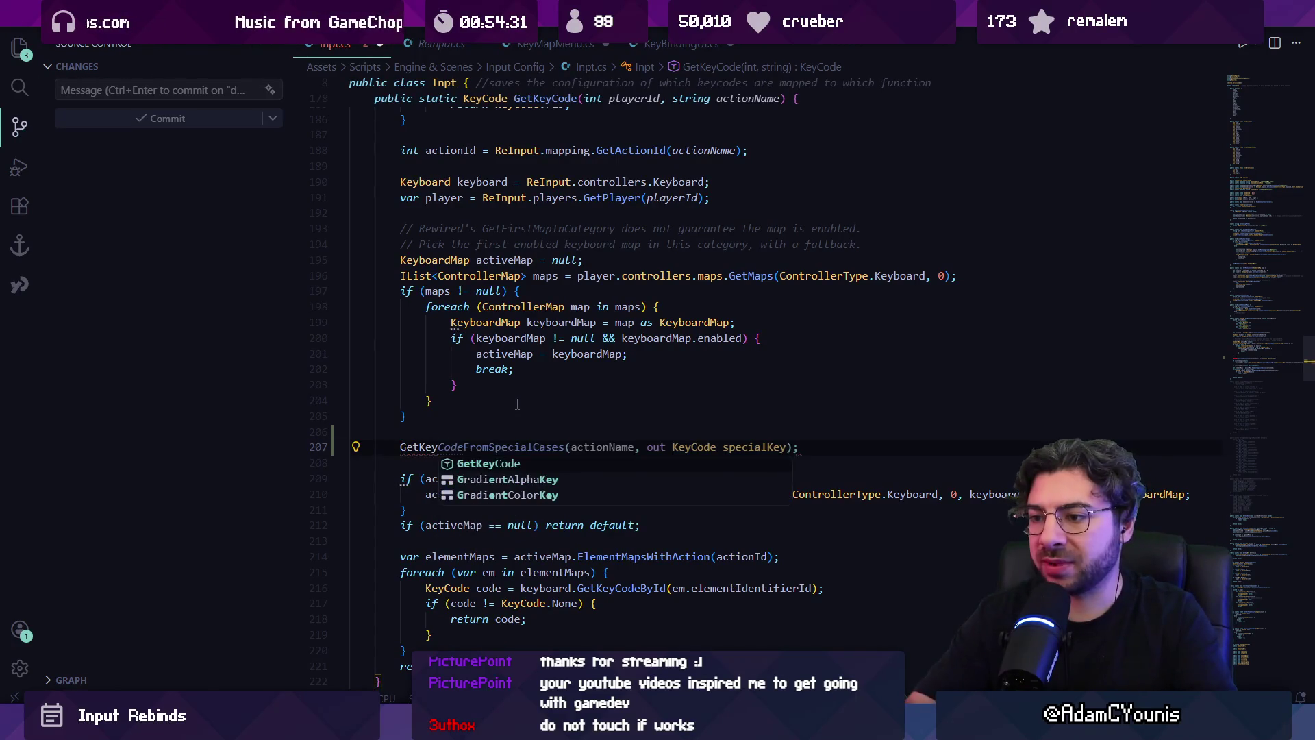
key("Tab")
key("ctrl+z")
key("ctrl+z")
key("ctrl+z")
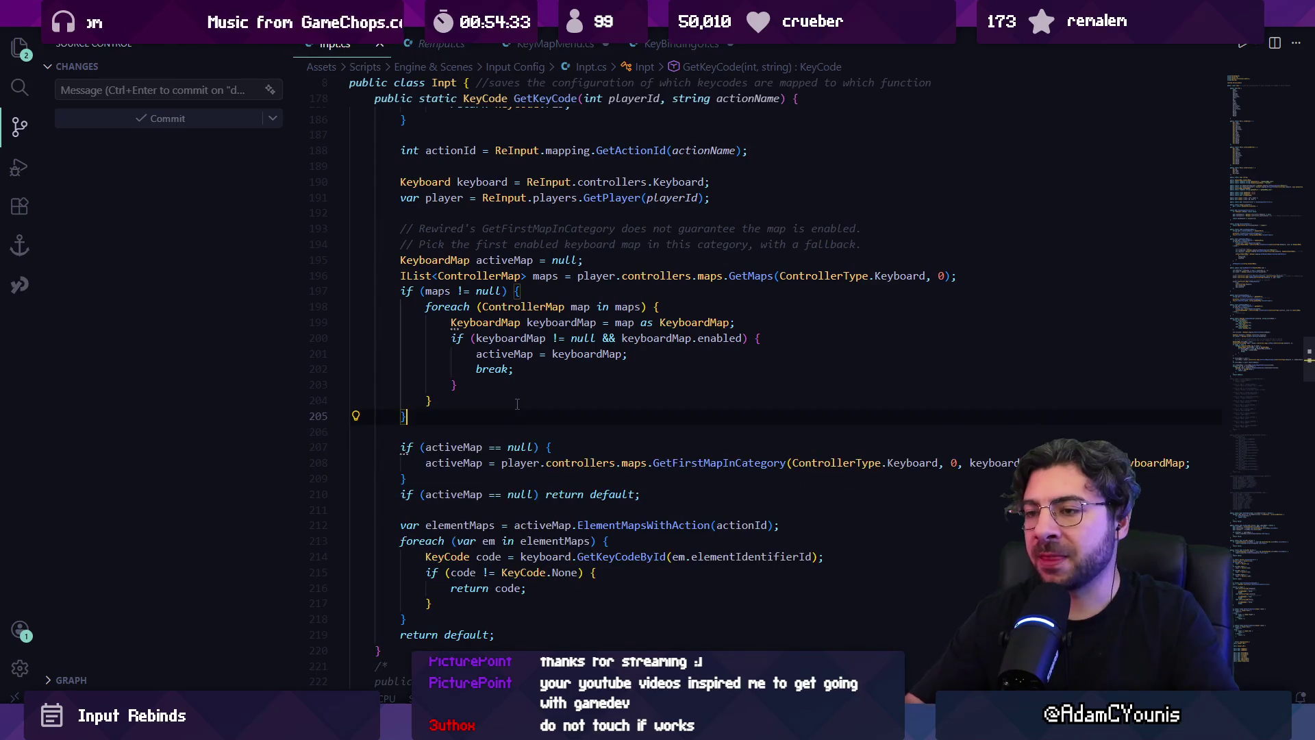
- Review the controllers fallback to GetFirstMapInCategory and the element-maps loop on lines 212–219
scroll(517, 404, "down", 3)
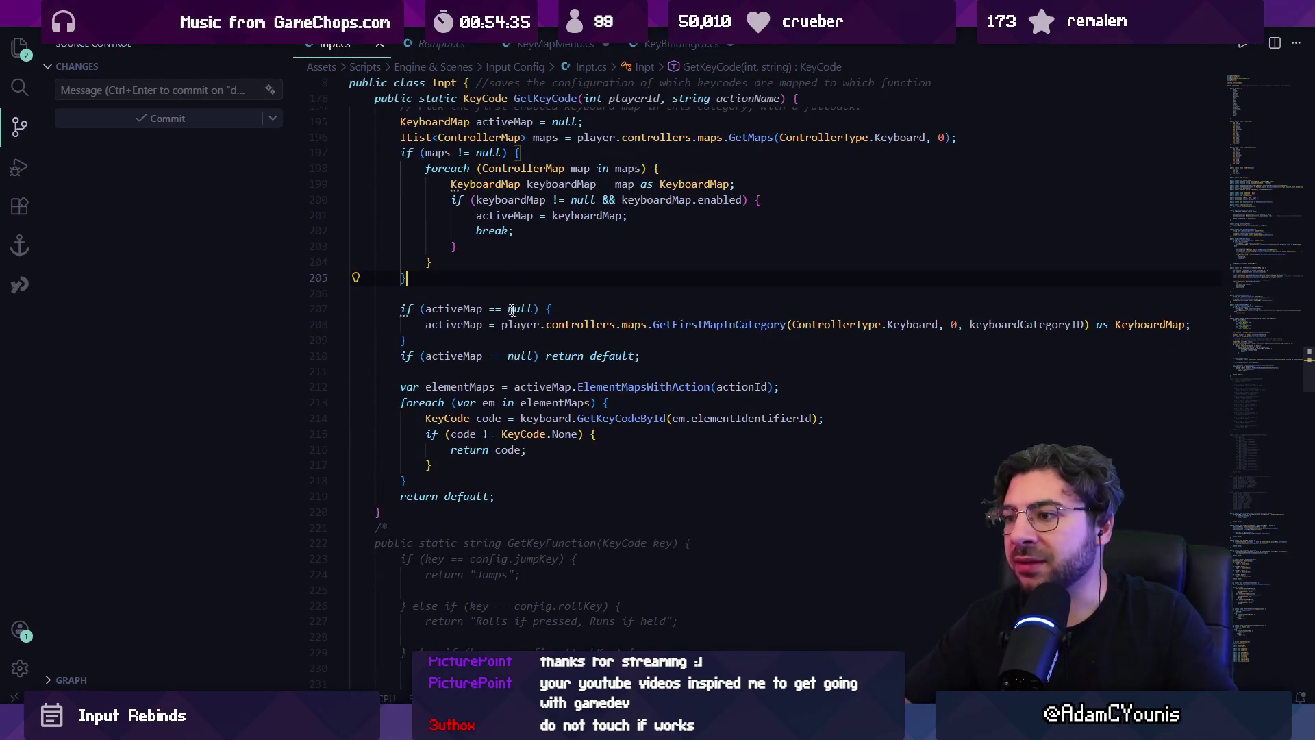
left_click(596, 325)
left_click(713, 325)
left_click(824, 325)
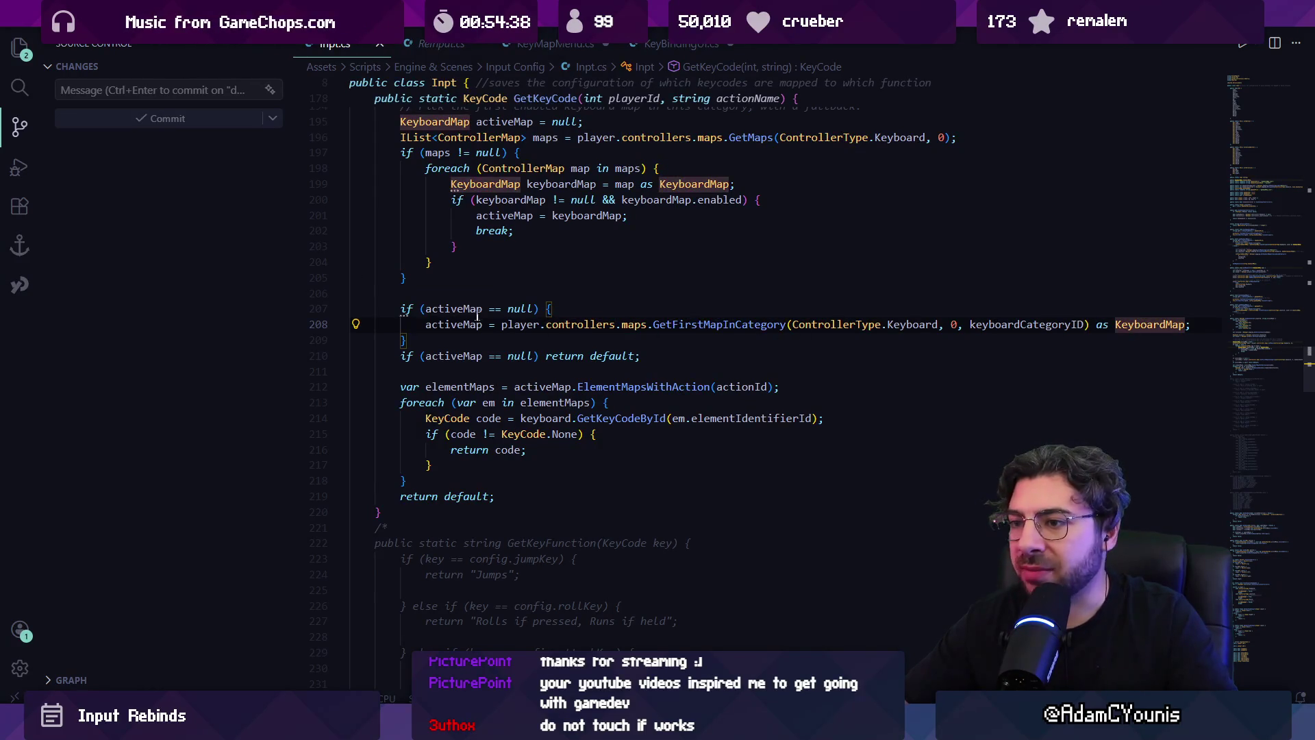
scroll(449, 368, "down", 3)
mouse_move(401, 244)
left_mouse_down()
mouse_move(411, 342)
mouse_move(495, 358)
left_mouse_up()
left_click(498, 311)
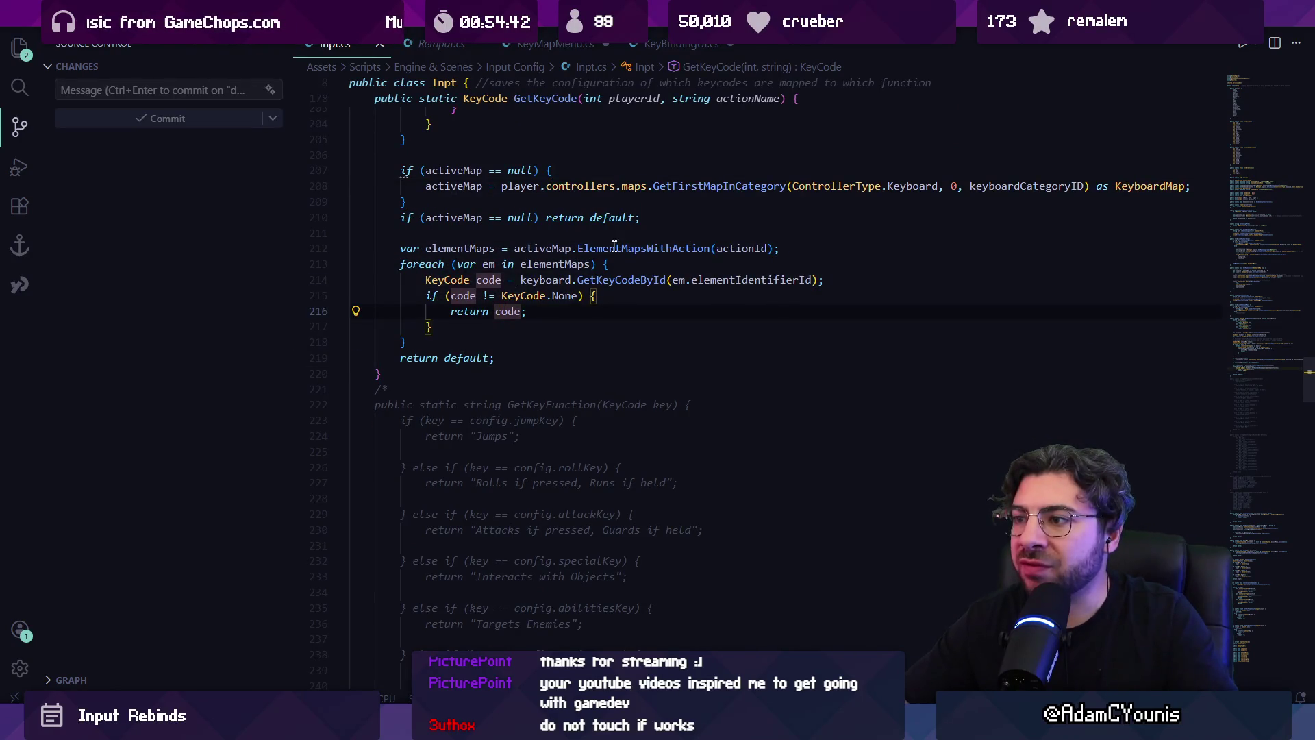
left_click(740, 248)
- Open GetKeyCodeById's definition in Keyboard.cs, return to Inpt.cs, and read elementIdentifierId's documentation
left_click(610, 280)
left_click(639, 281, "ctrl")
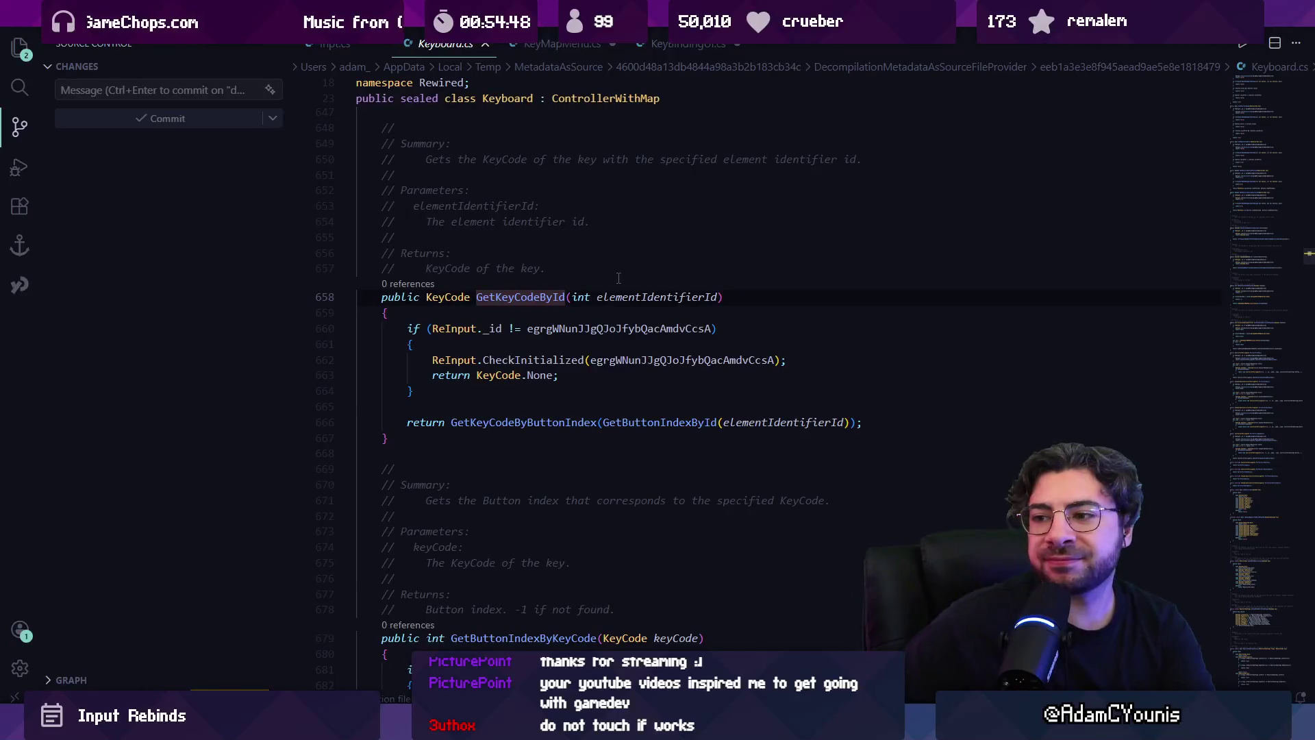
key("alt+Left")
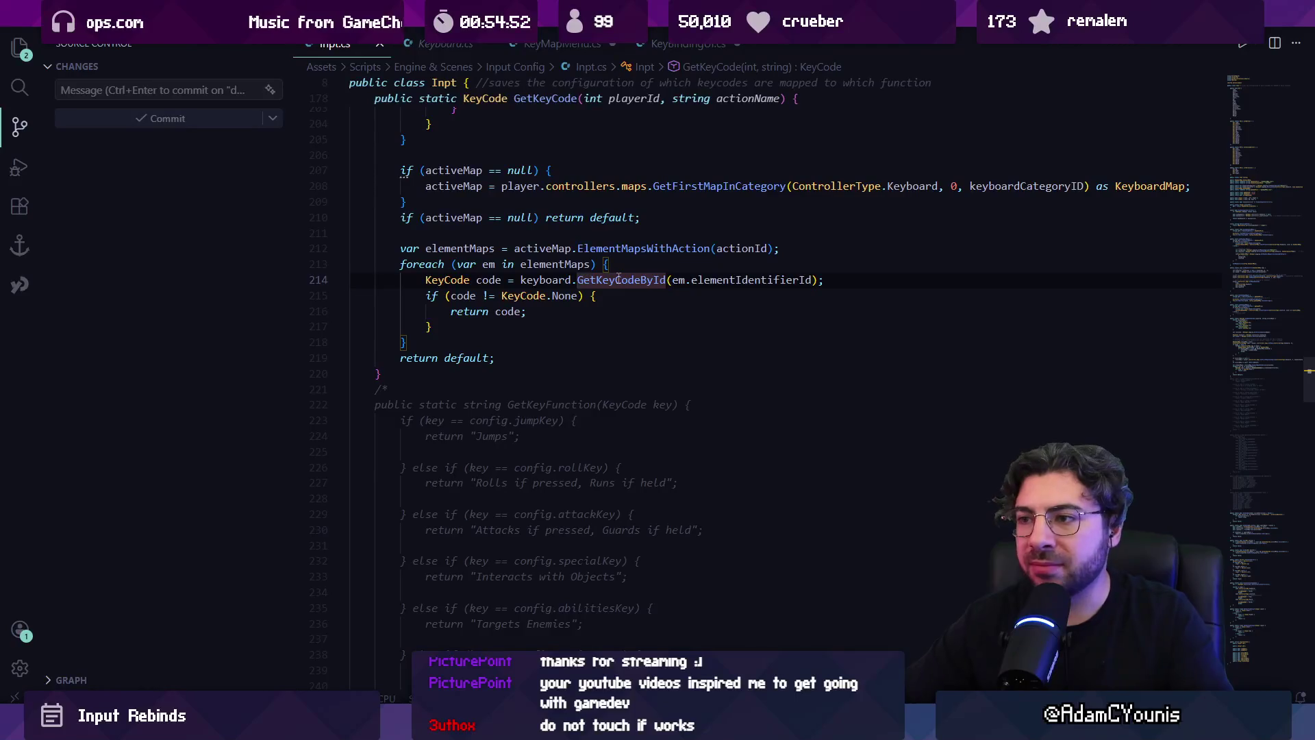
key("Up")
key("Home")
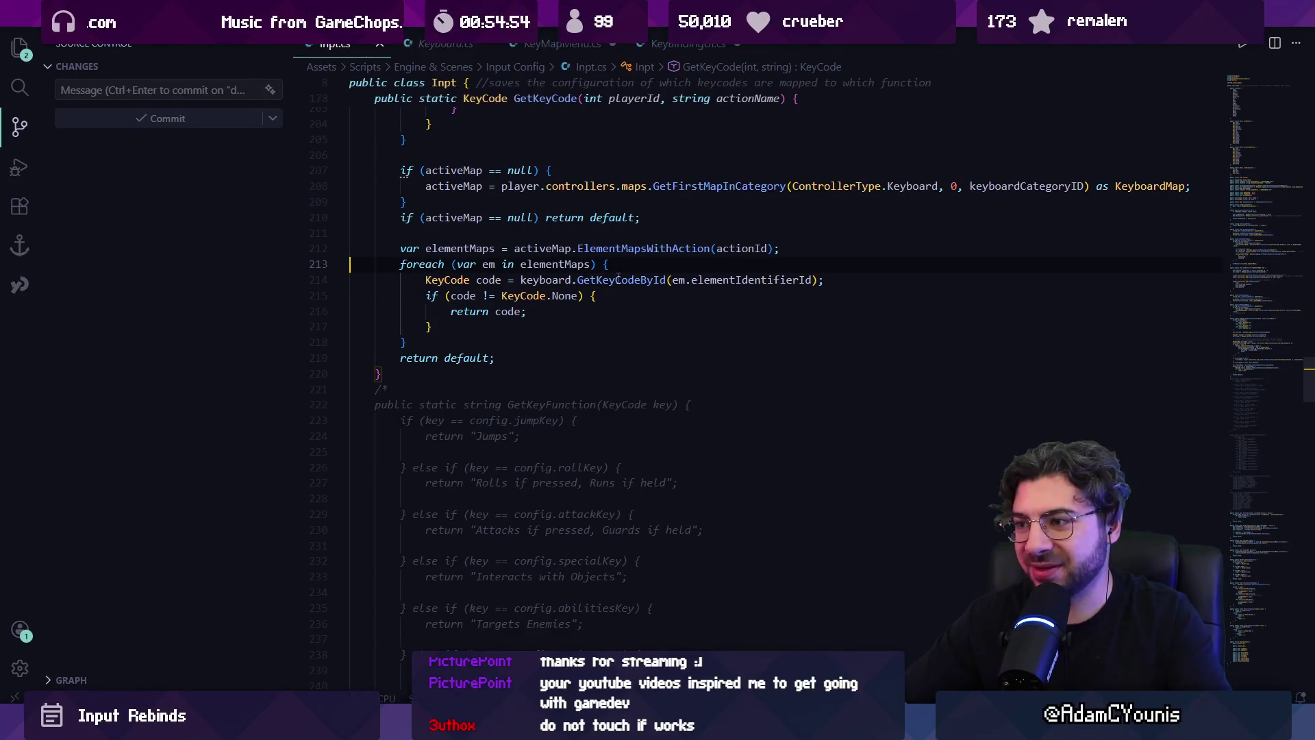
scroll(651, 283, "up", 1)
left_click_drag(813, 349, 690, 350)
left_click(688, 349)
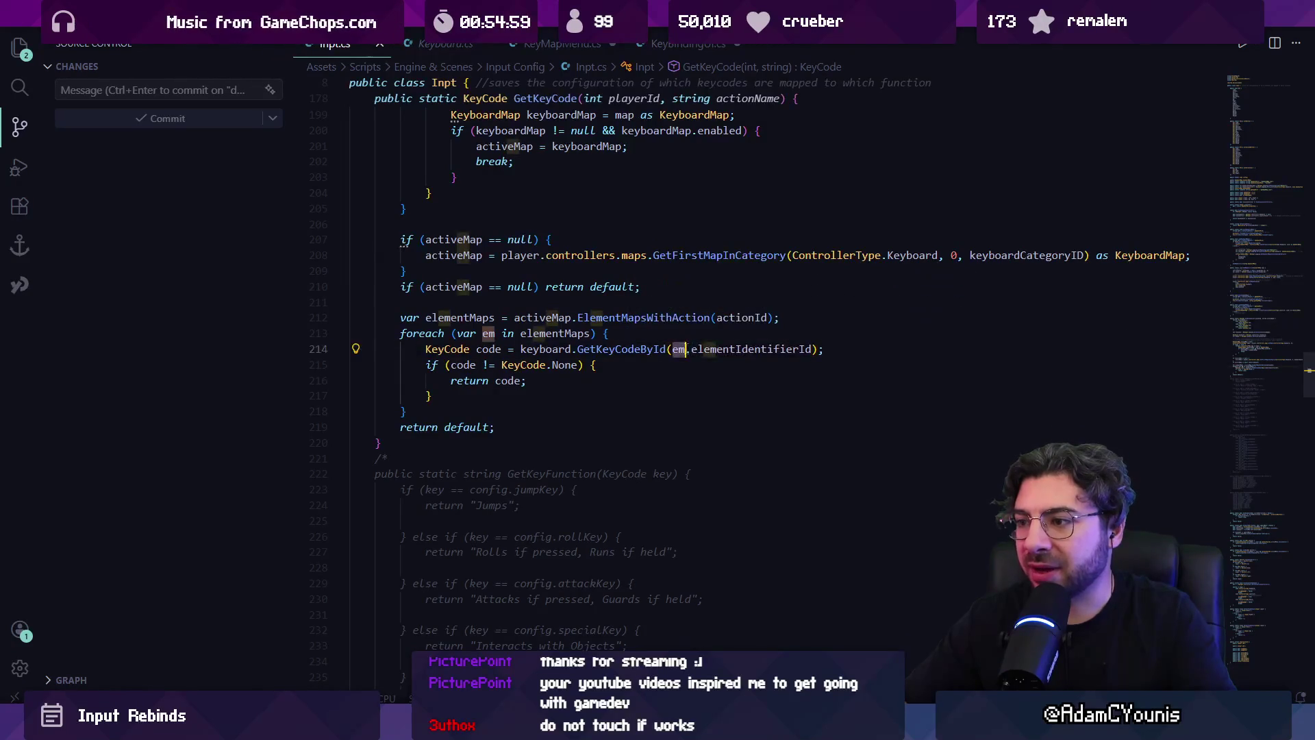
- Place the cursor at the end of the ElementMapsWithAction foreach line
scroll(698, 347, "up", 3)
scroll(698, 347, "down", 1)
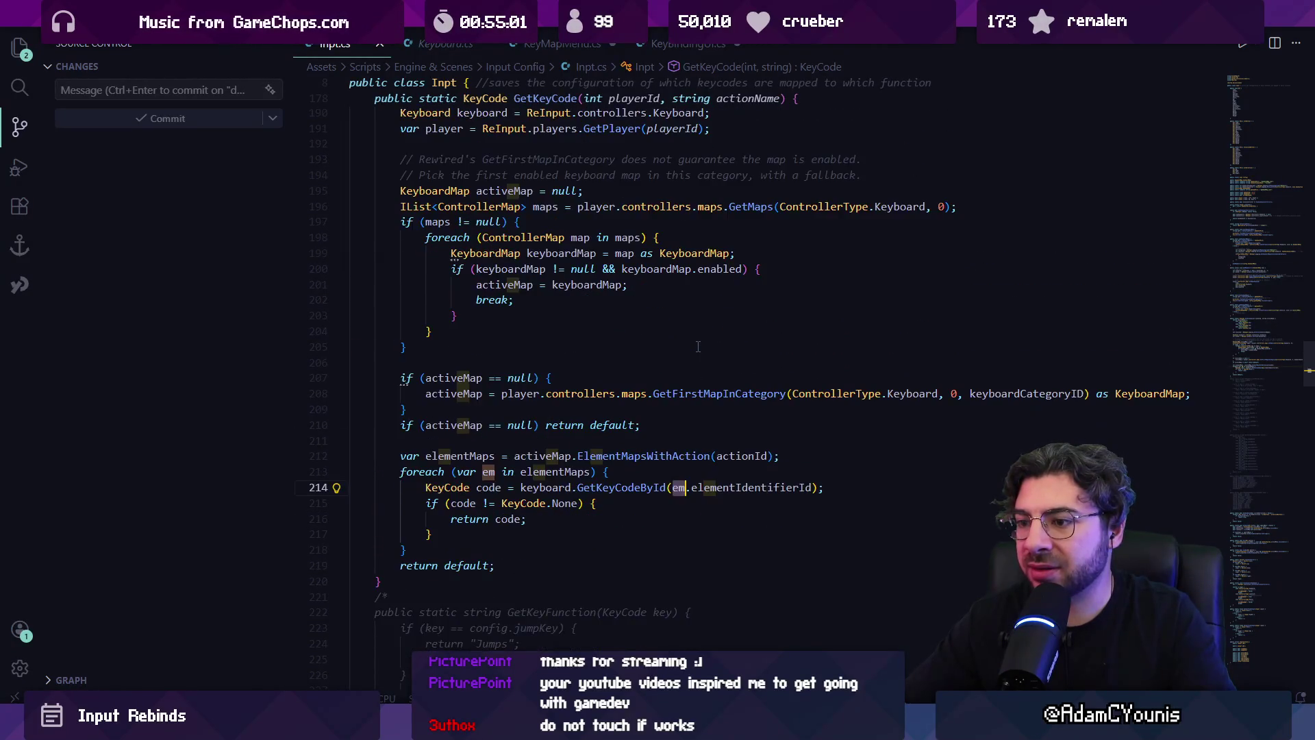
scroll(694, 348, "up", 5)
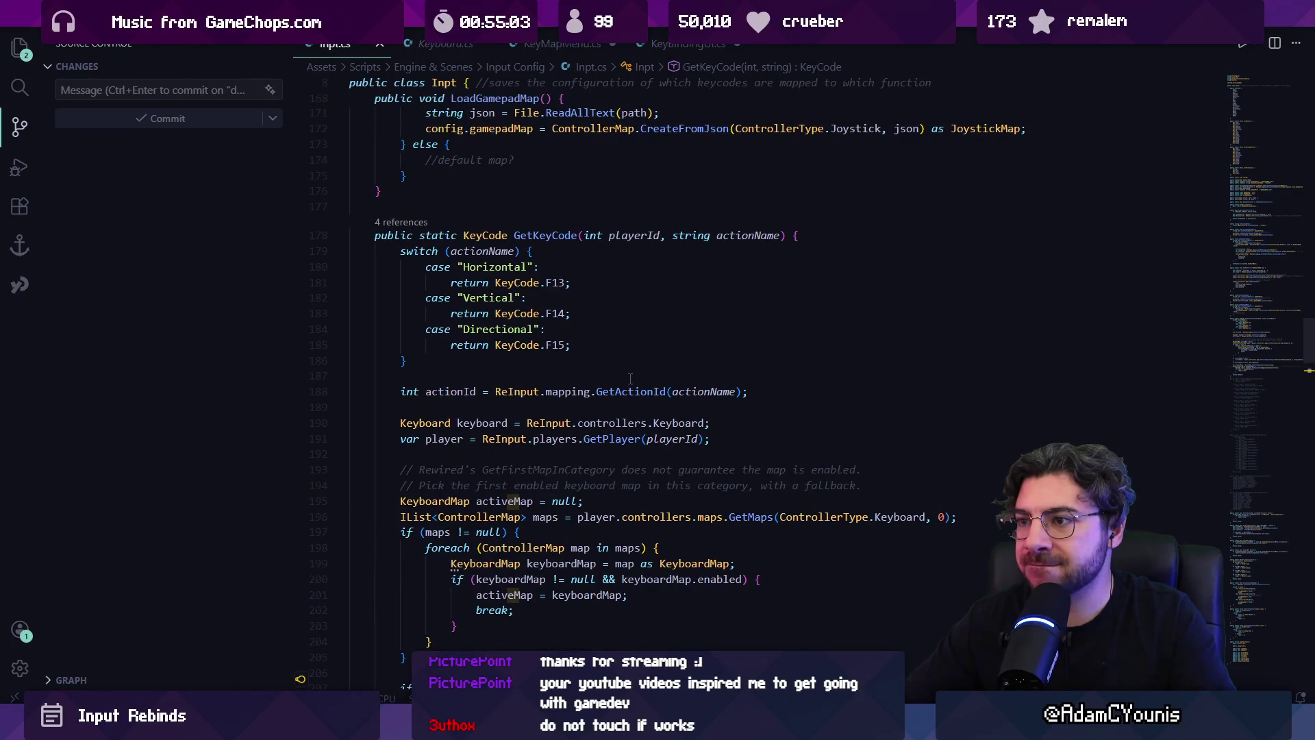
scroll(630, 378, "down", 3)
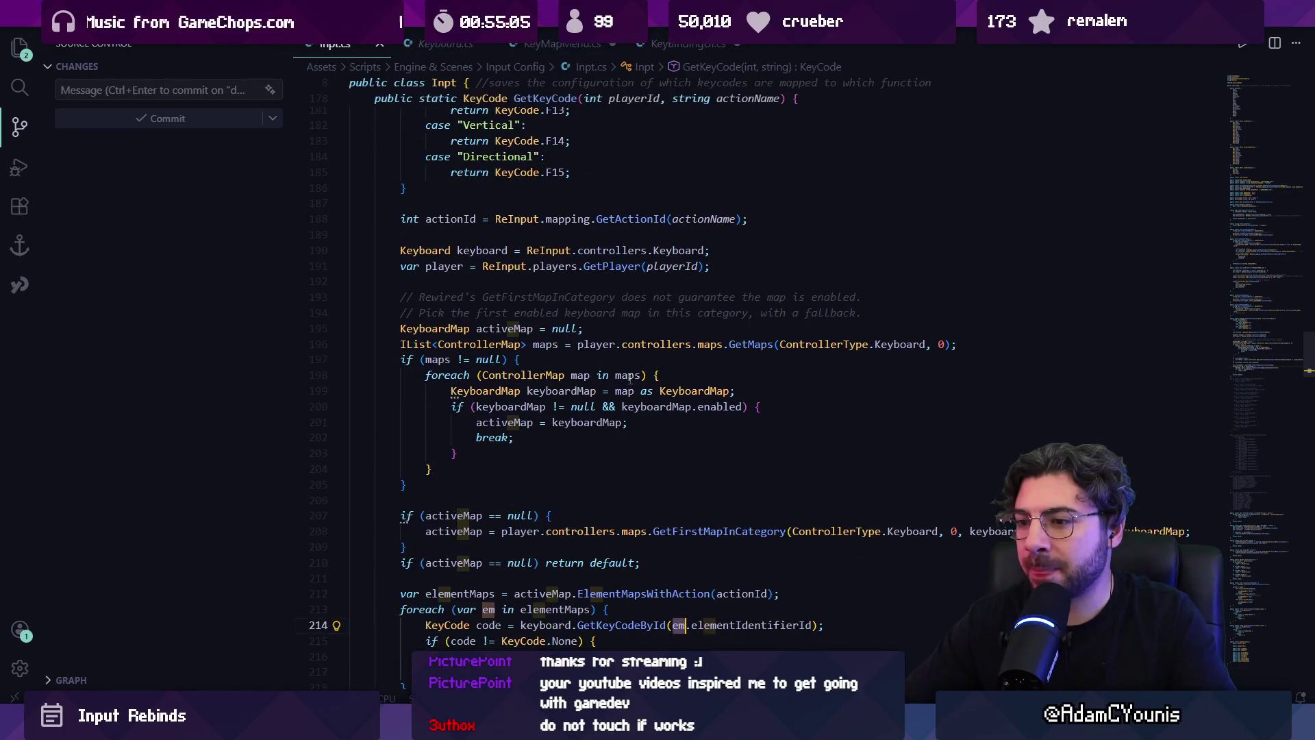
scroll(630, 378, "down", 2)
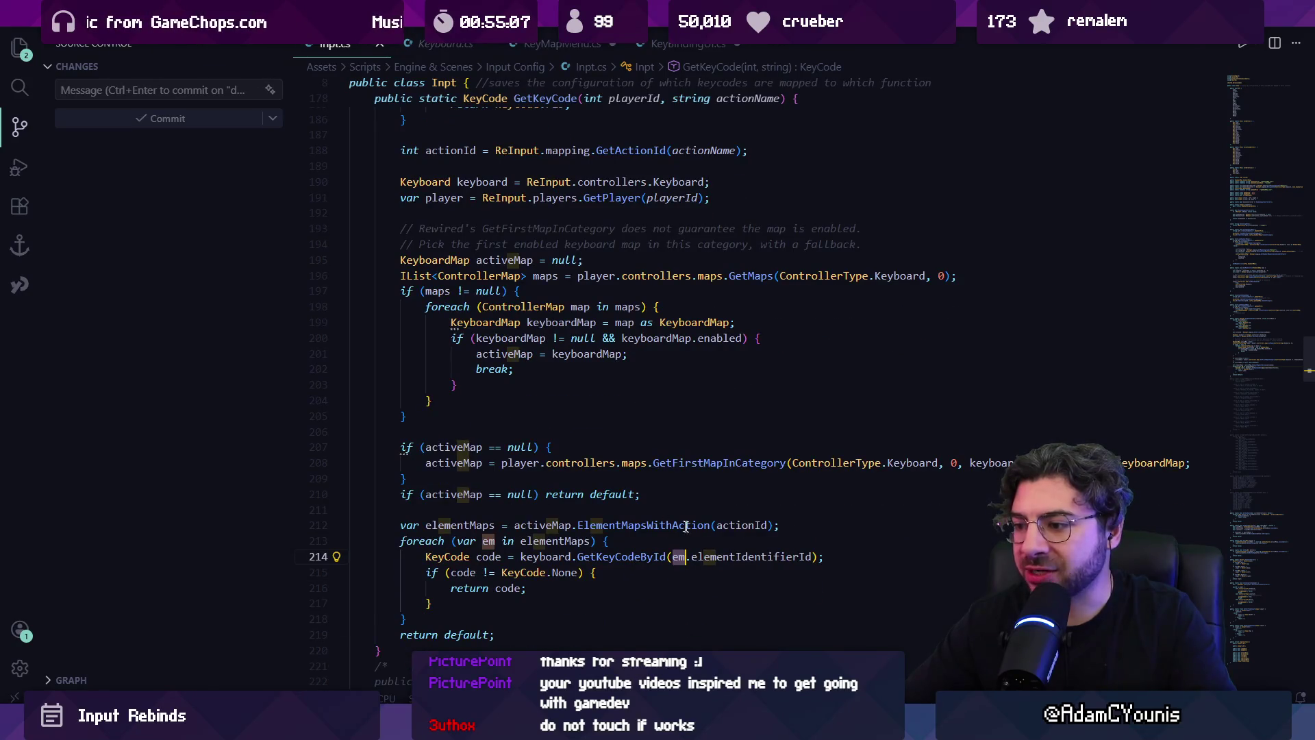
left_click(744, 525)
left_click(796, 520)
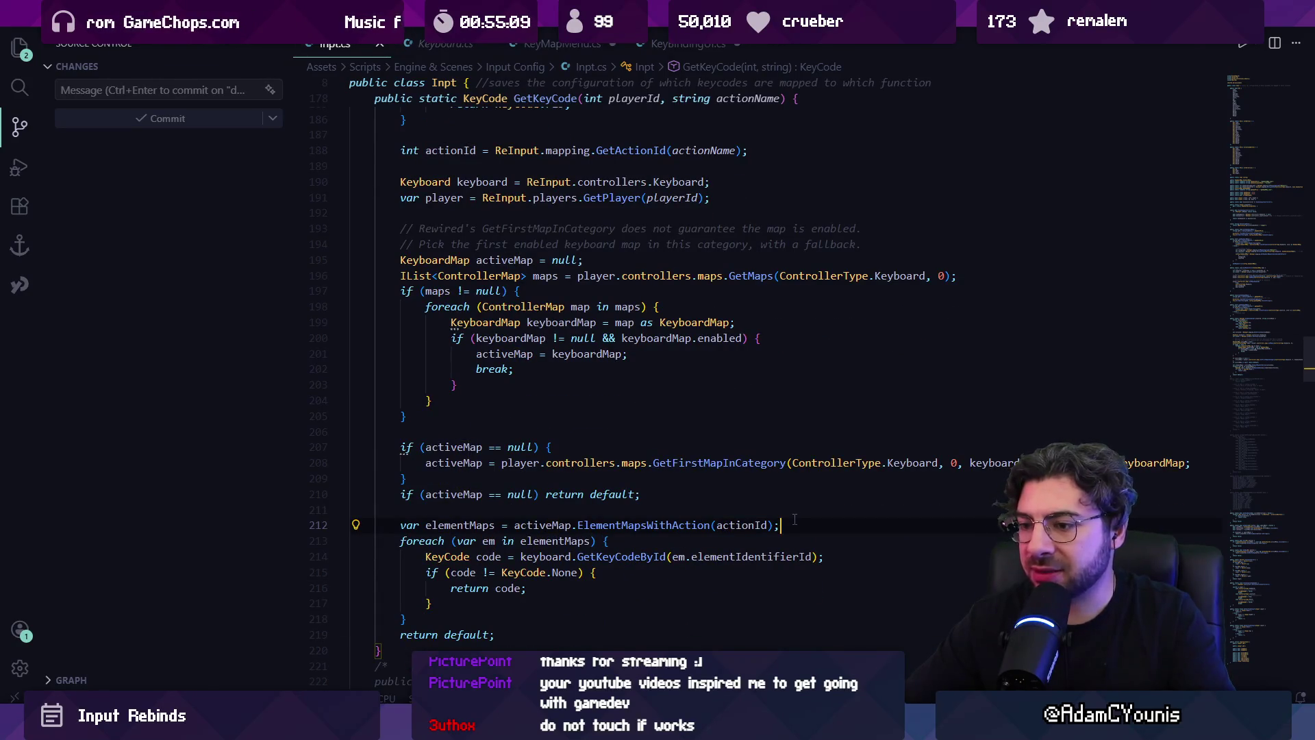
key("Down")
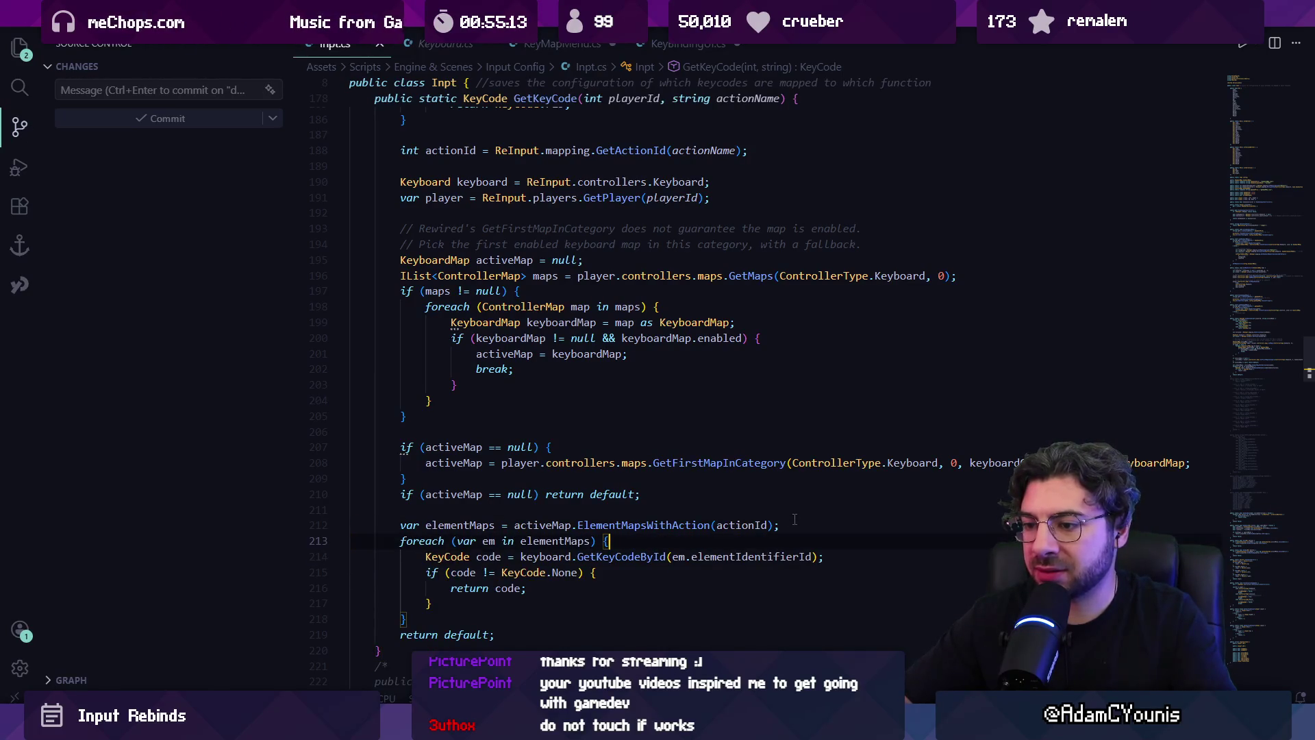
- Log each found binding with actionName and keyCode, then clear Unity's console and reopen Keyboard settings
key("Return")
type("Debug")
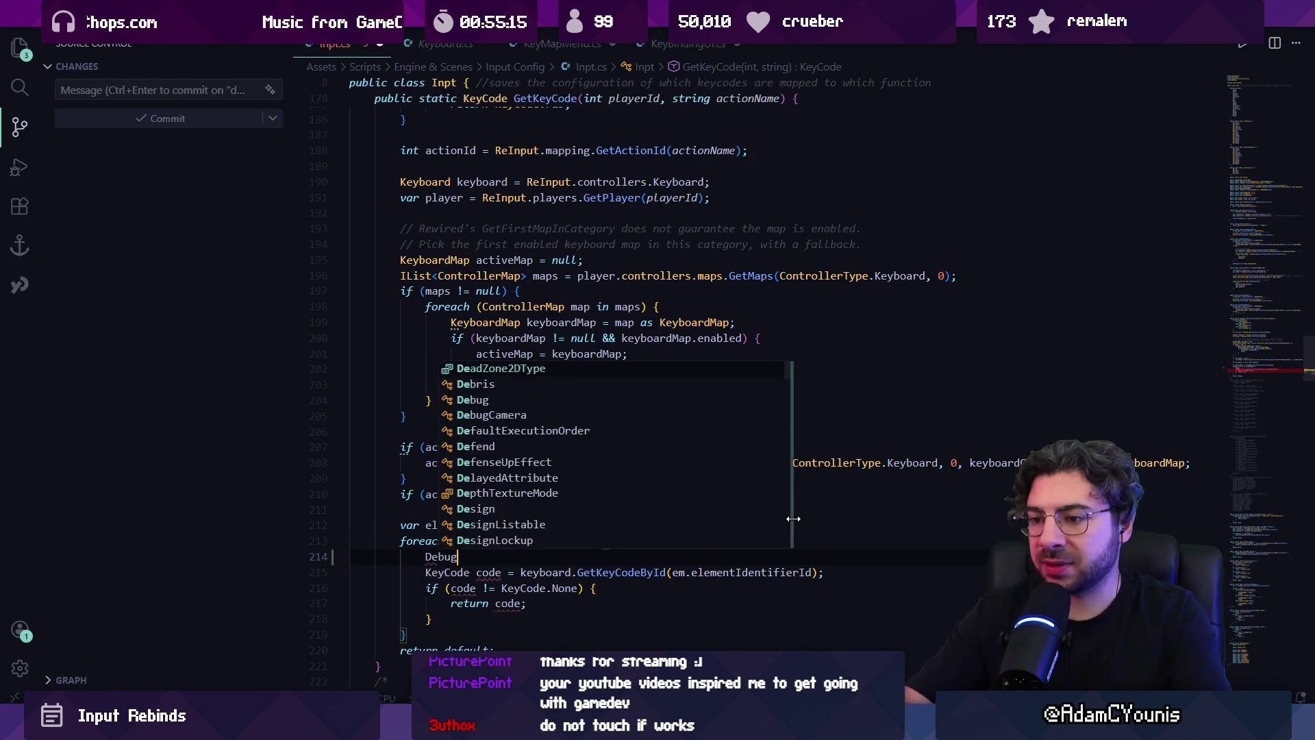
type(".Log")
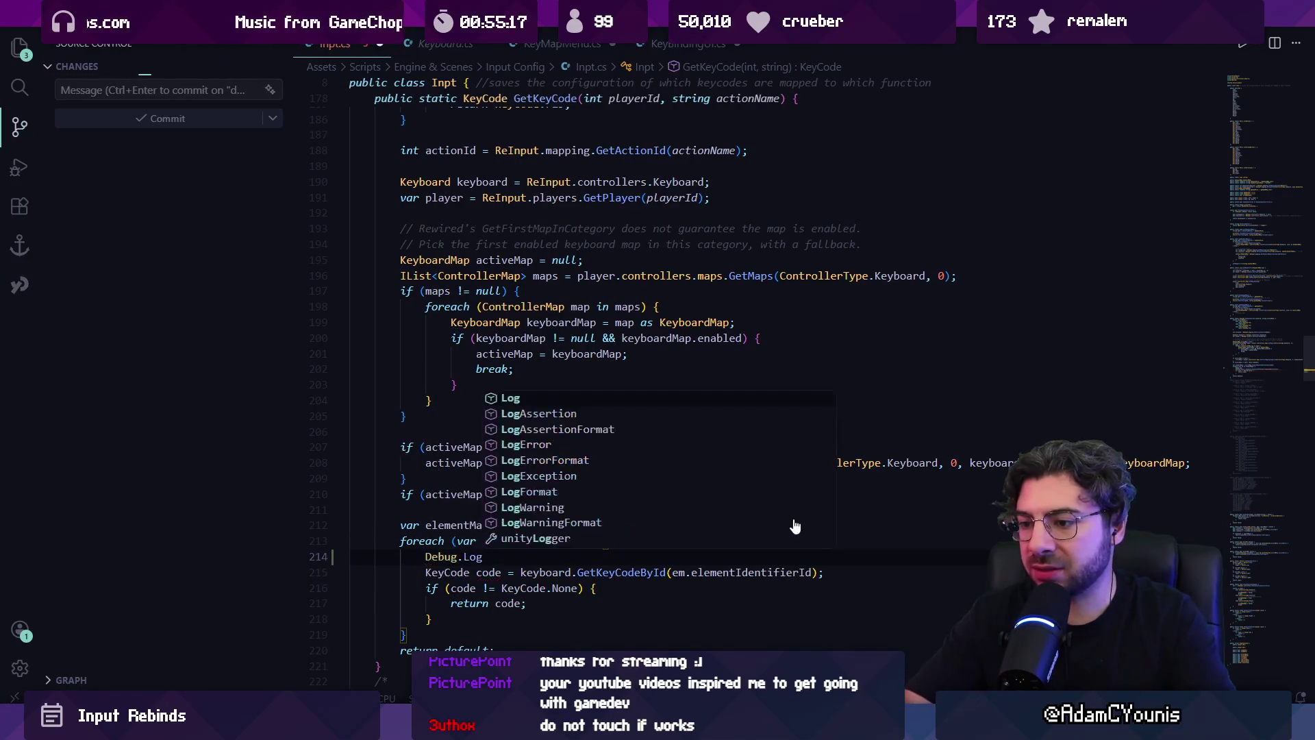
type("(\"Found binding for action \" + actionName + \": \" + em.keyCode);")
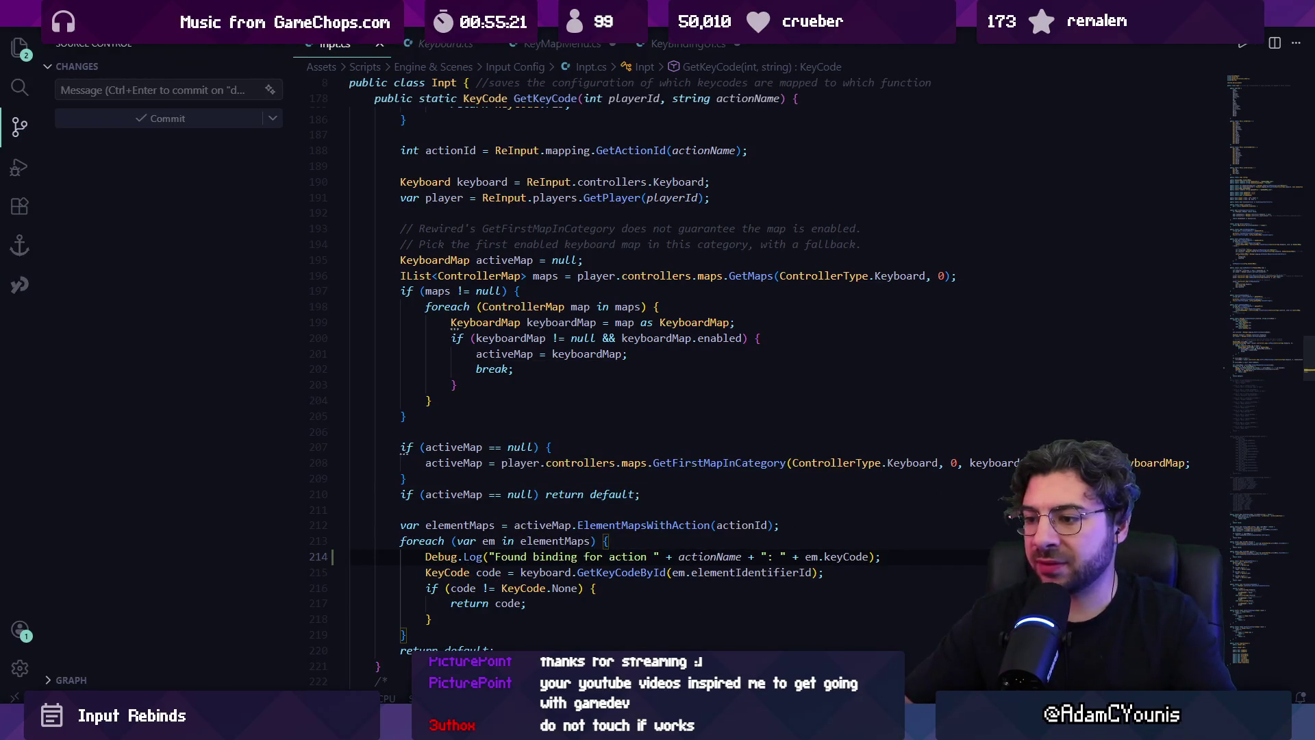
mouse_move(463, 727)
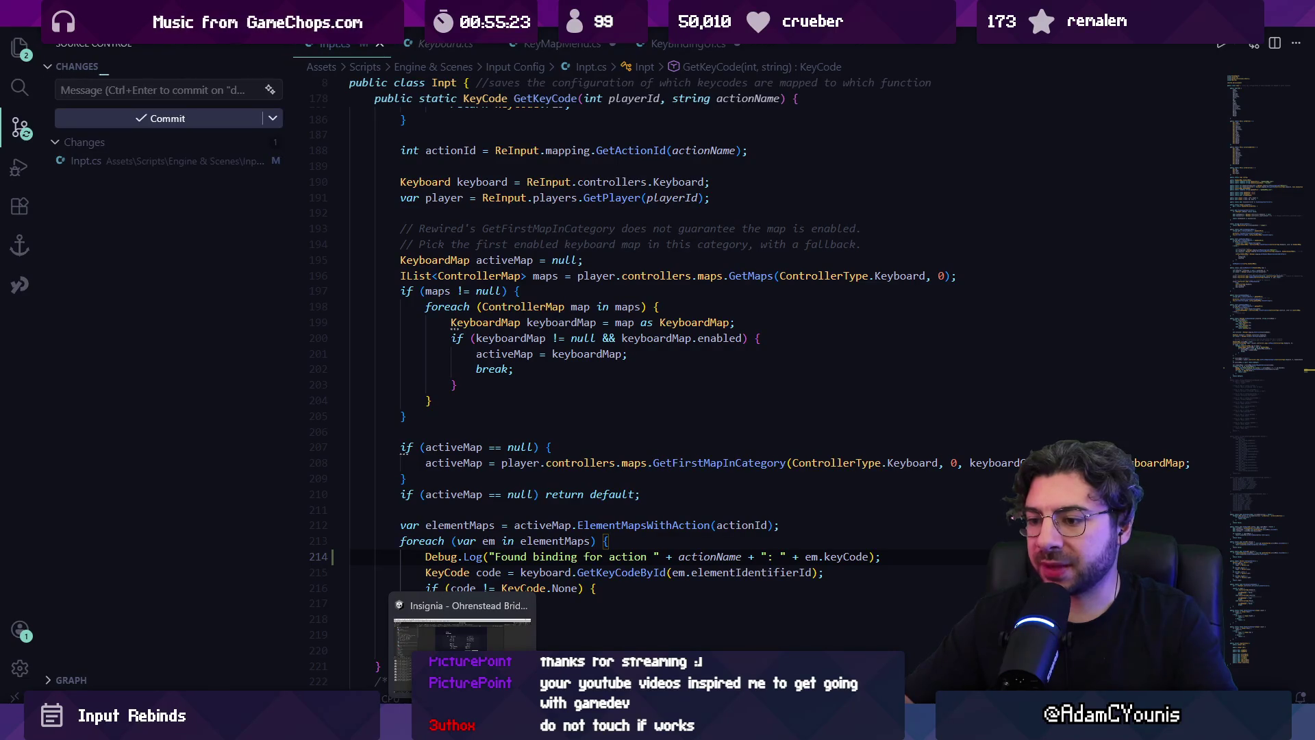
left_click(462, 634)
left_click(12, 379)
left_click(544, 277)
key("x")
key("z")
left_click(398, 424)
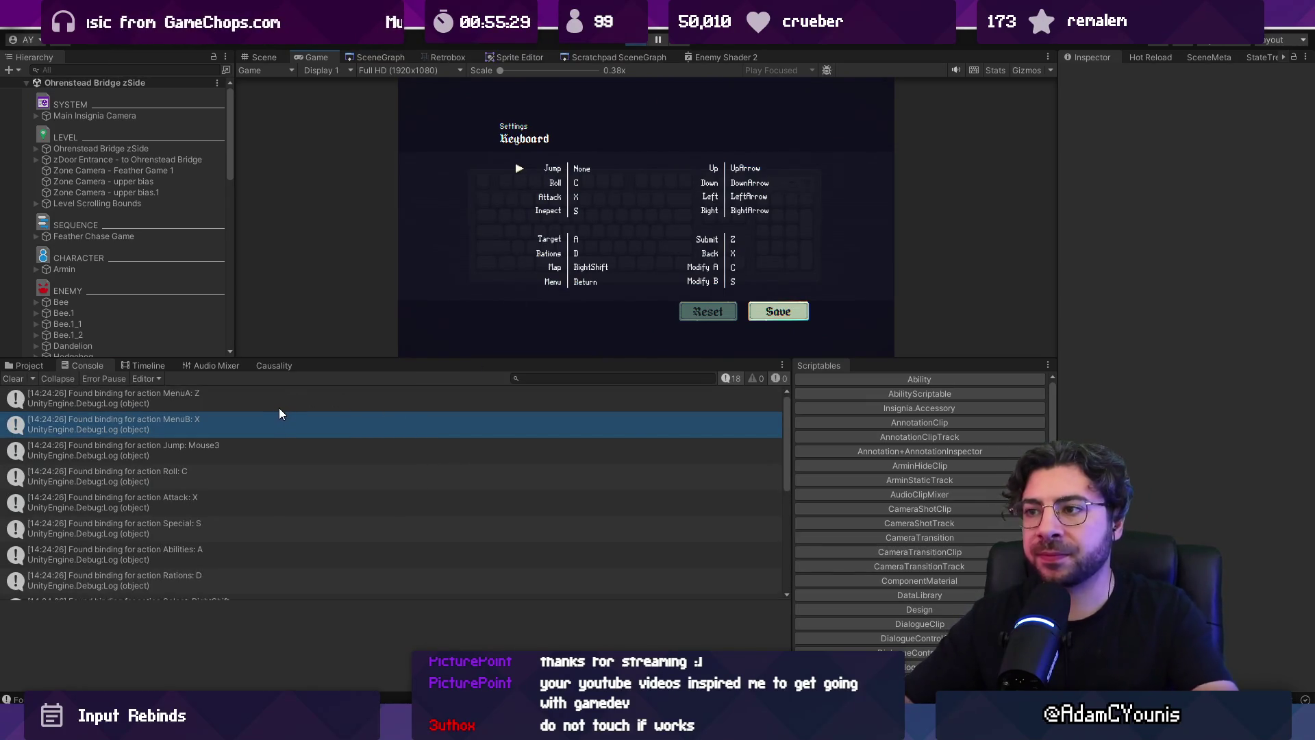
- Find the 'Jump: Mouse3' binding log and open its Inpt.cs:214 source line in VS Code
scroll(274, 410, "down", 1)
scroll(273, 411, "down", 5)
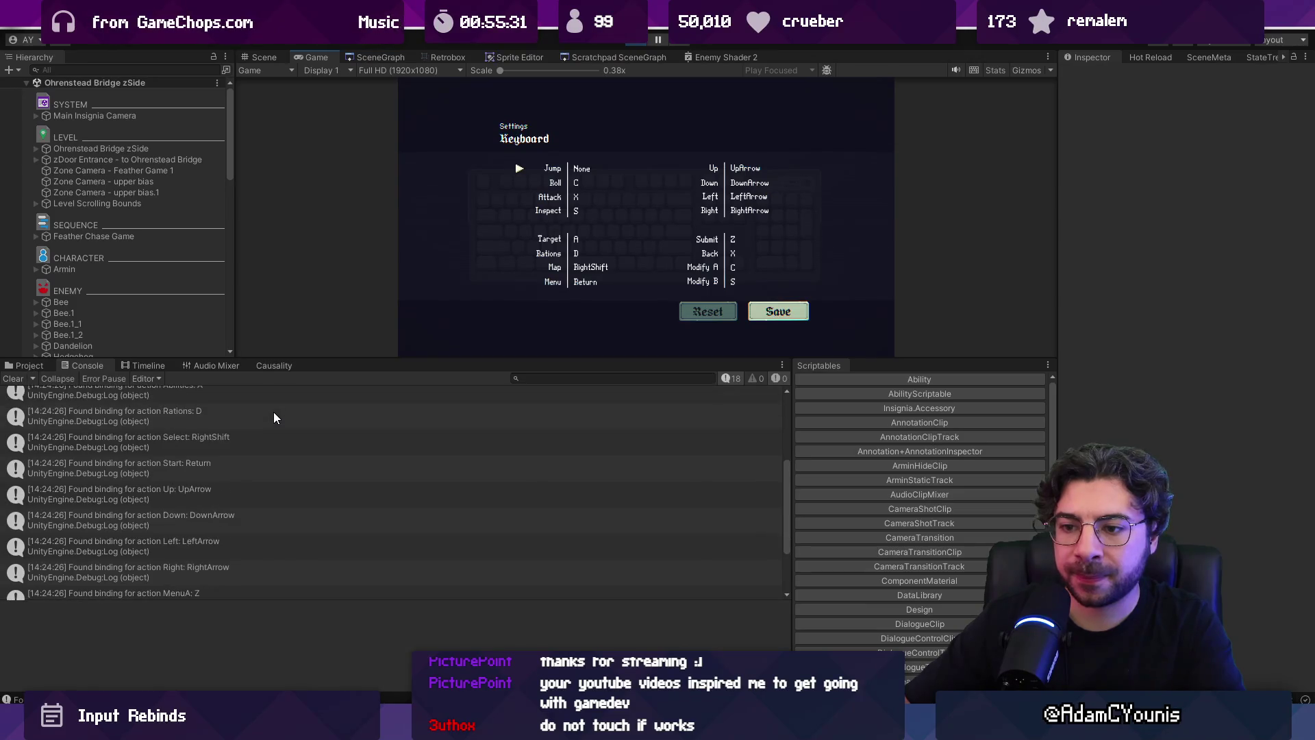
scroll(247, 494, "up", 4)
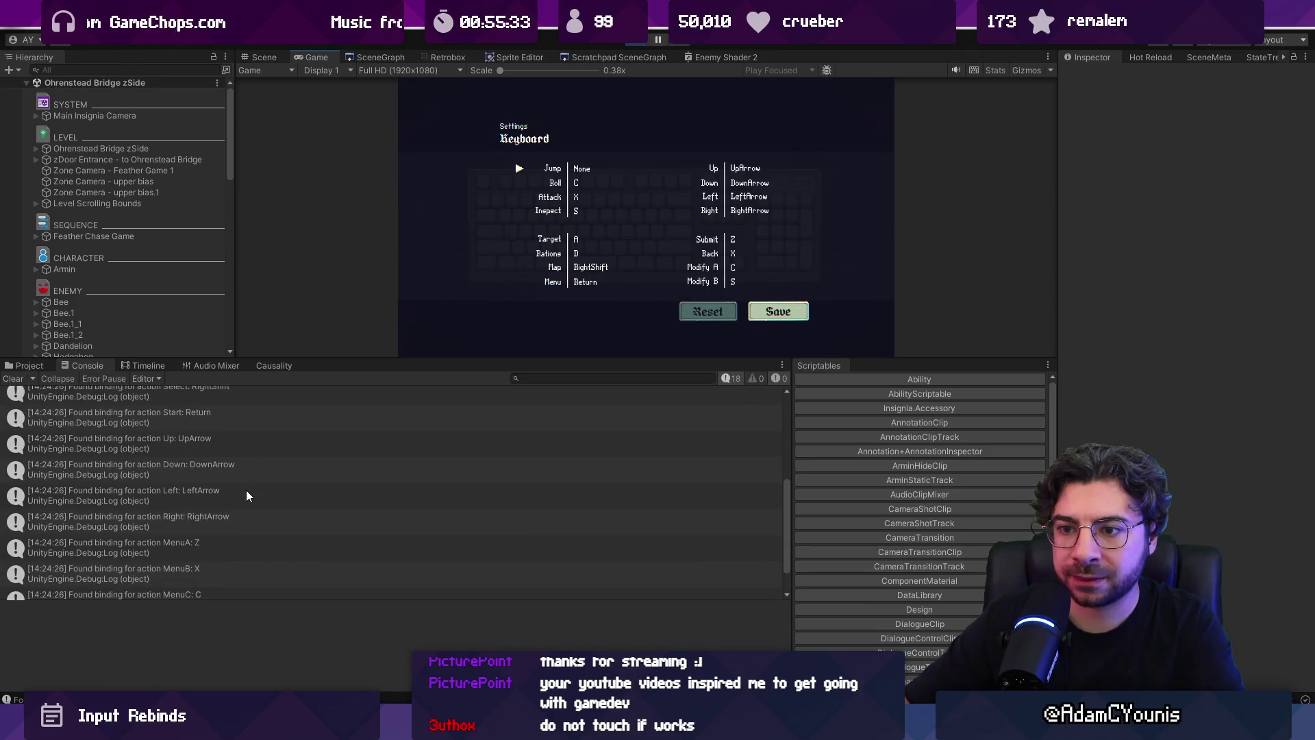
scroll(247, 496, "up", 3)
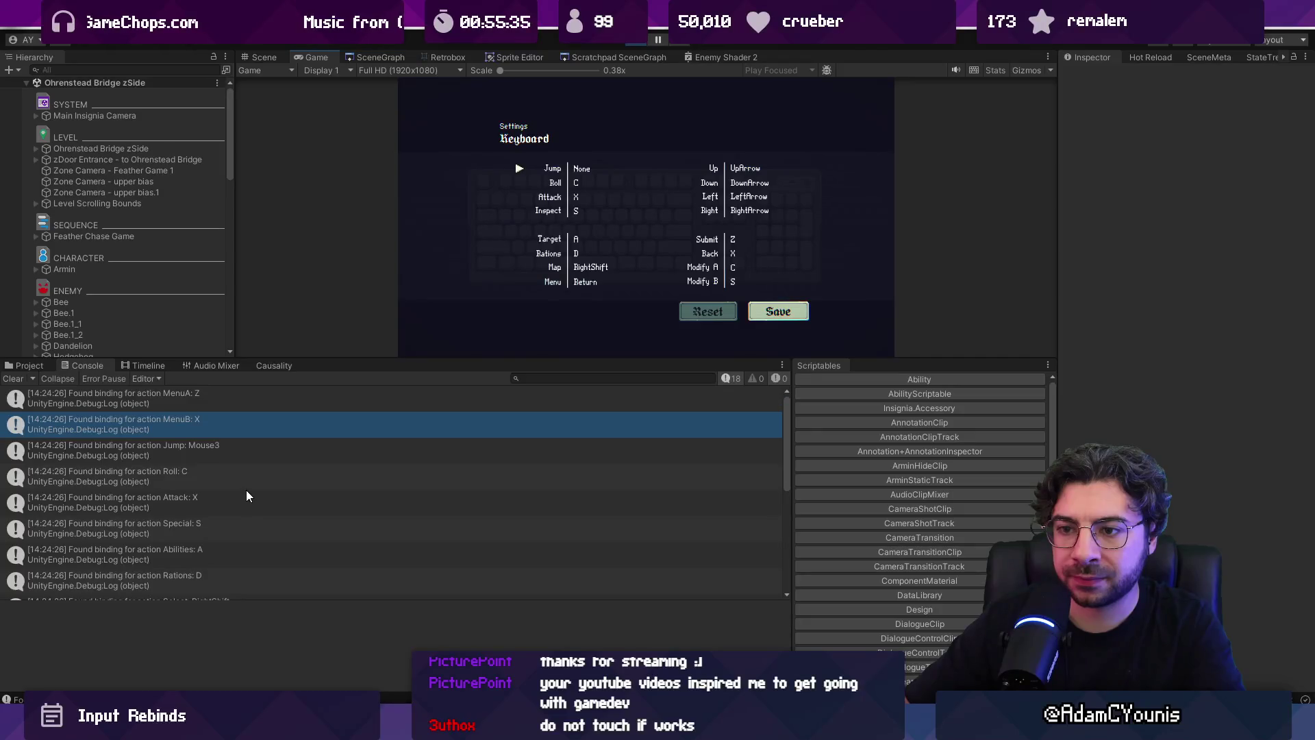
scroll(246, 493, "down", 2)
scroll(248, 483, "up", 2)
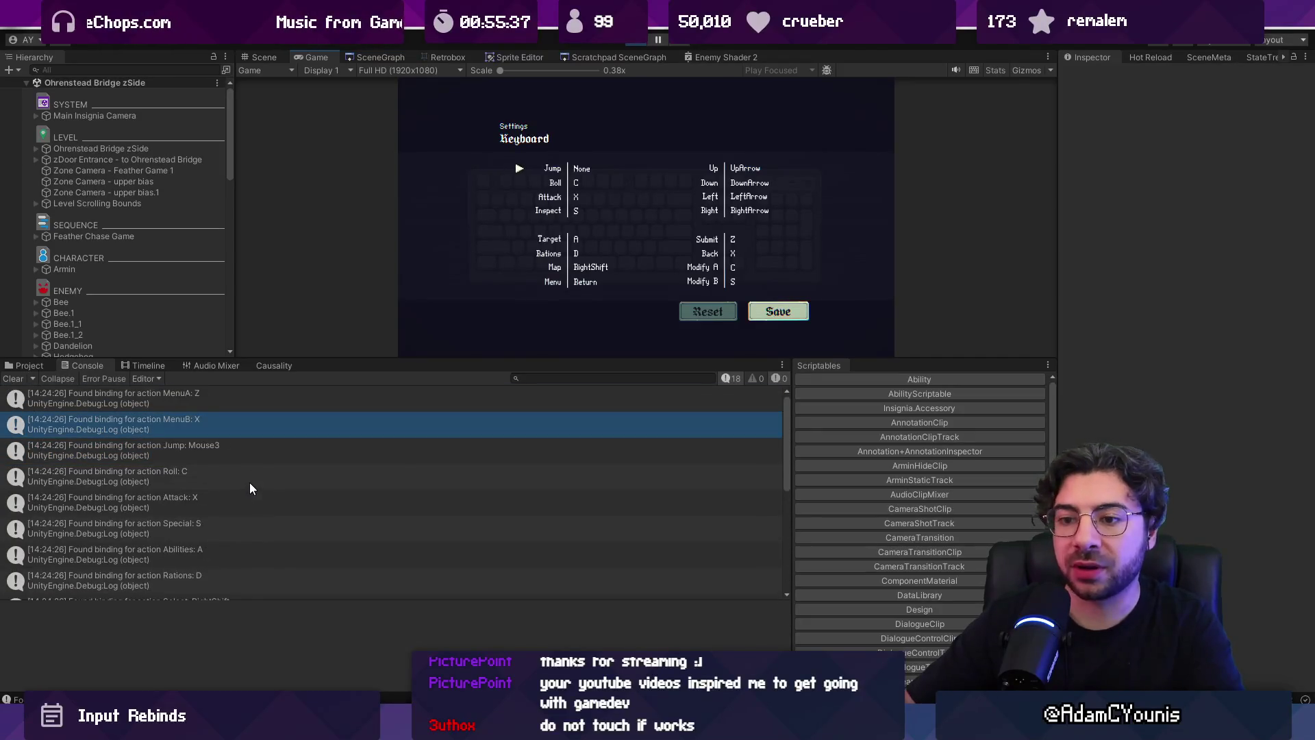
left_click(227, 451)
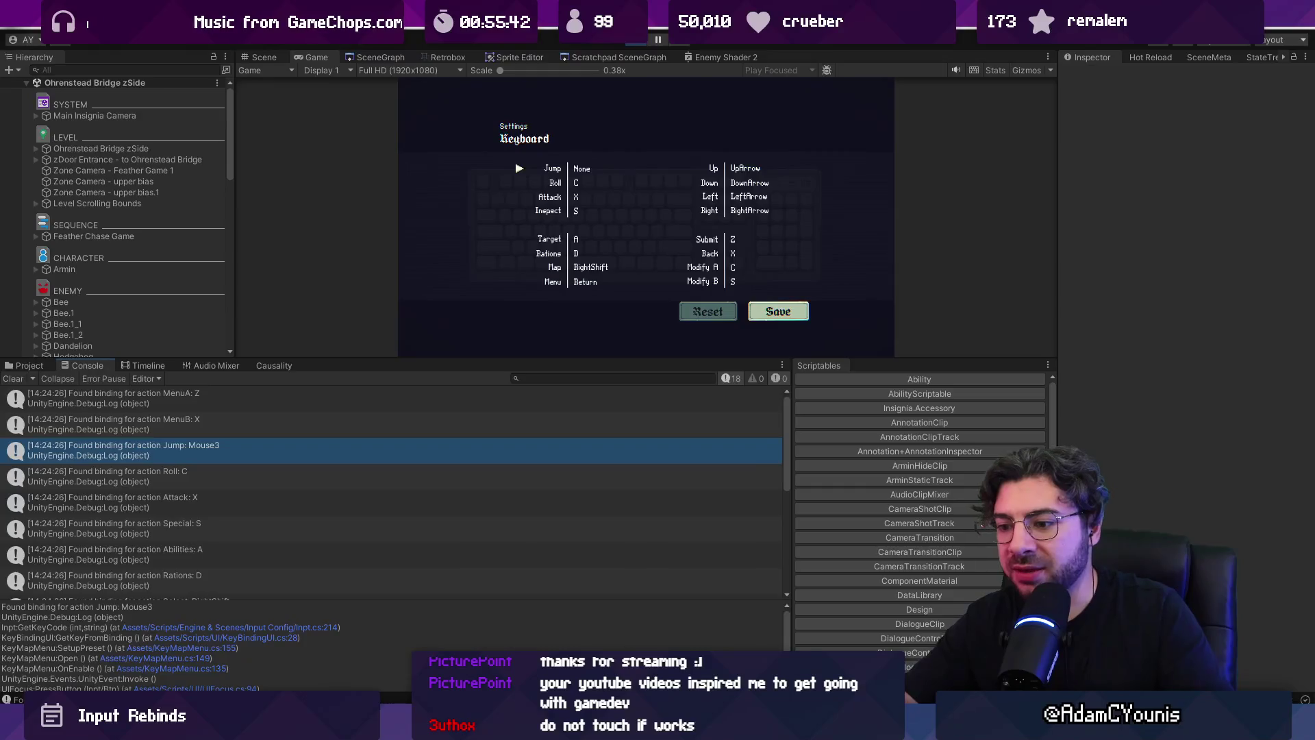
left_click(302, 627)
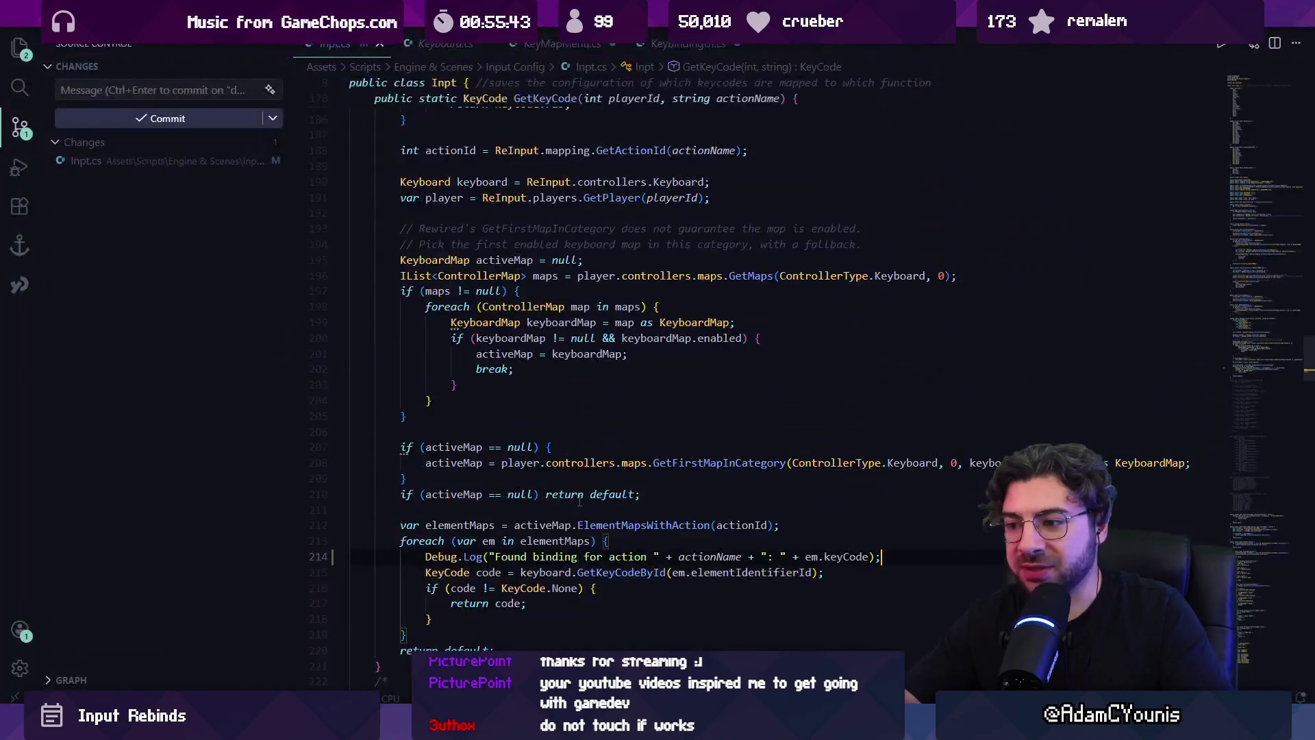
- Move the Debug.Log after the loop and change it to log 'returning default for' plus actionID
triple_click(653, 556)
key("ctrl+c")
key("BackSpace")
left_click(642, 569)
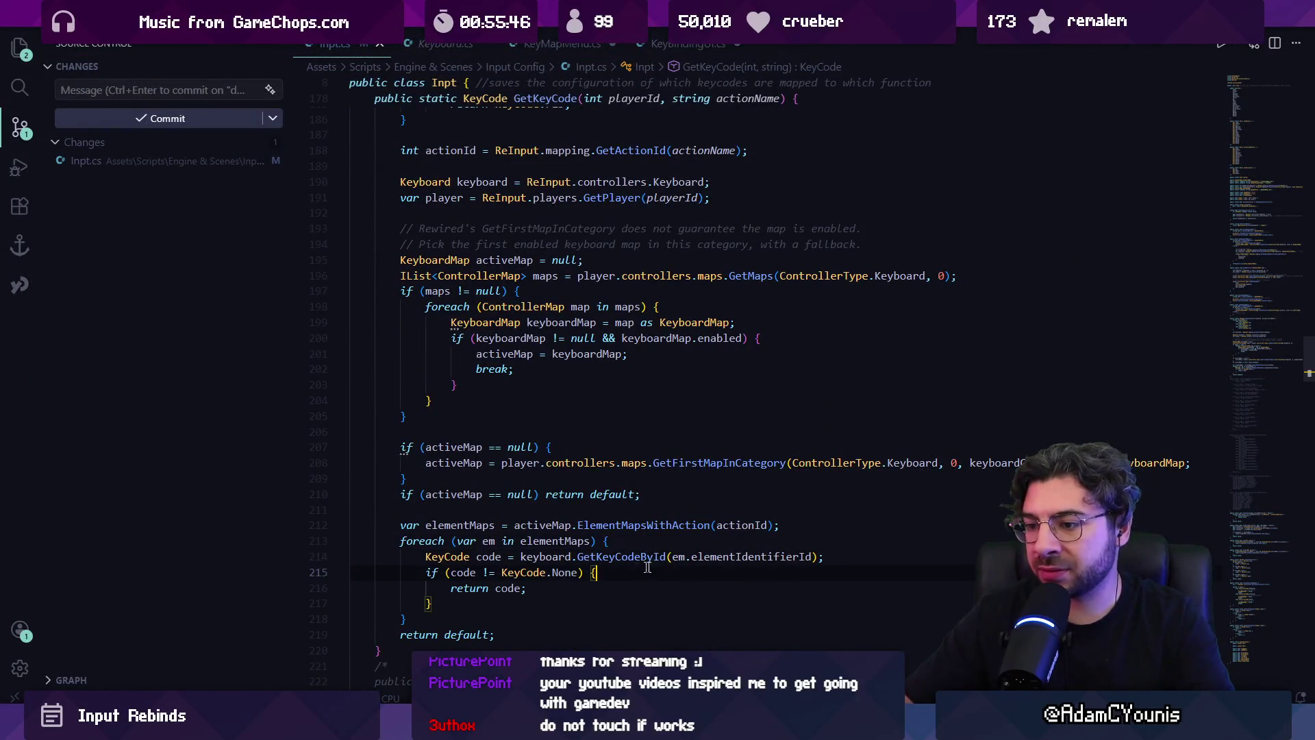
scroll(683, 568, "down", 1)
left_click(683, 569)
key("ctrl+v")
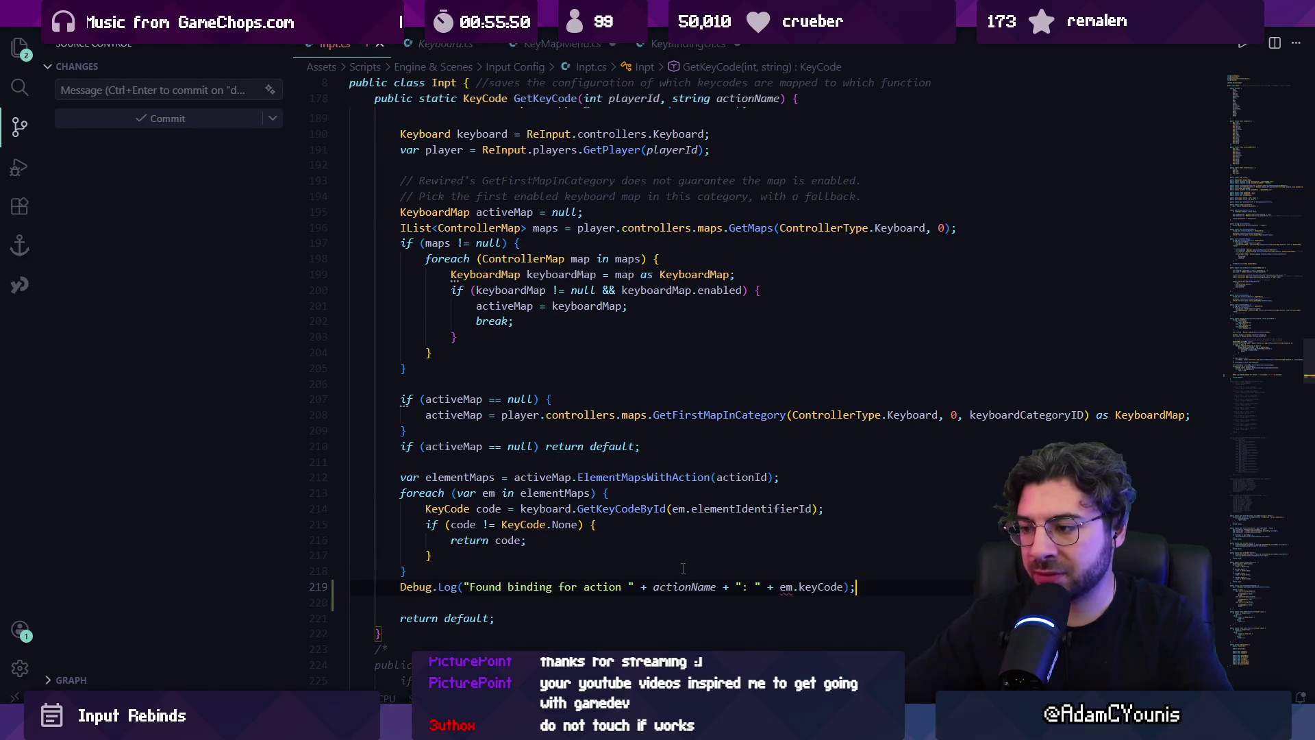
key("Down")
key("ctrl+Right")
key("ctrl+Right")
key("ctrl+Right")
key("shift+End")
key("shift+Left")
key("shift+Left")
type("returning")
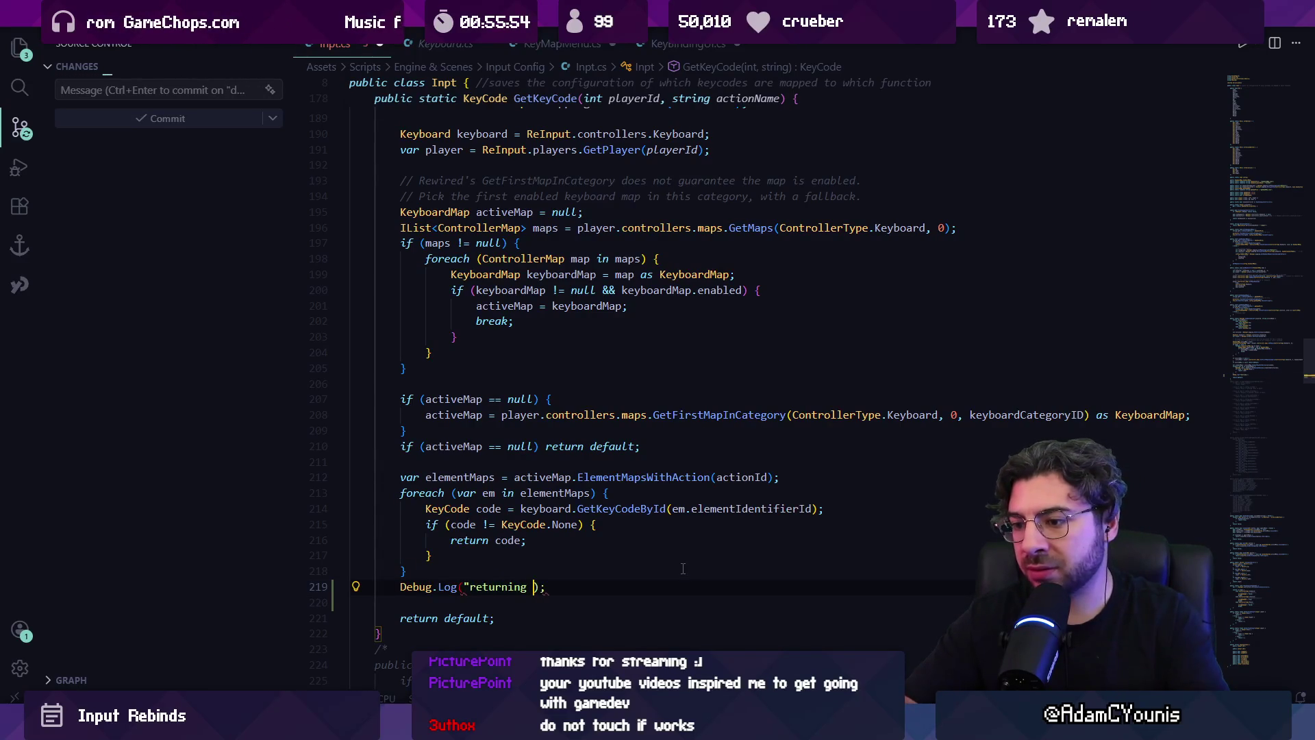
type(" default for ")
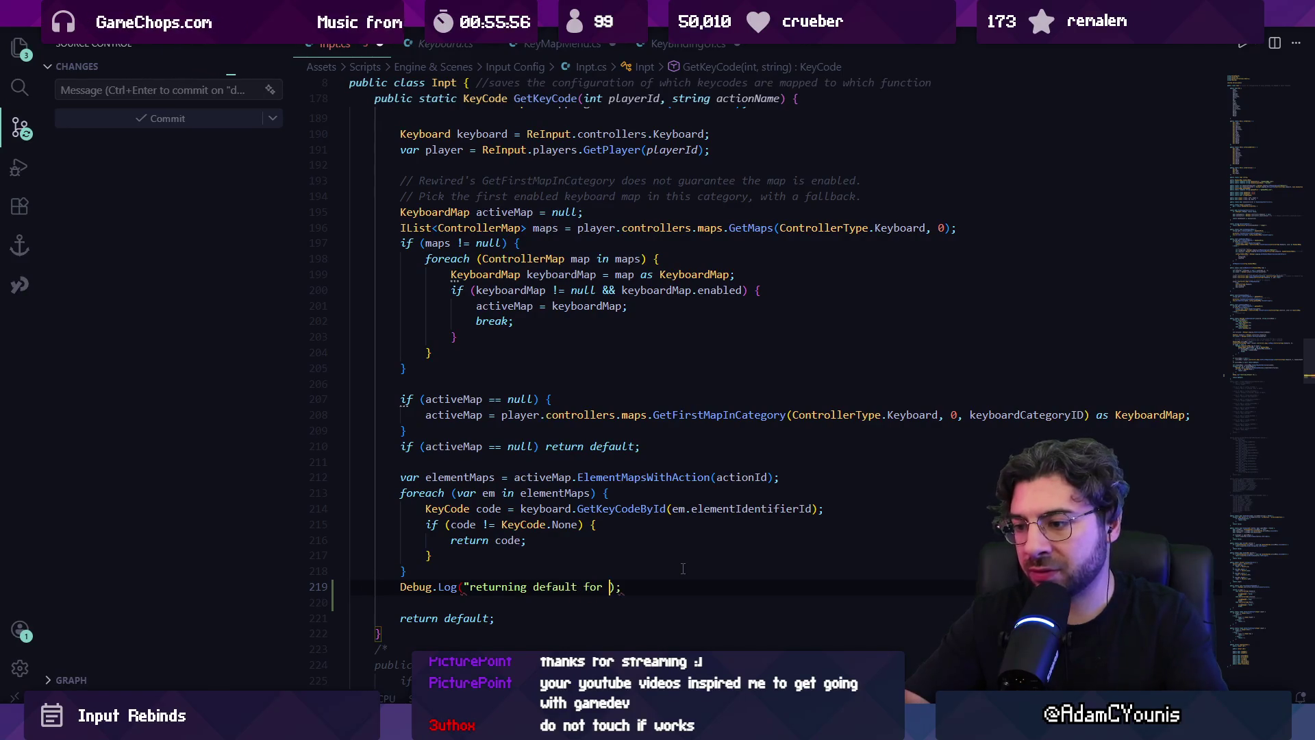
type("\" ")
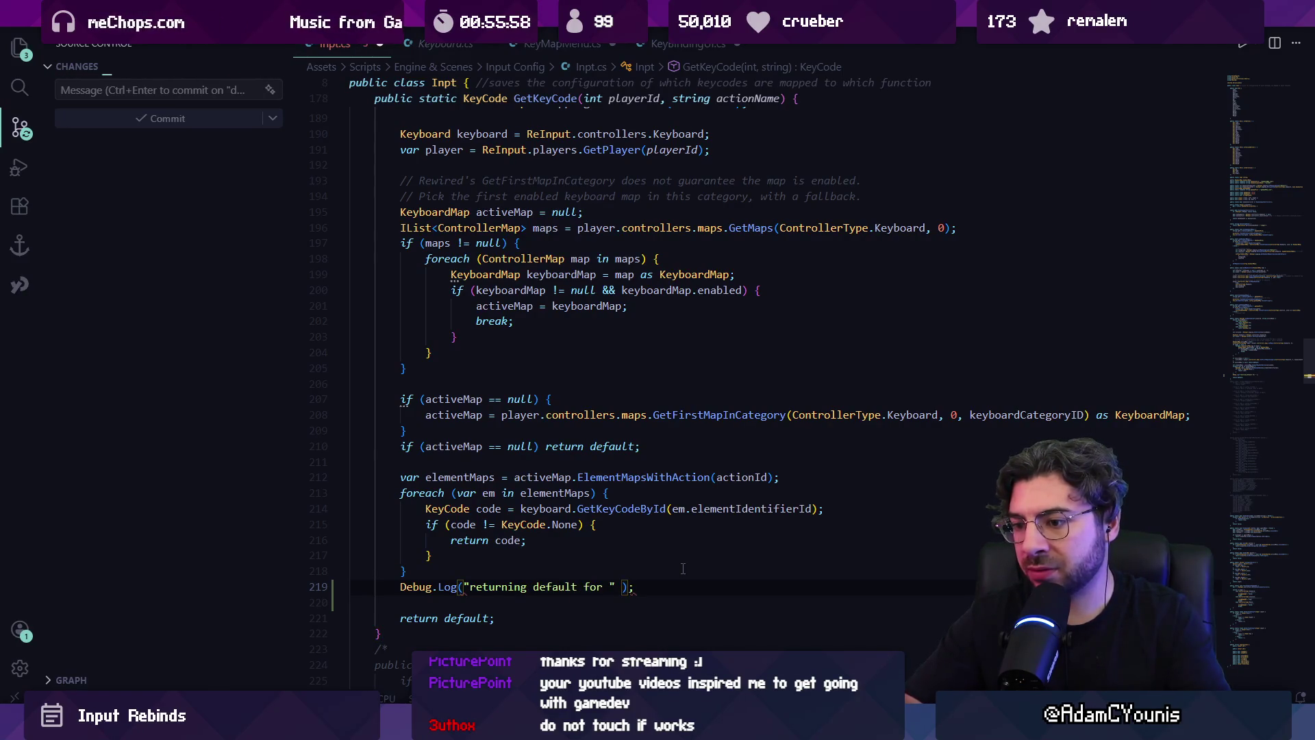
type("+ ")
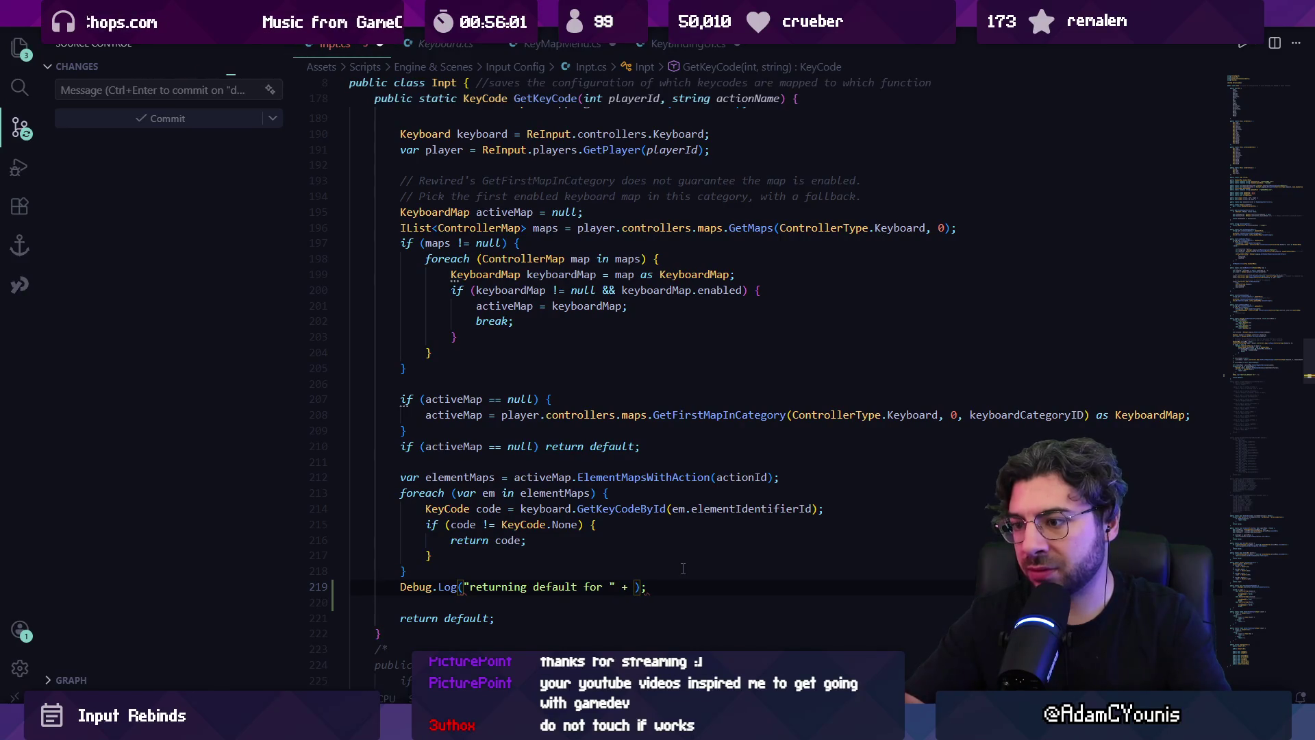
type("actionID")
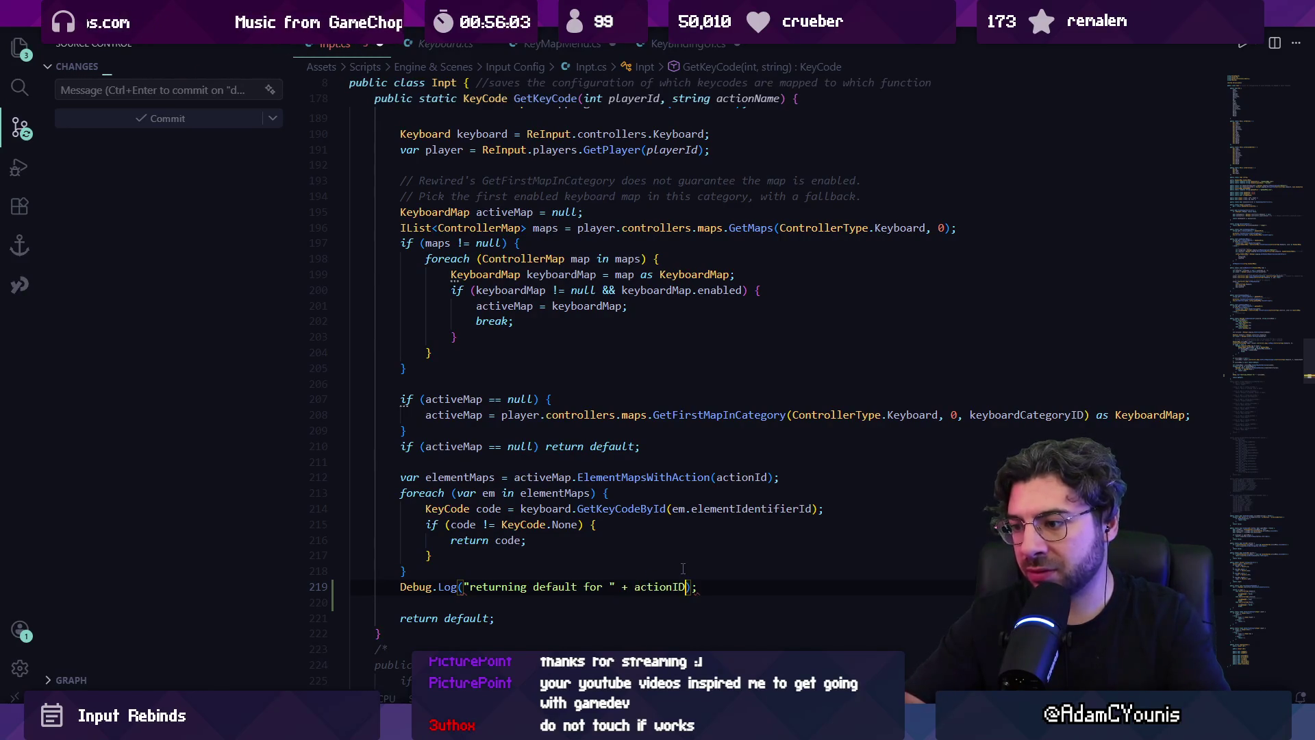
type("\"")
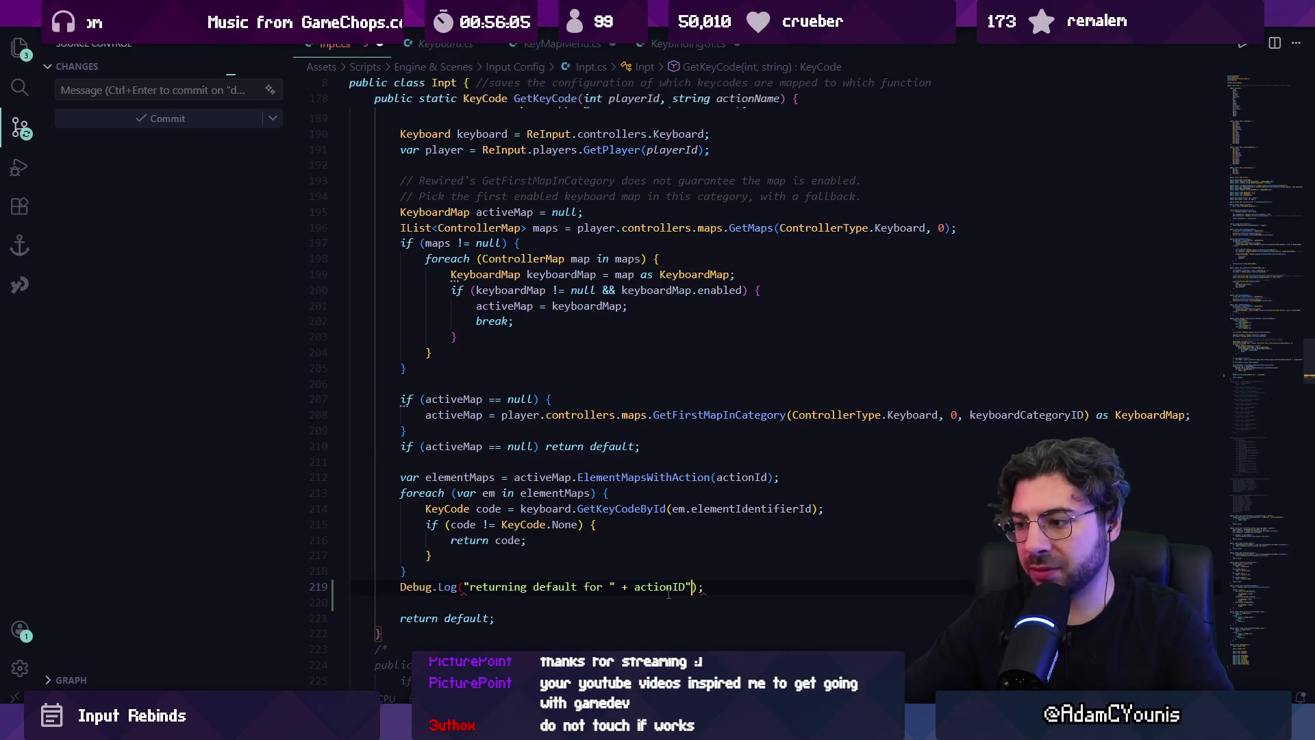
- Copy the returning-default log line into the if block, fix its indent, and save Inpt.cs
key("ctrl+l")
key("ctrl+c")
key("Up")
key("Up")
key("Up")
key("ctrl+v")
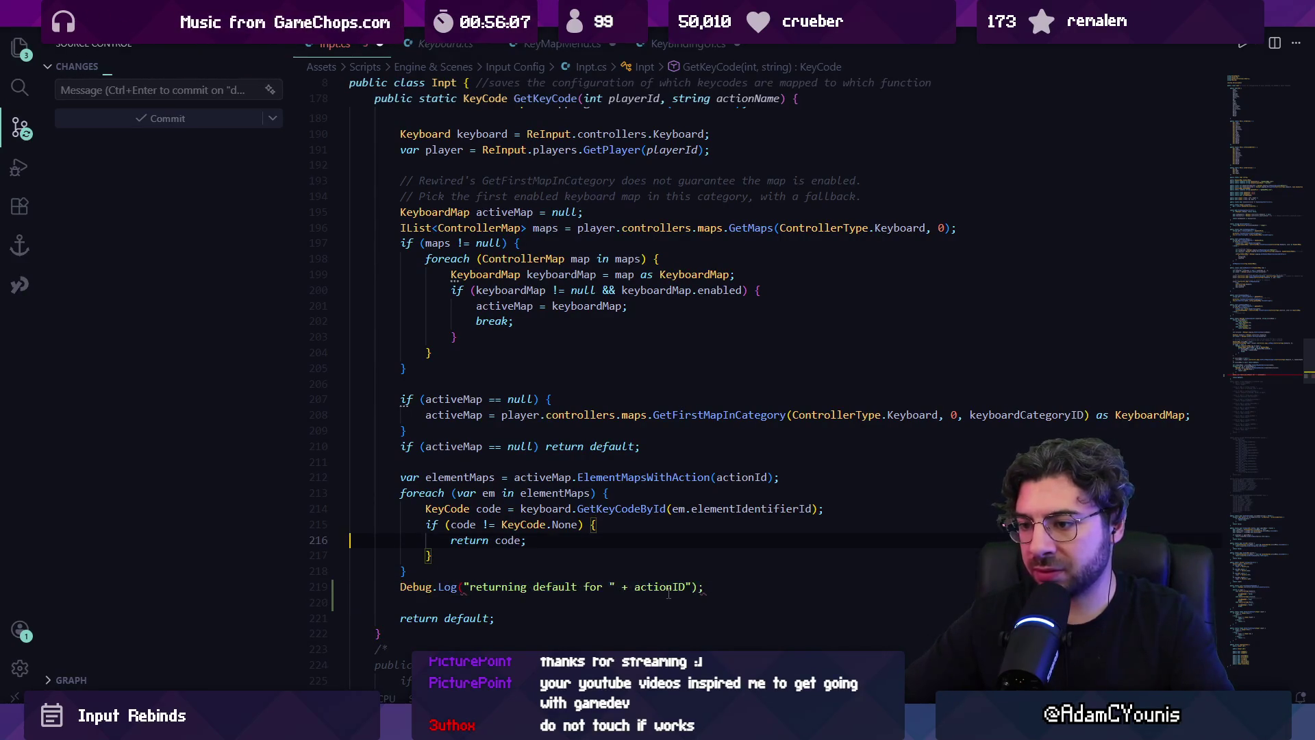
key("Return")
key("Up")
key("Tab")
key("Tab")
key("Tab")
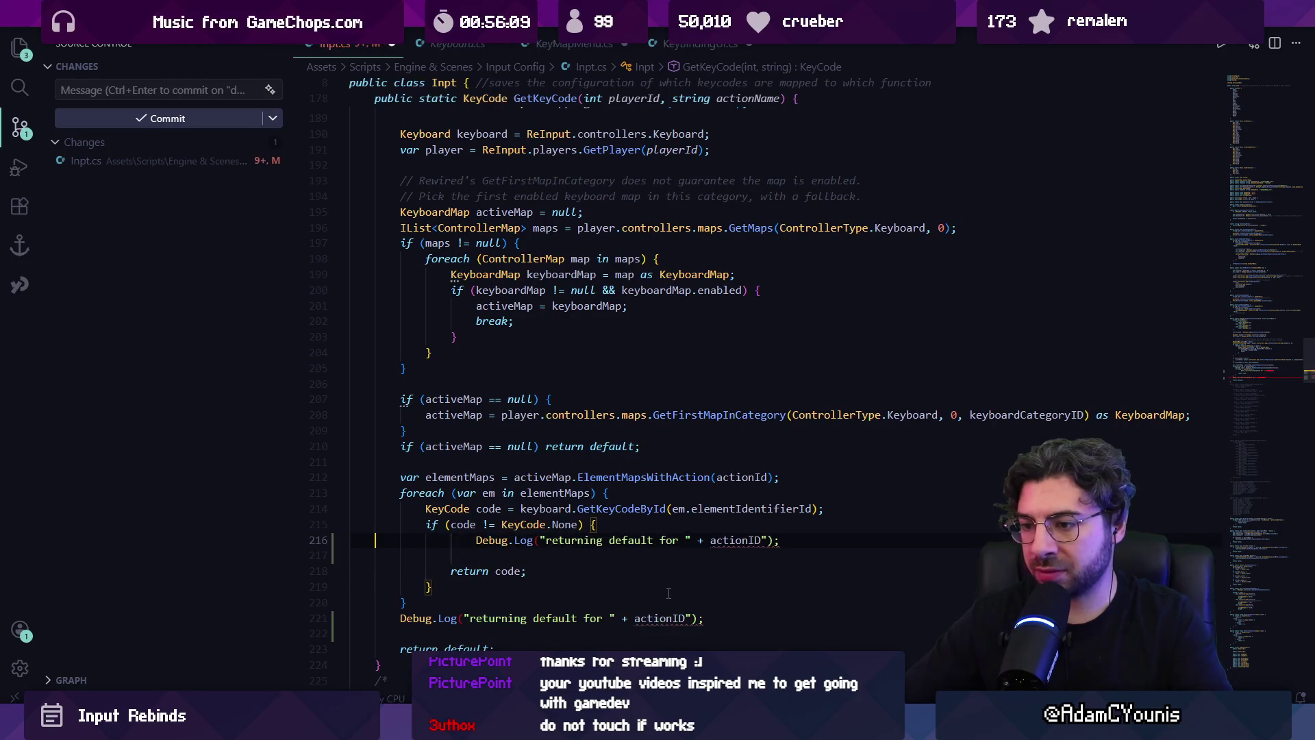
key("shift+Tab")
key("ctrl+s")
- Change the if-block log to a 'found keycode' message using actionName
key("ctrl+shift+Left")
key("ctrl+shift+Left")
key("ctrl+shift+Left")
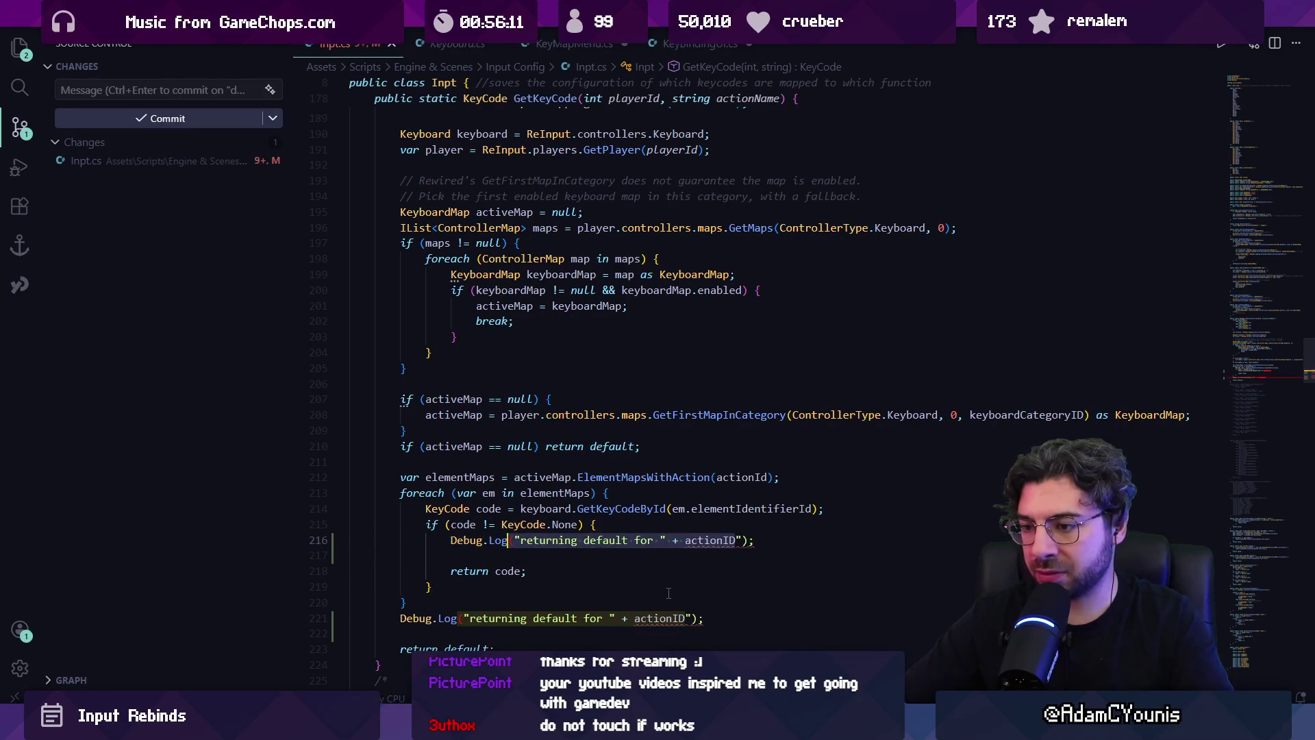
type("f")
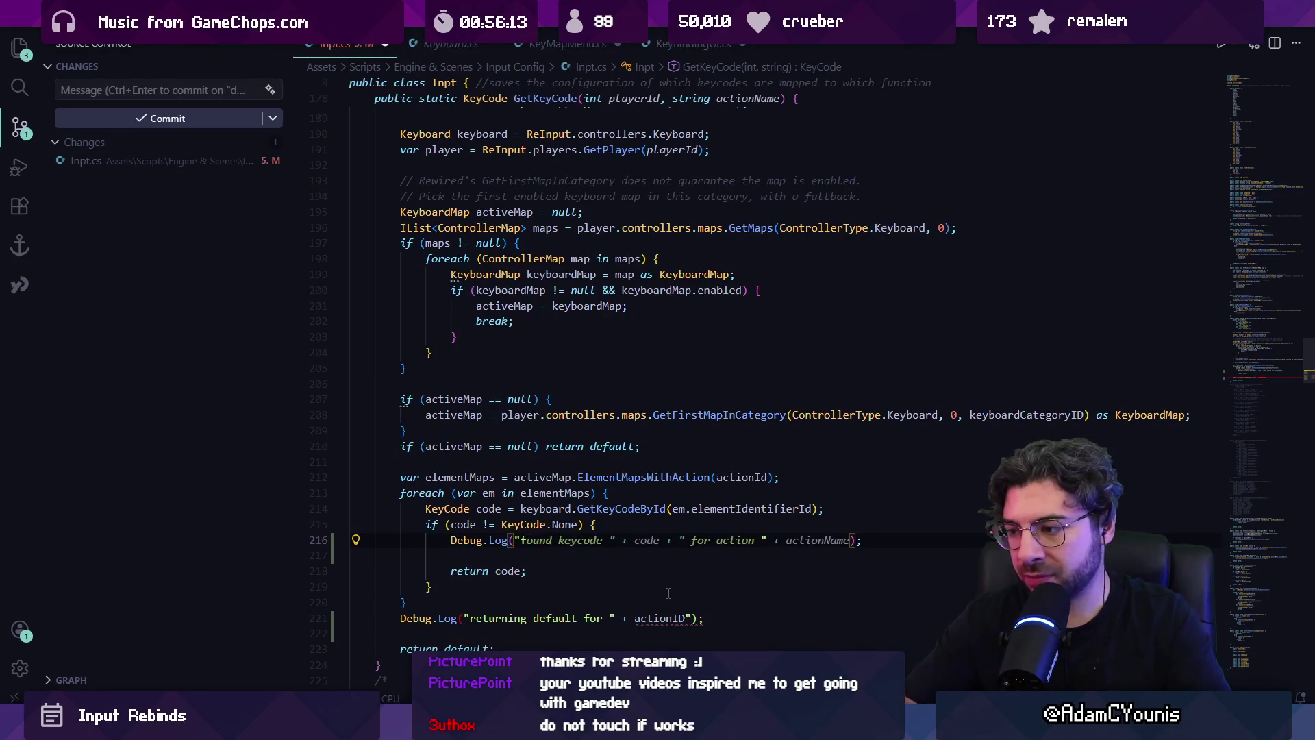
key("Tab")
scroll(681, 600, "up", 2)
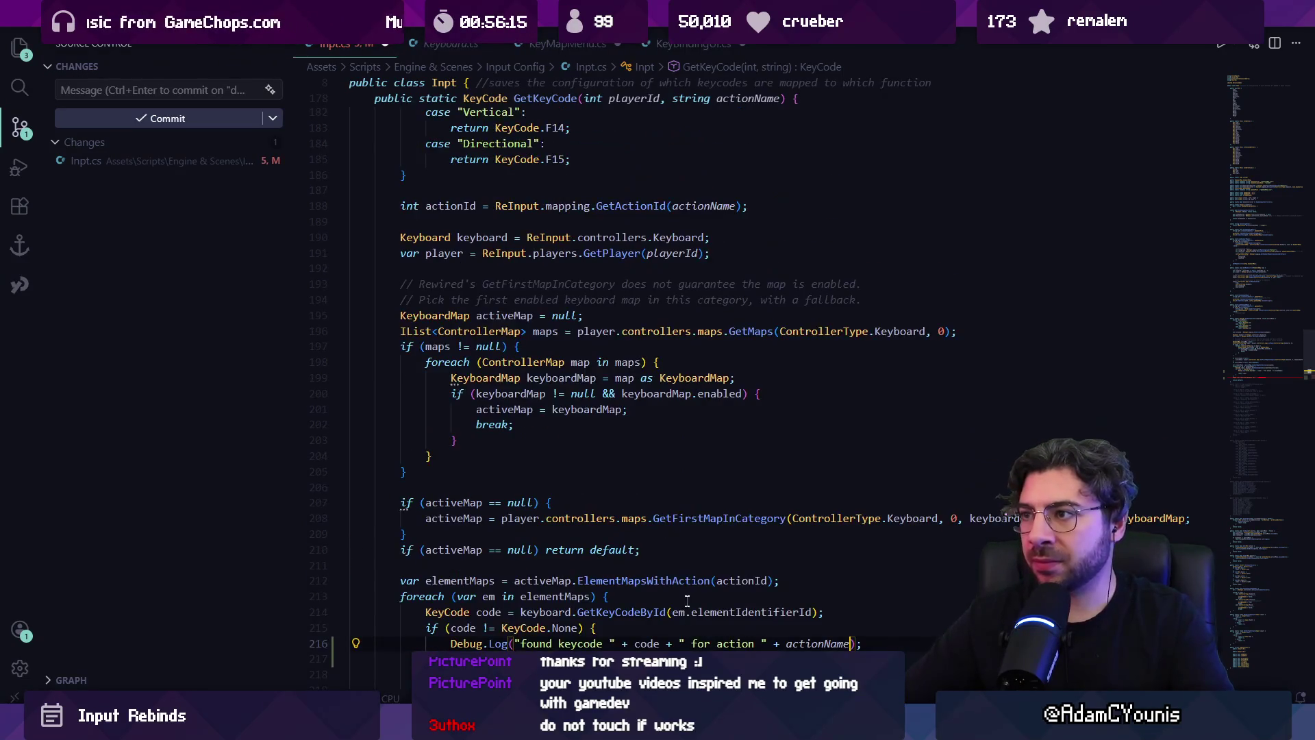
scroll(730, 123, "up", 5)
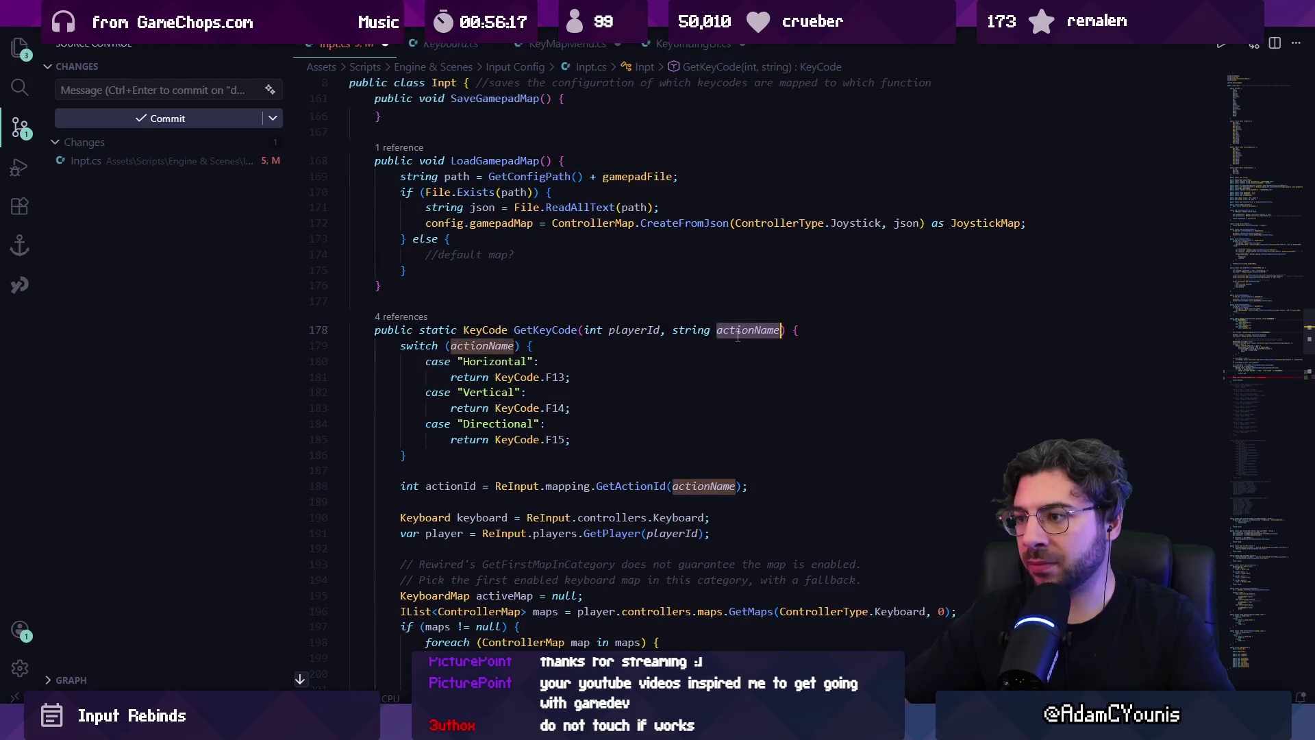
scroll(681, 411, "down", 8)
key("Tab")
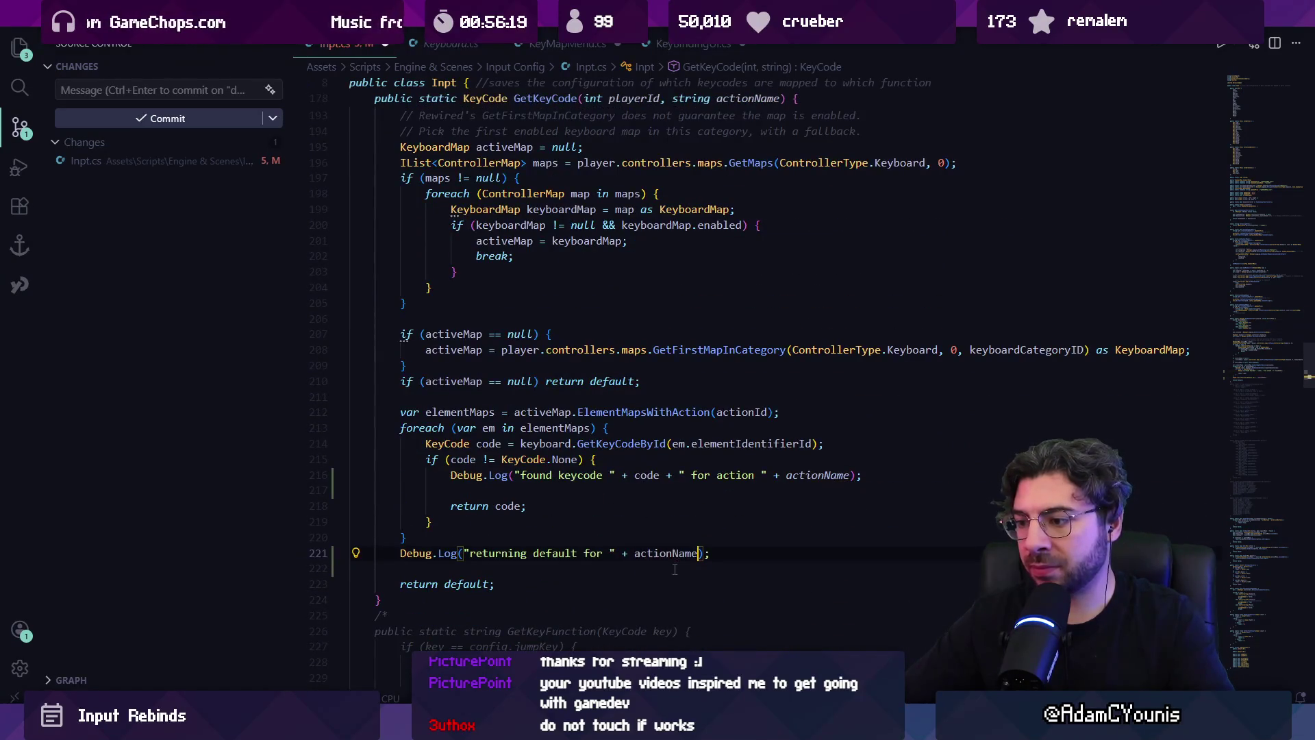
key("alt+Tab")
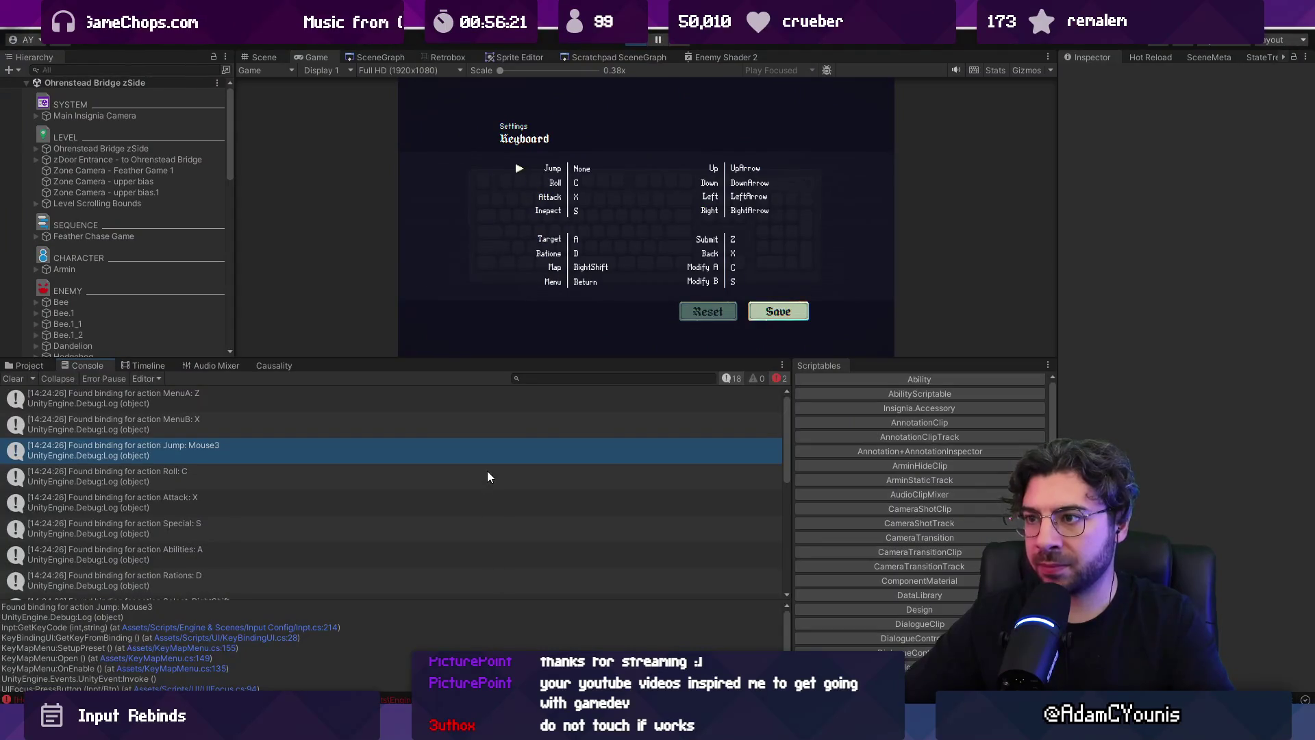
- Clear the console, reopen Keyboard settings, and open the 'returning default for Jump' log's source
key("Down")
key("Down")
key("Down")
key("Right")
key("Down")
key("Up")
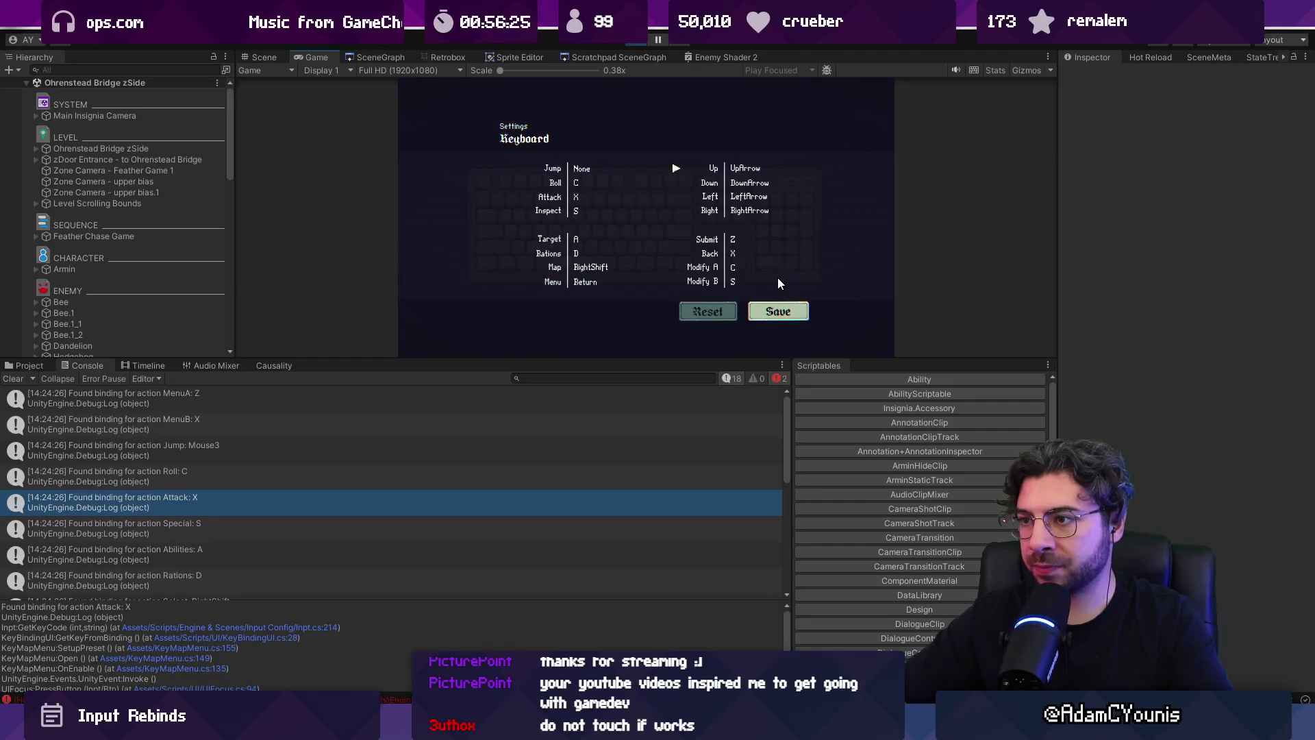
key("x")
key("z")
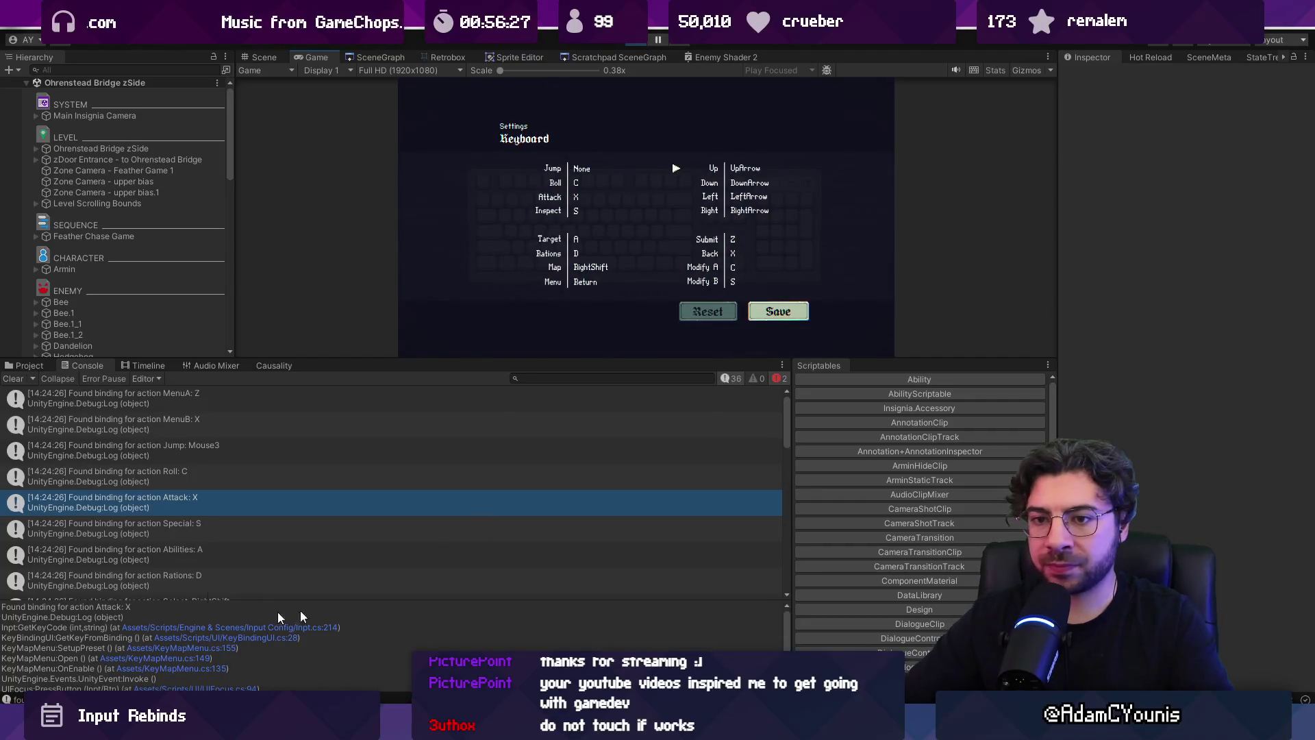
left_click(13, 380)
left_click(799, 240)
key("x")
key("z")
left_click(459, 502)
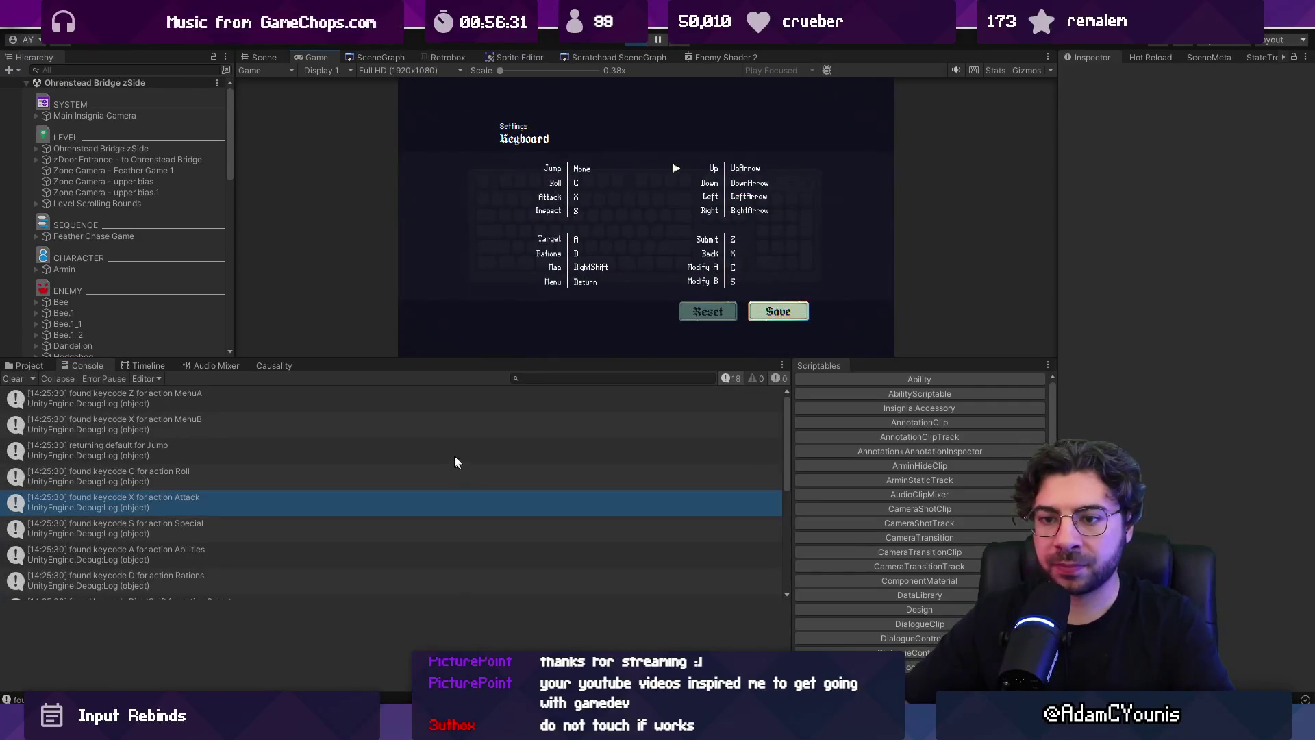
left_click(137, 454)
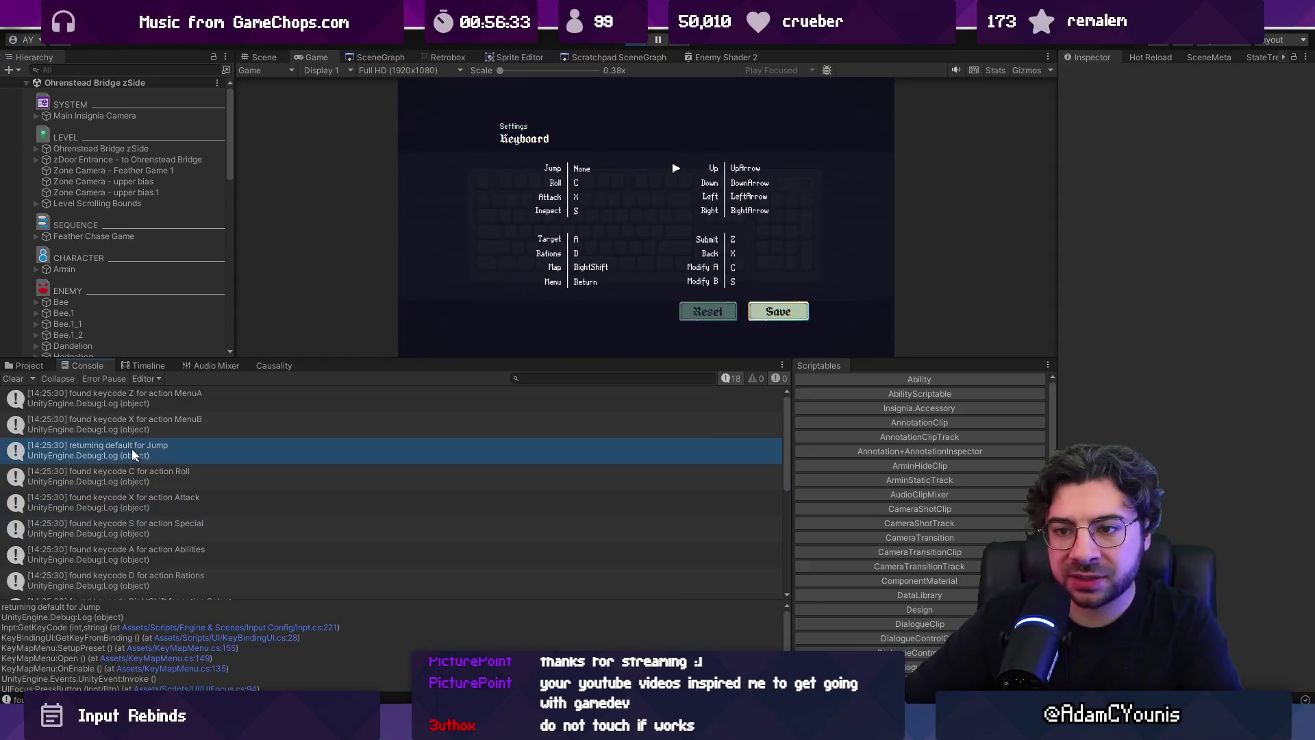
left_click(301, 628)
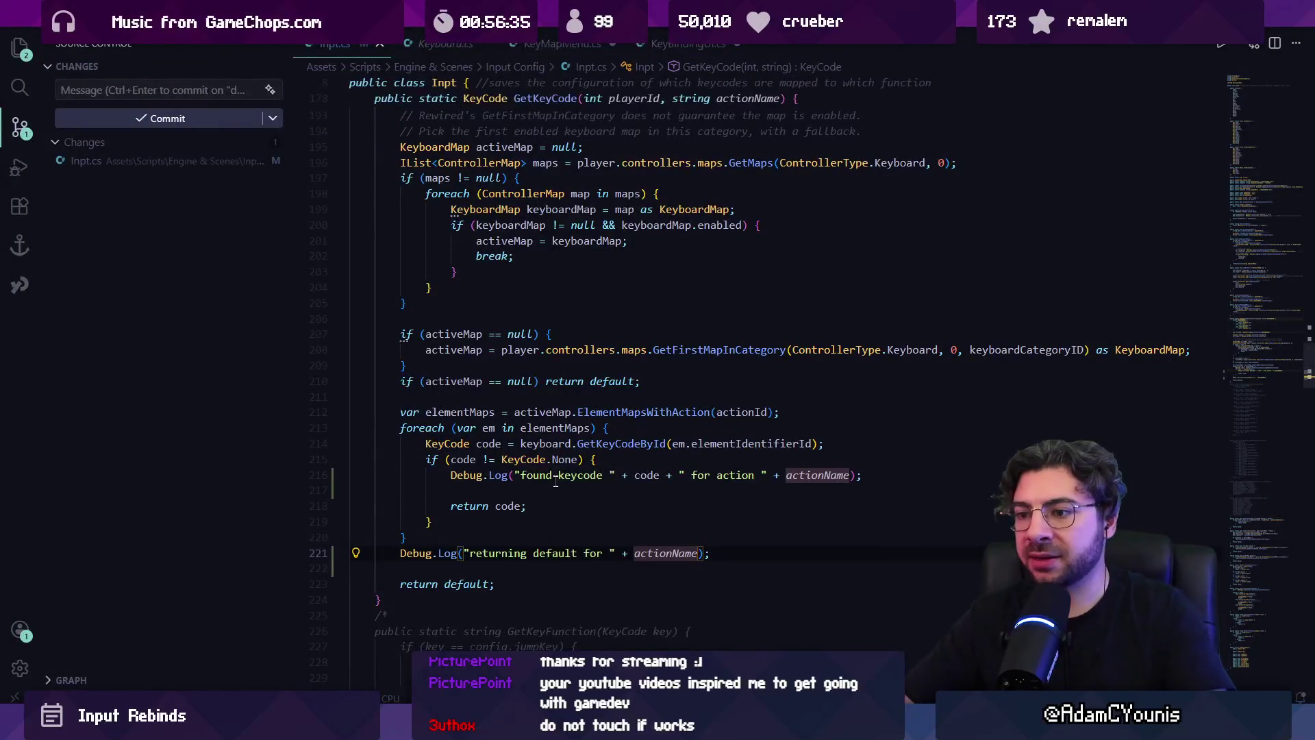
- Move the found-keycode Debug.Log above the KeyCode.None check, remove the empty line, and save
left_click(631, 475)
key("alt+Up")
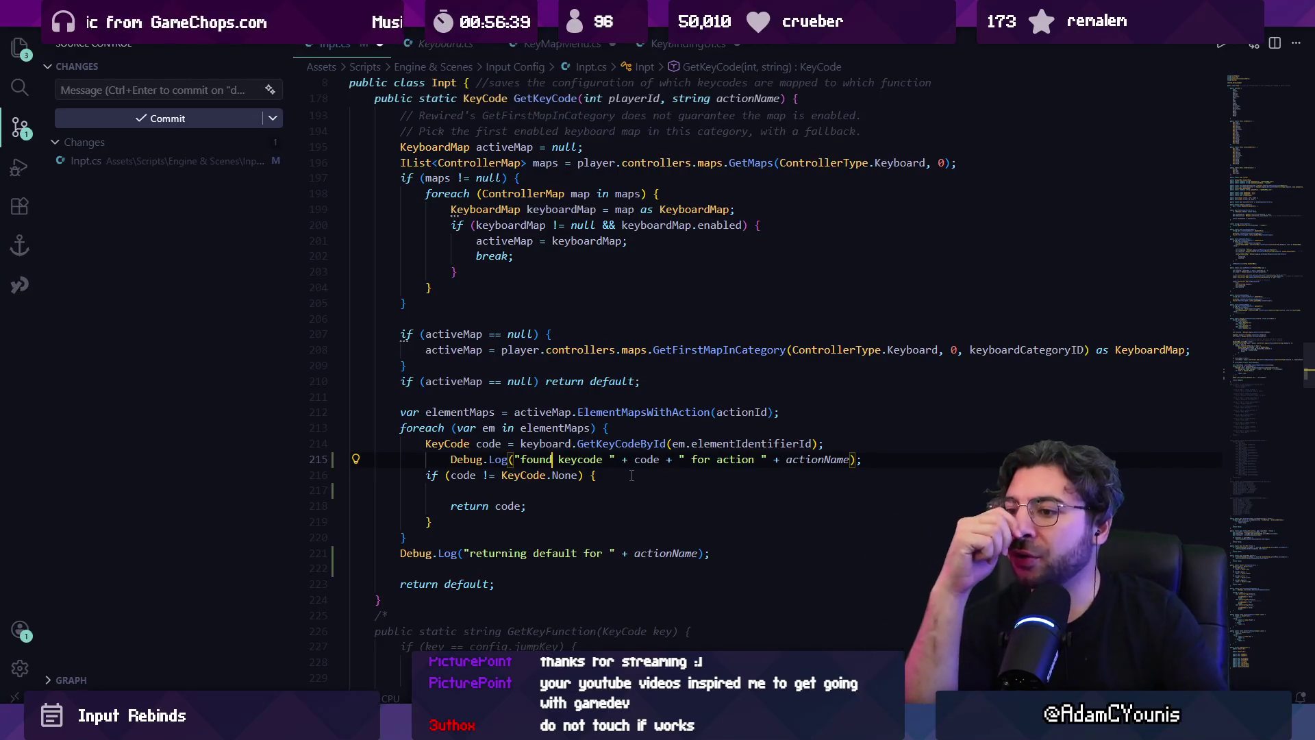
left_click(631, 474)
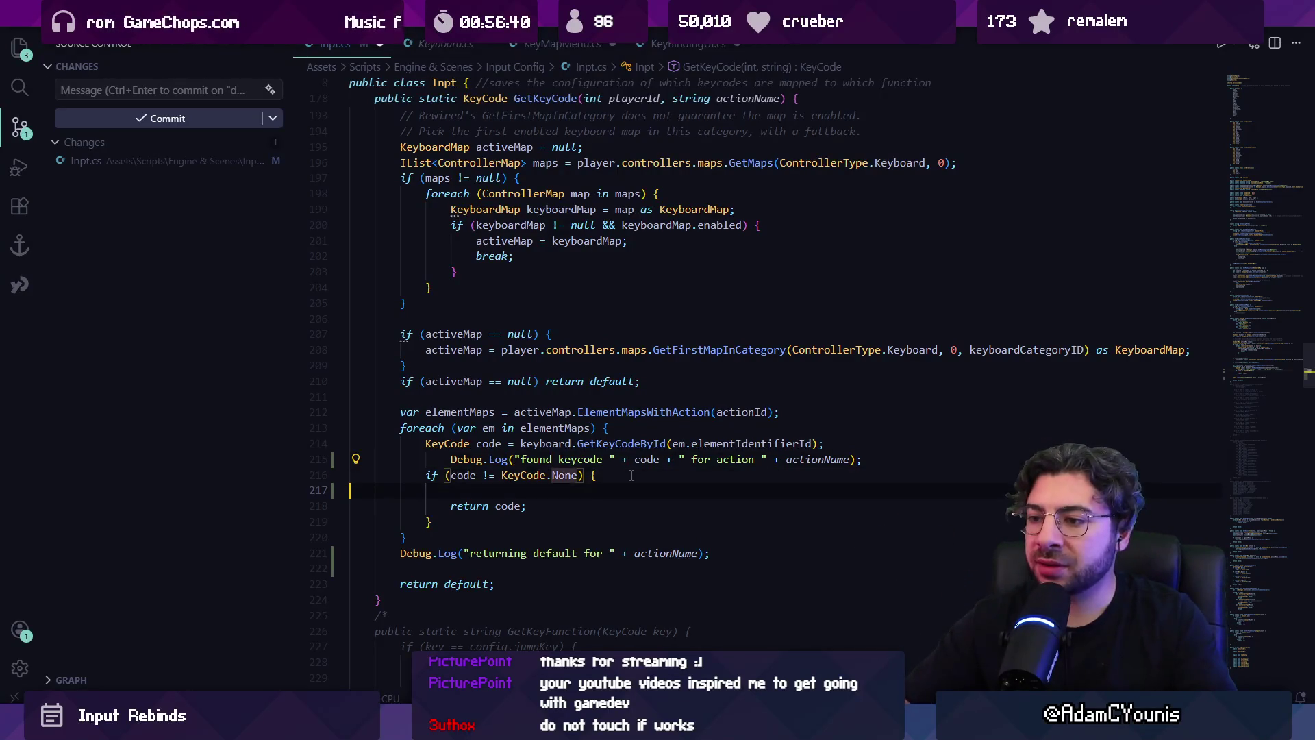
key("Delete")
key("ctrl+s")
key("Up")
key("End")
key("Left")
key("Left")
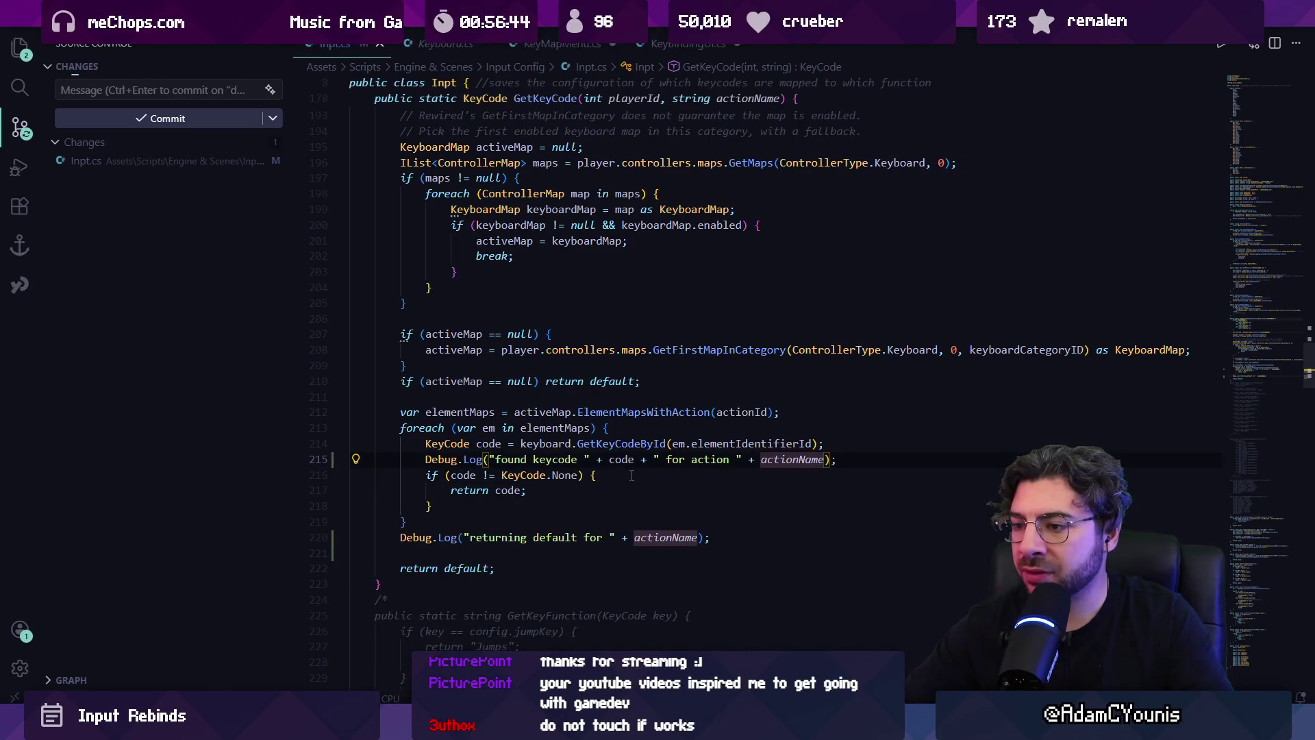
key("alt+Tab")
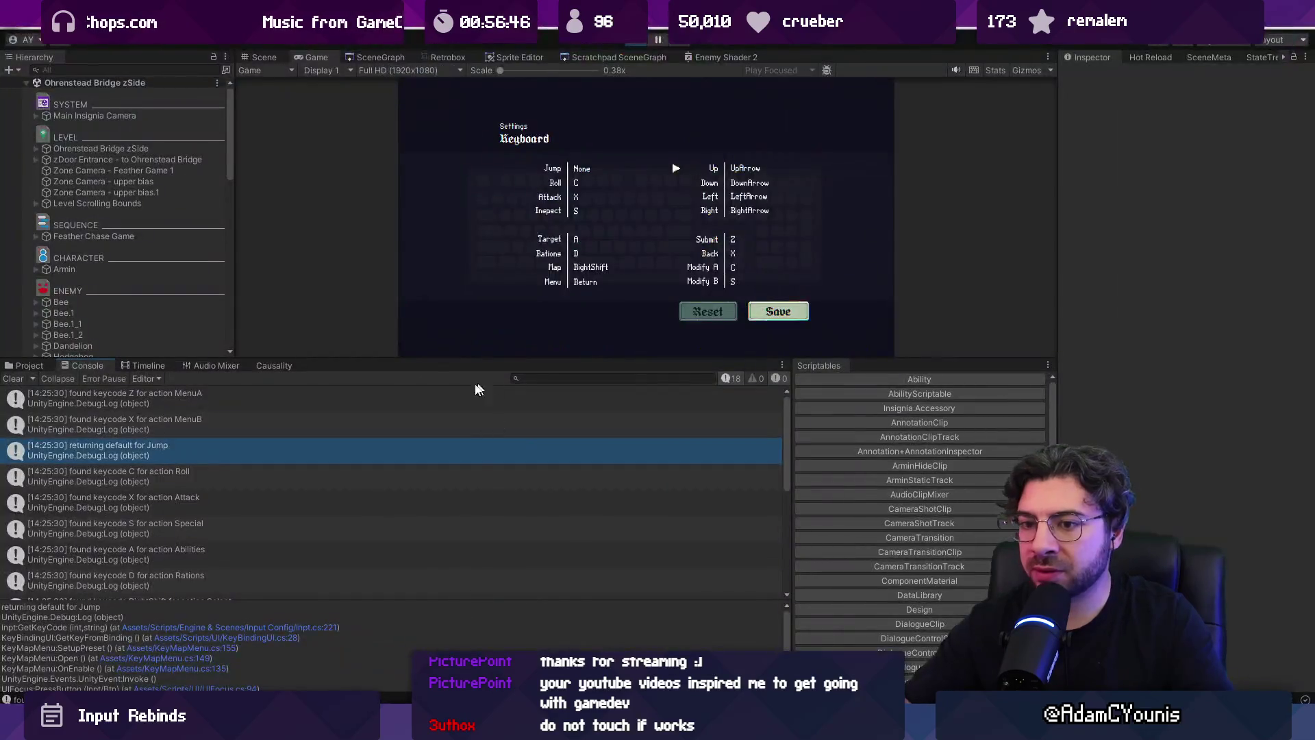
- Open keyboard settings, review Jump's keycode log, and rebind Jump to Mouse4
key("z")
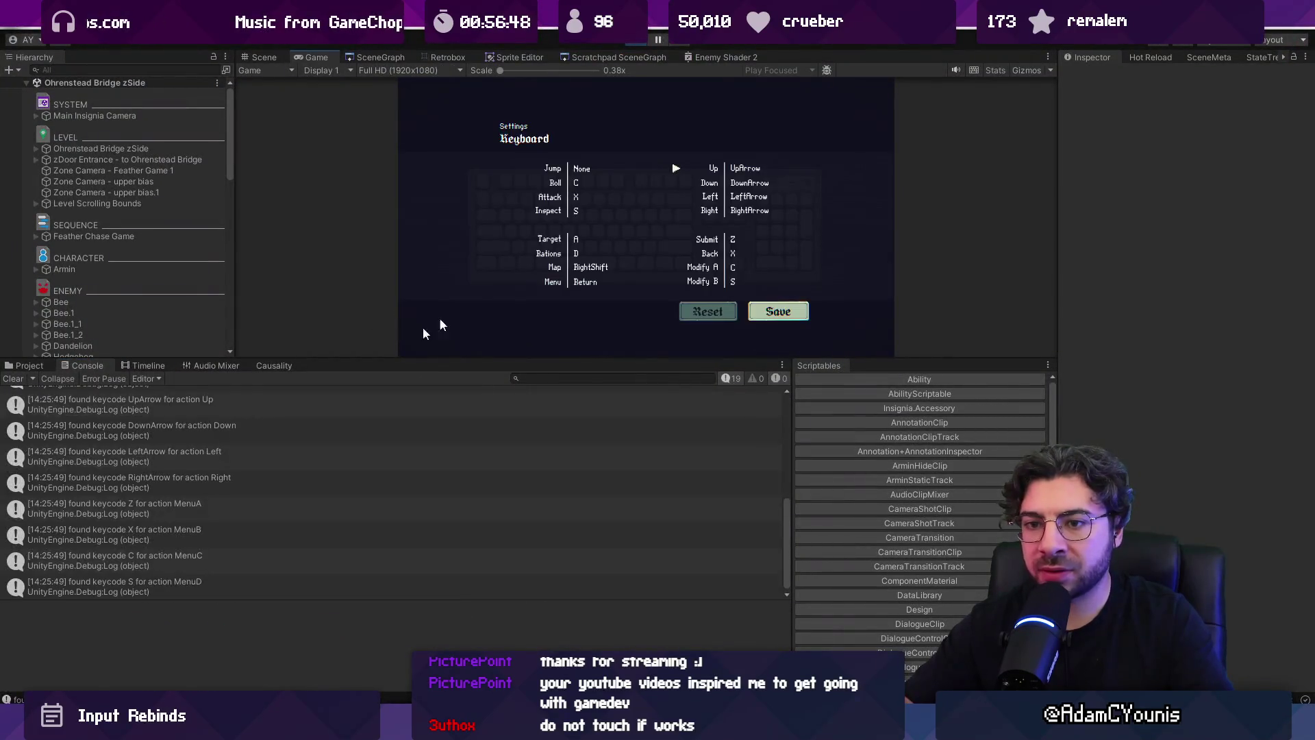
left_click(277, 427)
left_click(287, 445)
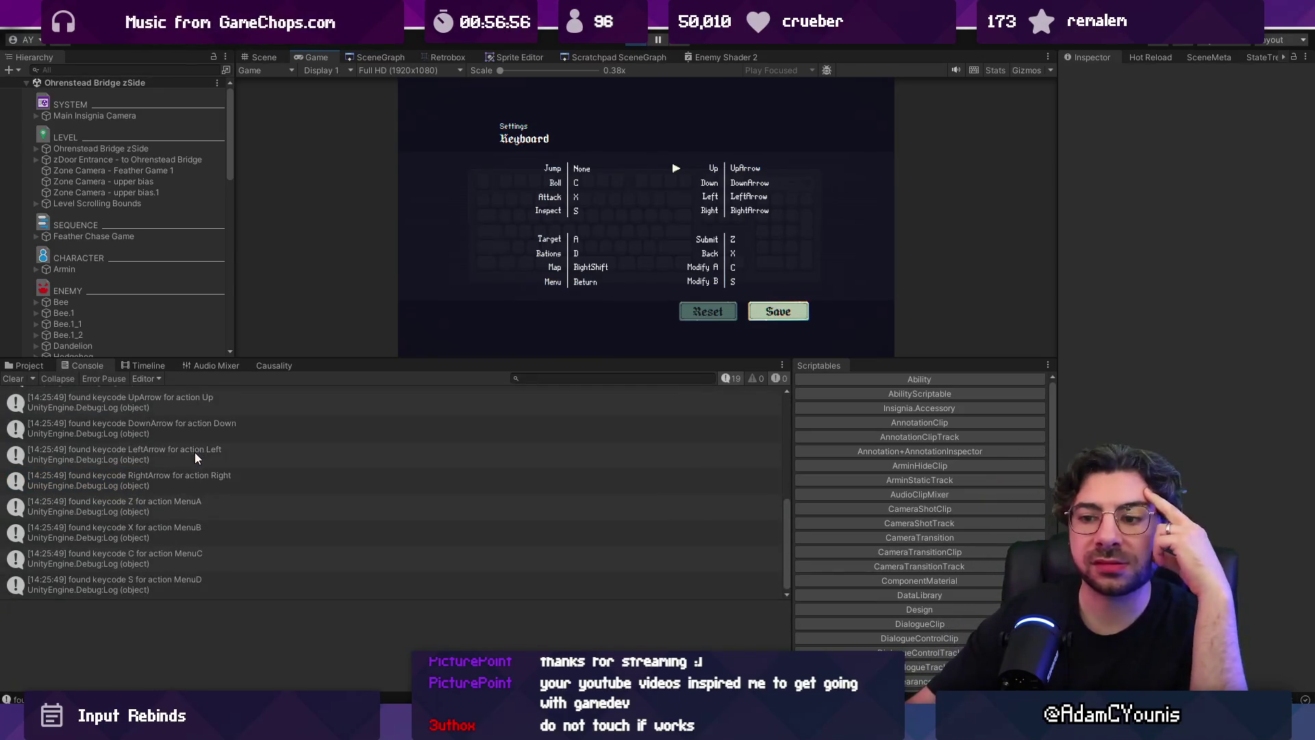
left_click(566, 171)
left_click(566, 167)
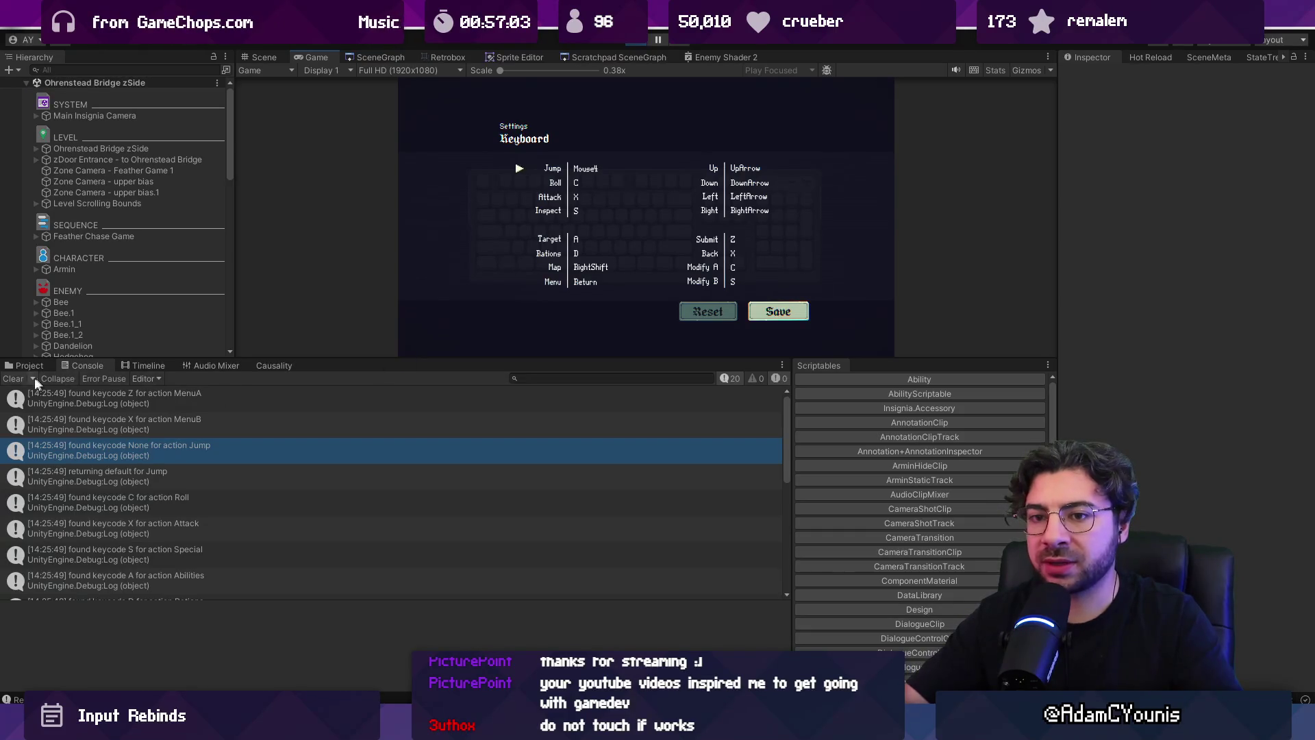
- Clear the console, save the keyboard configuration, reopen settings, and open Jump's 'found keycode None' log source
left_click(14, 379)
key("Down")
key("Down")
key("Down")
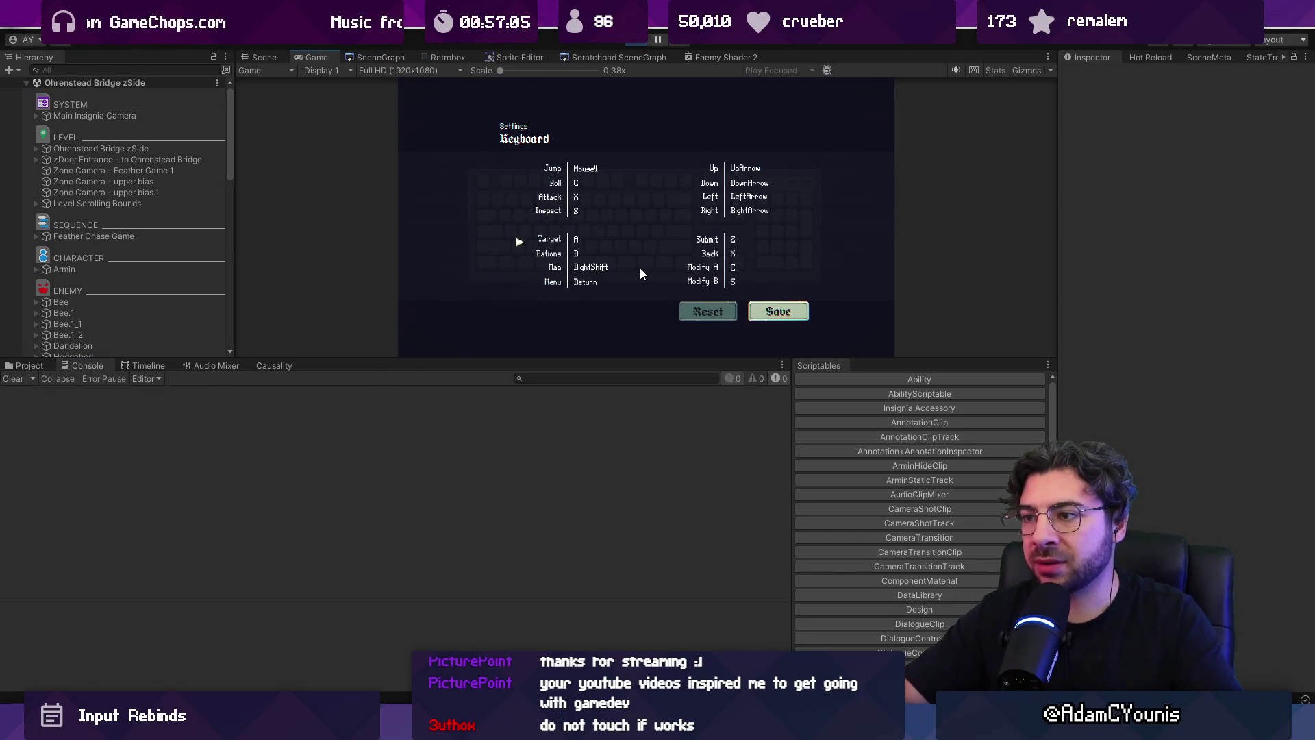
key("Right")
key("z")
key("x")
key("z")
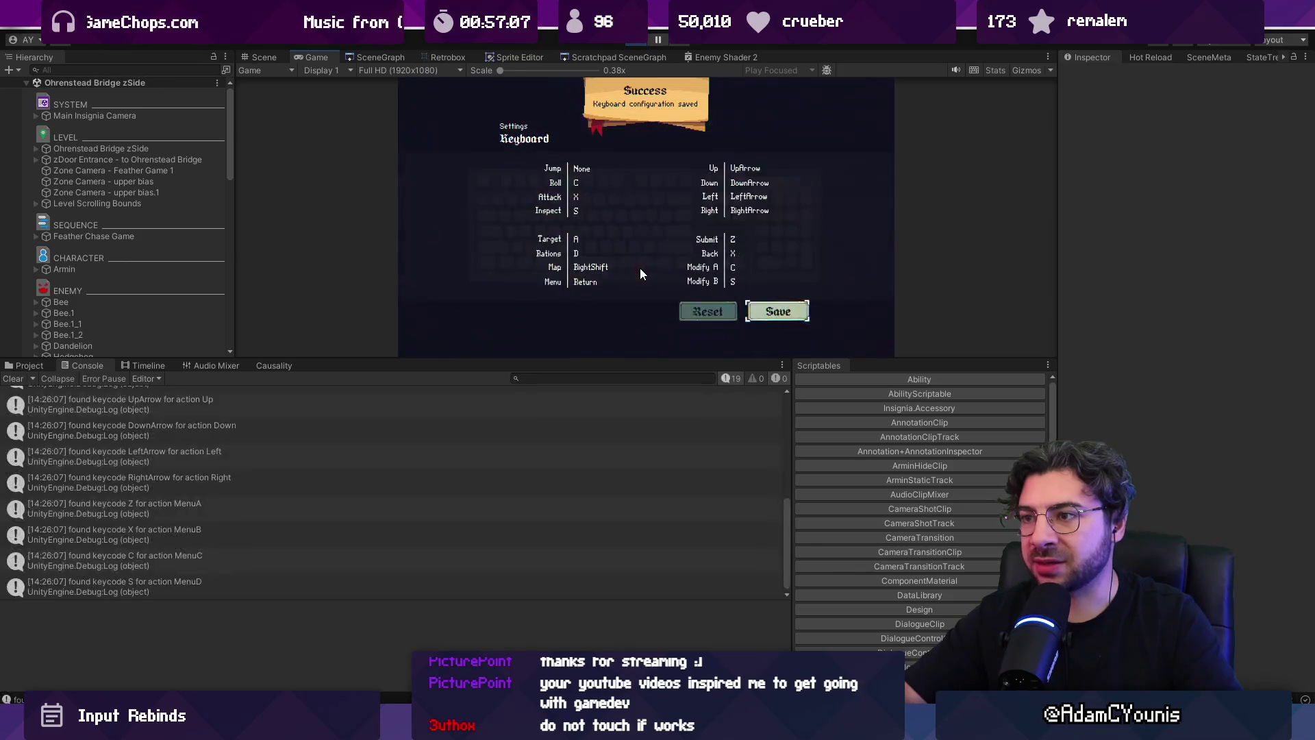
left_click(376, 451)
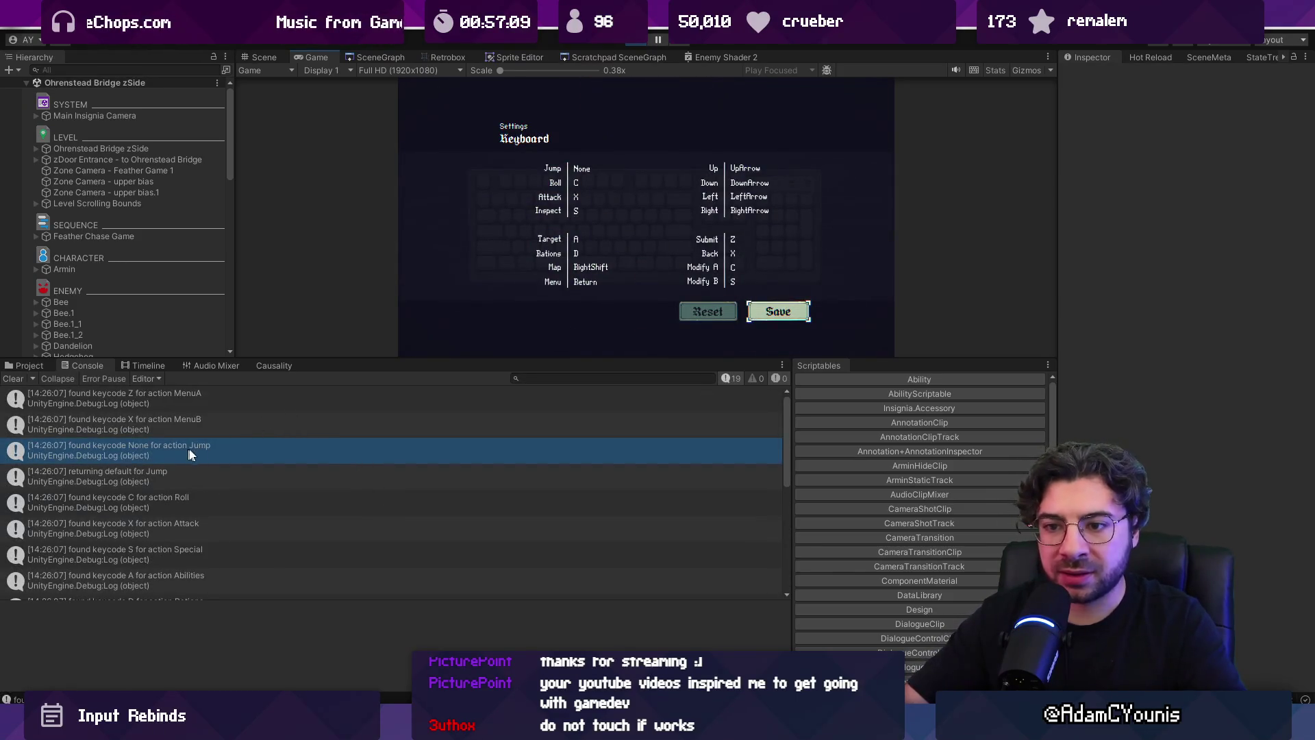
double_click(308, 508)
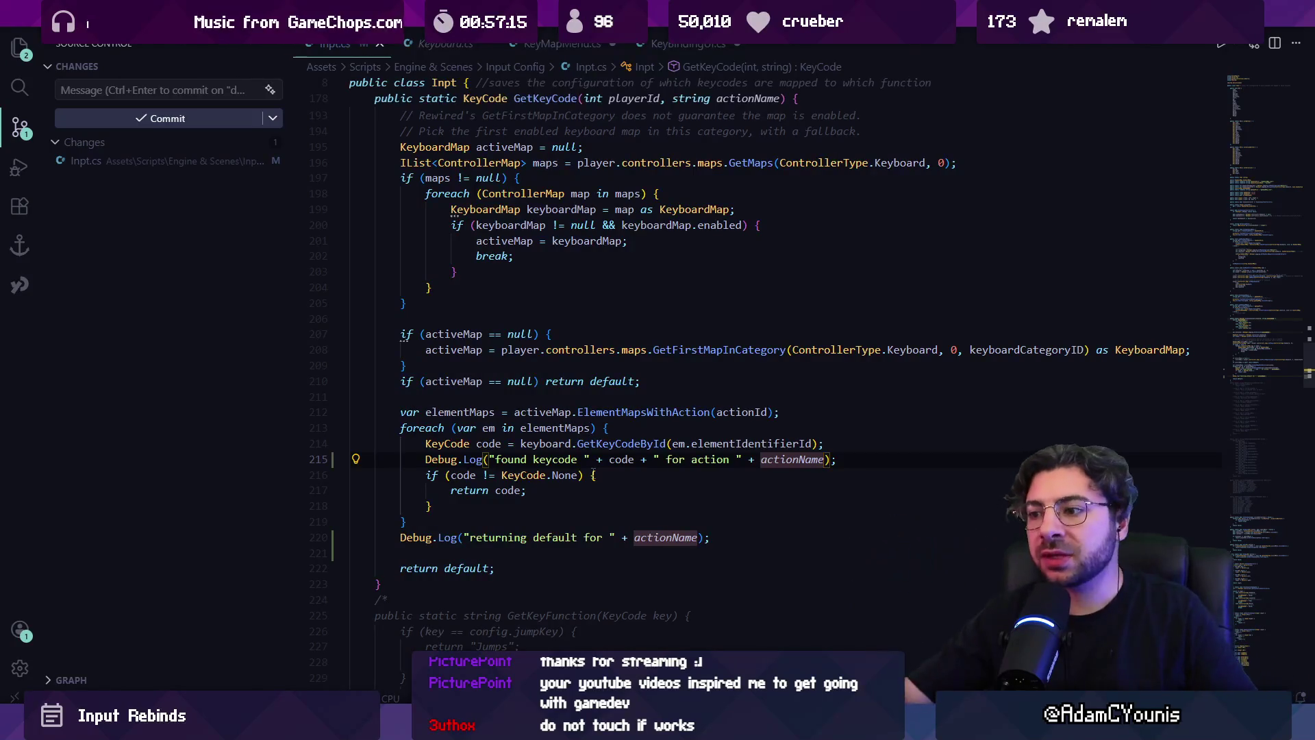
left_click(656, 443)
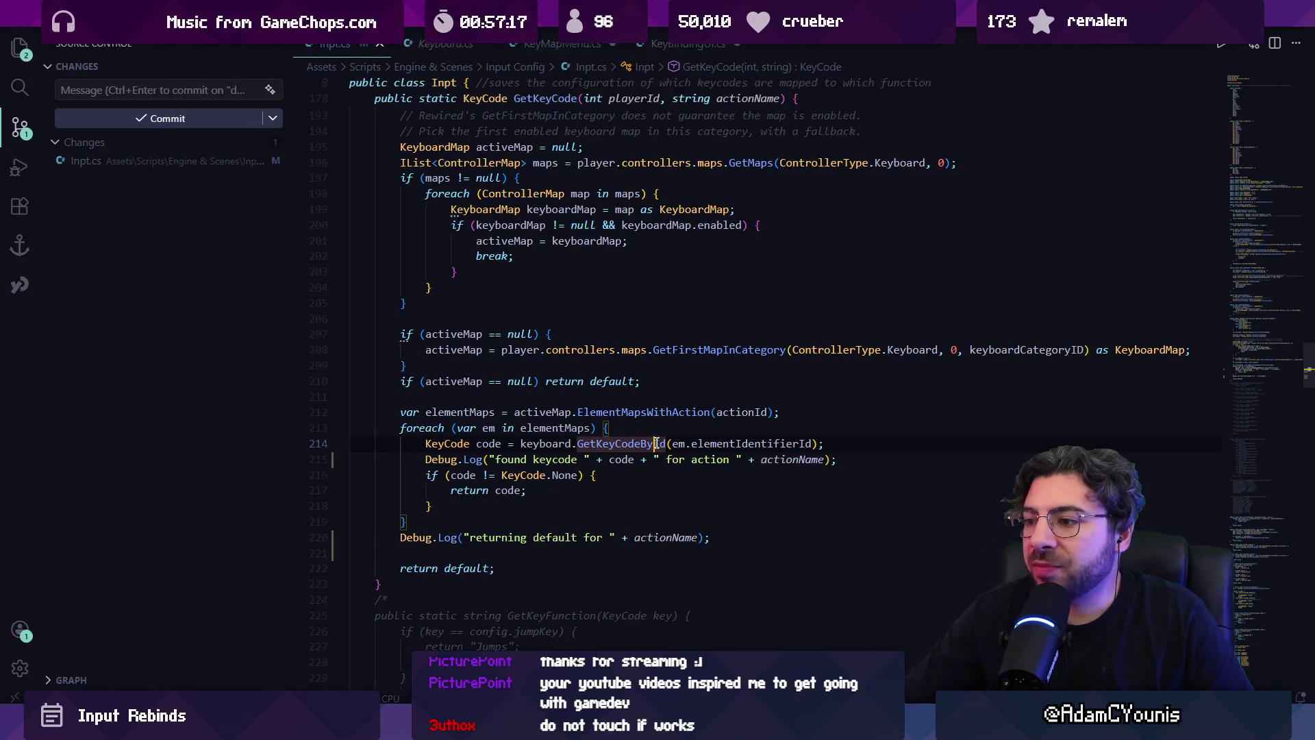
left_click(742, 443)
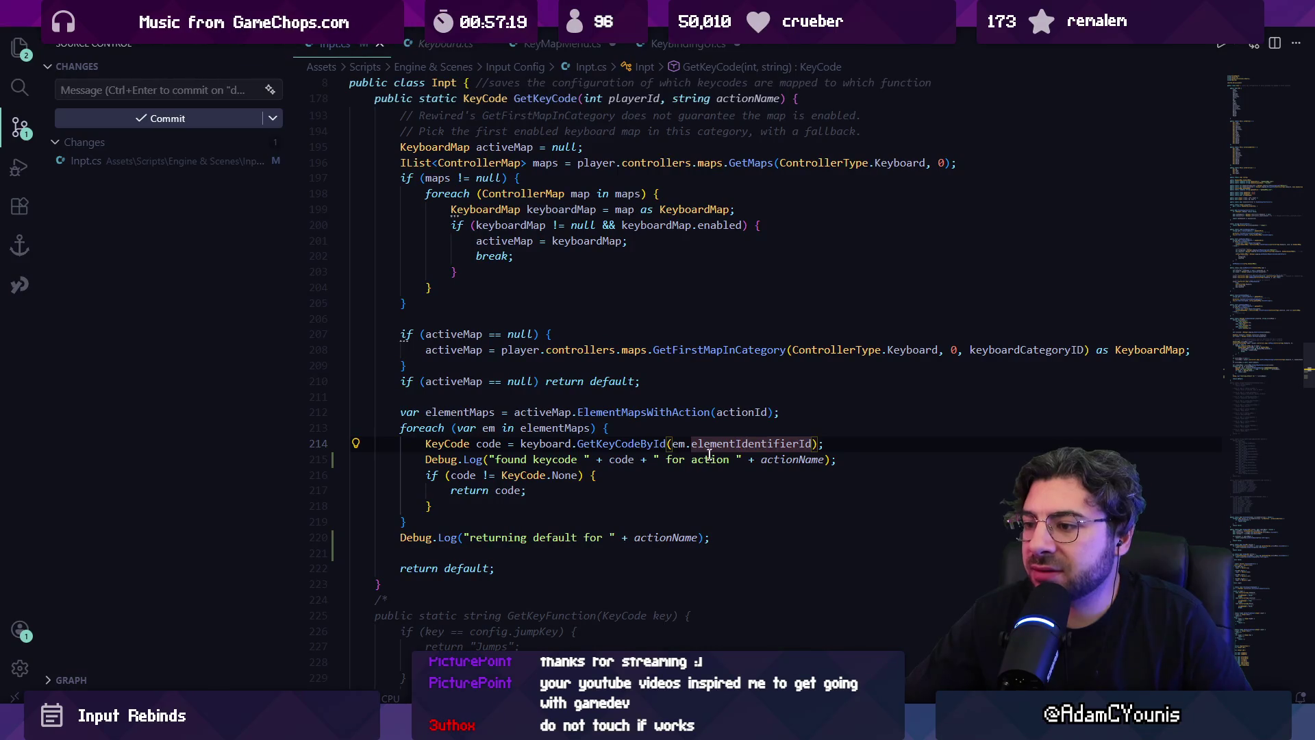
left_click(822, 460)
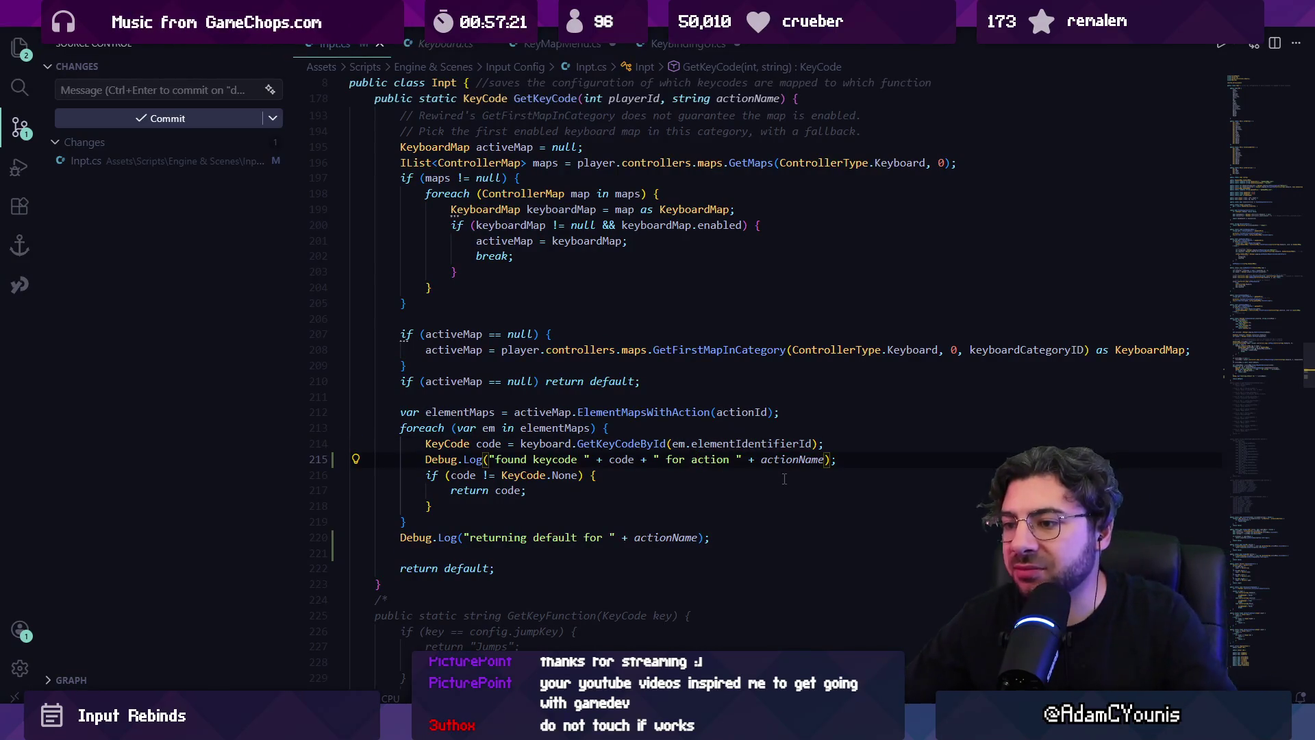
left_click(694, 460)
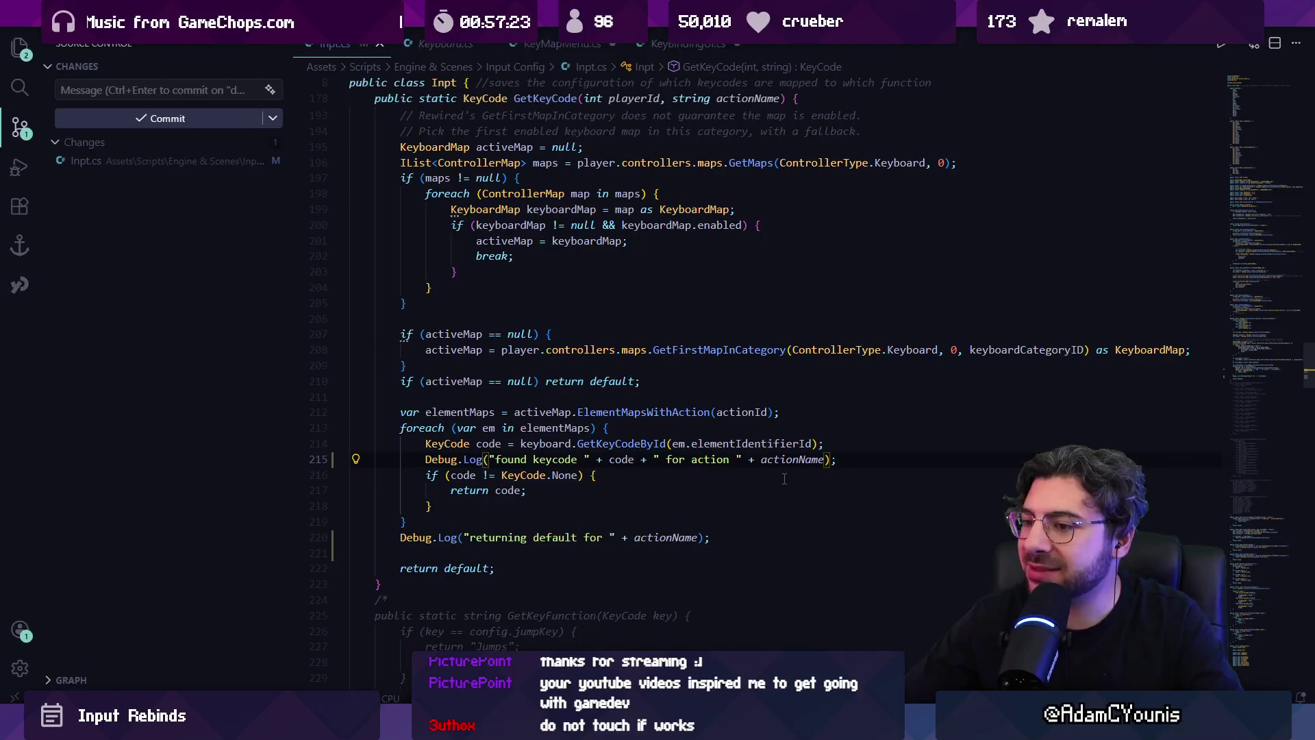
type("\"")
key("BackSpace")
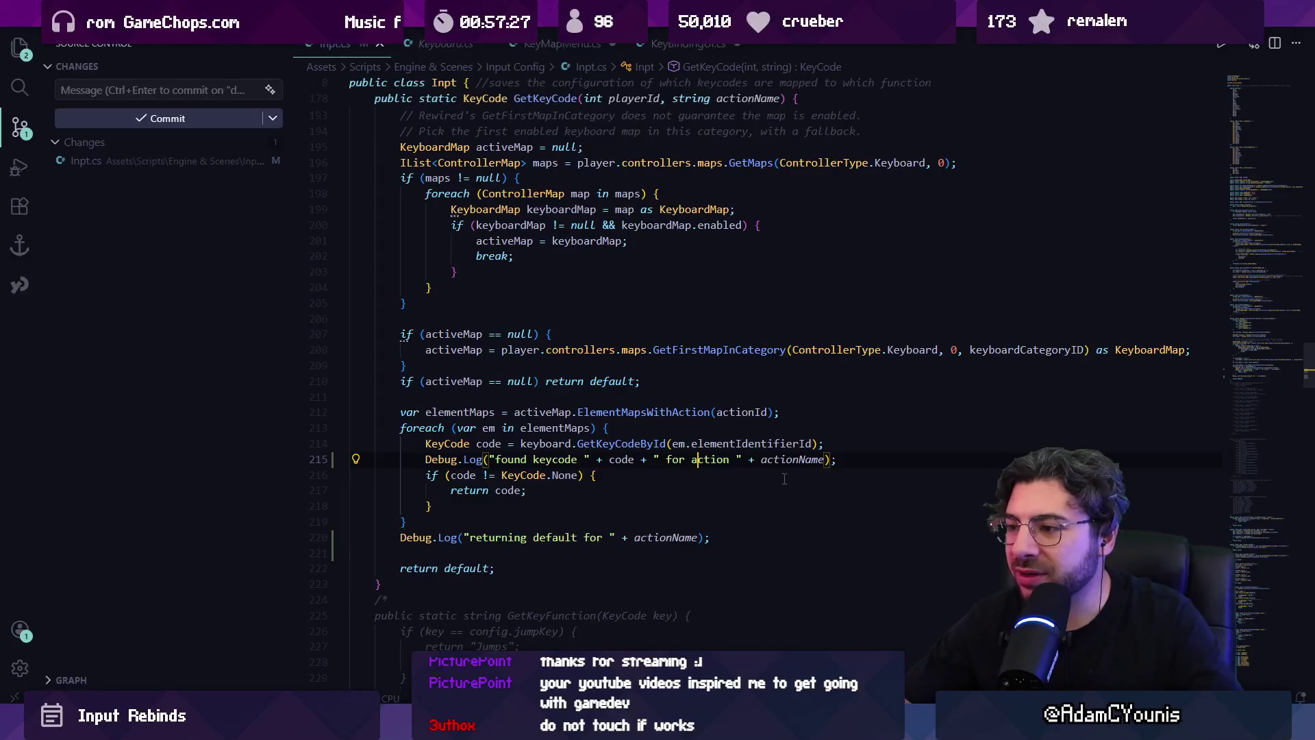
mouse_move(726, 439)
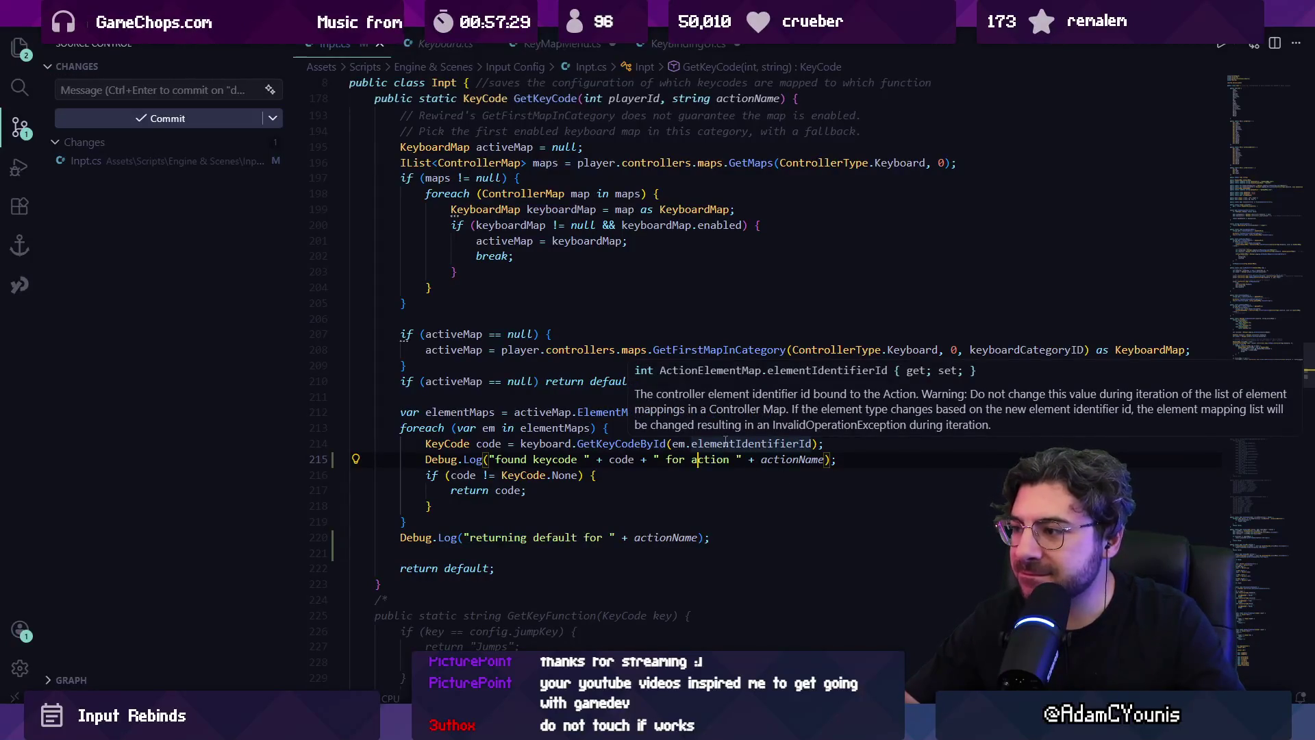
left_click(725, 443)
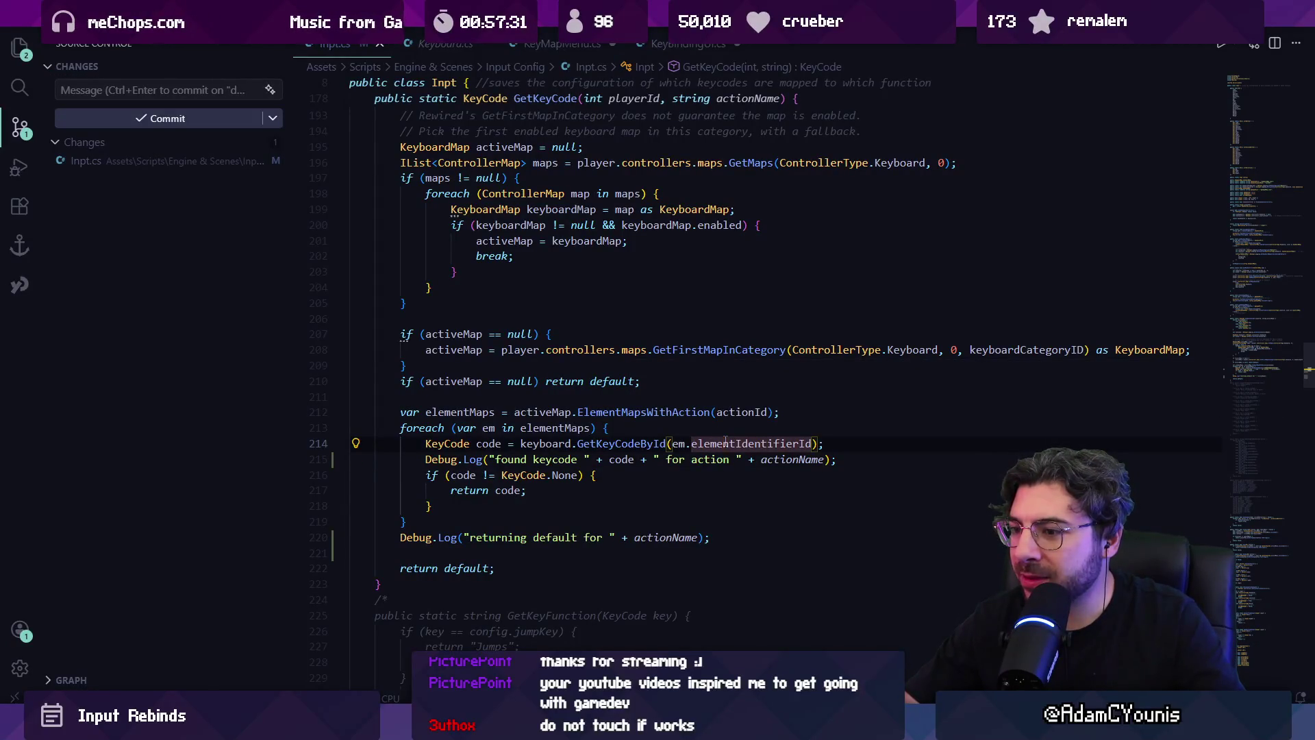
left_click(912, 698)
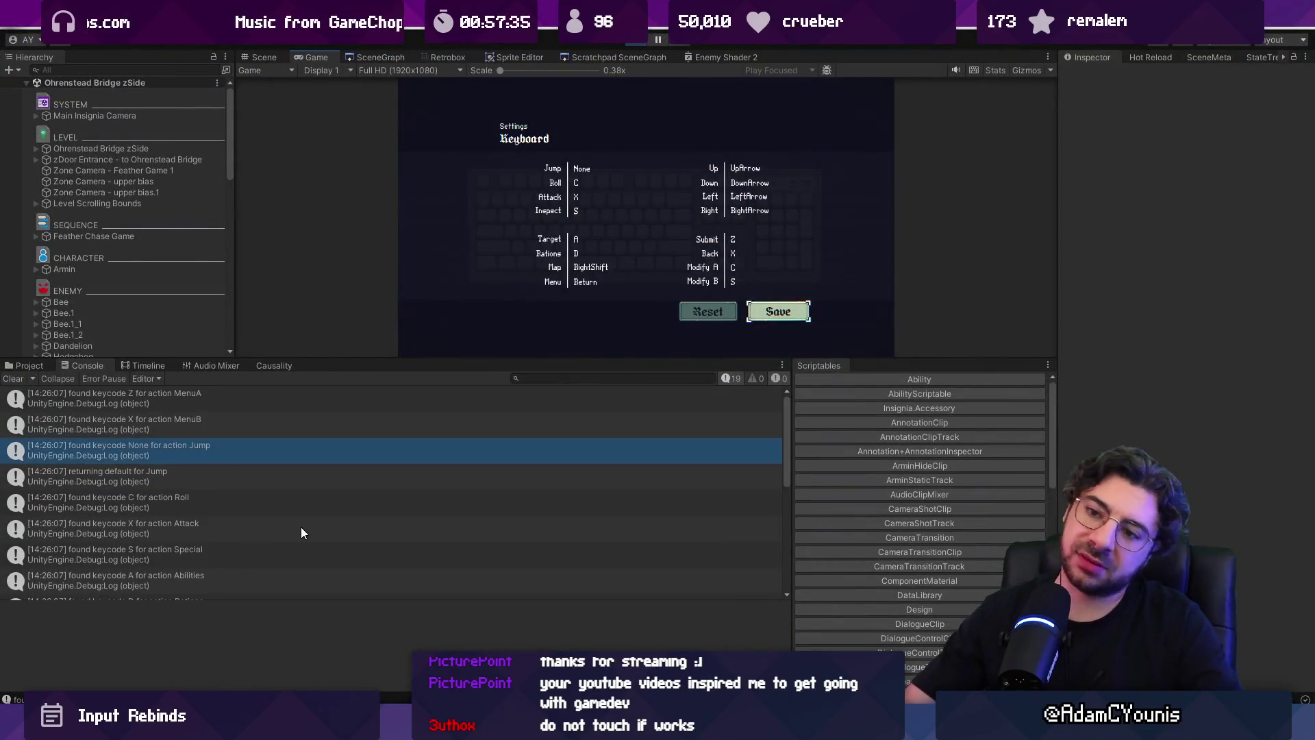
scroll(327, 528, "down", 2)
scroll(330, 524, "up", 2)
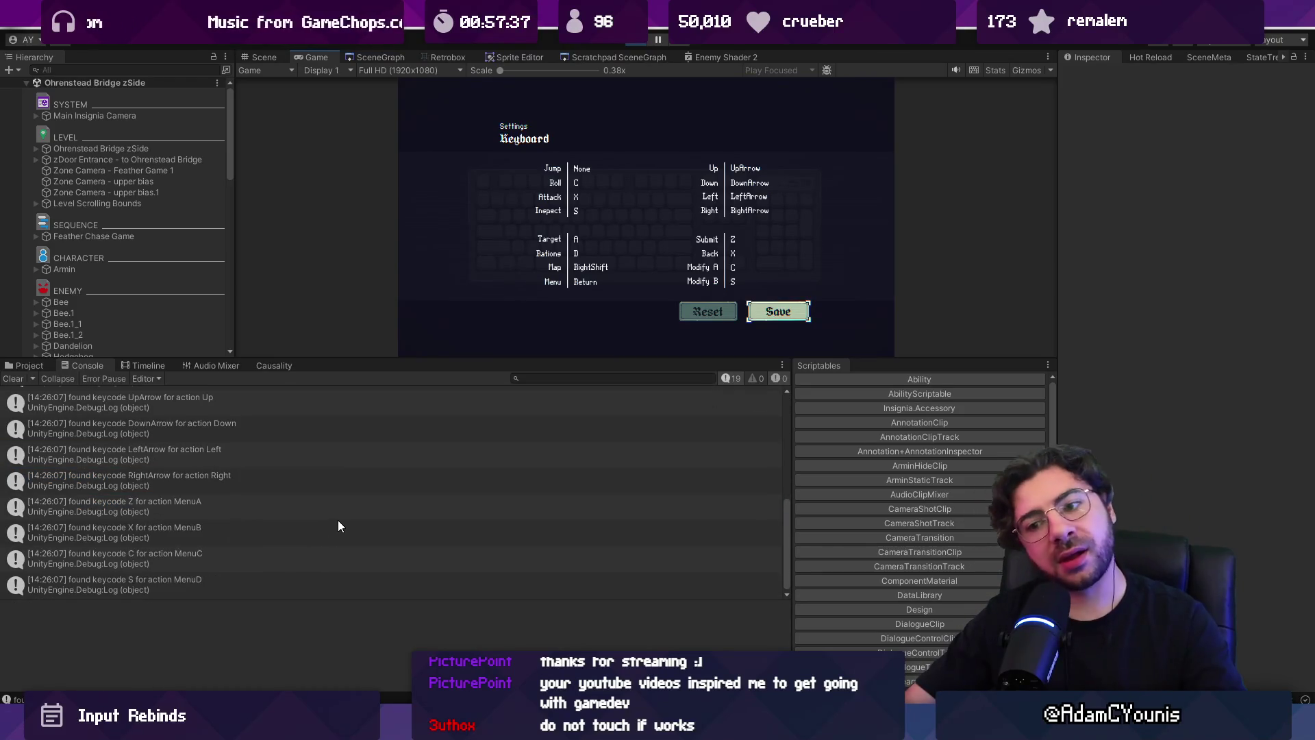
mouse_move(491, 726)
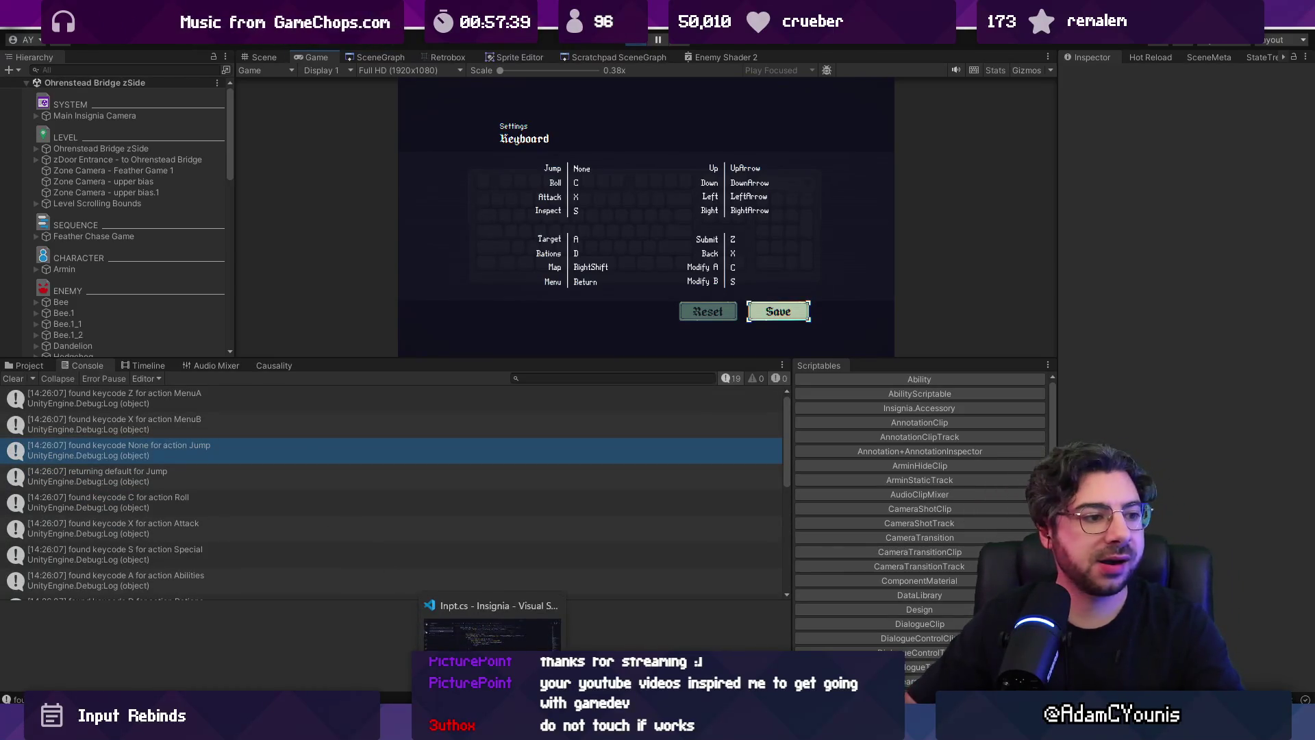
left_click(491, 624)
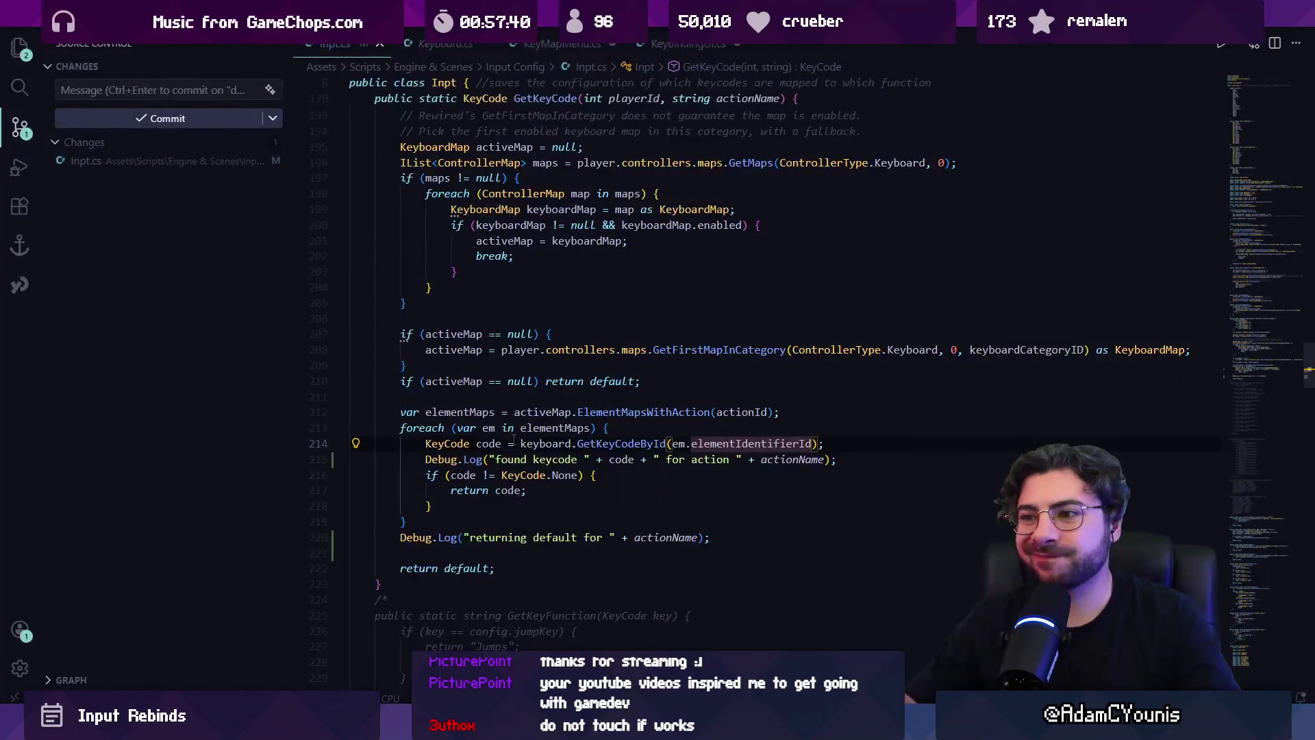
- On line 215, replace the logged code variable with em
left_click(633, 426)
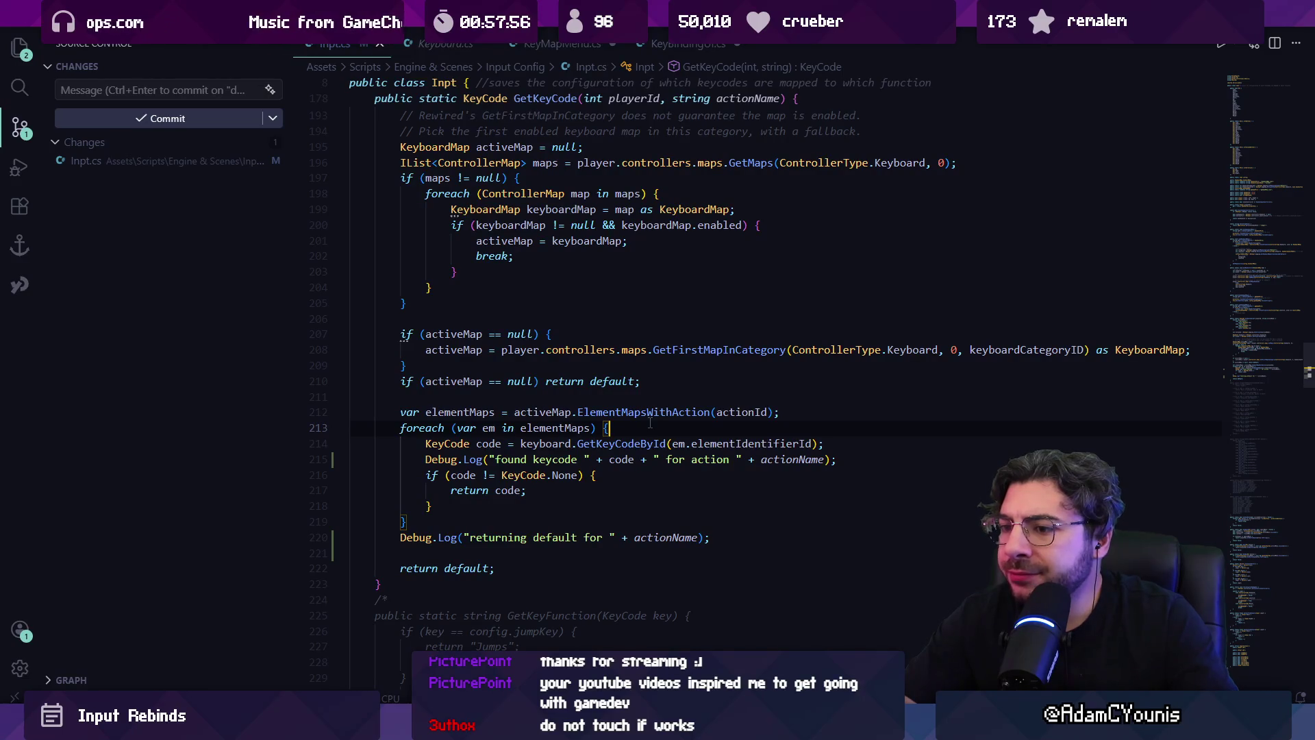
key("Down")
key("Down")
key("ctrl+shift+Right")
key("ctrl+shift+Right")
key("ctrl+shift+Right")
key("ctrl+shift+Right")
key("ctrl+shift+Left")
key("ctrl+shift+Left")
key("ctrl+shift+Left")
key("Right")
key("ctrl+BackSpace")
type("em,")
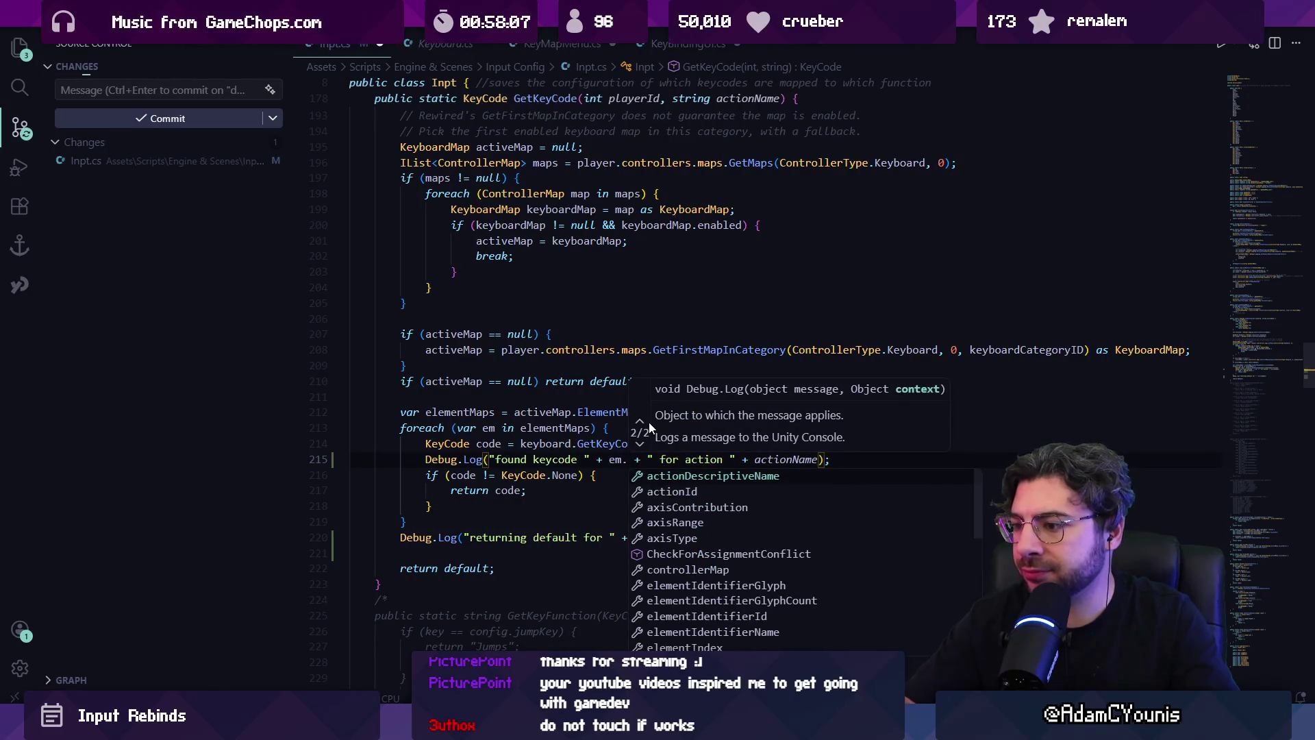
- Finish the log so it prints em.keyCode, then check keyCode and GetKeyCodeById
scroll(754, 541, "down", 5)
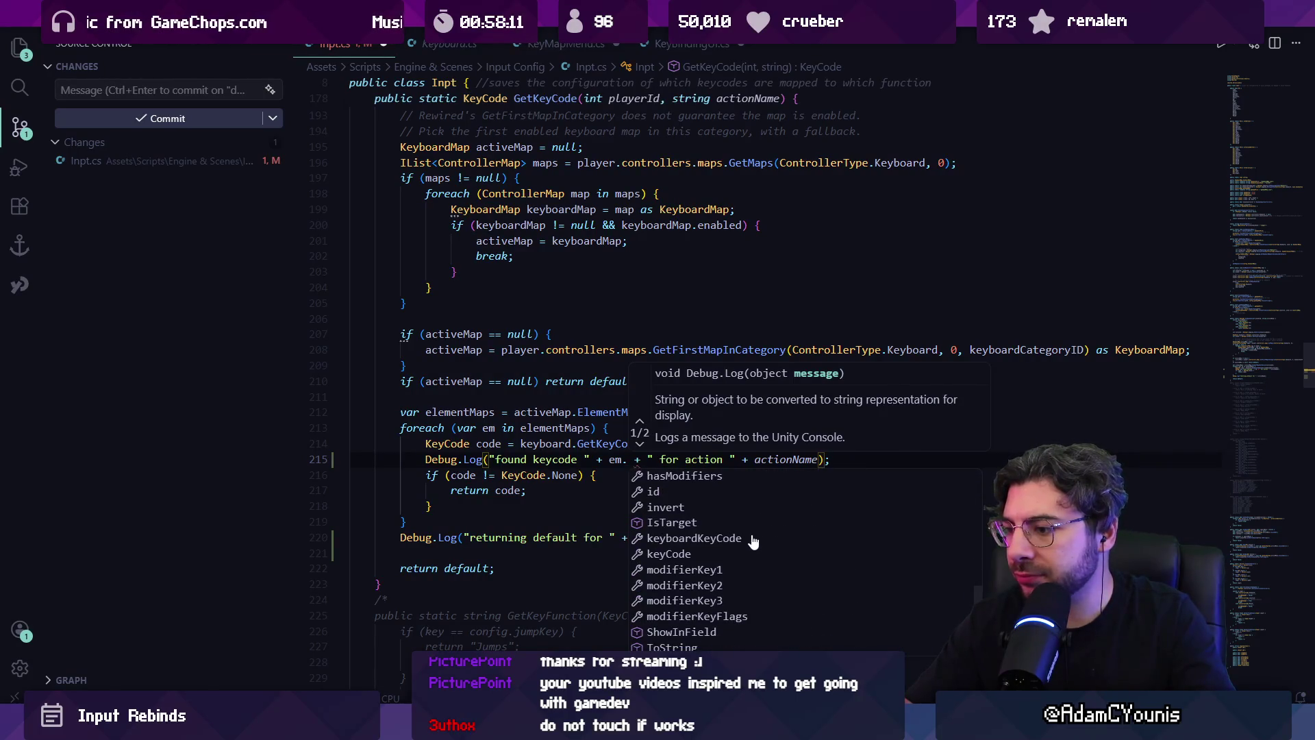
left_click(718, 560)
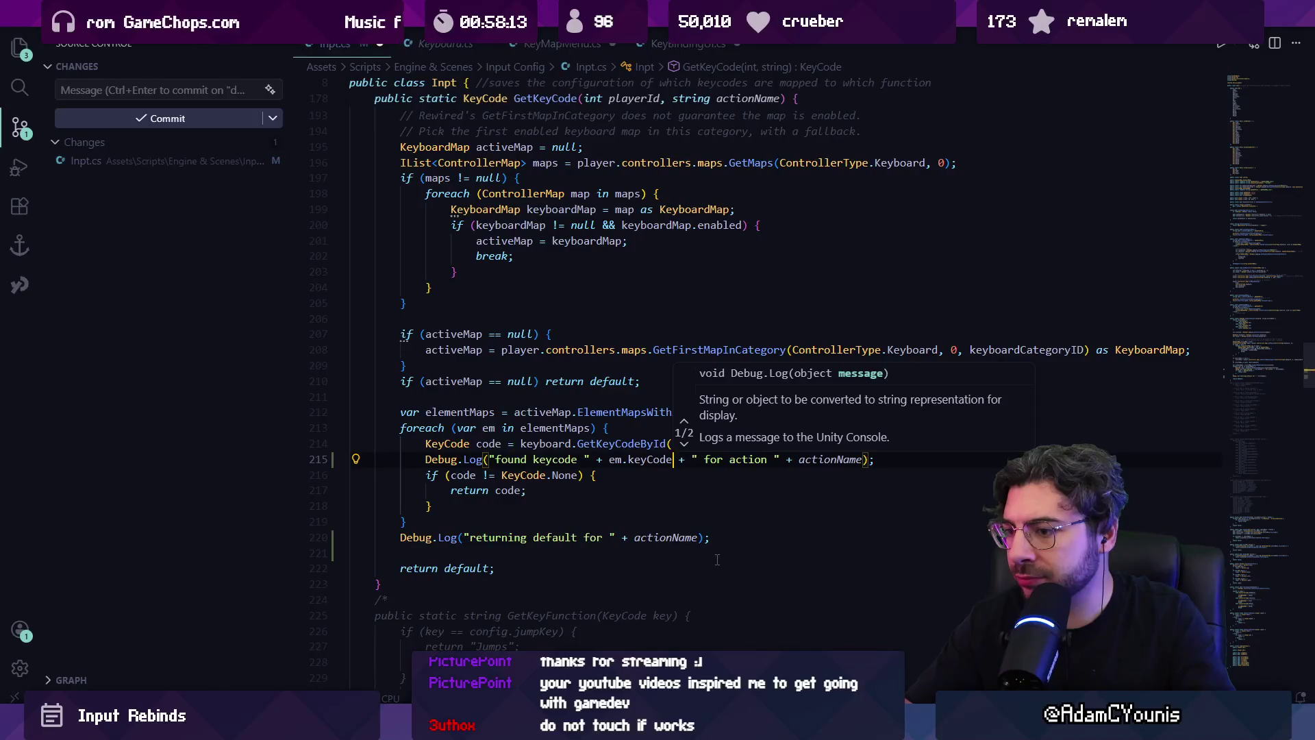
left_click(671, 482)
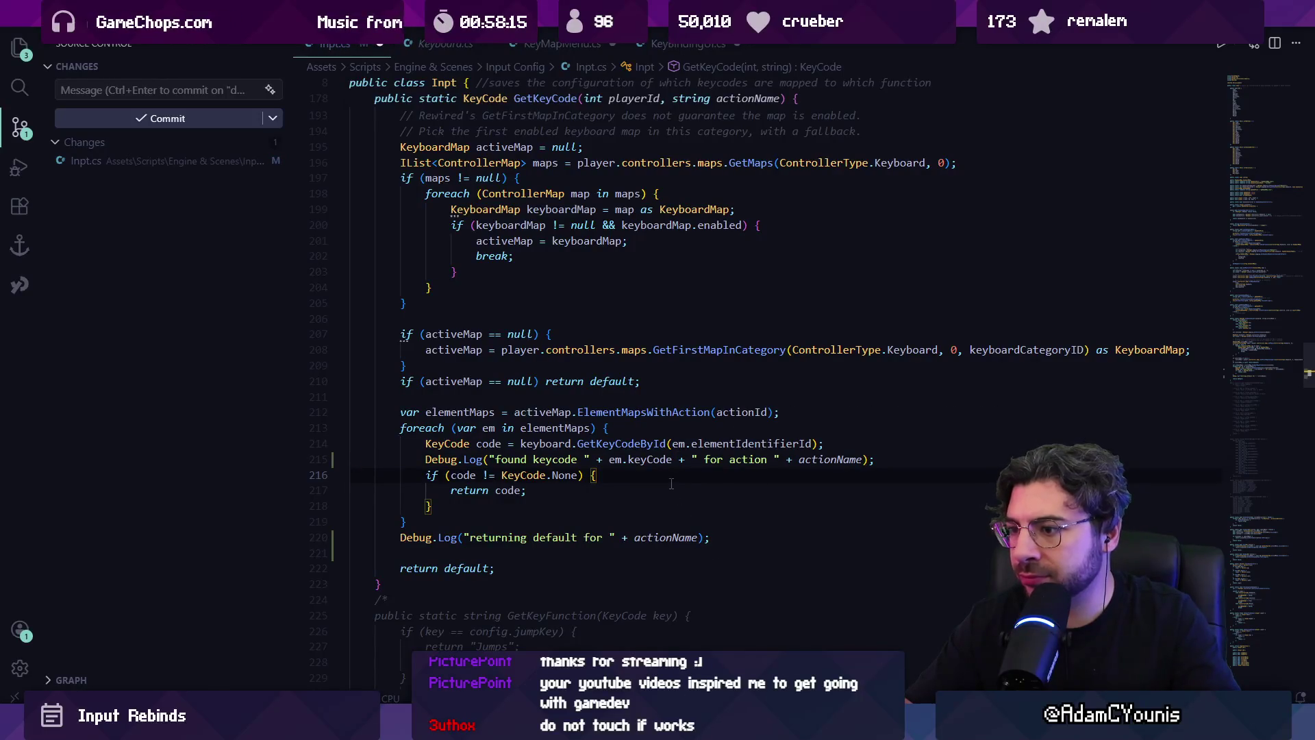
left_click(650, 460)
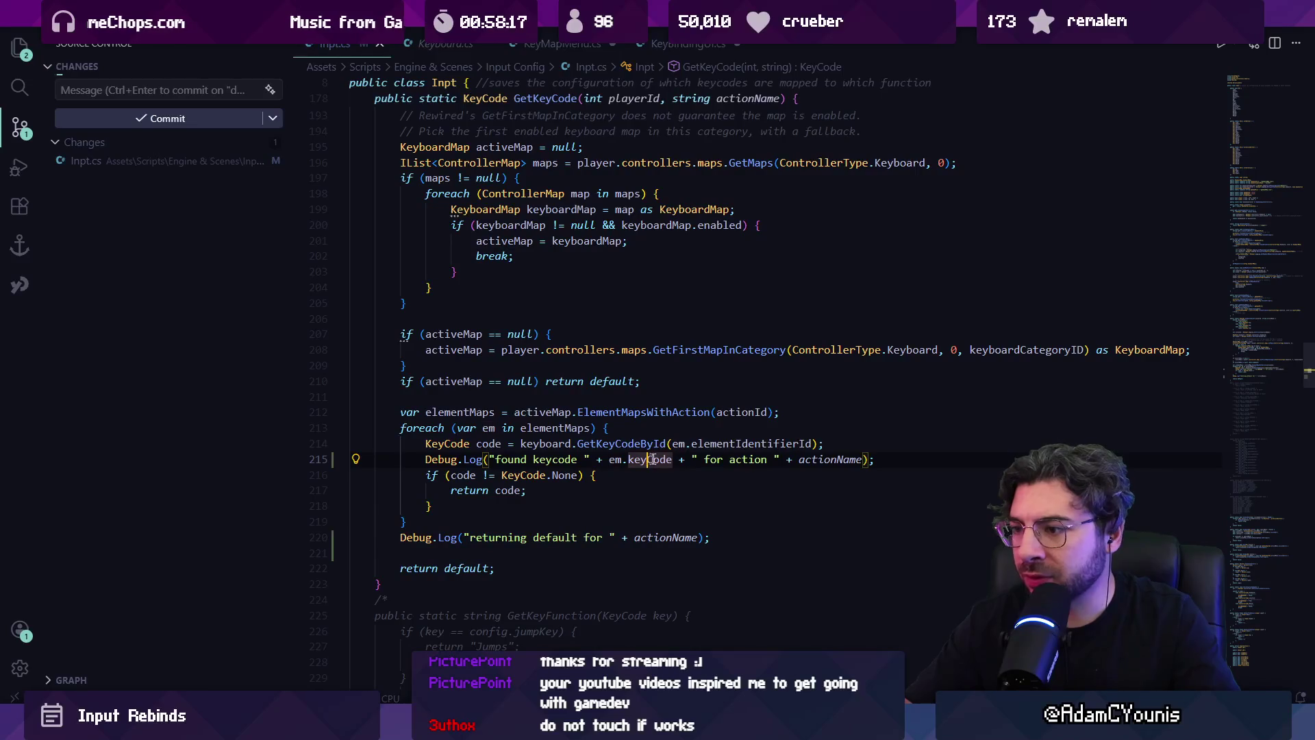
left_click(596, 443)
left_click(650, 459)
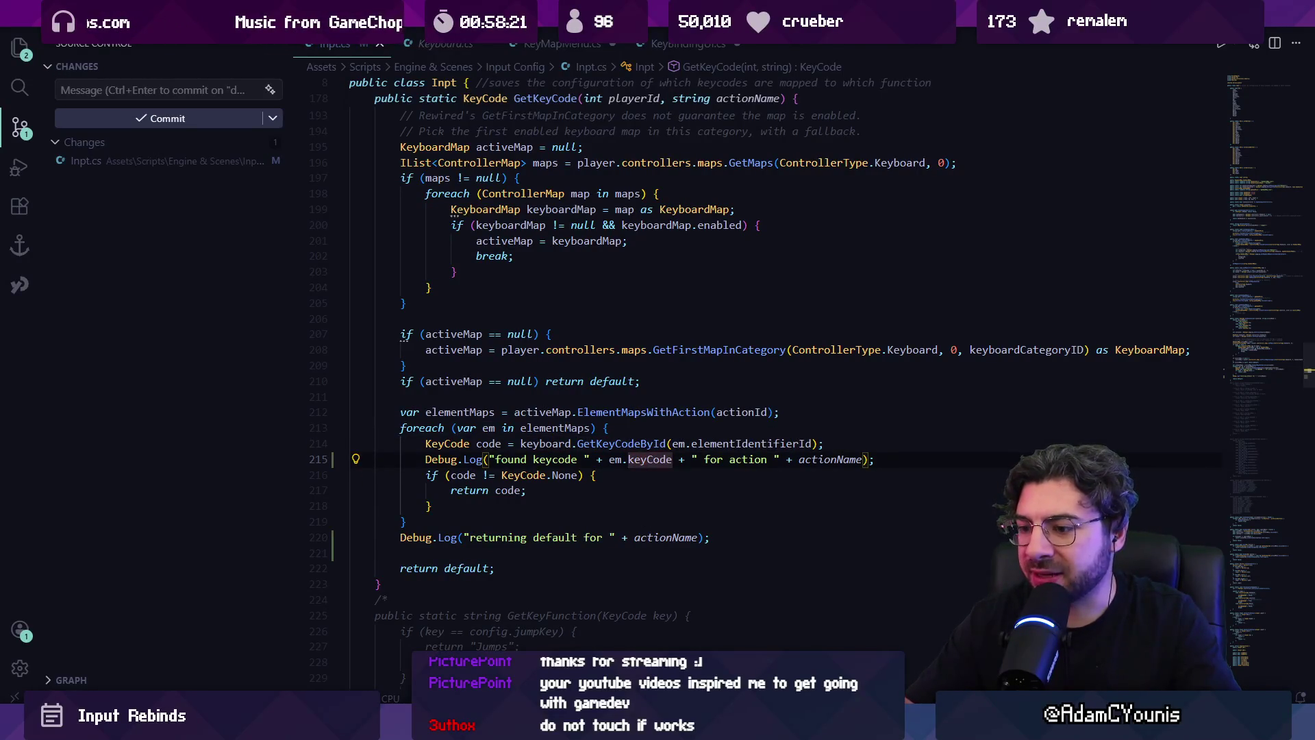
- In Unity, clear the console and reopen the Keyboard settings to log fresh lookups
key("alt+Tab")
key("x")
key("z")
left_click(13, 379)
left_click(541, 219)
key("x")
key("z")
scroll(423, 448, "up", 5)
- Jump from the 'Mouse4 found for action Jump' log to its Inpt.cs line and inspect keyCode
left_click(419, 450)
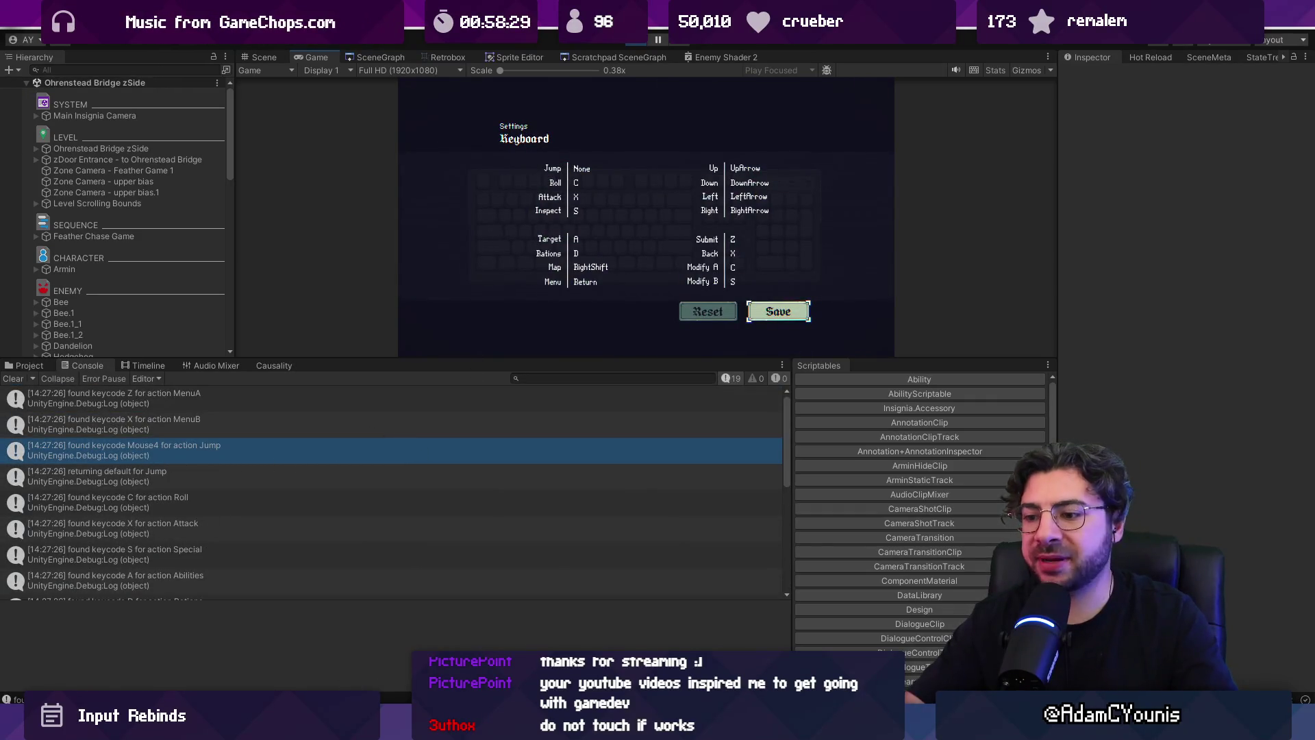
double_click(420, 450)
double_click(638, 444)
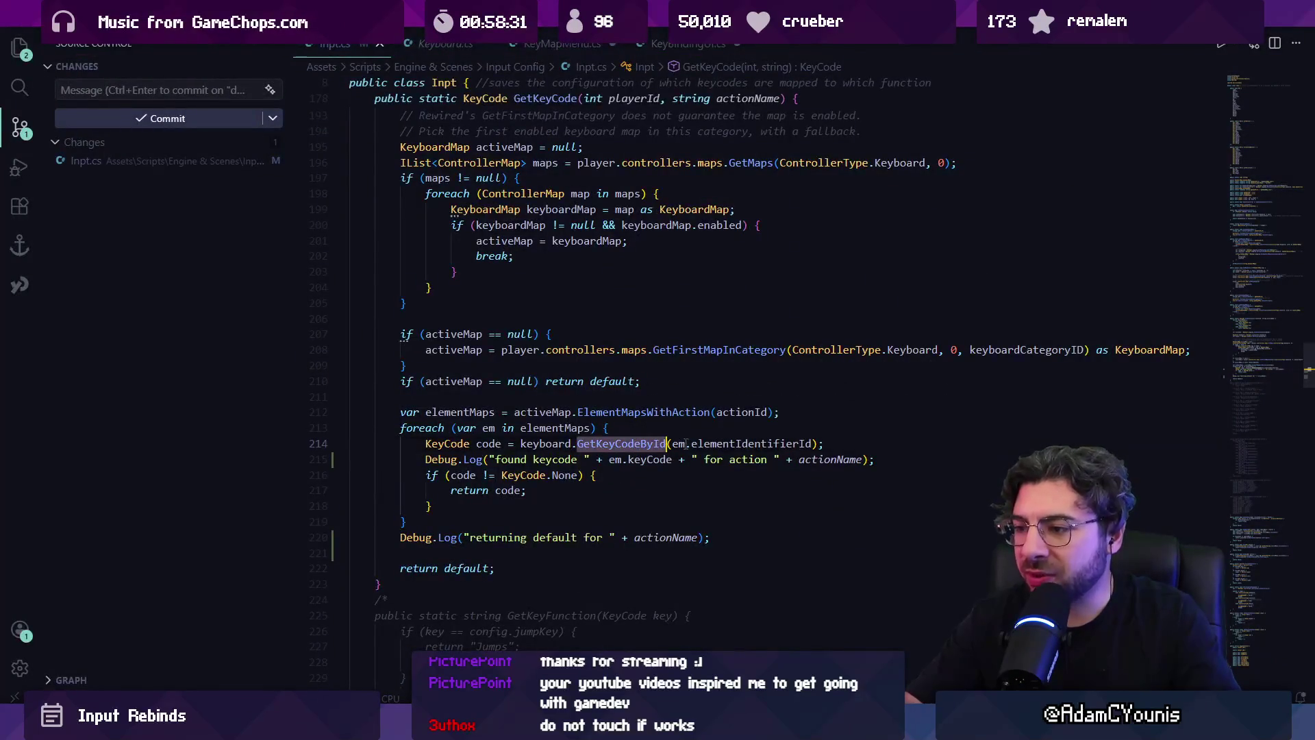
double_click(650, 459)
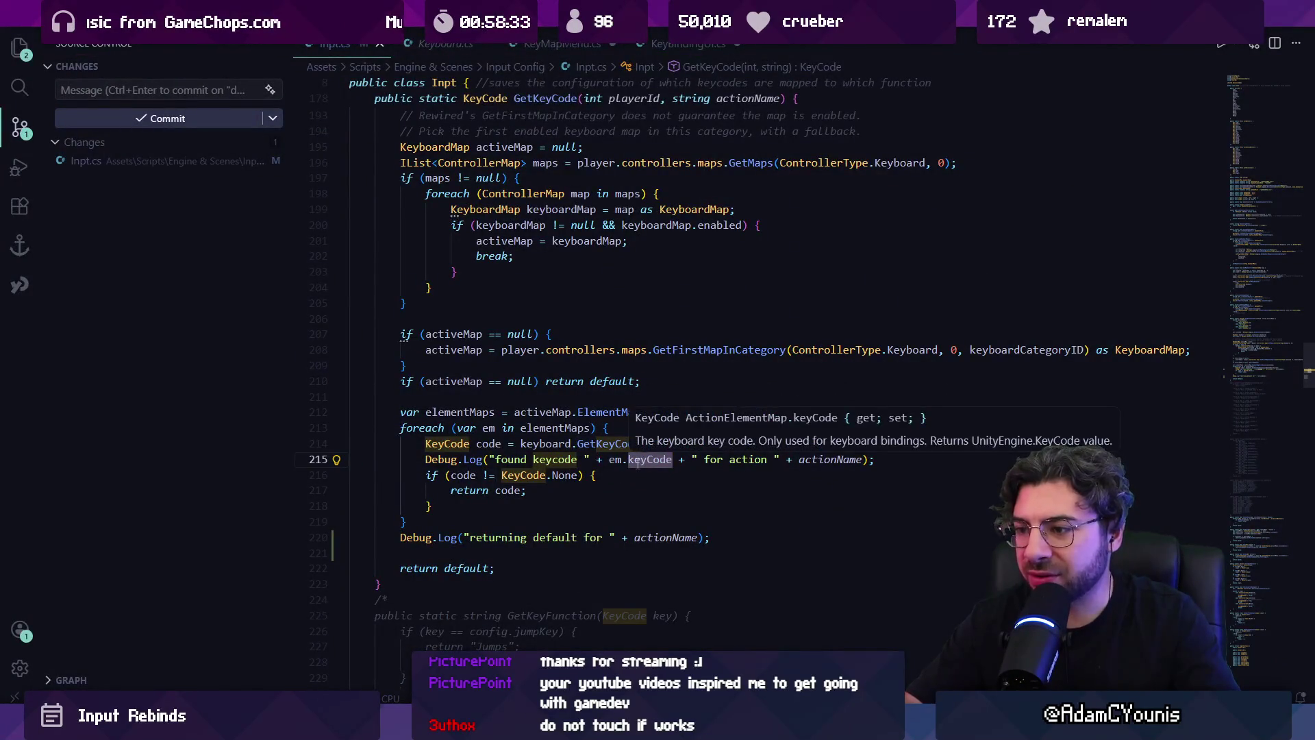
- Copy em.keyCode and paste it over code in the return statement
key("shift+alt+Right")
key("Down")
key("ctrl+Left")
key("ctrl+Left")
key("ctrl+Left")
key("ctrl+shift+Right")
type("em.keyCode")
- Delete the GetKeyCodeById declaration line and the found-keycode Debug.Log line
key("Up")
key("Up")
key("ctrl+Left")
key("Home")
key("shift+Down")
key("Delete")
key("Down")
key("Up")
key("shift+Down")
key("Delete")
- Make the if block's return statement read return em.keyCode;
key("Down")
key("End")
key("ctrl+BackSpace")
type("em.keyCode")
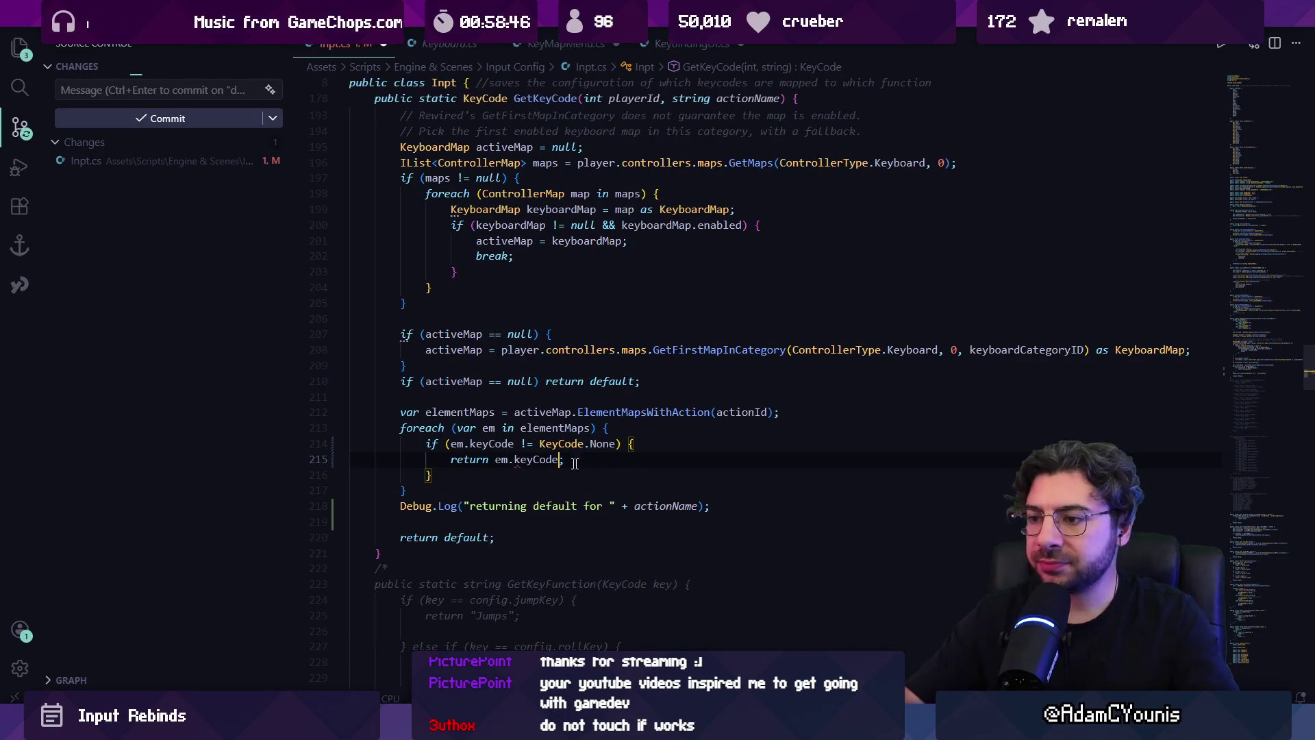
left_click(537, 478)
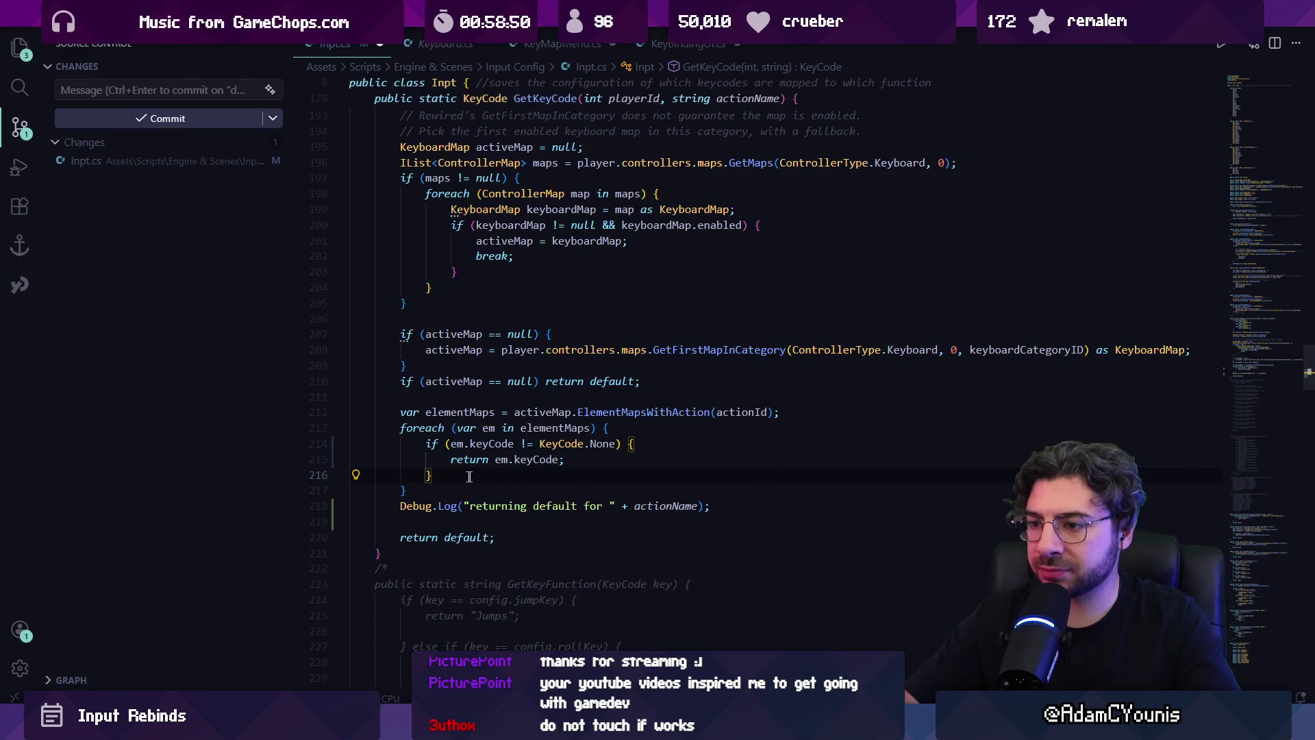
left_click_drag(472, 477, 413, 447)
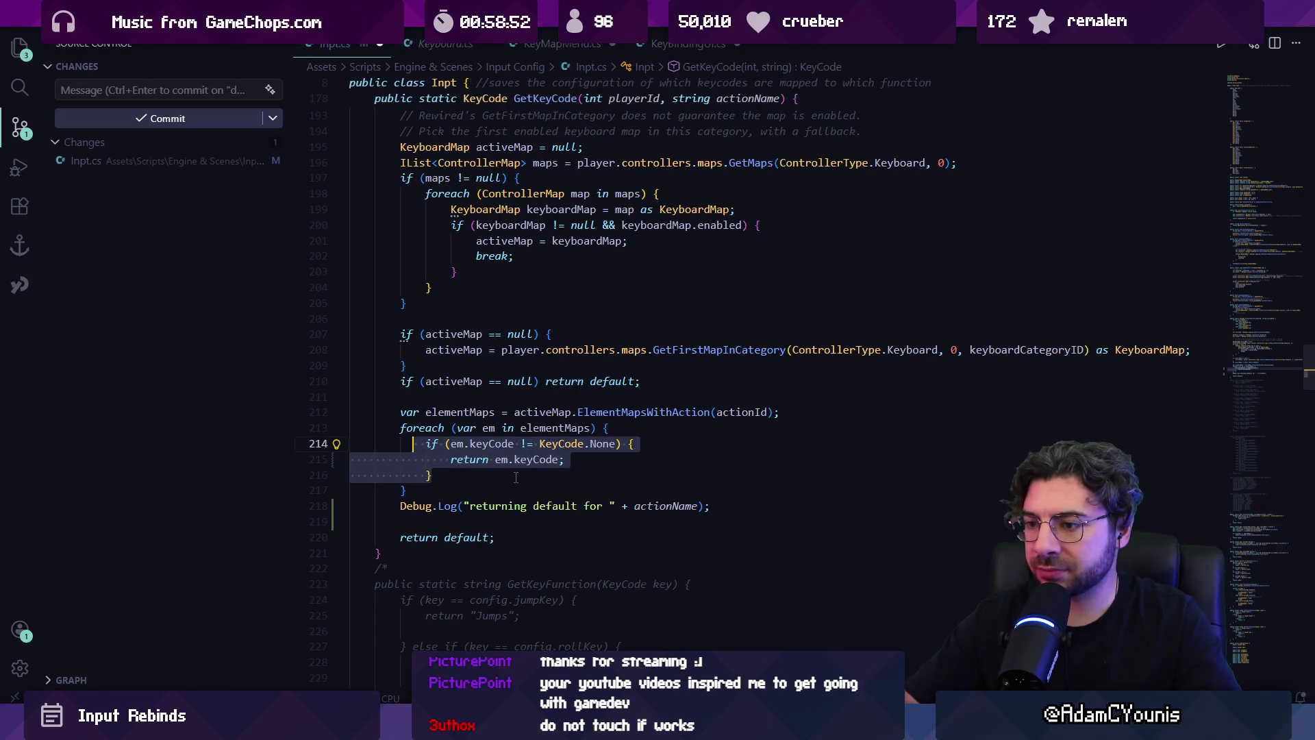
left_click(516, 477)
type("em.keyCode;")
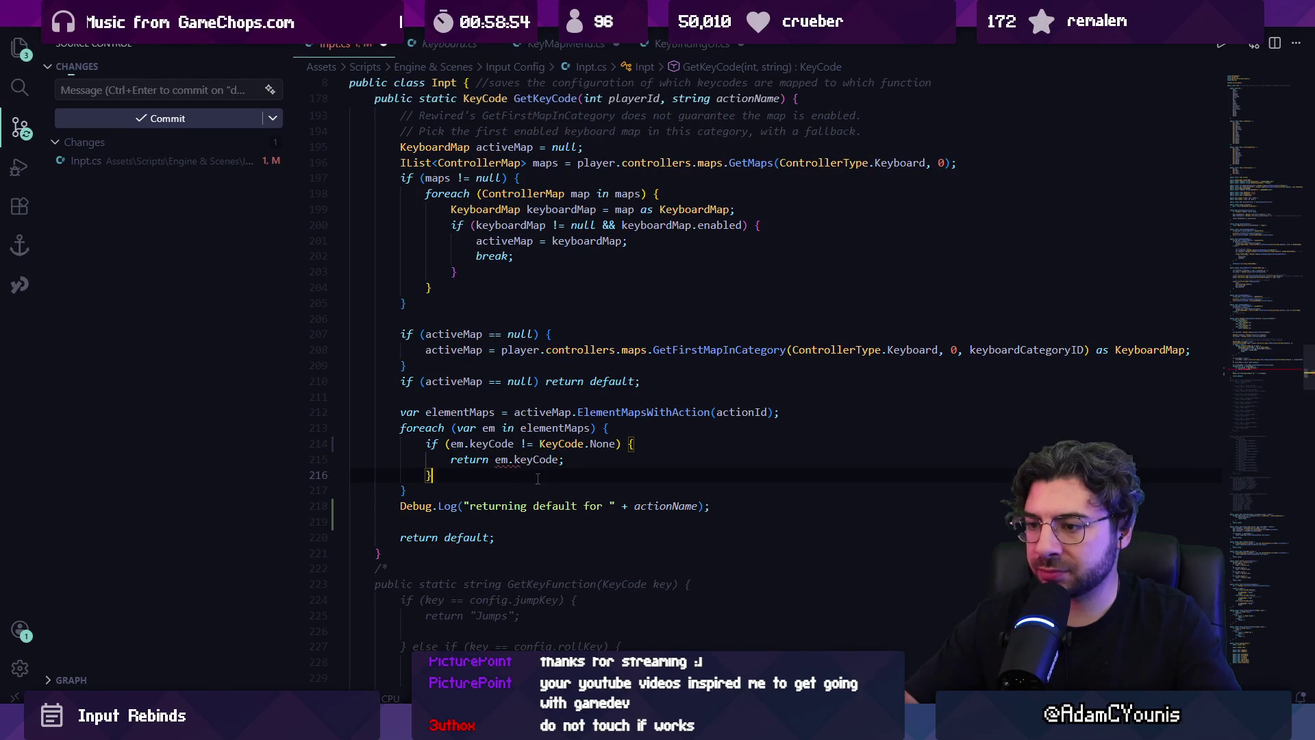
- Select the whole foreach loop (lines 213–217) and open Copilot Chat with it
left_click(430, 491)
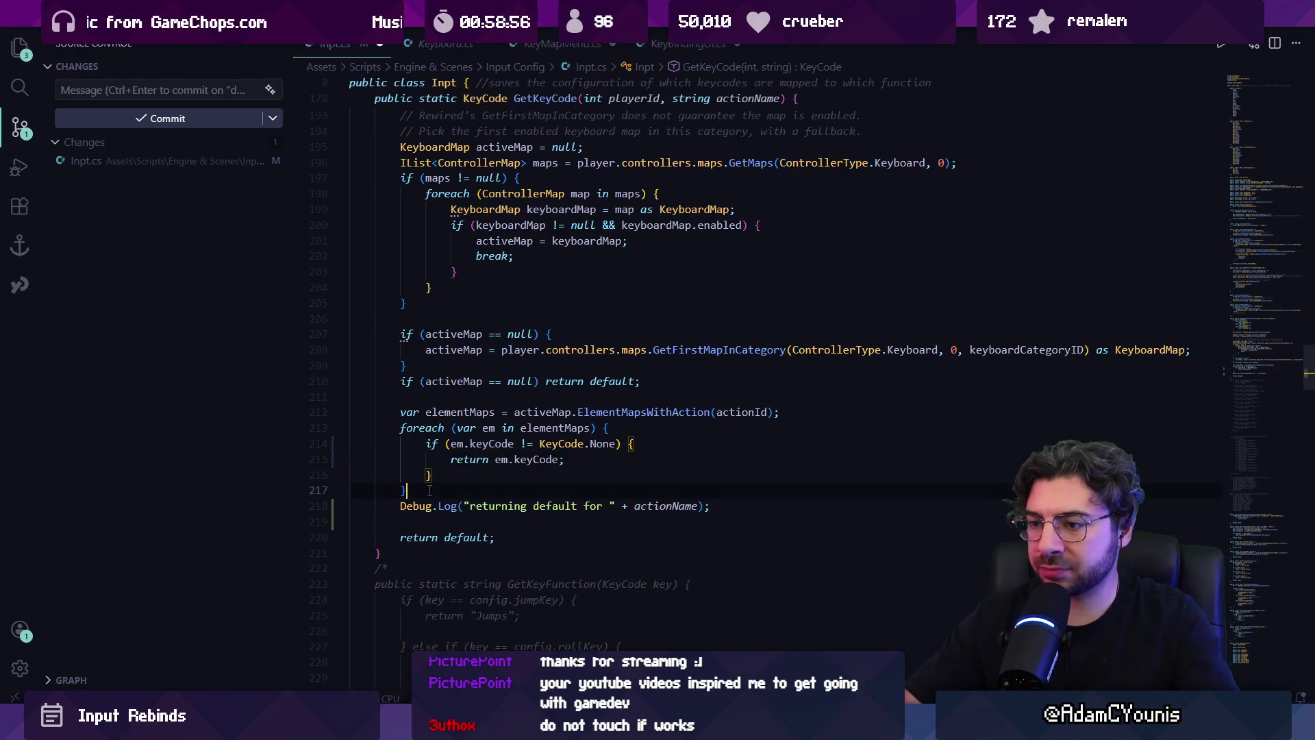
left_click_drag(430, 491, 400, 426)
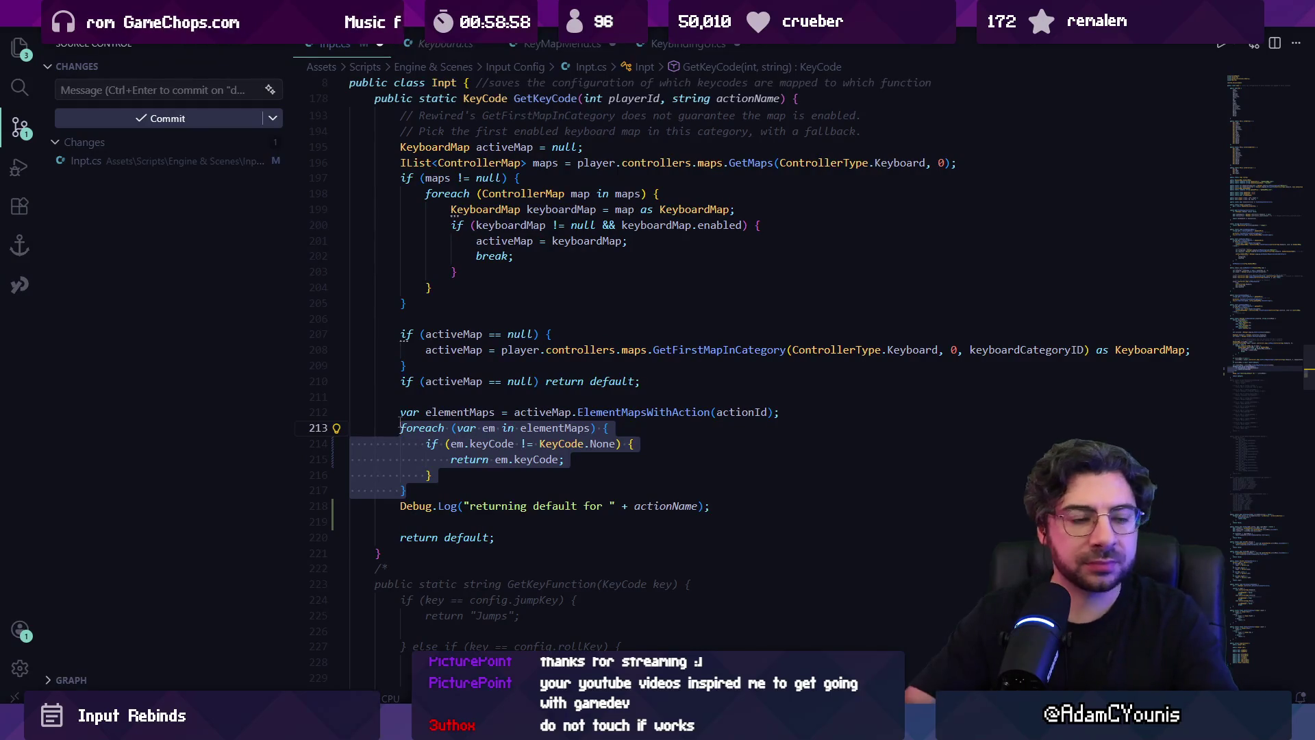
key("ctrl+shift+p")
key("Escape")
key("ctrl+space")
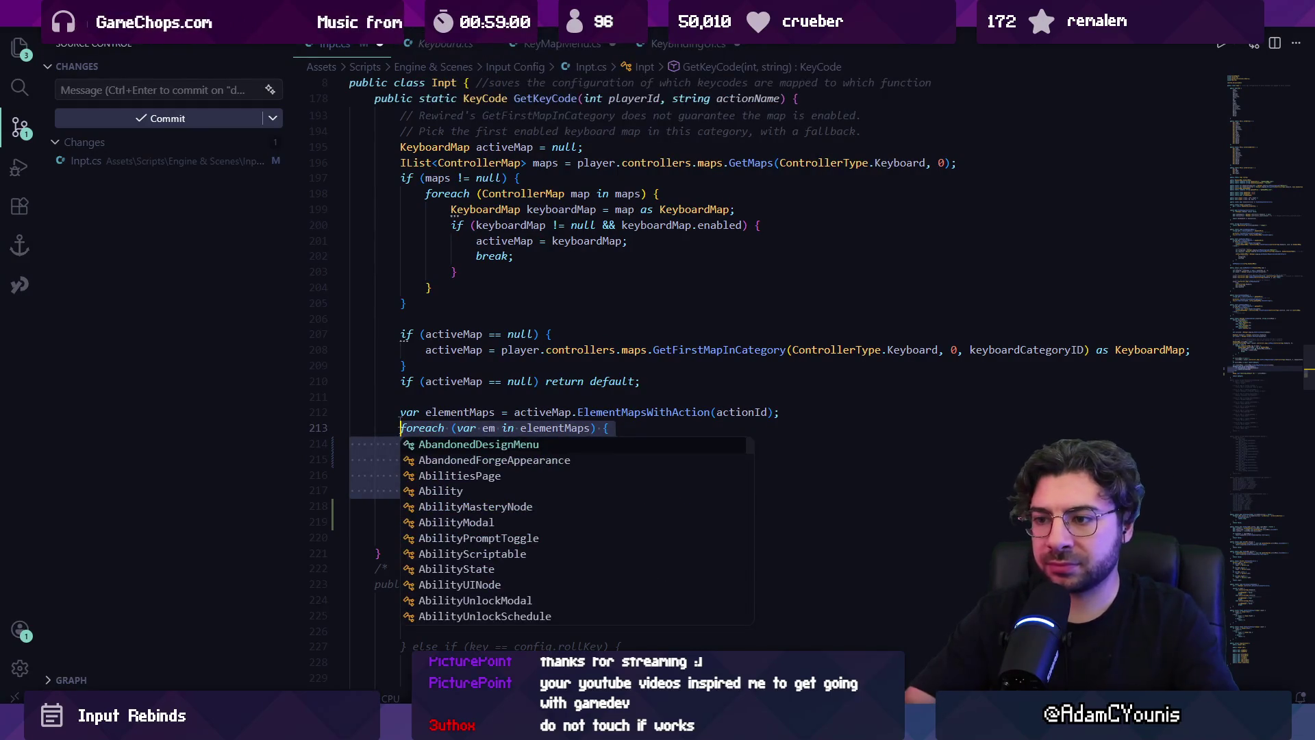
key("Escape")
key("ctrl+alt+i")
type(".keyCo")
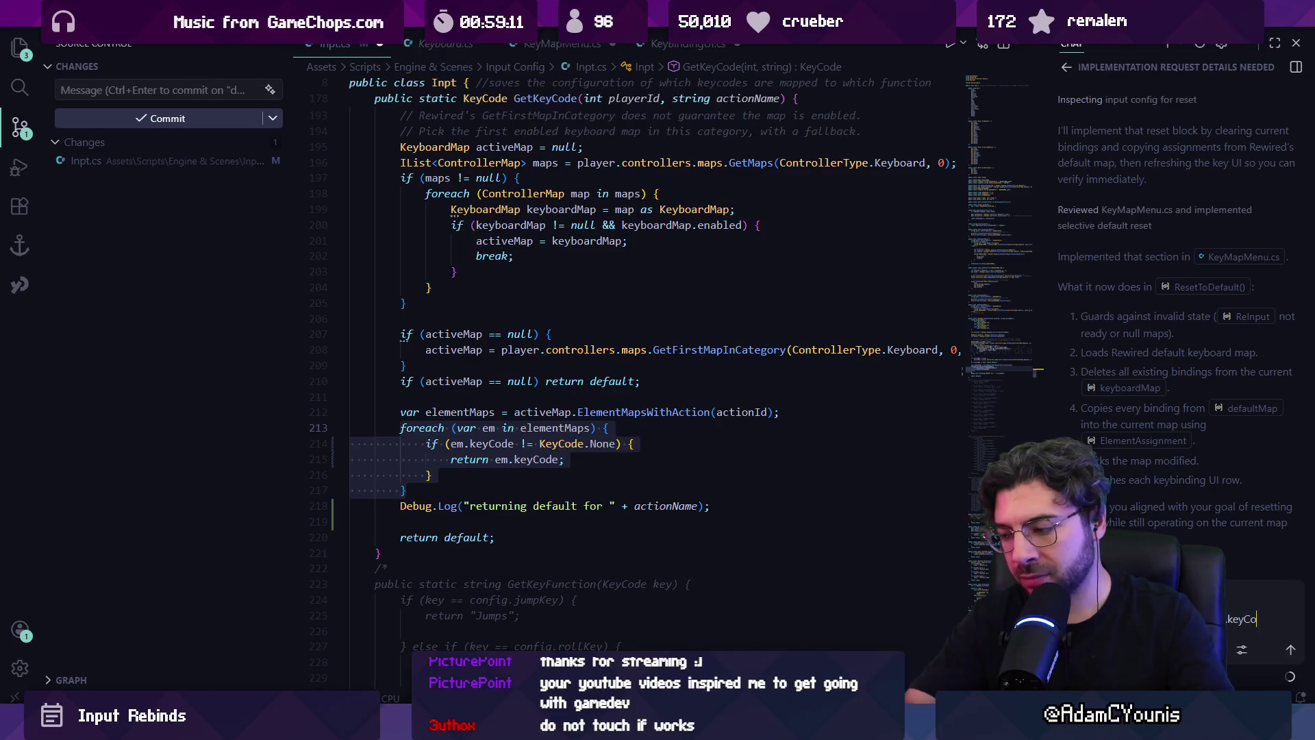
- Ask the chat how em.keyCode differs from GetKeyCodeById, checking the old loop via undo/redo
type("de and")
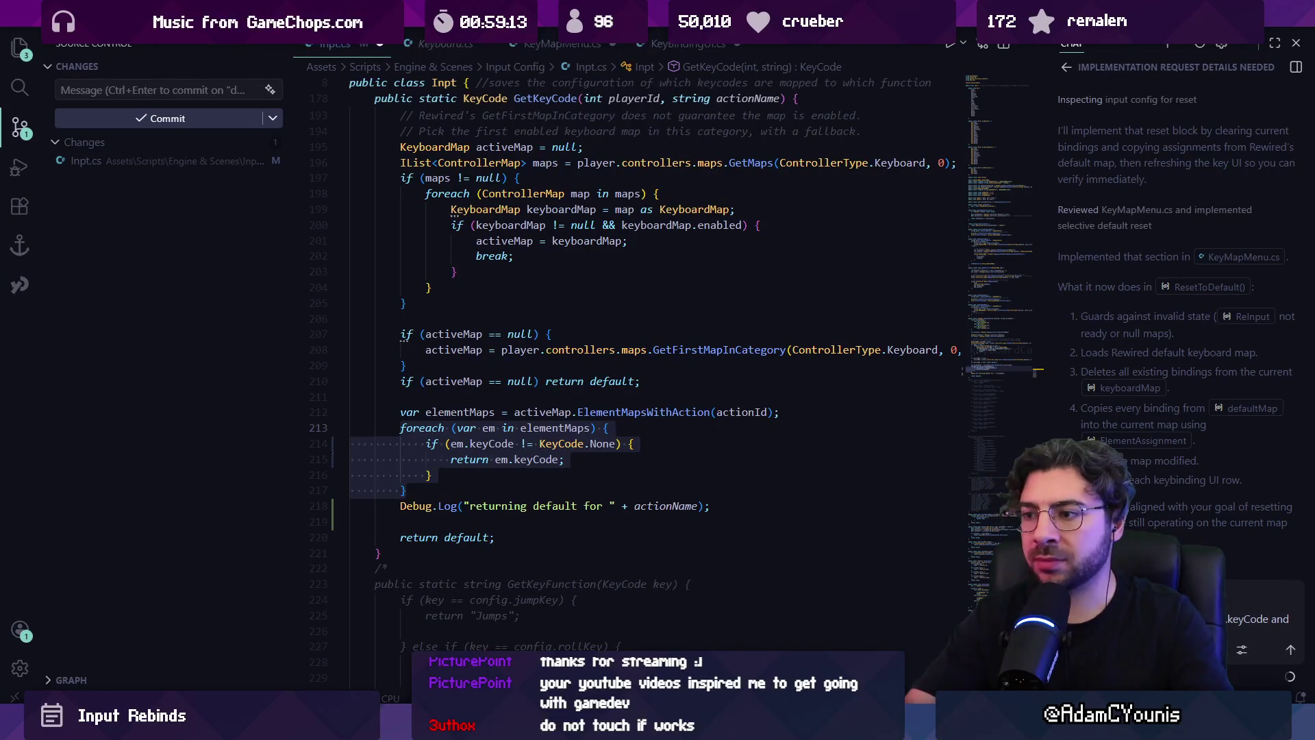
type(" the")
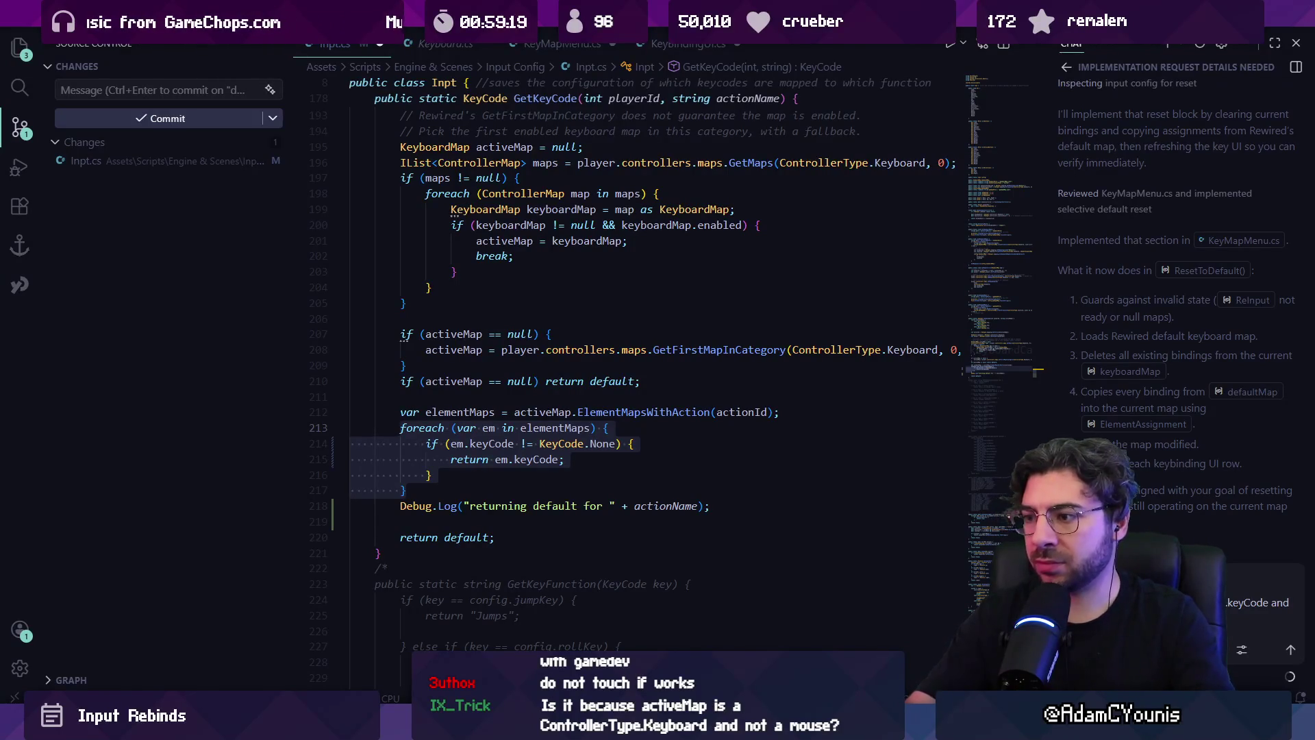
key("BackSpace")
key("BackSpace")
key("BackSpace")
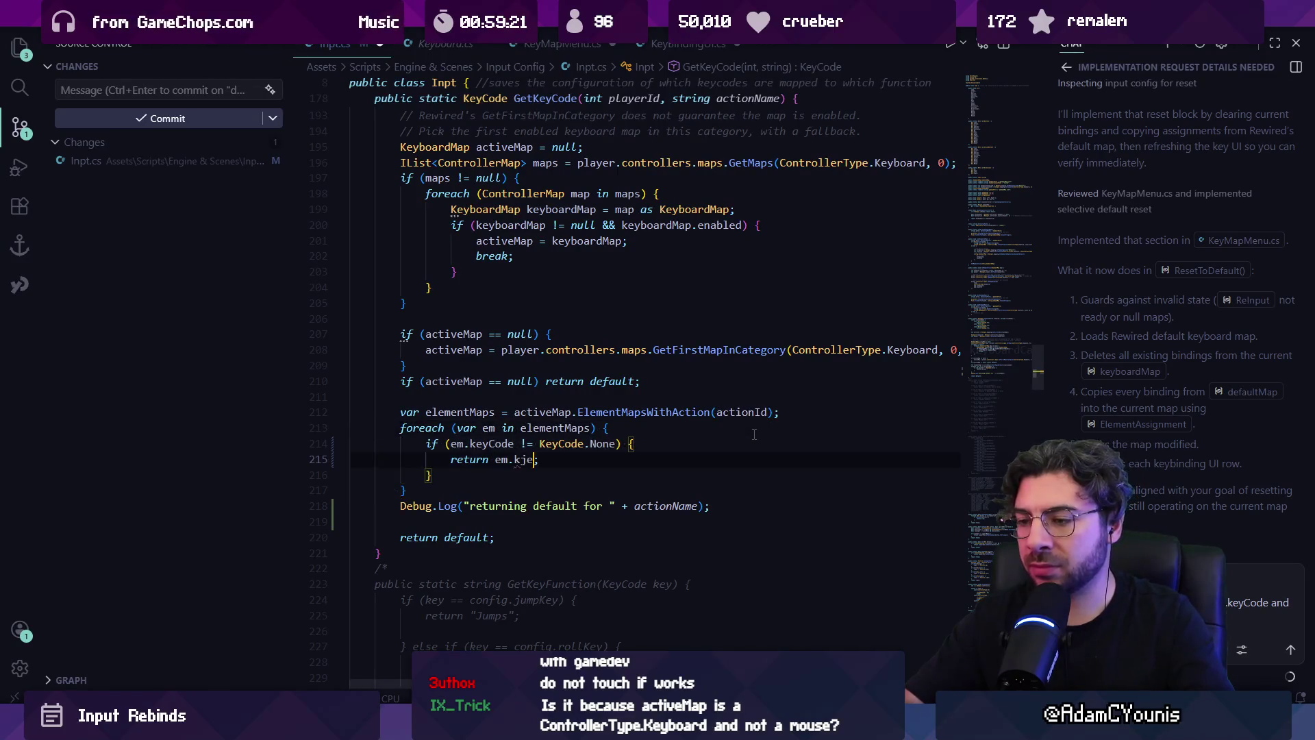
key("ctrl+z")
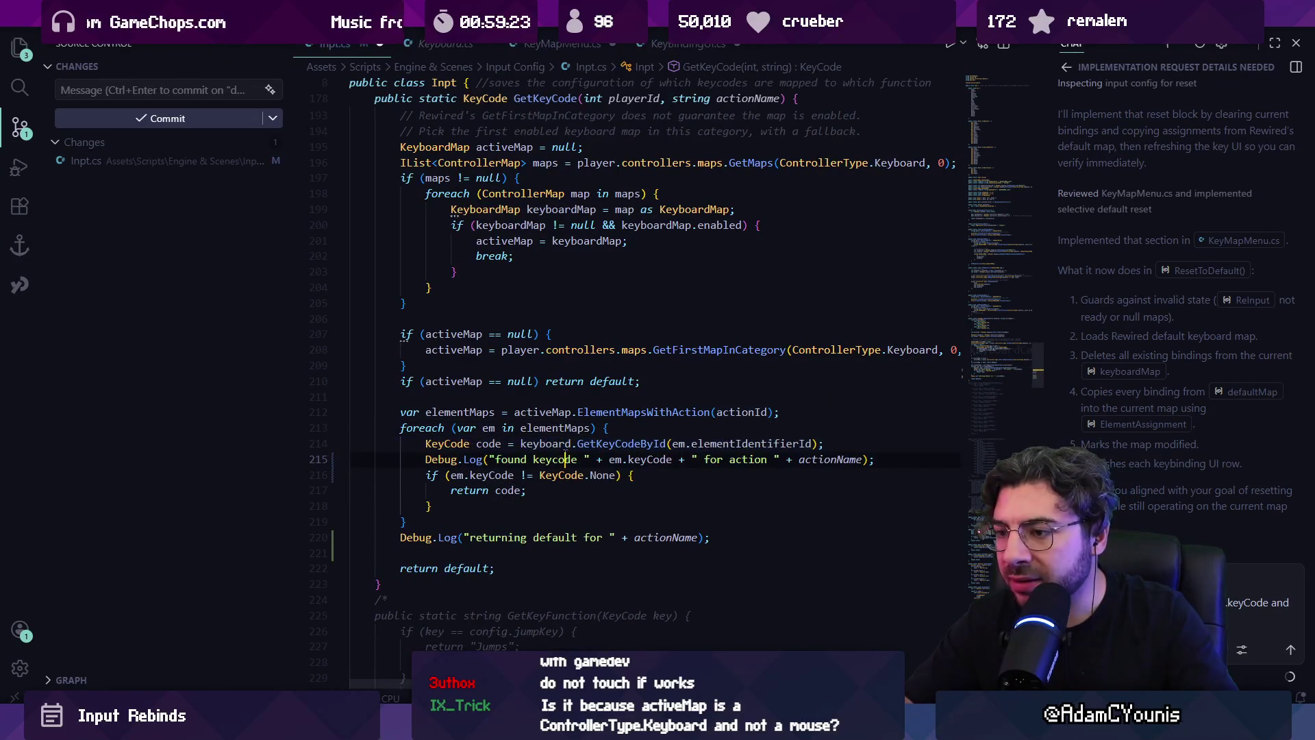
key("ctrl+z")
key("ctrl+z")
key("ctrl+y")
key("ctrl+y")
key("ctrl+y")
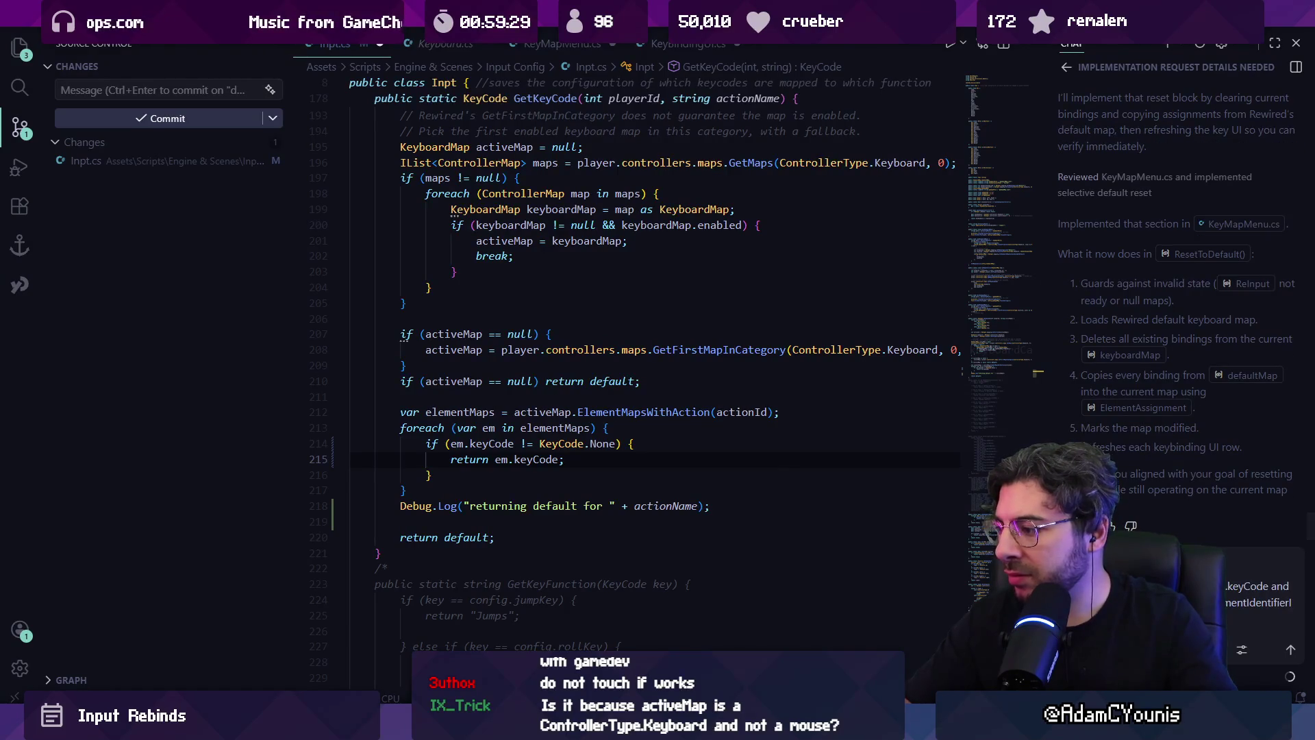
key("Return")
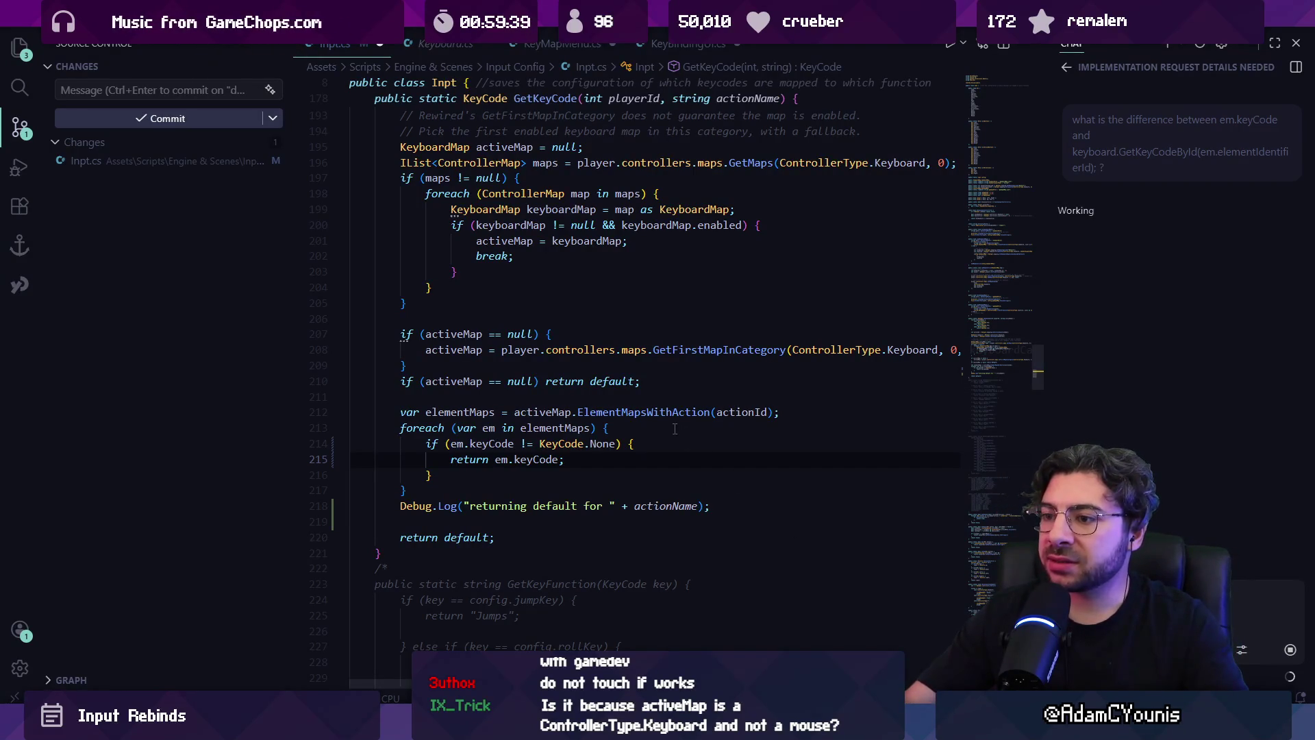
- Inspect activeMap, then widen the chat panel to read the full keyCode explanation
left_click(502, 428)
left_click(560, 413)
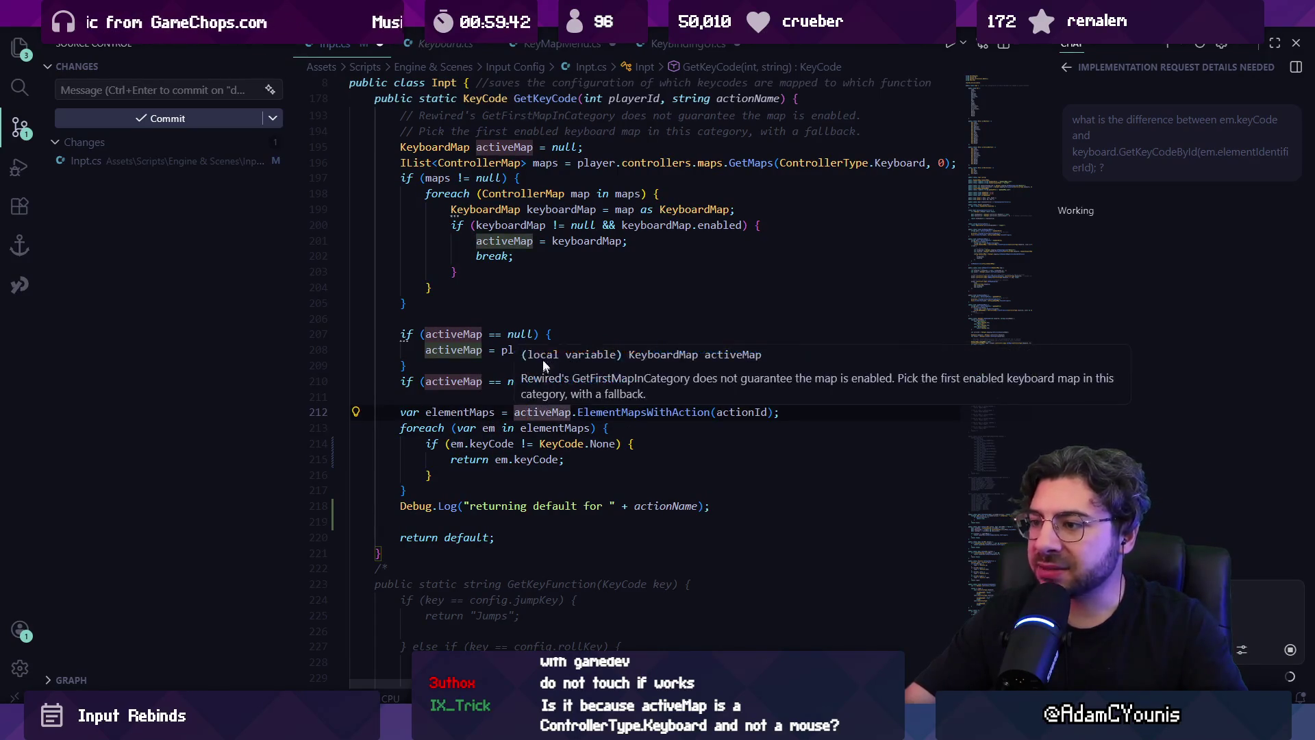
left_click(563, 460)
scroll(650, 370, "right", 2)
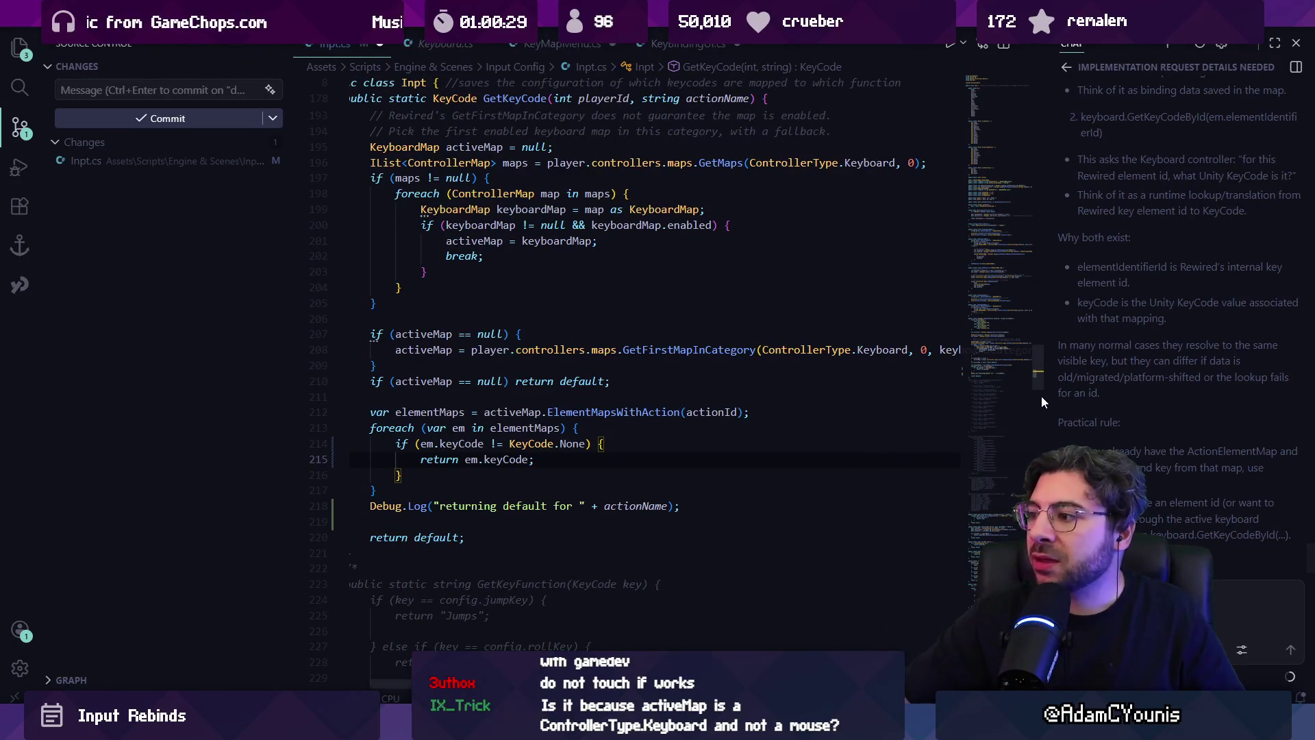
left_click_drag(1042, 396, 888, 399)
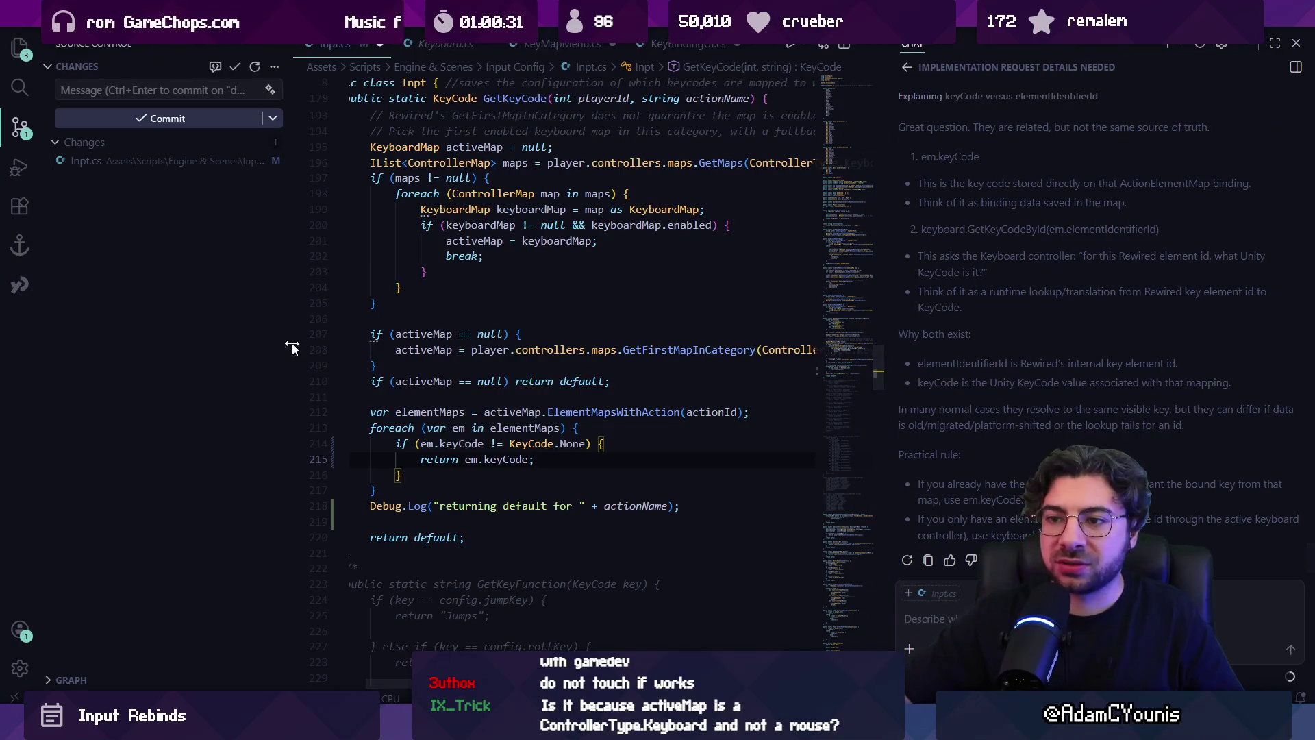
- Narrow the Source Control sidebar, scroll through the chat answer, and return to Unity
left_click_drag(284, 342, 226, 351)
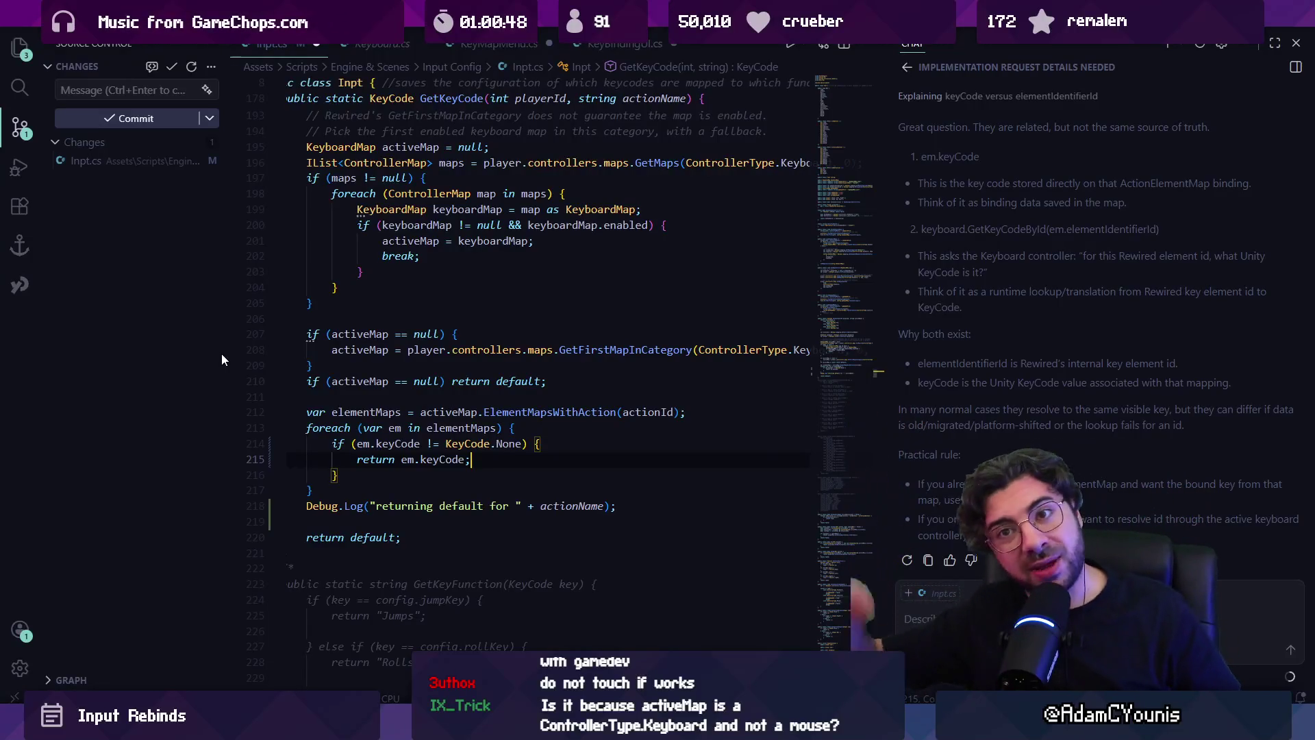
scroll(1073, 397, "up", 2)
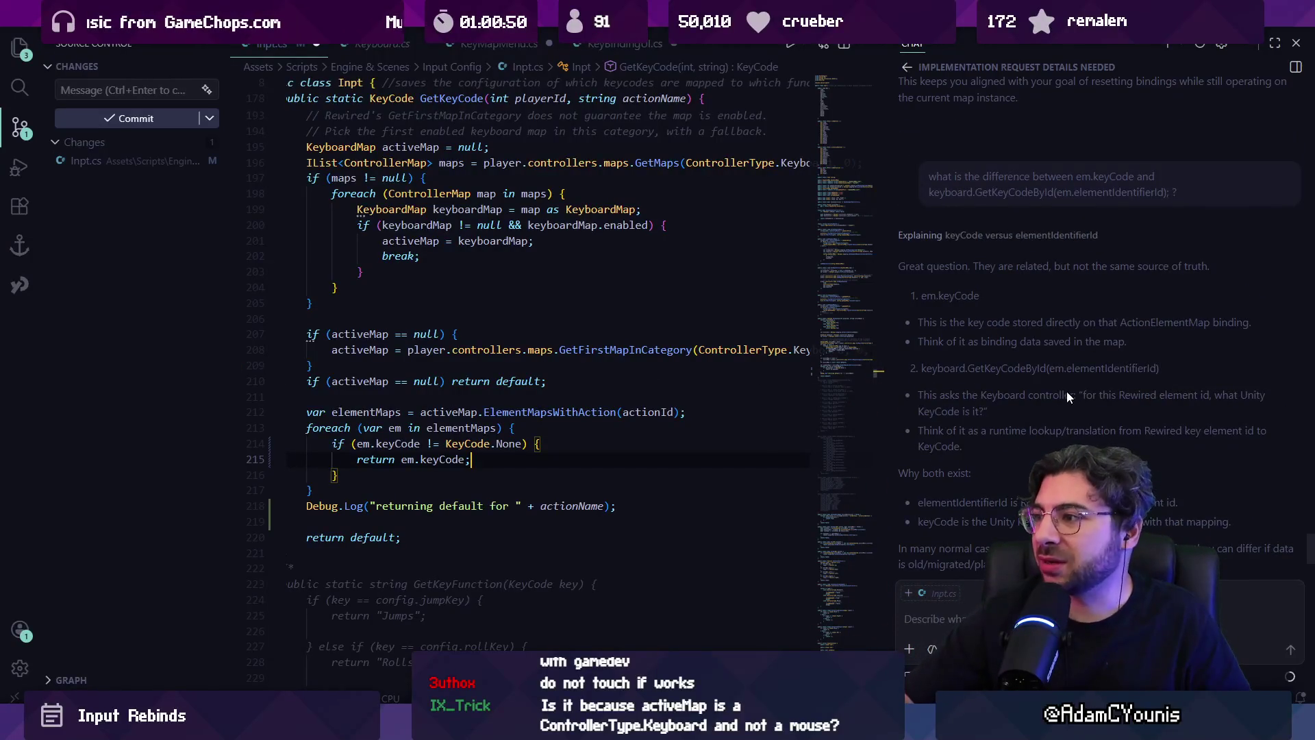
scroll(1048, 401, "down", 2)
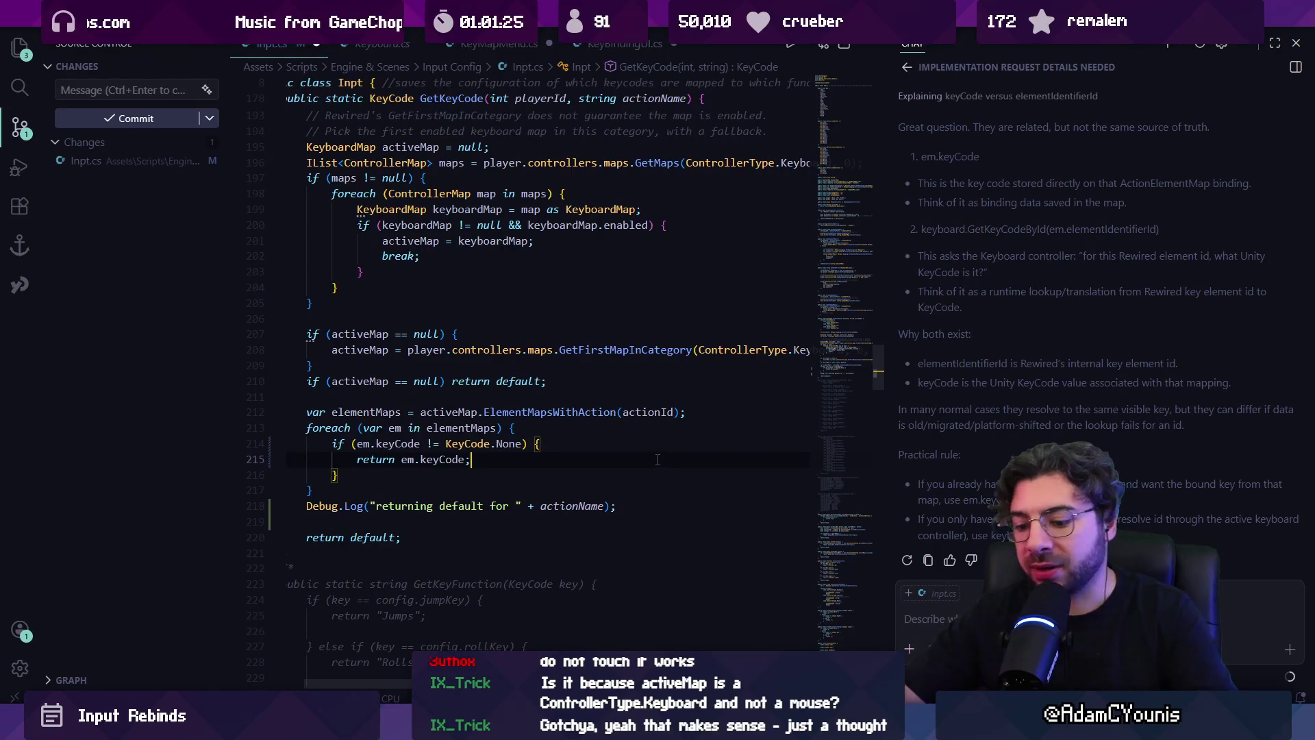
key("alt+Tab")
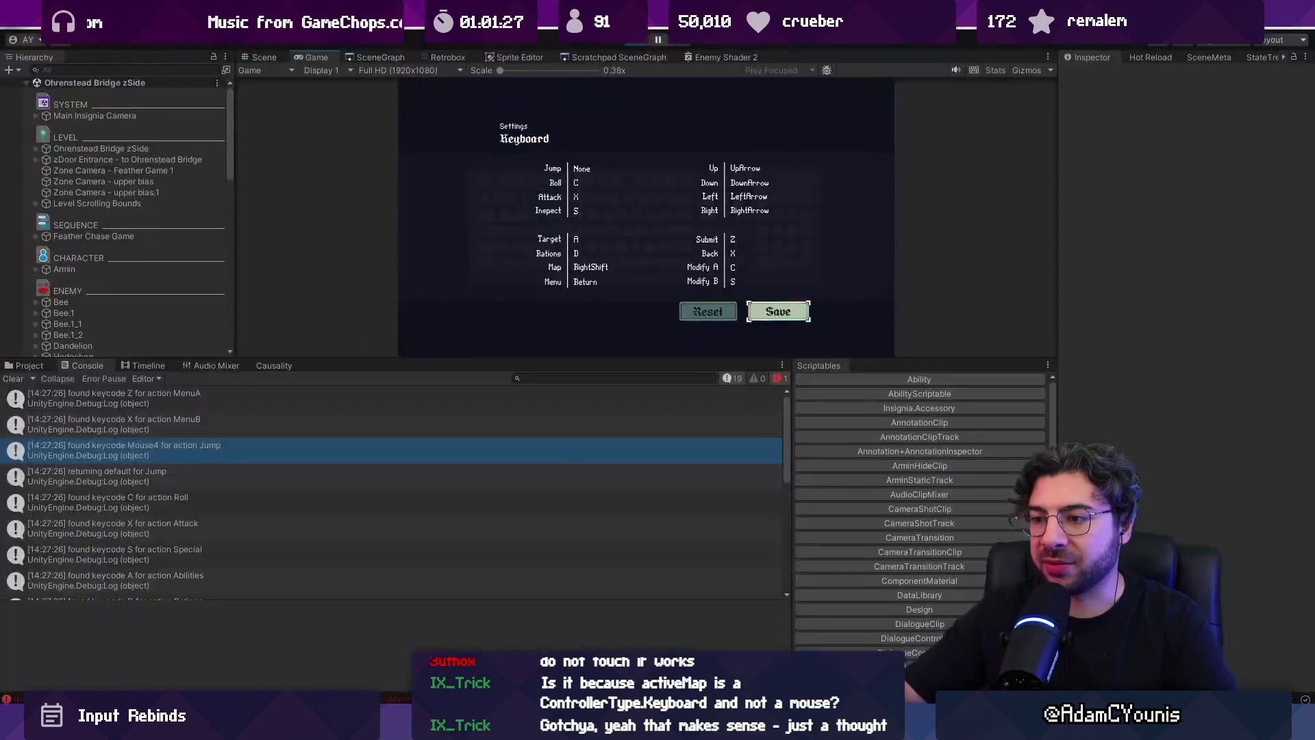
- In Keyboard settings, select Jump to rebind it, then back out to gameplay
key("Left")
key("Up")
key("Up")
key("Up")
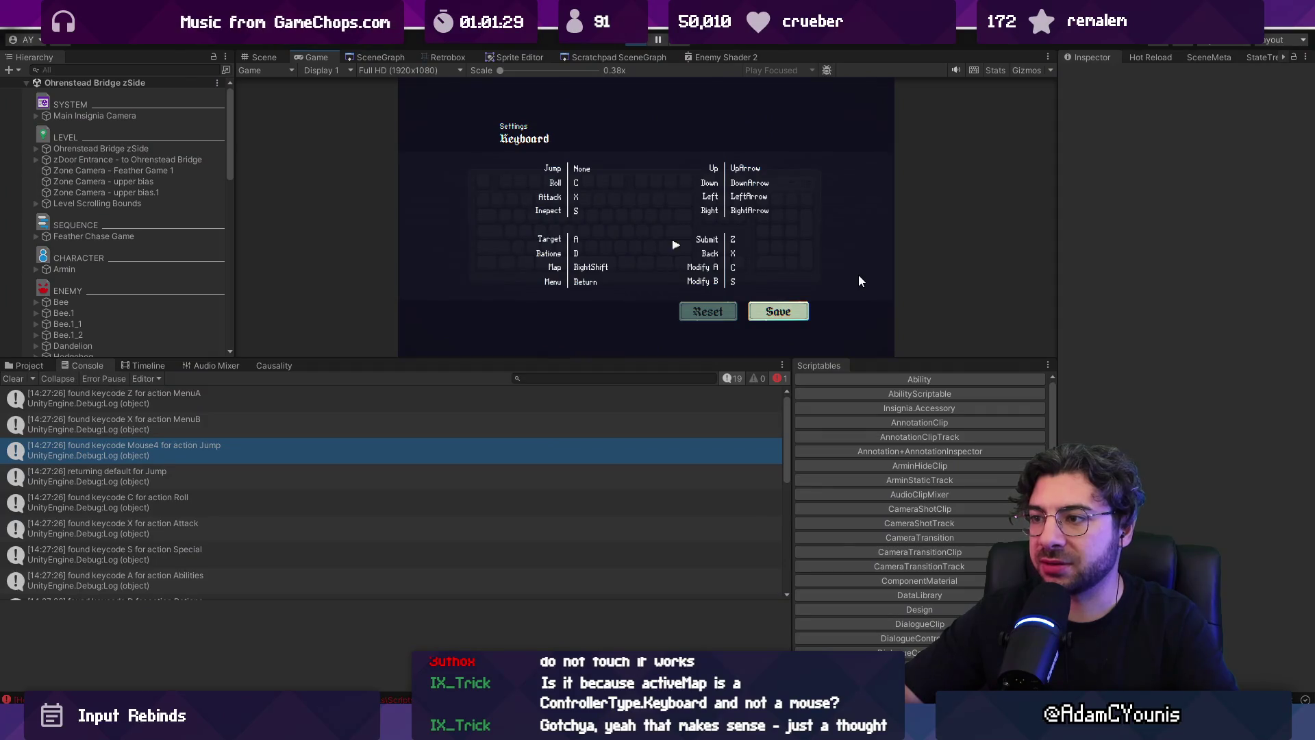
key("Up")
key("Return")
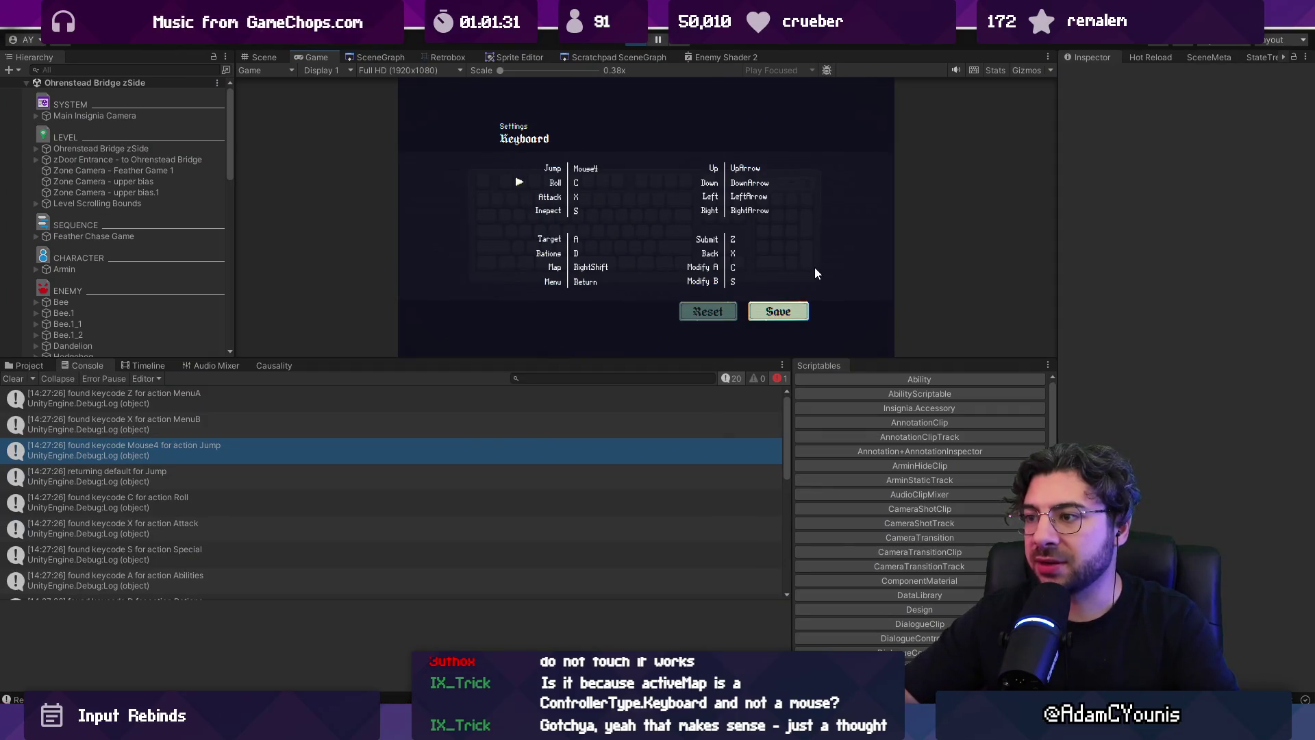
key("Down")
key("Down")
key("Down")
key("Escape")
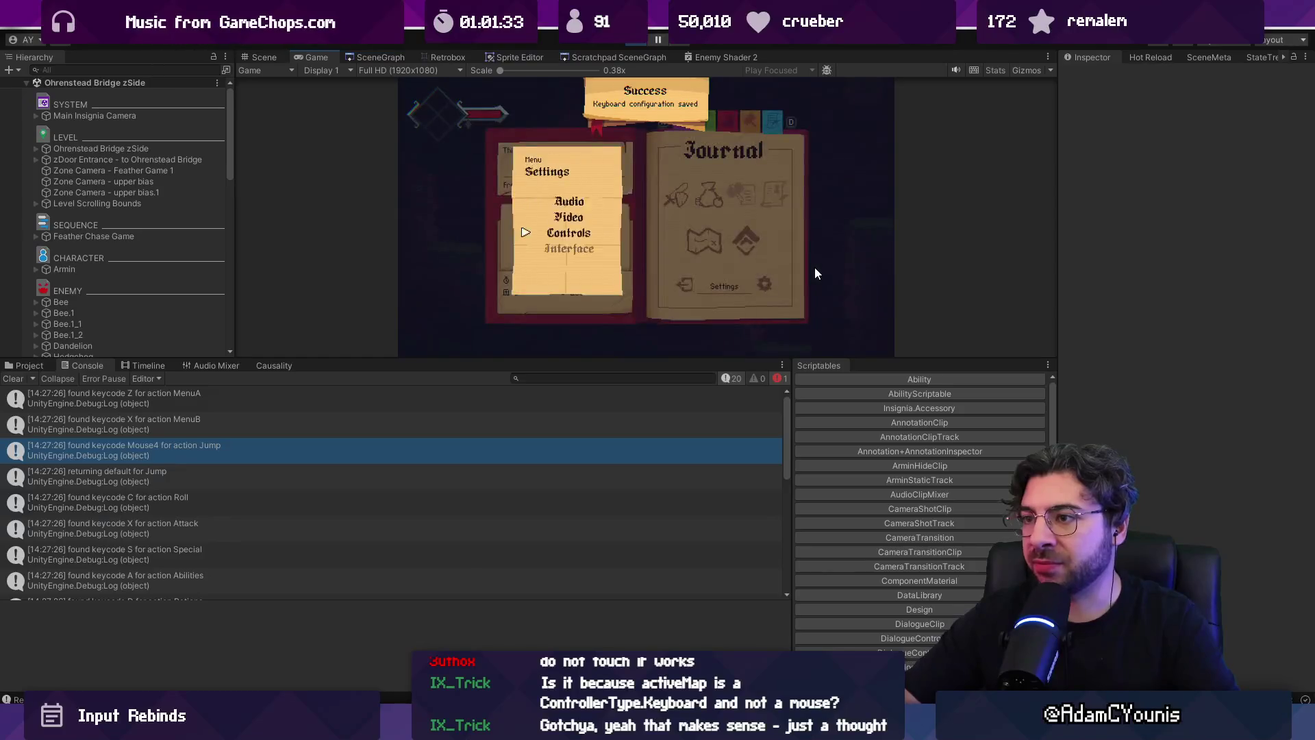
key("Escape")
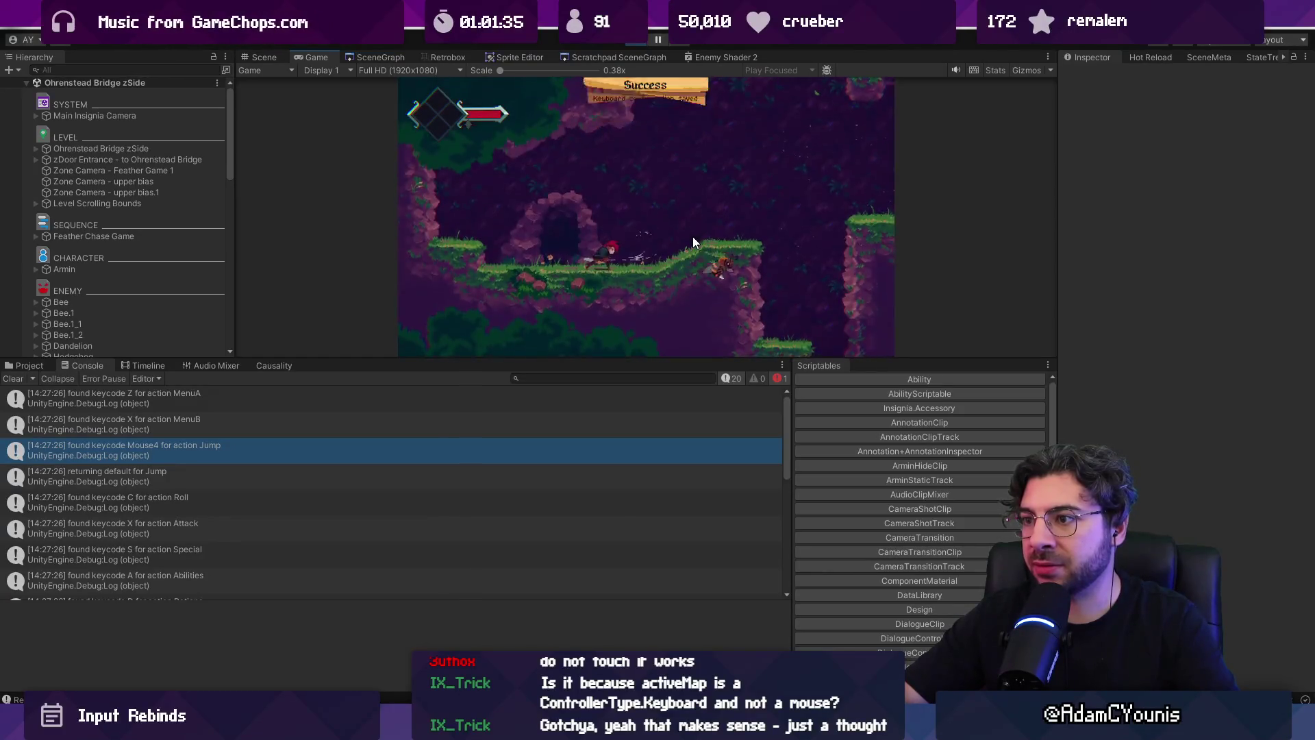
- Clear the console, revisit Journal > Settings > Controls > Keyboard, and stop play mode
key("Escape")
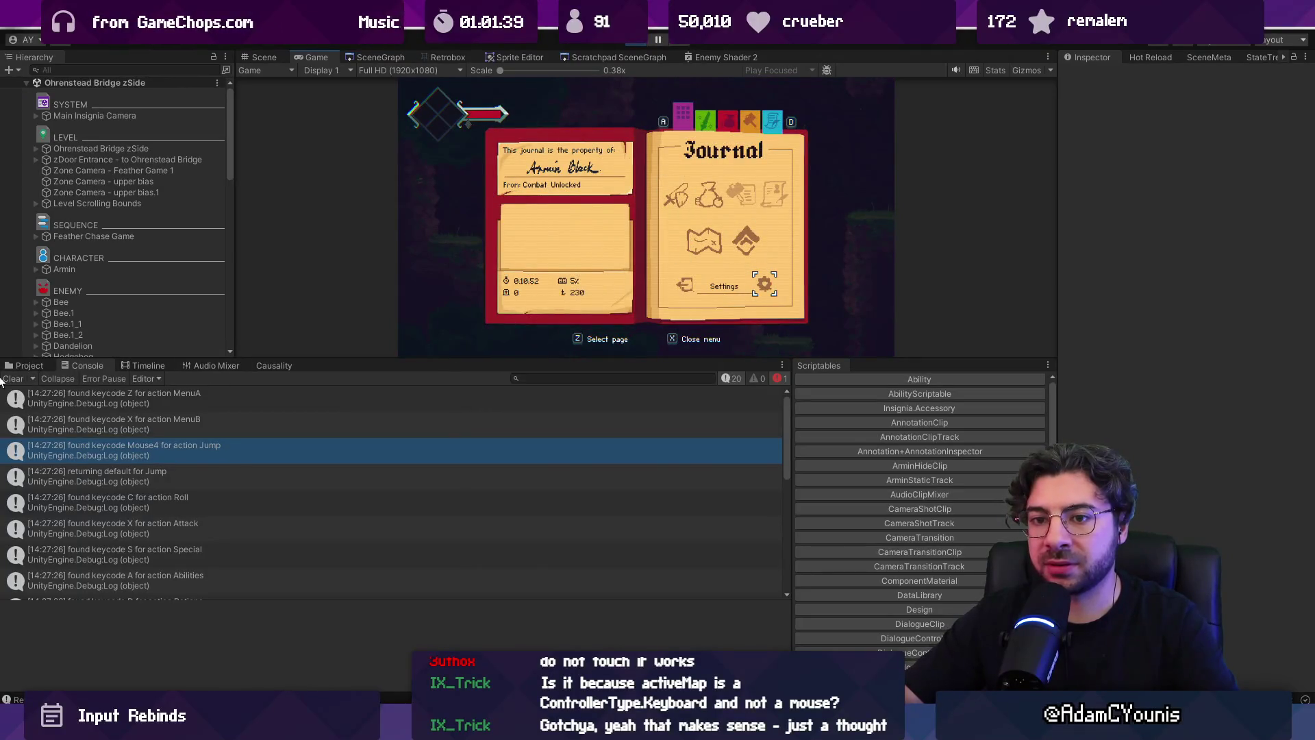
left_click(12, 378)
left_click(764, 287)
key("z")
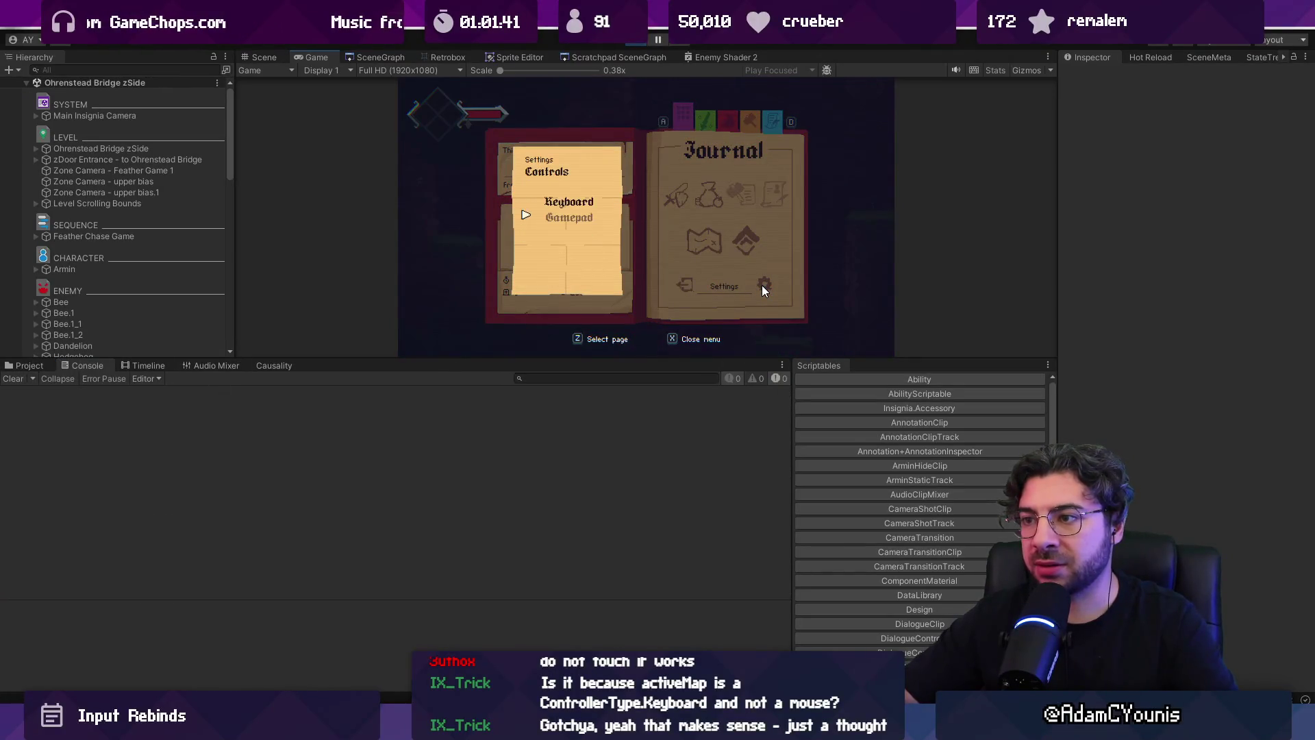
key("z")
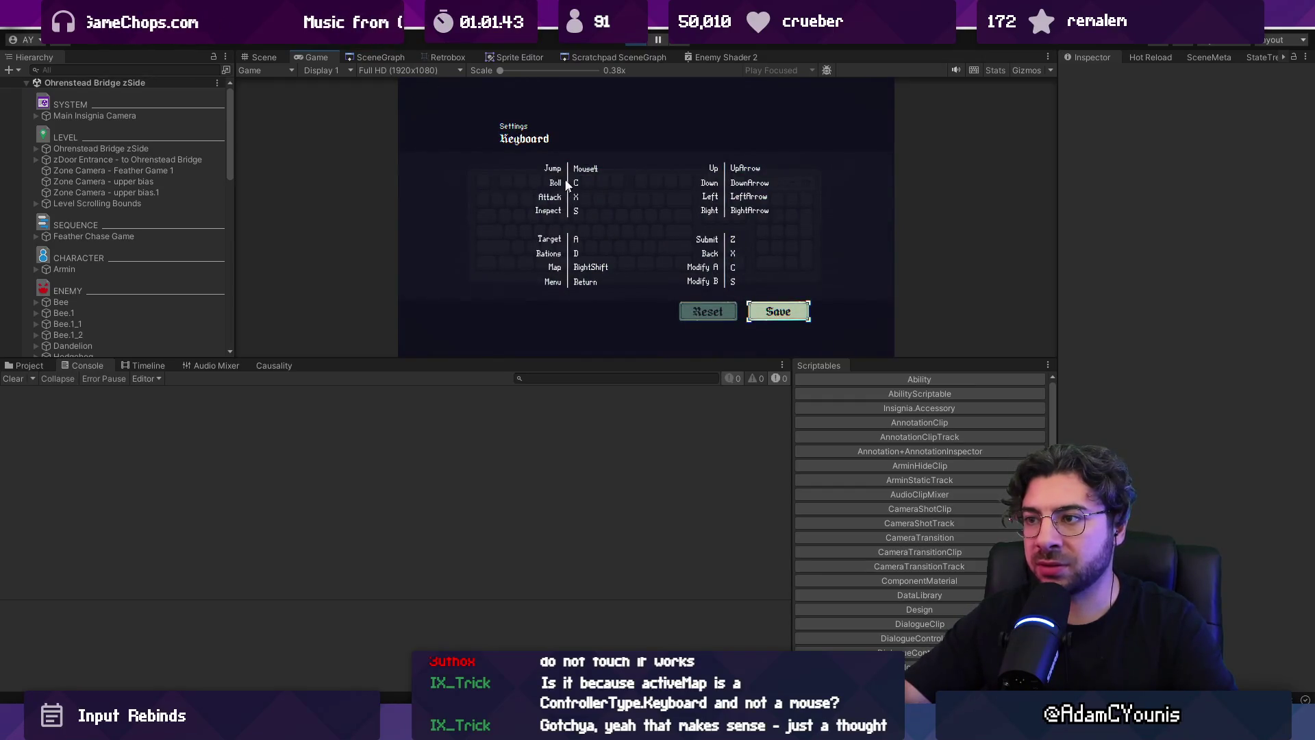
key("x")
key("ctrl+p")
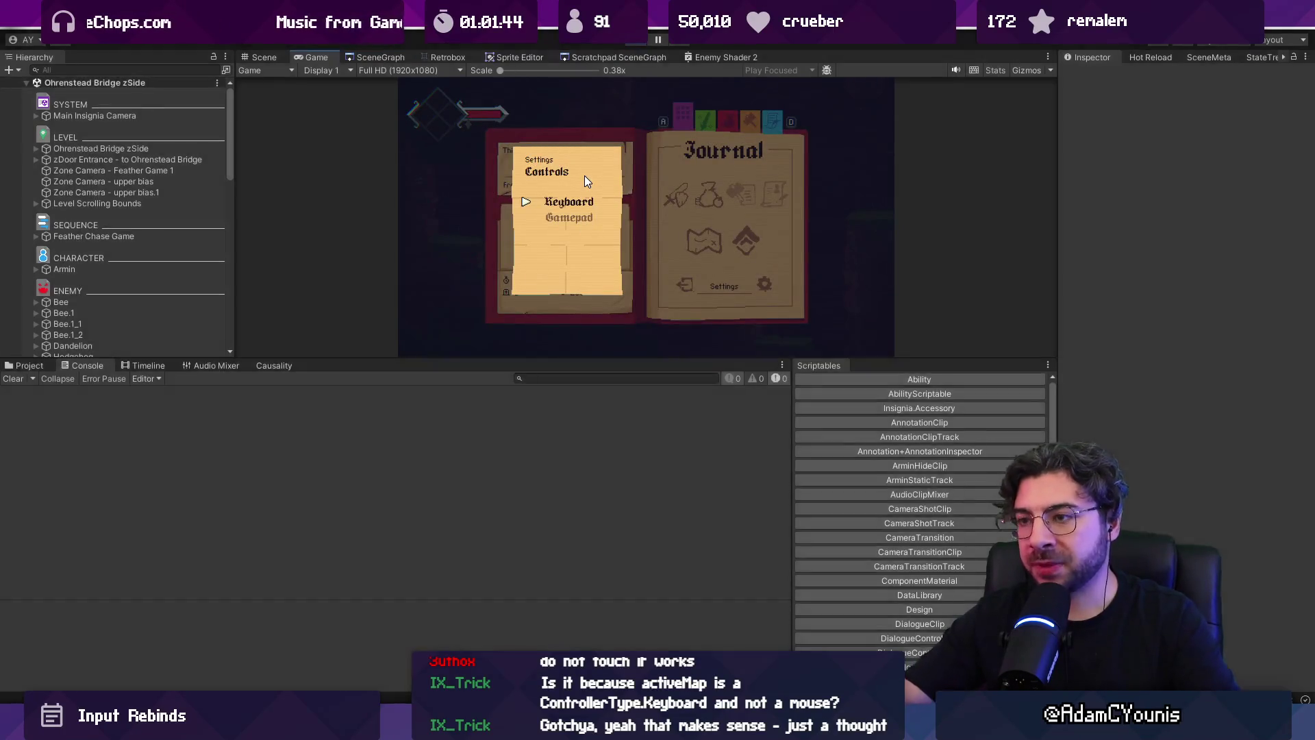
- Replay into Settings > Controls, stop play mode, and select the first Mouse4 KeyNotFoundException
key("ctrl+p")
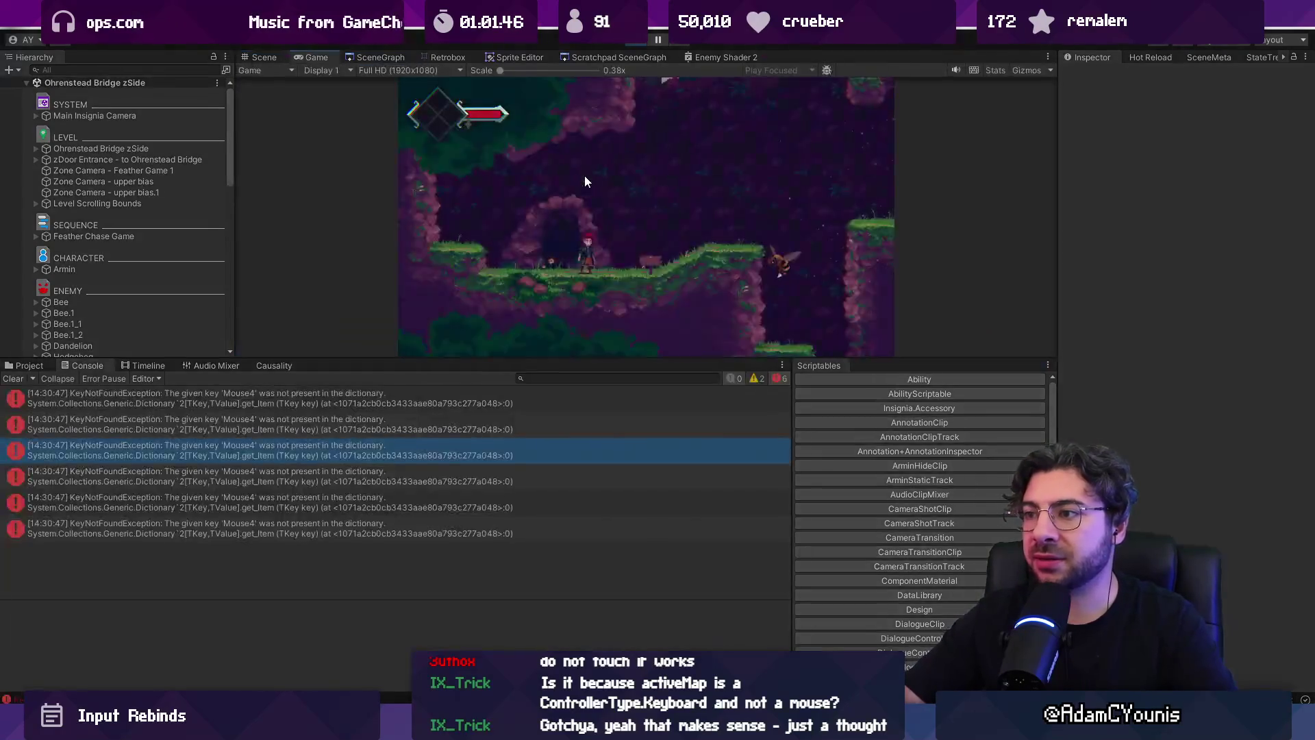
key("Up")
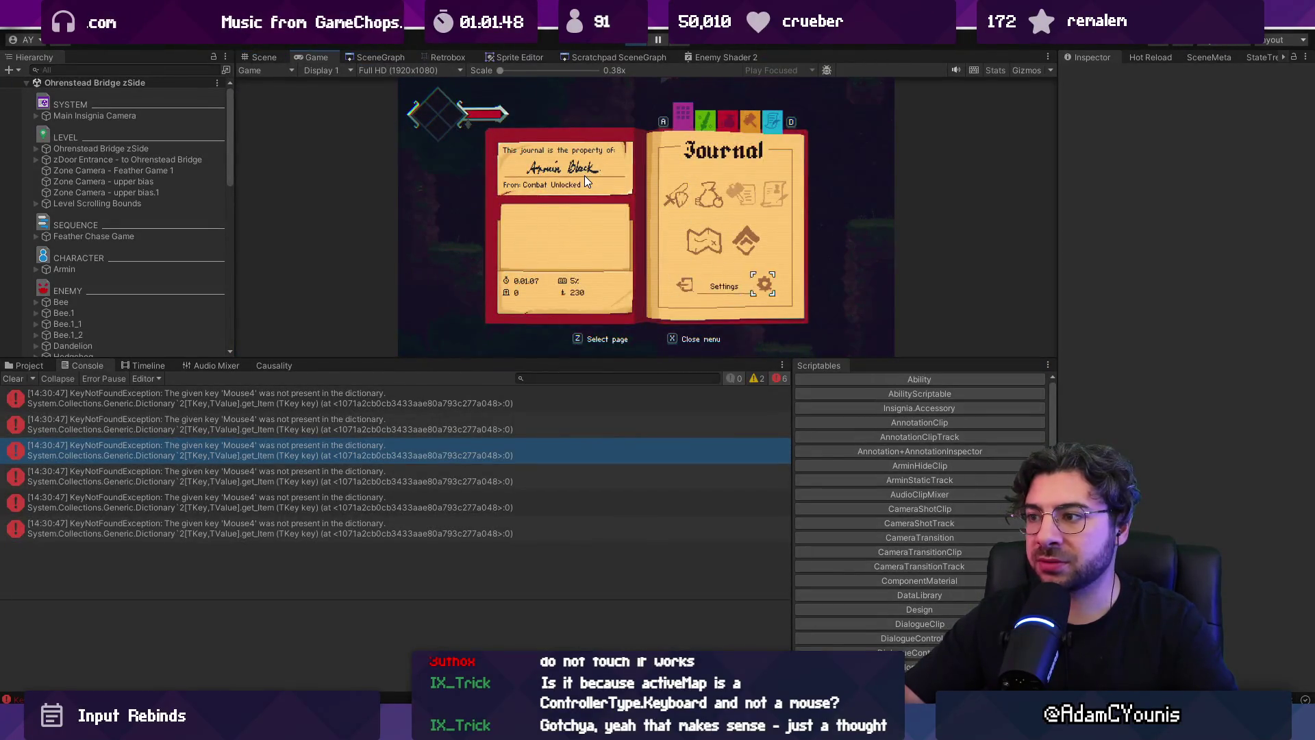
key("z")
key("z")
key("z")
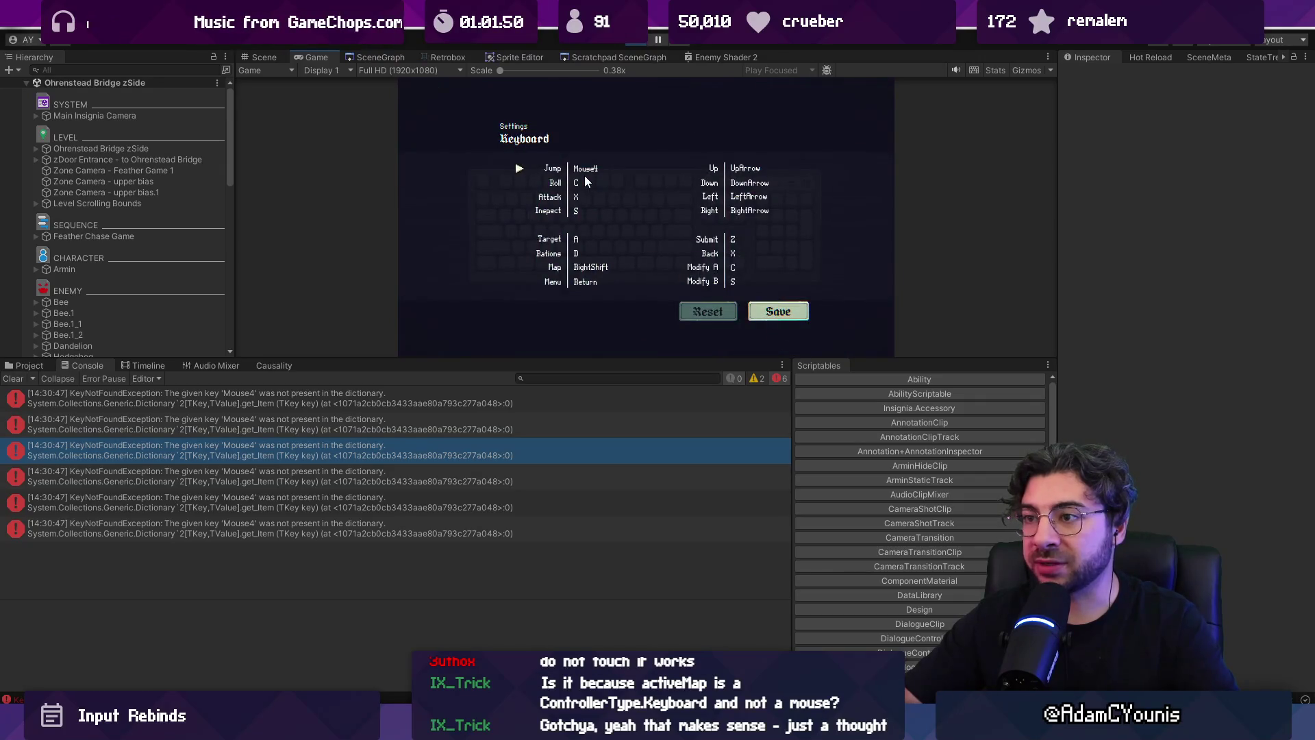
key("x")
key("x")
key("x")
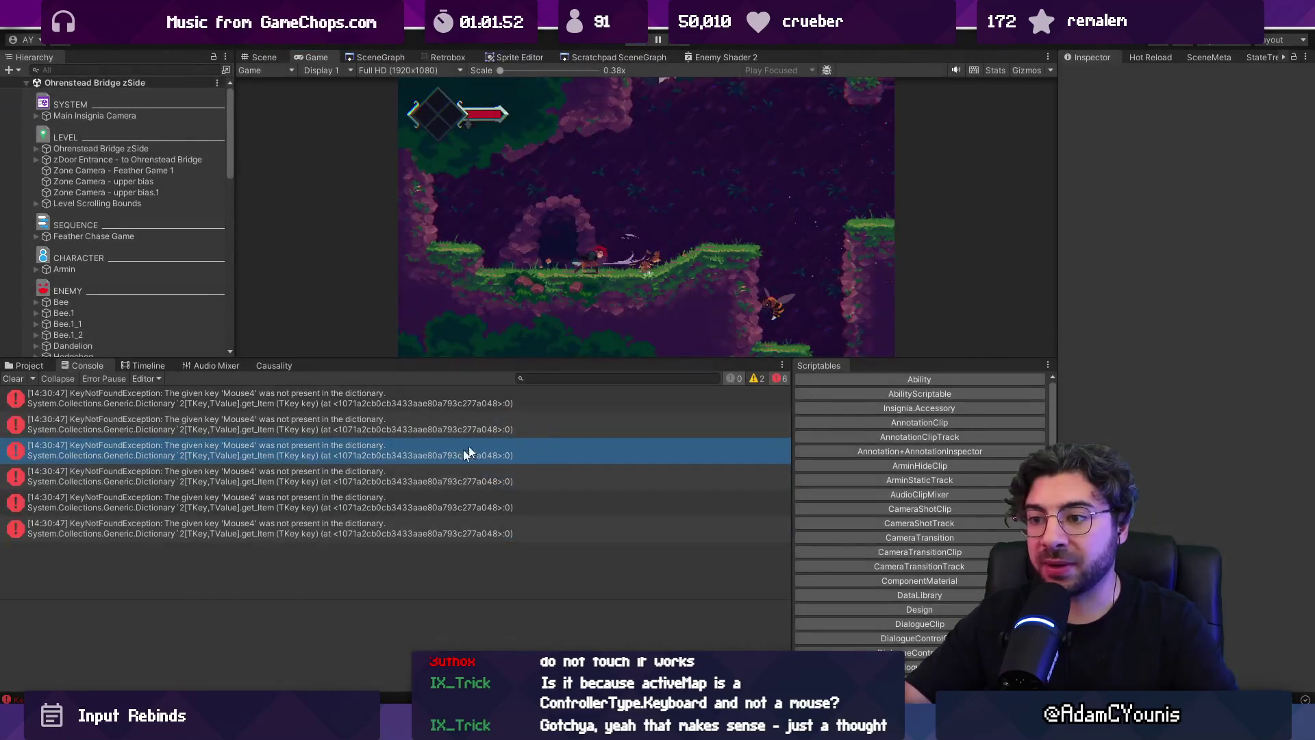
key("ctrl+p")
left_click(388, 410)
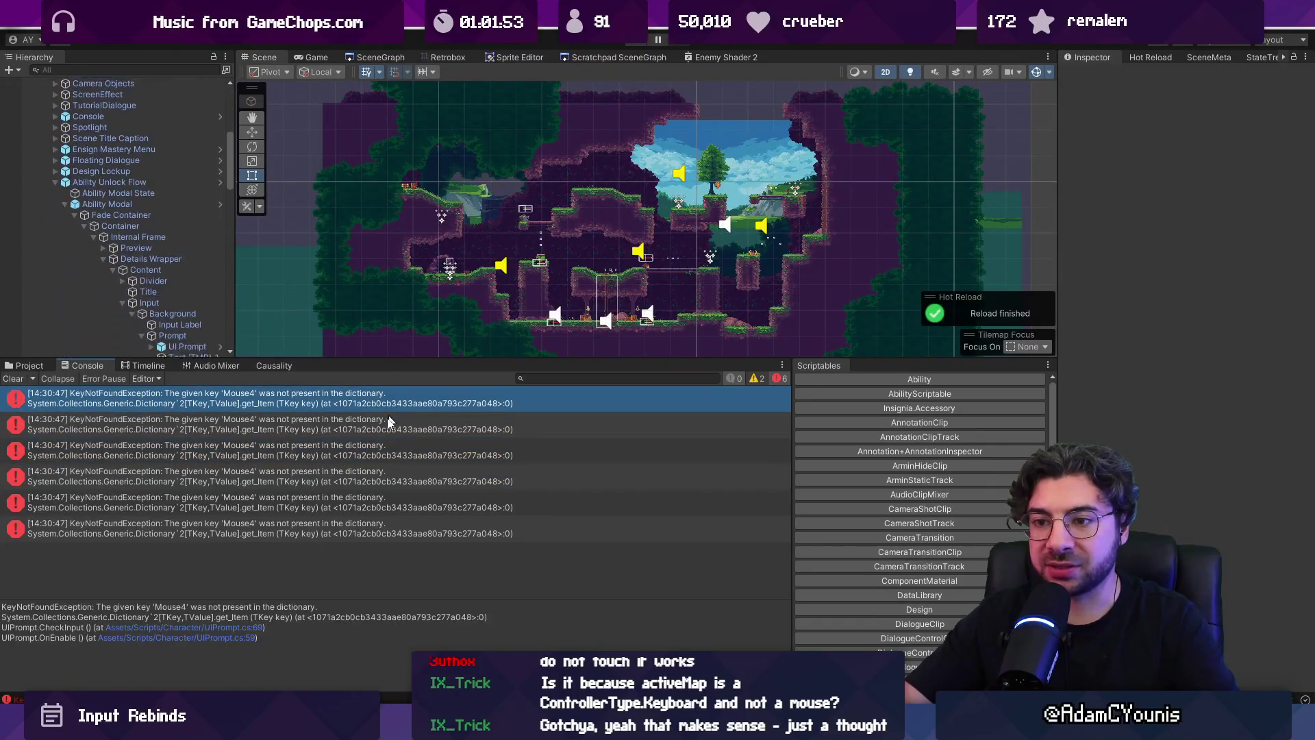
- Open UIPrompt.cs at CheckInput from the stack trace and highlight keyCodeToSpriteDictionary and Inpt
left_click(228, 628)
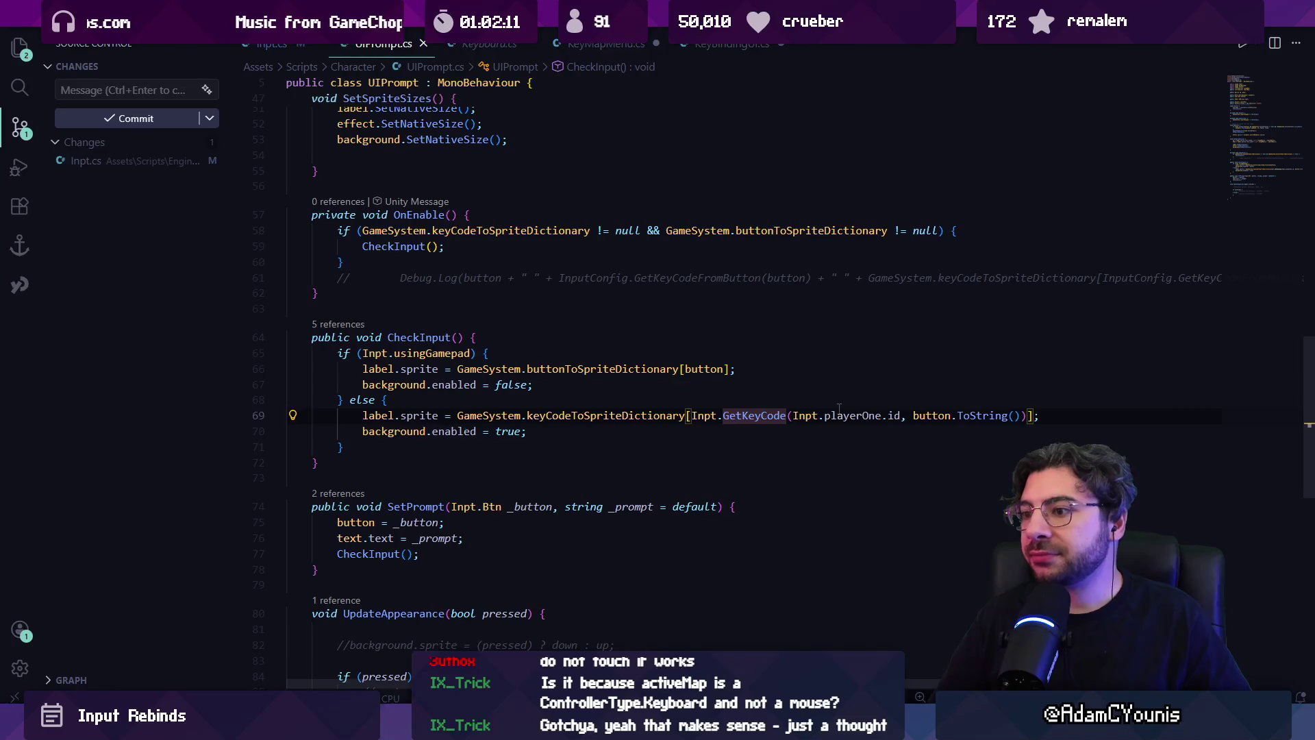
mouse_move(762, 420)
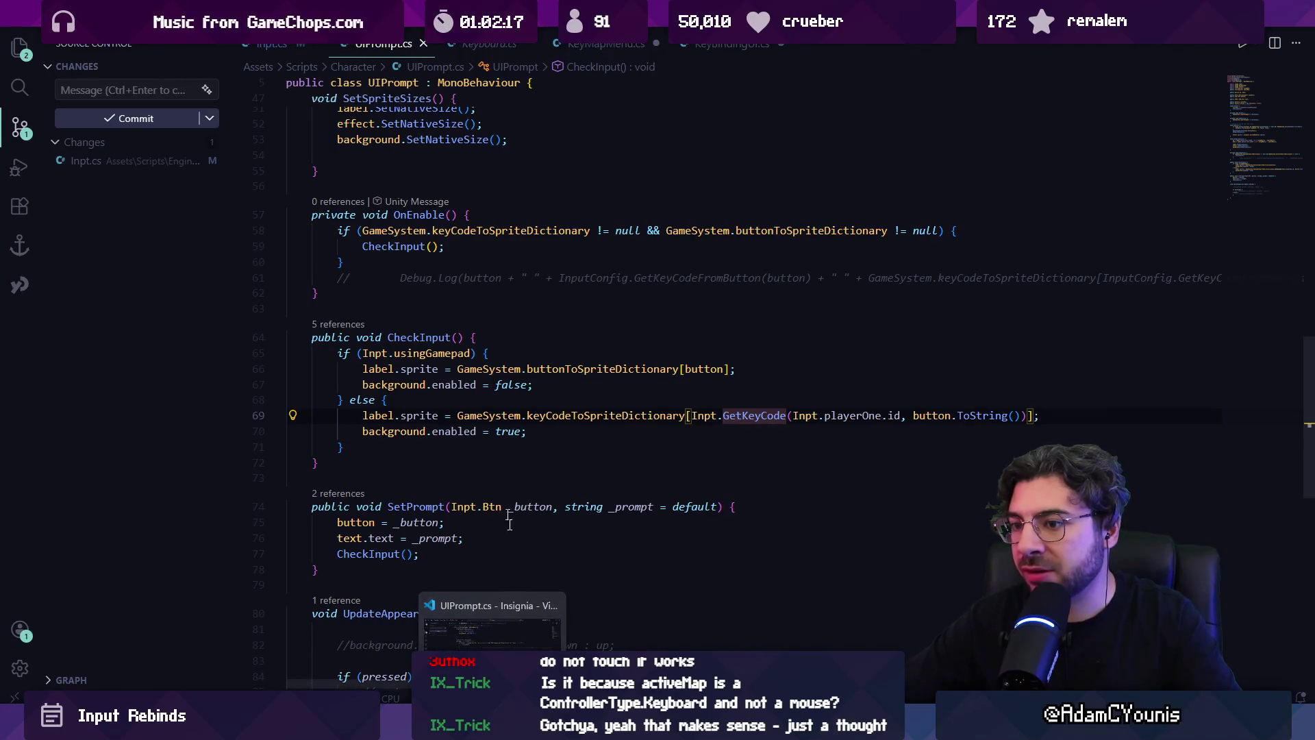
left_click(603, 416)
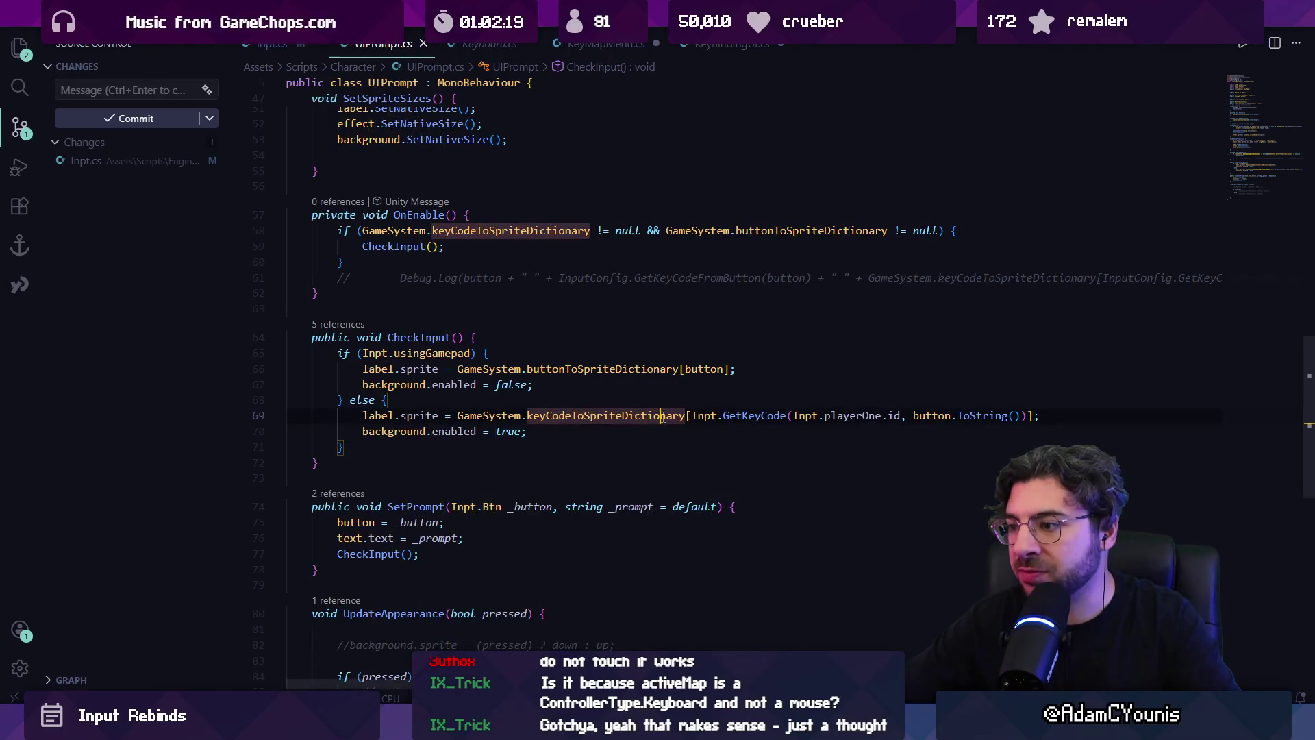
left_click(694, 416)
left_click(551, 414)
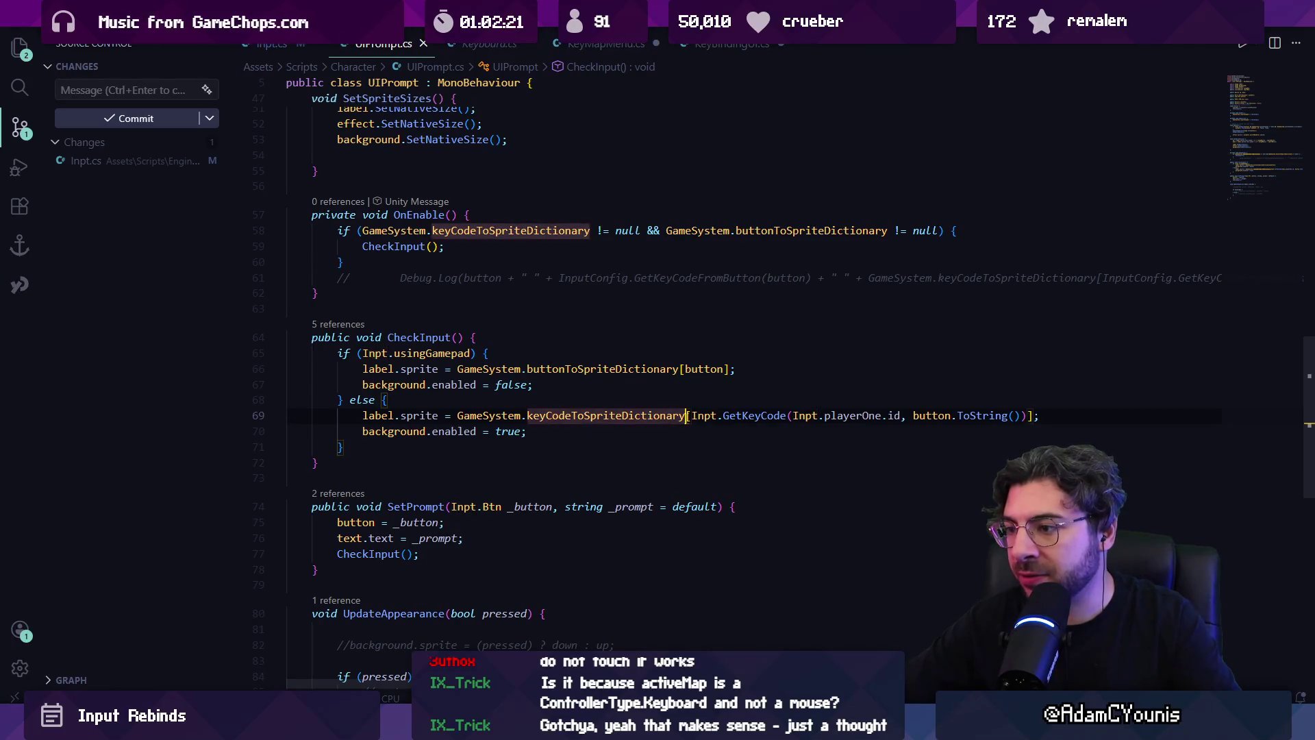
- View the GetKeyCode definition in Inpt.cs, then return to its call in UIPrompt.cs
left_click(756, 417)
left_click(756, 418, "ctrl")
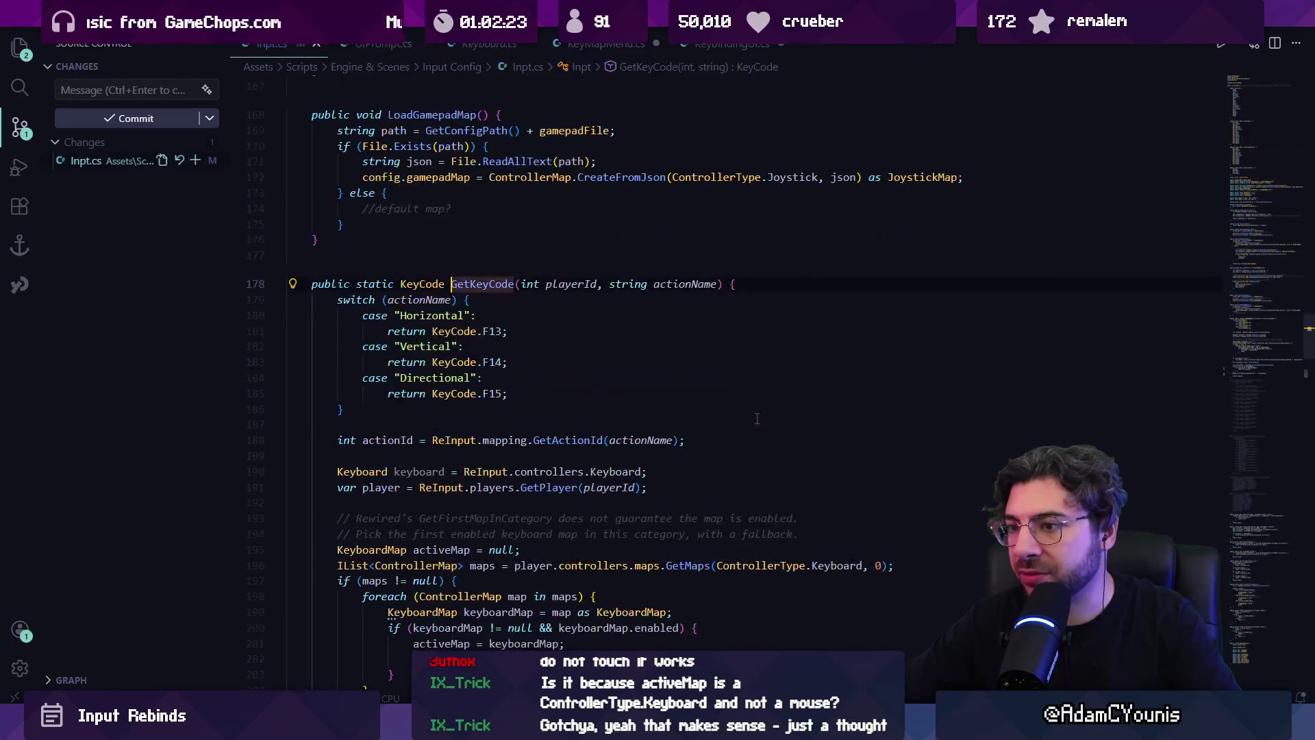
scroll(591, 366, "down", 1)
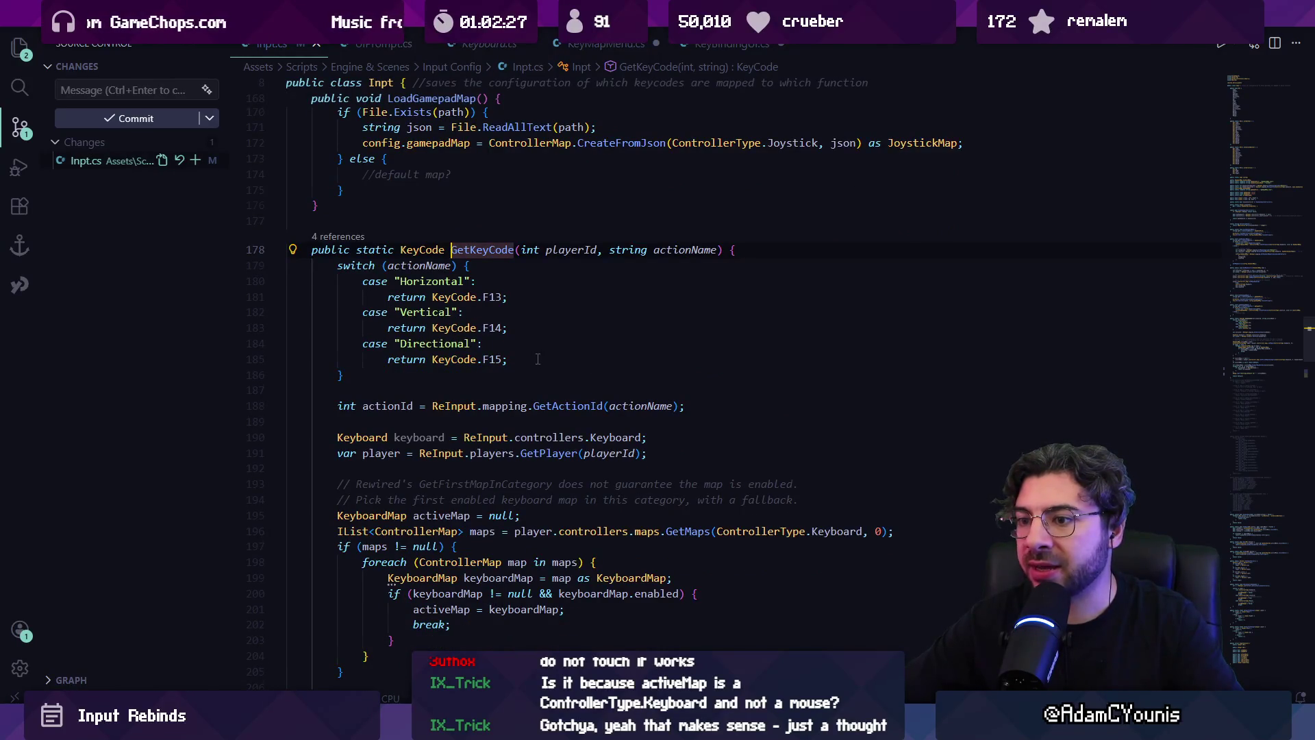
scroll(538, 359, "down", 1)
scroll(544, 360, "down", 1)
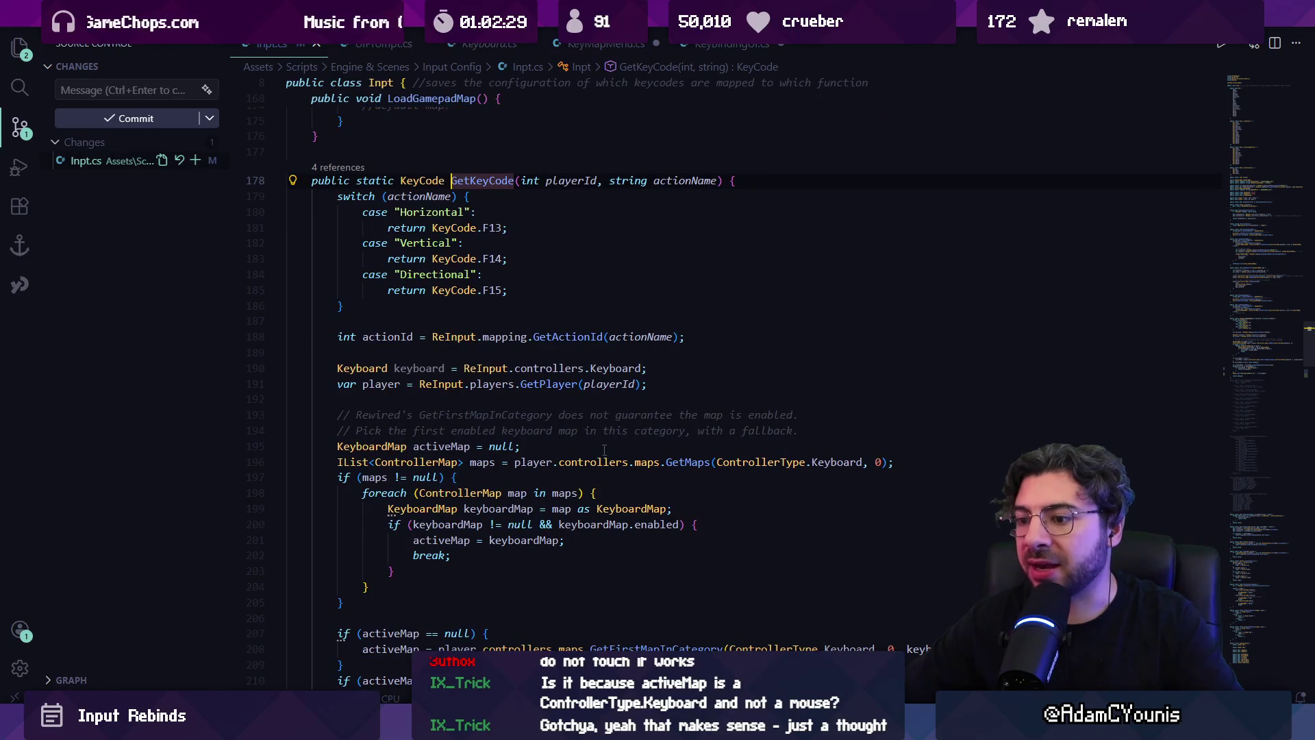
scroll(590, 446, "down", 5)
key("alt+Left")
key("alt+Left")
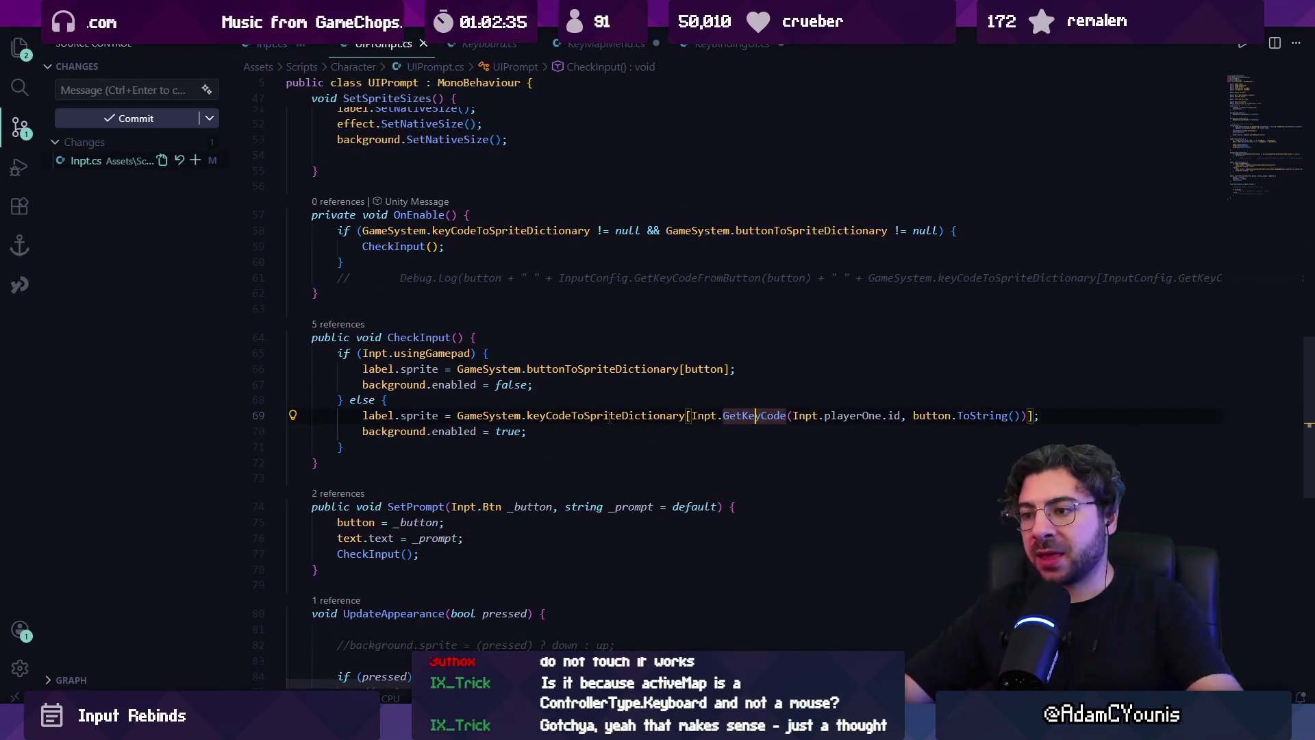
- Go to the keyCodeToSpriteDictionary declaration and peek the KeyCode type definition
left_click(603, 415, "ctrl")
scroll(606, 351, "down", 20)
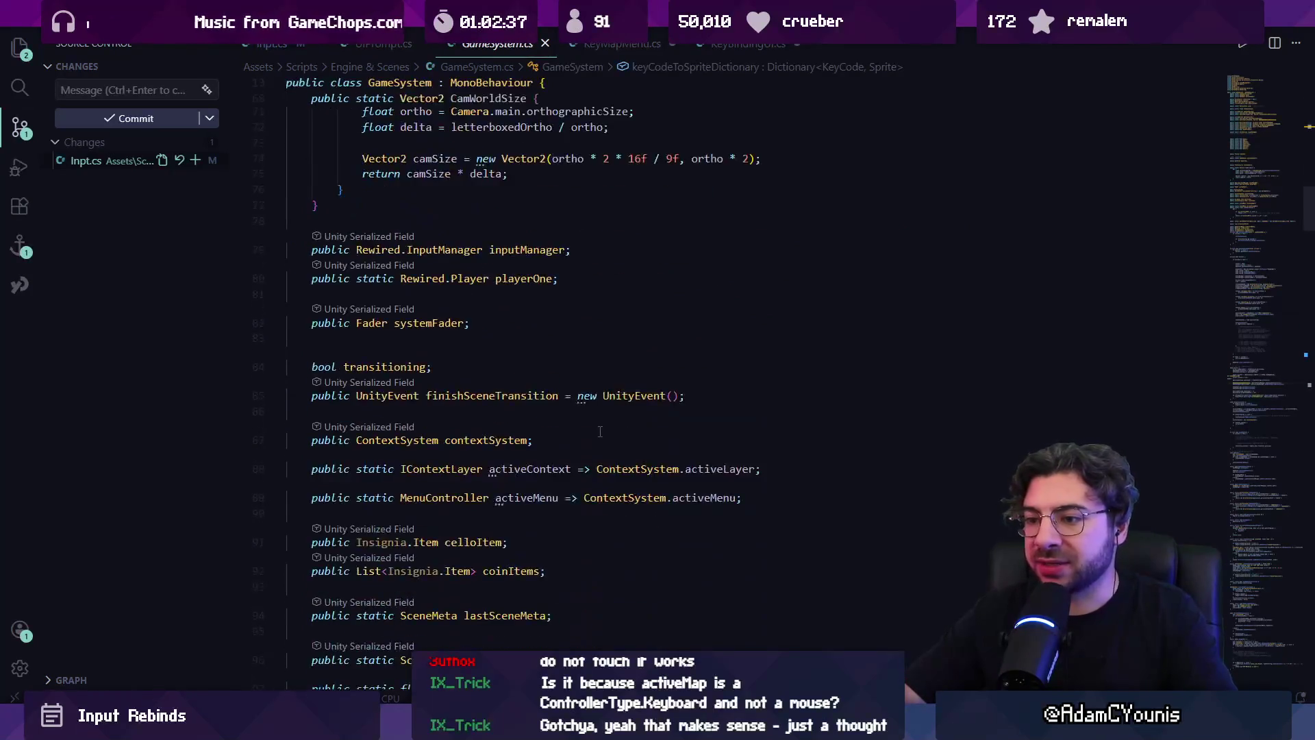
scroll(609, 433, "up", 20)
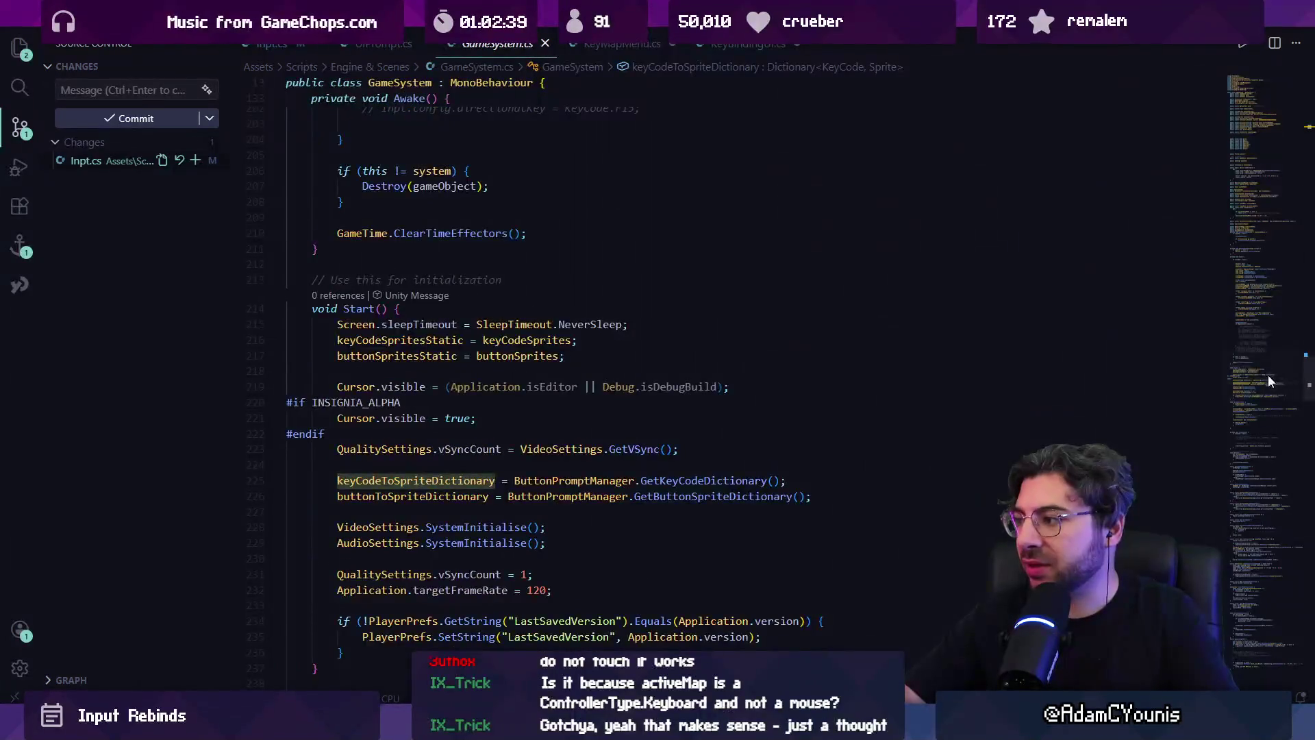
scroll(431, 338, "up", 5)
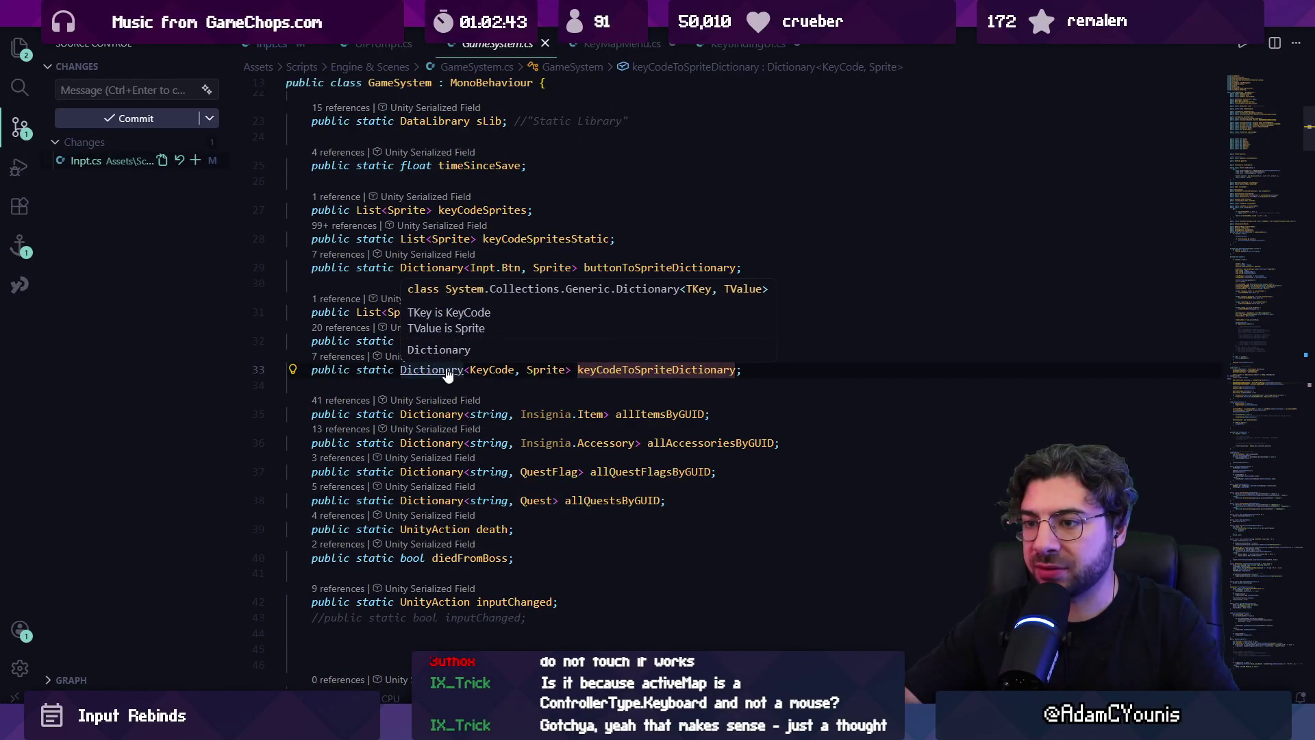
left_click(494, 370, "ctrl")
key("alt+Left")
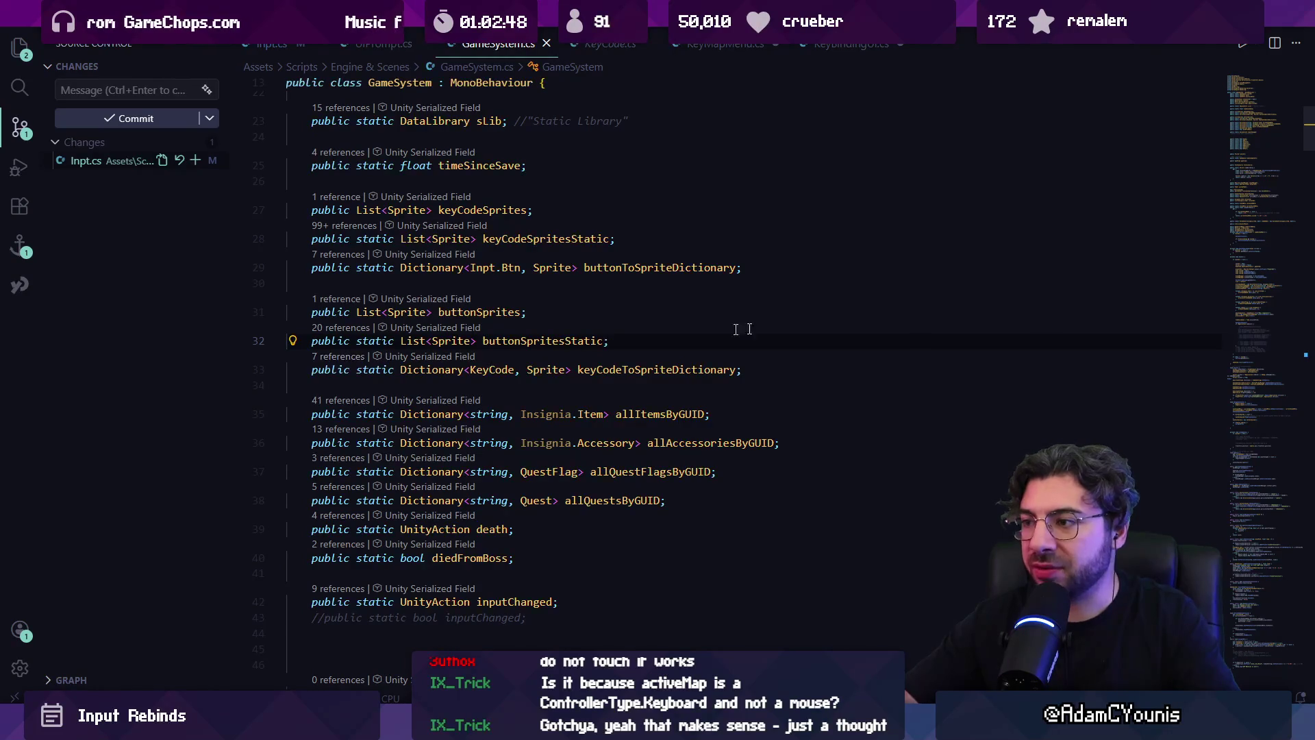
- List keyCodeToSpriteDictionary's 8 references and open GetKeyCodeDictionary from its Start() assignment
left_click(341, 356)
left_click(805, 425)
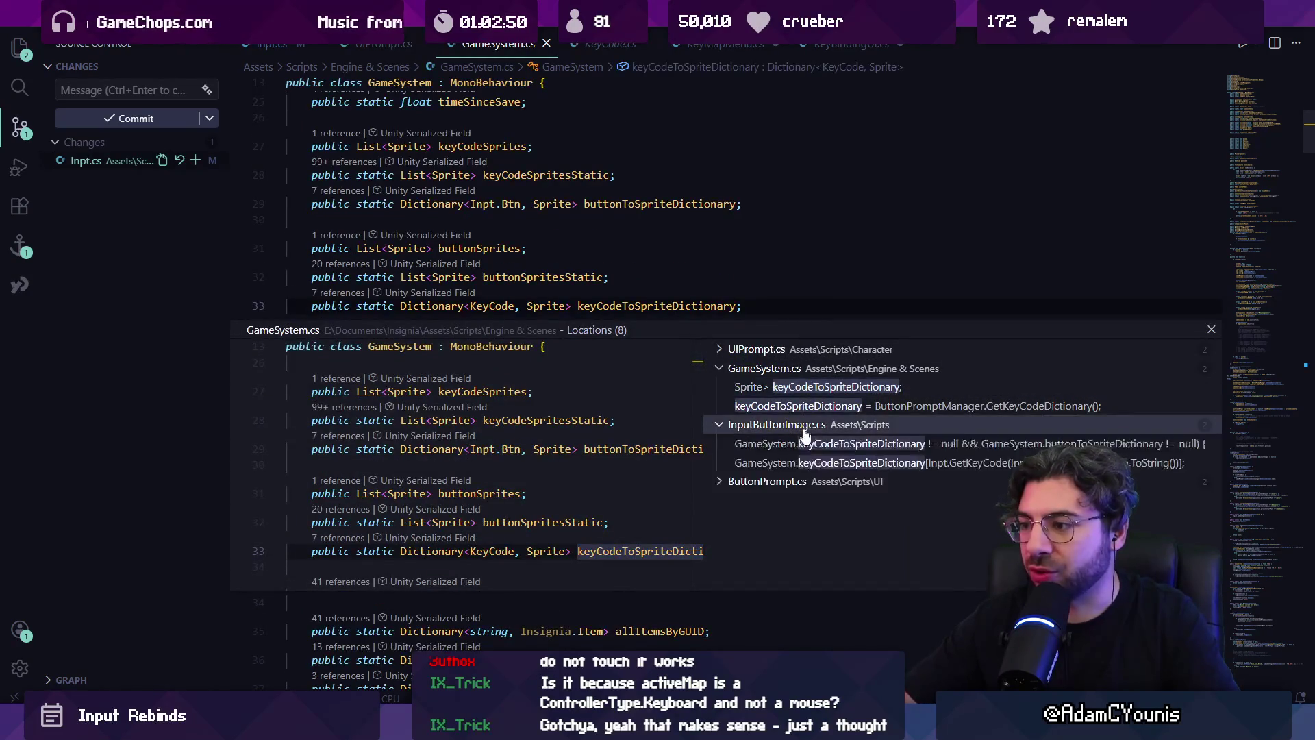
left_click(808, 481)
left_click(807, 351)
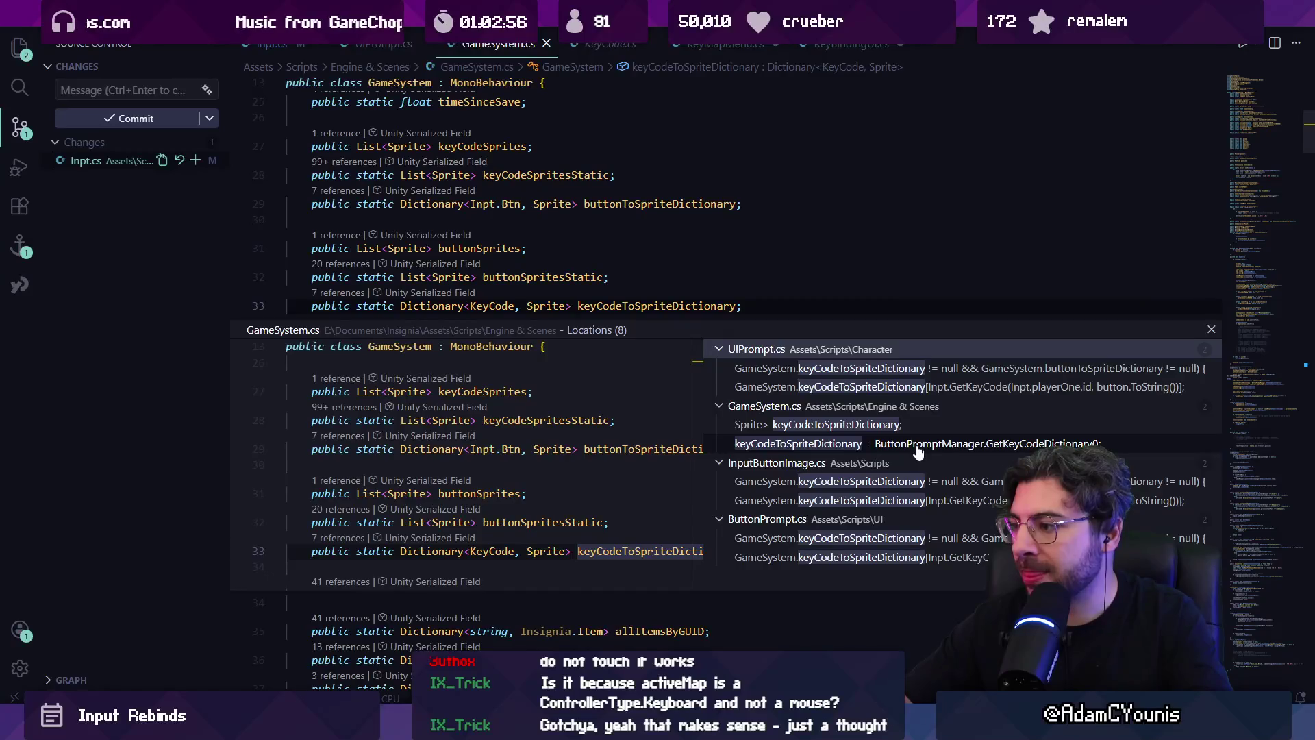
left_click(919, 447)
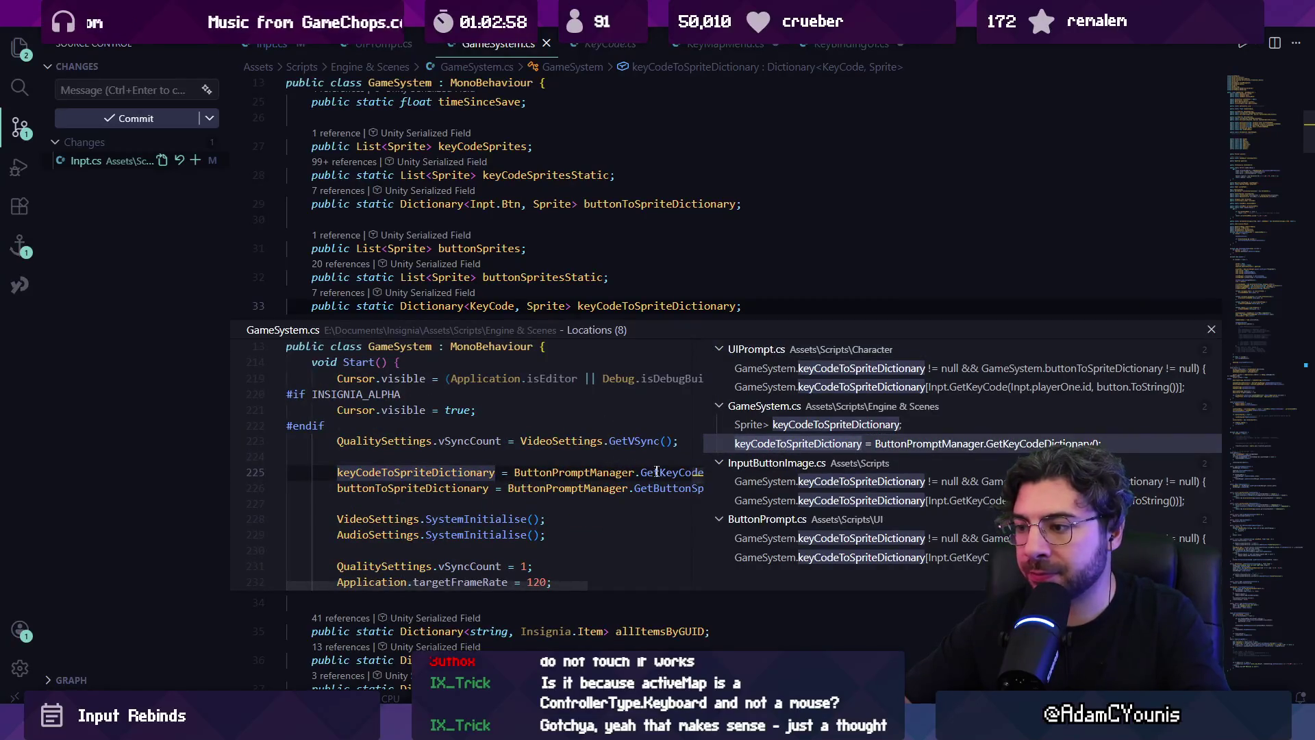
left_click(657, 472, "ctrl")
scroll(769, 414, "down", 15)
scroll(769, 413, "down", 15)
scroll(764, 410, "up", 10)
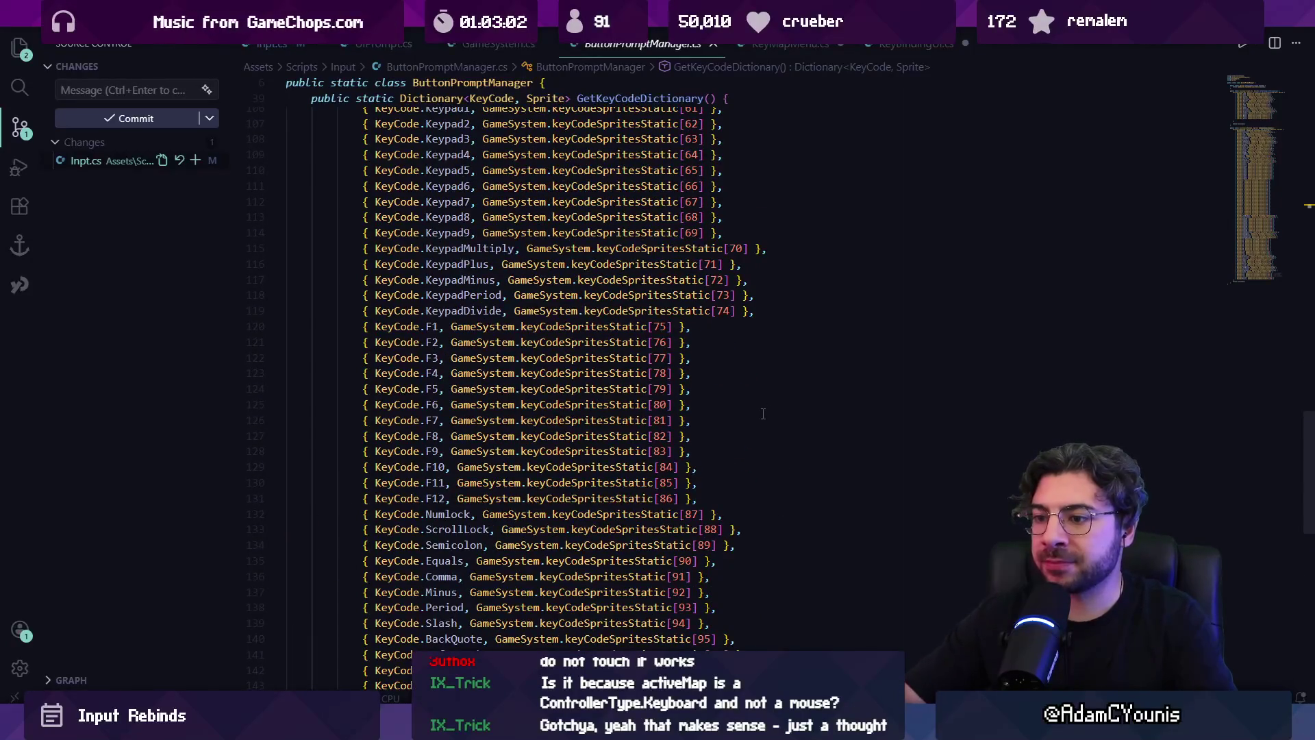
scroll(763, 414, "down", 4)
scroll(568, 475, "up", 7)
scroll(456, 450, "down", 10)
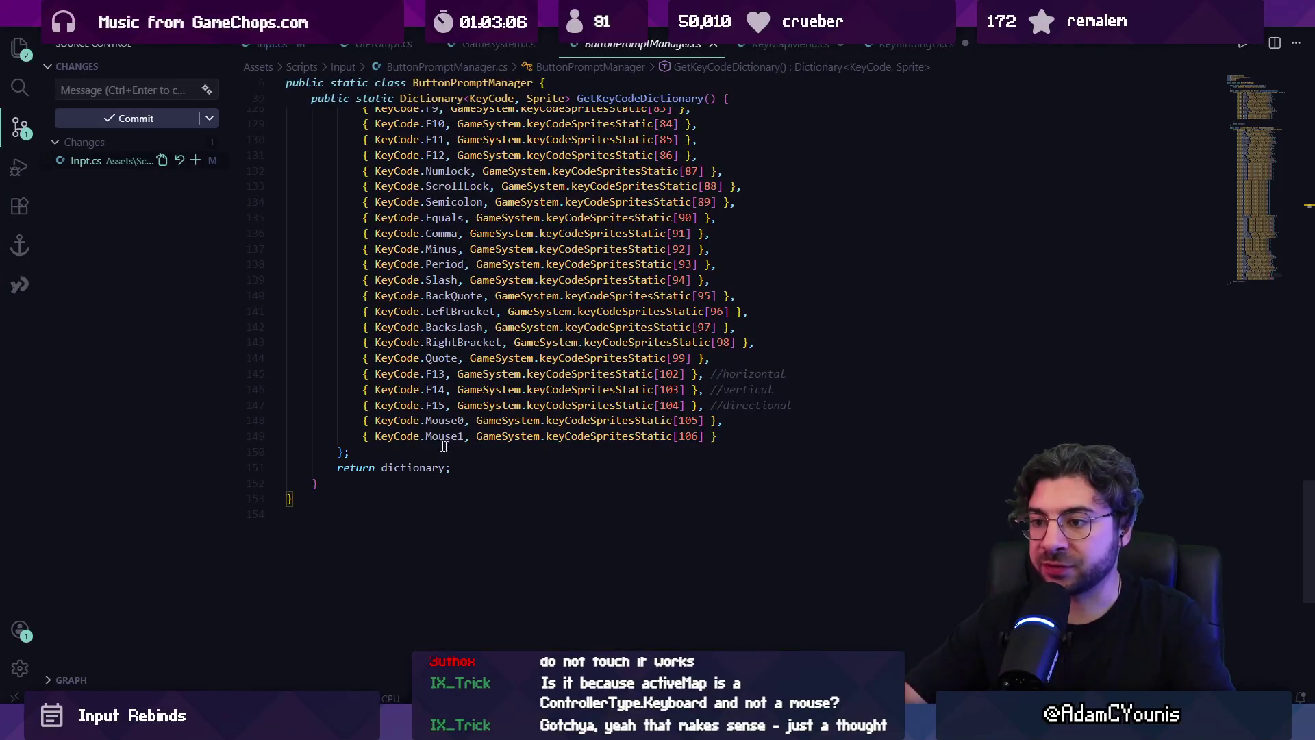
left_click_drag(351, 420, 739, 434)
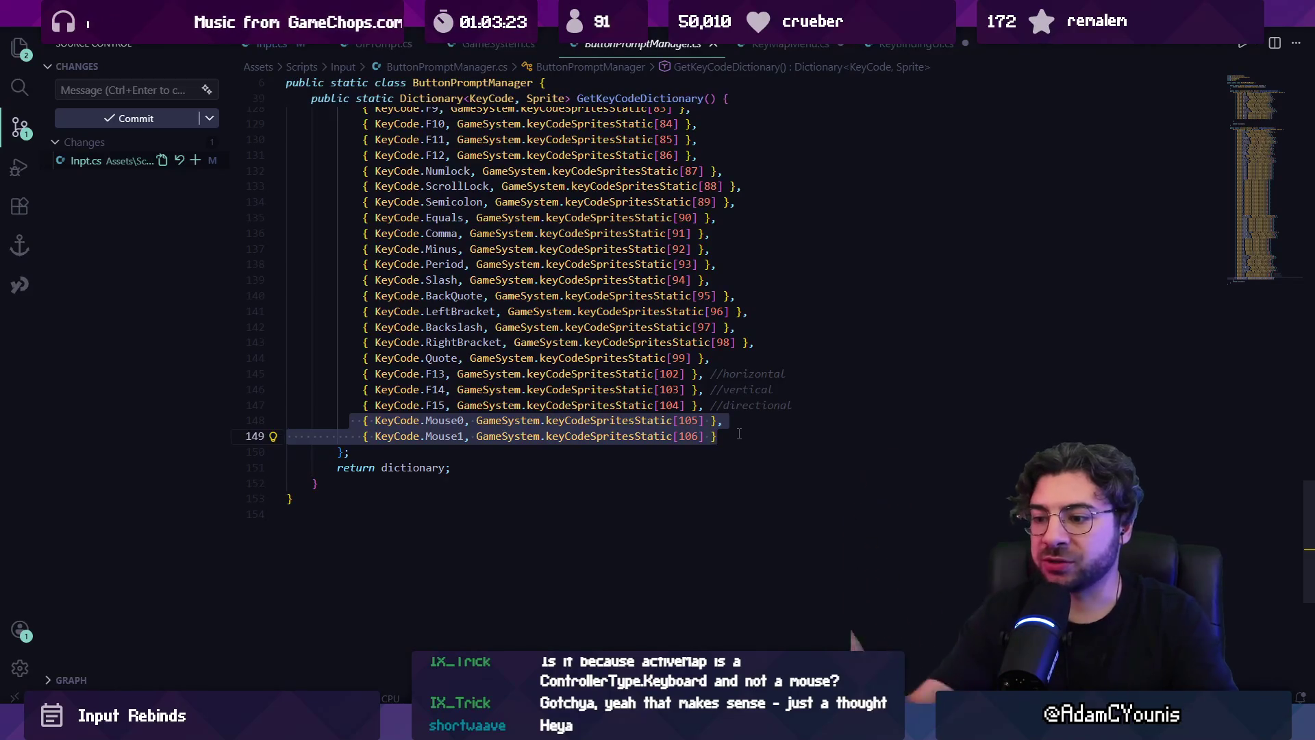
key("alt+Tab")
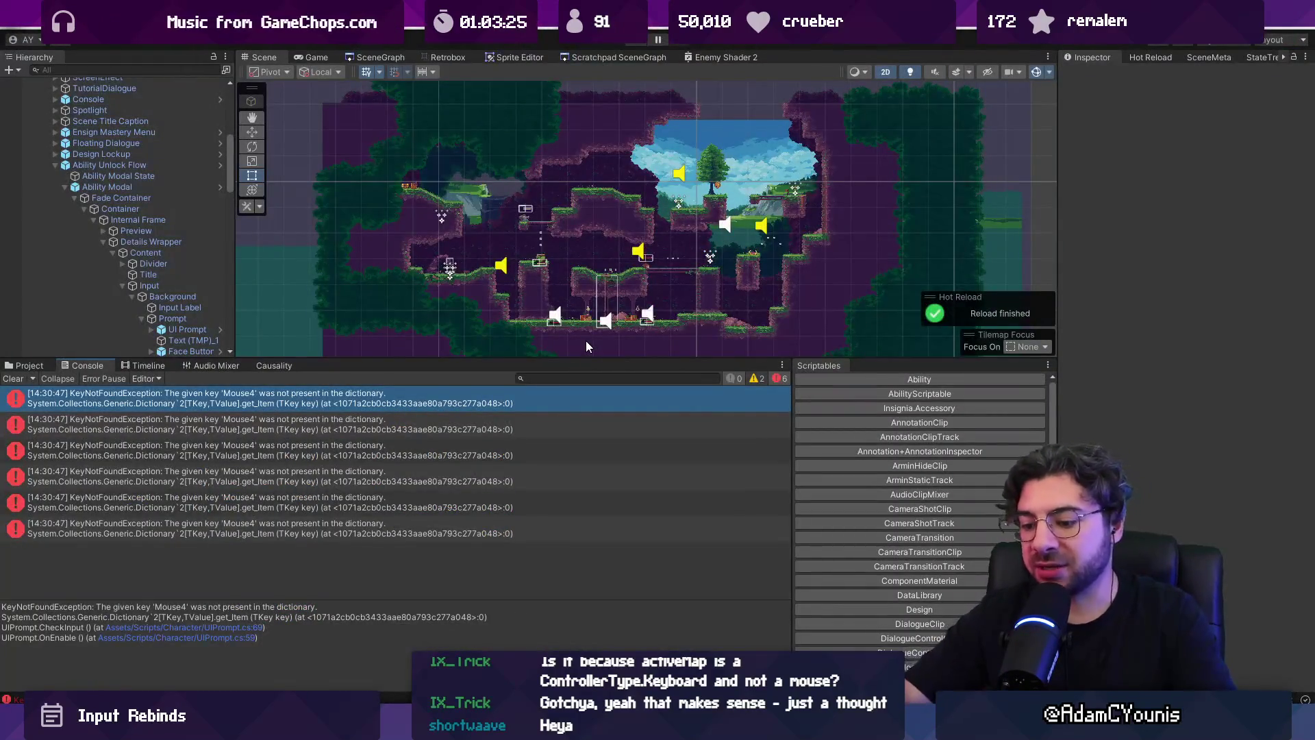
- Start Play mode, rebind Jump to Mouse0, save the keyboard configuration, and test jumping and sword swings
key("ctrl+p")
key("Return")
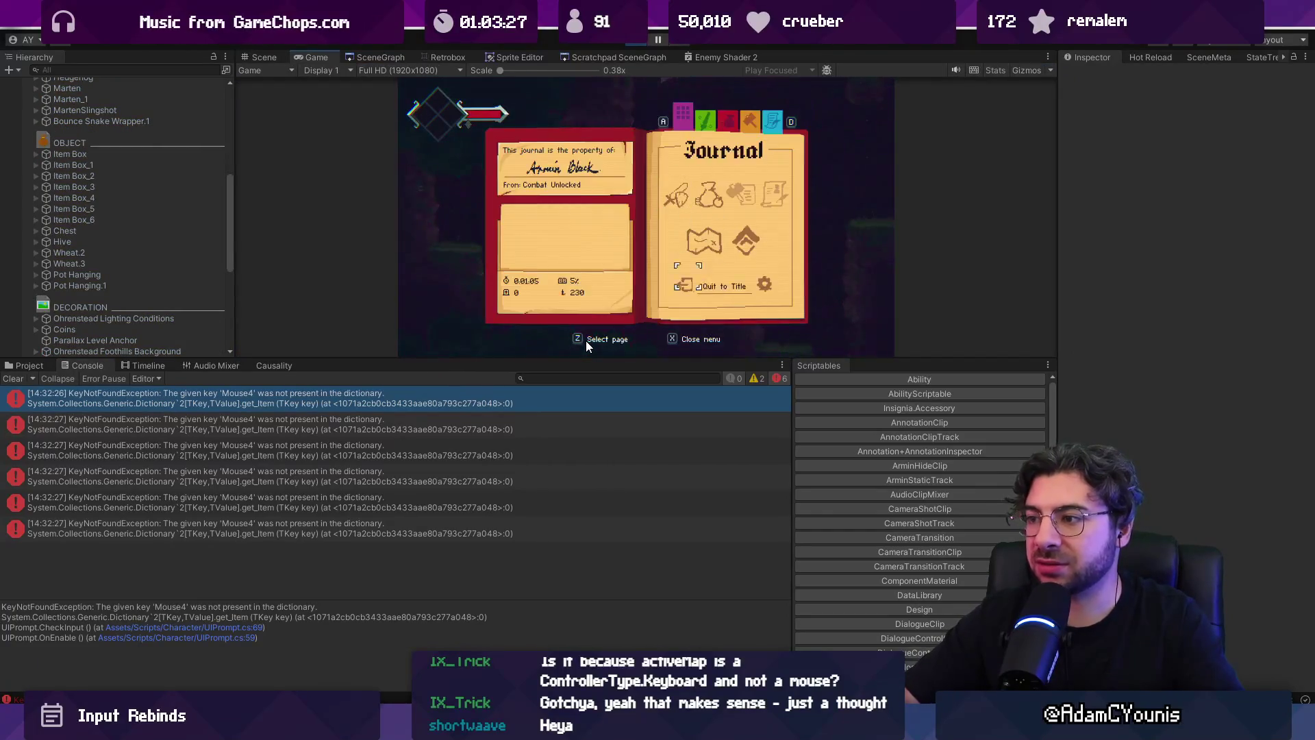
key("z")
key("z")
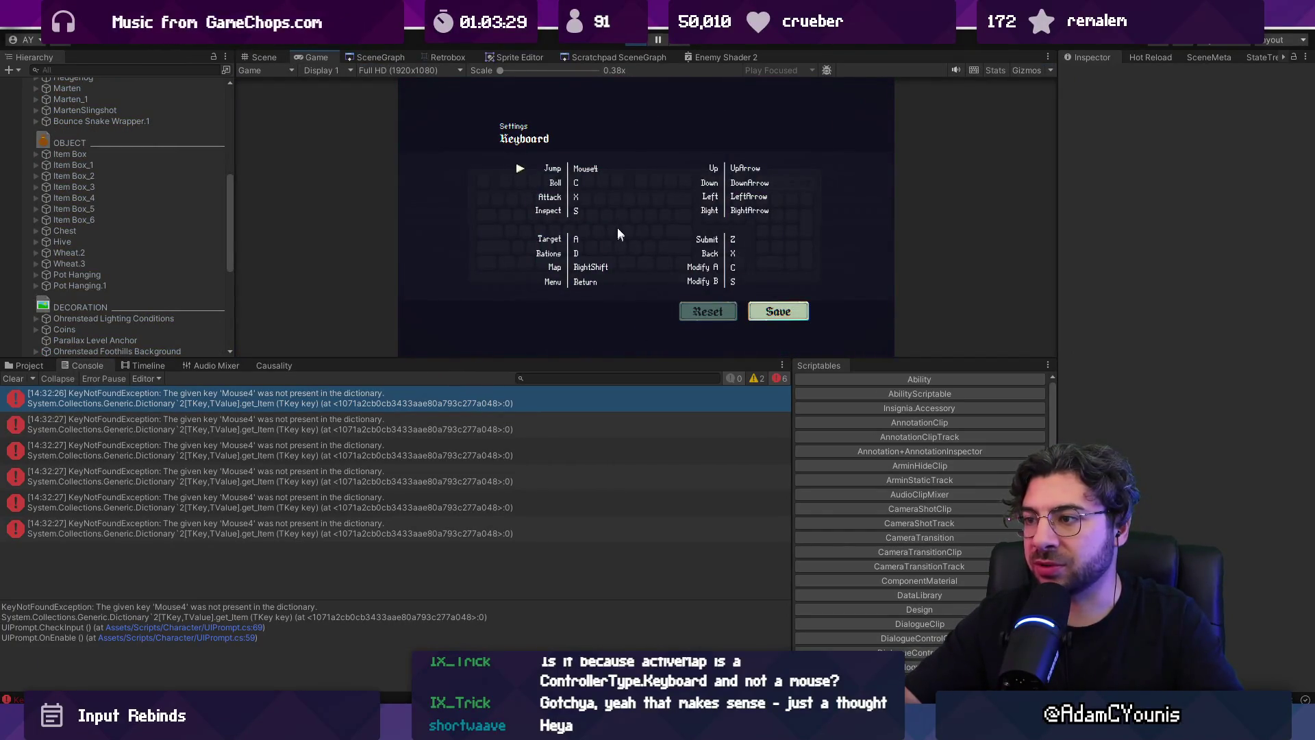
left_click(611, 200)
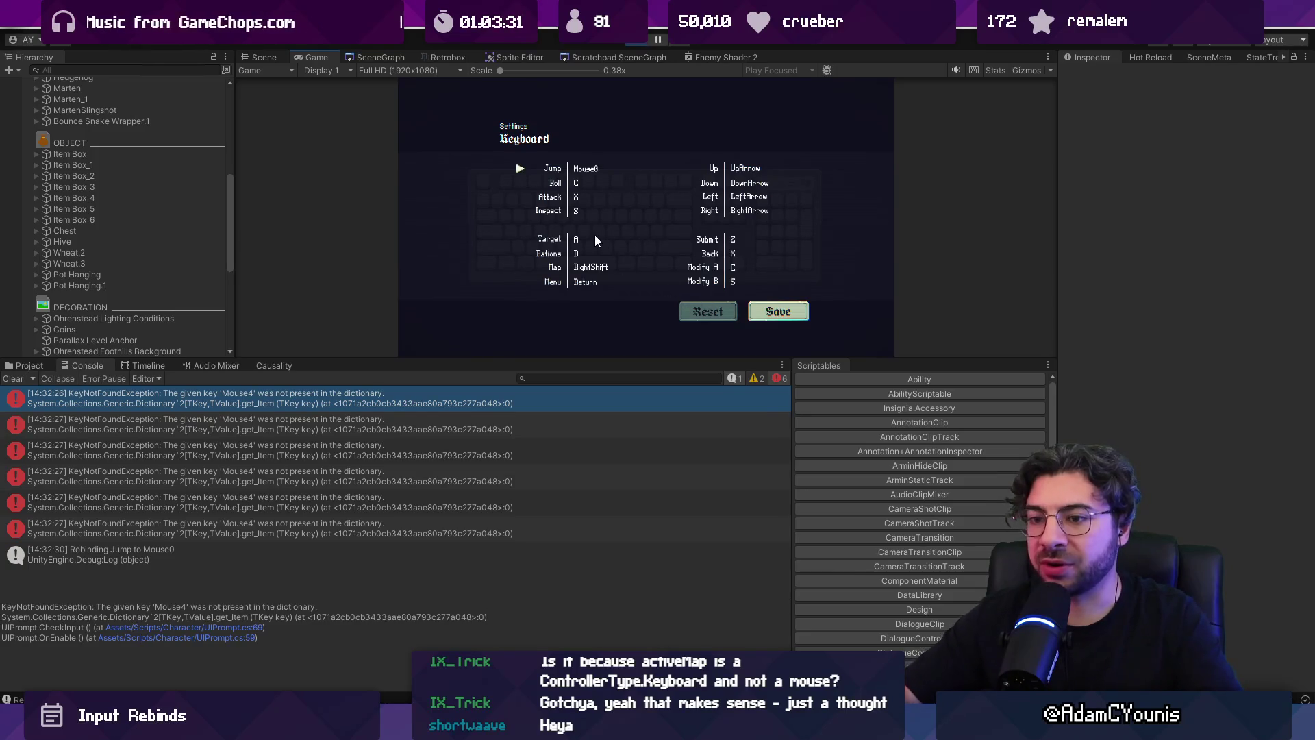
key("Down")
key("Down")
key("Down")
key("z")
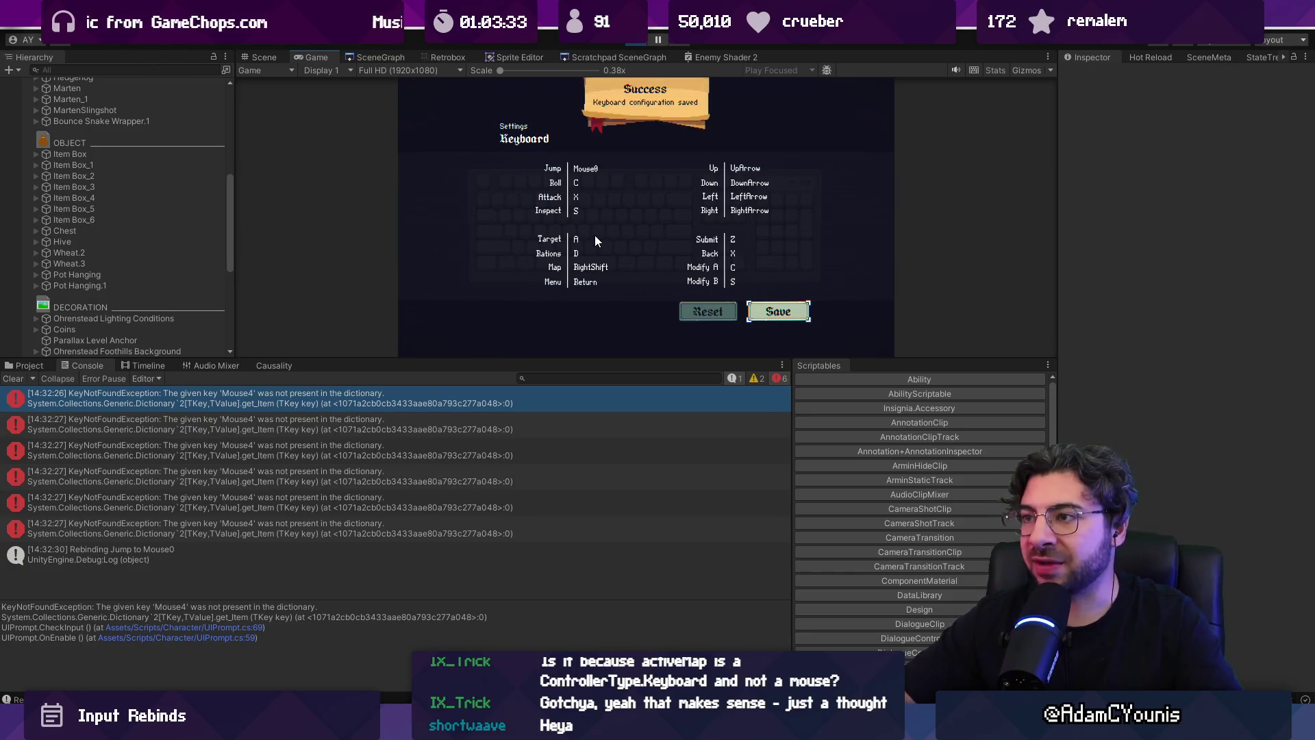
left_click(13, 378)
key("x")
key("x")
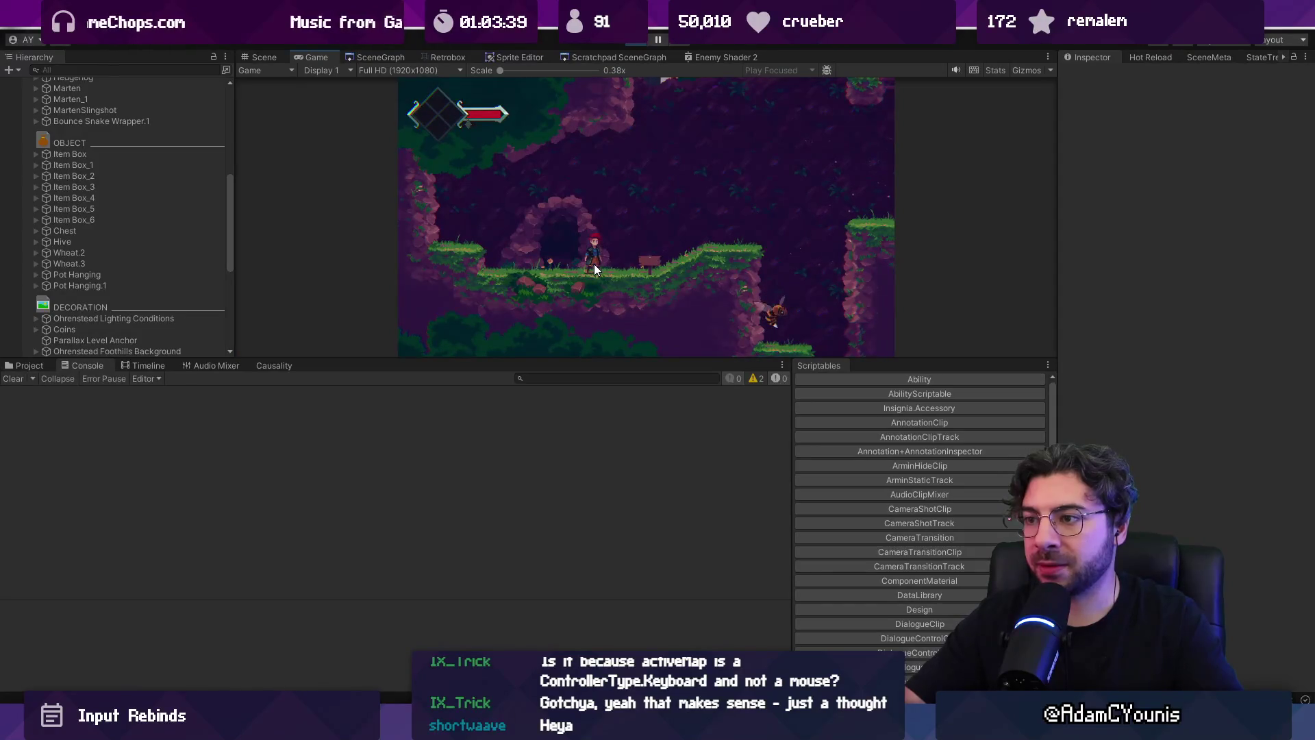
key("z")
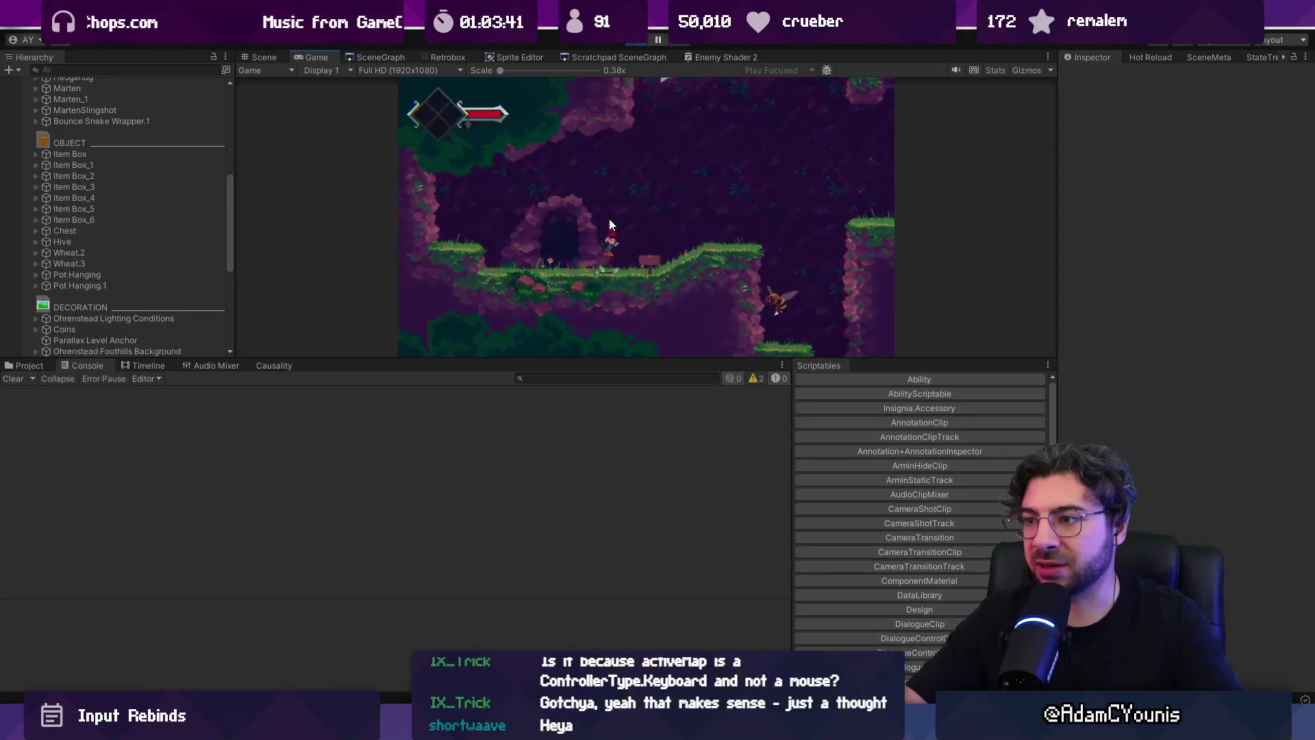
key("x")
- Reopen the Journal's keyboard controls, rebind Jump to Mouse1, save, and test it in gameplay
key("Escape")
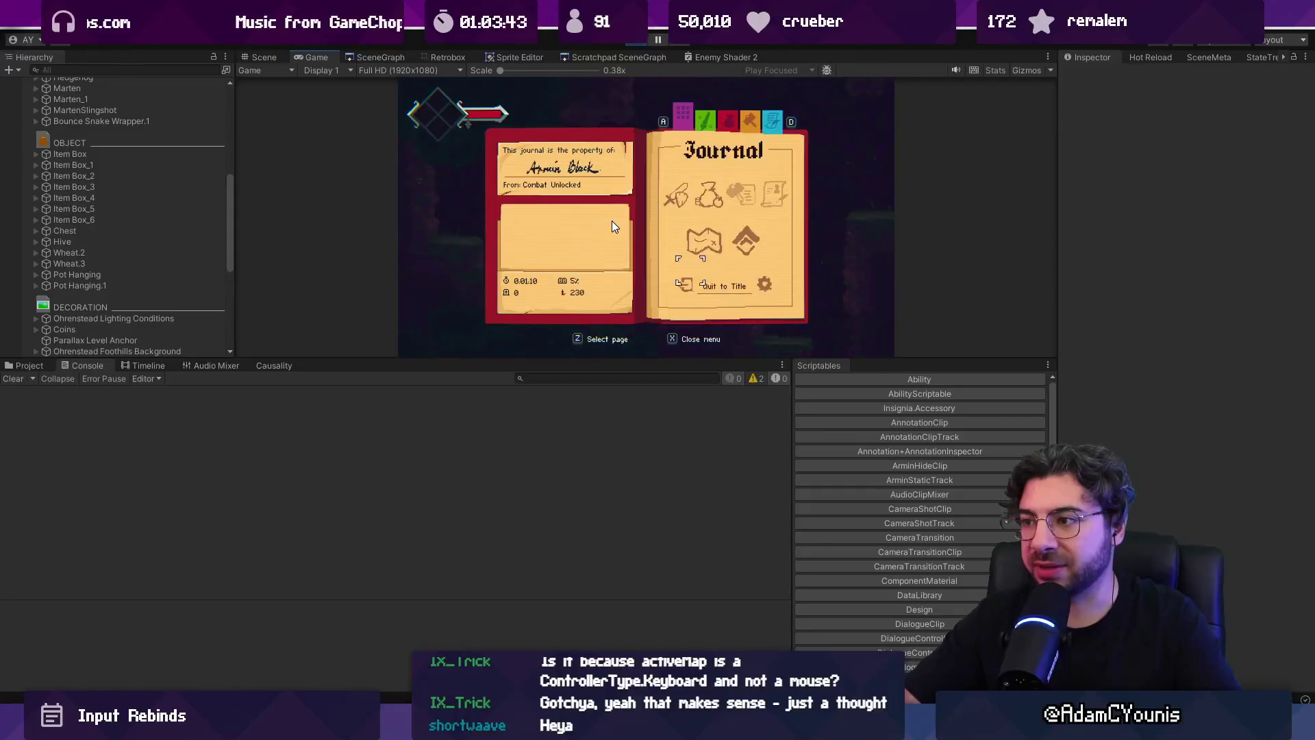
key("z")
key("Down")
key("Down")
key("z")
key("z")
key("z")
left_click(611, 221)
key("Down")
key("Down")
key("Down")
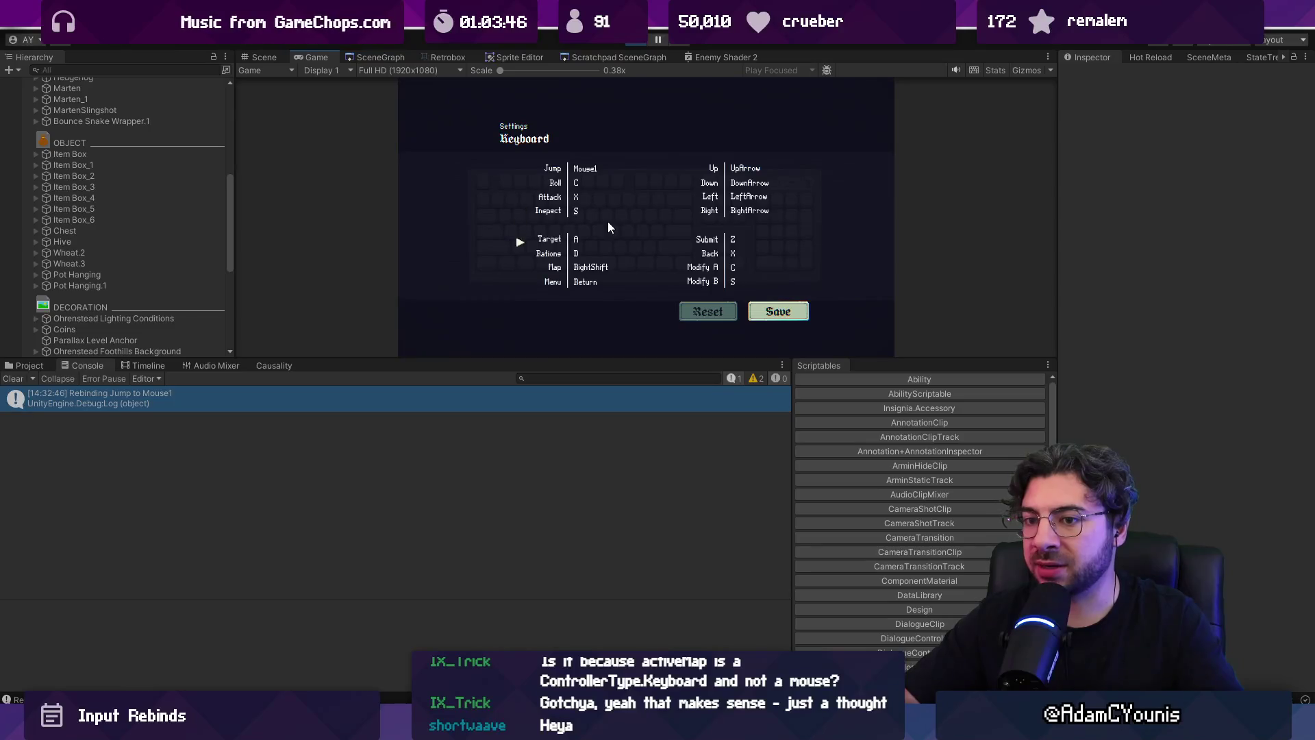
key("z")
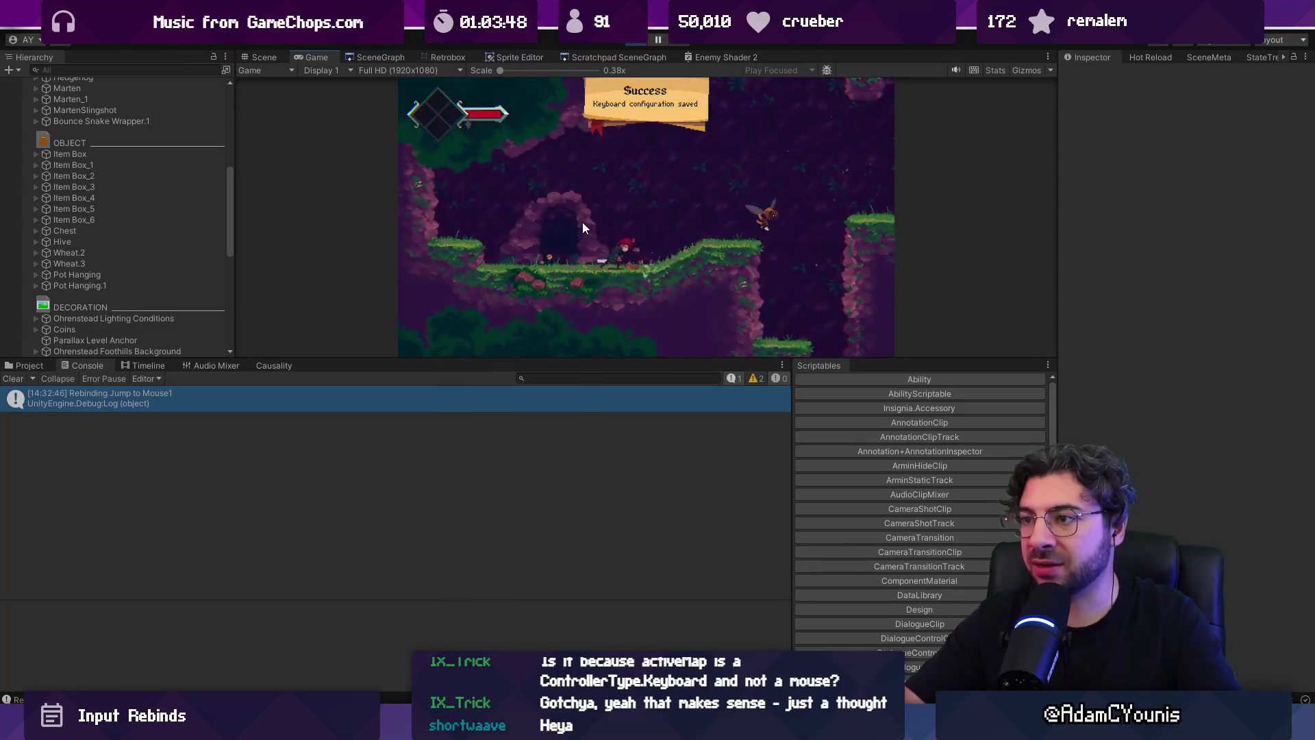
key("x")
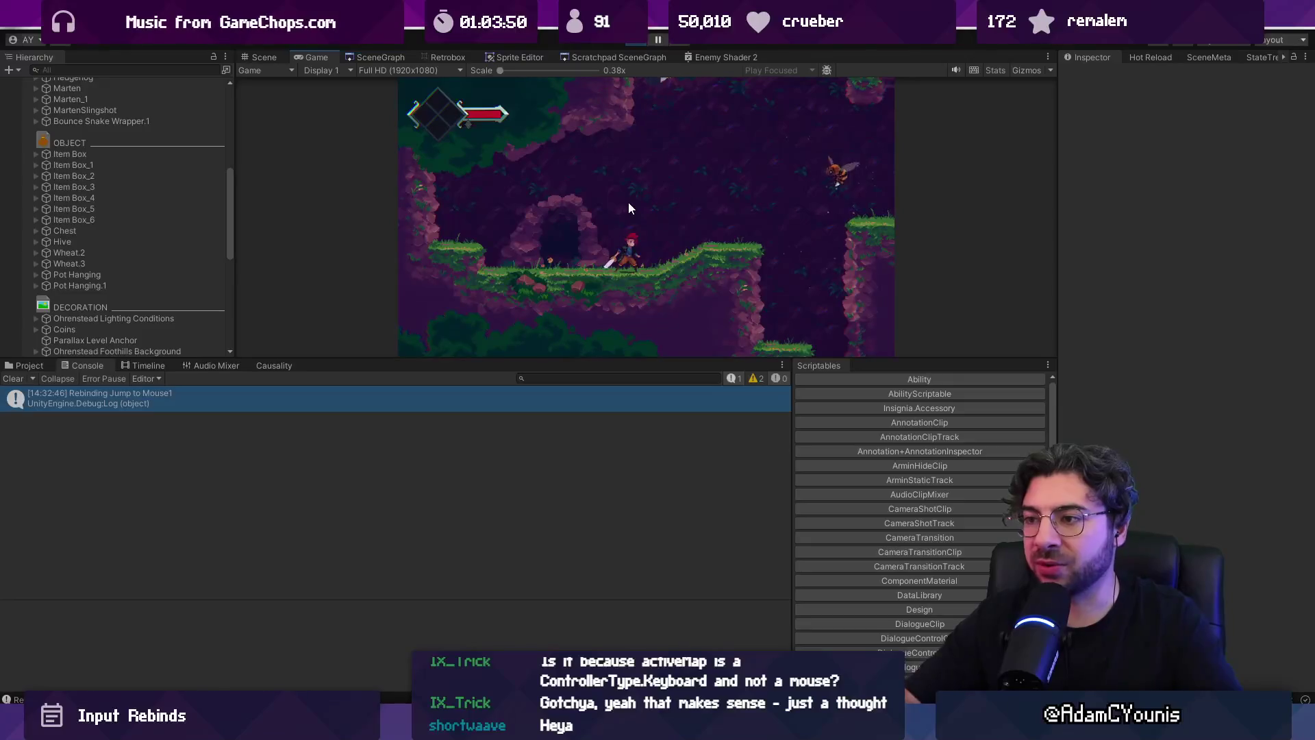
- Restart the play session and go to the Journal's Settings > Controls page
key("ctrl+p")
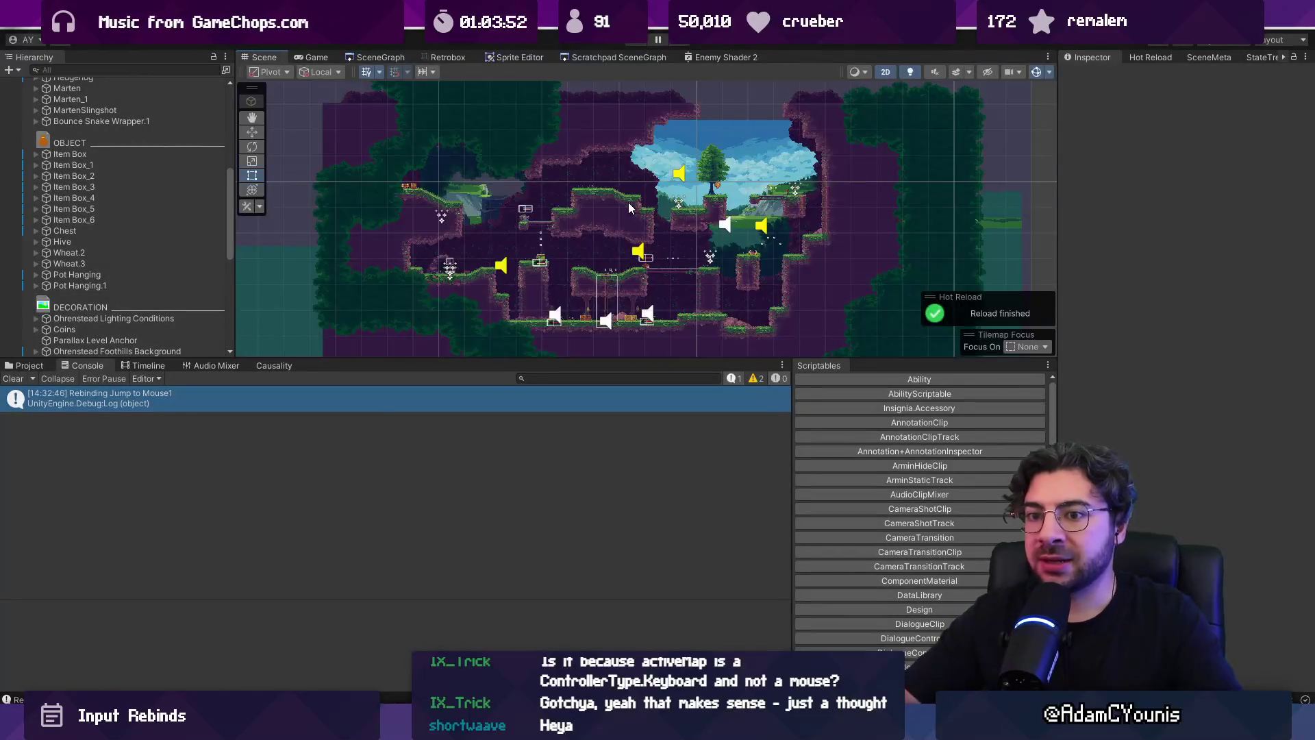
key("ctrl+p")
key("Down")
key("Down")
key("Right")
key("z")
key("Down")
key("z")
- Try rebinding Submit to Mouse1, then leave the keyboard screen without saving and return to gameplay
key("z")
key("z")
key("Down")
key("Down")
key("Down")
key("Down")
key("Right")
key("Up")
key("z")
left_click(644, 201)
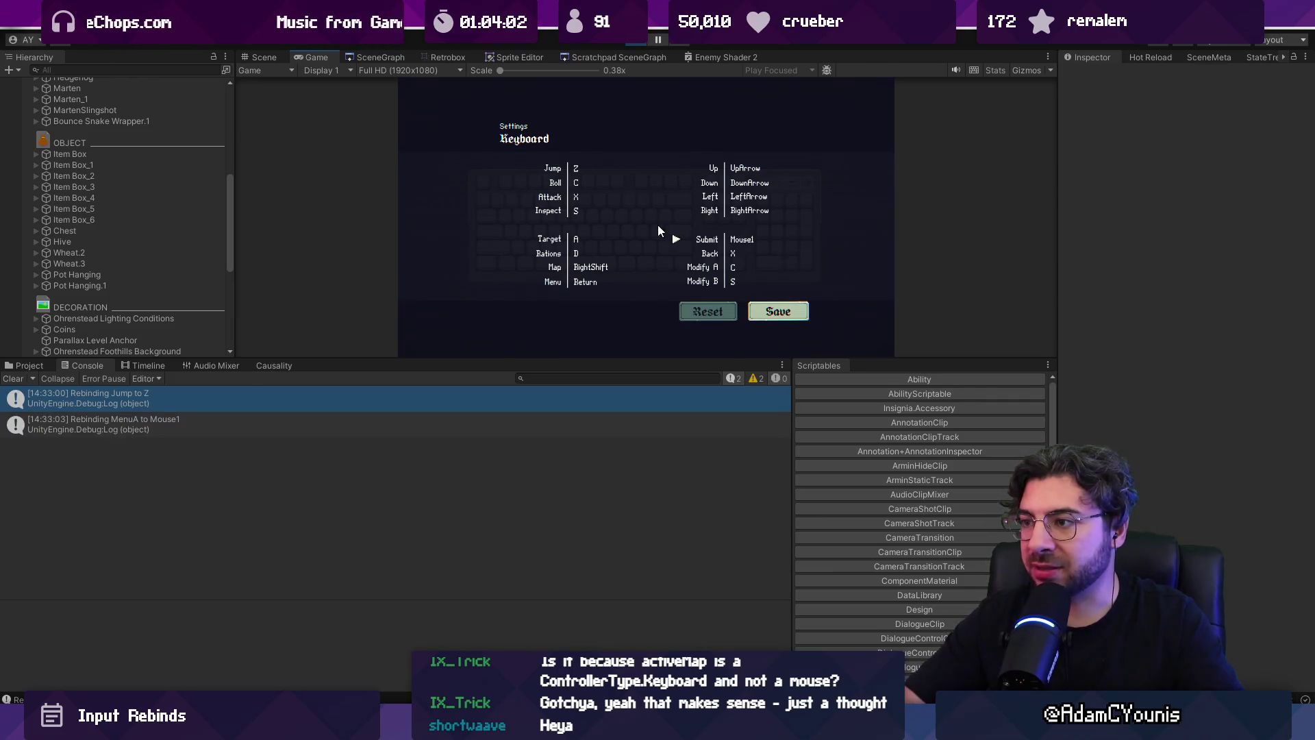
key("Down")
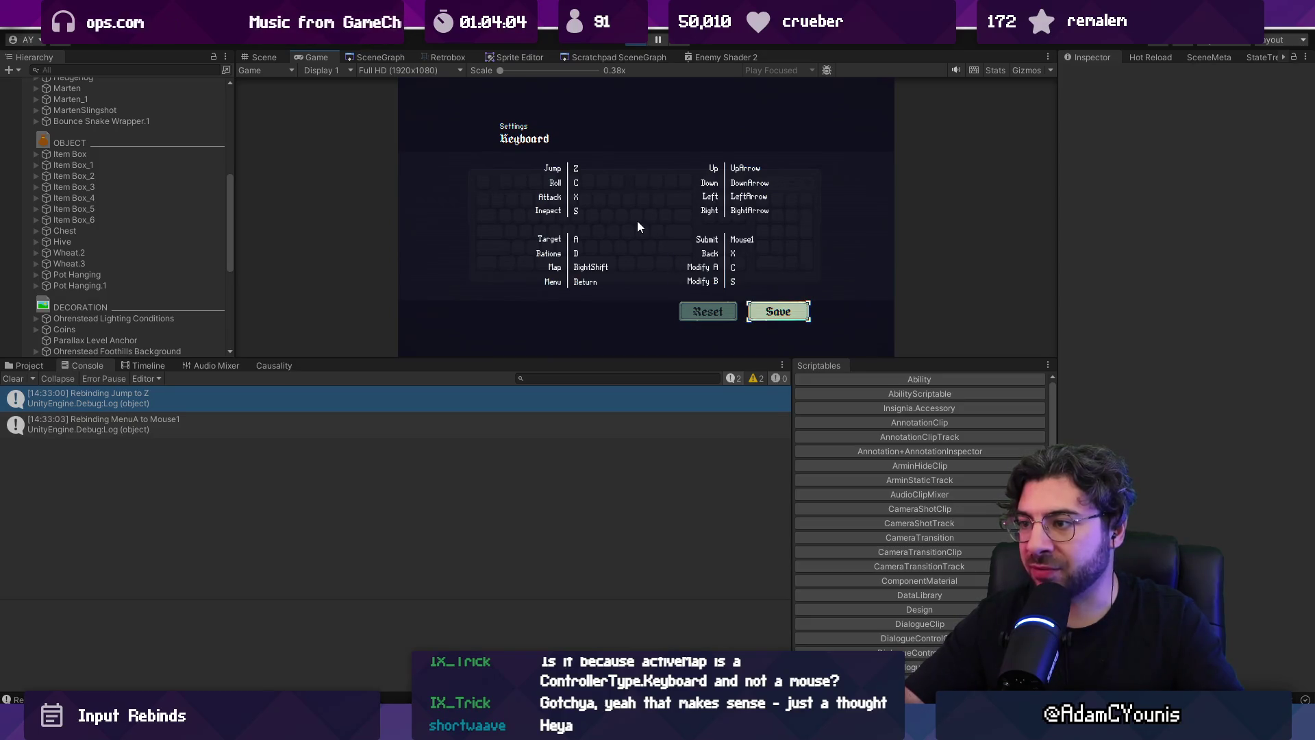
key("Up")
key("Up")
key("Up")
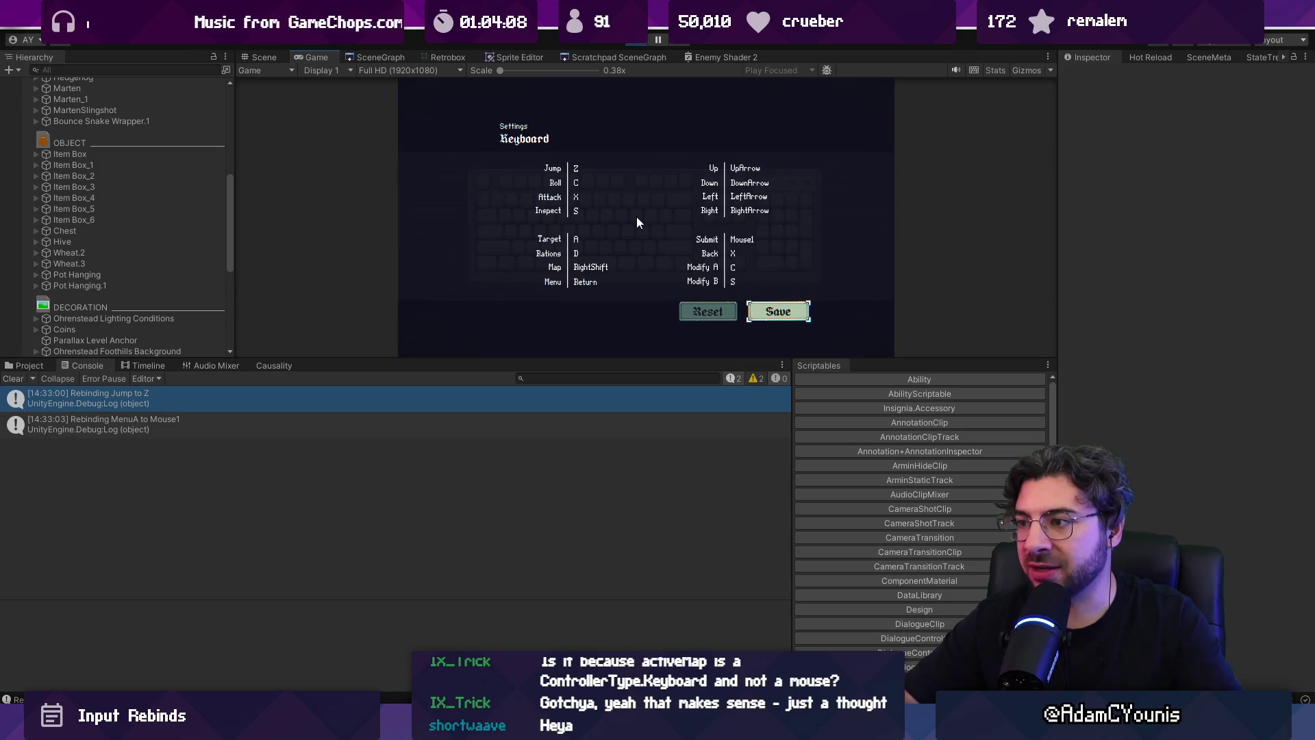
key("x")
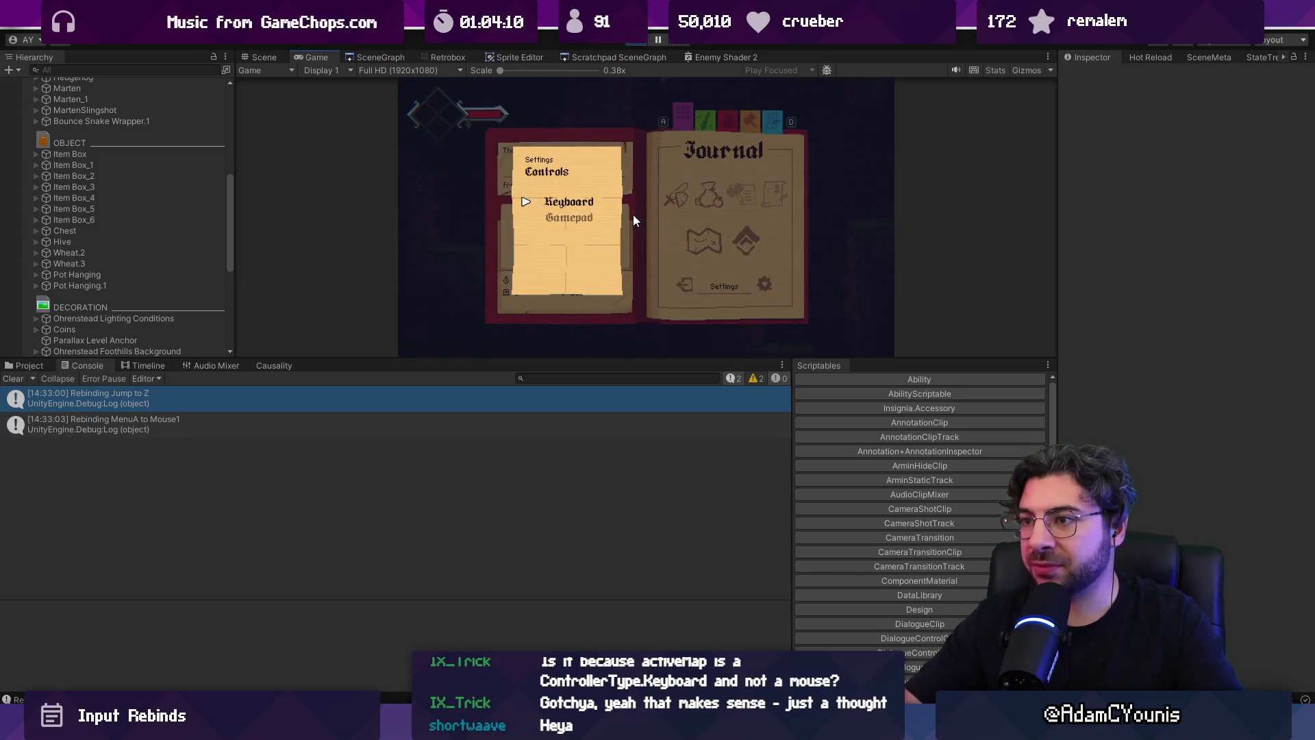
key("x")
key("x")
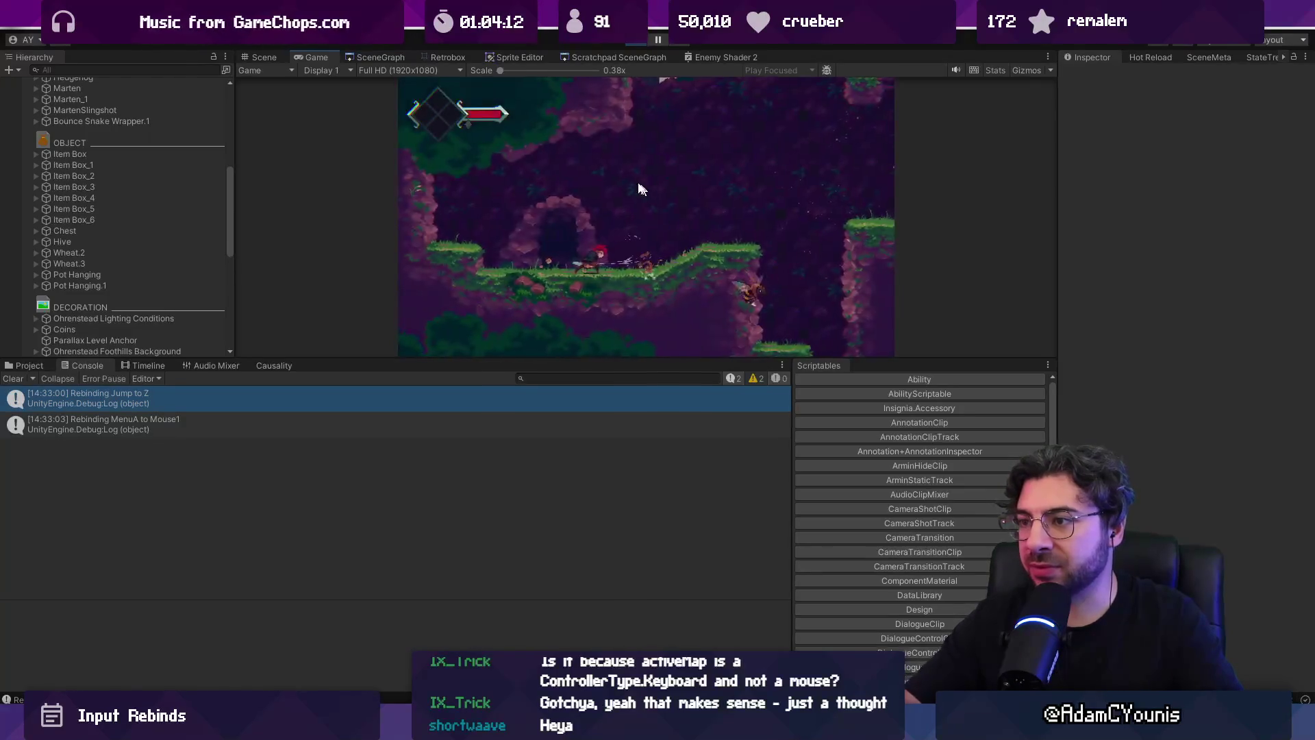
- Stop and restart Play mode, check that the saved bindings kept Jump on Mouse1, and return to the code editor
key("Escape")
key("Up")
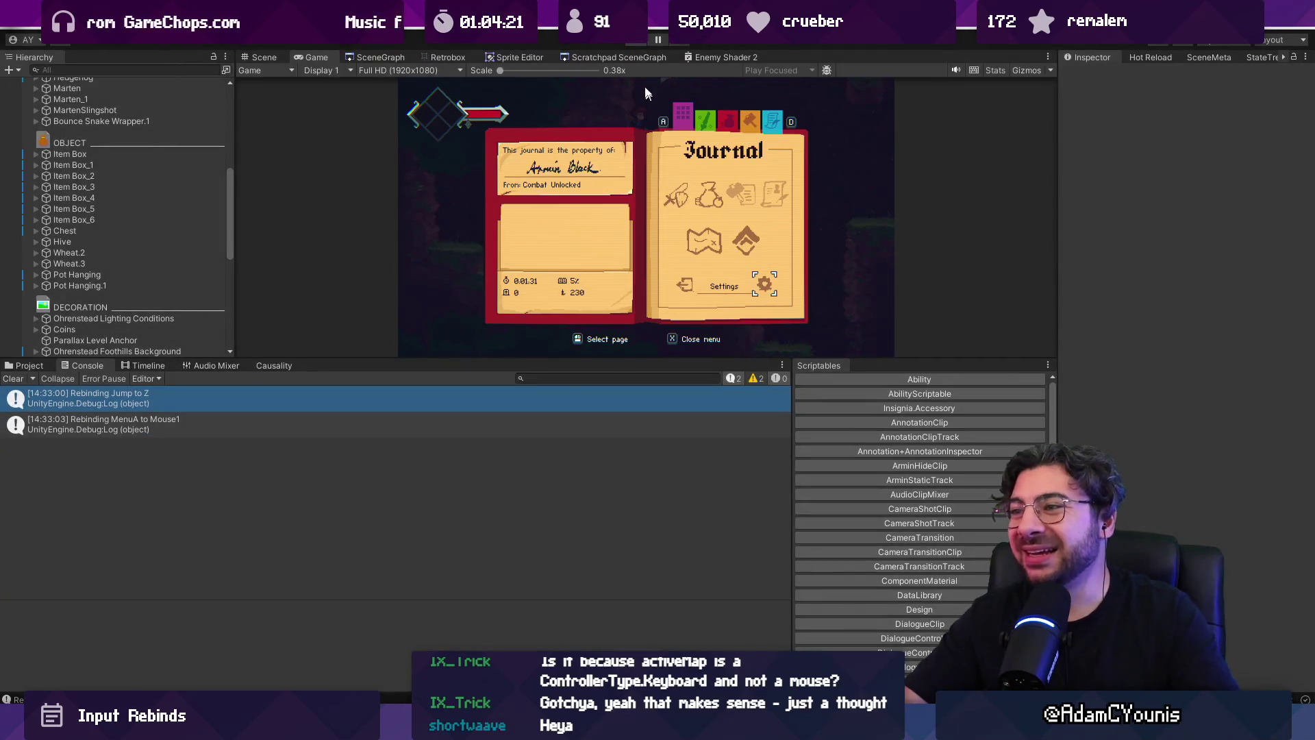
left_click(645, 41)
left_click(646, 41)
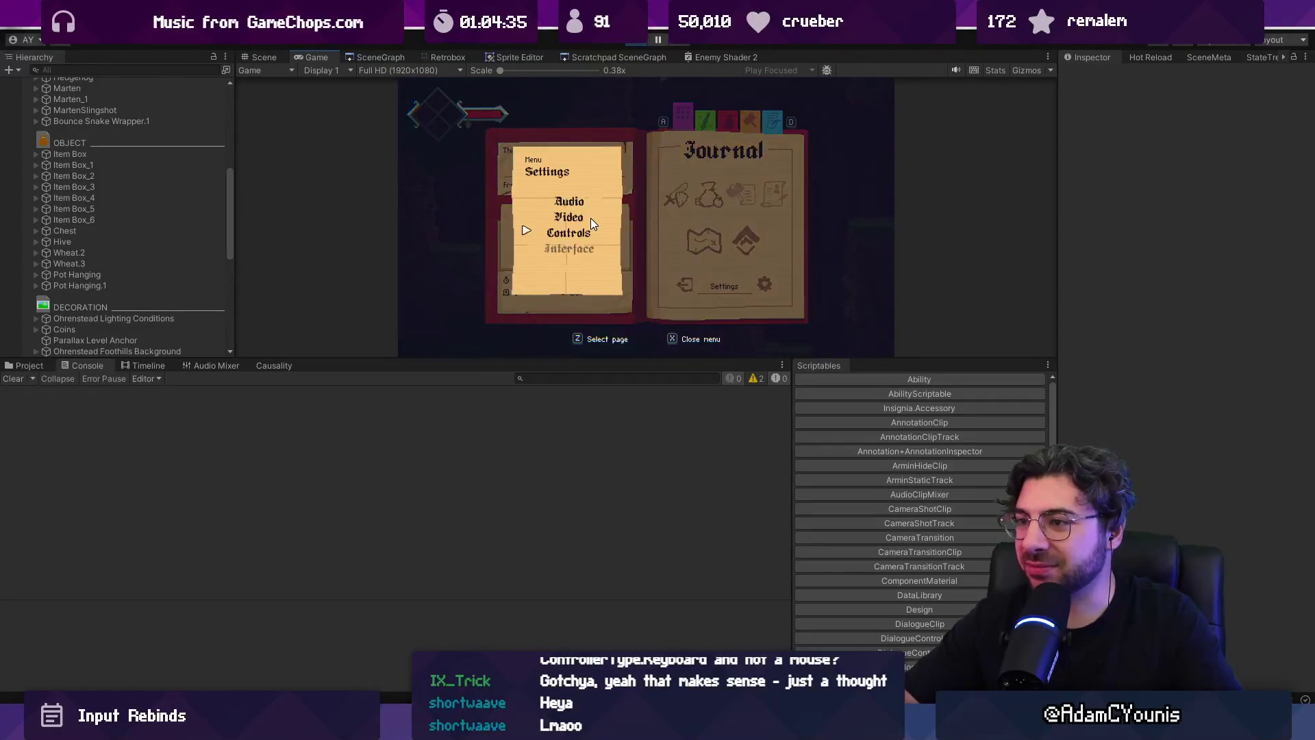
key("z")
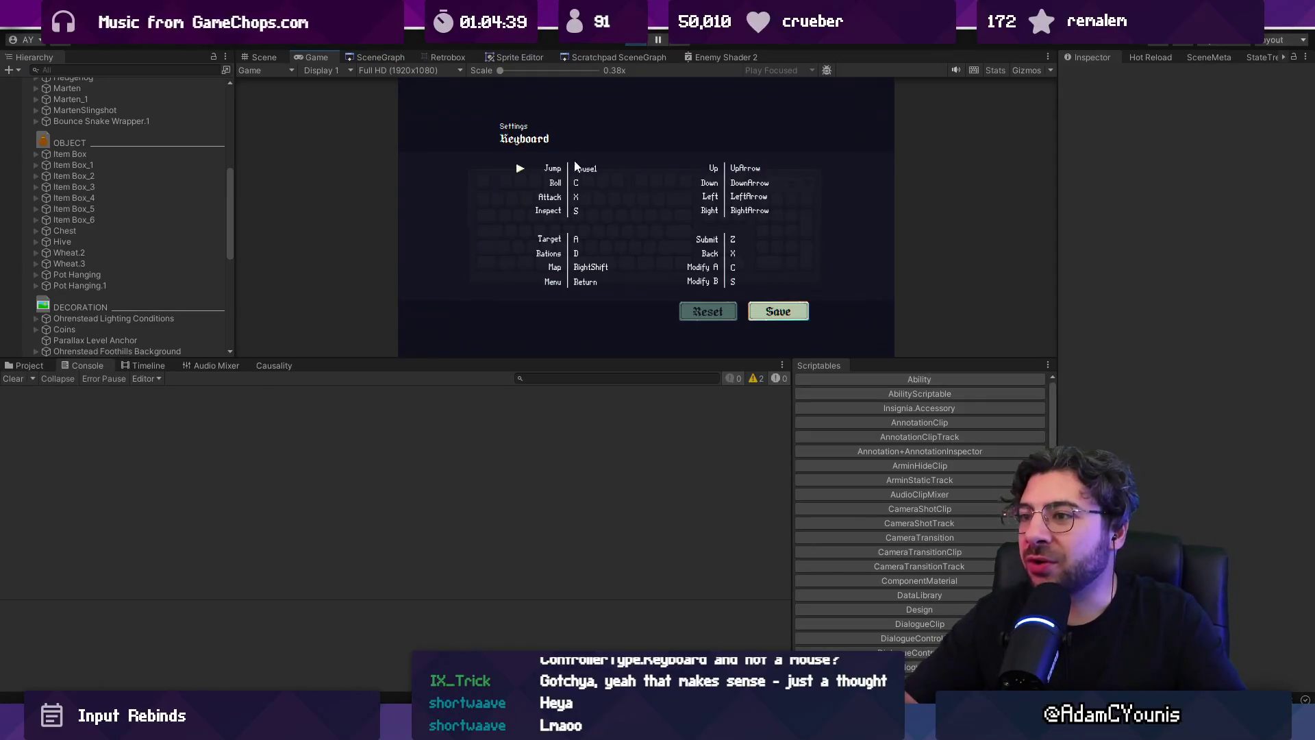
key("alt+Tab")
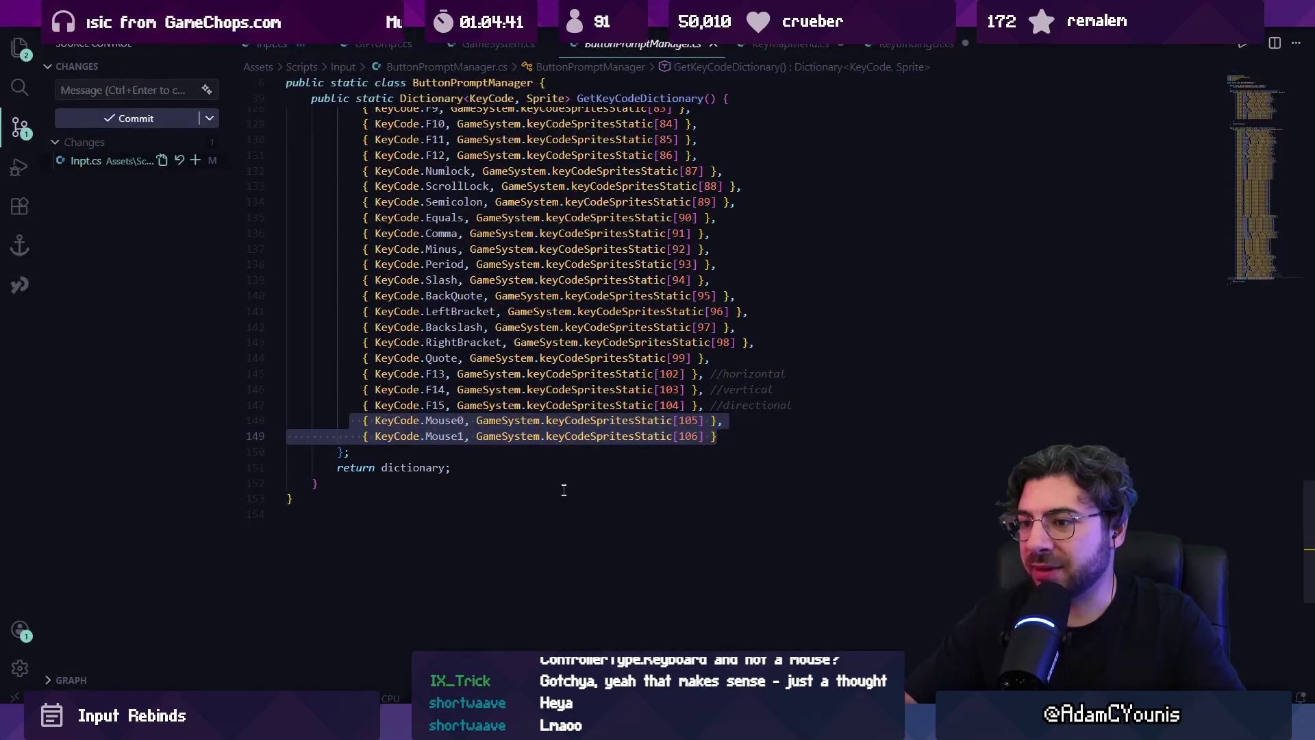
- Look over the key code dictionary, KeyMapMenu.cs and KeyBindingUI.cs, then close KeyBindingUI.cs
key("Escape")
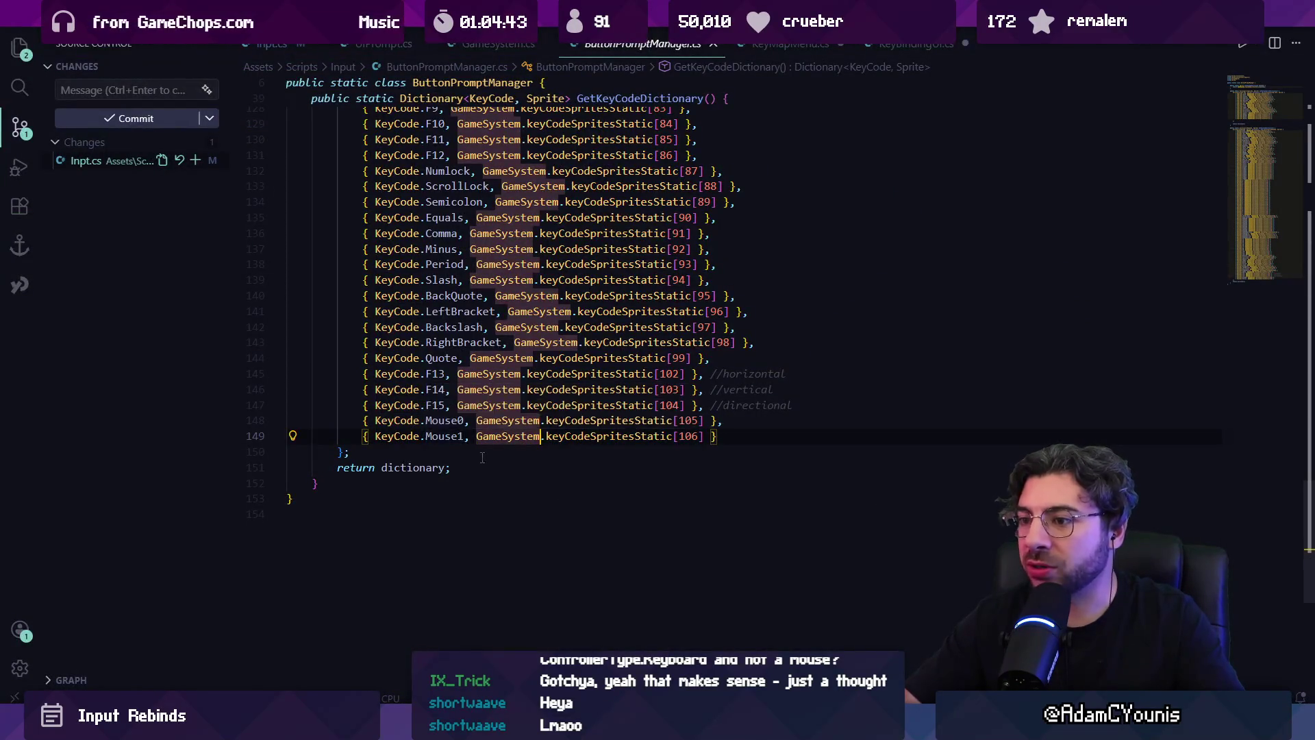
left_click(484, 456)
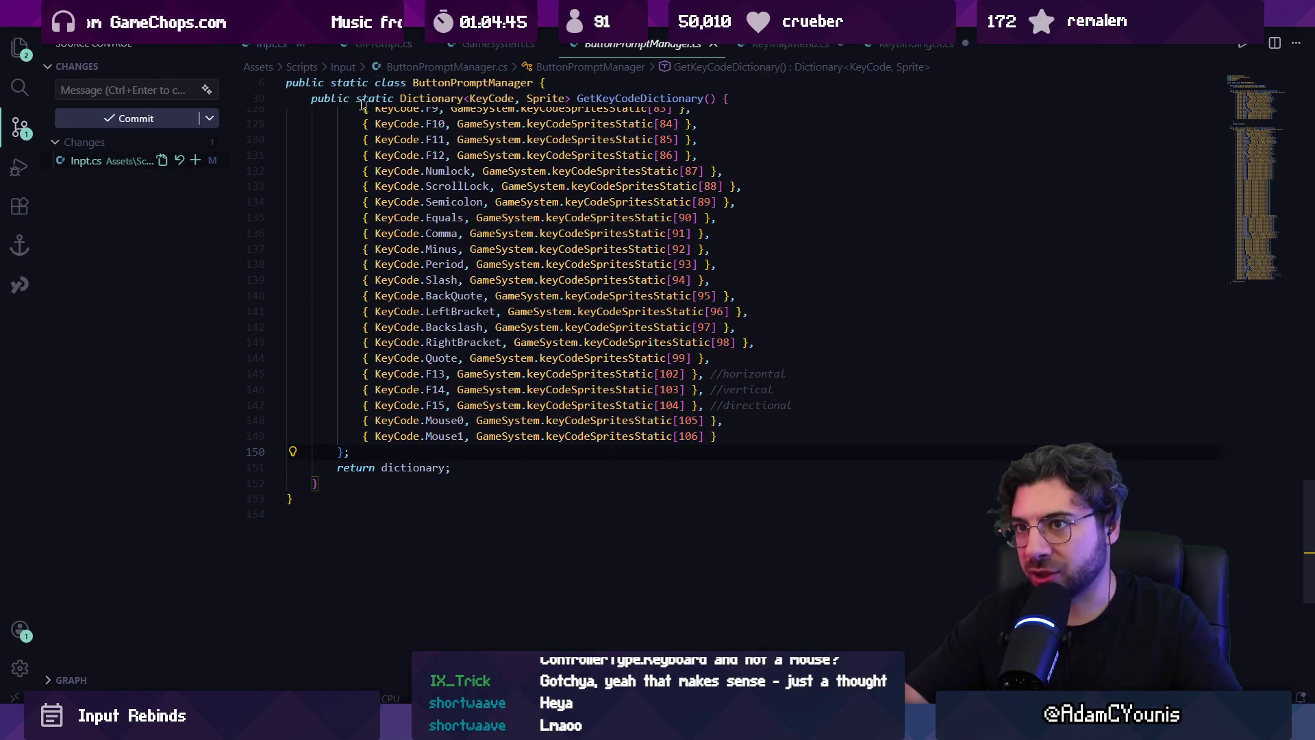
scroll(603, 142, "up", 5)
scroll(603, 142, "up", 4)
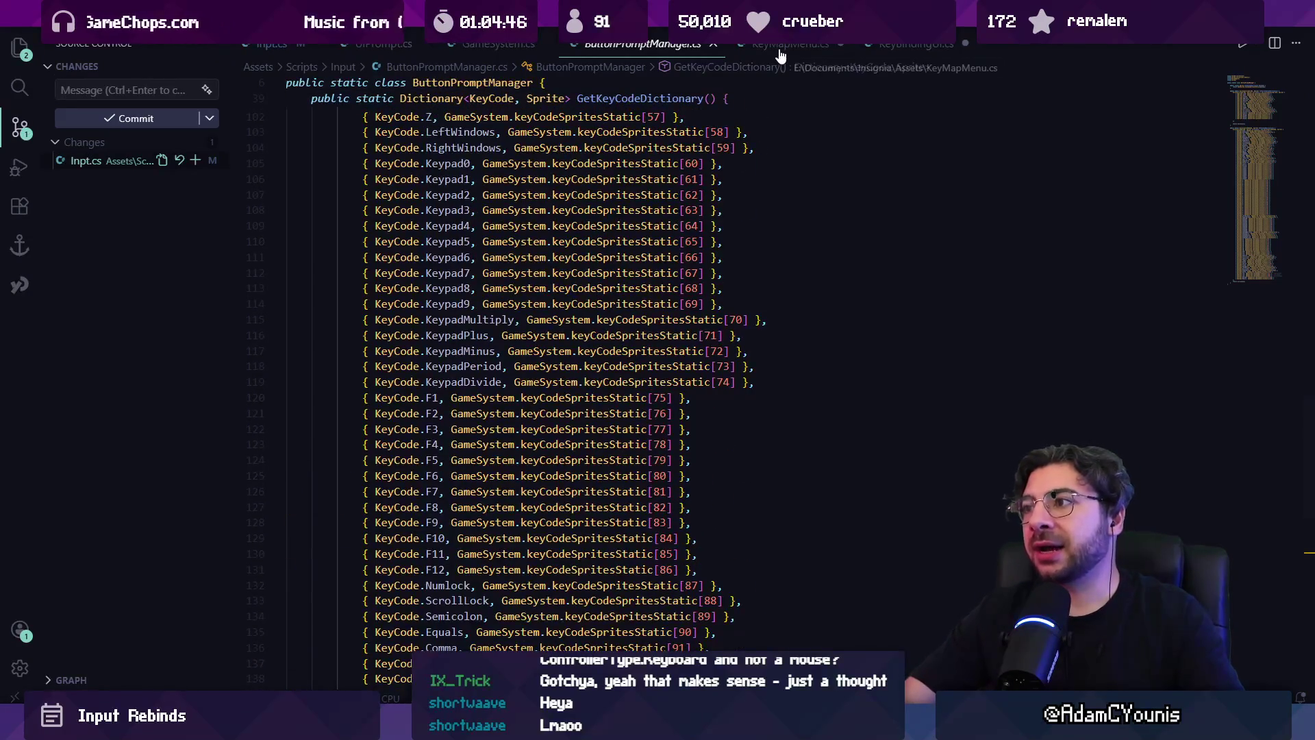
scroll(781, 54, "down", 6)
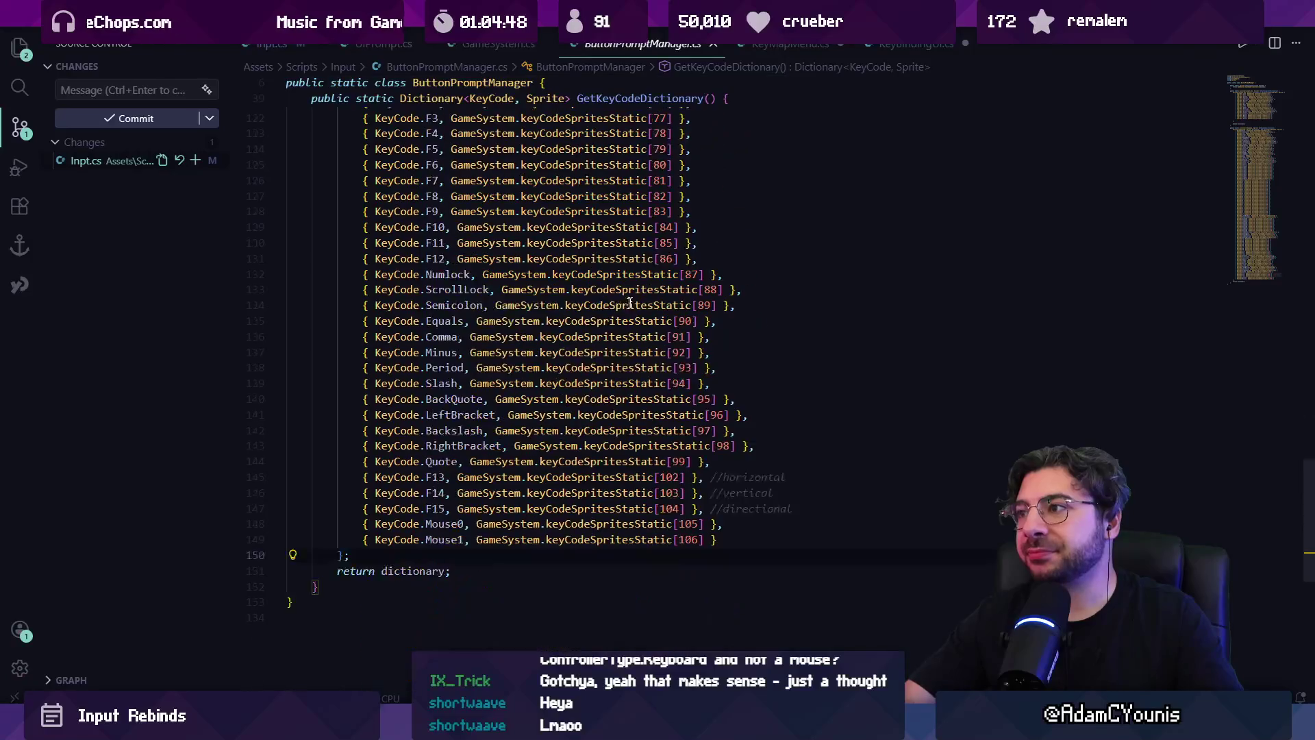
left_click(791, 48)
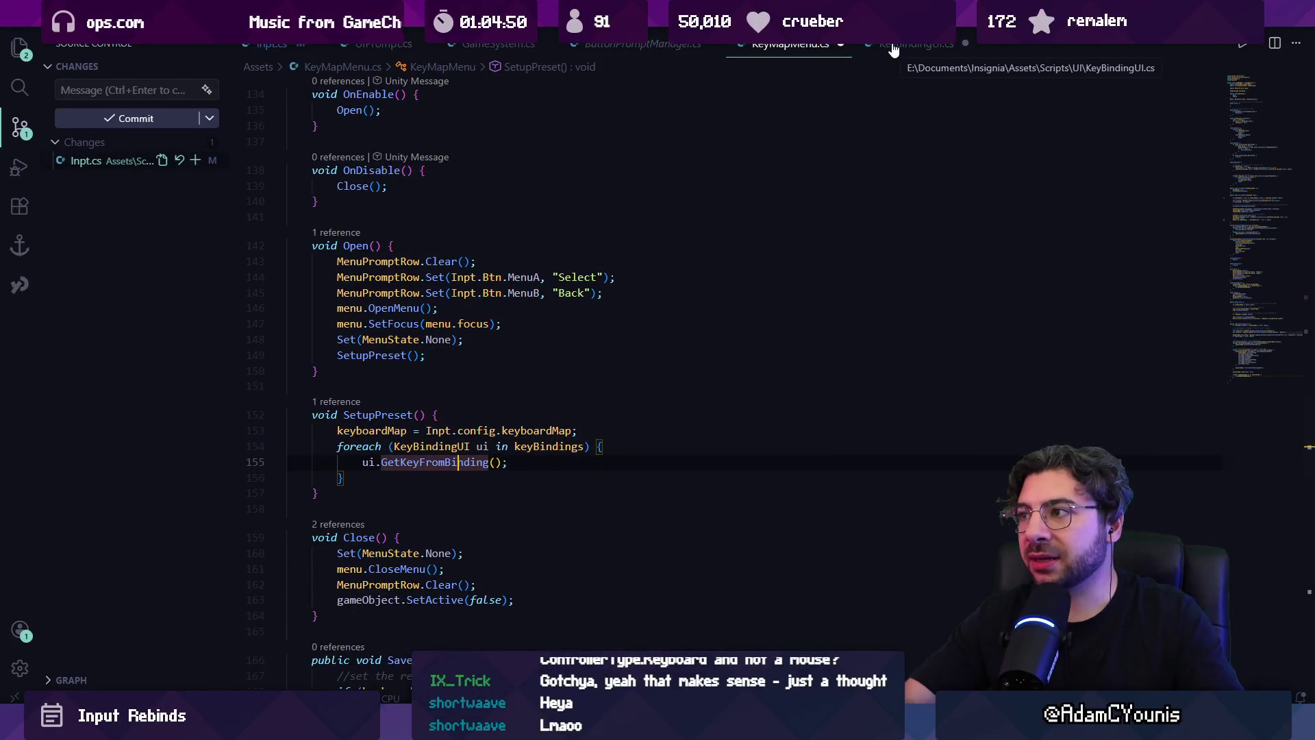
left_click(905, 45)
key("Home")
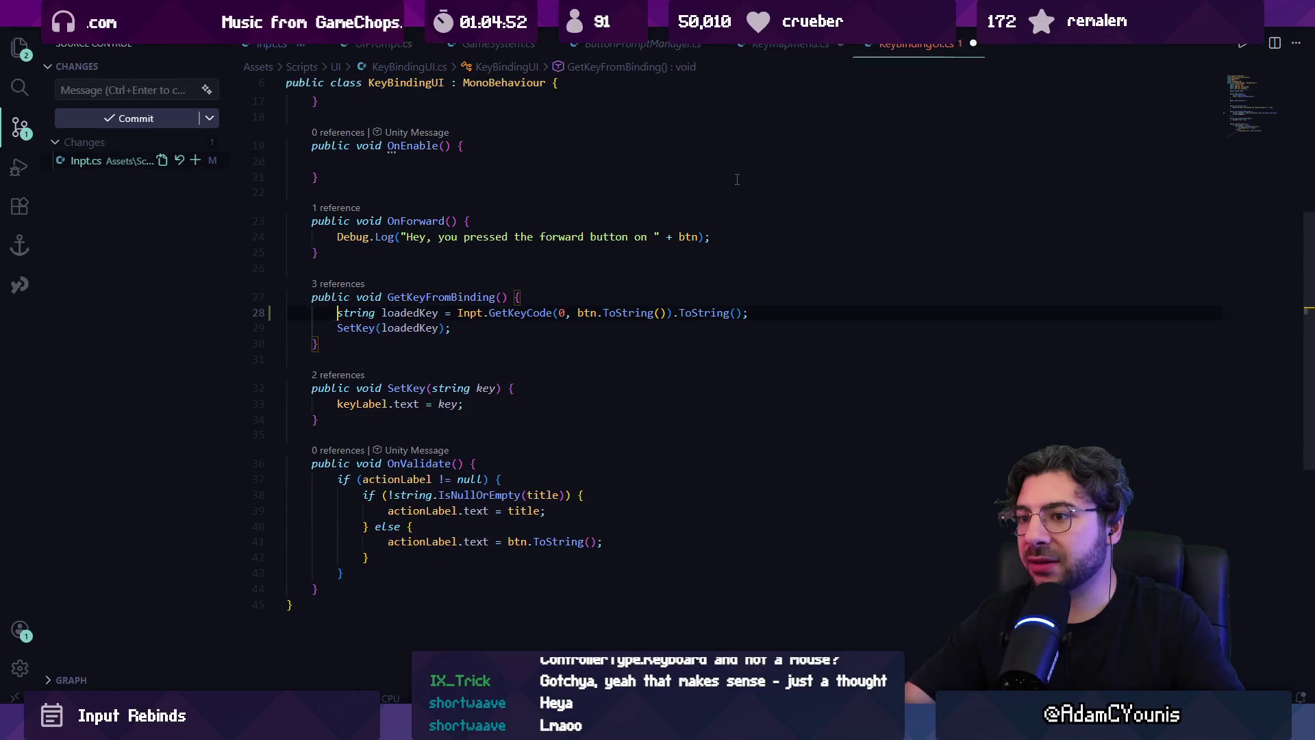
key("ctrl+w")
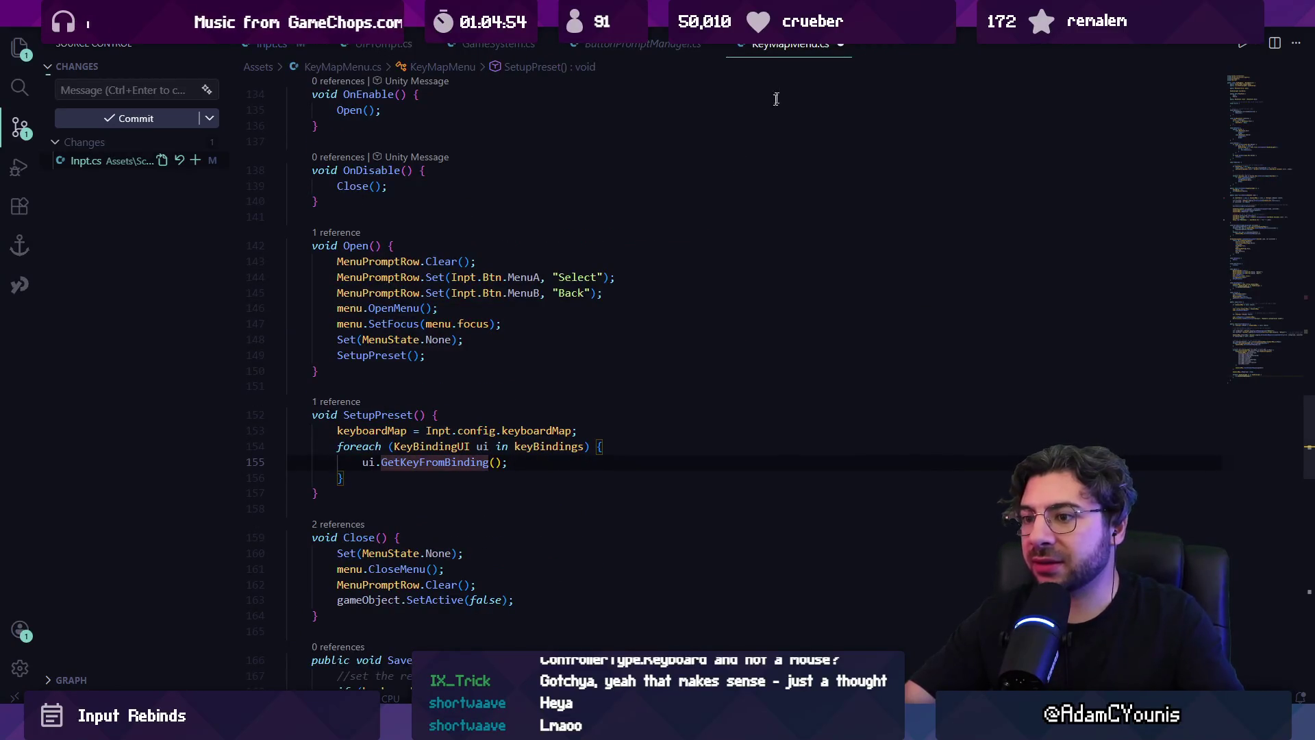
- Delete the 'Rebinding' Debug.Log line from FinishRebind in KeyMapMenu.cs and save the file
key("alt+Left")
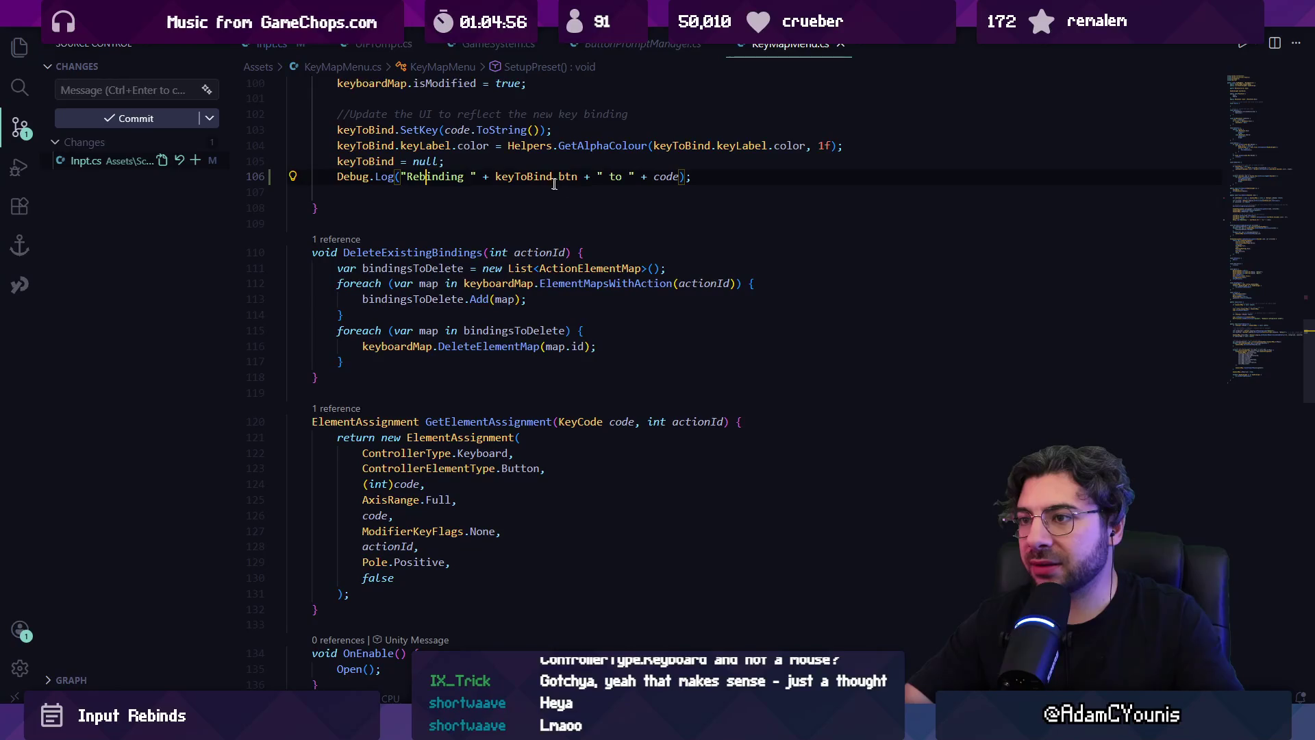
left_click(549, 178)
key("Down")
key("ctrl+s")
key("shift+Up")
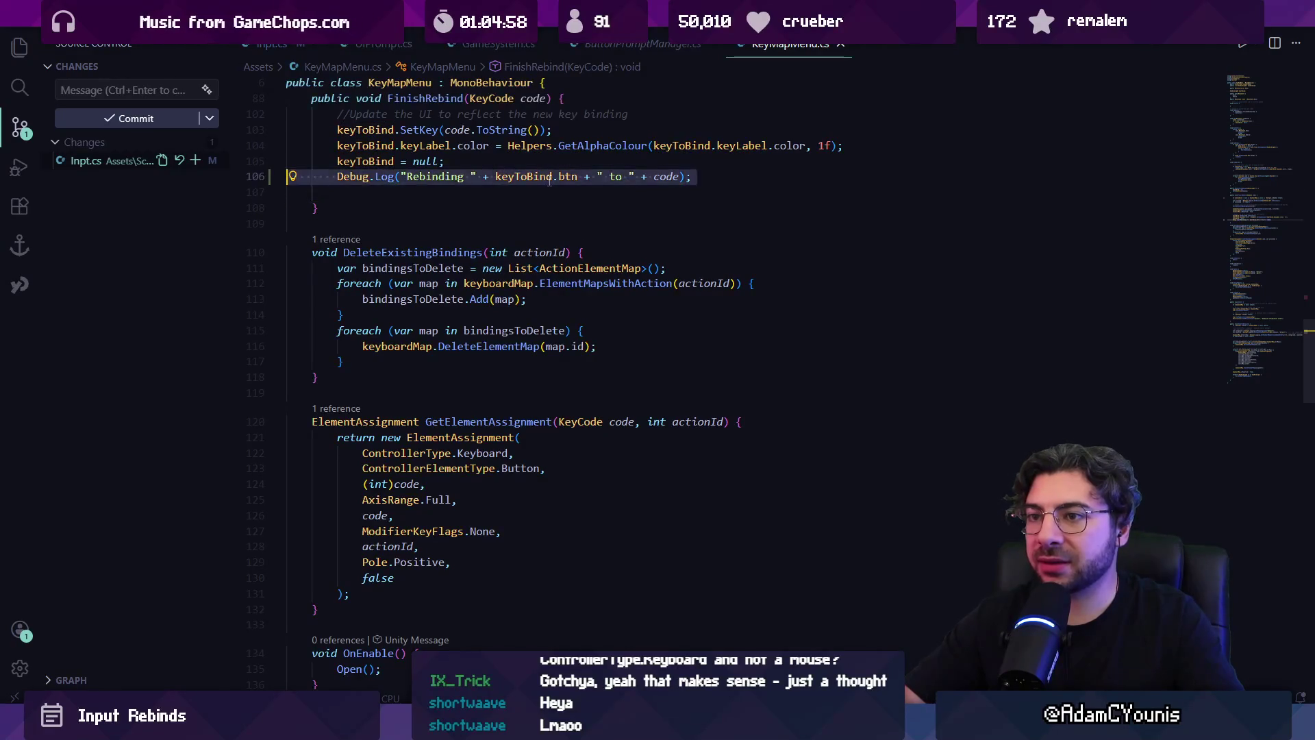
key("BackSpace")
key("ctrl+s")
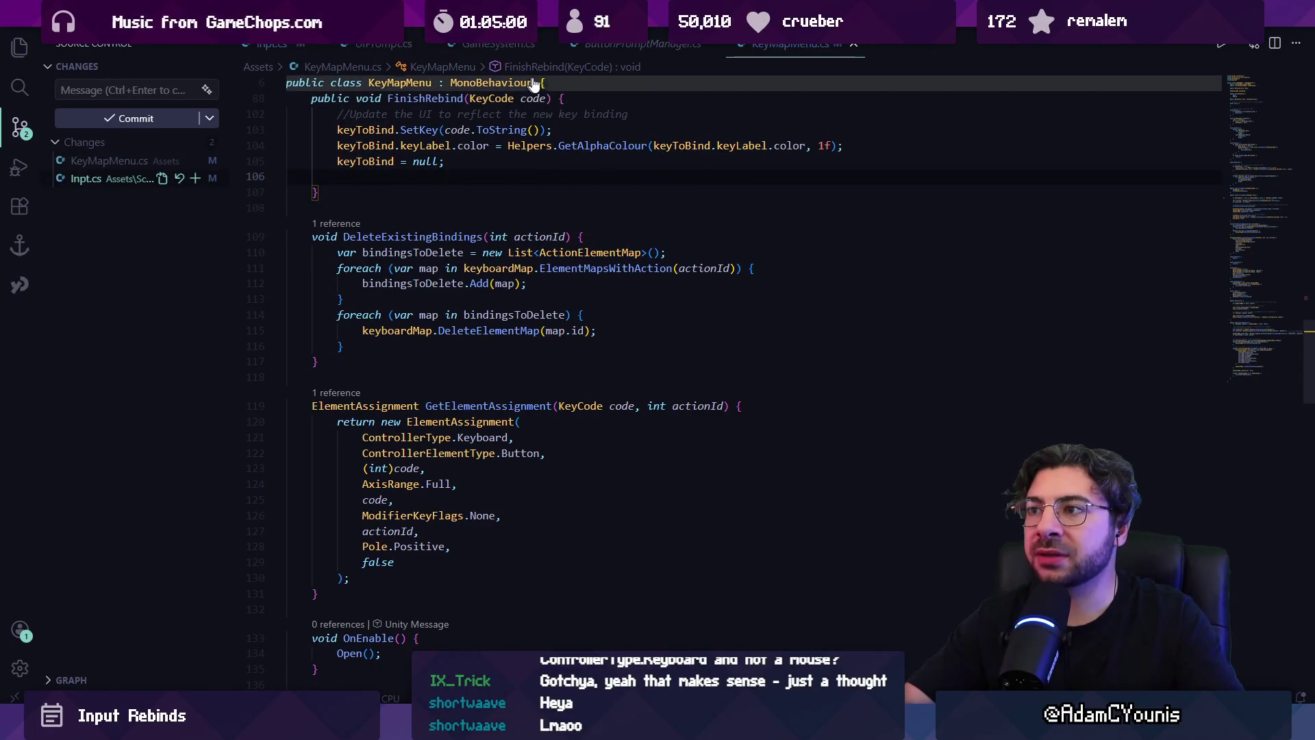
key("ctrl+p")
key("Down")
key("Down")
key("Down")
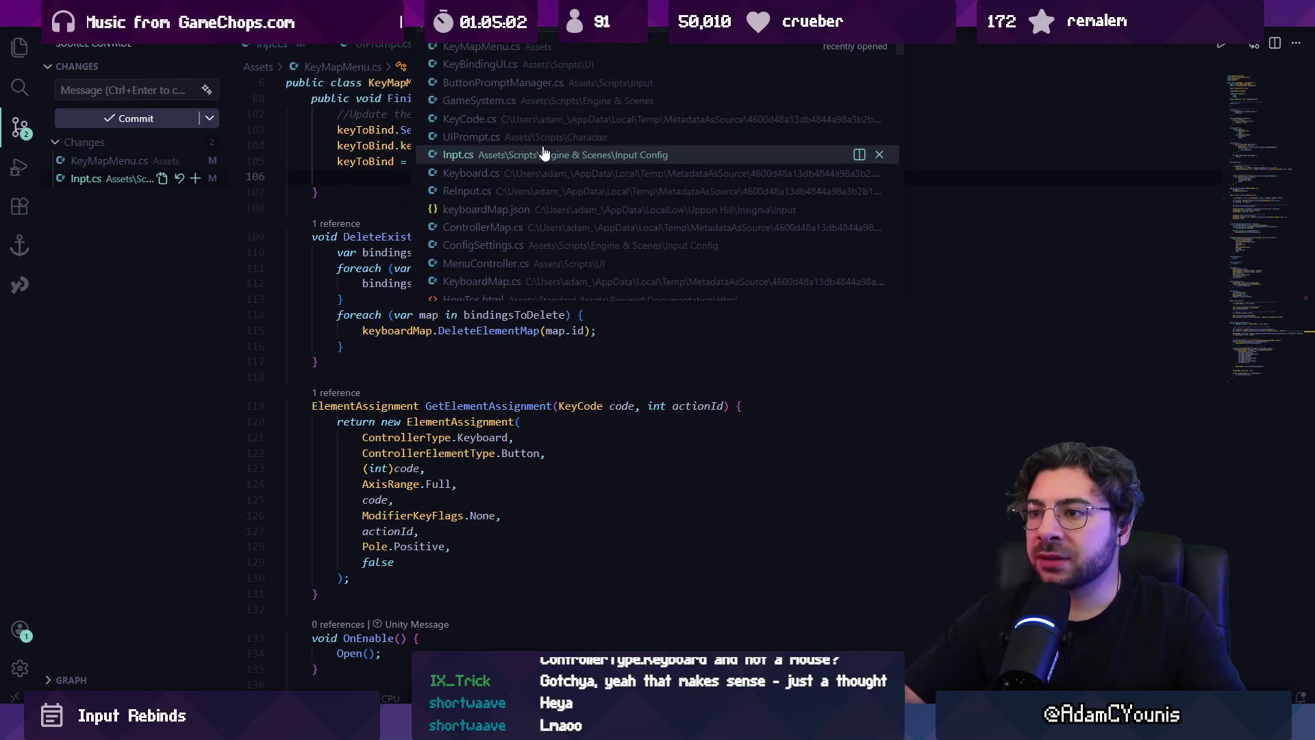
- Open and save keyboardMap.json, then select key code 324 in its last button map
key("Return")
key("ctrl+s")
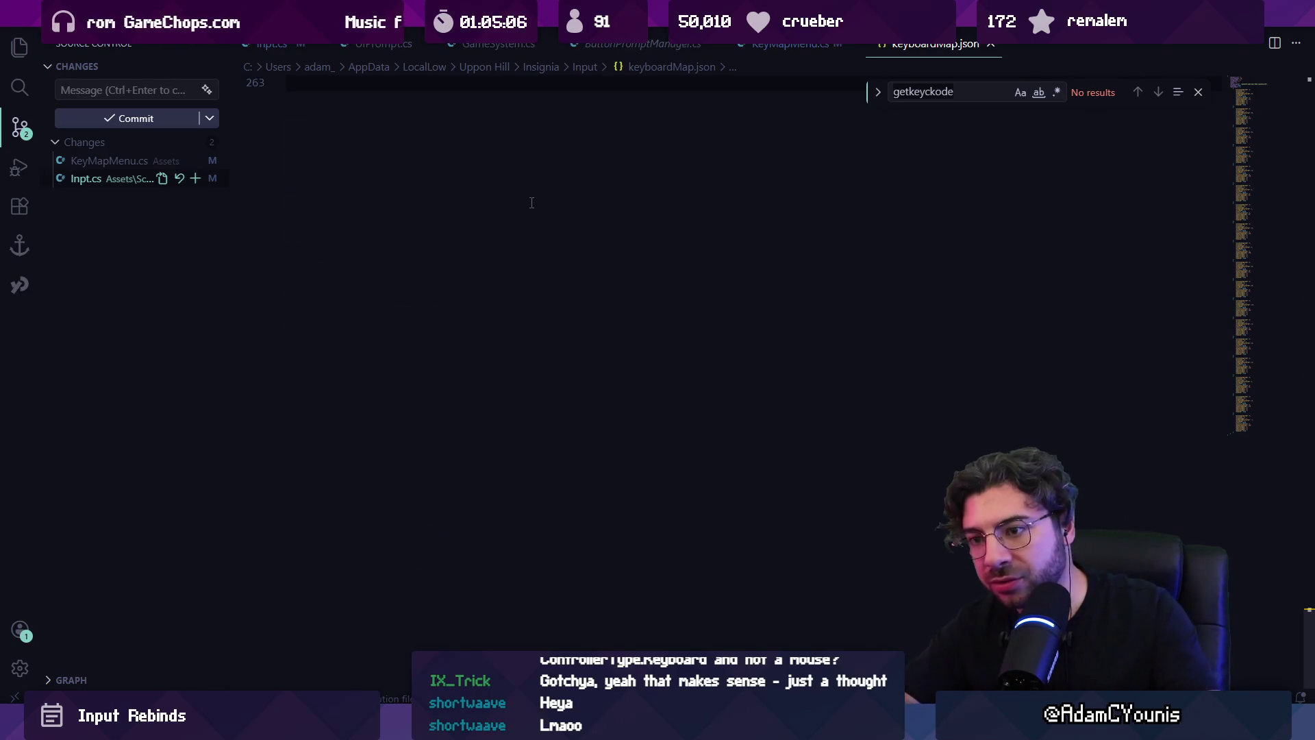
key("ctrl+z")
key("Escape")
scroll(532, 203, "down", 1)
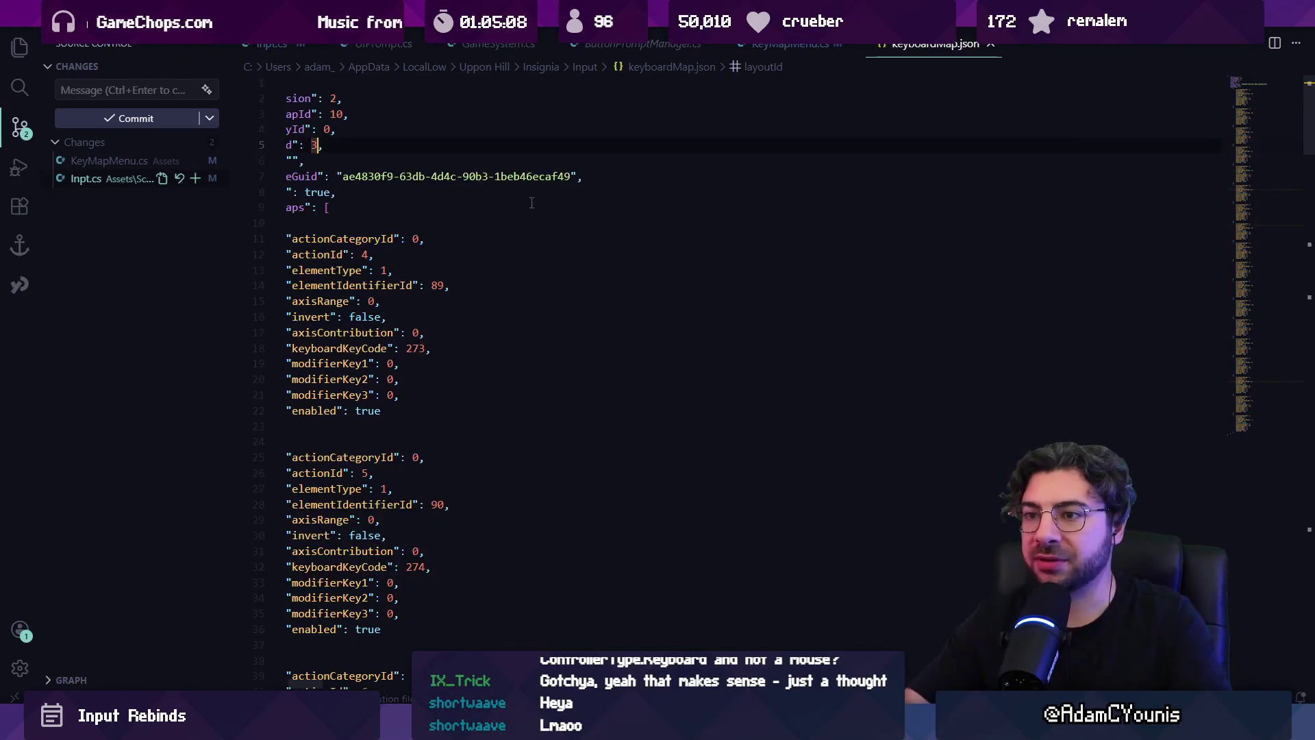
left_click(1288, 430)
double_click(416, 328)
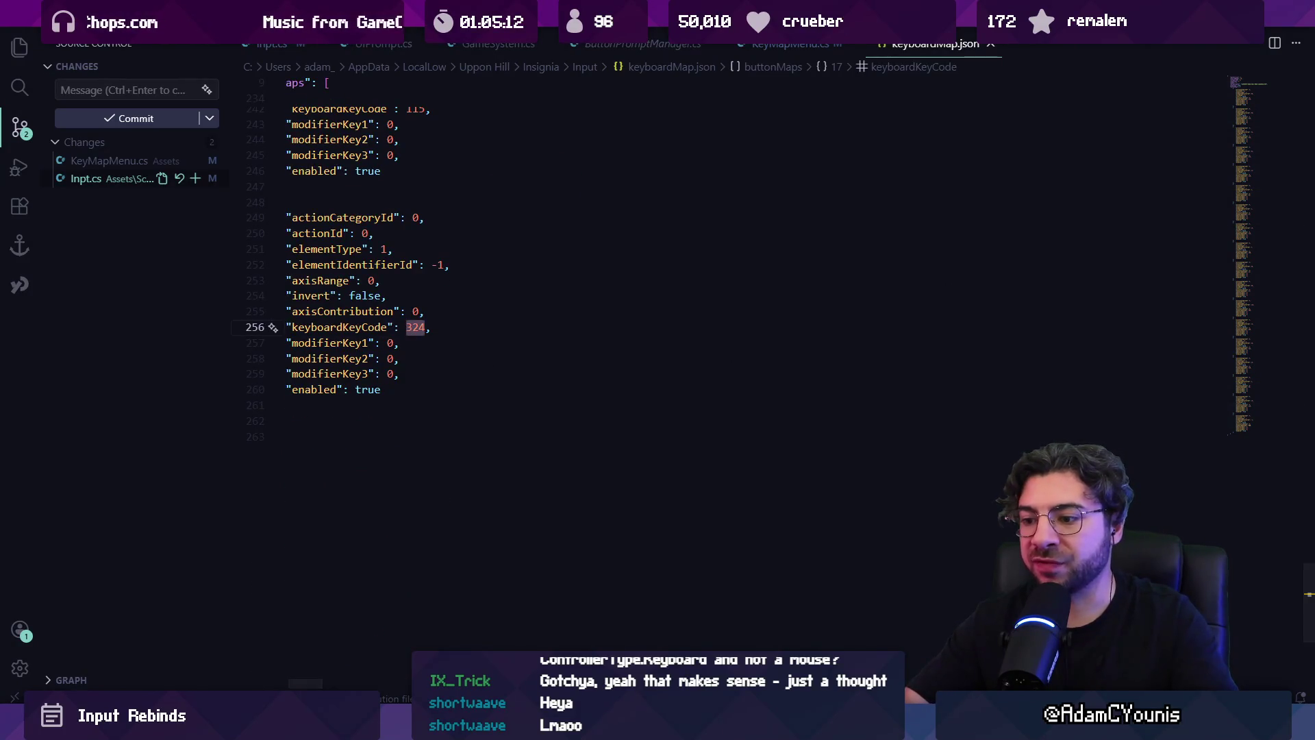
- Check key code 324 against the Unity KeyCode reference and the game's settings, then return to keyboardMap.json
mouse_move(583, 727)
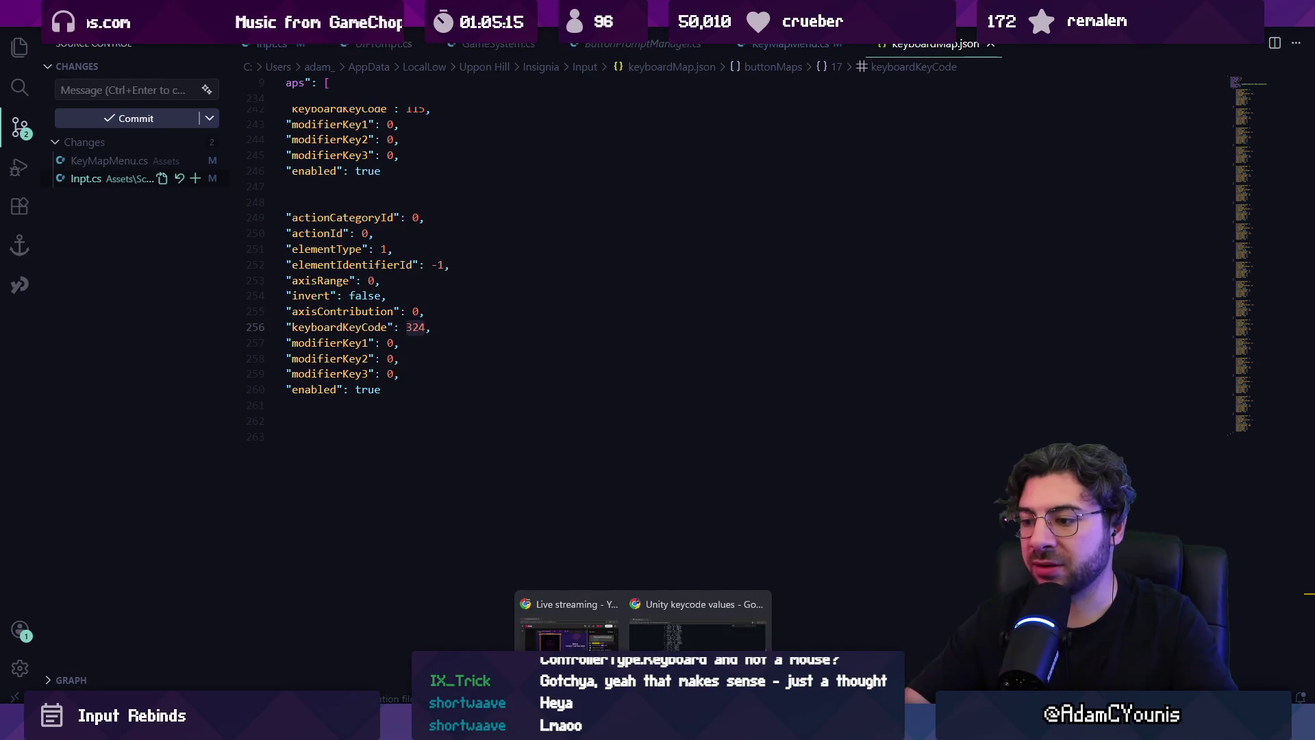
left_click(699, 623)
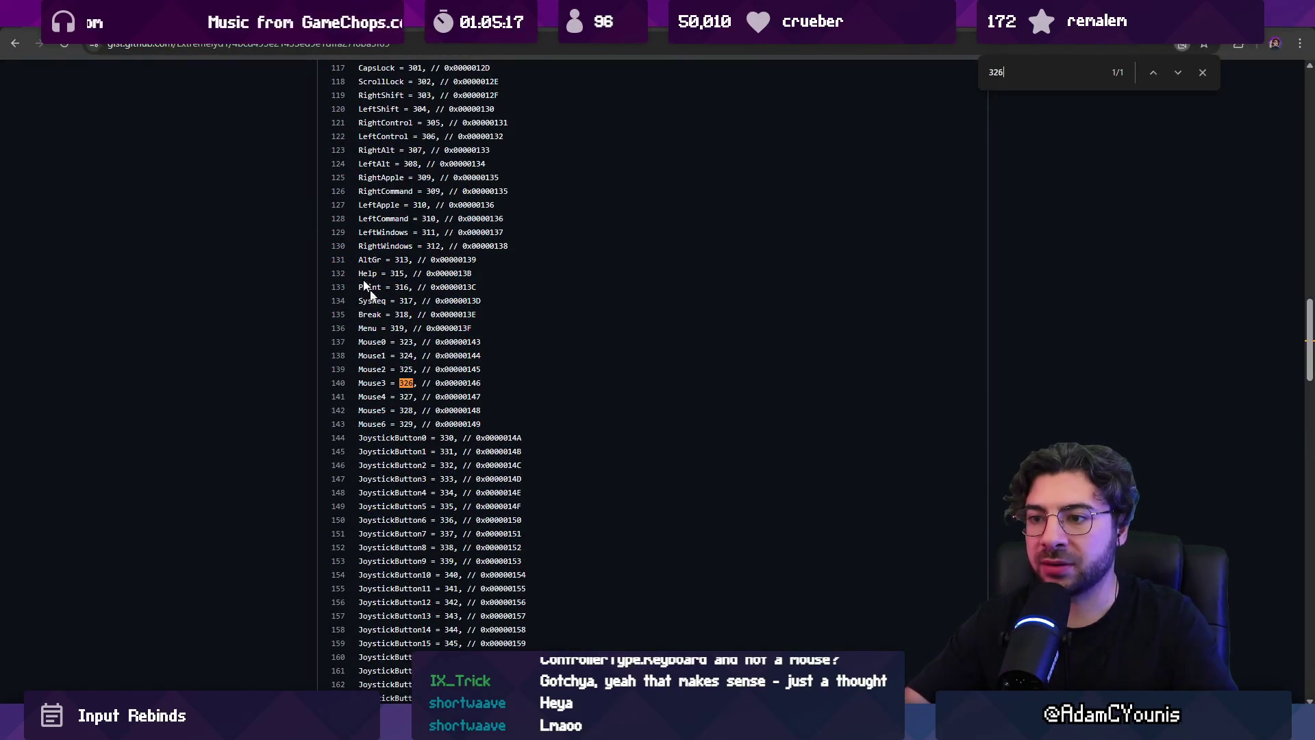
key("alt+Tab")
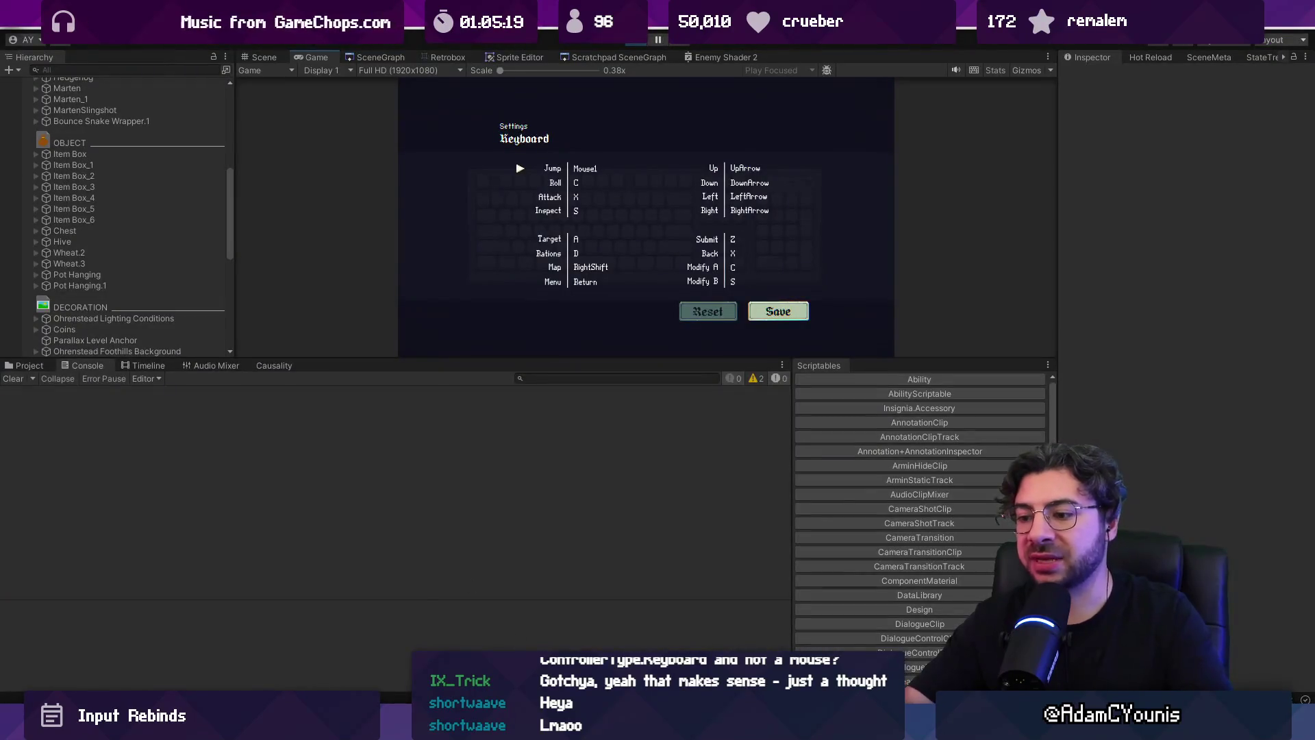
key("alt+Tab")
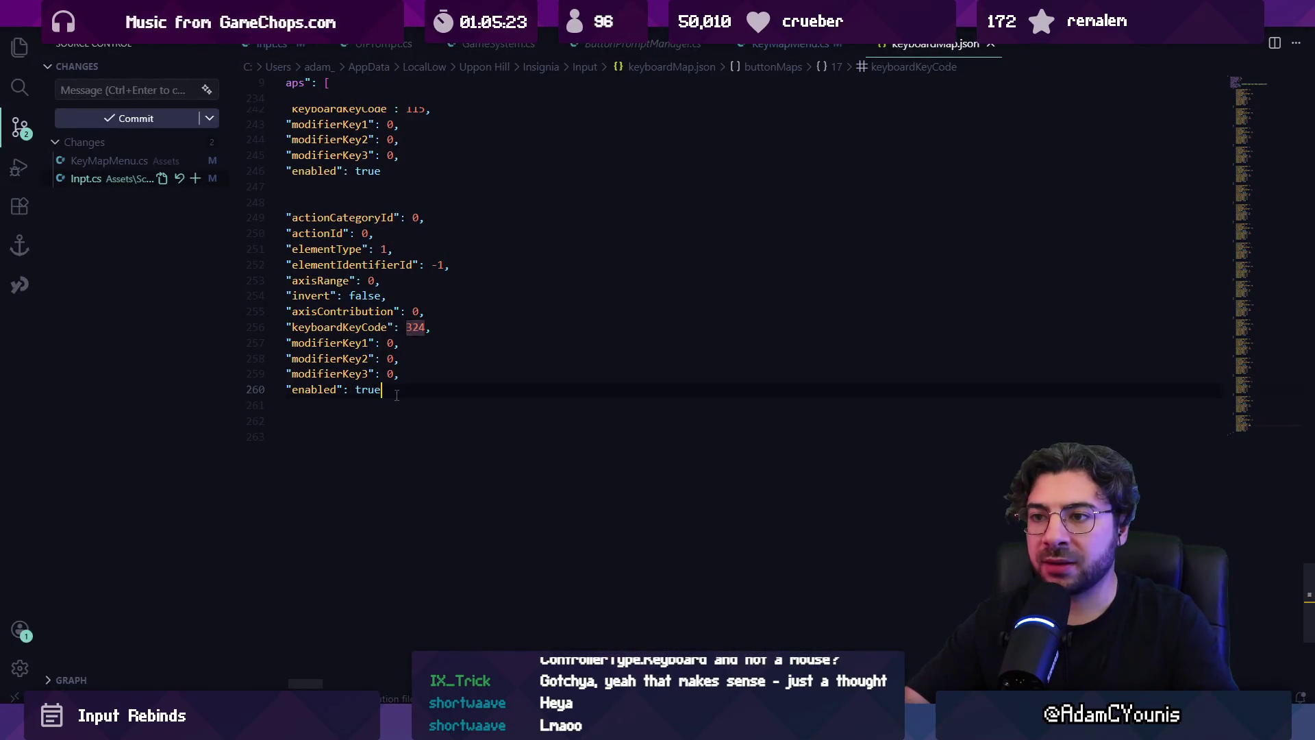
left_click(392, 422)
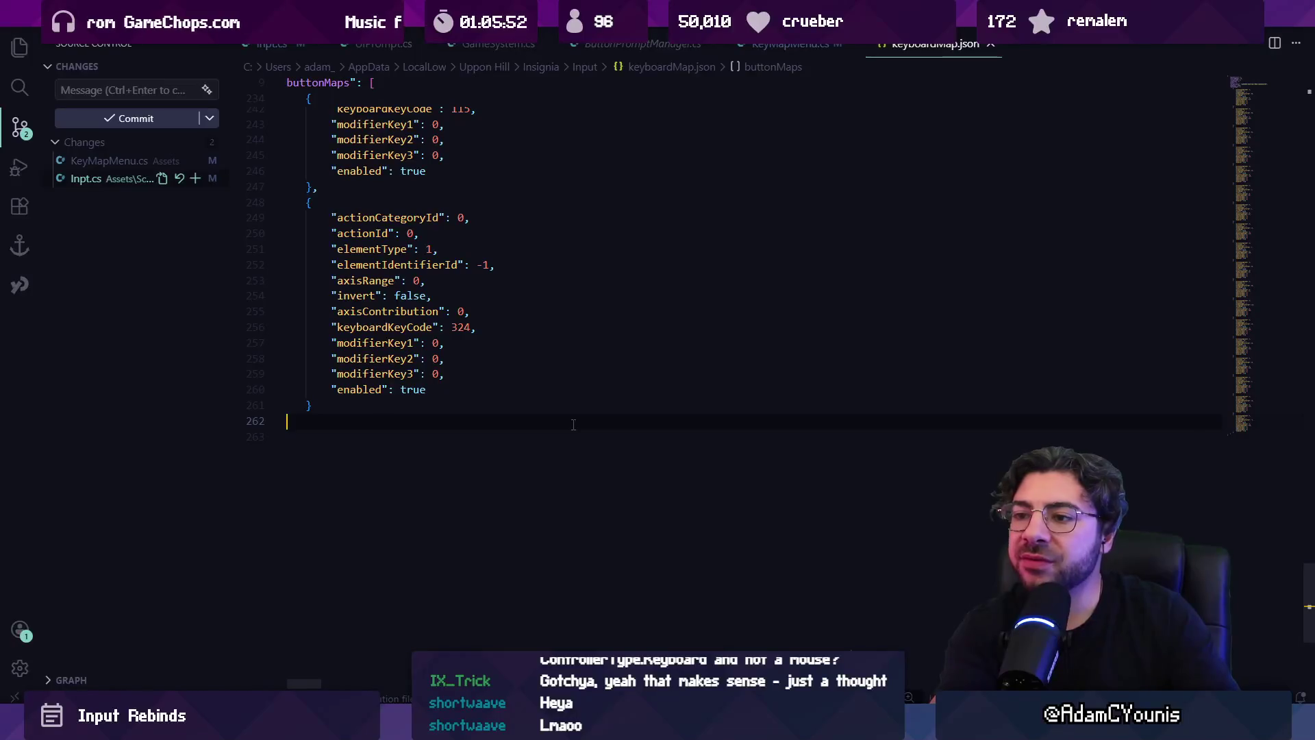
left_click(280, 45)
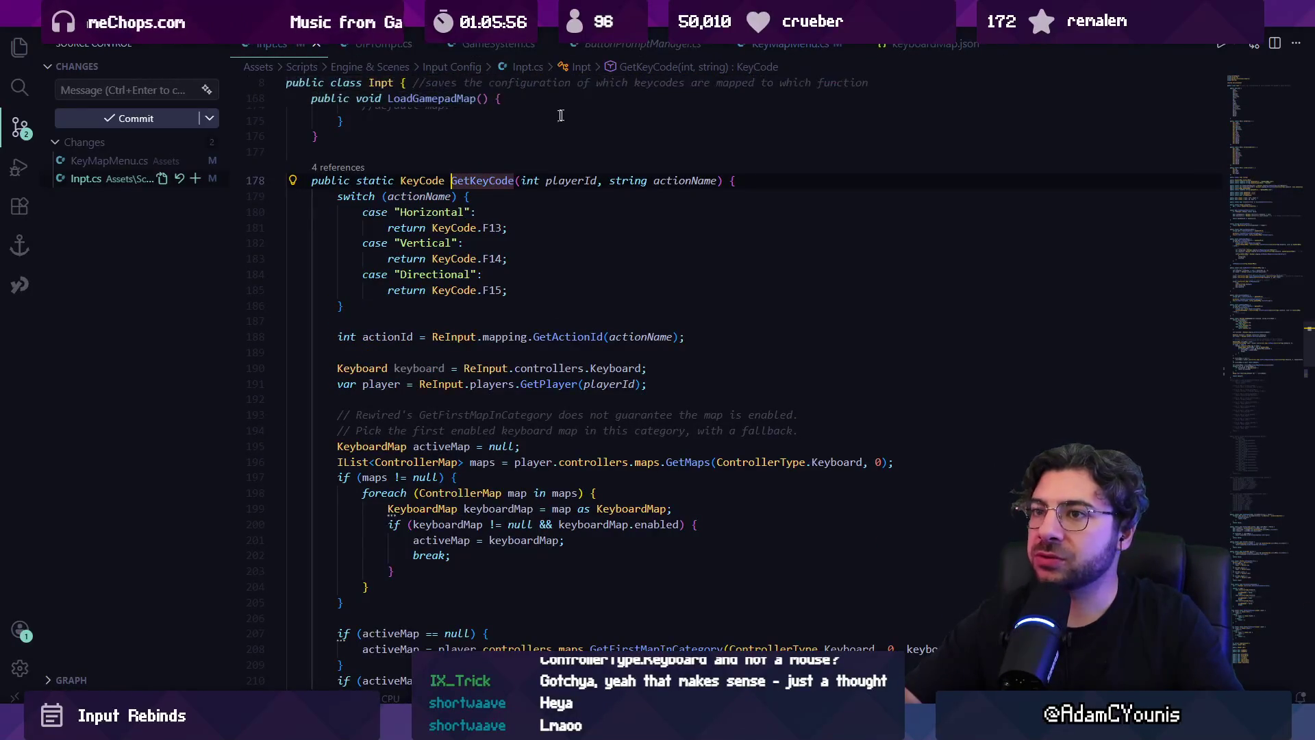
- Search Inpt.cs for 'getb', inspect GetDown, and follow its GetButtonDown call to Rewired's Player.cs definition
left_click(480, 198)
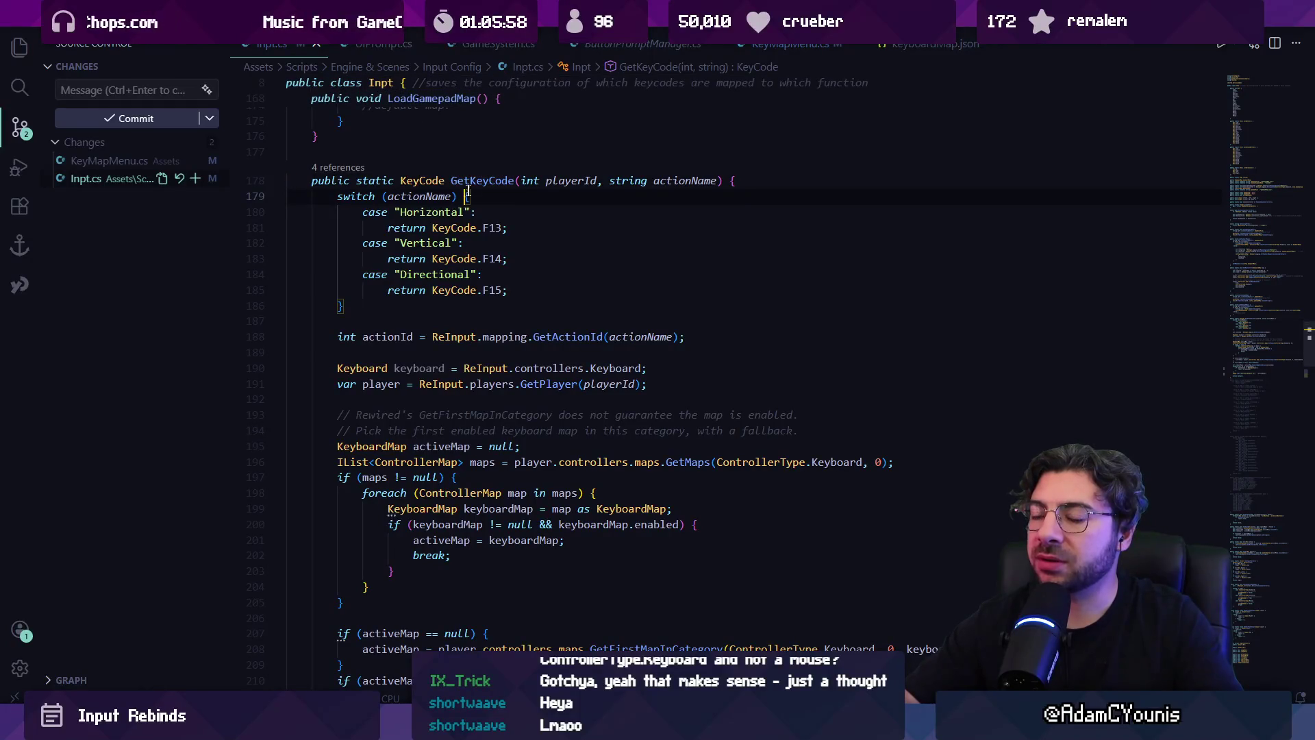
key("ctrl+f")
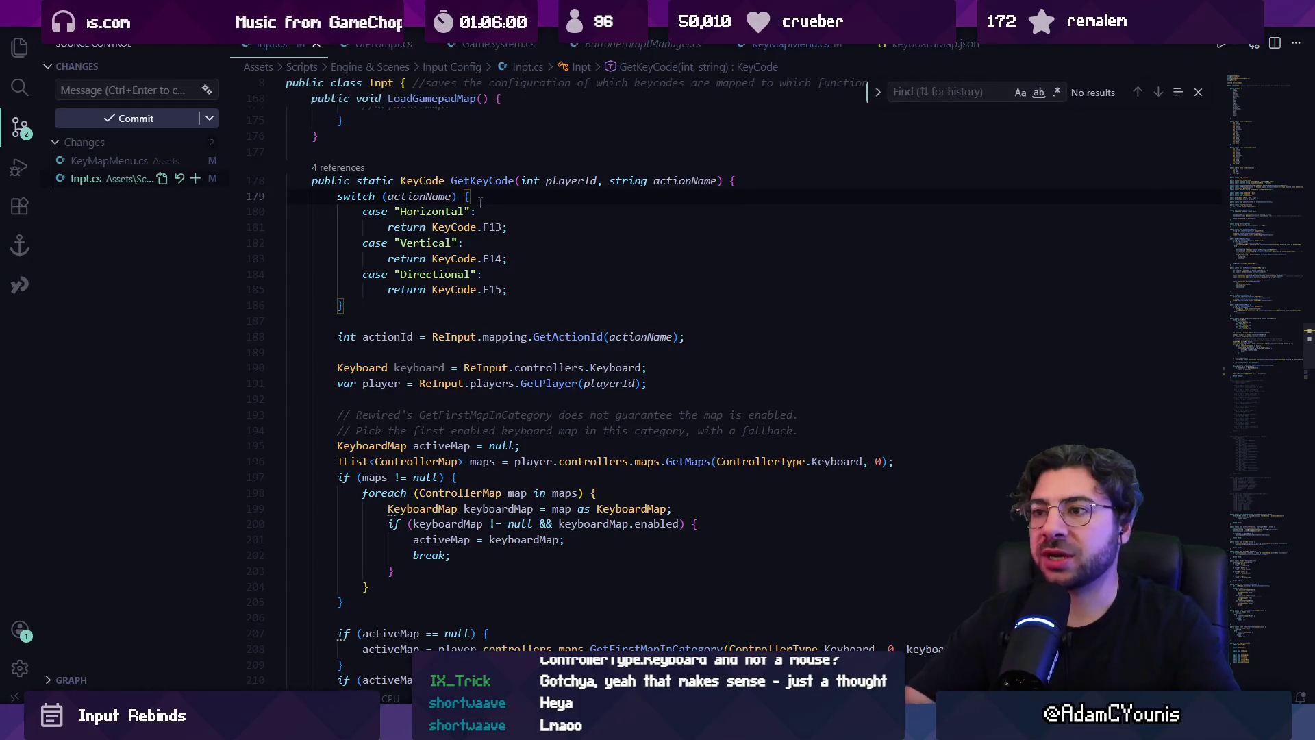
type("i")
key("BackSpace")
type("getbn")
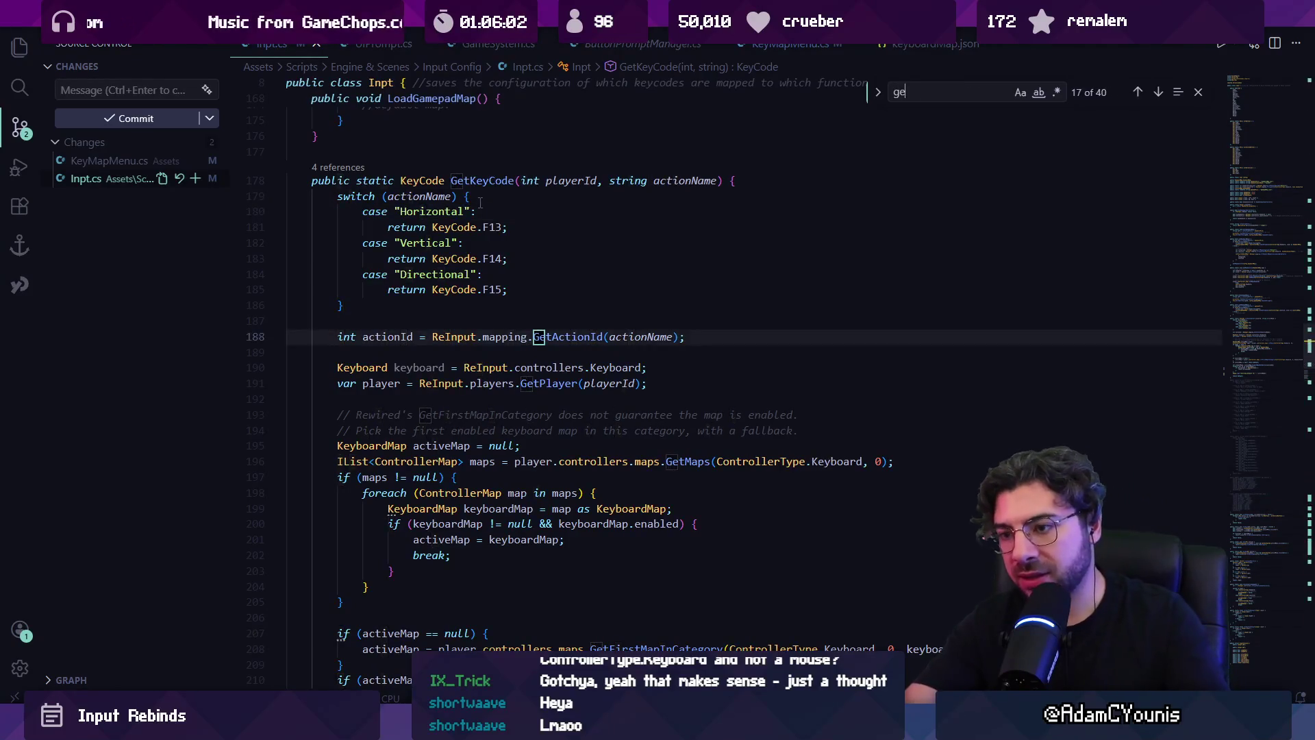
key("BackSpace")
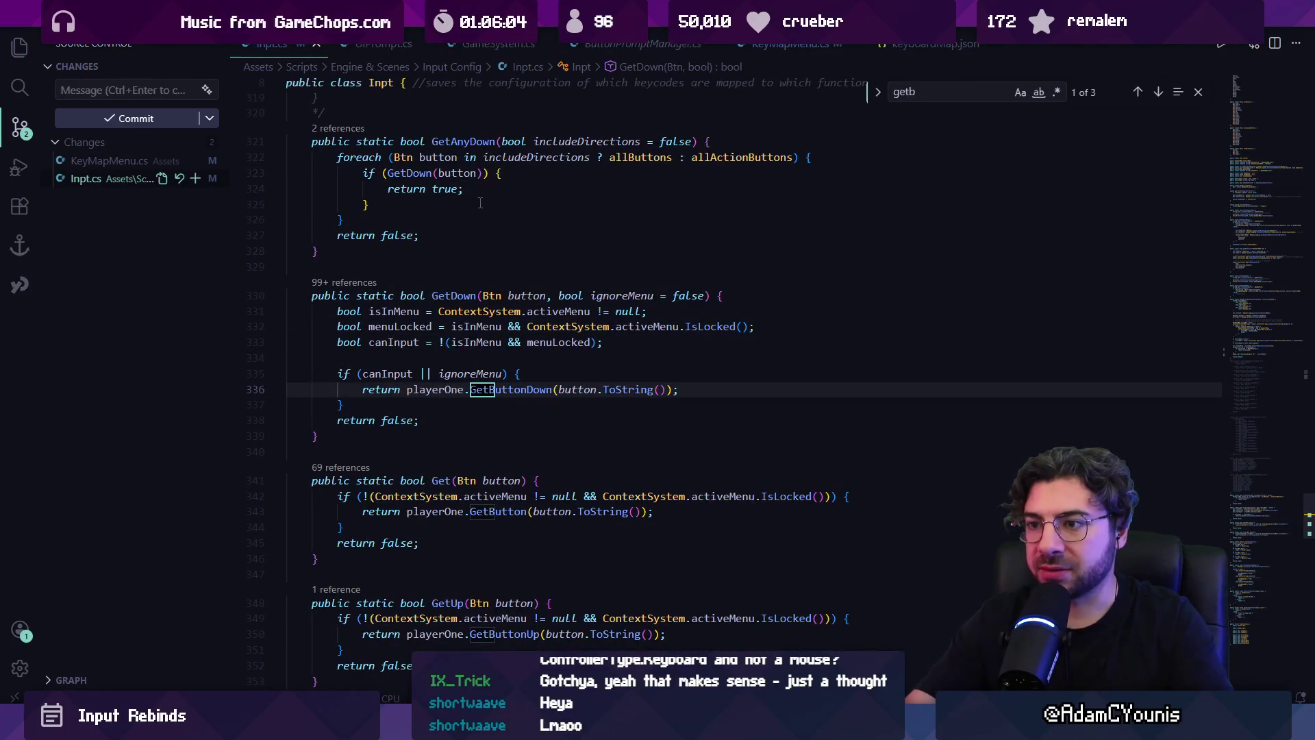
scroll(483, 384, "up", 2)
left_click(458, 400)
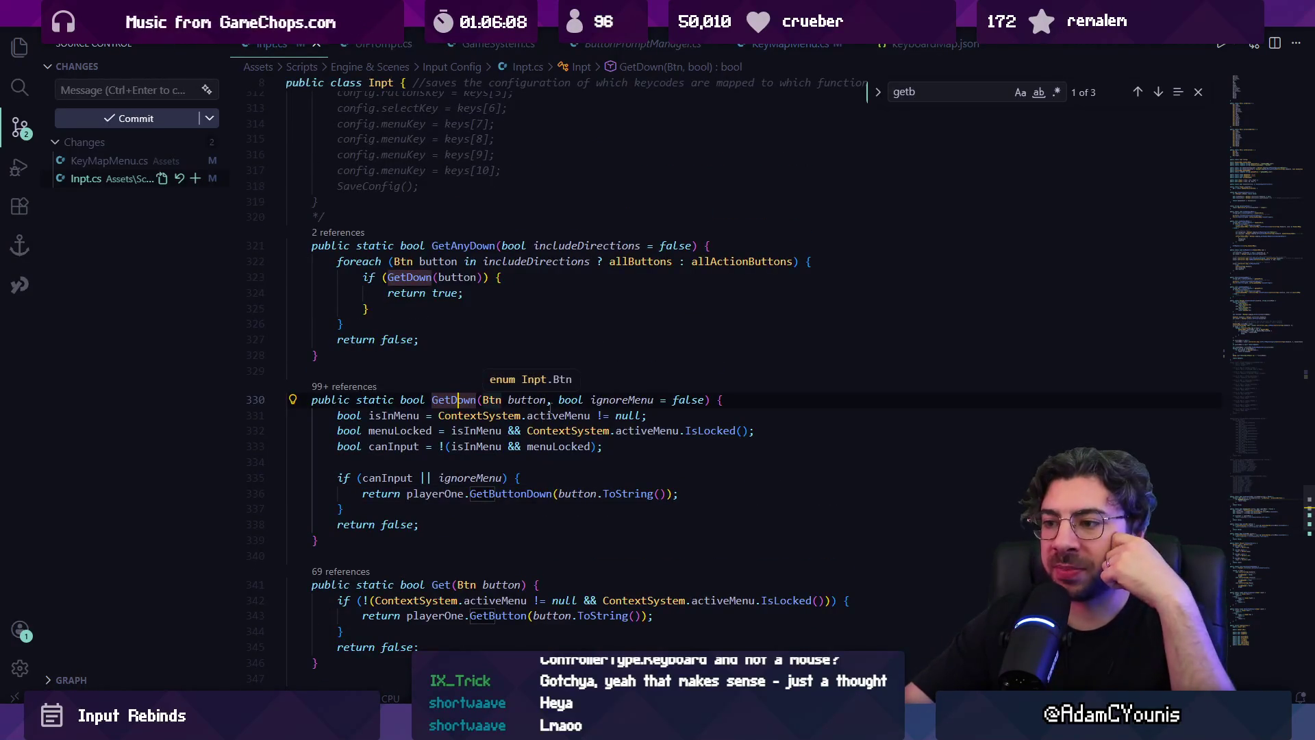
left_click(479, 480)
left_click(537, 493)
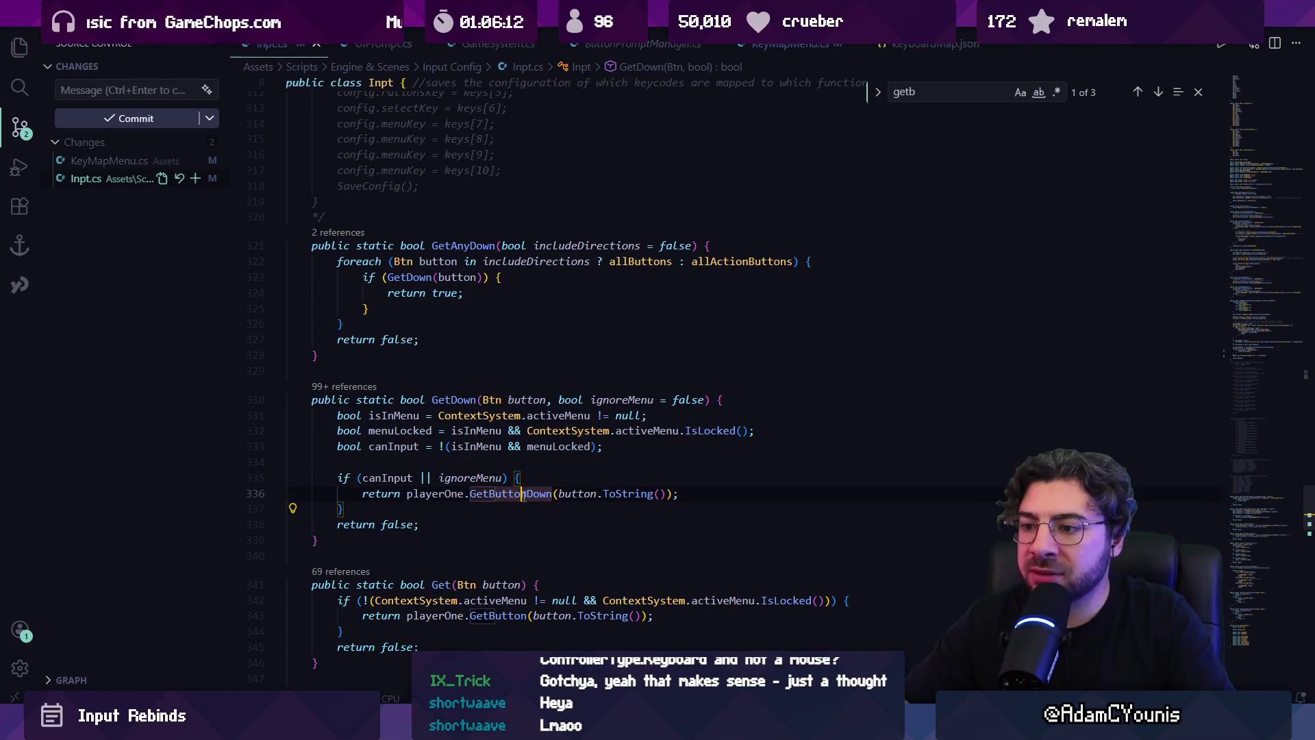
left_click(514, 493, "ctrl")
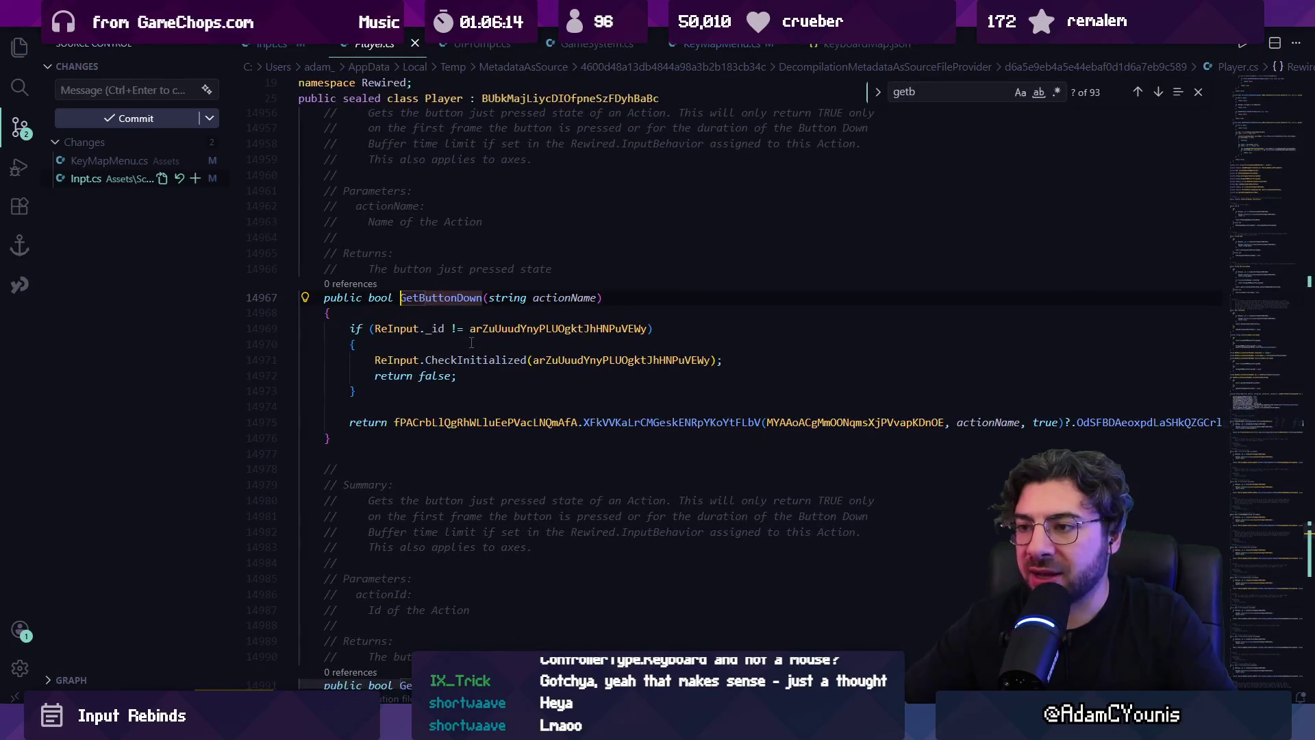
- Navigate back to Inpt.cs's GetDown and read the GetButtonDown documentation tooltip
key("alt+Left")
left_click(623, 493)
mouse_move(541, 495)
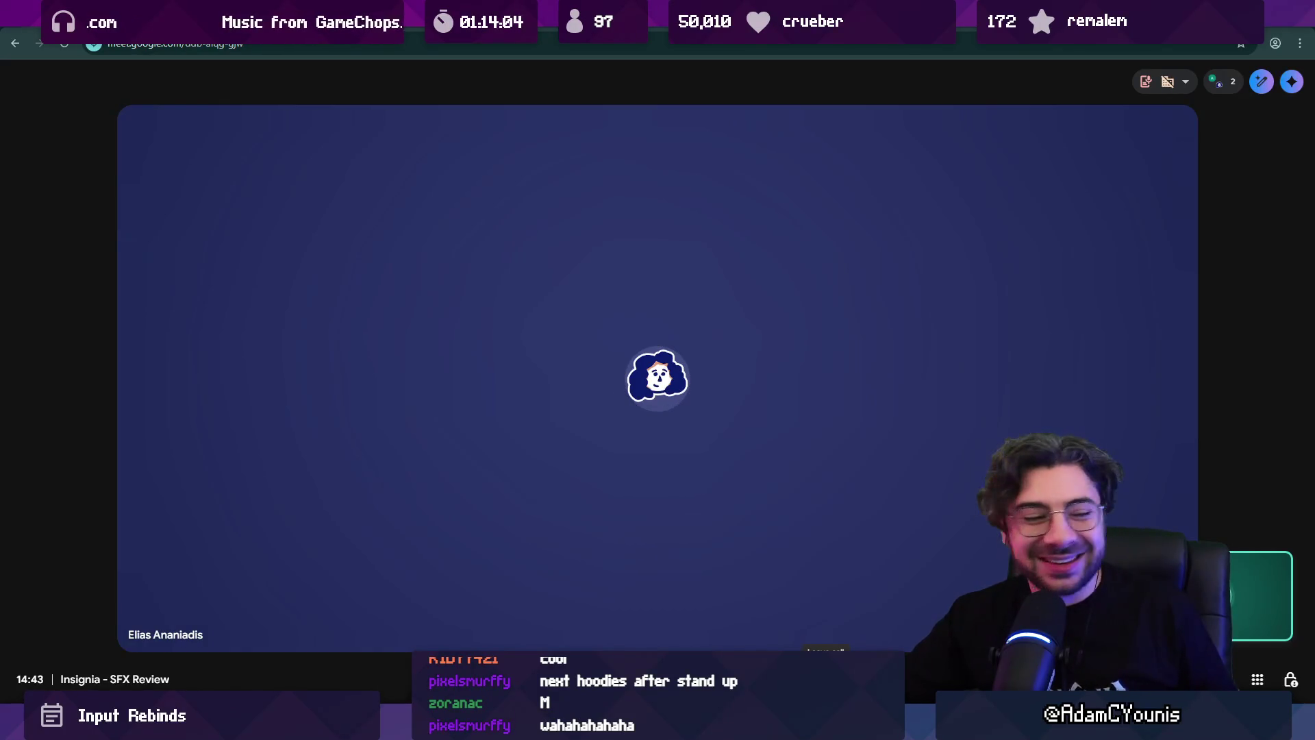
- Leave the 'Insignia - SFX Review' call using the red Leave call button
left_click(826, 679)
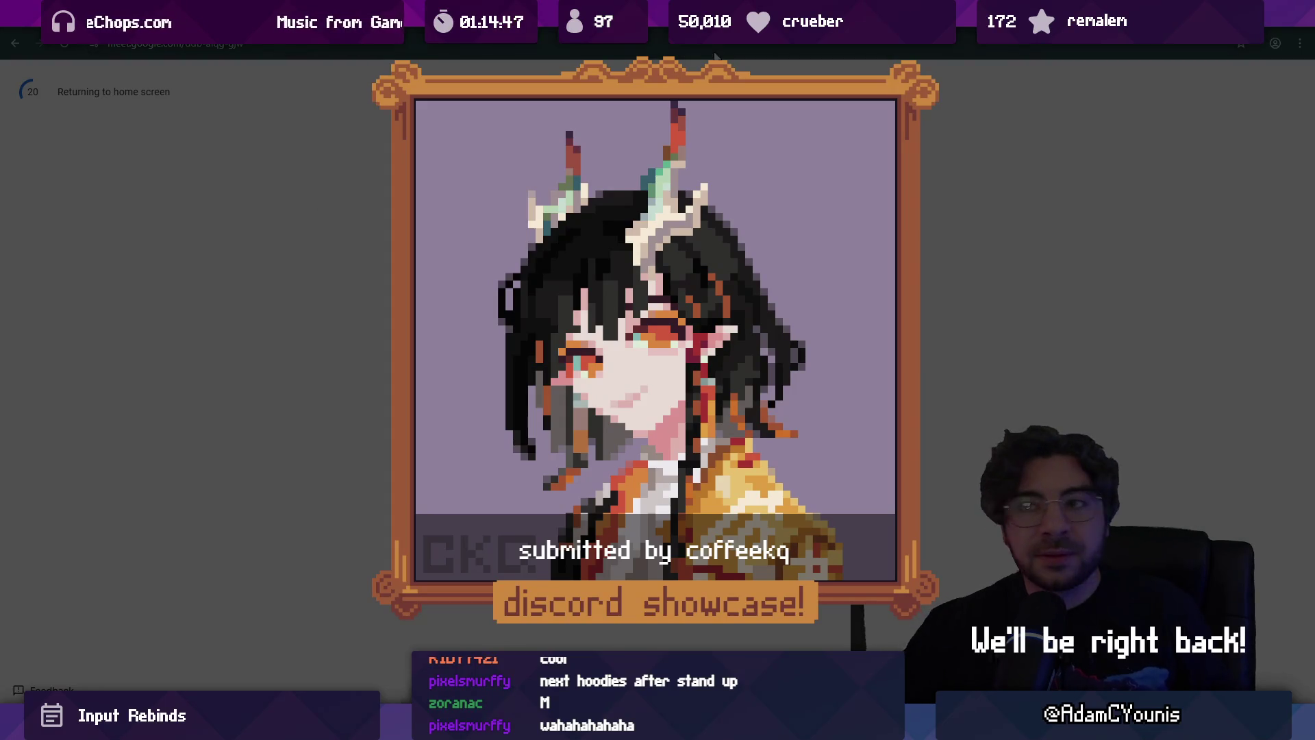
- Alt+Tab away from the left-meeting page to view the Unity editor
key("alt+Tab")
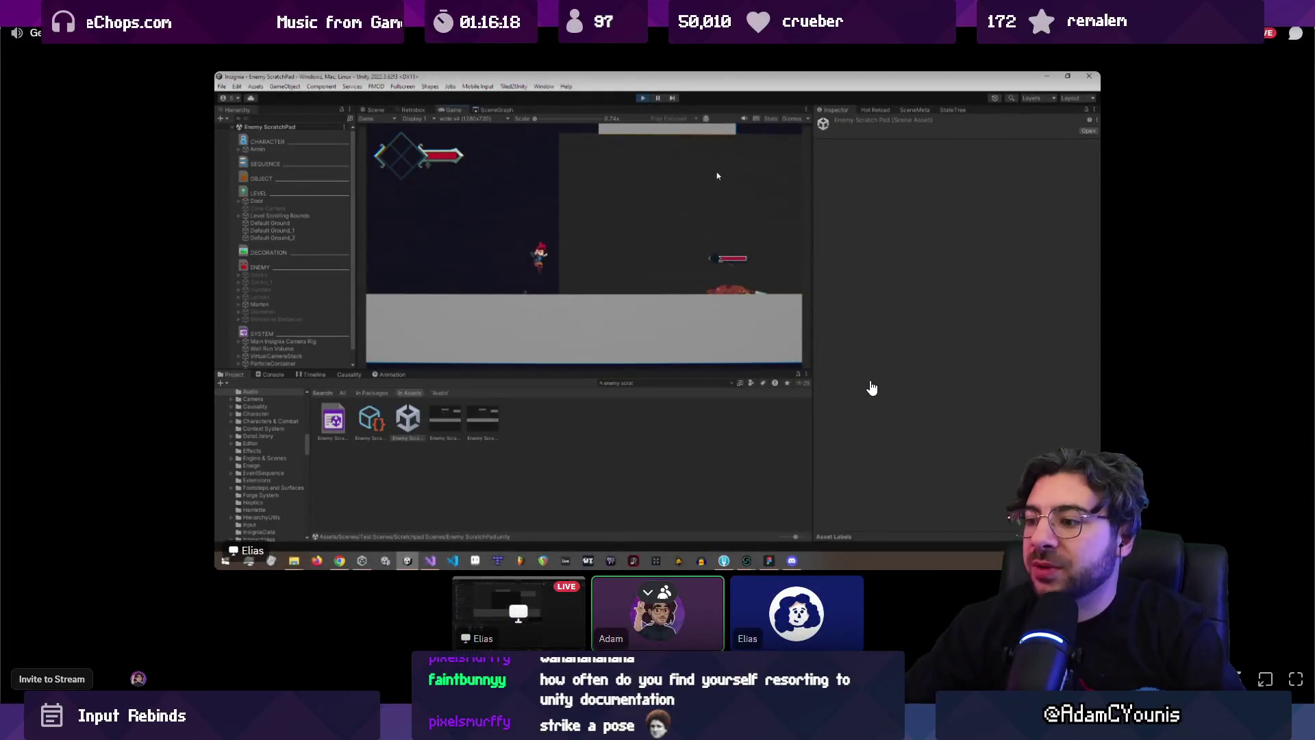
- Enlarge the shared Unity screen and open the in-game Journal with Escape
left_click(665, 592)
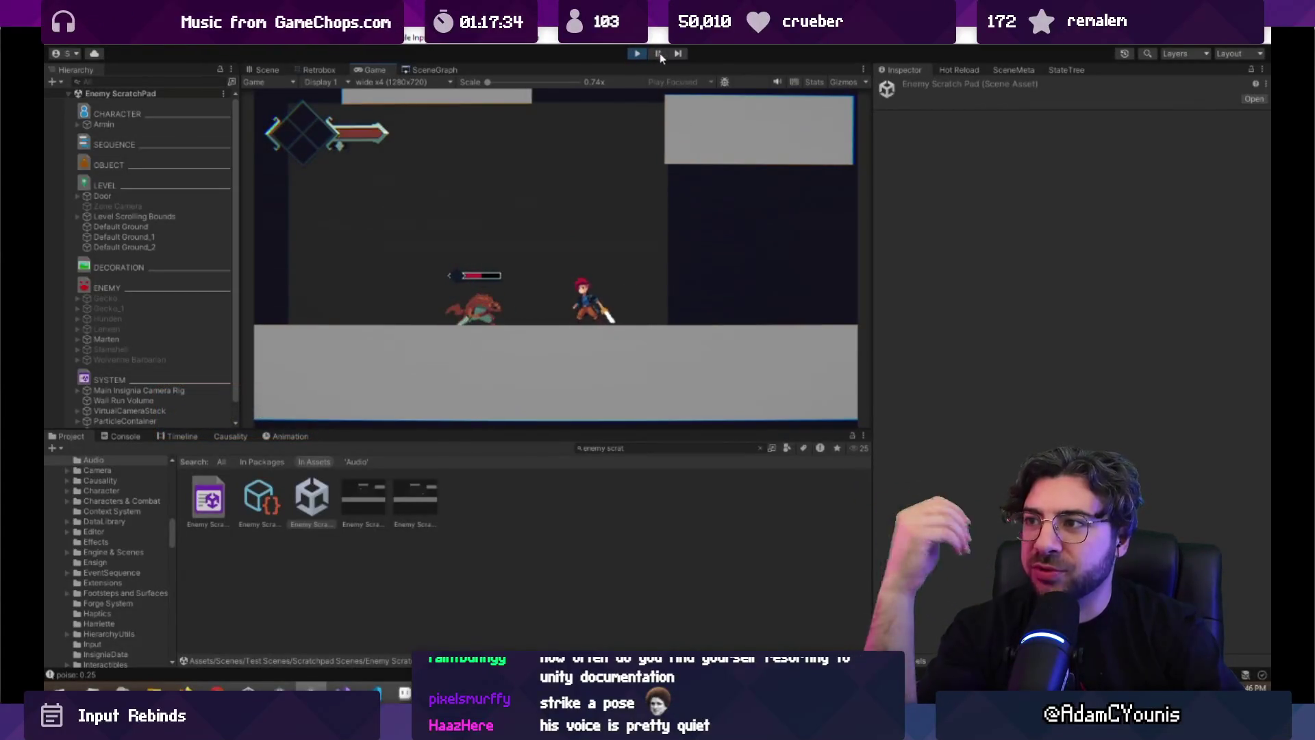
key("Escape")
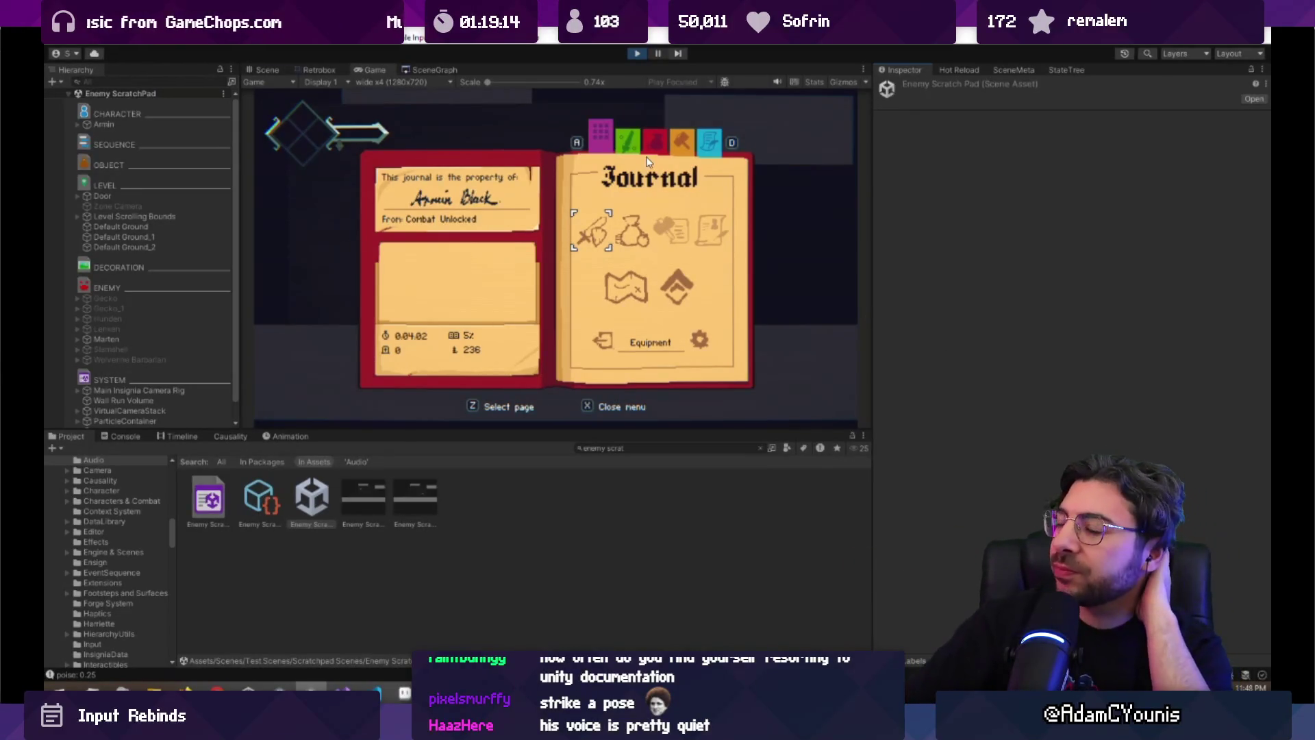
- Show the uncommitted local changes, listing Inpt.cs and KeyMapMenu.cs with Inpt.cs's diff
mouse_move(363, 253)
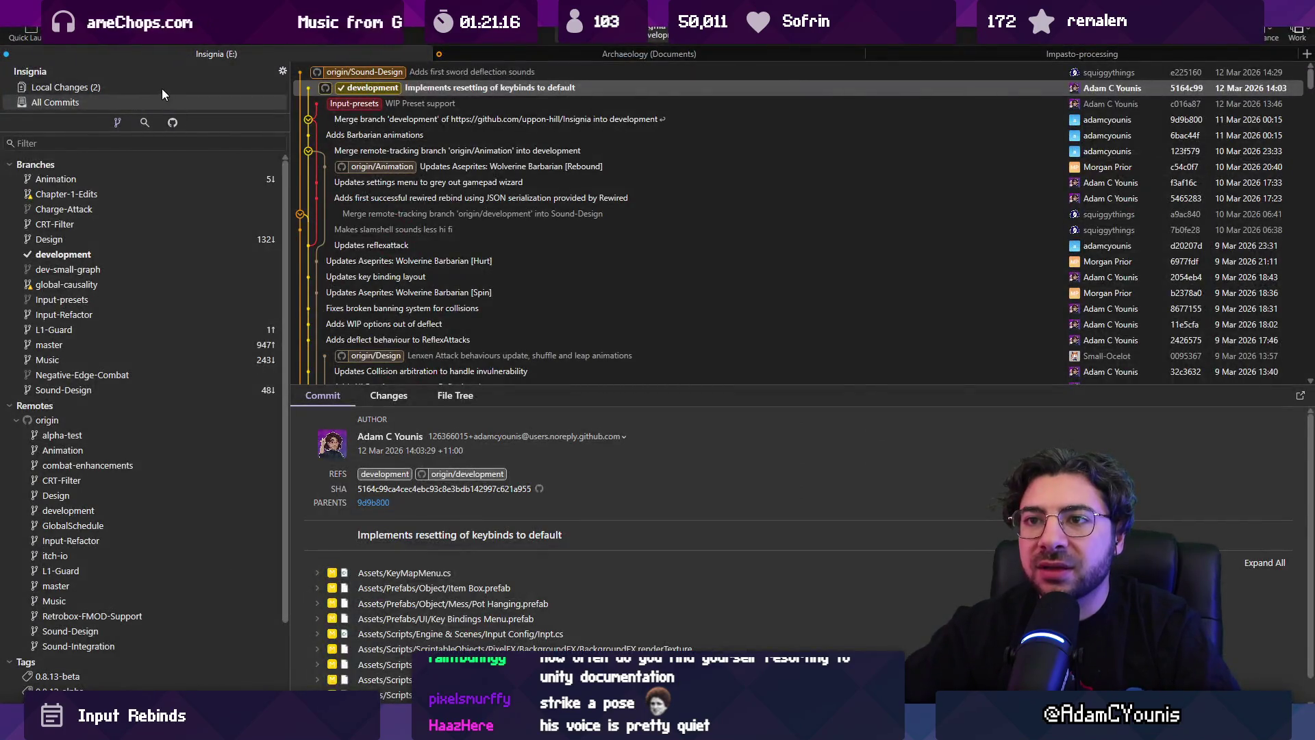
left_click(162, 89)
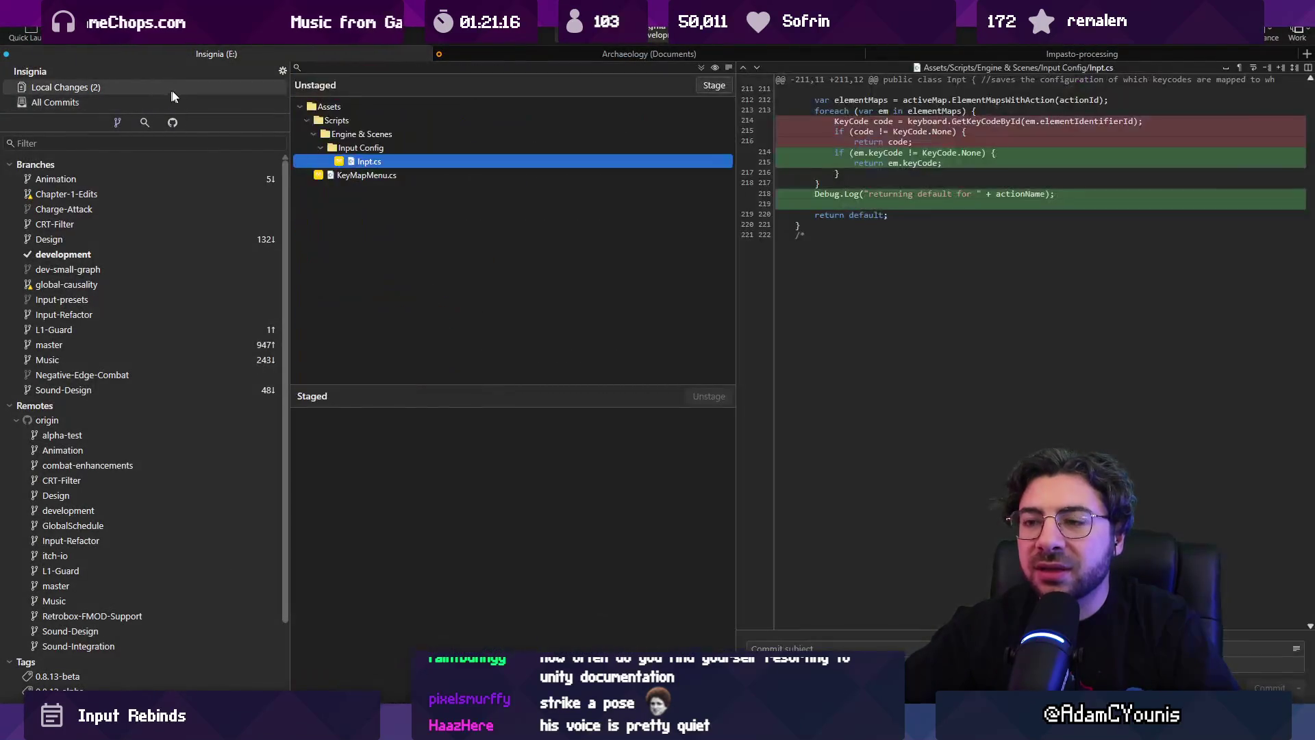
- Review both diffs, stage all, and commit them to development as 'WIP keycode updates'
left_click(407, 174)
left_click(409, 162)
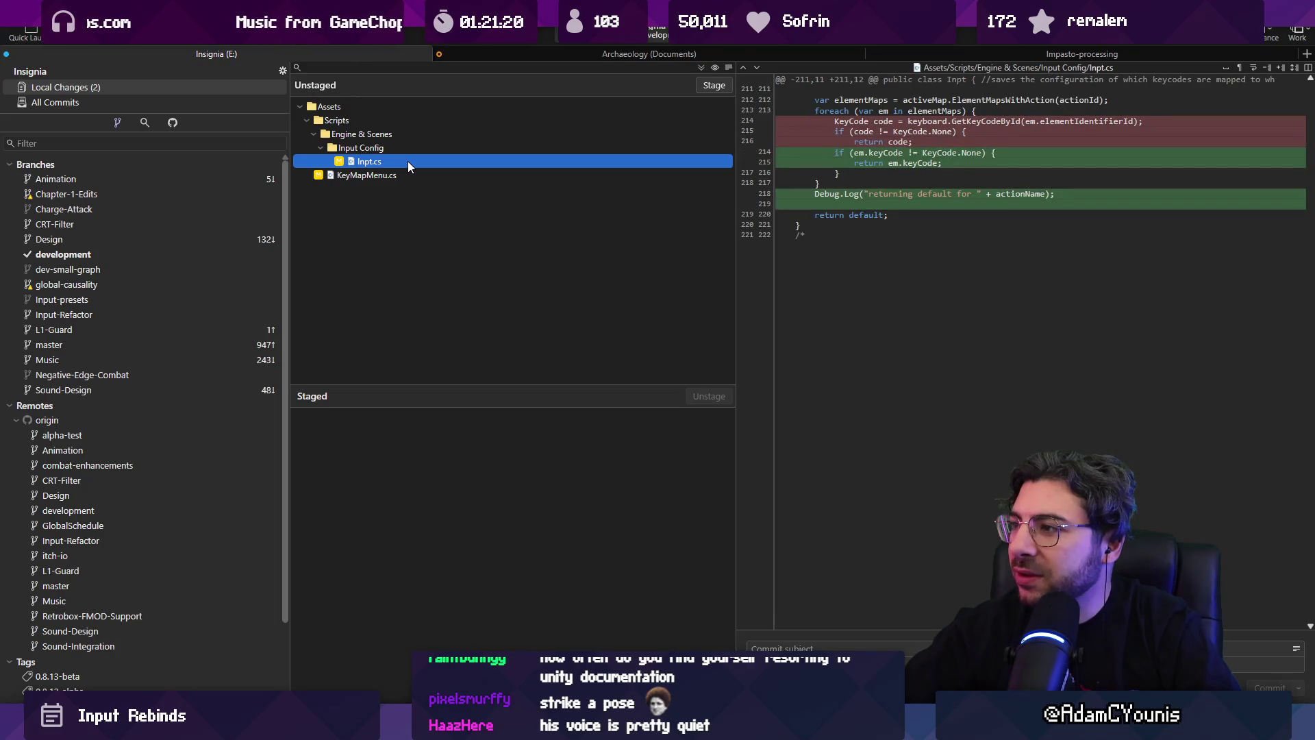
left_click(713, 85)
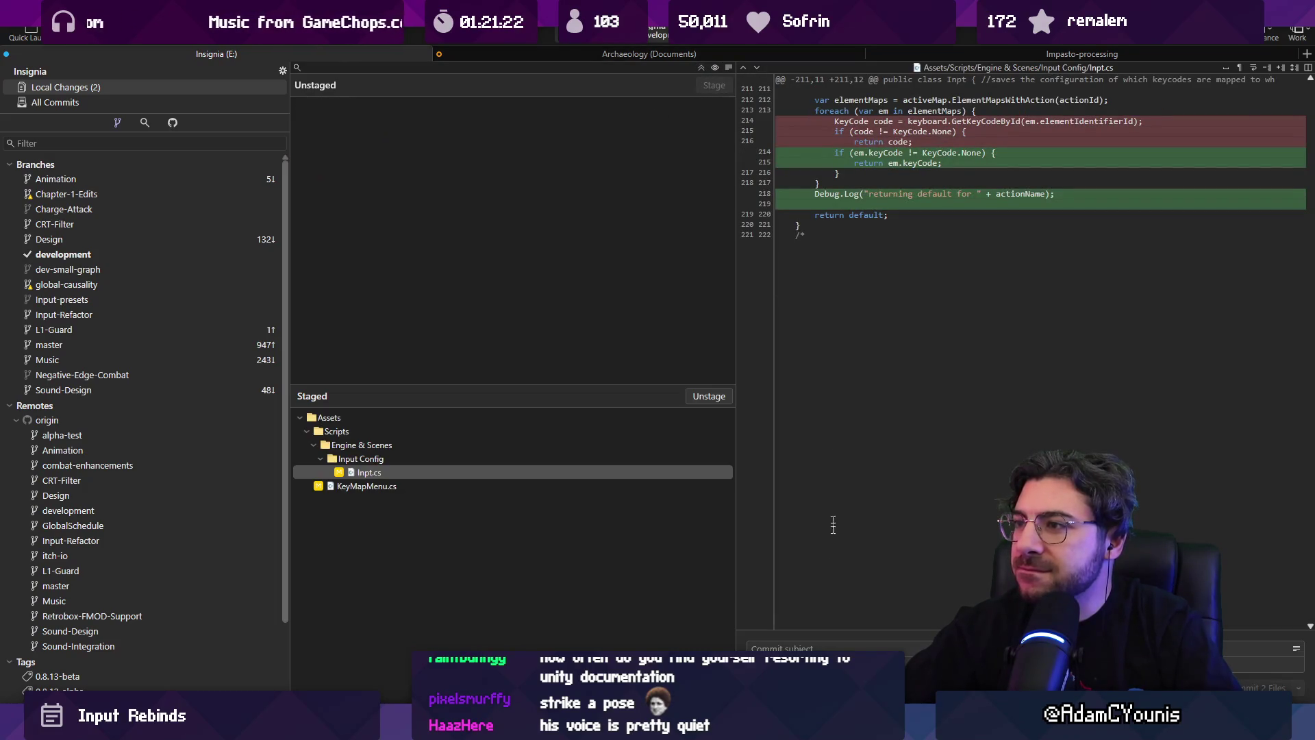
left_click(823, 648)
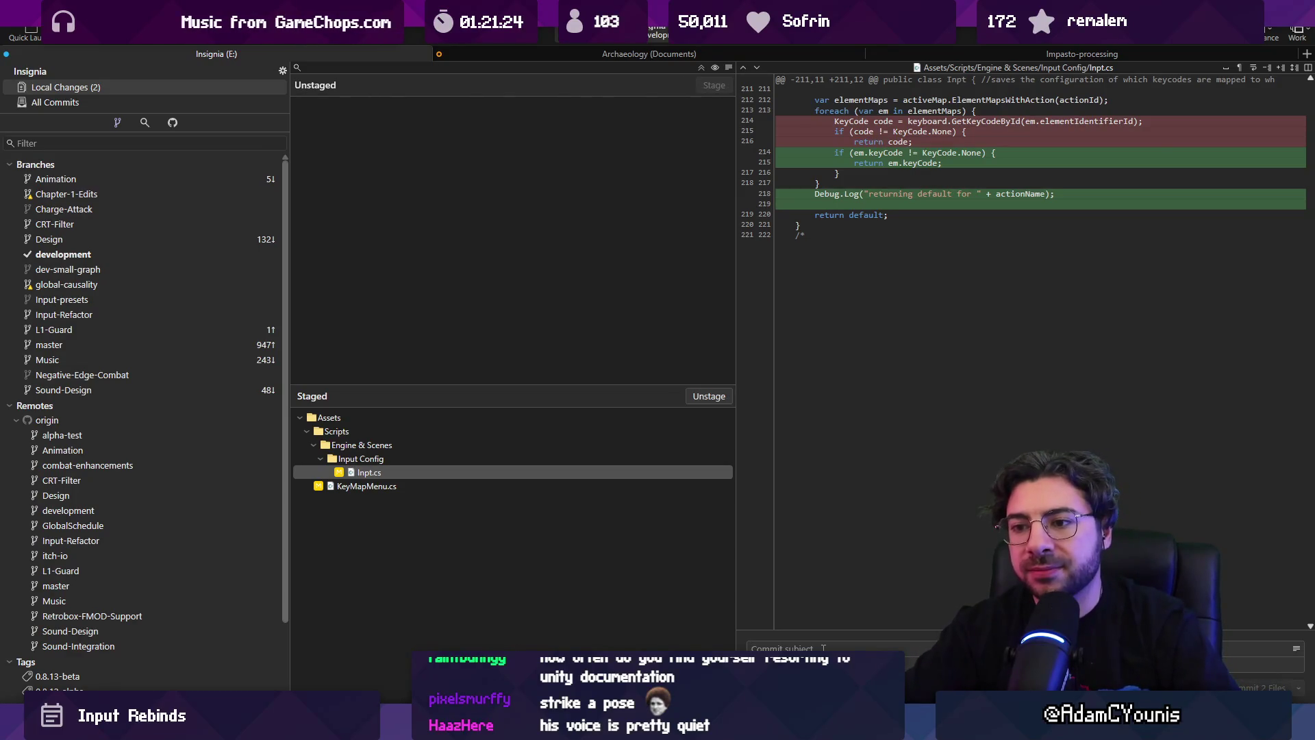
type("WIP ")
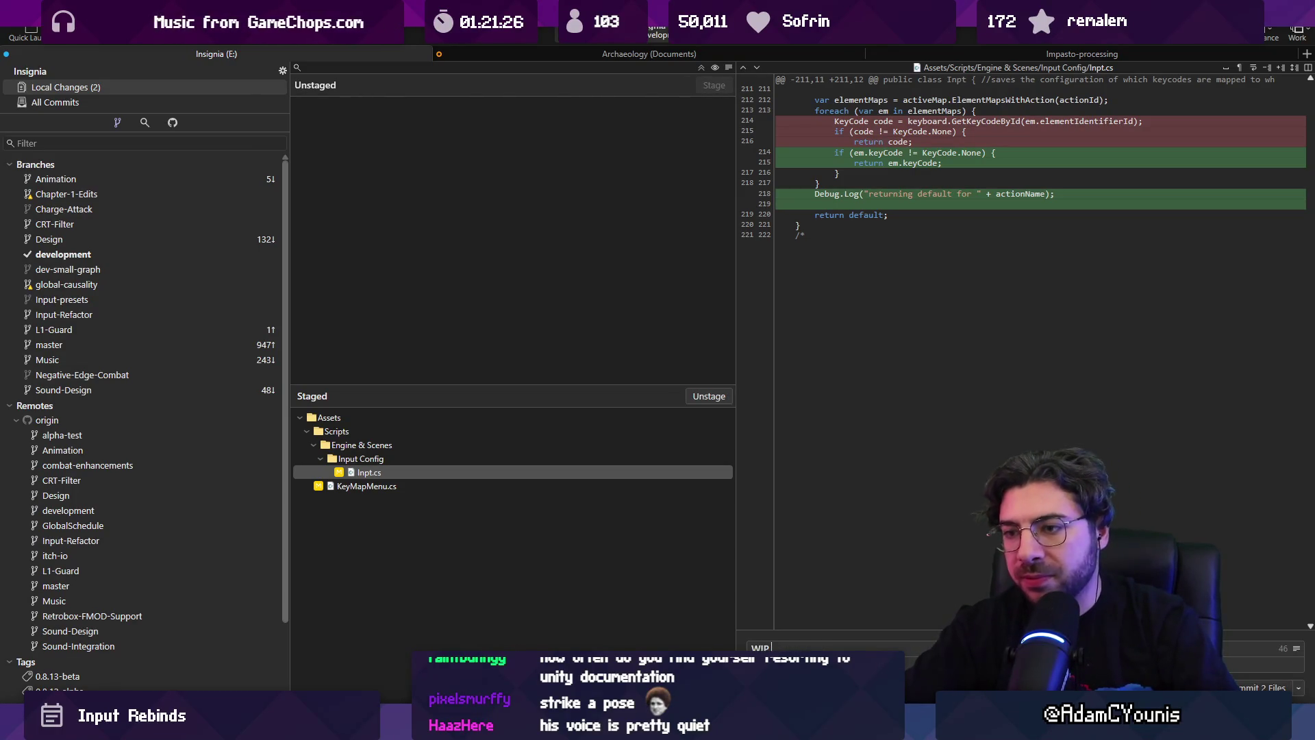
type("kkeycode updates")
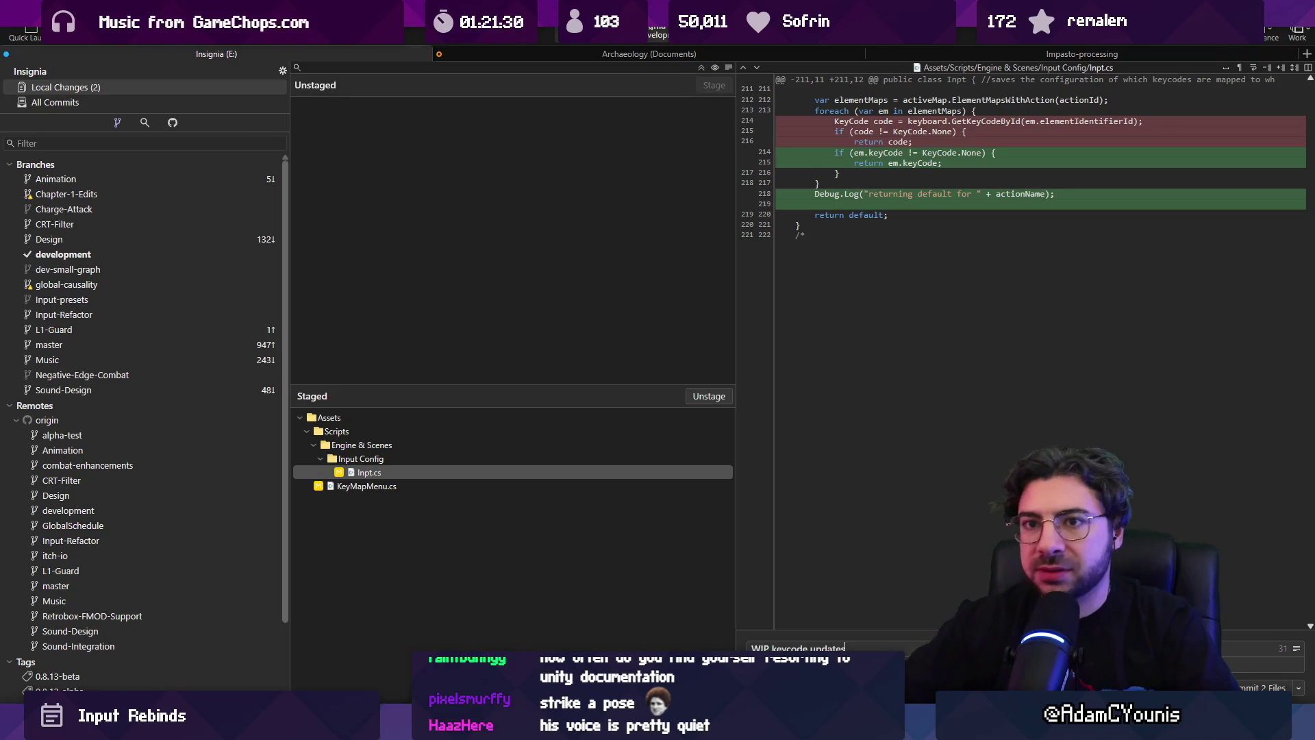
key("ctrl+Return")
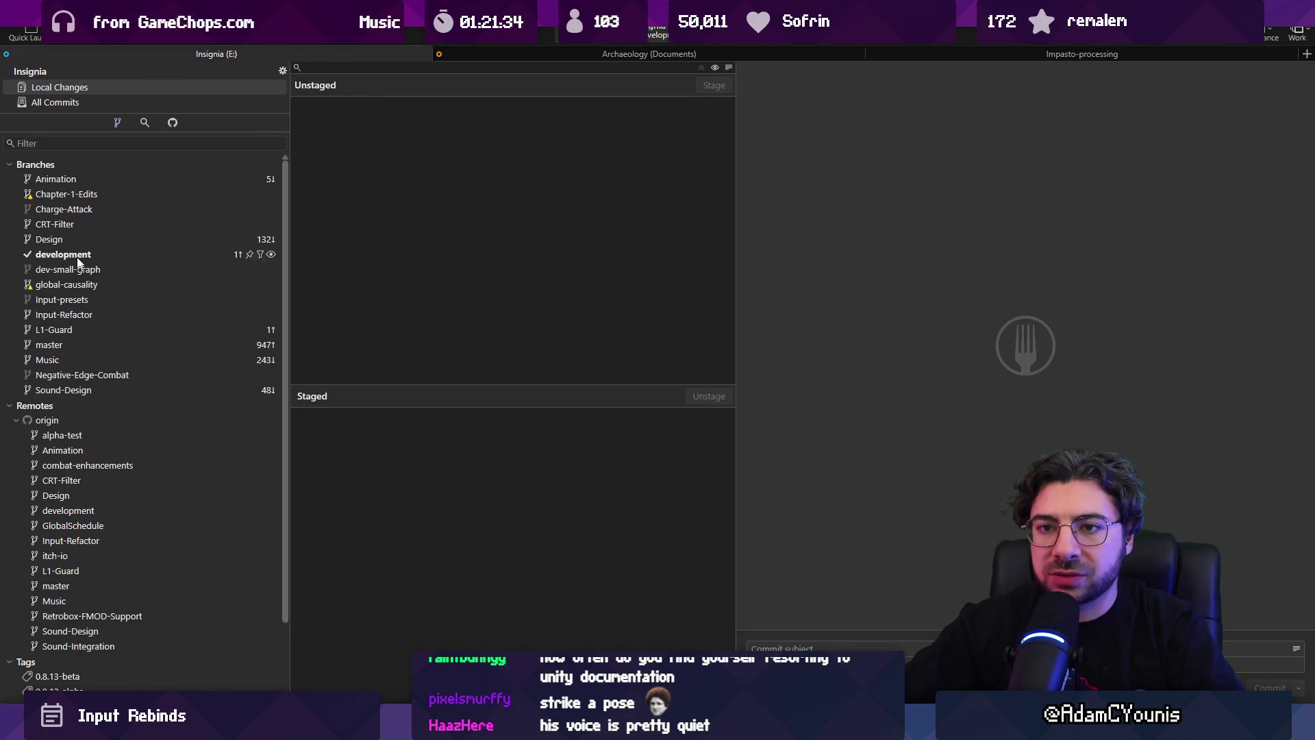
- Check out the Sound-Design branch and pull it from origin, dismissing the resulting Git error
double_click(60, 392)
key("ctrl+shift+l")
key("Return")
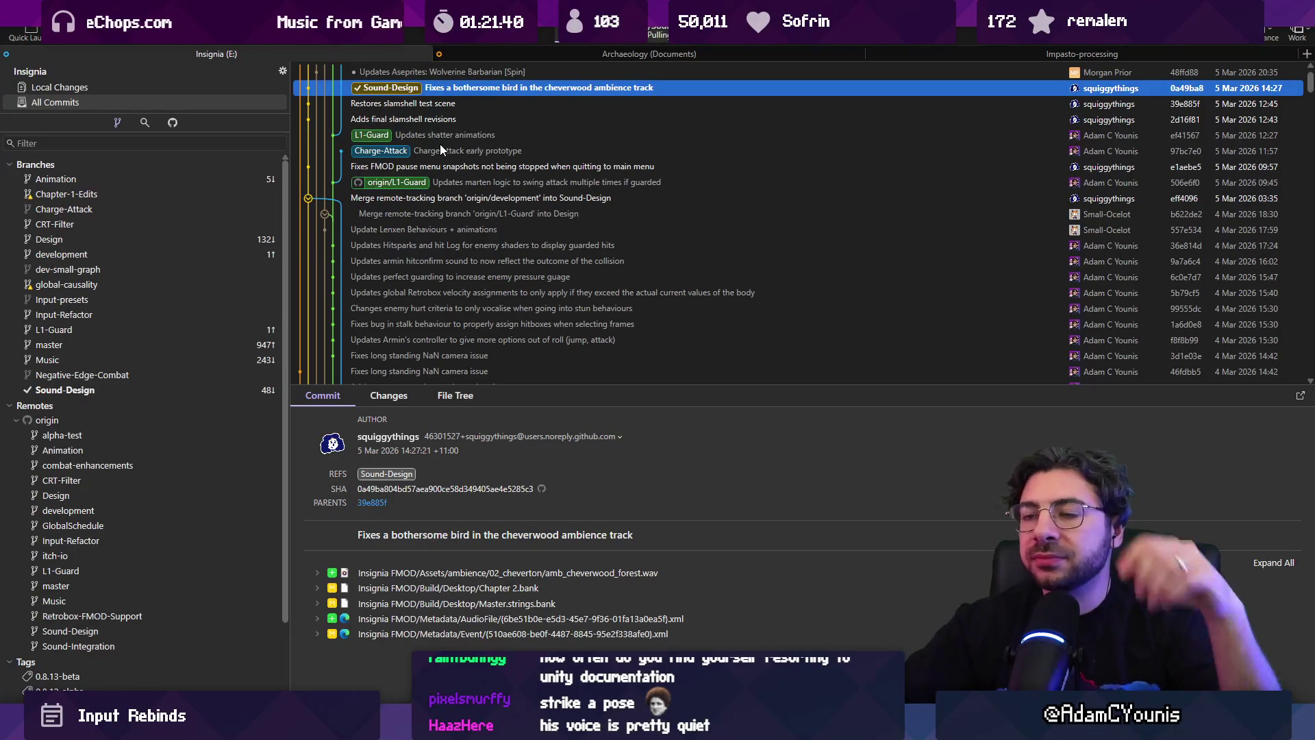
left_click(884, 442)
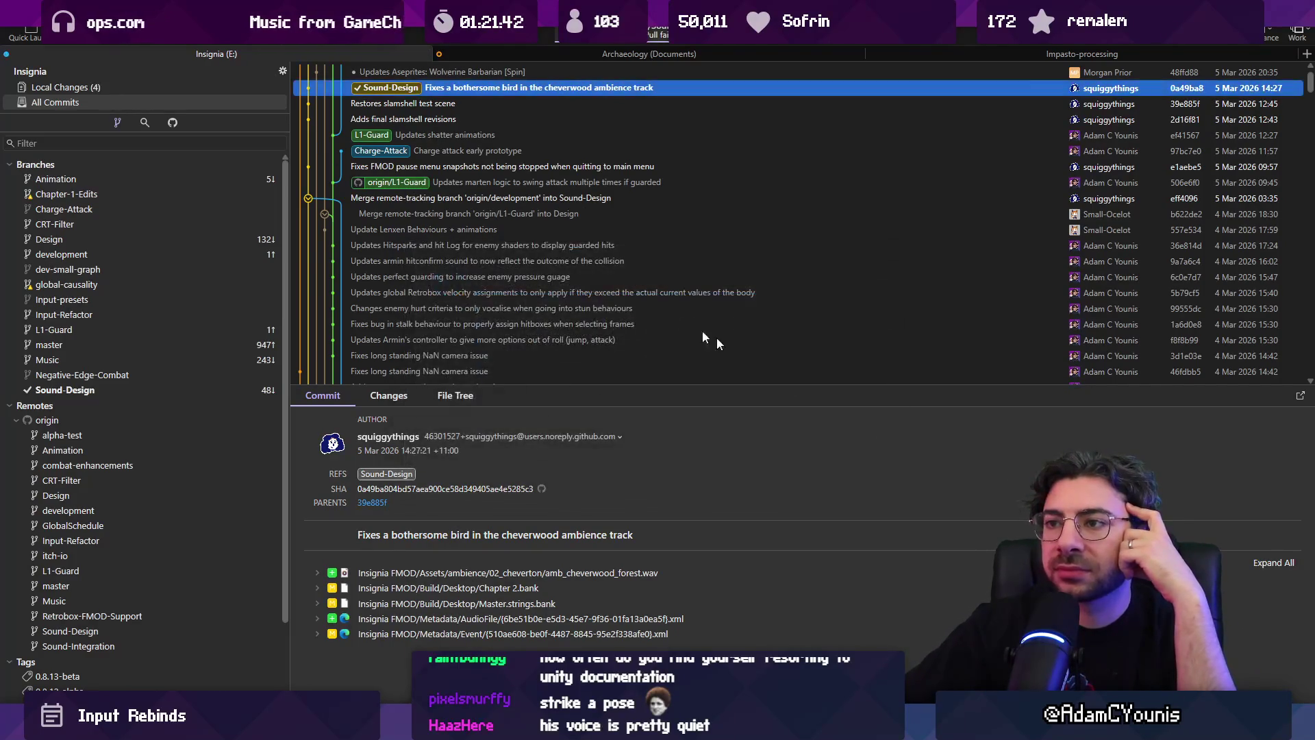
- Discard all the leftover changed files in Local Changes and return to the commit history
left_click(196, 88)
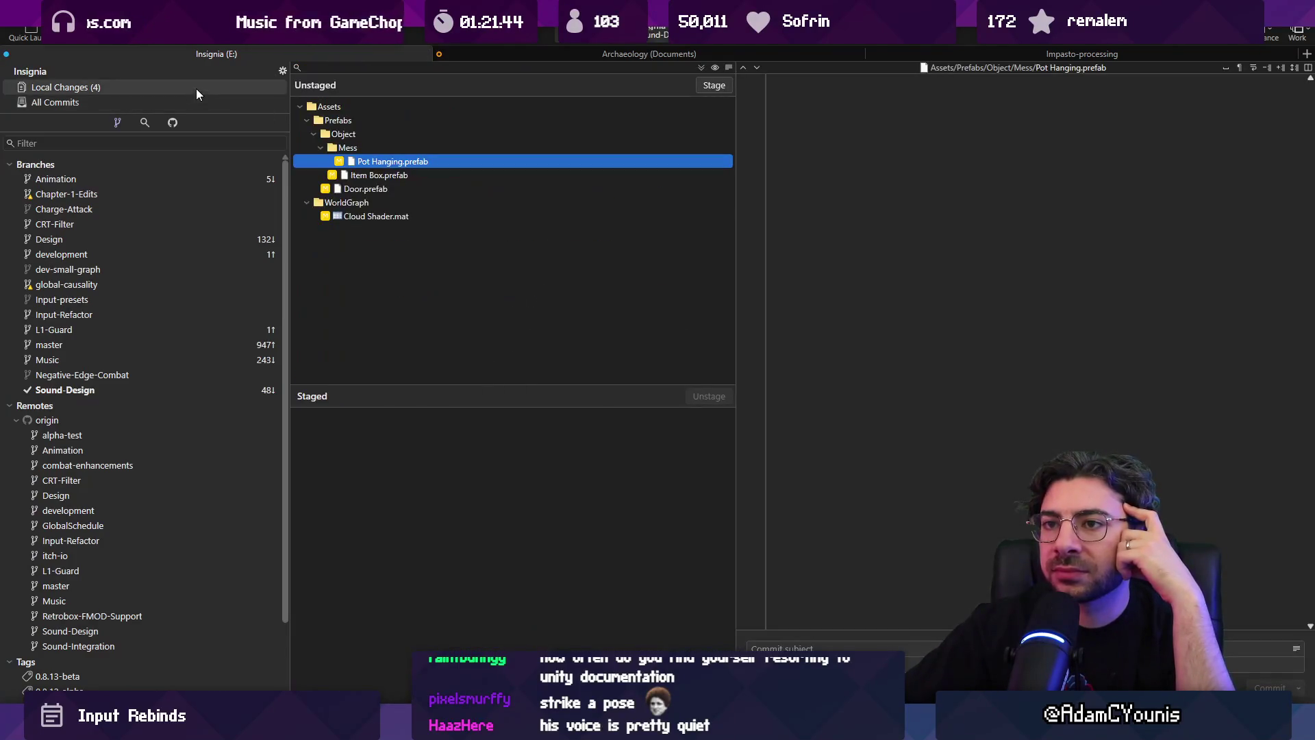
left_click(381, 216, "shift")
key("Delete")
key("Return")
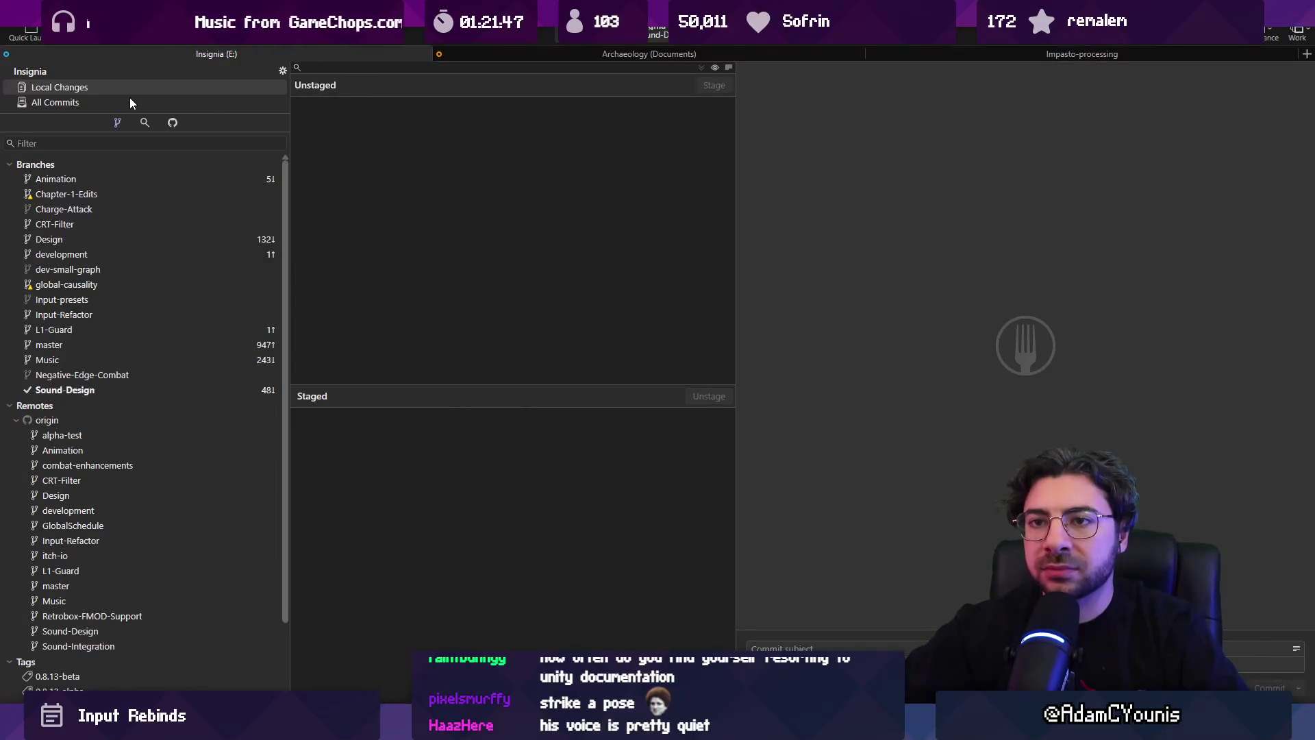
left_click(130, 103)
- Pull Sound-Design from origin again, then stage the leftover changed files after it fails
scroll(431, 170, "up", 5)
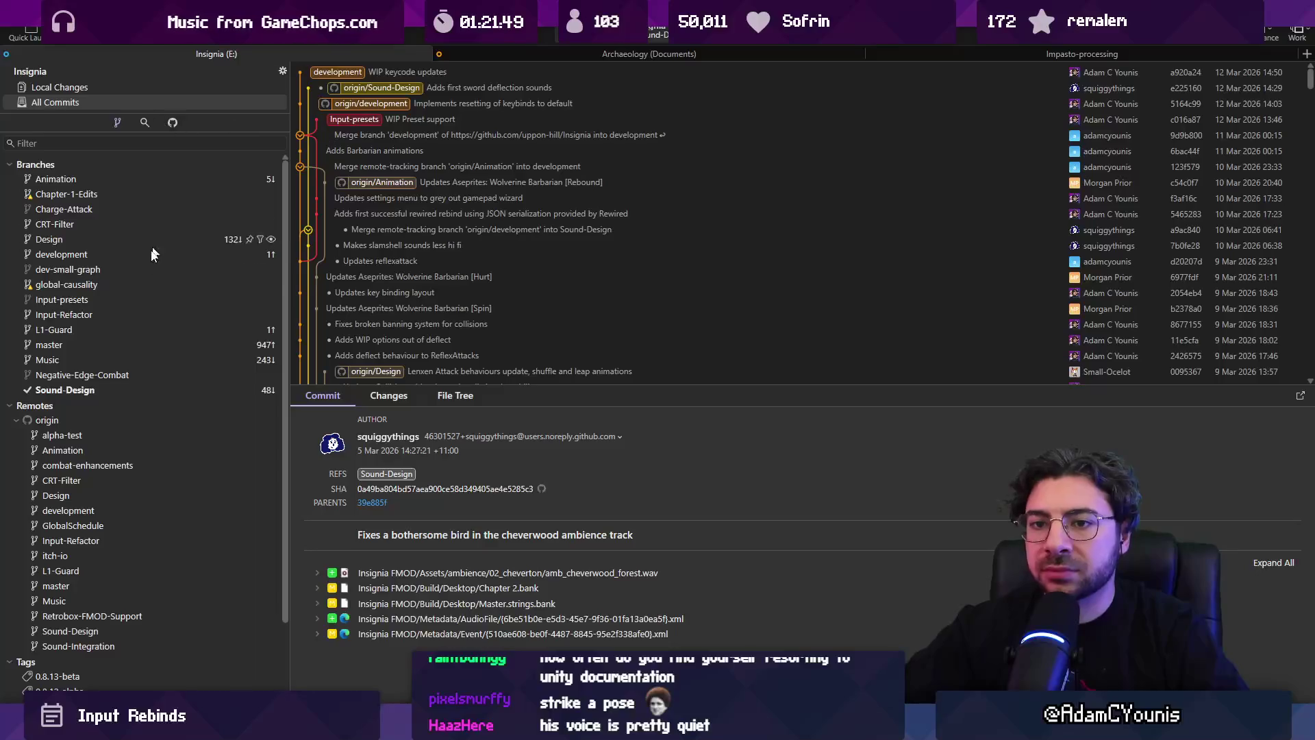
key("ctrl+shift+l")
key("Return")
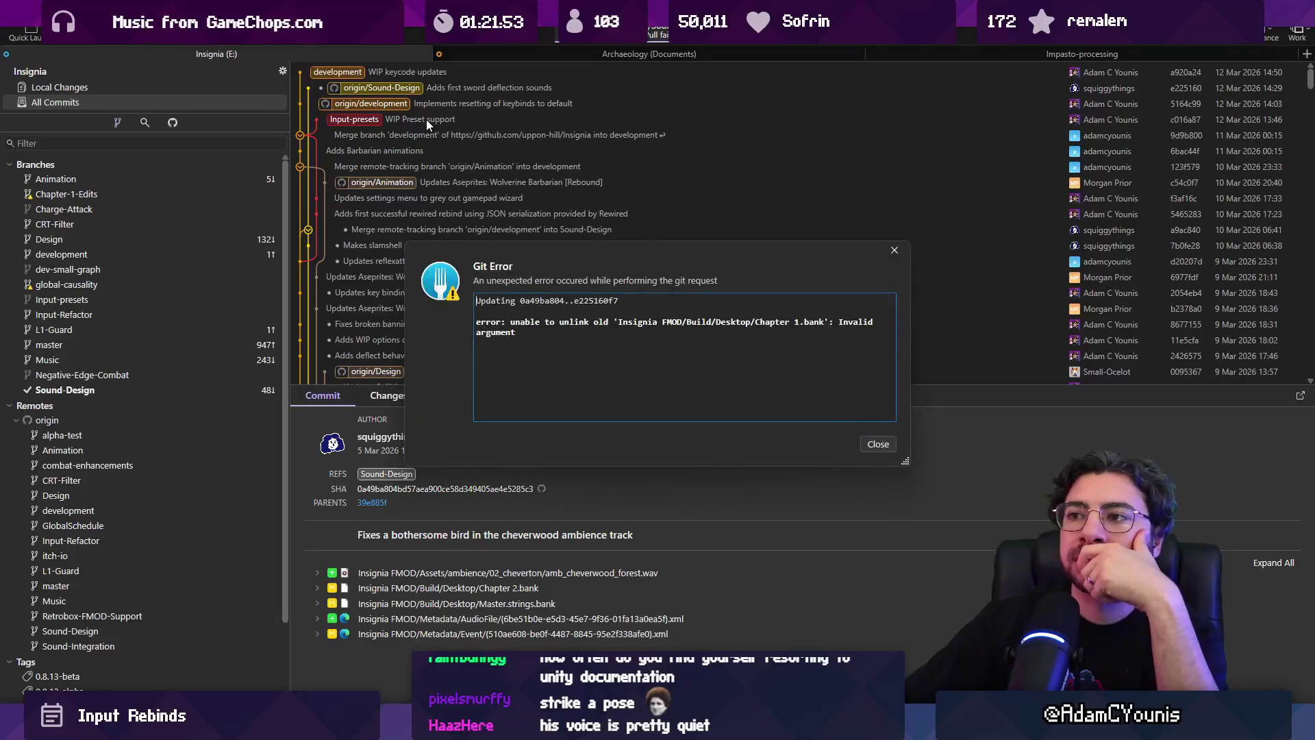
left_click(880, 444)
left_click(200, 89)
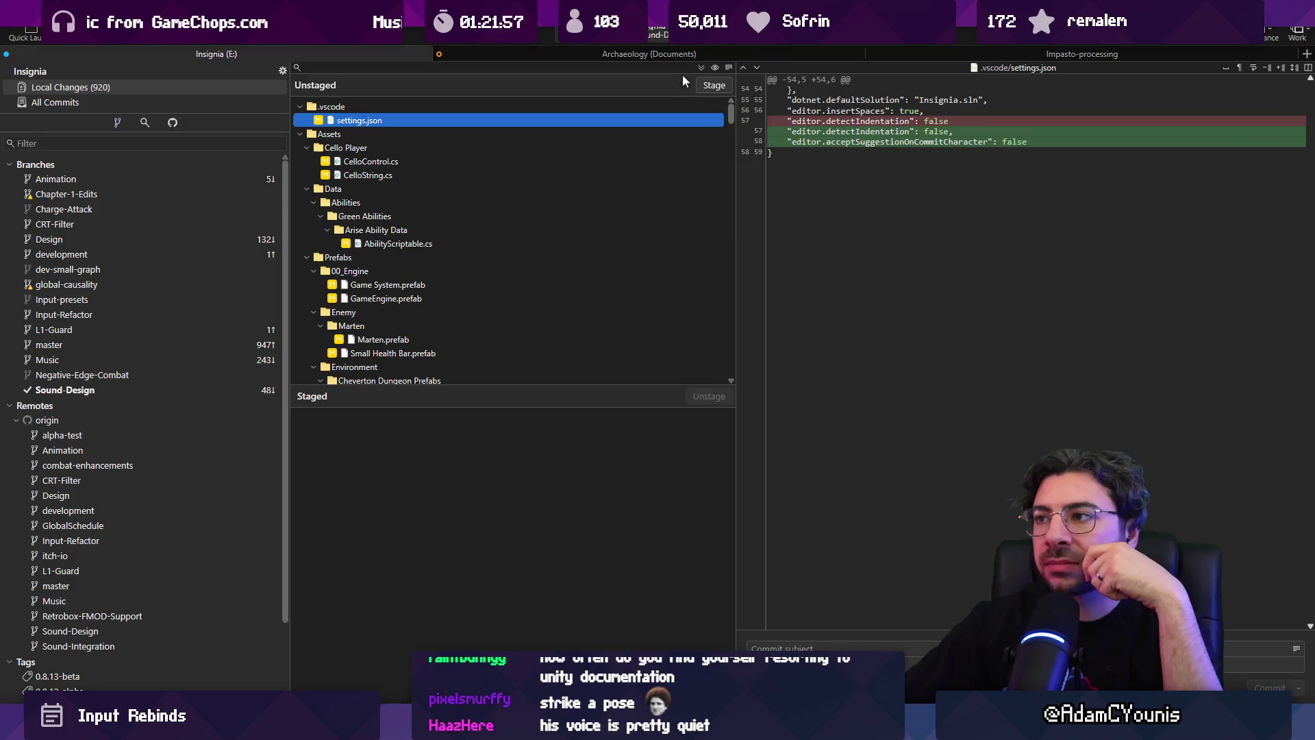
left_click(702, 67)
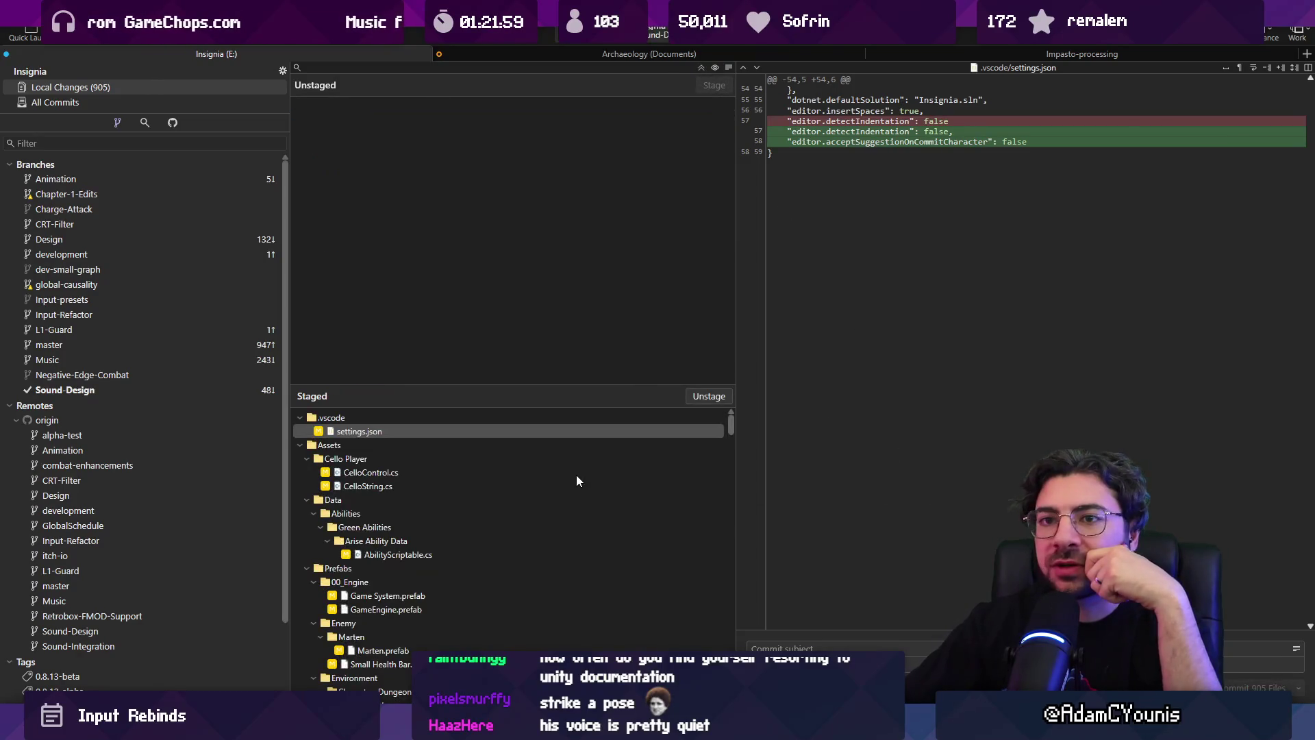
scroll(566, 470, "down", 6)
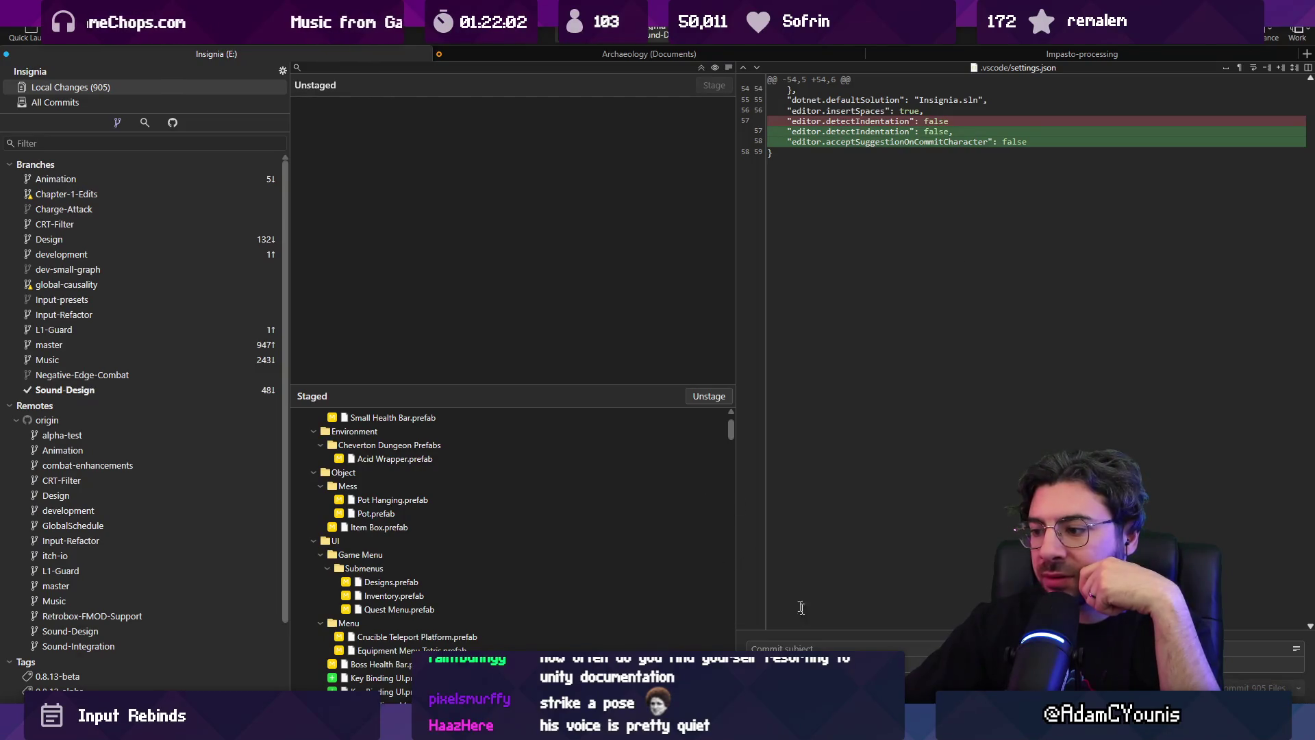
left_click(134, 105)
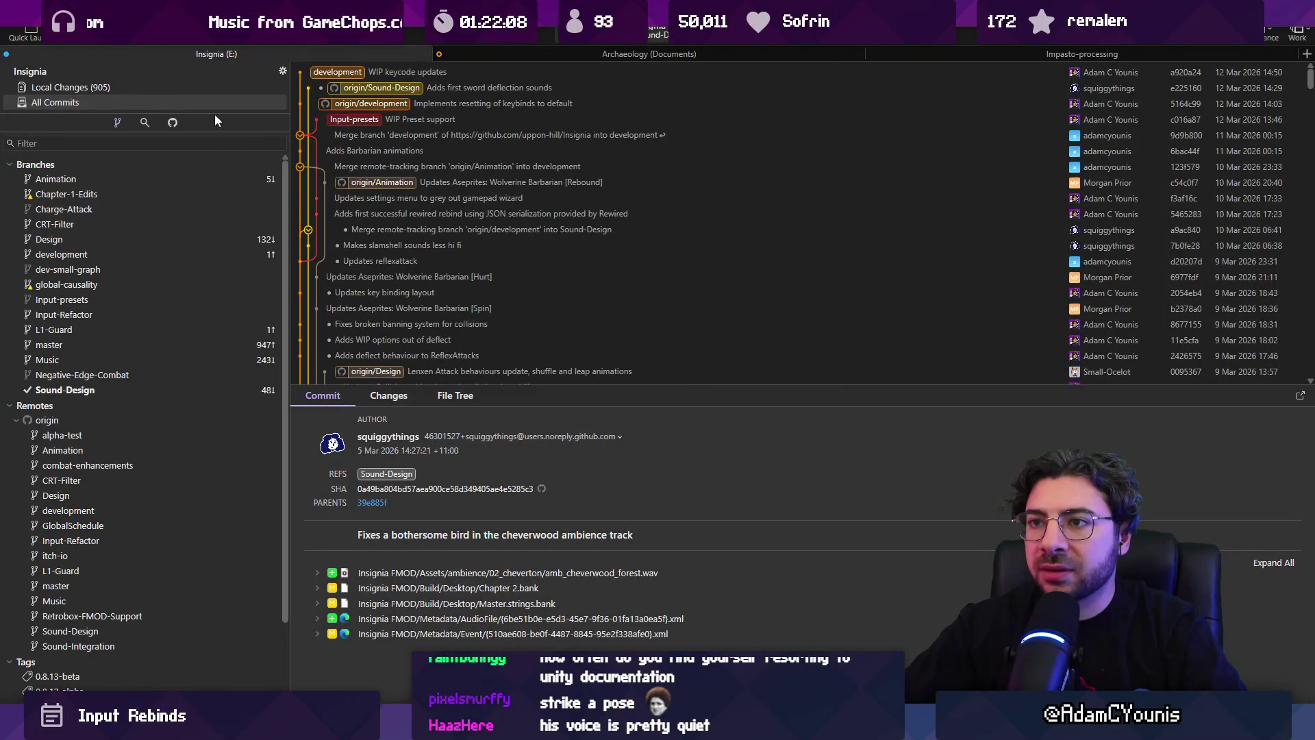
- Rebase Sound-Design onto the origin/Sound-Design commit and dismiss the rebase error
right_click(376, 88)
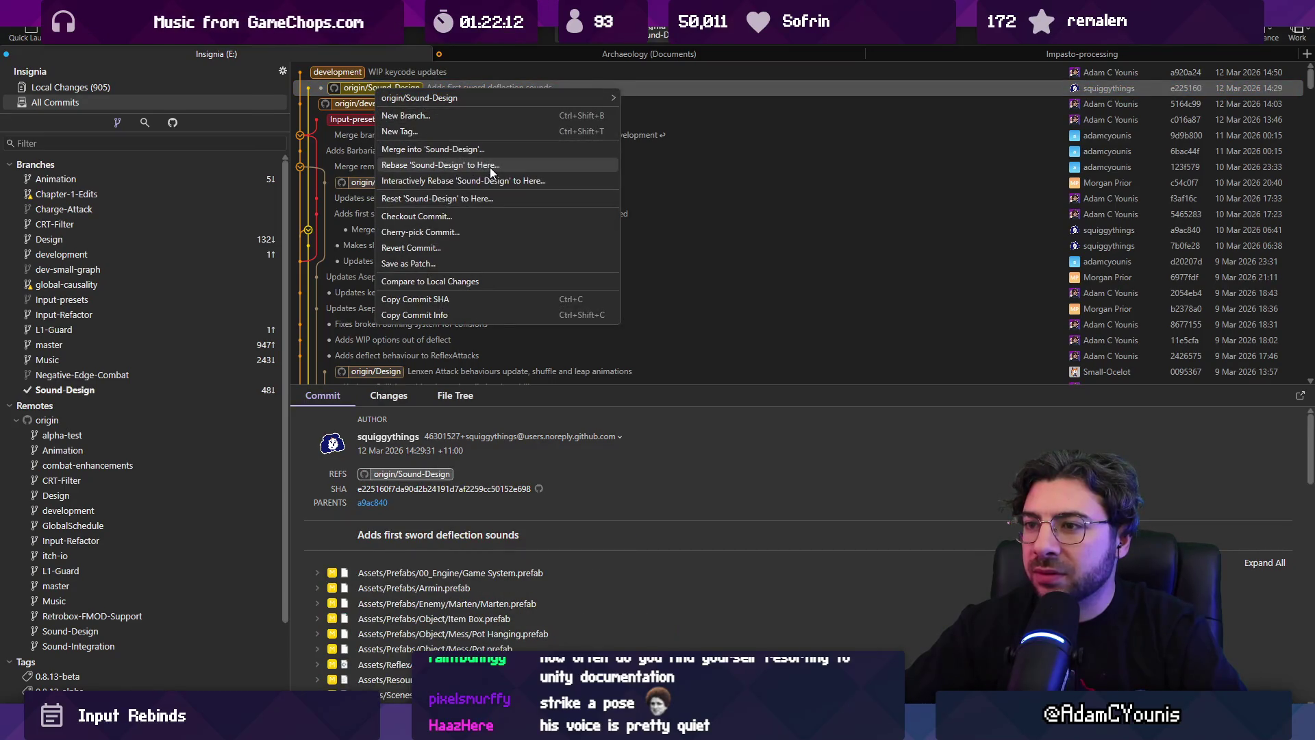
left_click(491, 167)
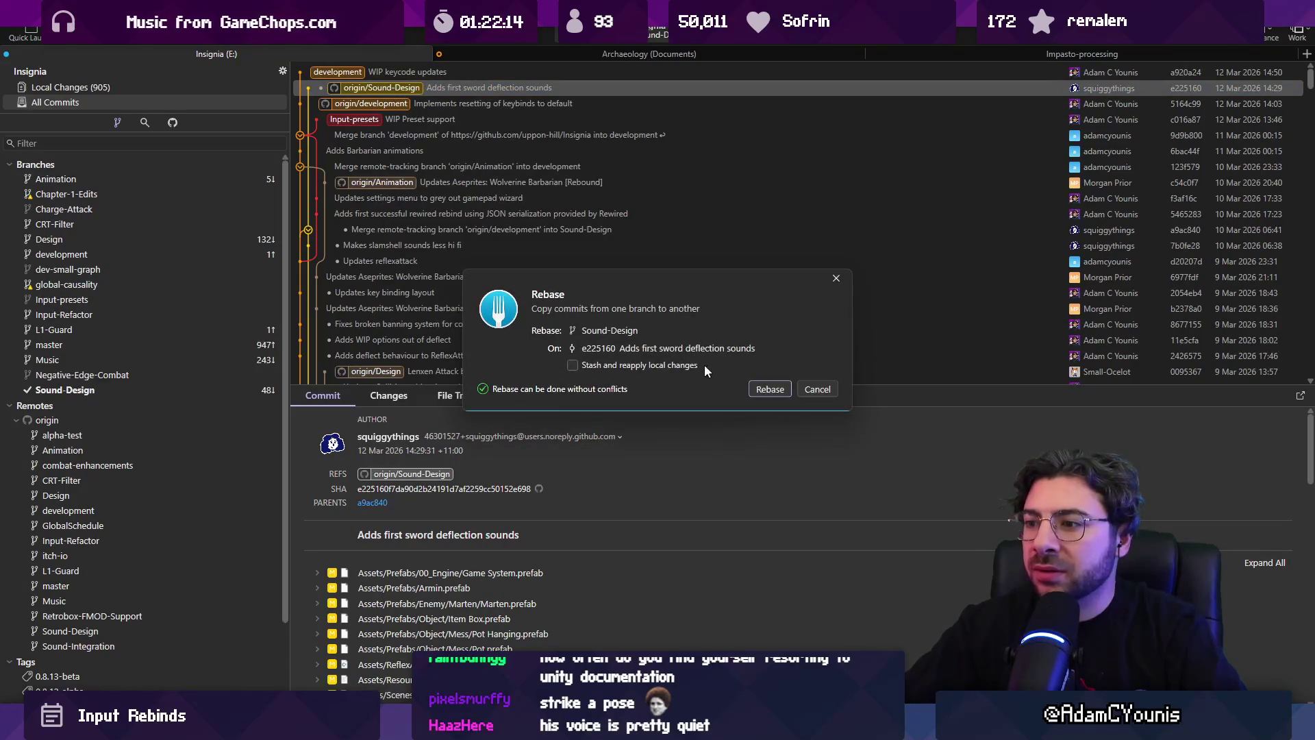
left_click(766, 388)
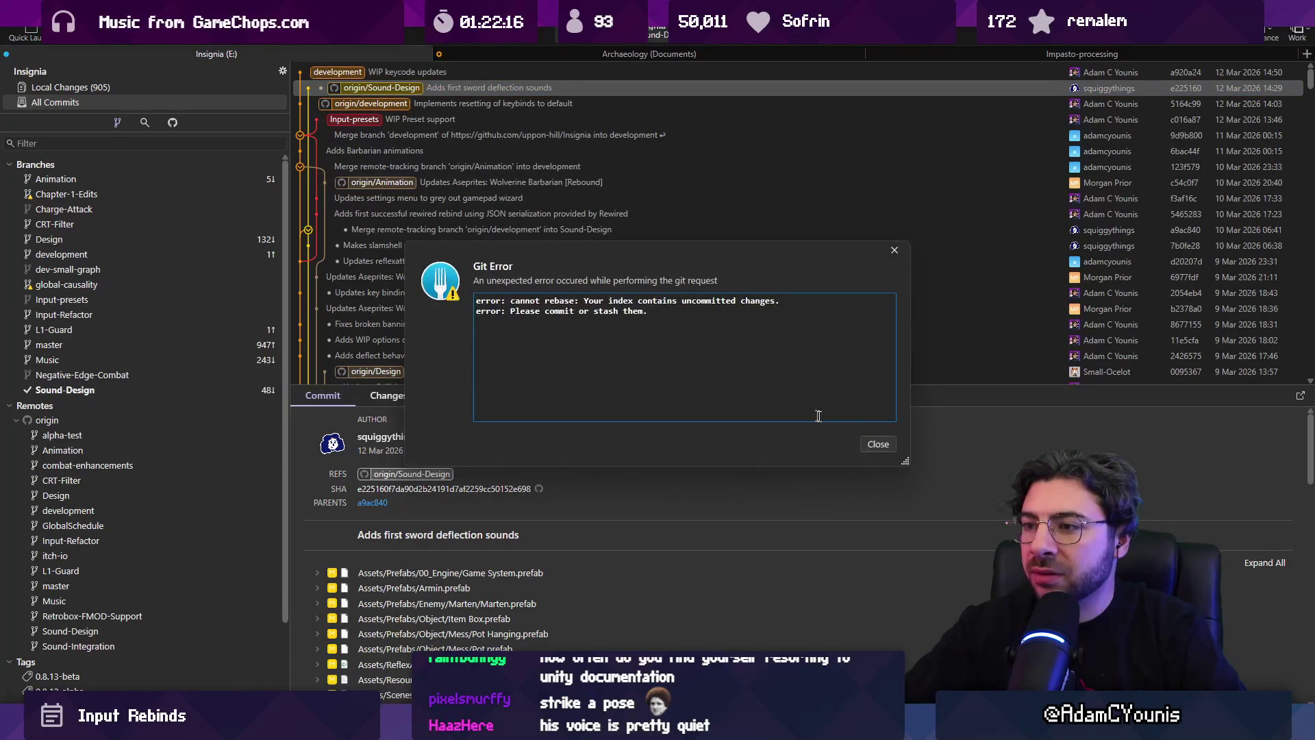
left_click(884, 443)
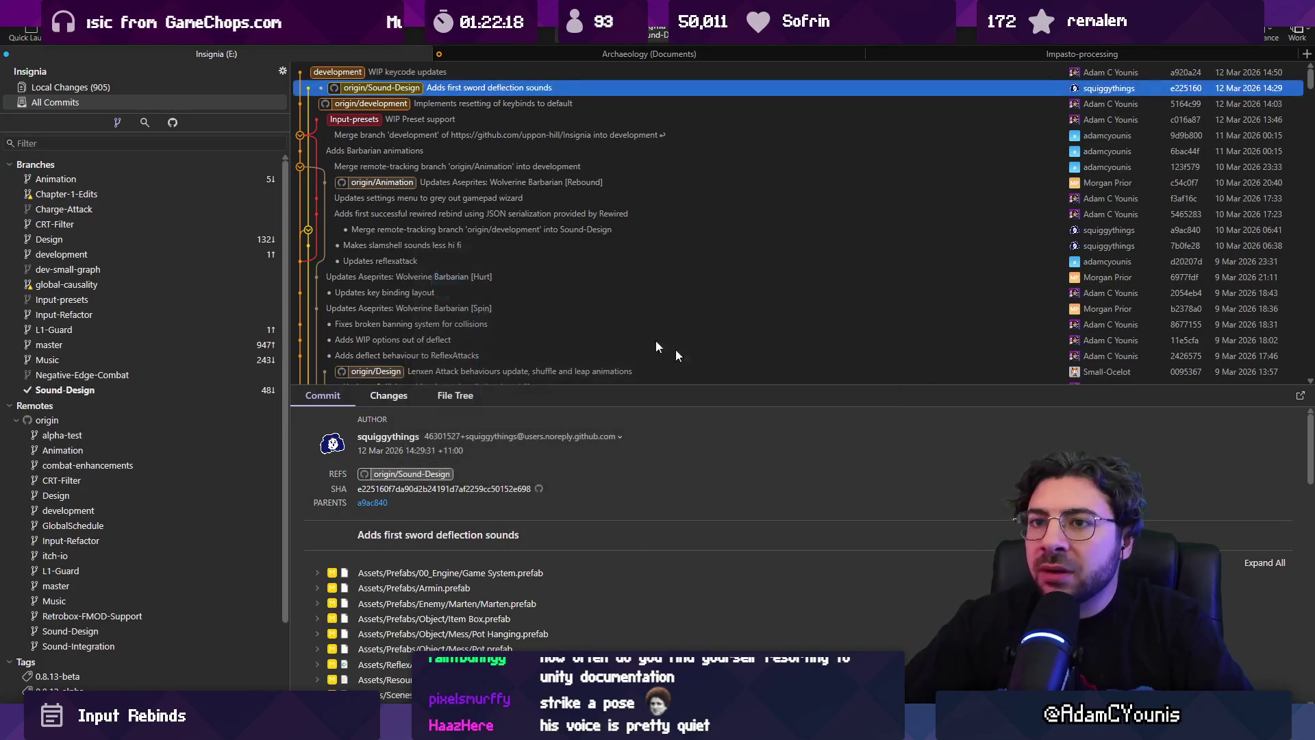
- Discard the unstaged local changes and return to the commit history
left_click(174, 89)
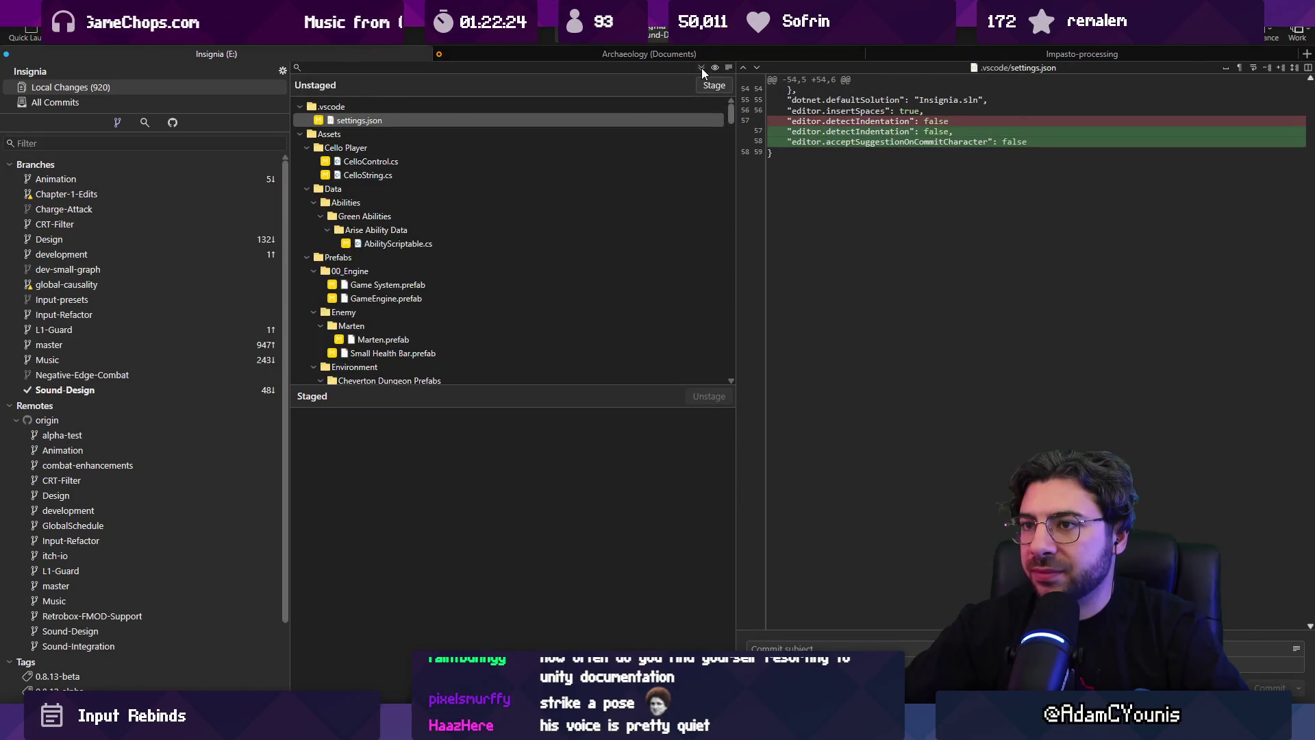
left_click(586, 107)
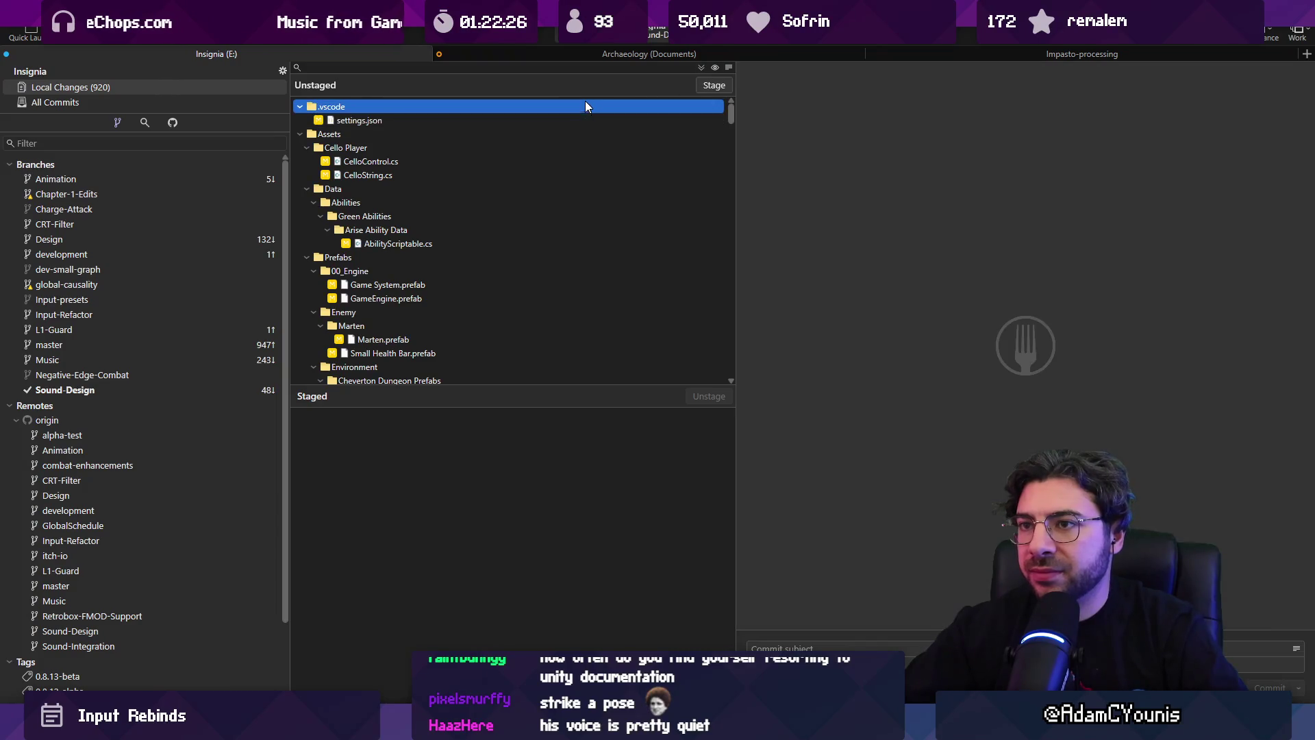
key("Delete")
left_click(692, 364)
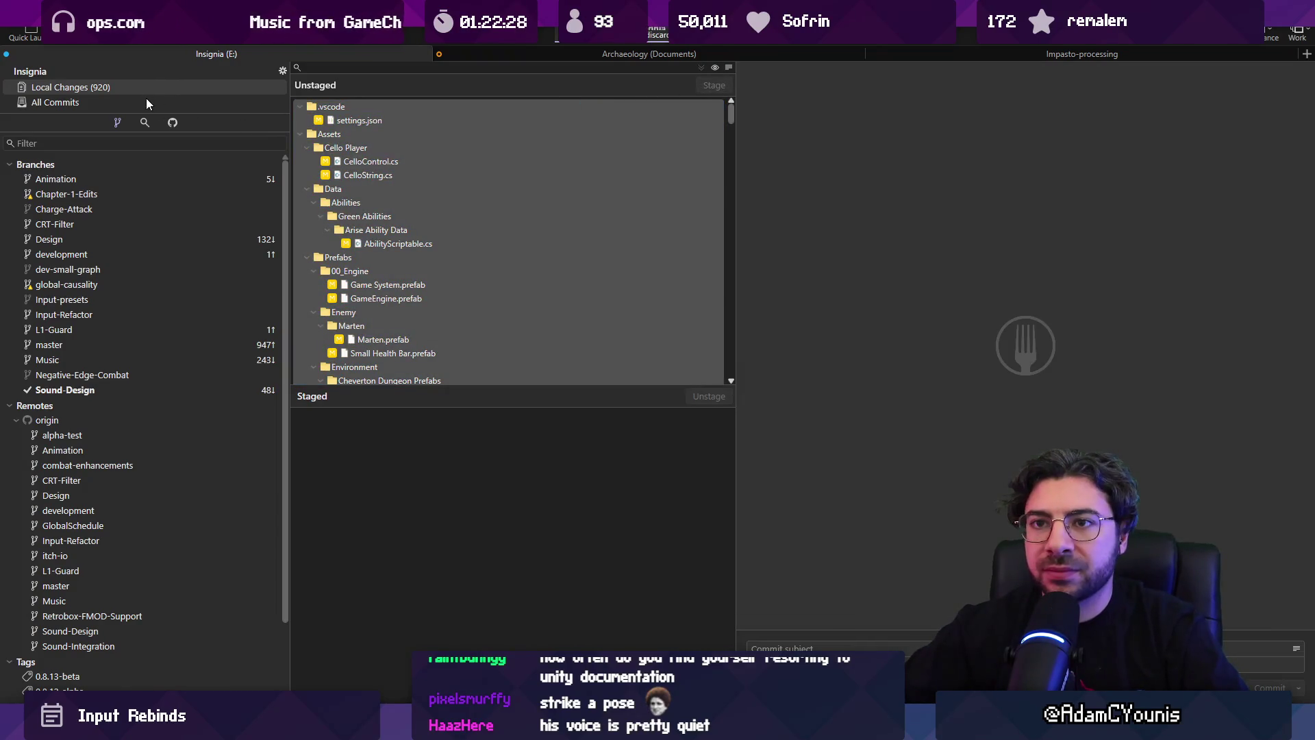
left_click(147, 103)
- Retry the rebase onto origin/Sound-Design, dismiss the unlink error, and view the remaining changes
right_click(395, 85)
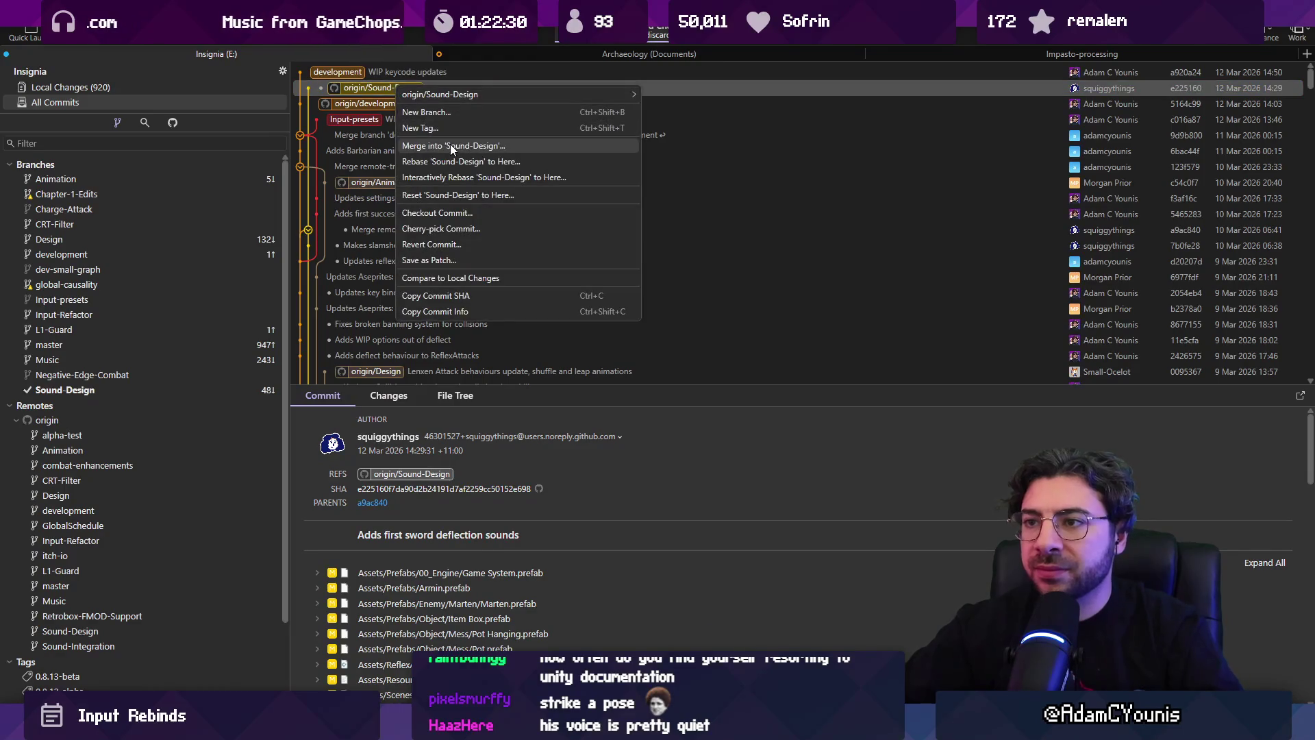
left_click(466, 162)
left_click(770, 389)
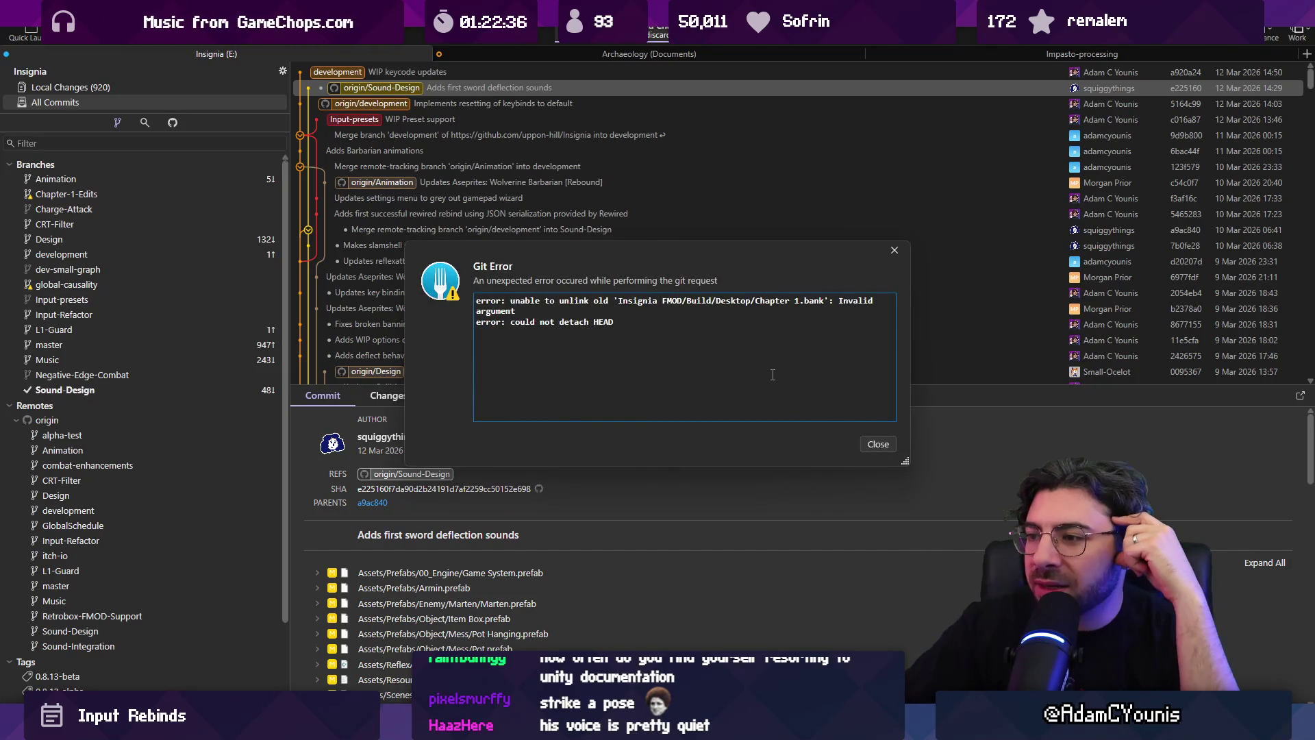
left_click(884, 448)
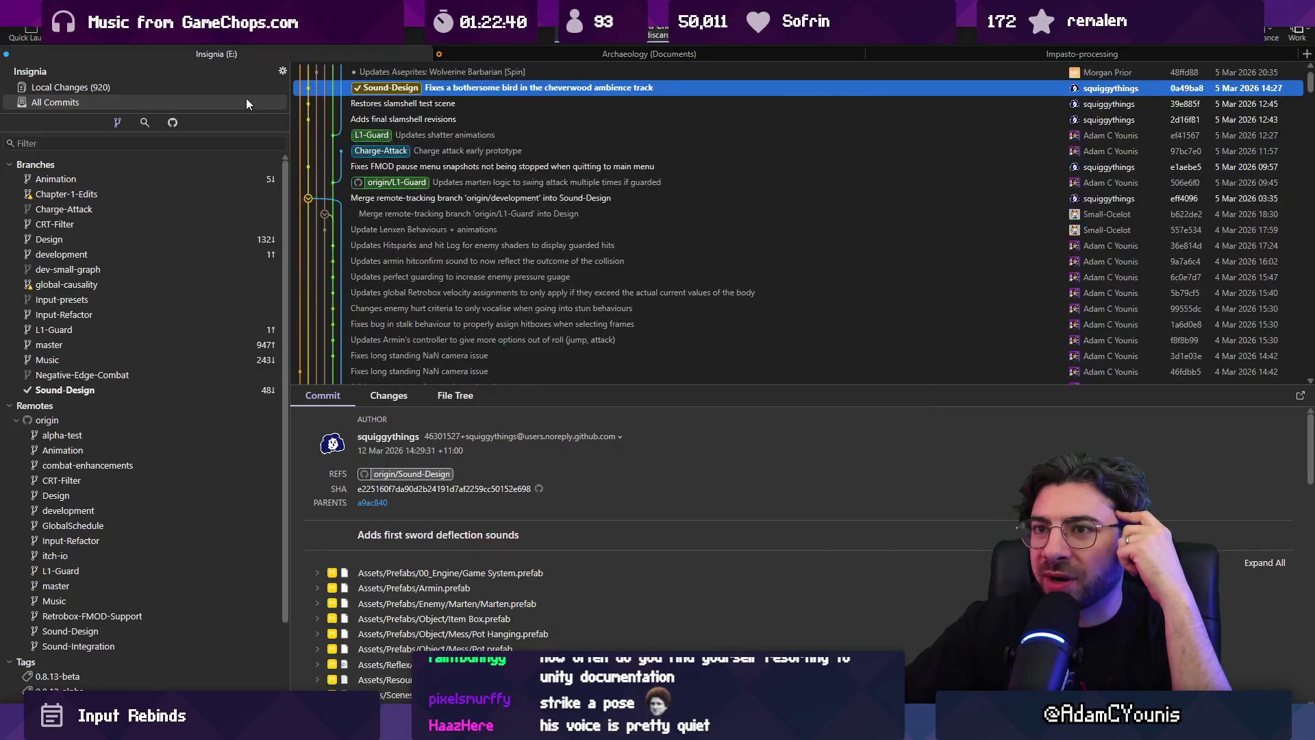
left_click(248, 91)
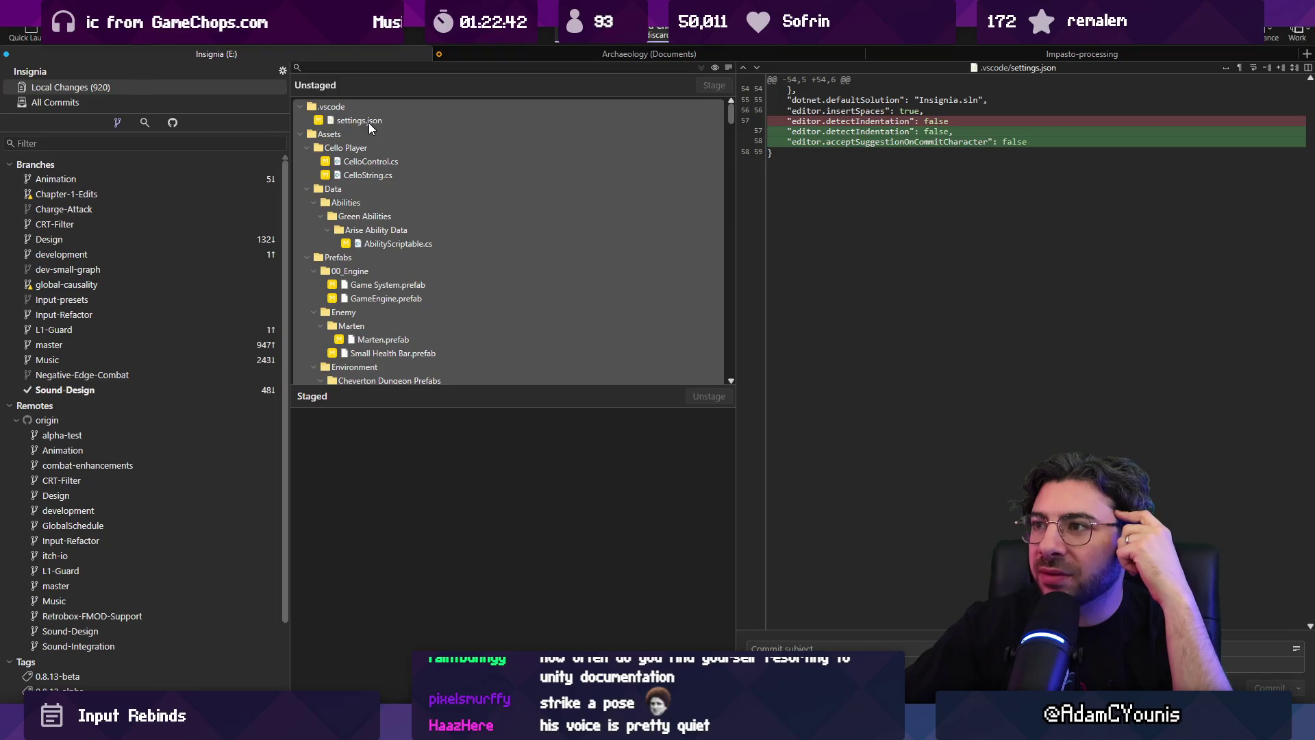
- Dismiss Unity's FMOD Events Renamed prompt and return to FMOD Studio
key("alt+Tab")
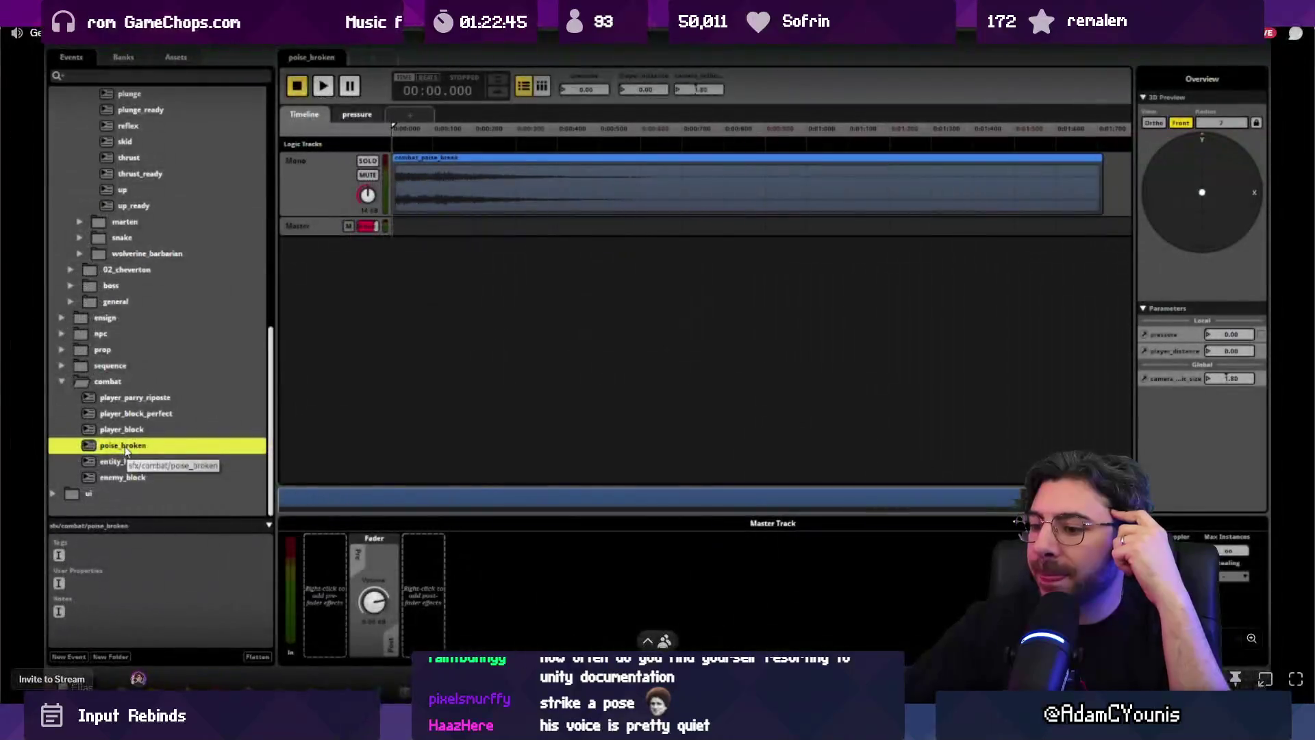
key("alt+Tab")
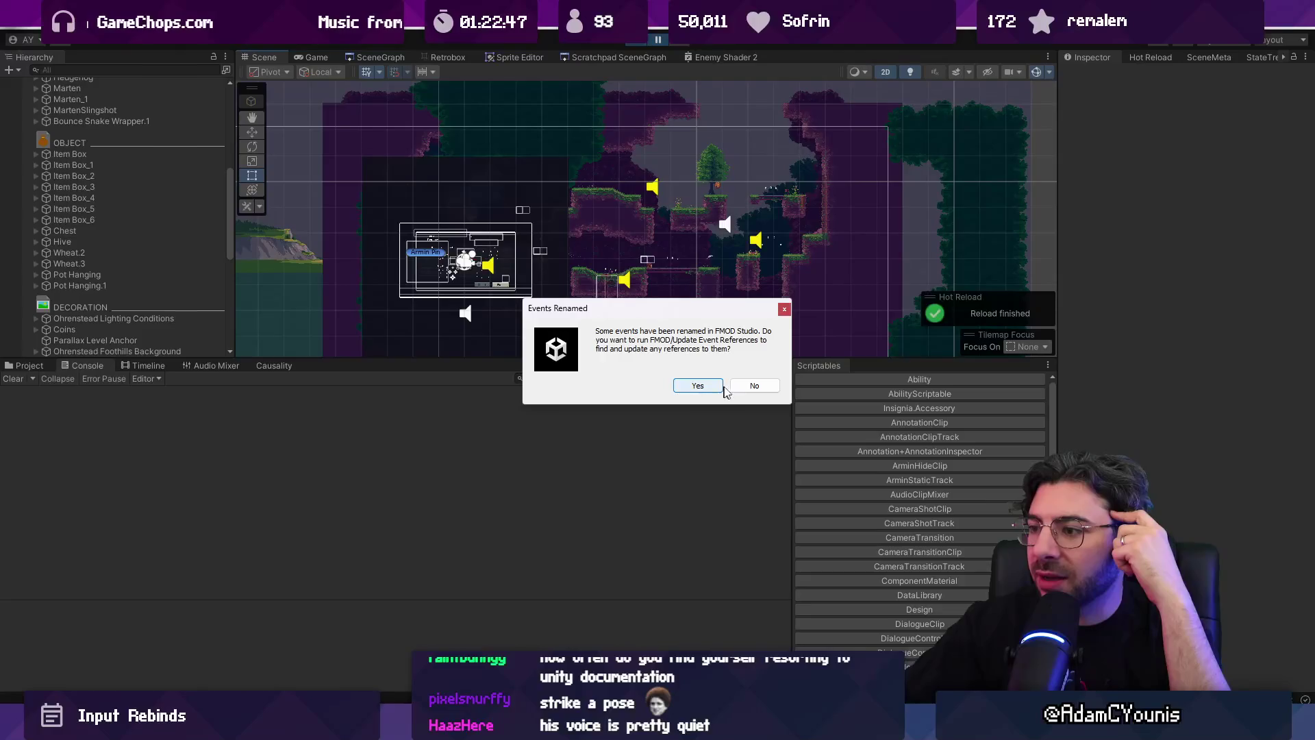
left_click(755, 385)
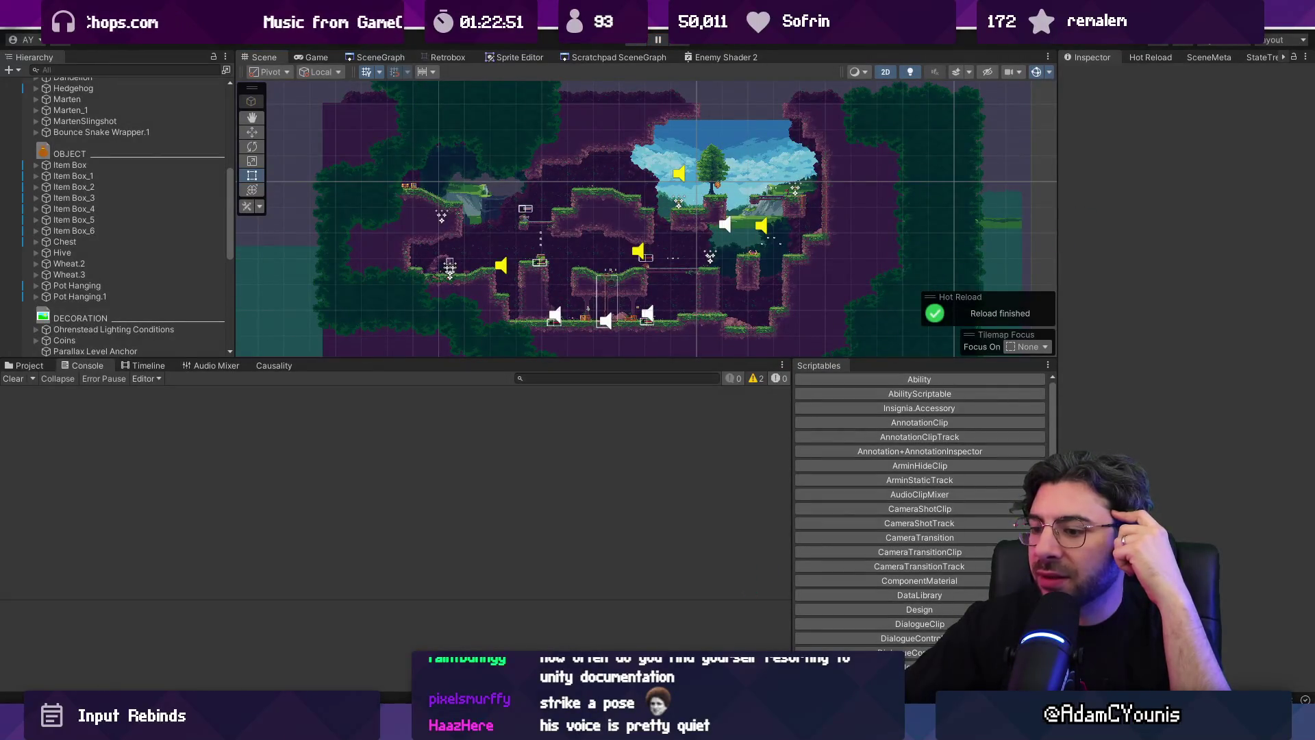
key("alt+Tab")
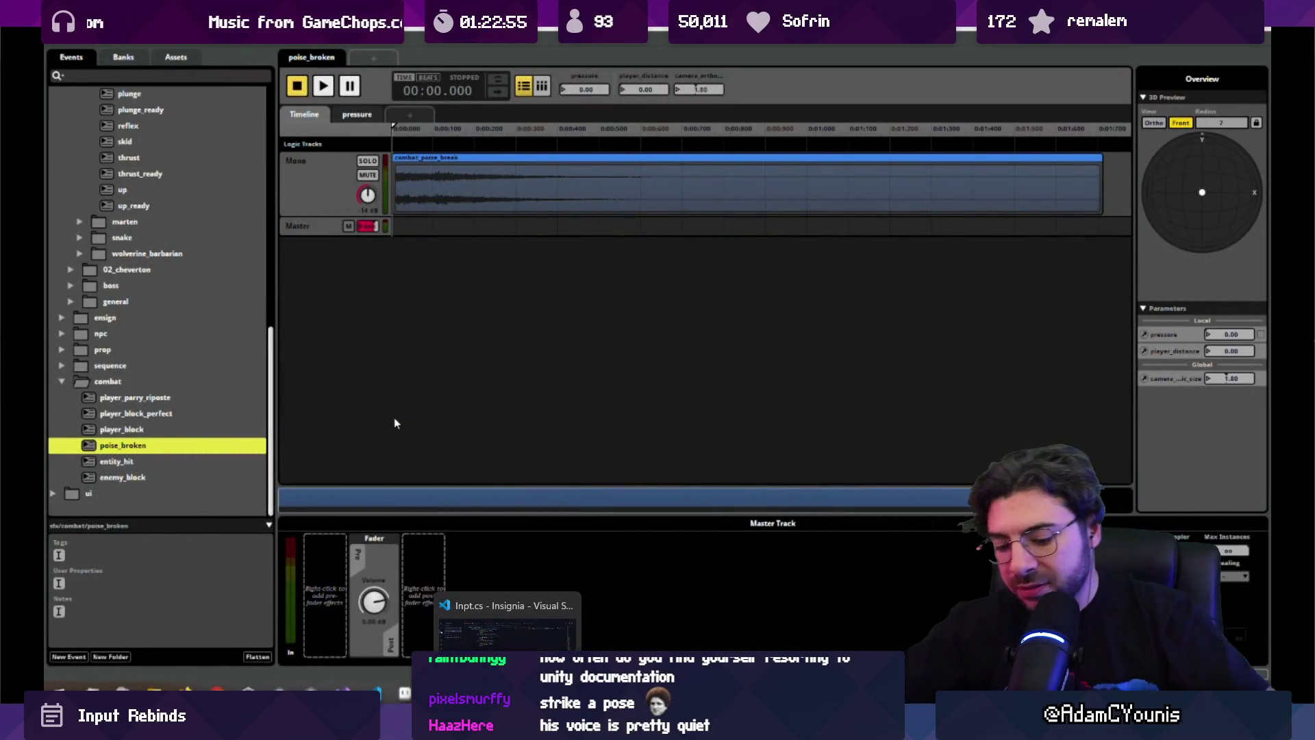
- Launch Fork from the Windows search by typing 'fork'
key("super")
type("fork")
key("Return")
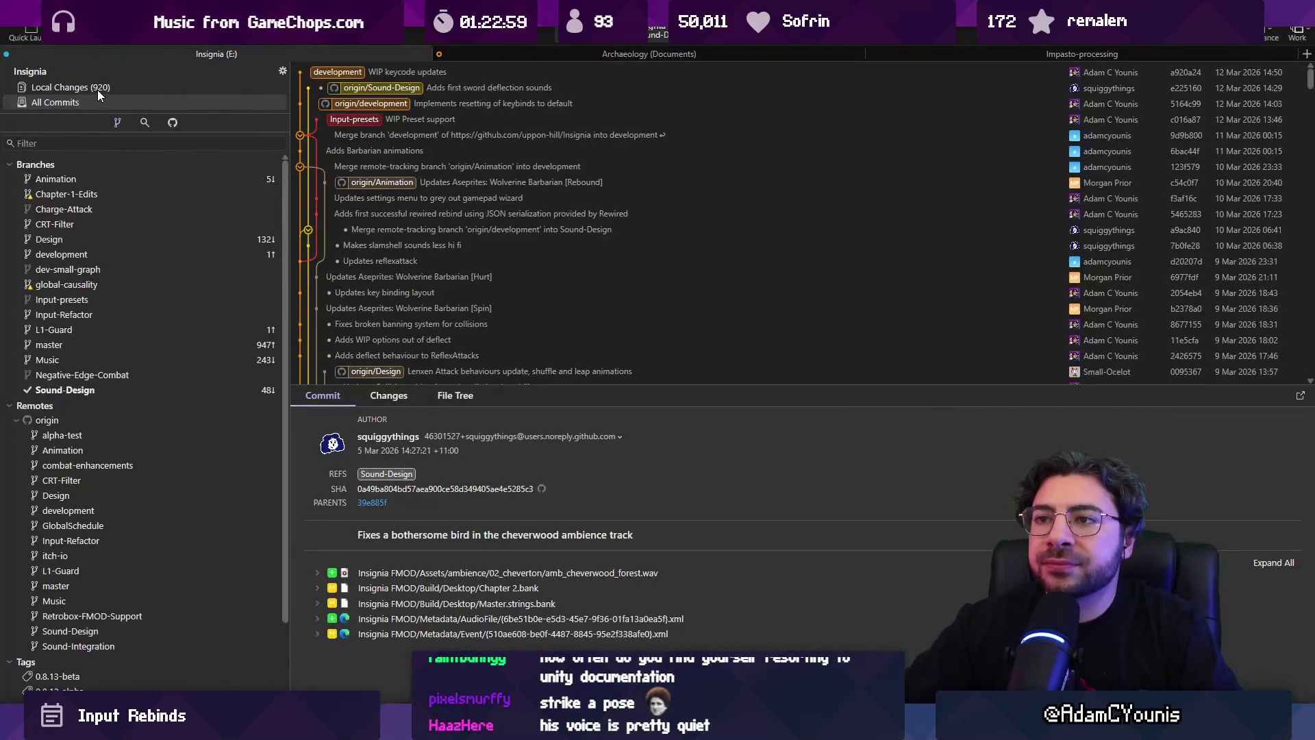
- Select all unstaged files in Local Changes and discard them
right_click(406, 94)
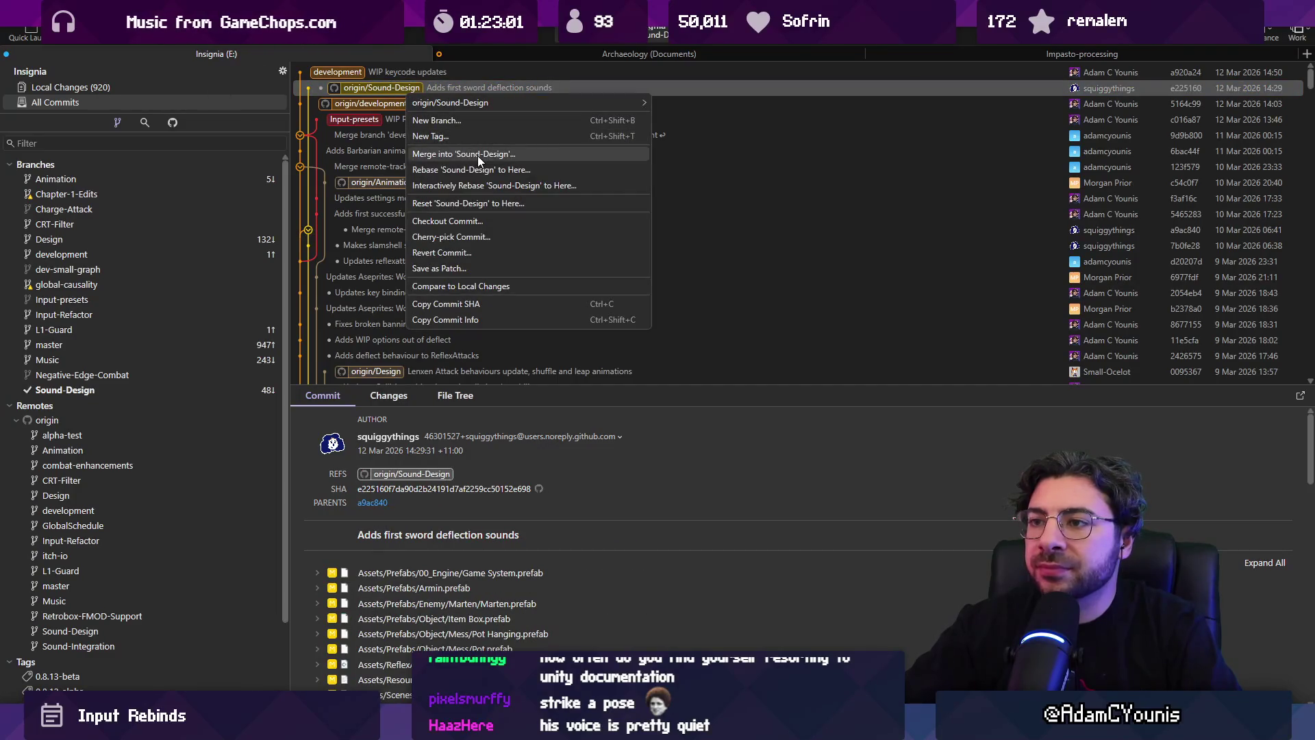
left_click(220, 91)
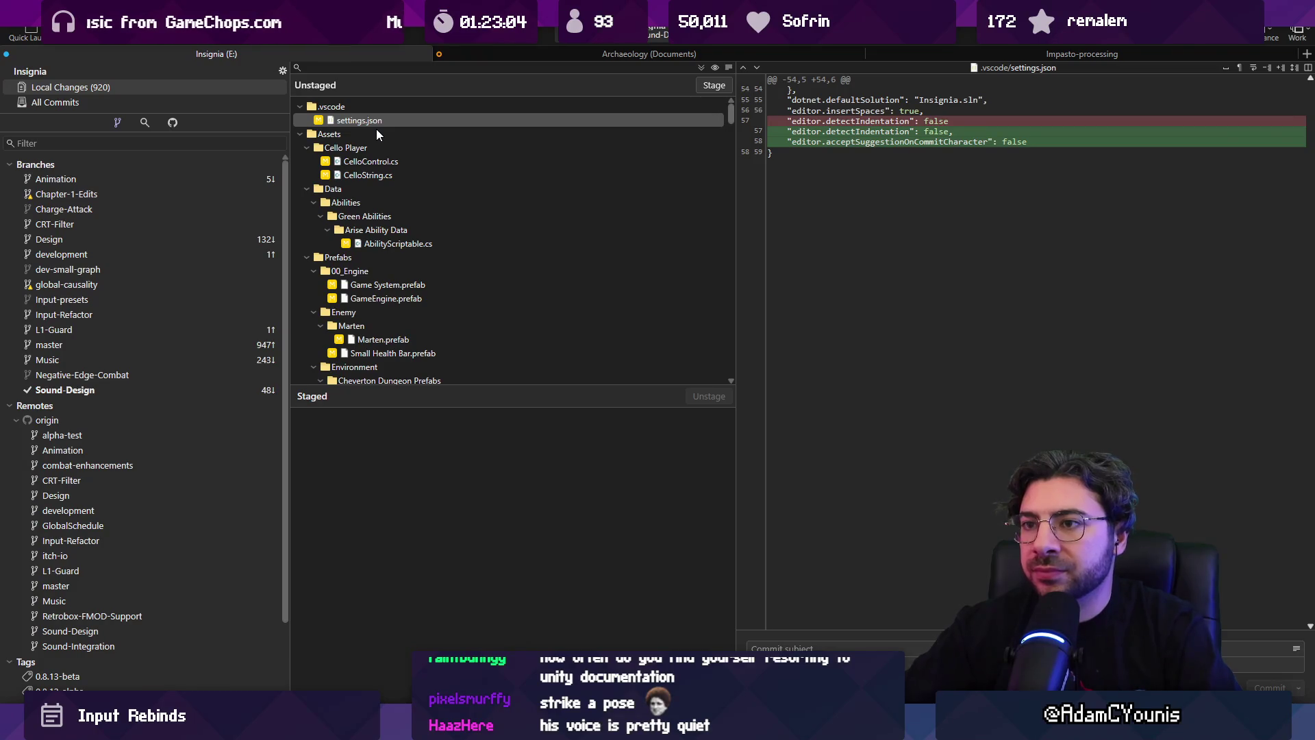
left_click(384, 123)
key("ctrl+a")
key("ctrl+BackSpace")
key("Escape")
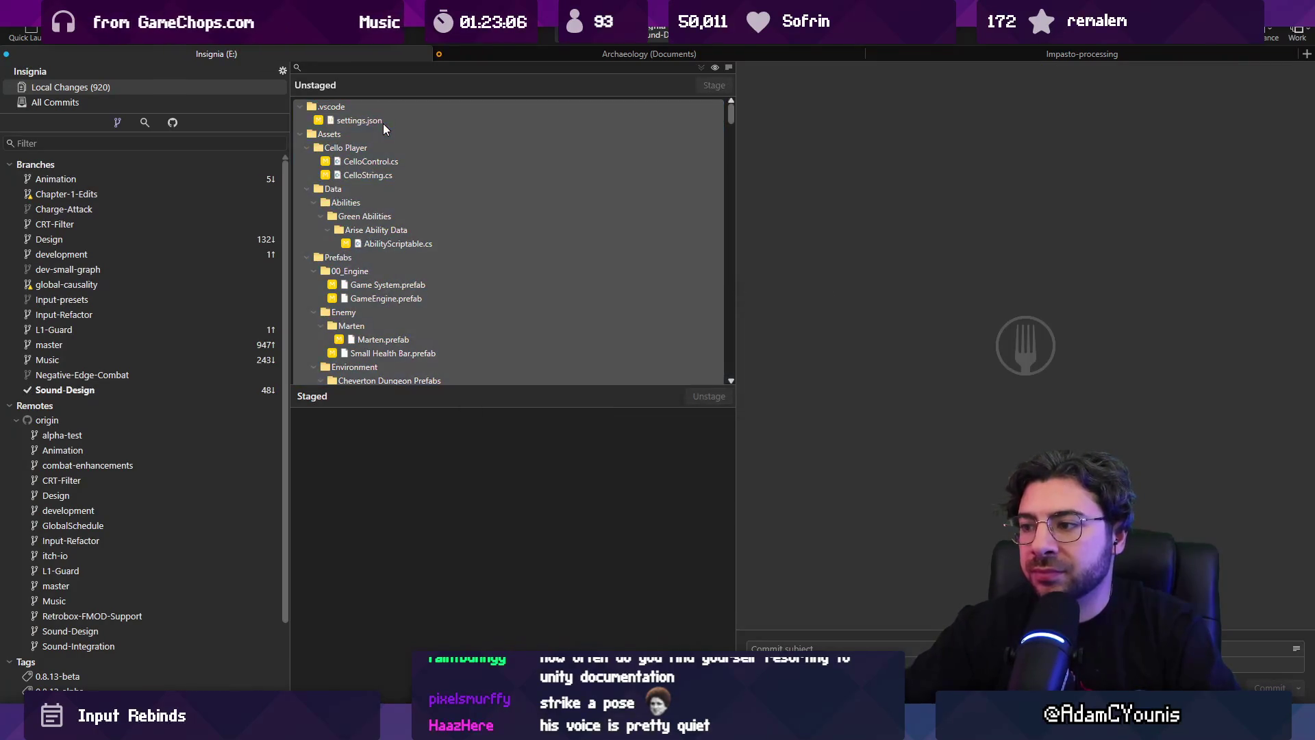
left_click(205, 99)
- Rebase Sound-Design onto origin/Sound-Design, then inspect the failed operation's output in recent git operations
right_click(397, 88)
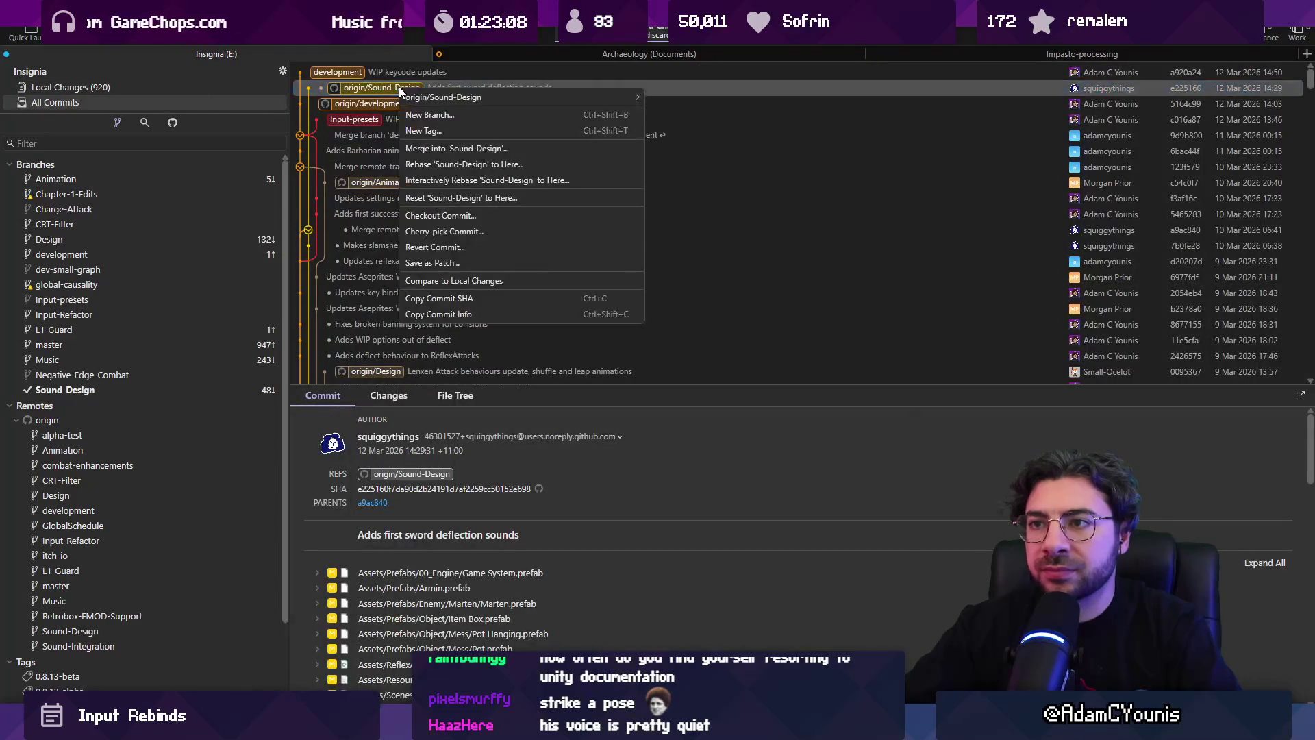
left_click(450, 166)
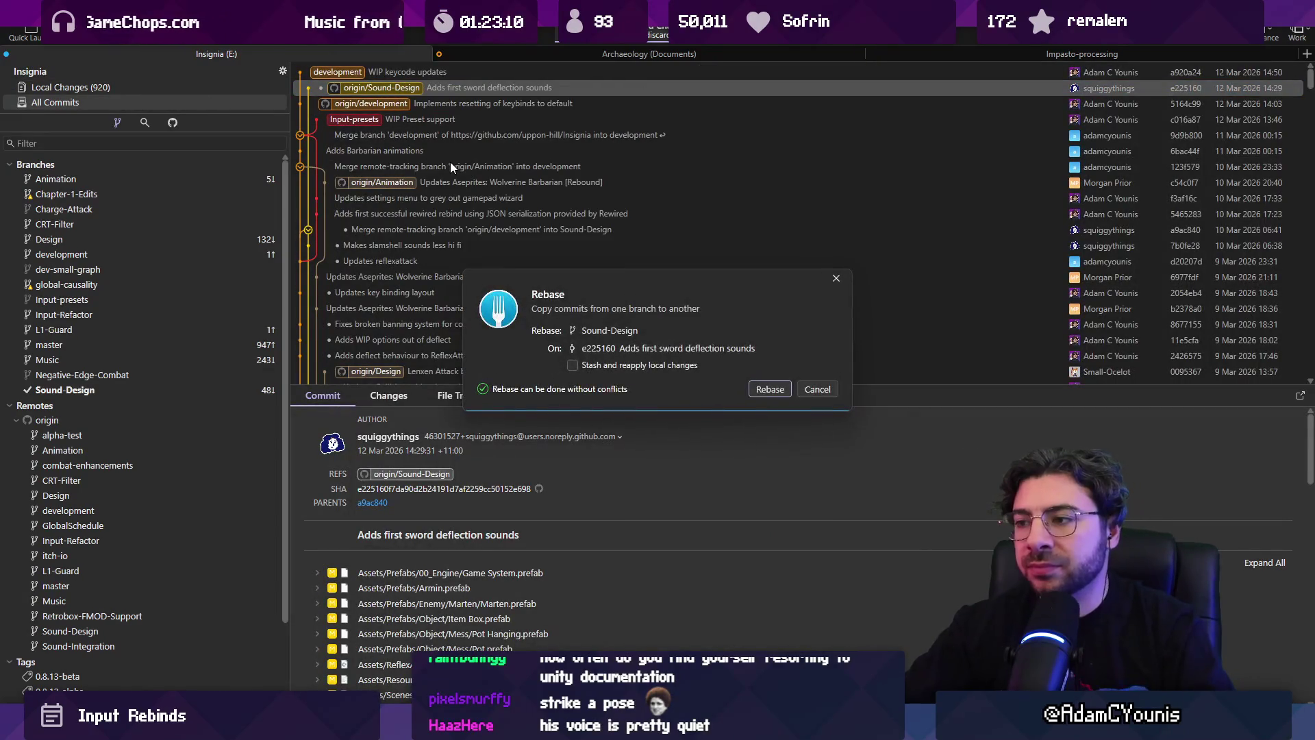
key("Return")
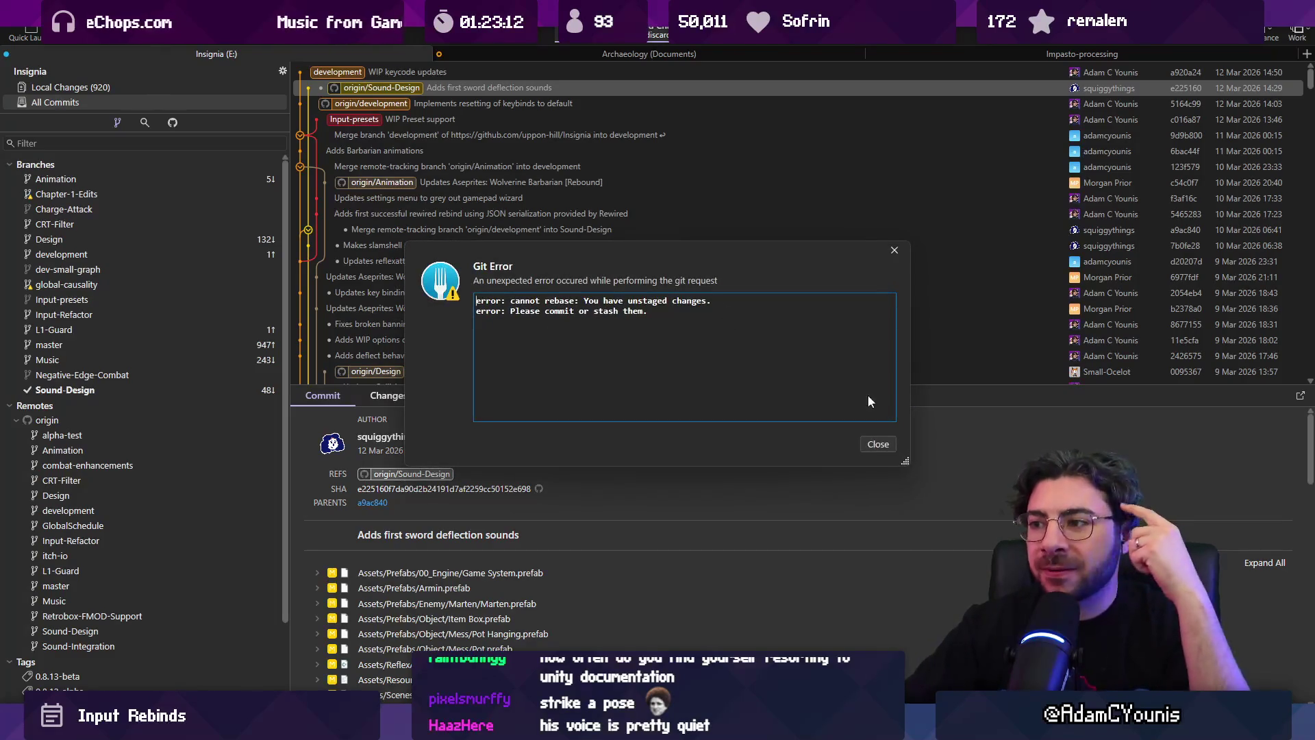
left_click(881, 445)
left_click(158, 85)
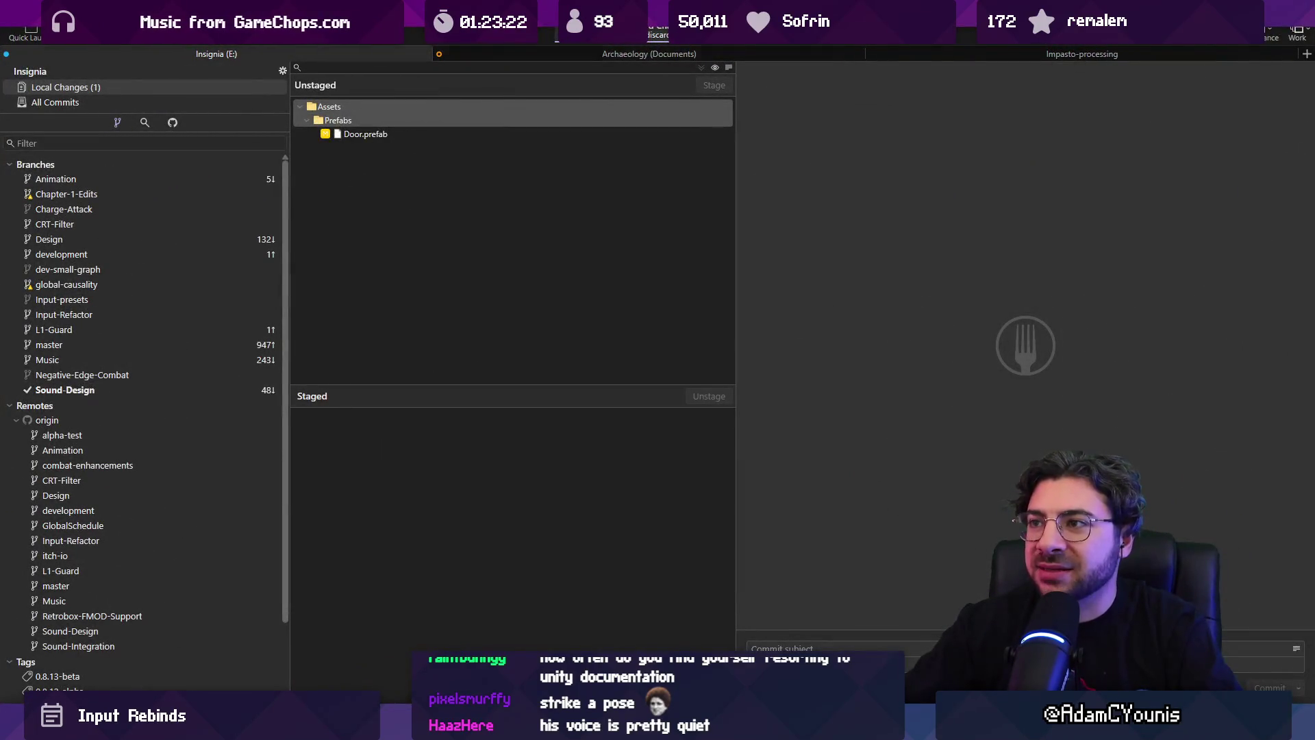
left_click(562, 43)
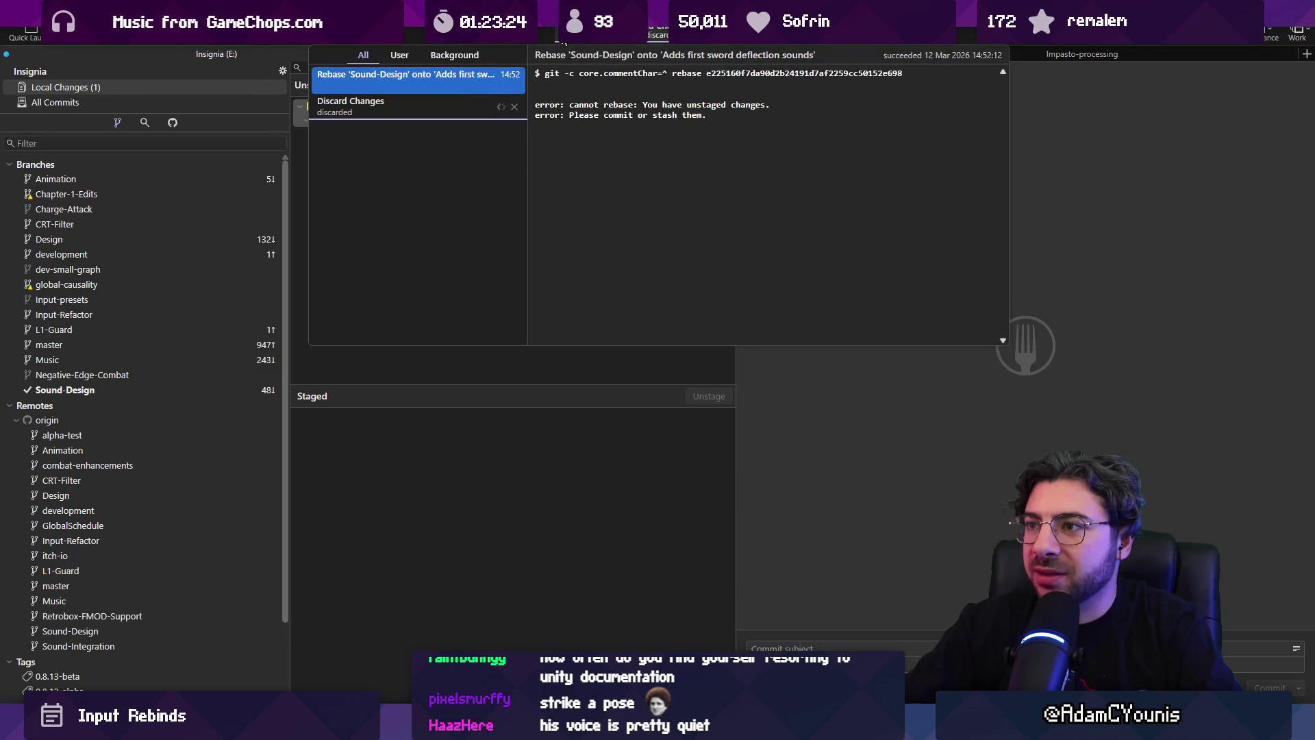
left_click(462, 111)
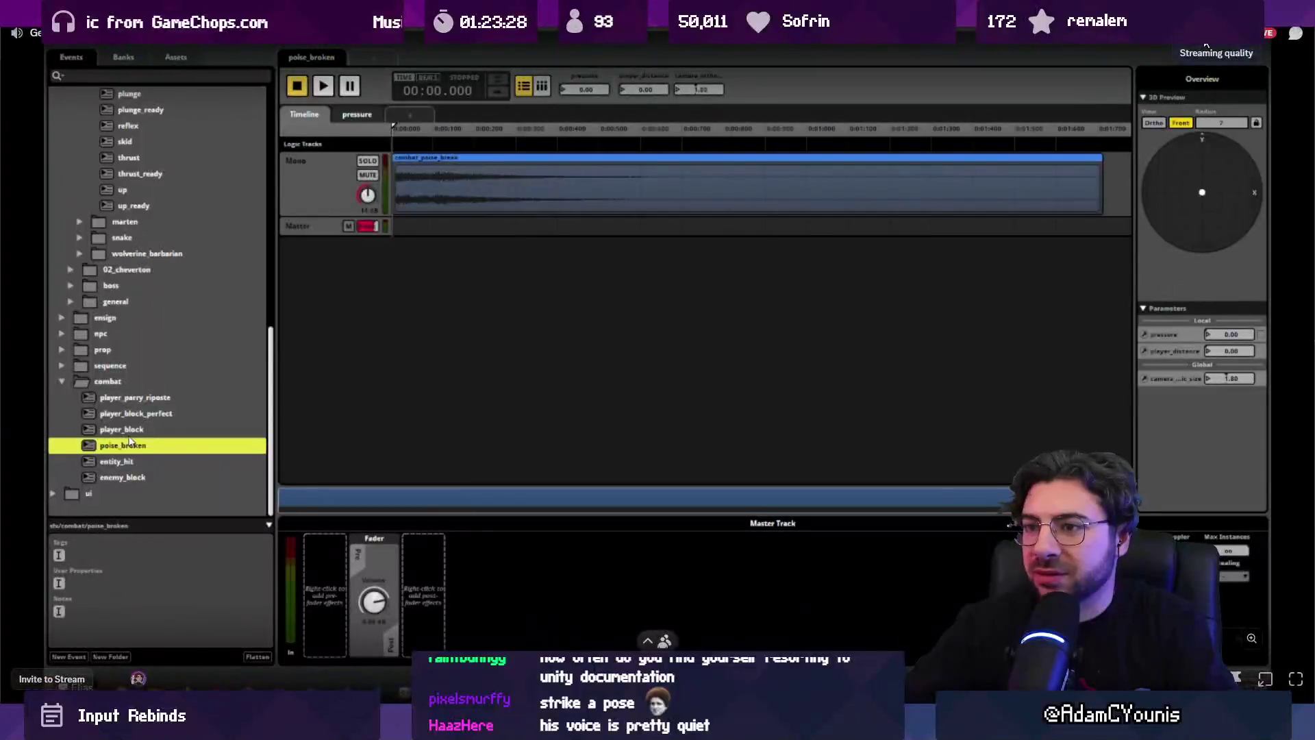
- Relaunch Fork and discard the remaining Door.prefab change
key("super")
type("fork")
key("Return")
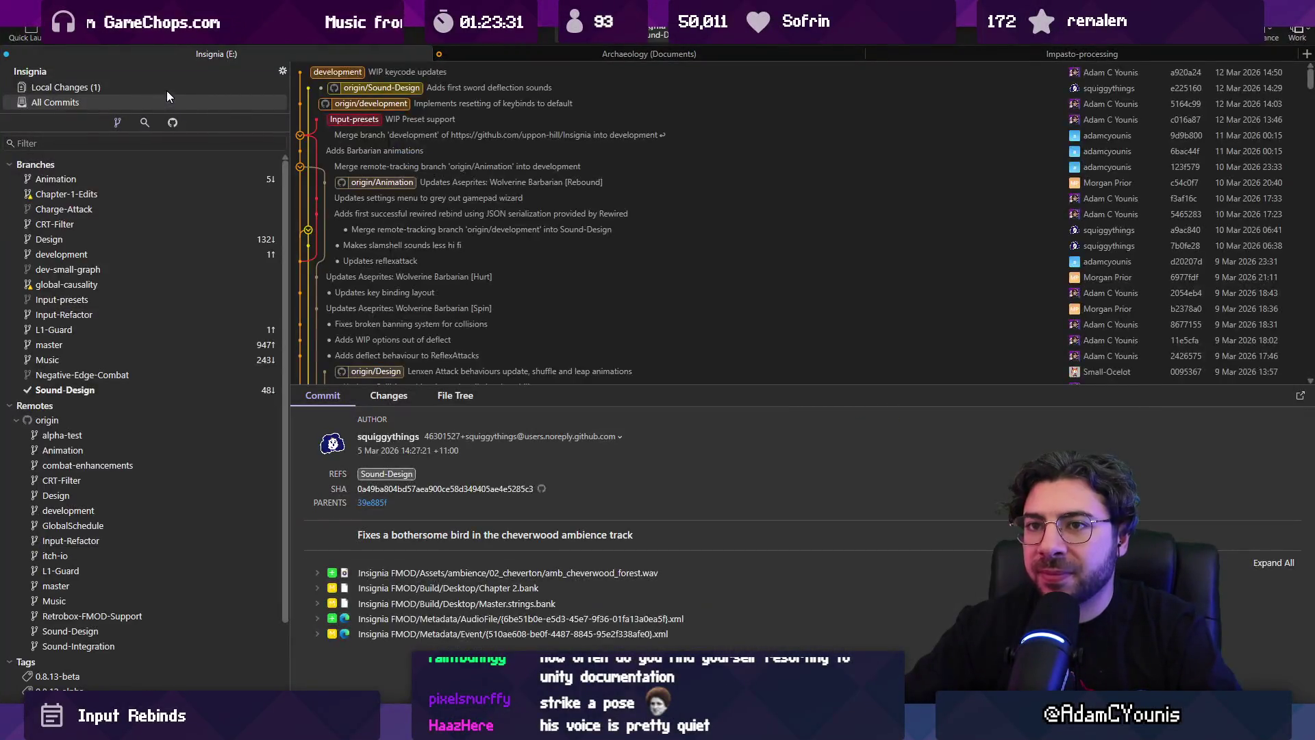
left_click(167, 89)
left_click(394, 132)
key("Delete")
key("Return")
left_click(143, 100)
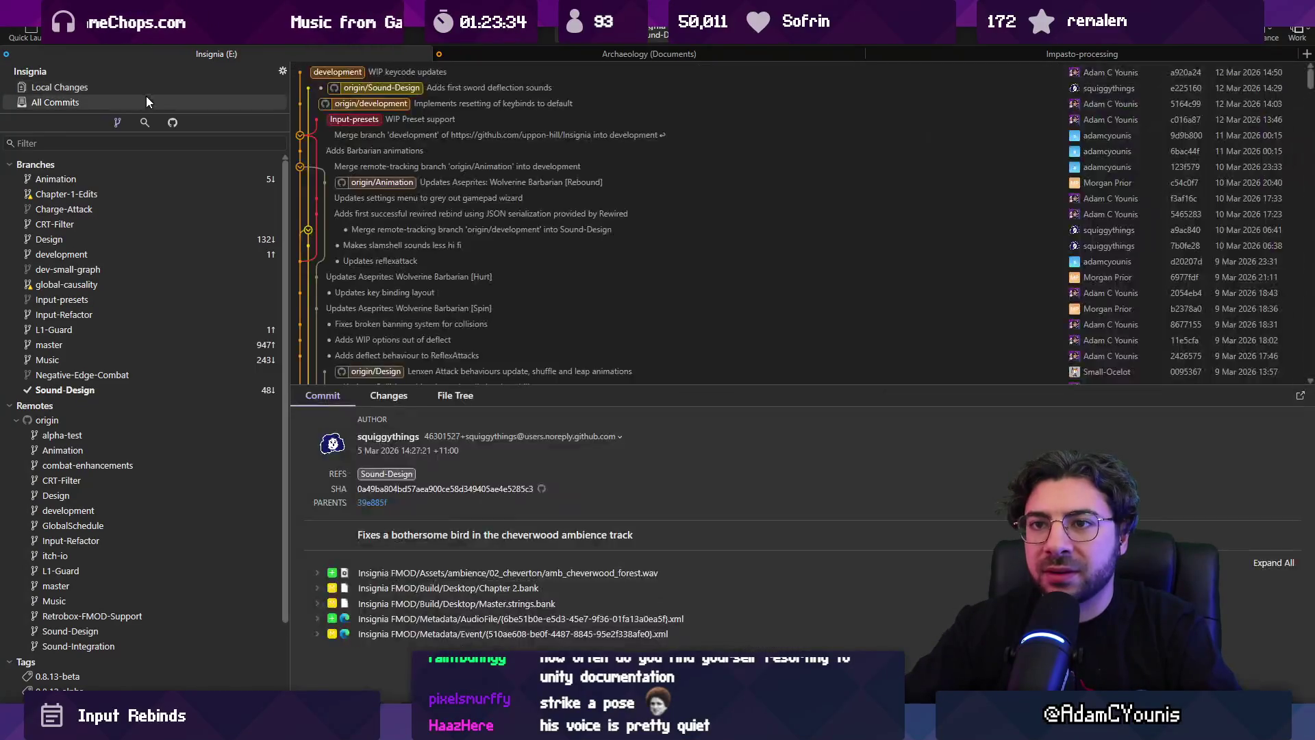
- Rebase Sound-Design onto origin's 'Adds first sword deflection sounds' commit
left_click(389, 88)
right_click(389, 88)
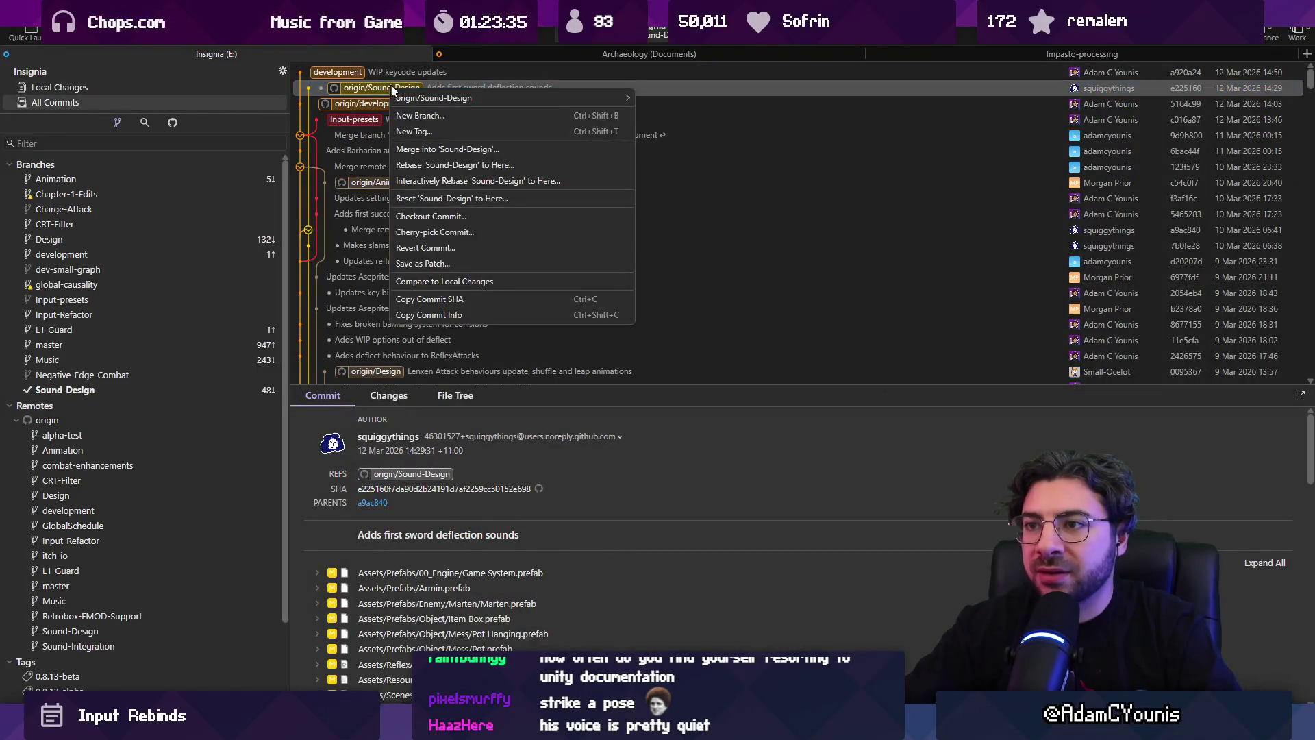
left_click(451, 162)
key("Return")
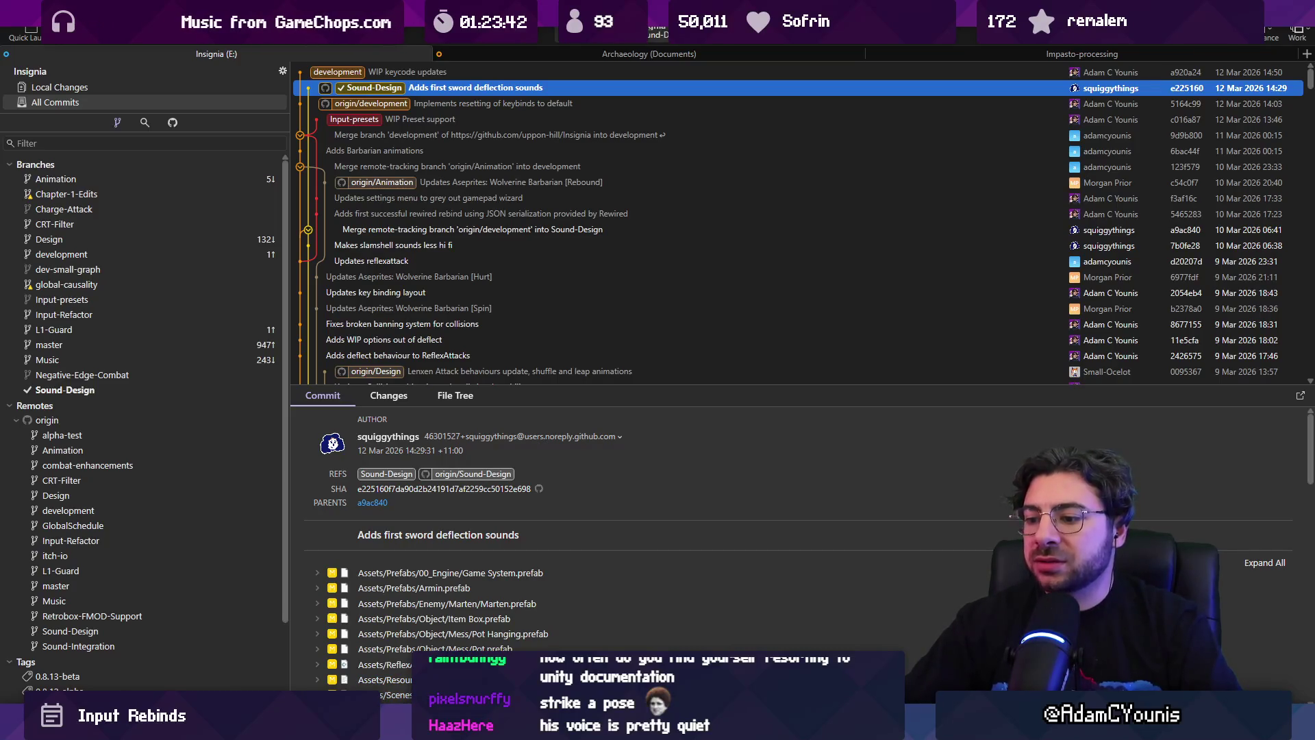
- Launch the Everything file search app
key("super")
type("everything")
key("Return")
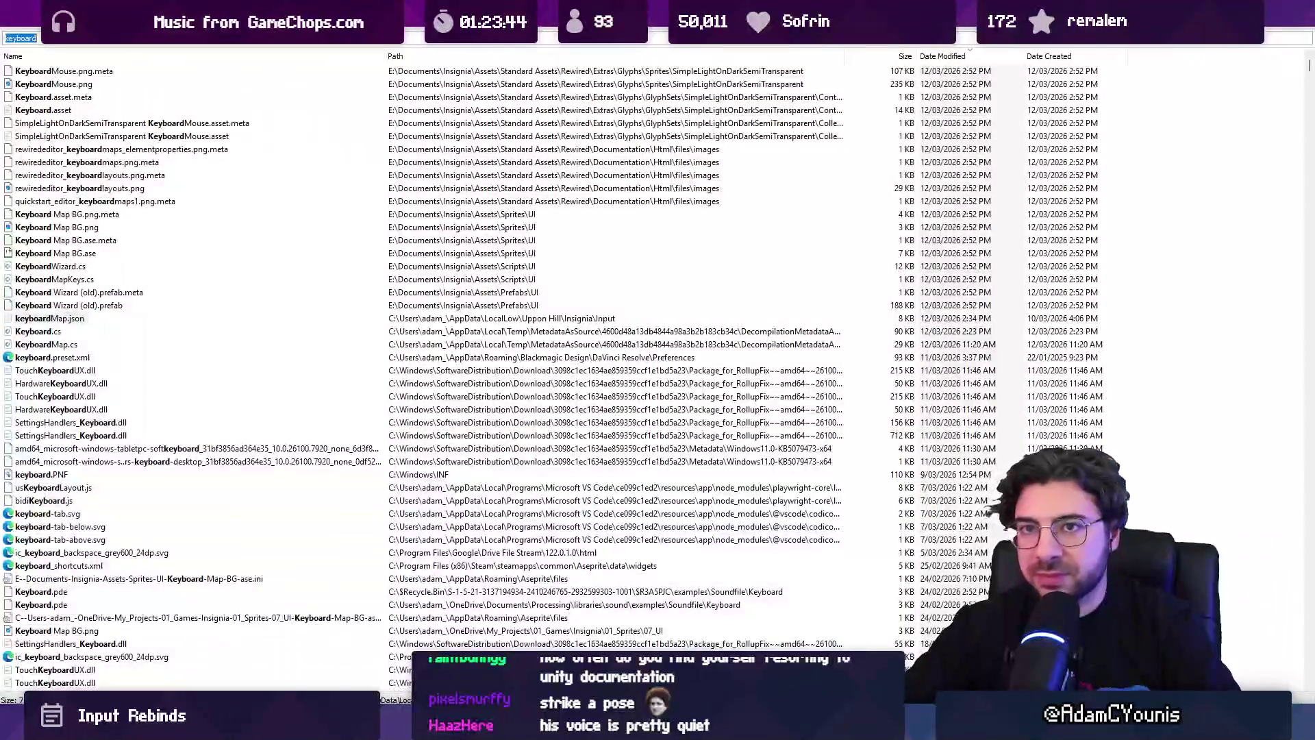
- Launch FMOD Studio, open the recent Insignia FMOD.fspro project, and expand its sfx folder
key("super")
type("fmod")
key("Return")
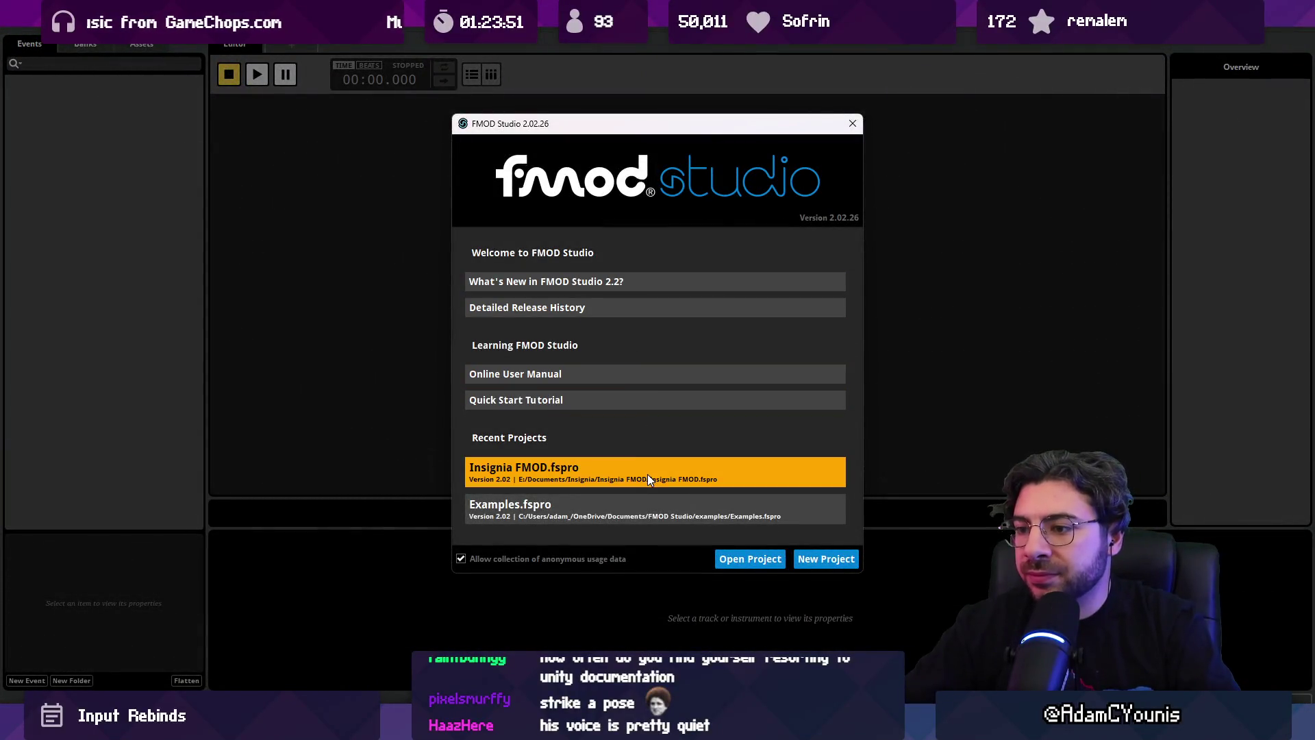
left_click(668, 482)
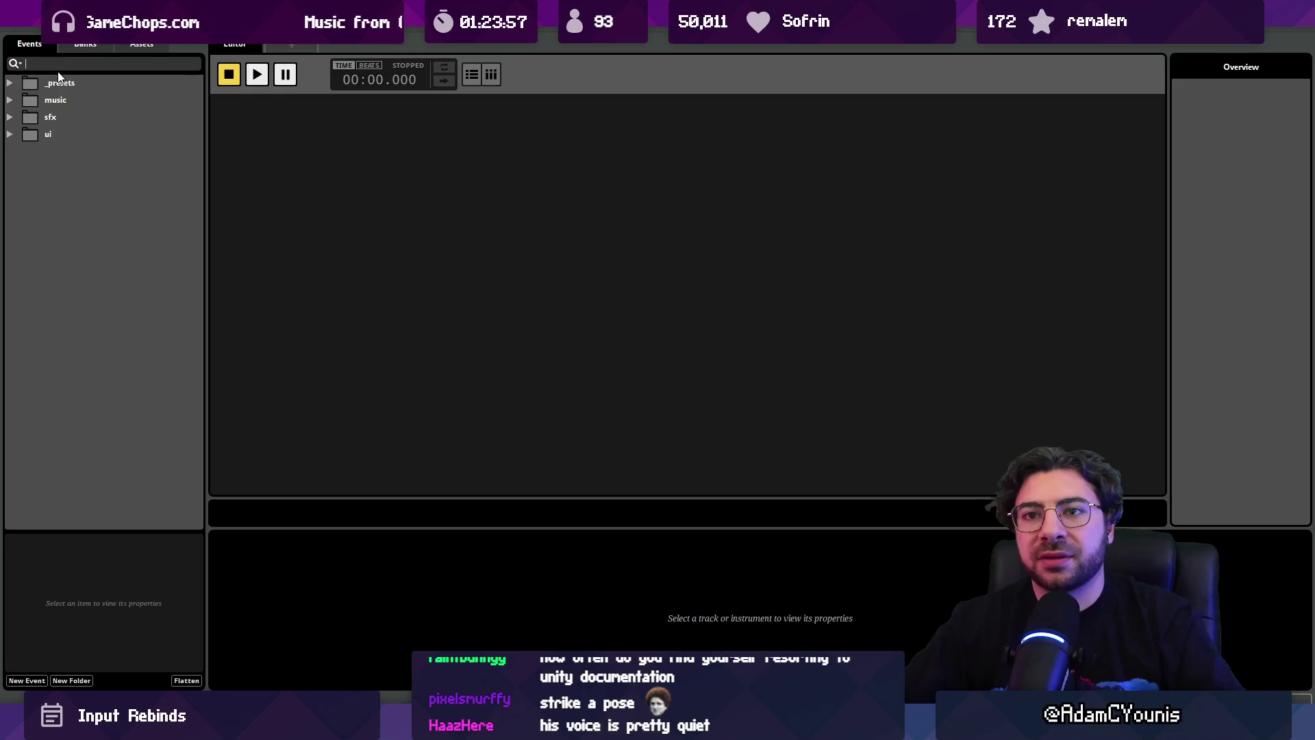
left_click(11, 118)
- Filter the events by 'combat' and expand the combat folder
left_click(80, 64)
type("sword")
key("BackSpace")
key("BackSpace")
key("BackSpace")
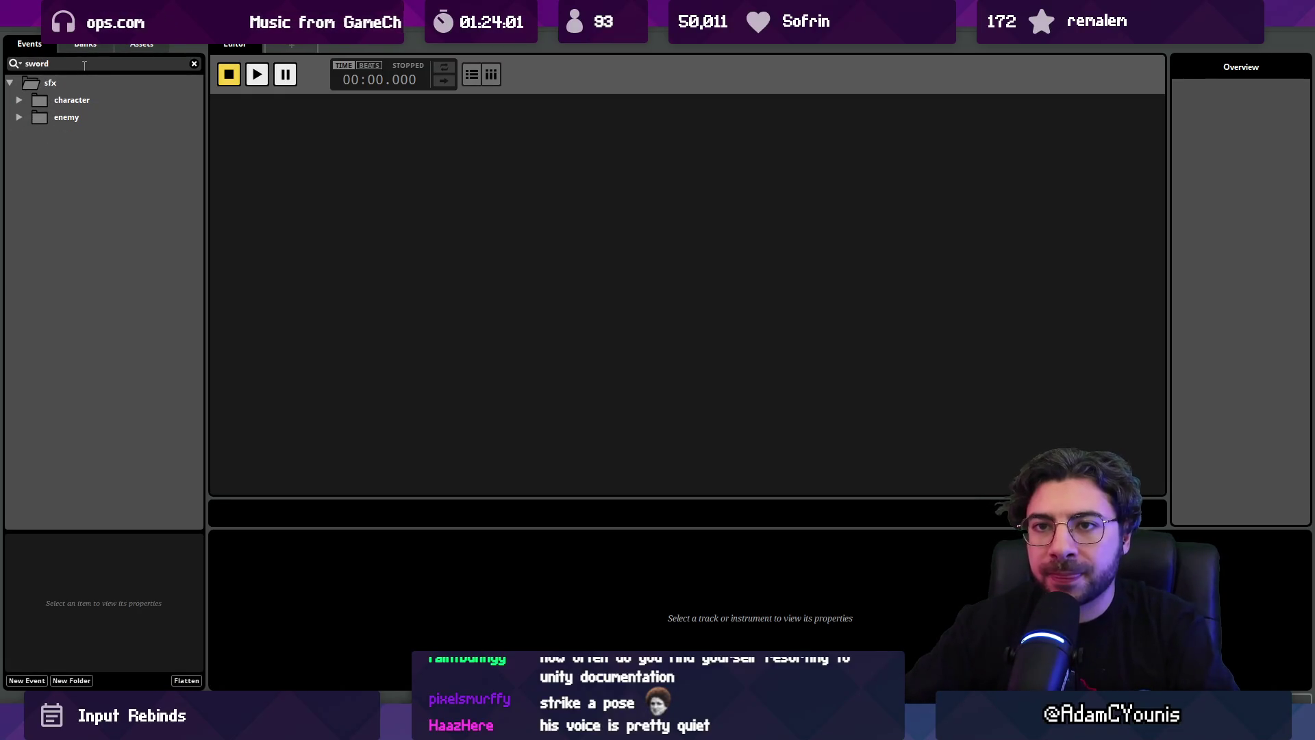
type("combat")
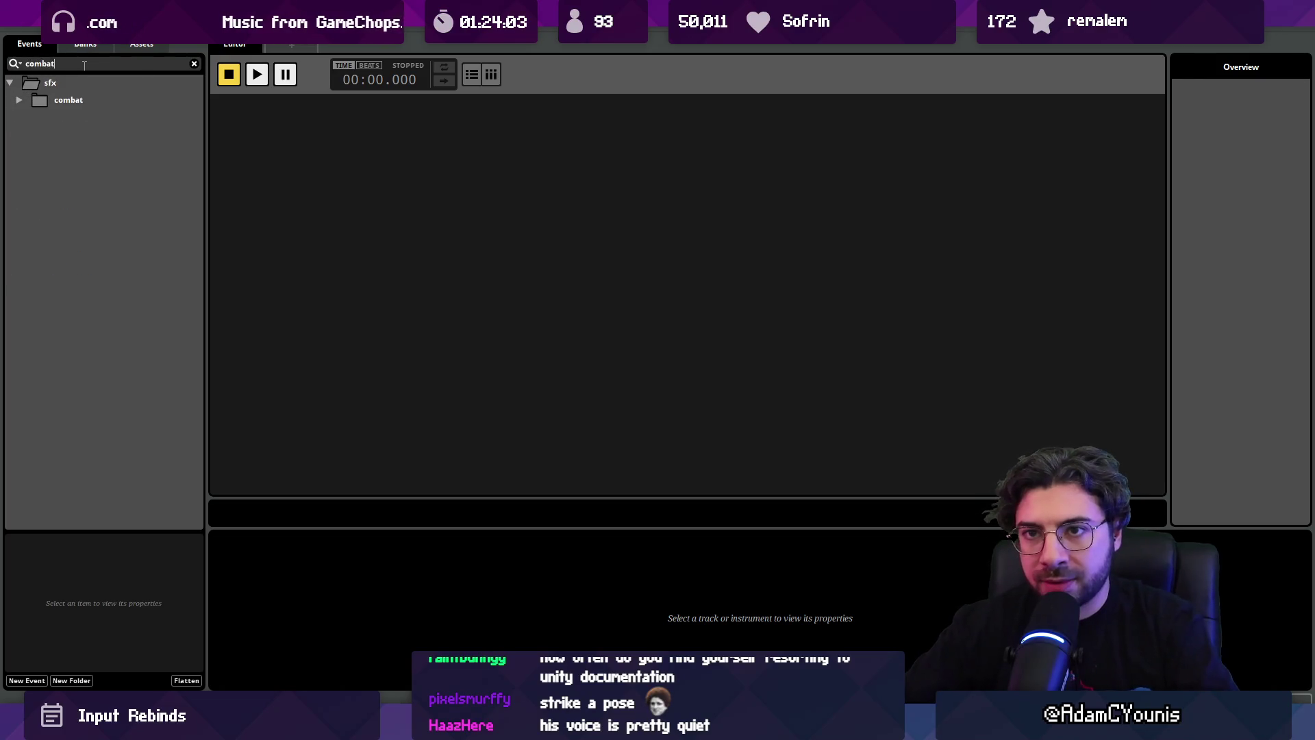
left_click(20, 100)
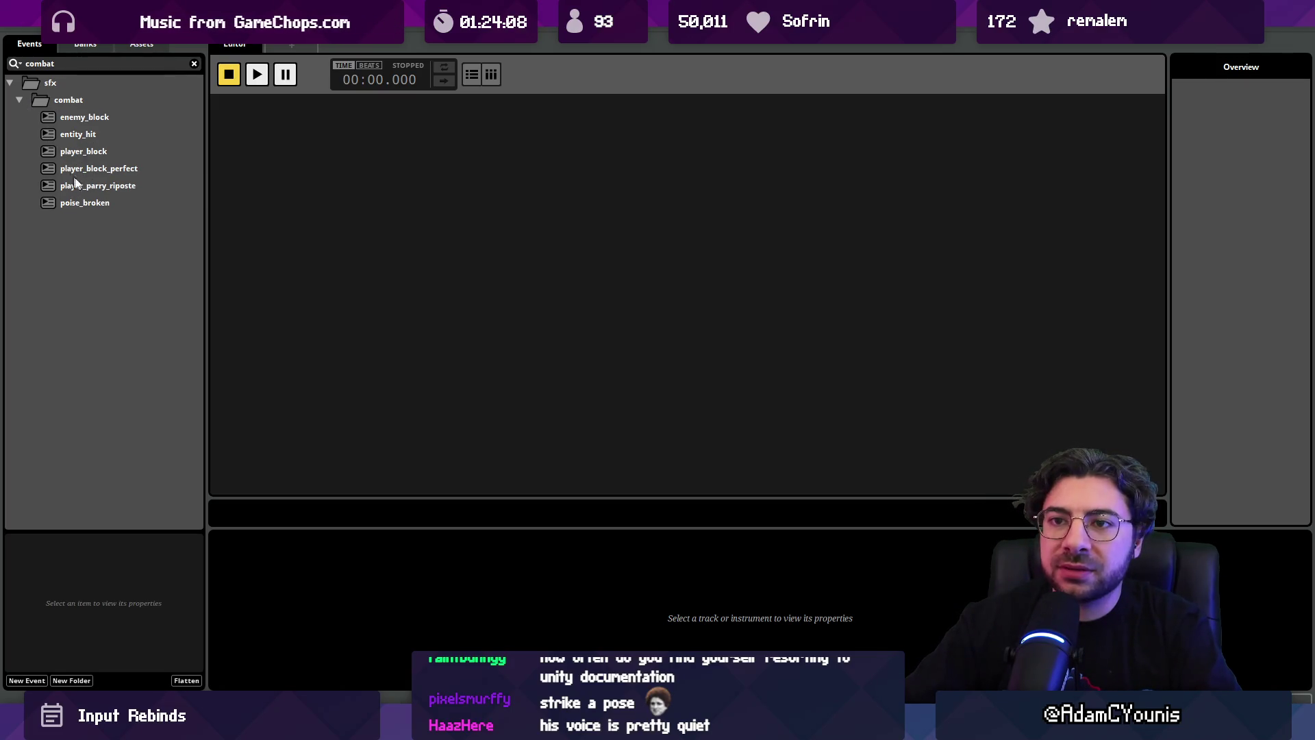
- Audition the player_block, player_parry_riposte and poise_broken events
left_click(91, 153)
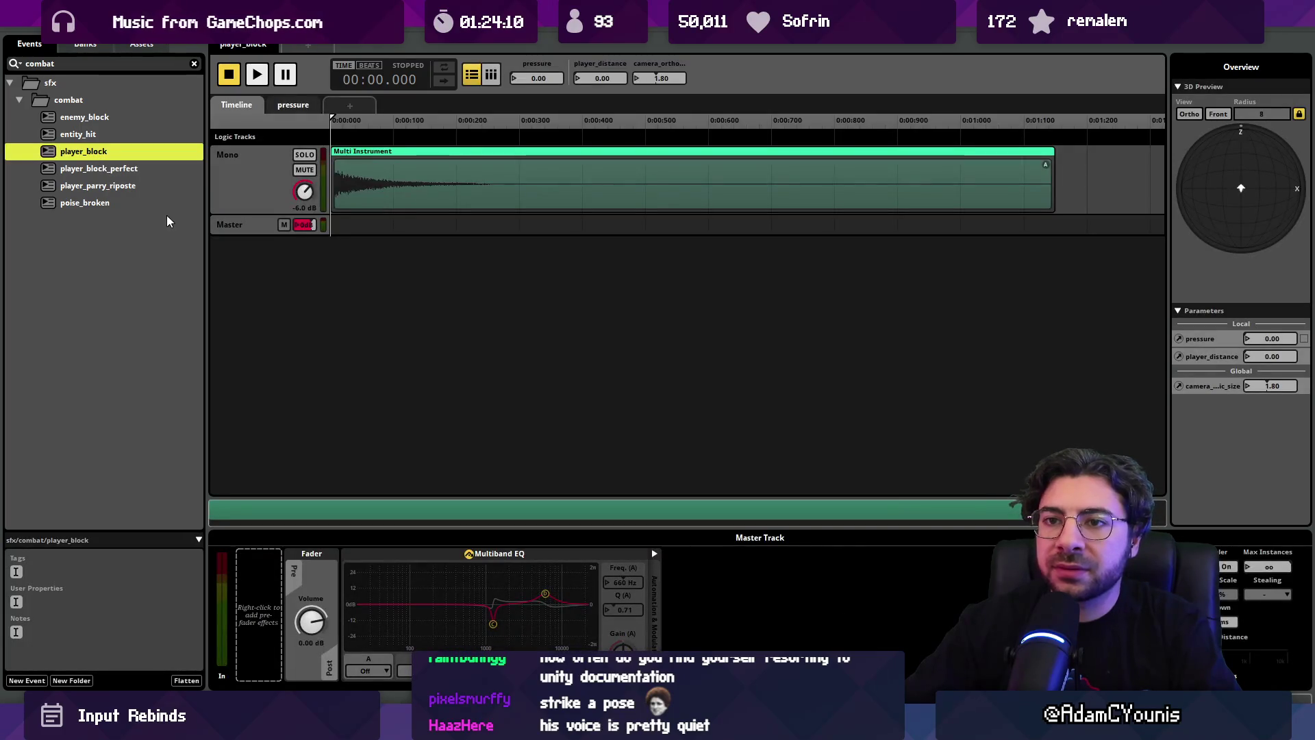
key("space")
left_click(118, 169)
left_click(123, 186)
key("space")
left_click(120, 202)
key("space")
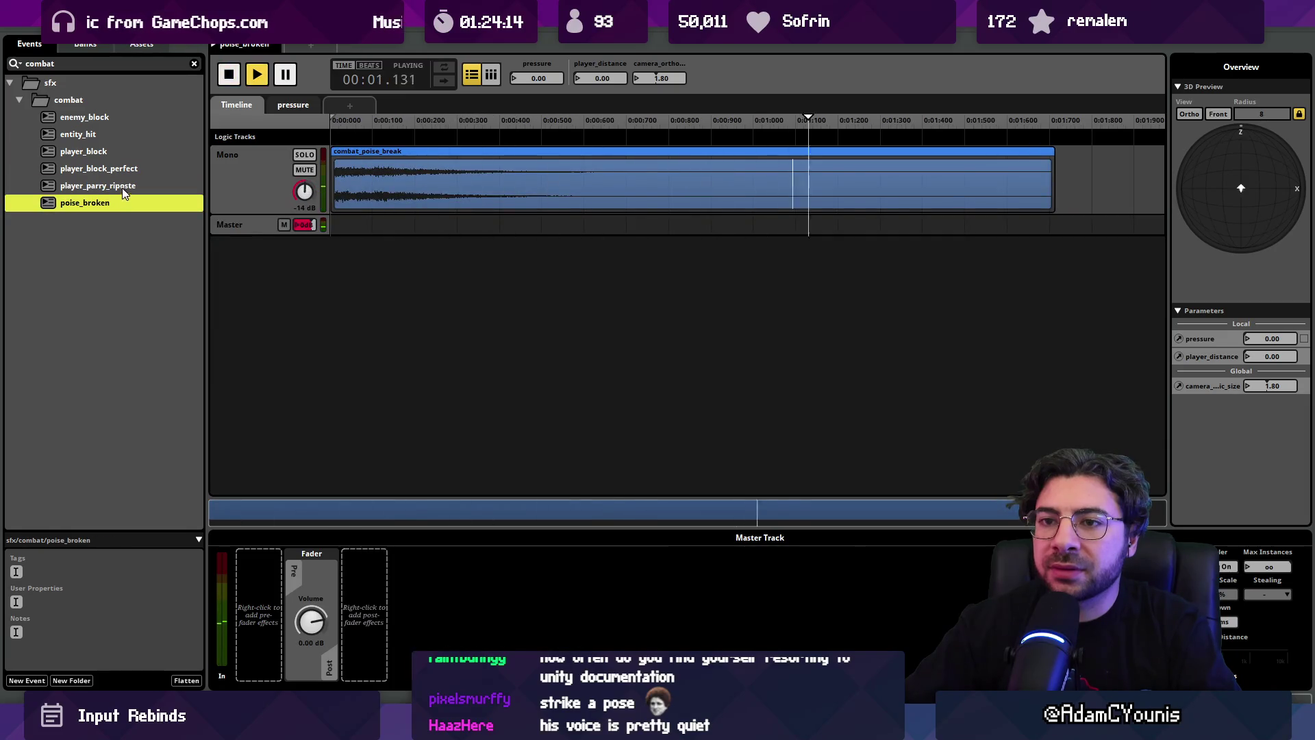
- Replay the player_parry_riposte event several times from the start
left_click(122, 188)
key("space")
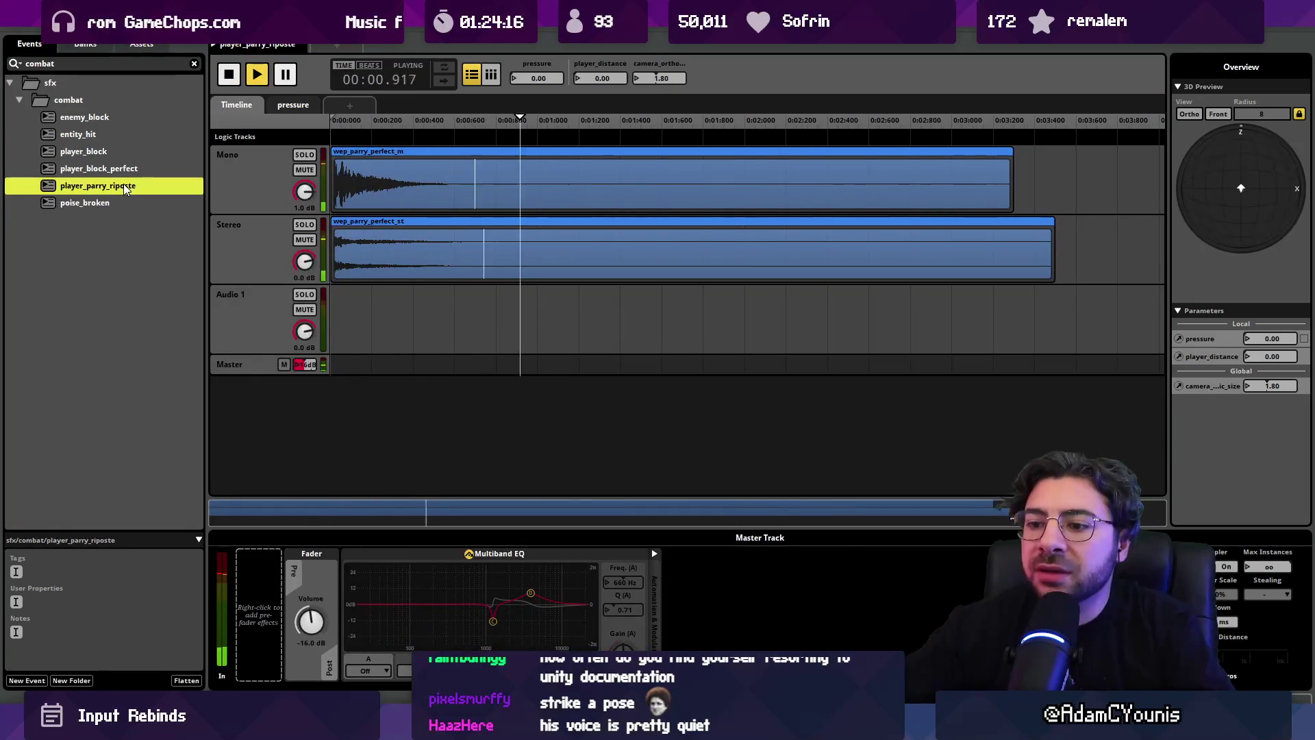
key("space")
key("space")
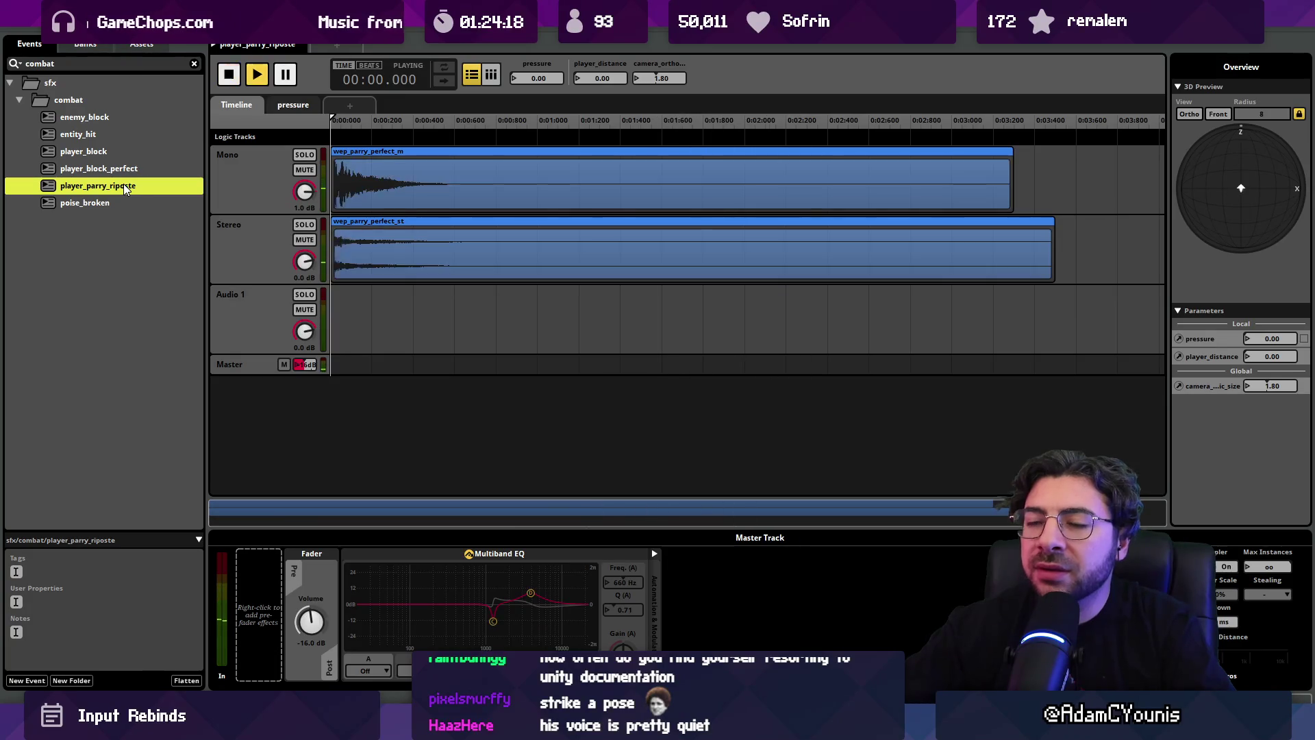
key("space")
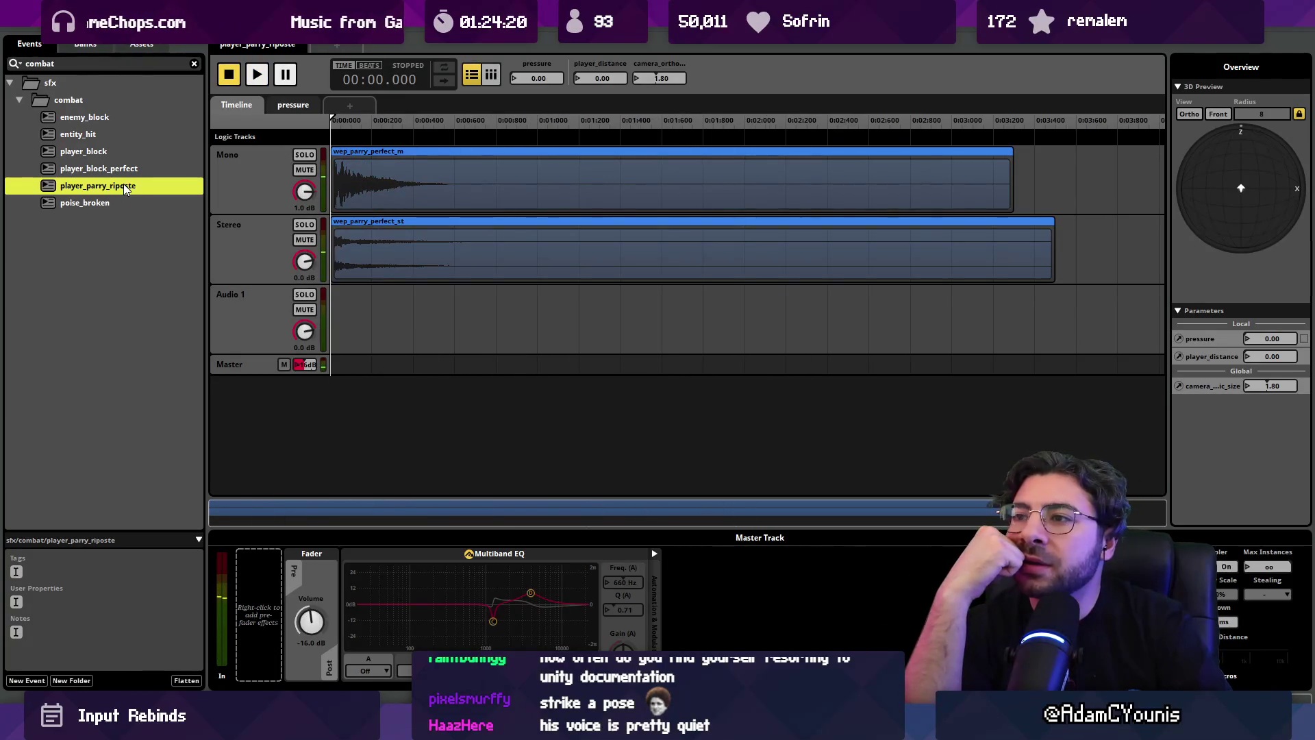
key("space")
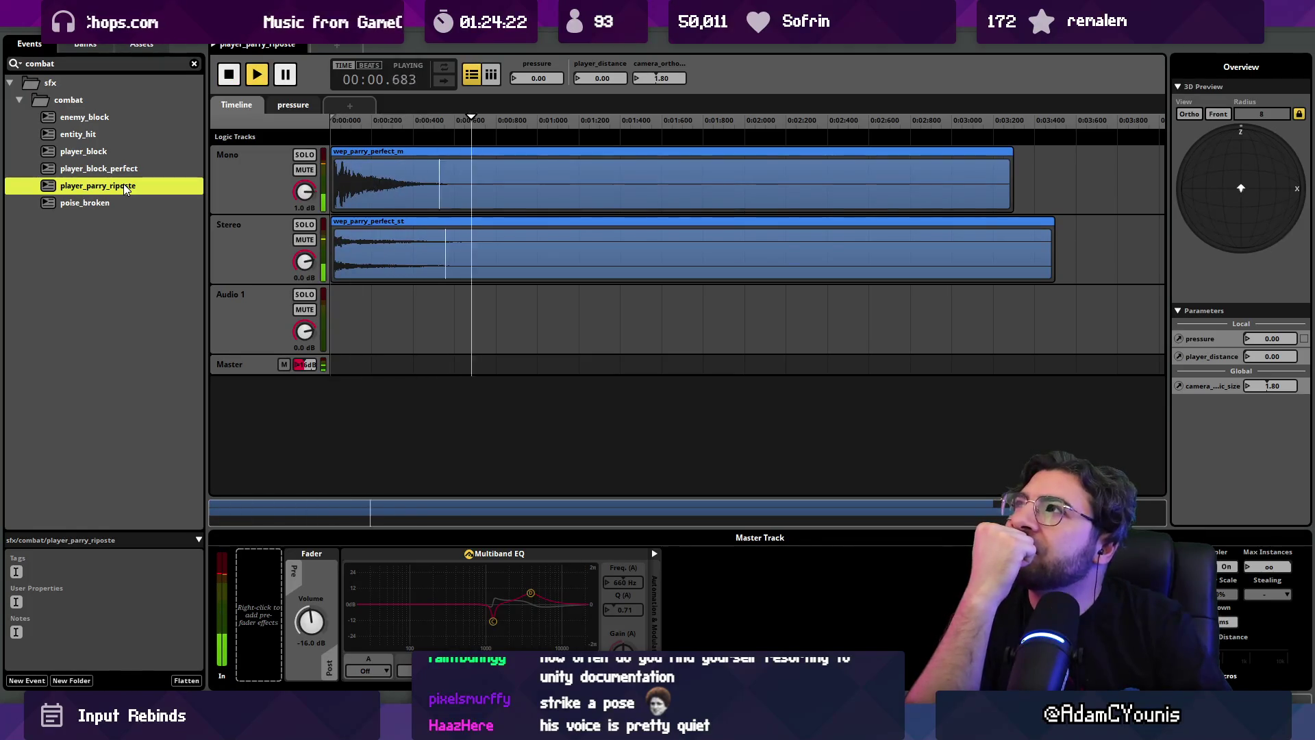
key("space")
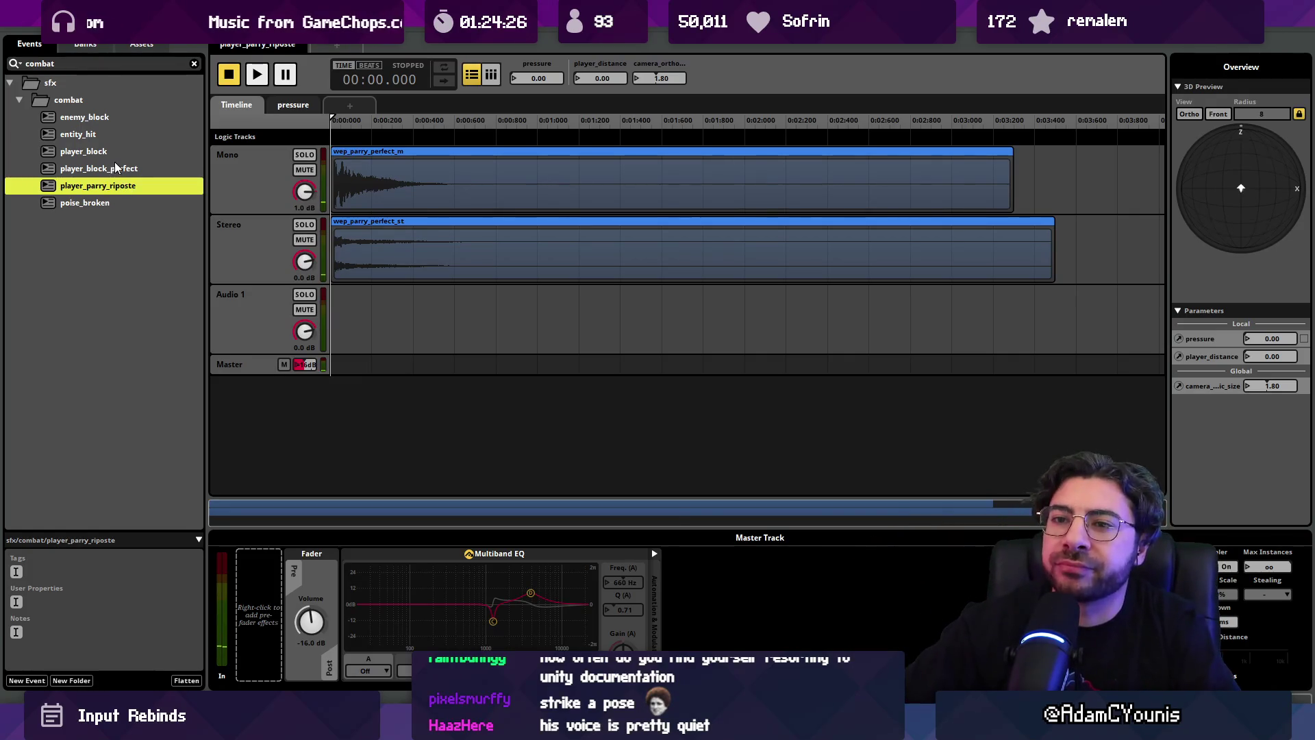
- Audition player_block_perfect, then the player_block event
left_click(115, 168)
key("space")
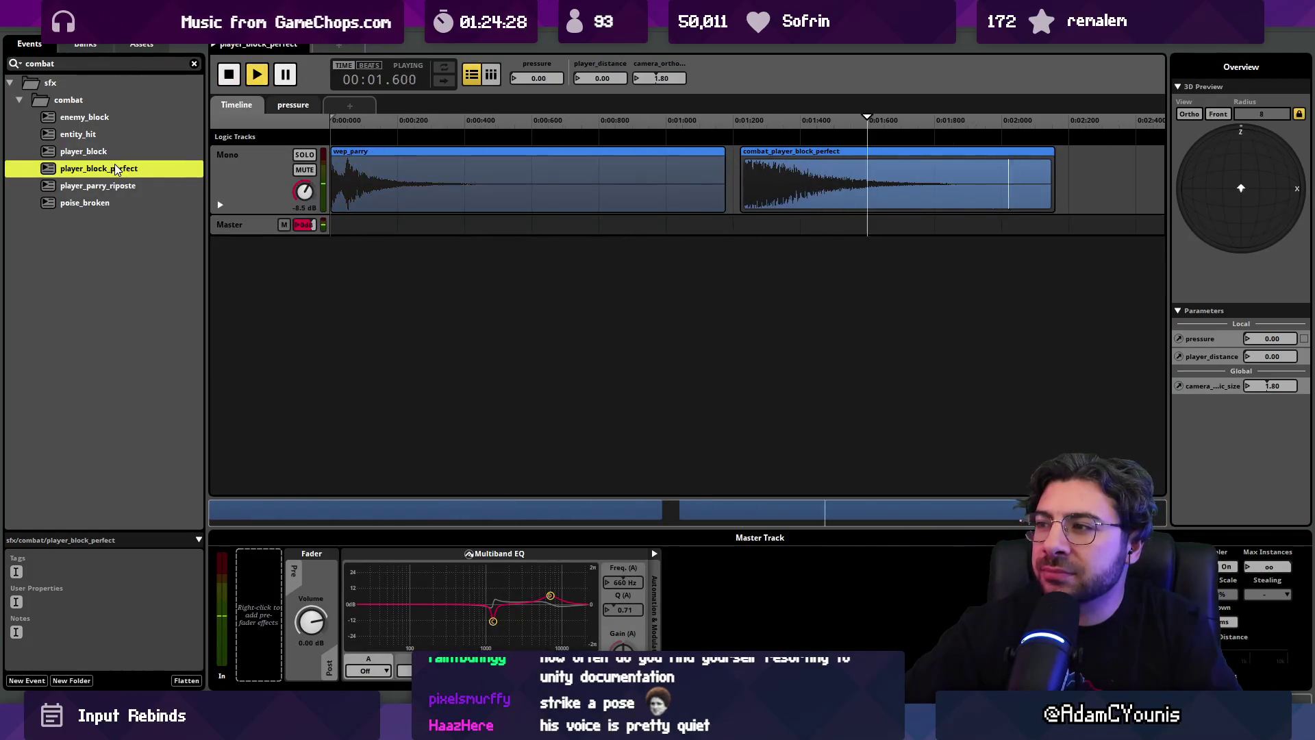
key("space")
key("space")
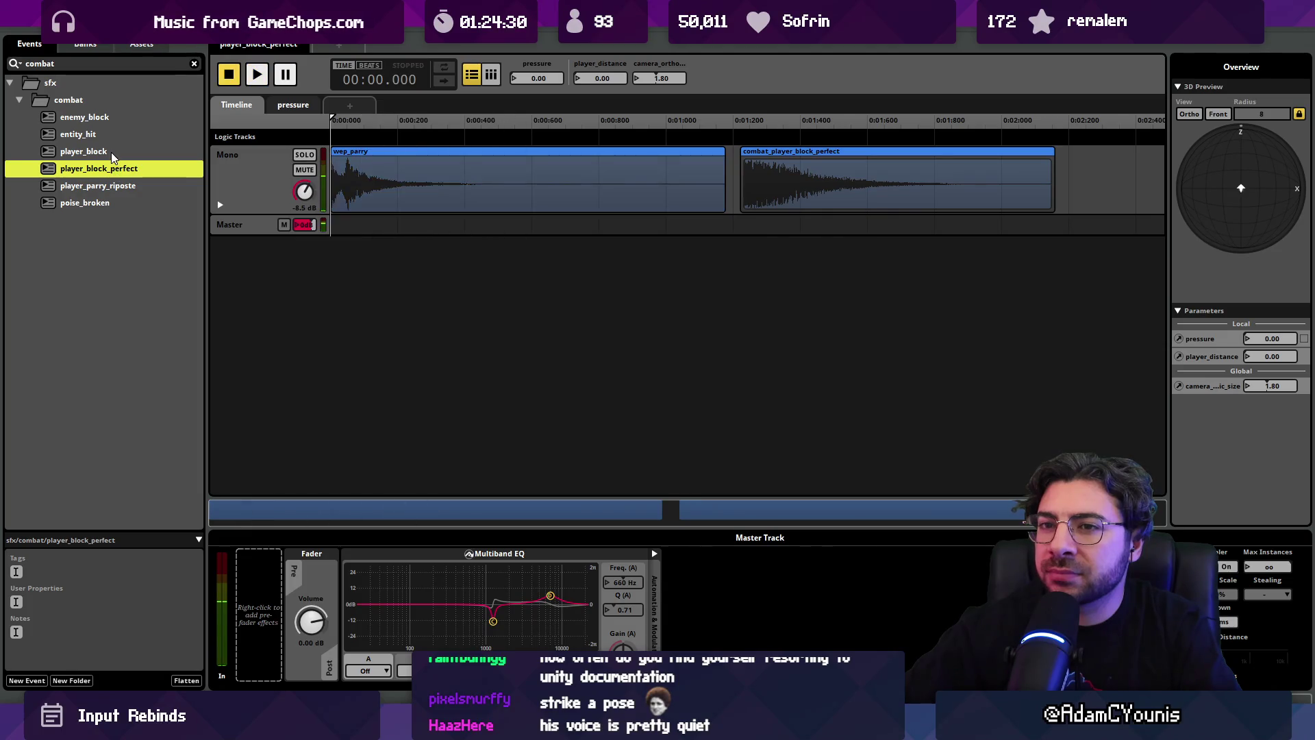
left_click(111, 152)
key("space")
key("space")
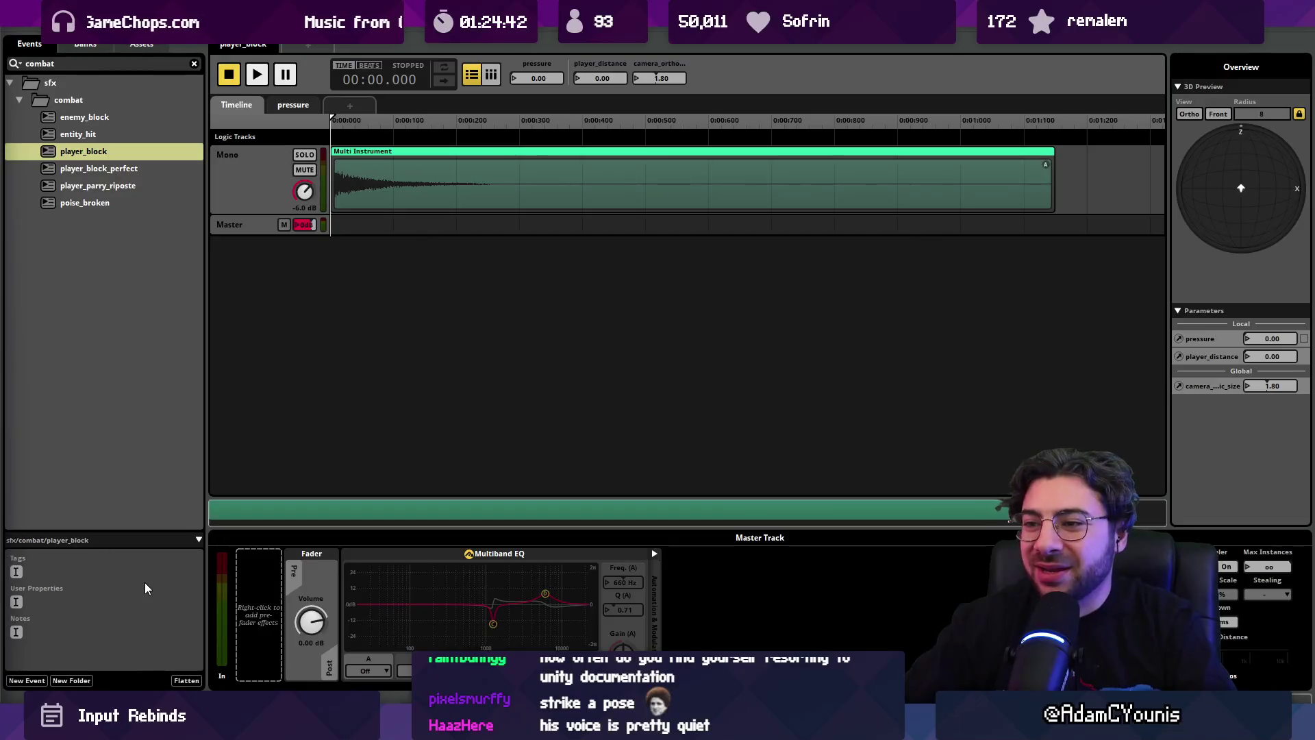
- Play the player_block event twice
left_click(115, 136)
left_click(116, 152)
key("space")
key("space")
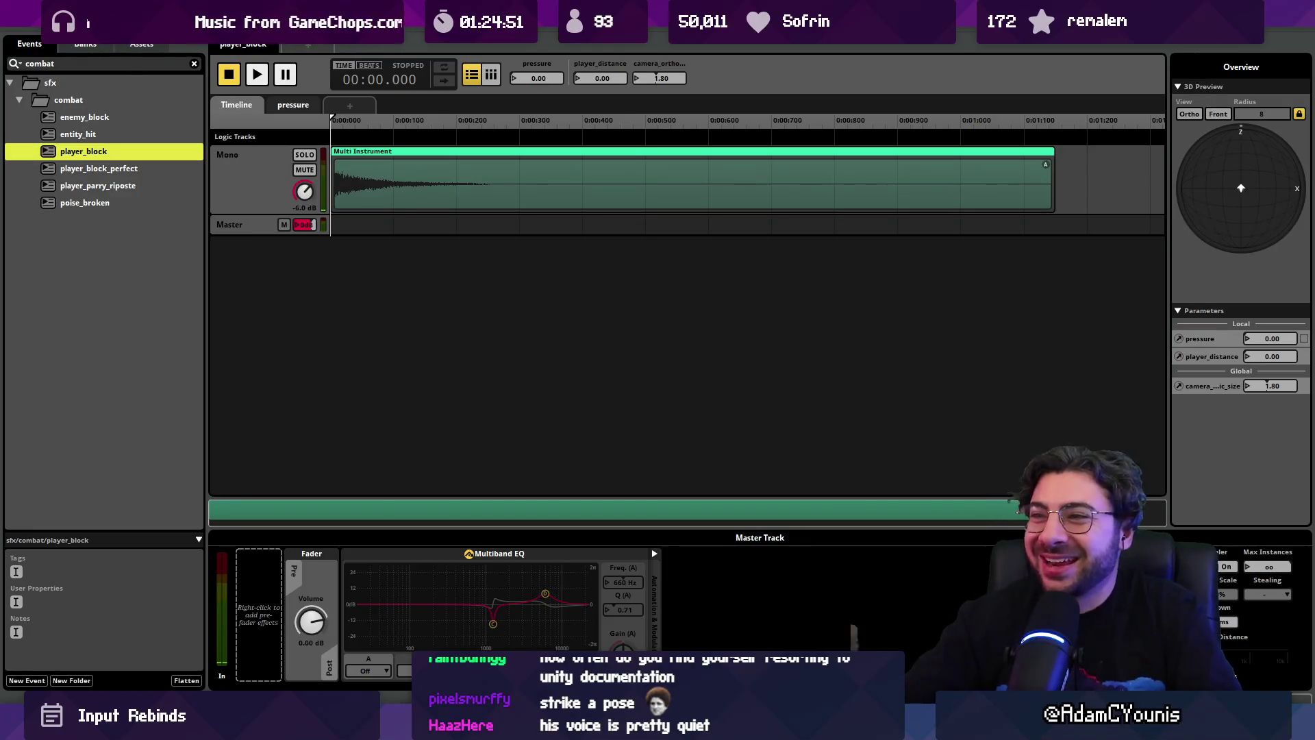
key("space")
key("space")
key("space")
key("space")
key("space")
- Audition the player_block_perfect and player_parry_riposte events
key("space")
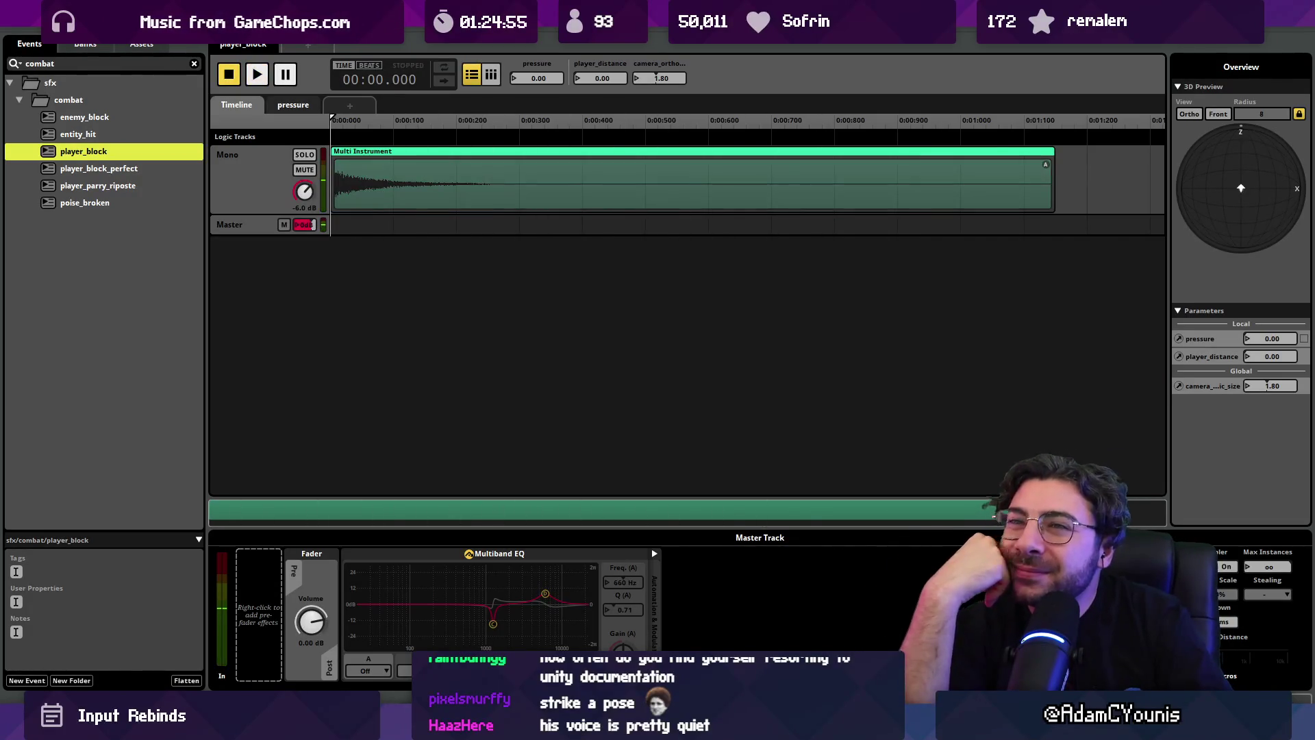
left_click(137, 167)
key("space")
key("space")
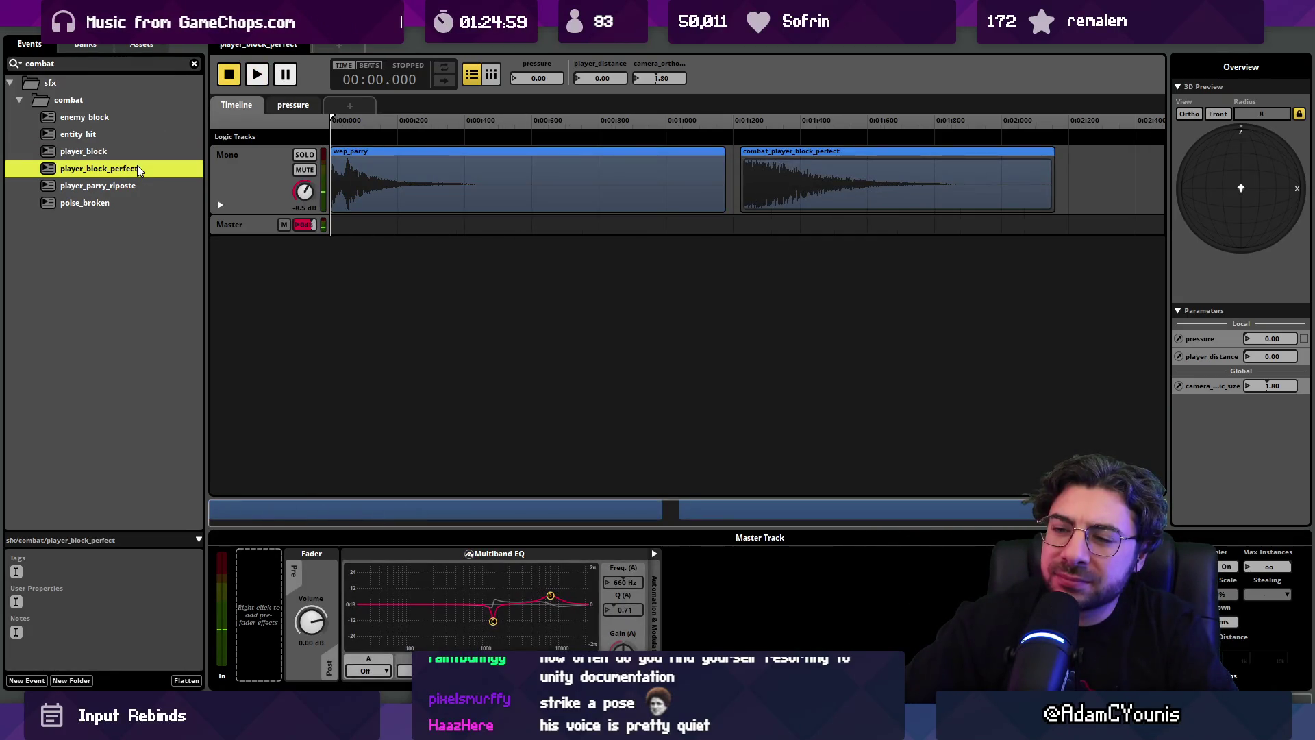
key("space")
key("space")
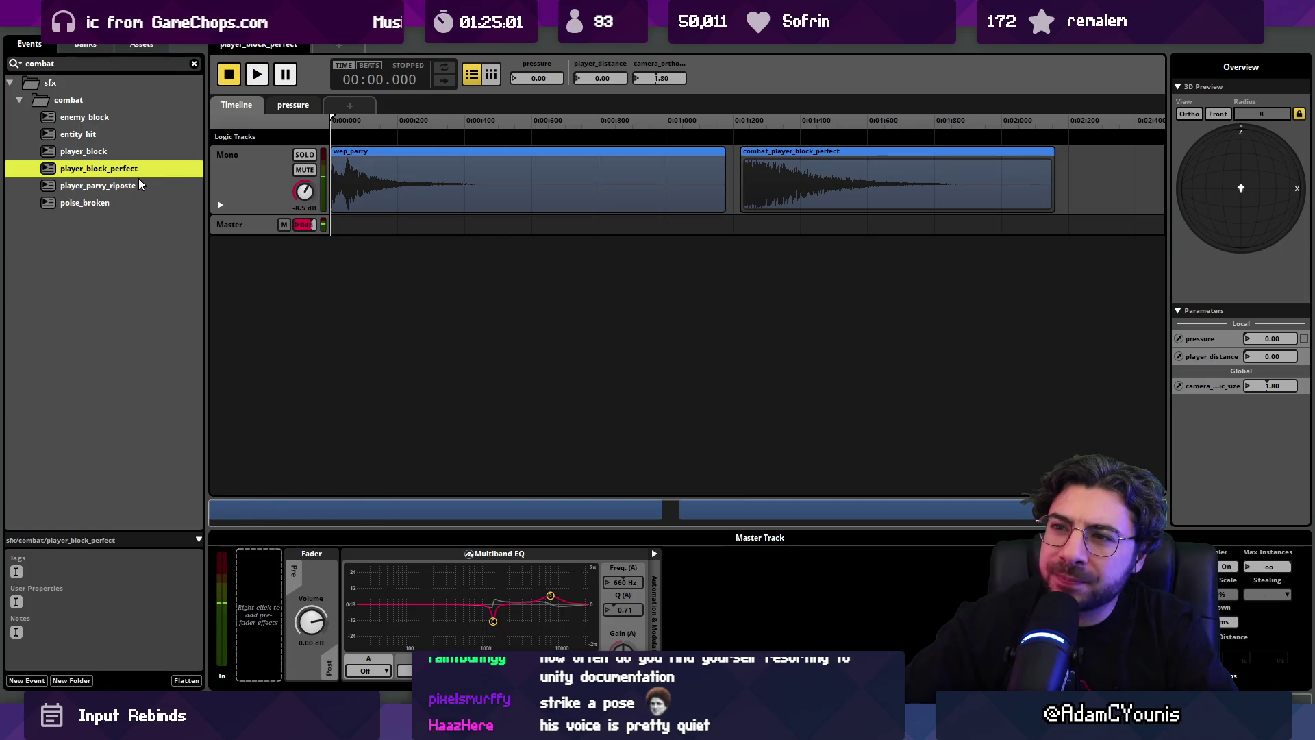
left_click(137, 182)
key("space")
key("space")
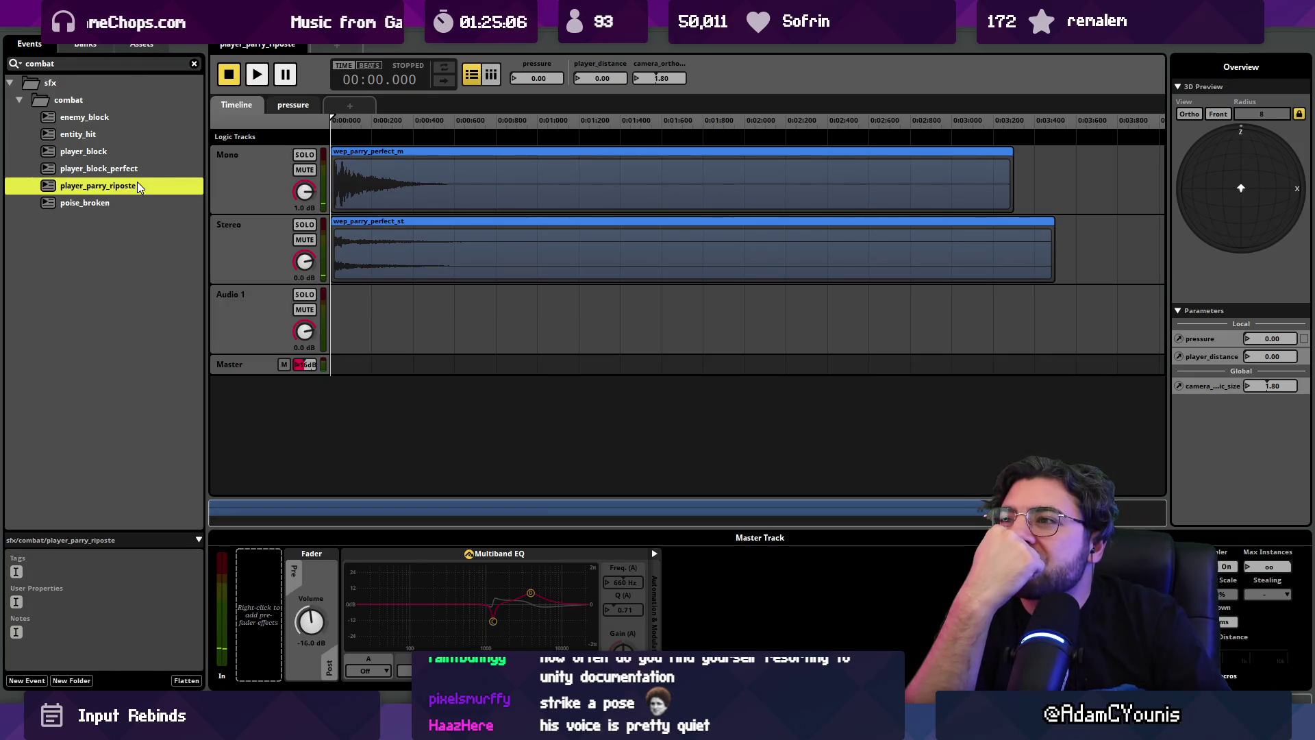
key("space")
key("space")
key("space")
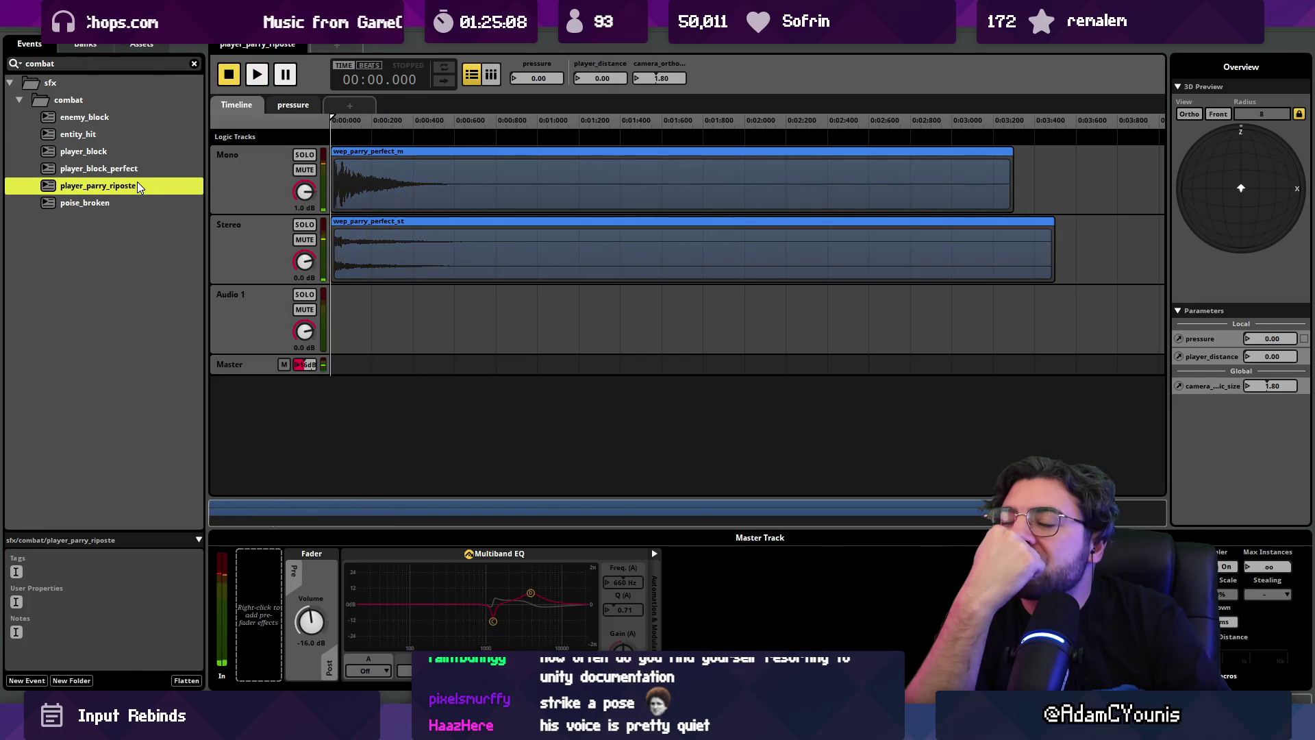
- Return to player_block_perfect and play it twice
left_click(128, 169)
key("space")
key("space")
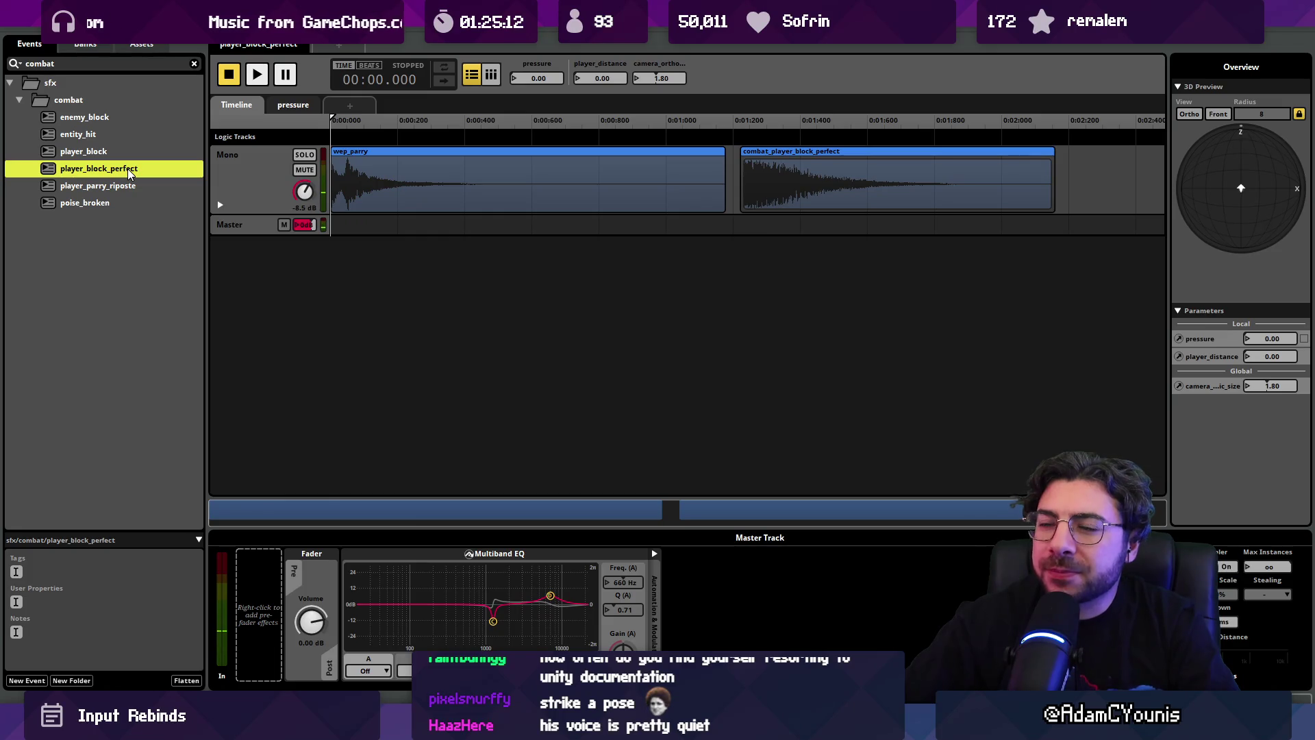
key("space")
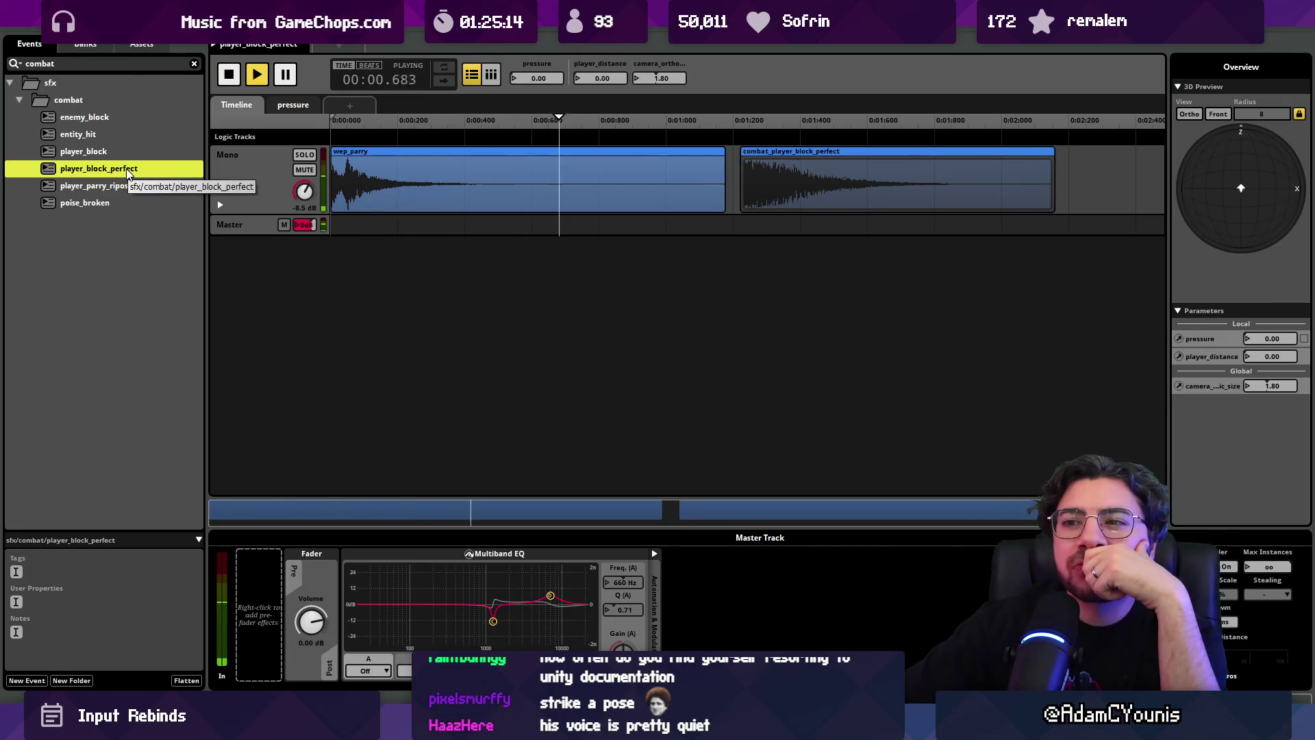
key("space")
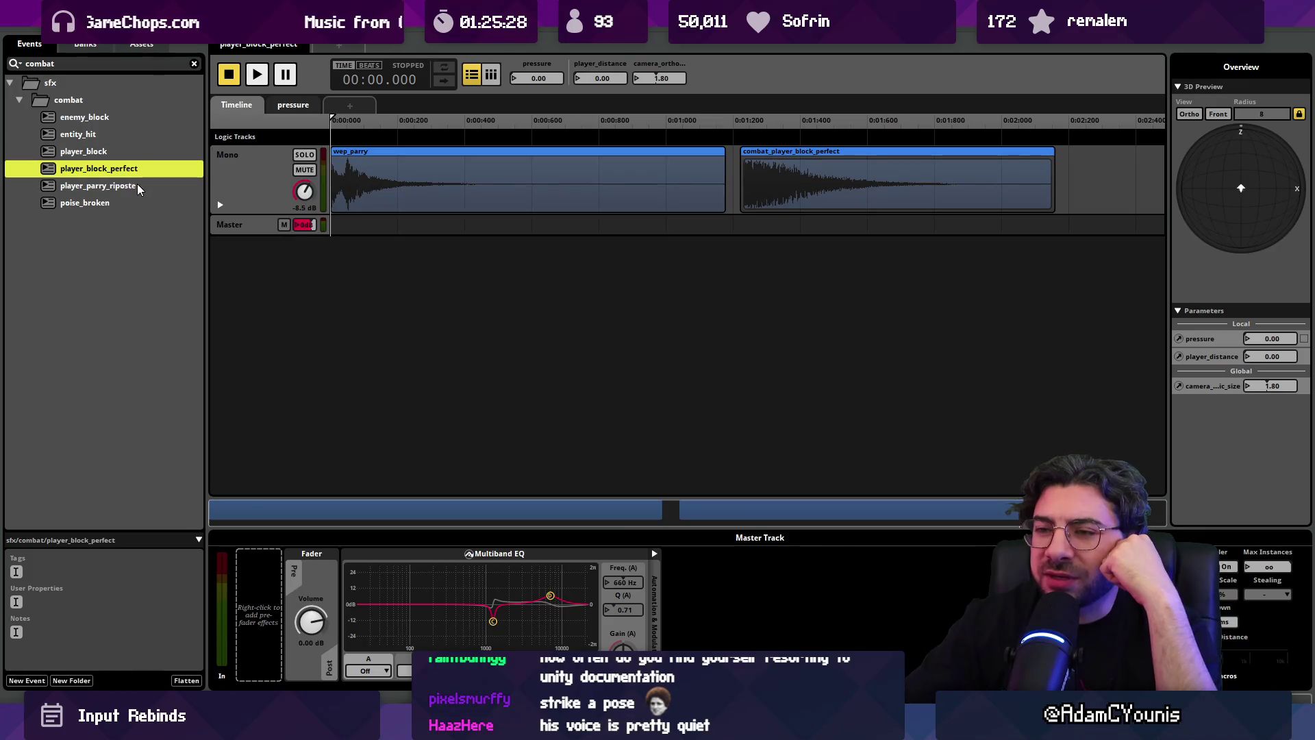
key("space")
key("space")
key("space")
key("space")
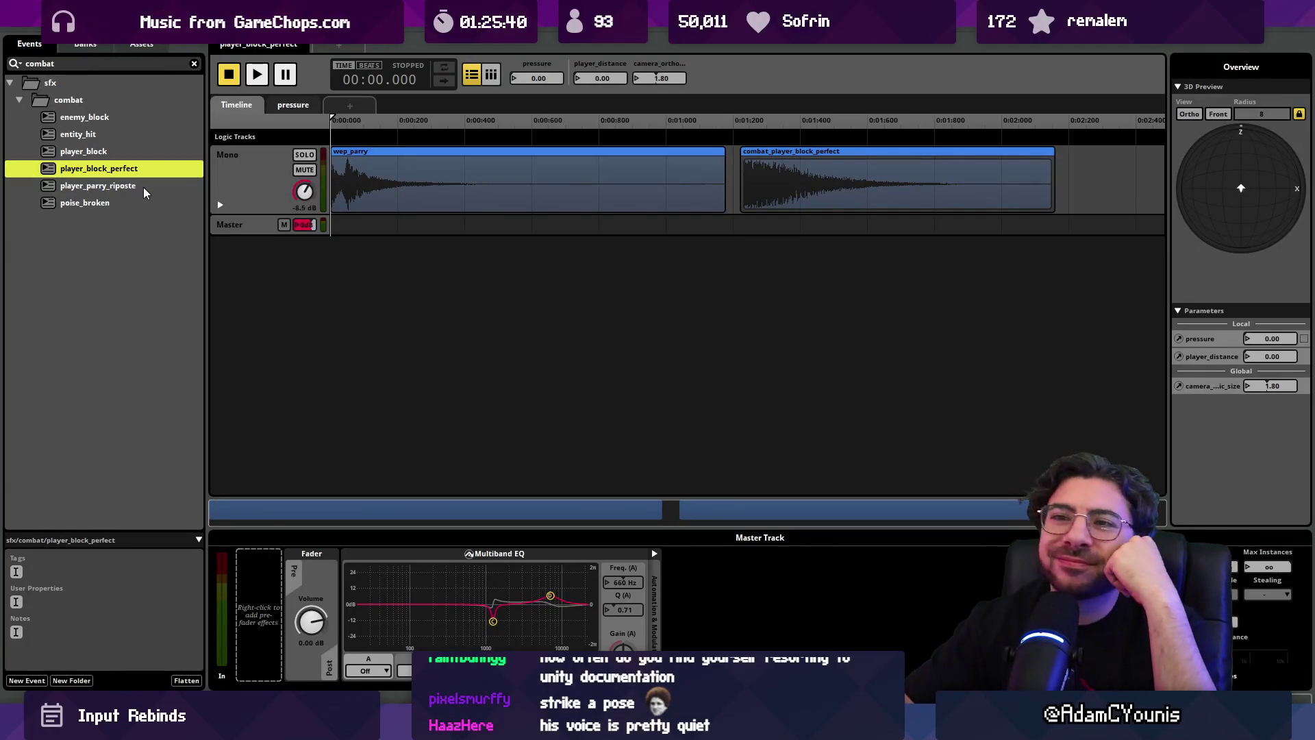
key("space")
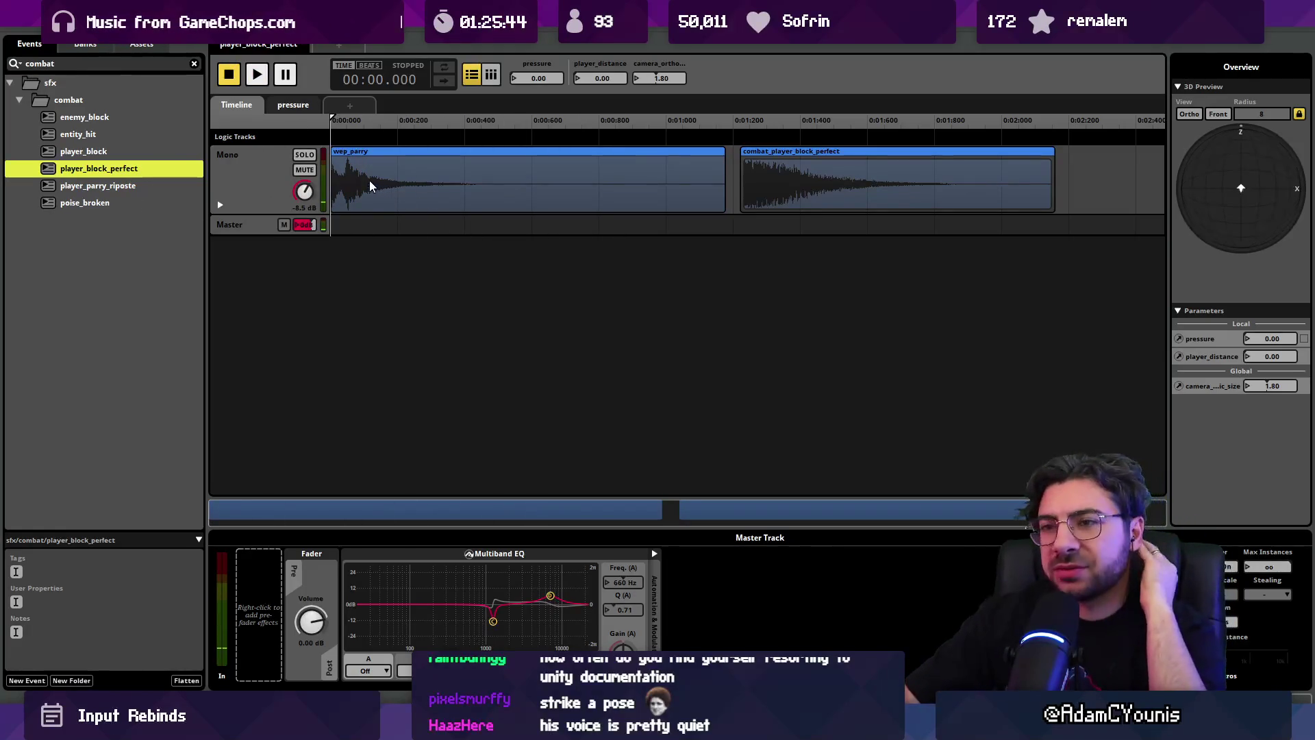
key("space")
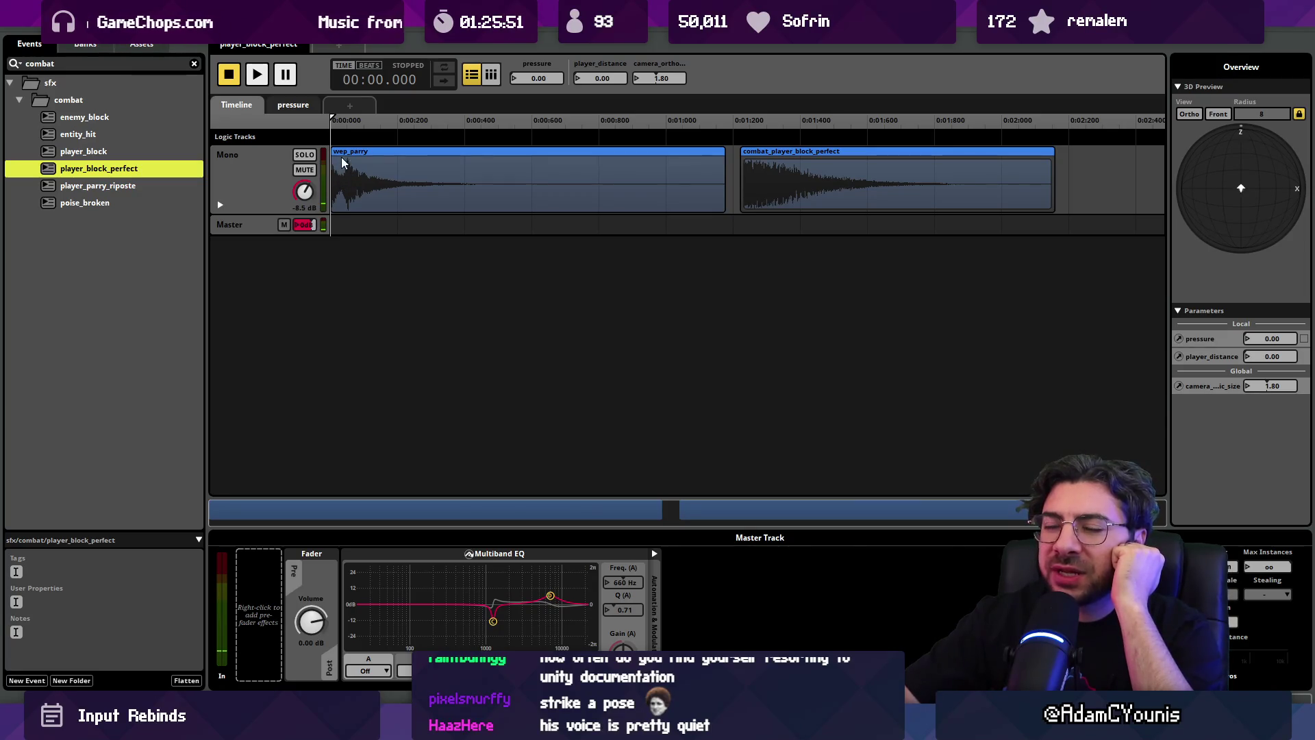
key("space")
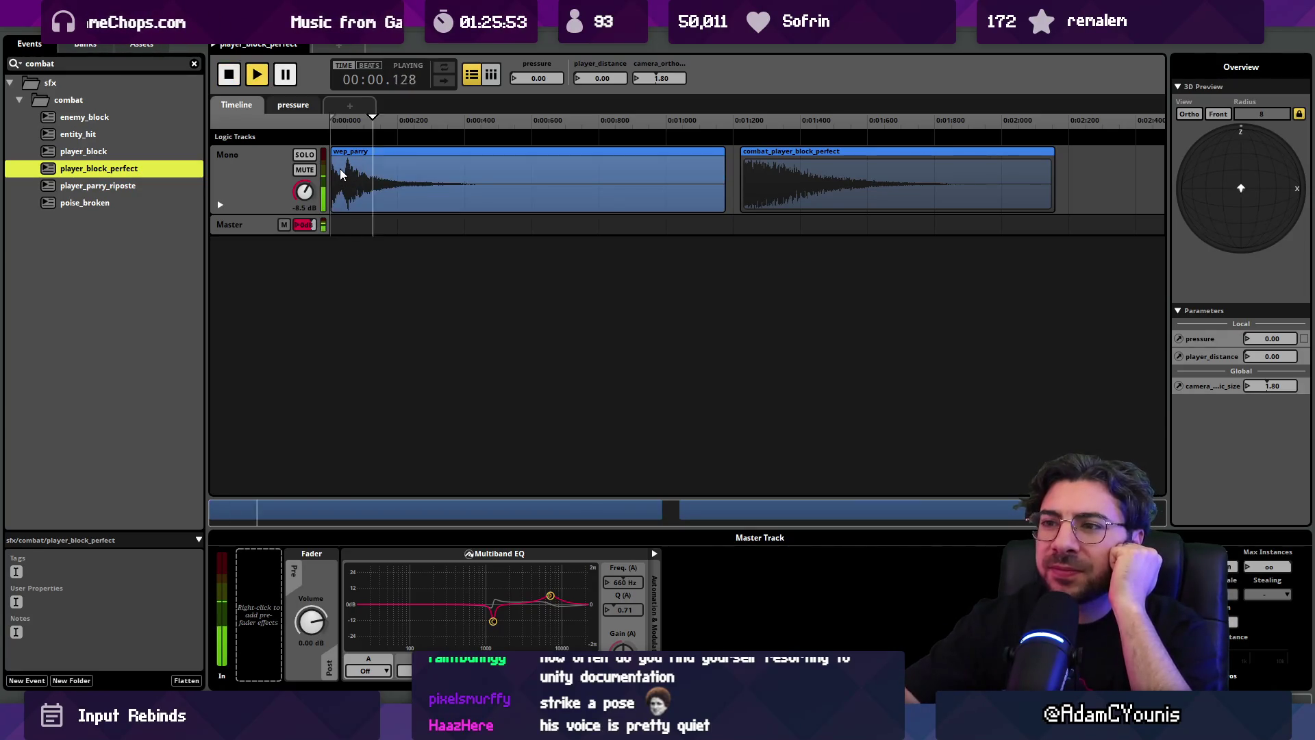
key("space")
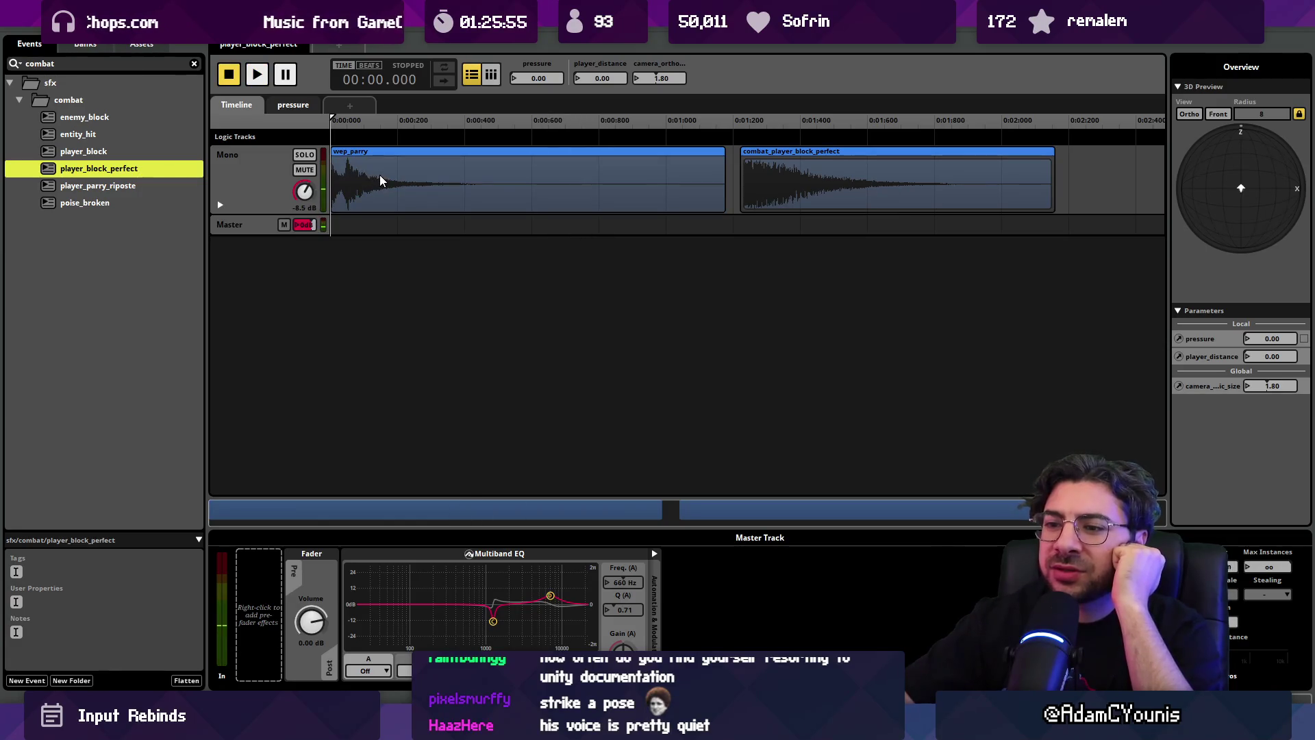
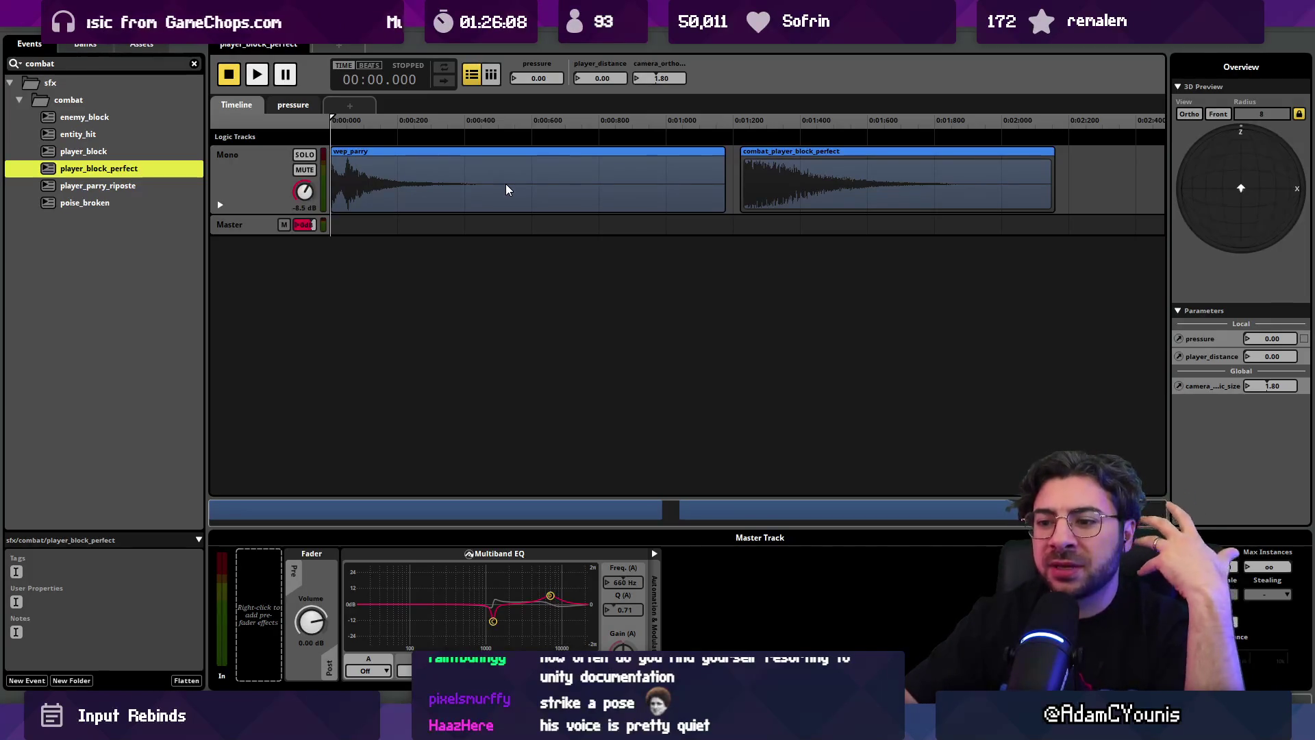
- Audition player_block_perfect several times after briefly checking the player_block event
key("space")
key("space")
key("space")
key("space")
key("space")
key("space")
key("space")
key("space")
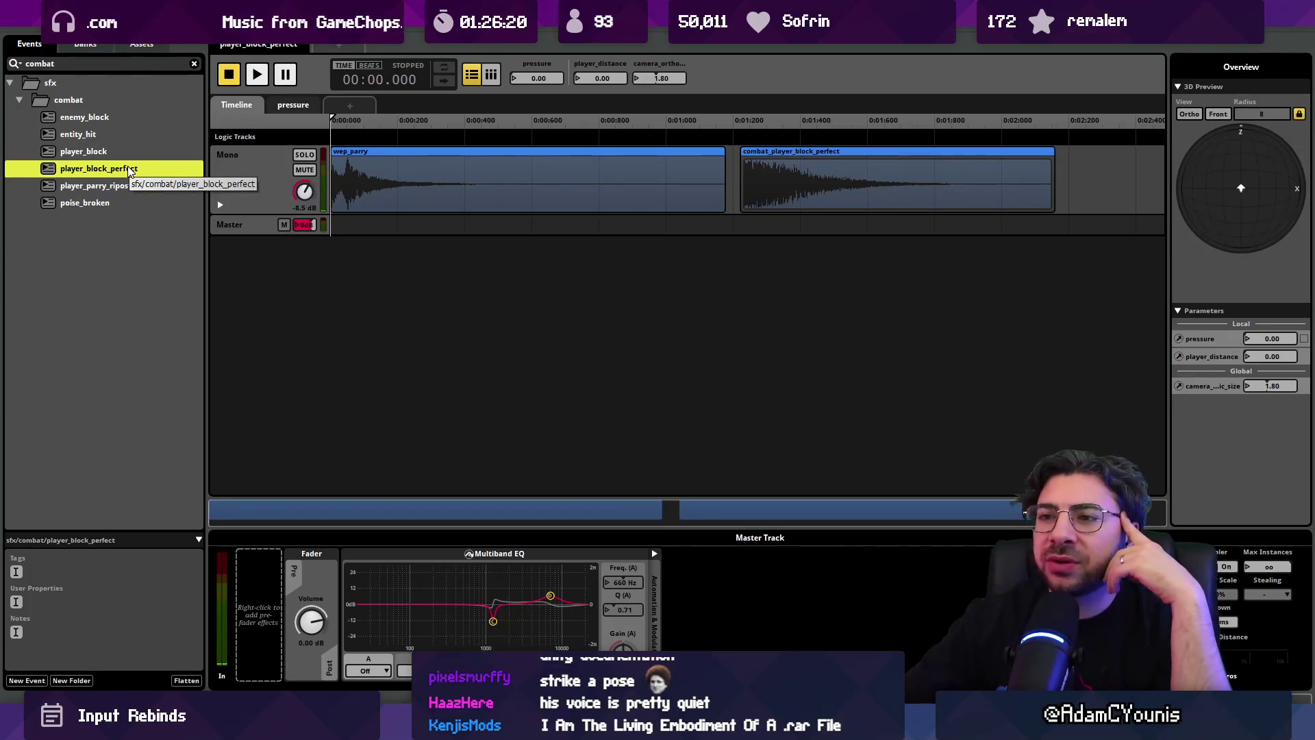
left_click(101, 190)
left_click(108, 152)
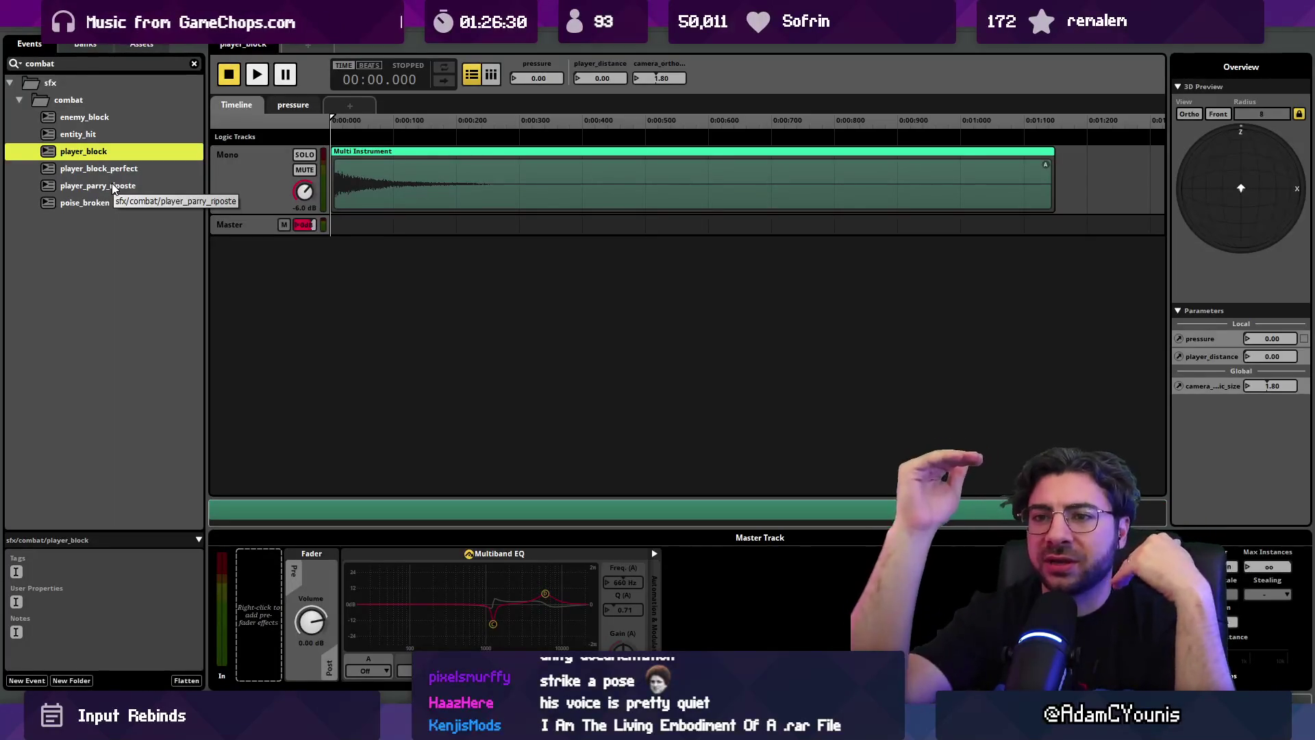
left_click(106, 169)
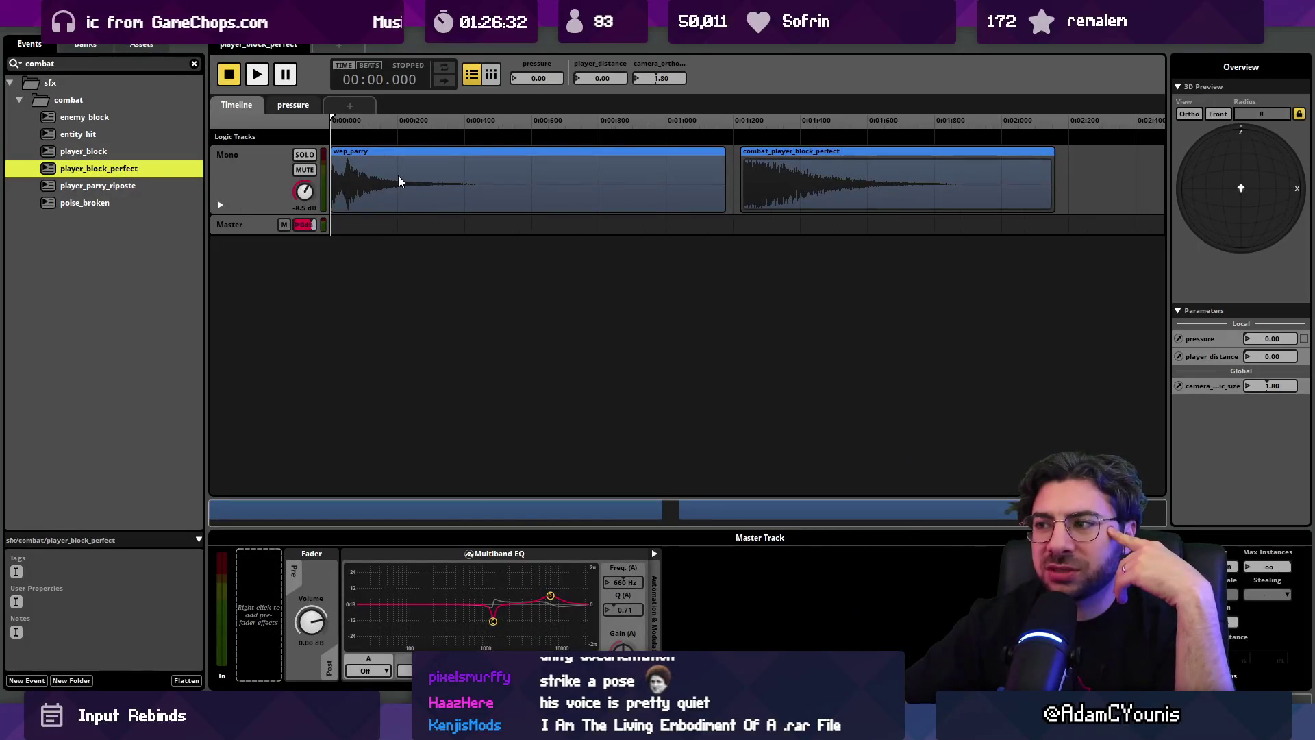
key("space")
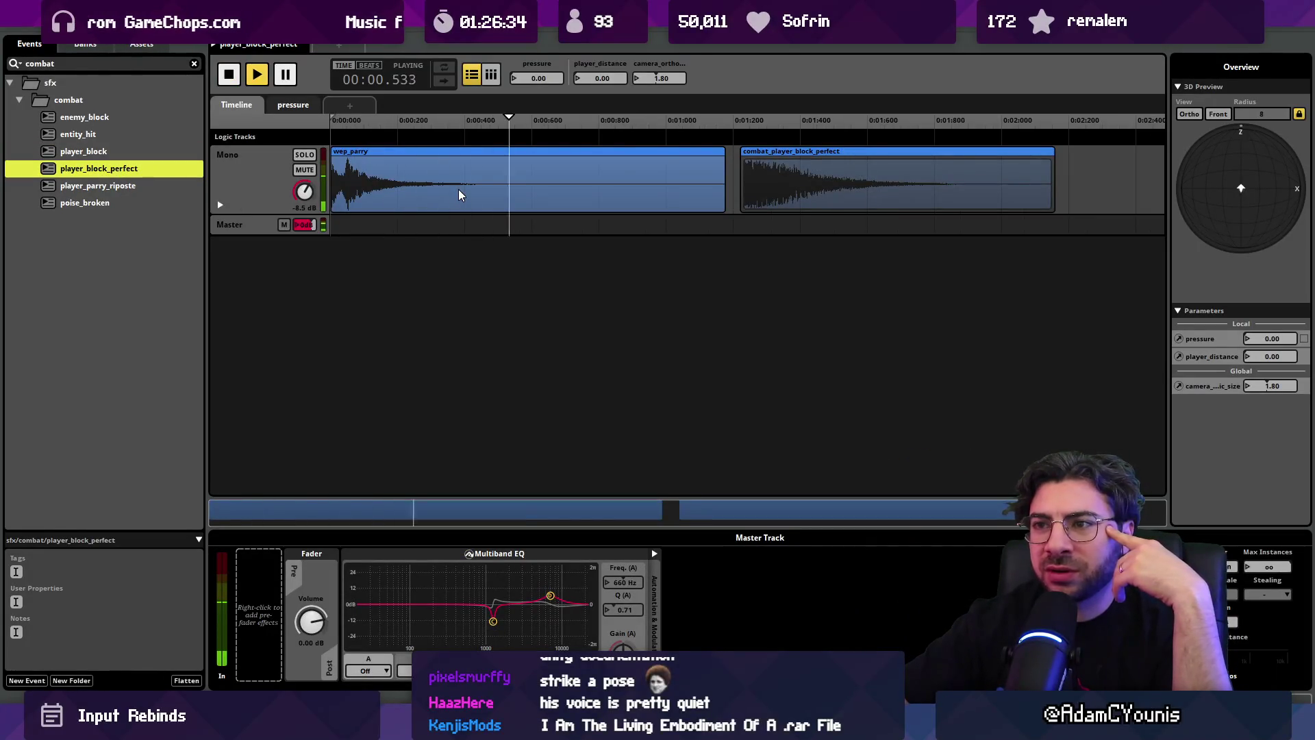
key("space")
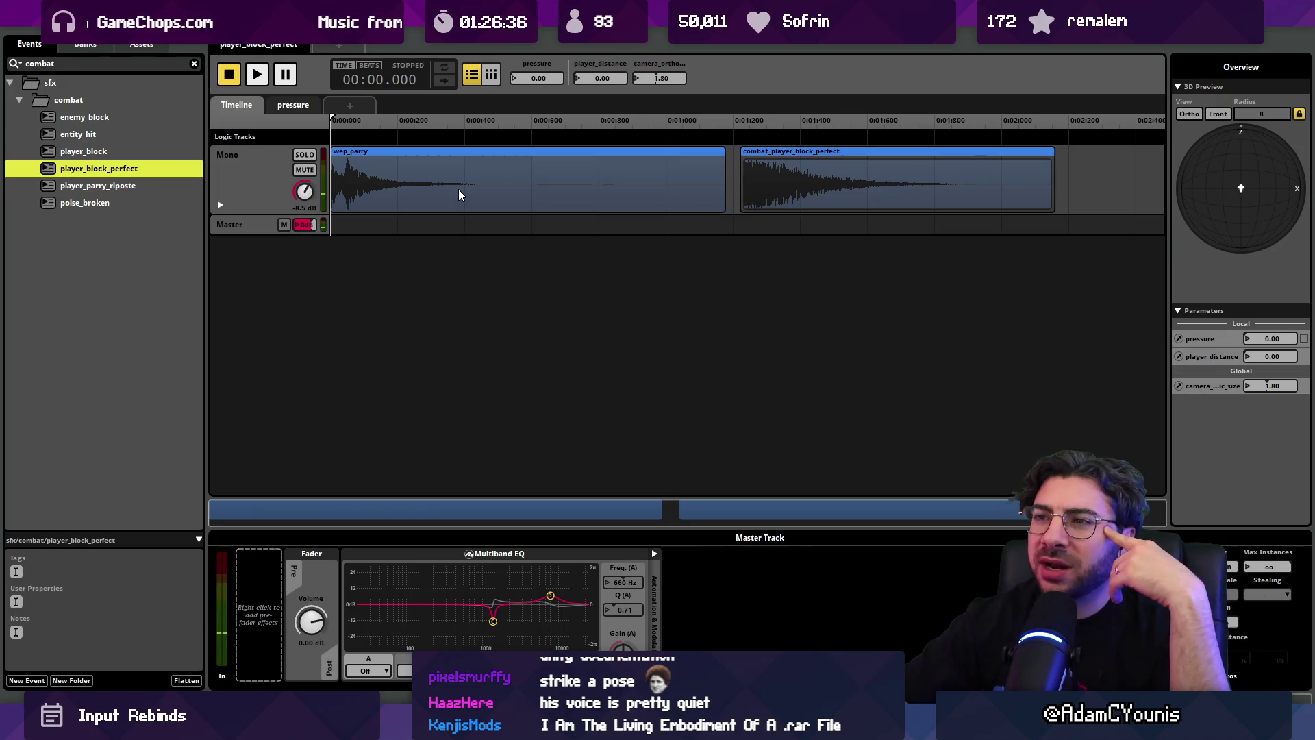
key("space")
key("space")
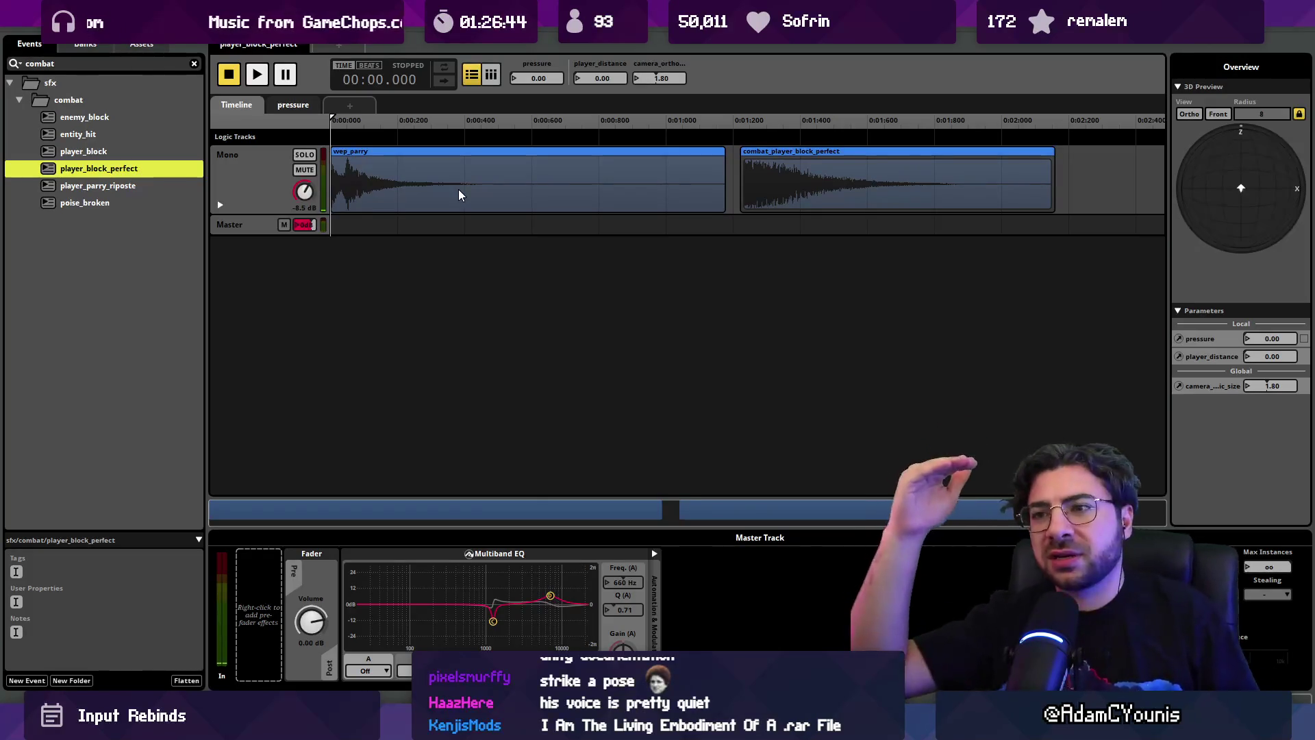
key("space")
key("space")
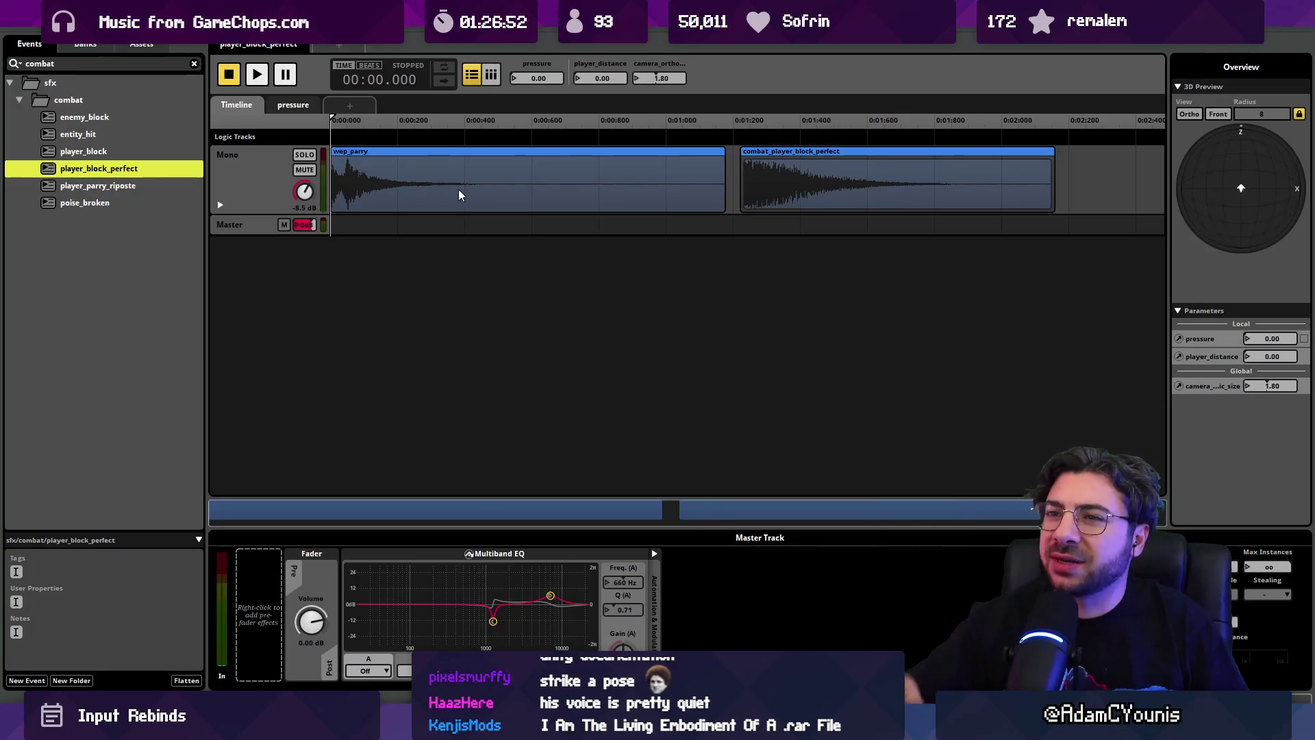
- Preview the wep_parry clip, lower its pitch to about -2.80 st, and audition the event
left_click(459, 191)
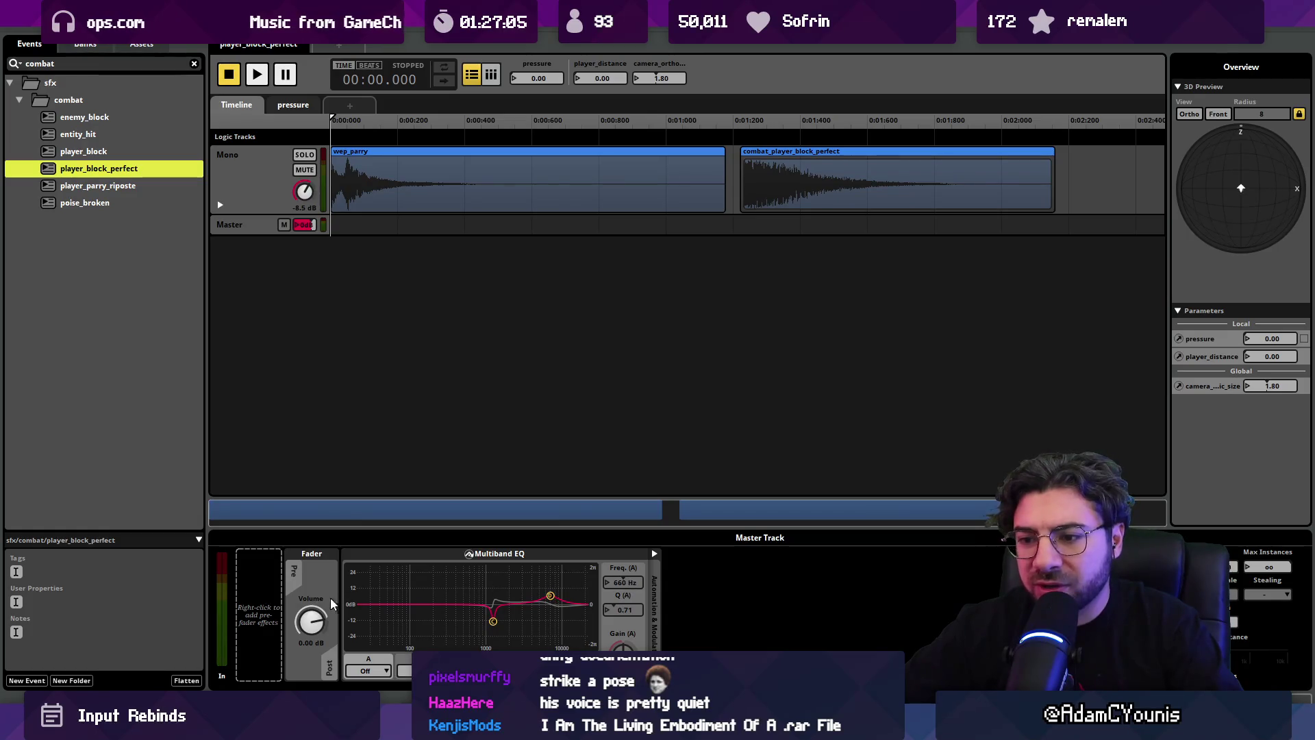
left_click(221, 205)
left_click(220, 203)
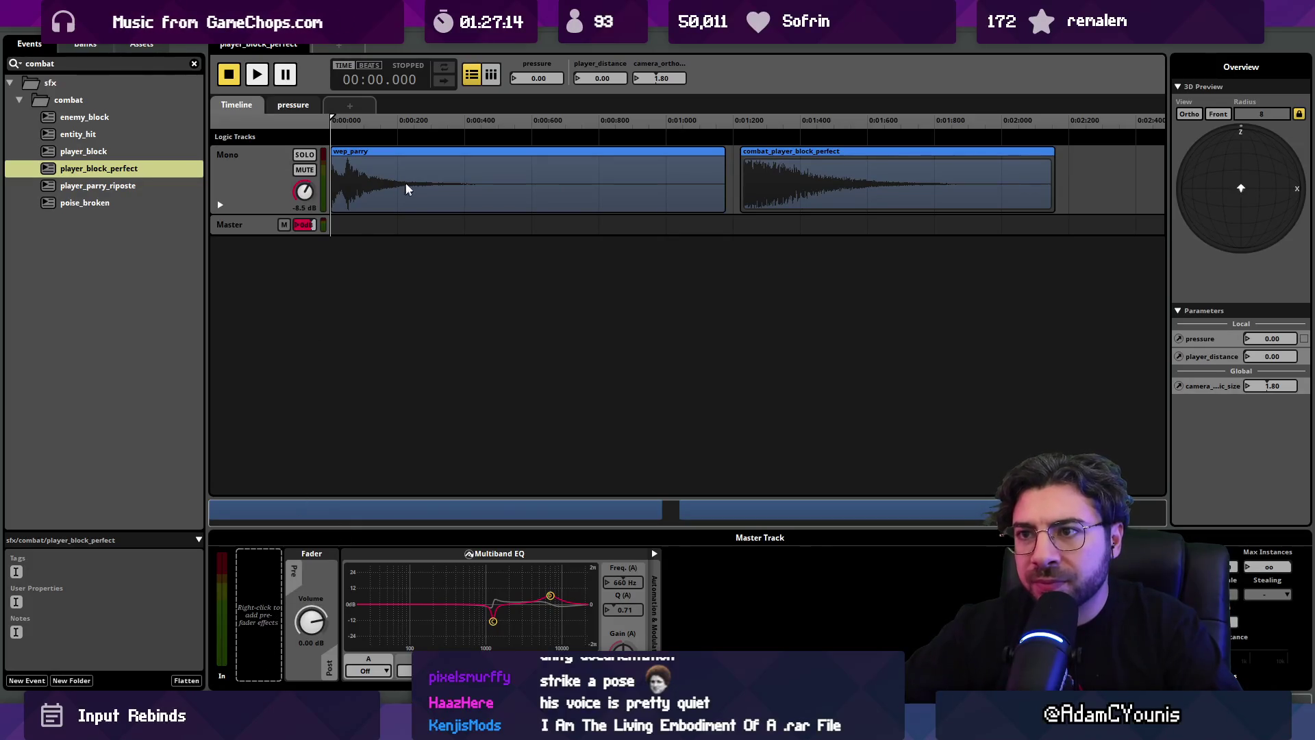
left_click(394, 164)
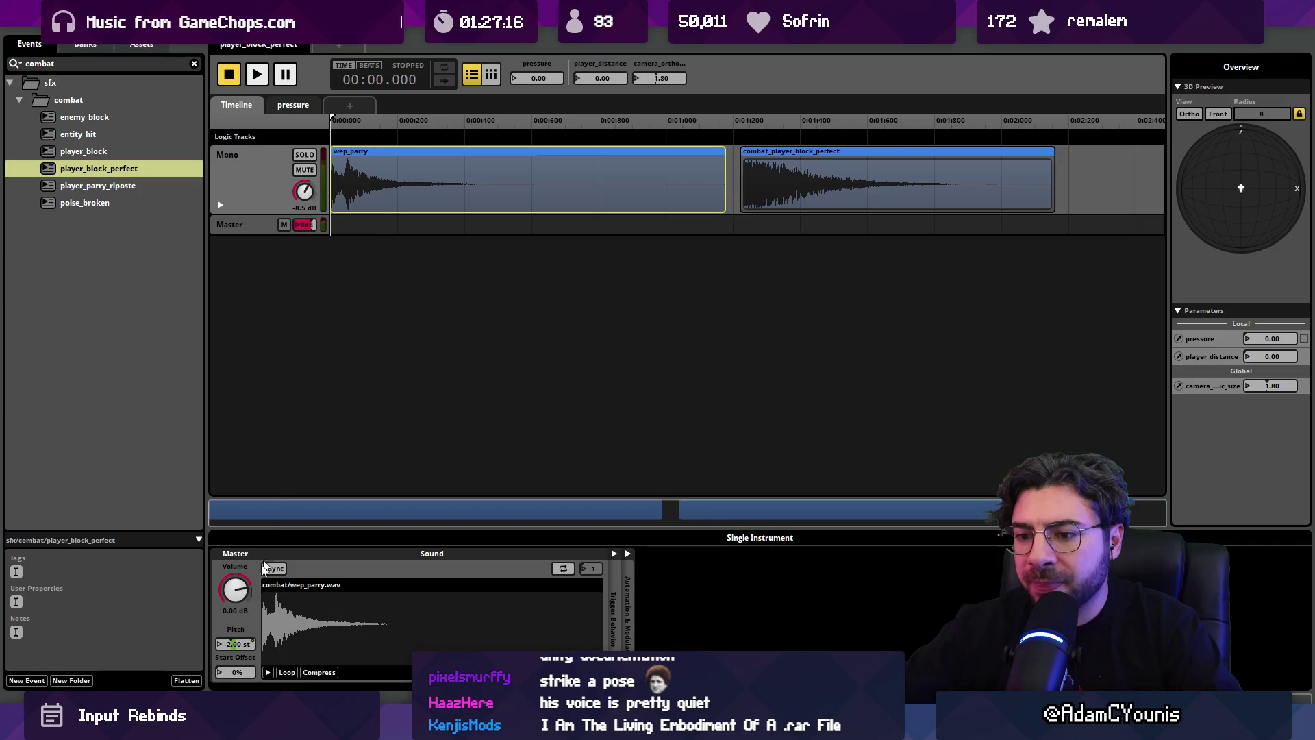
mouse_move(232, 644)
left_mouse_down()
mouse_move(232, 603)
mouse_move(233, 634)
left_mouse_up()
key("space")
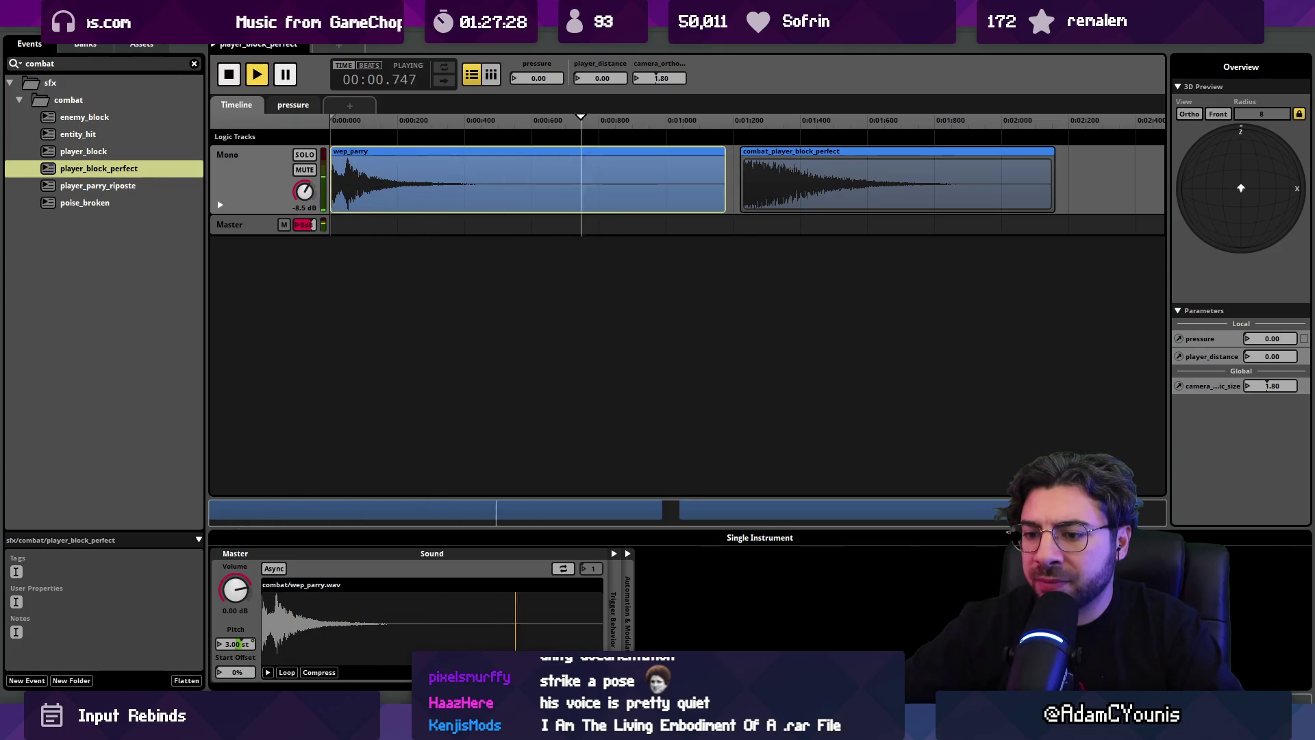
key("space")
key("space")
- Try shortening the wep_parry clip's tail, audition it, then undo the trim
key("space")
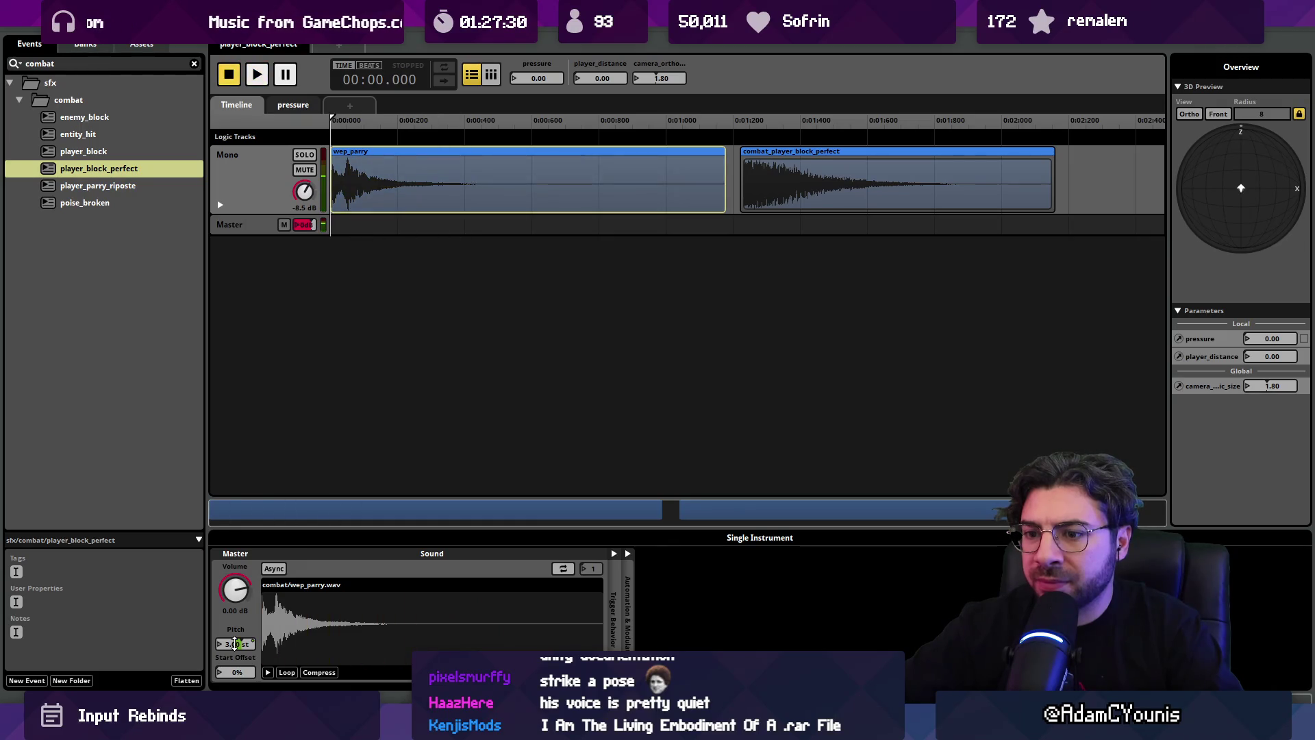
key("space")
key("space")
left_click_drag(724, 180, 396, 182)
key("space")
key("space")
key("space")
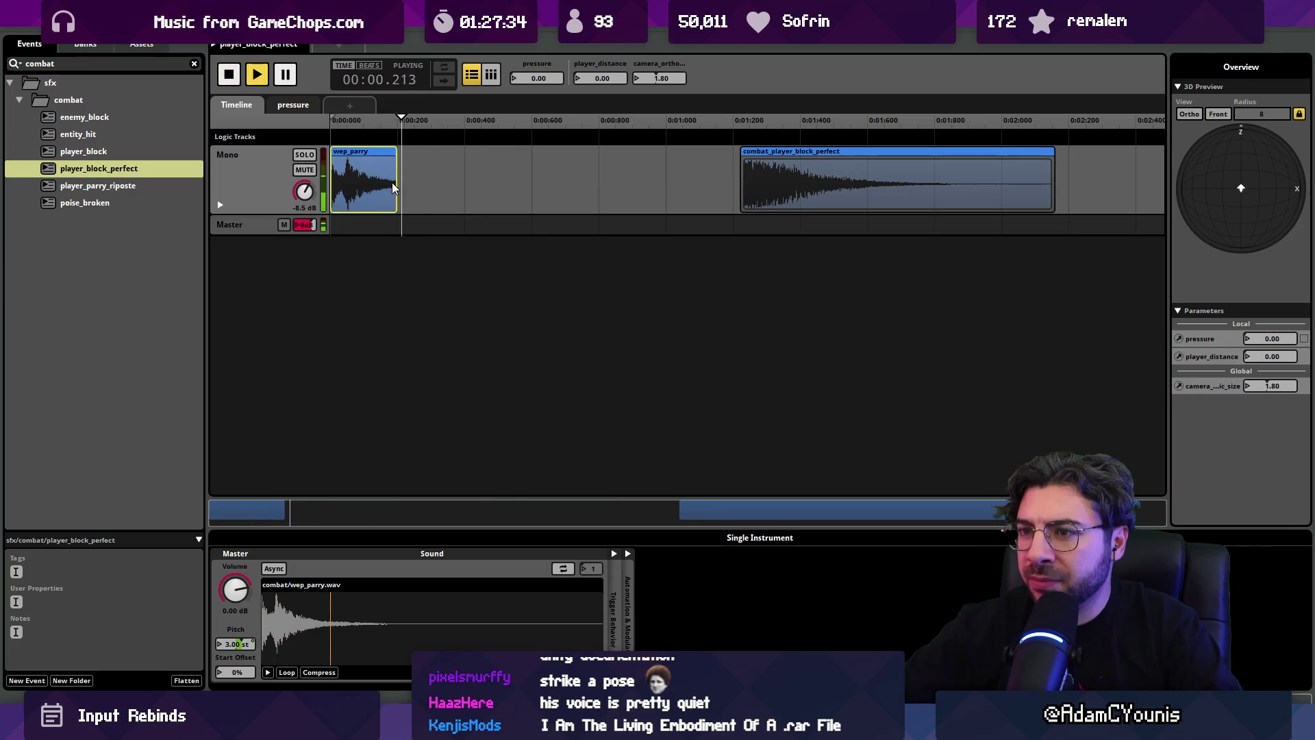
key("ctrl+z")
key("ctrl+z")
key("space")
key("space")
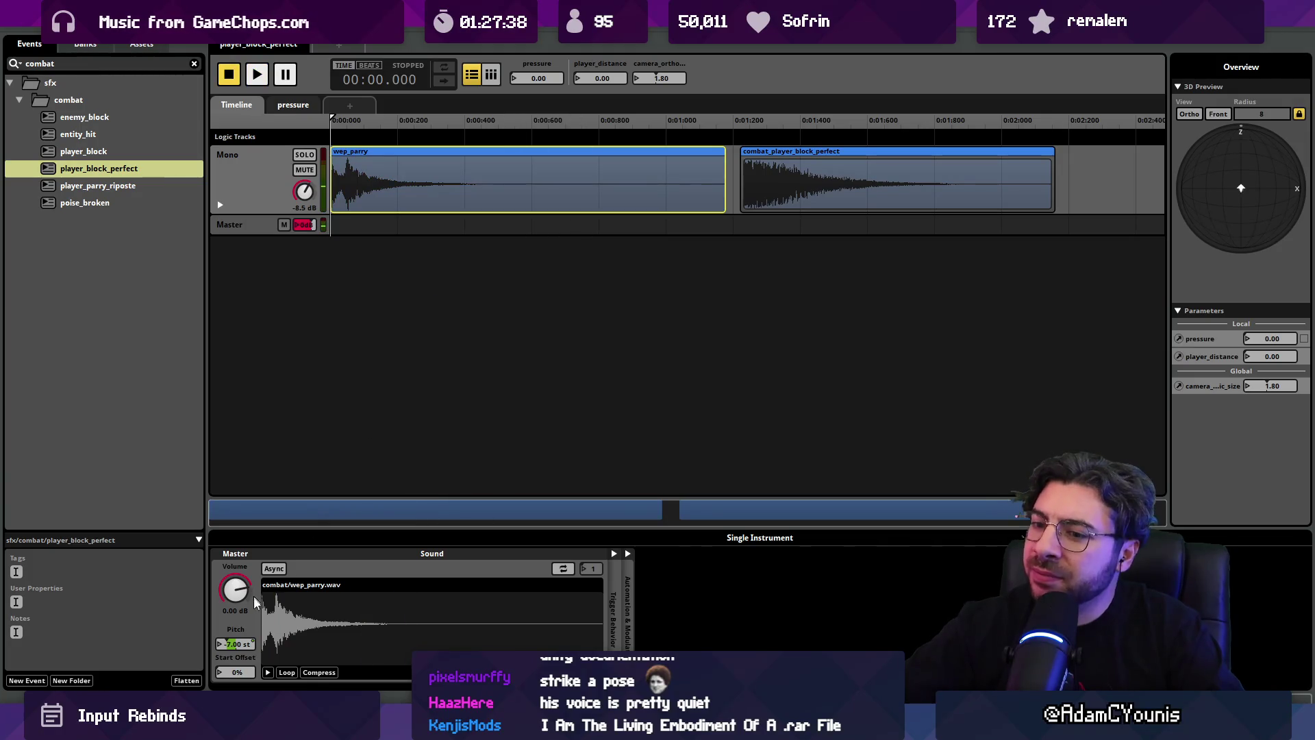
- Raise the wep_parry pitch to 3.00 st and audition the event twice
left_click_drag(230, 644, 233, 634)
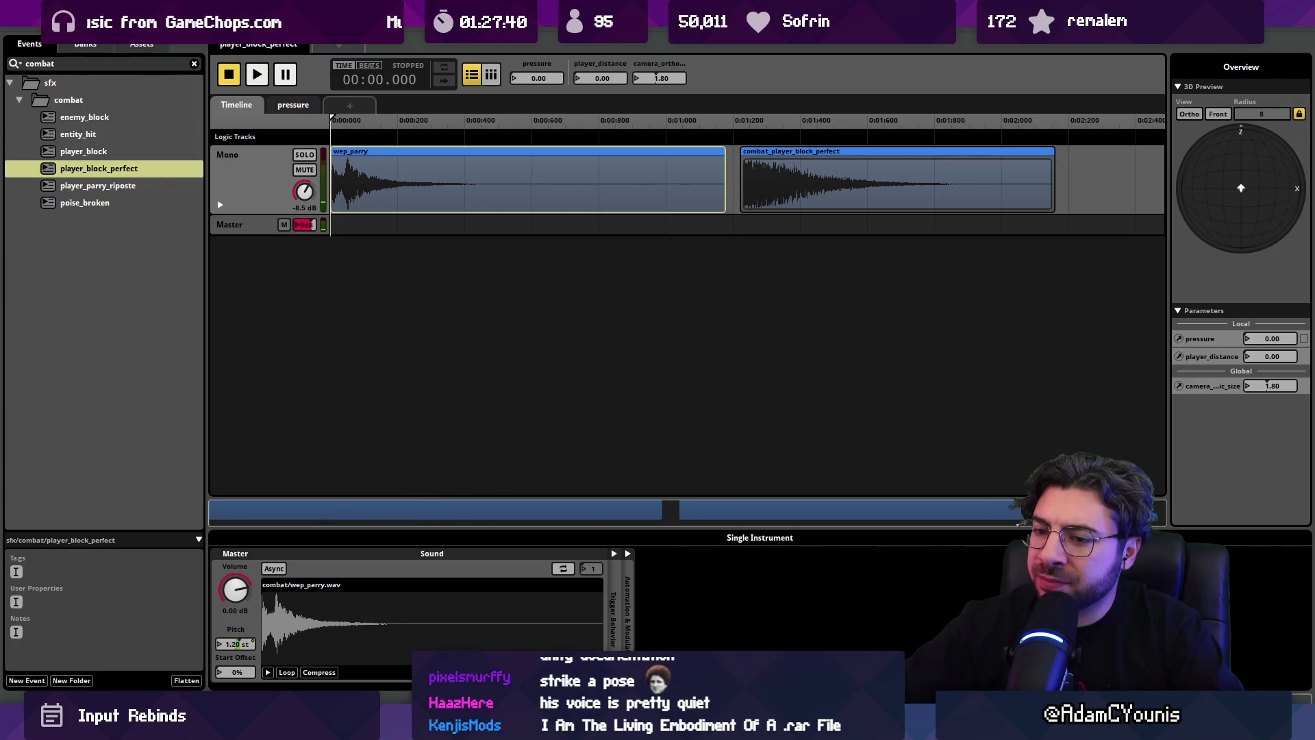
left_click_drag(240, 645, 240, 644)
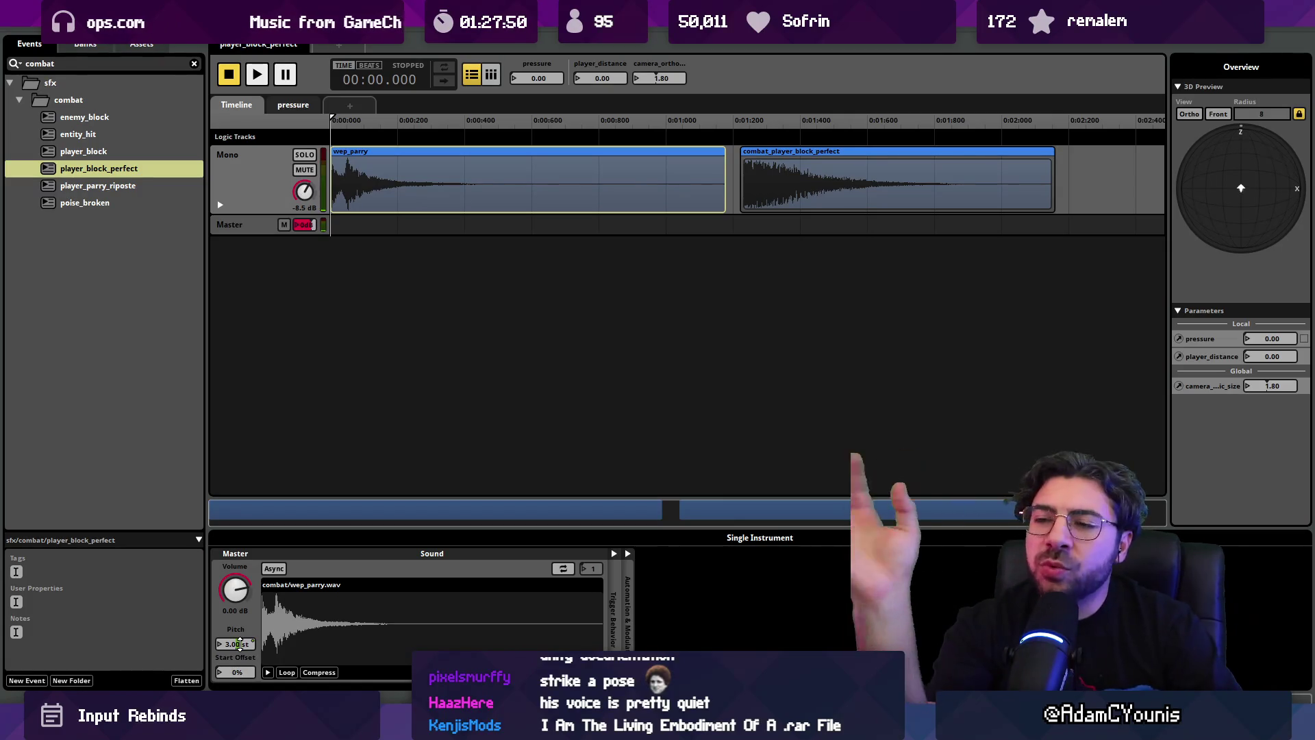
key("space")
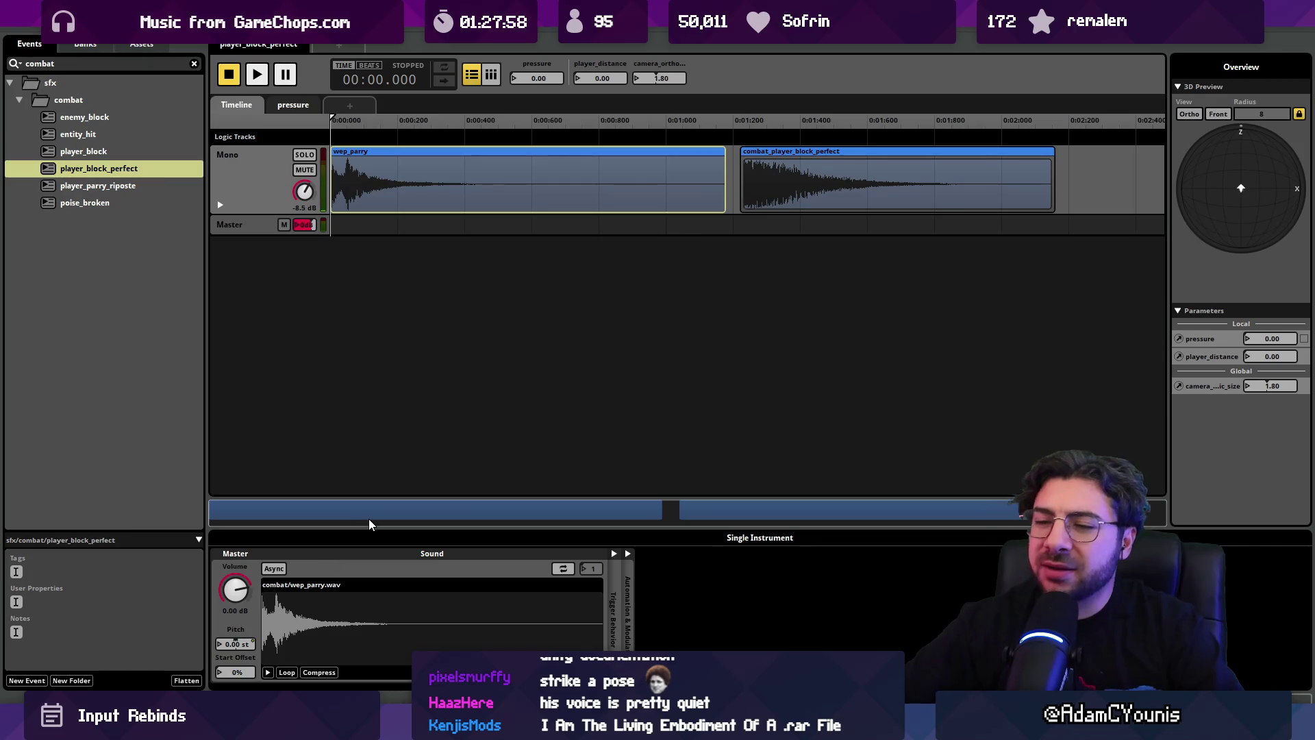
key("space")
key("space")
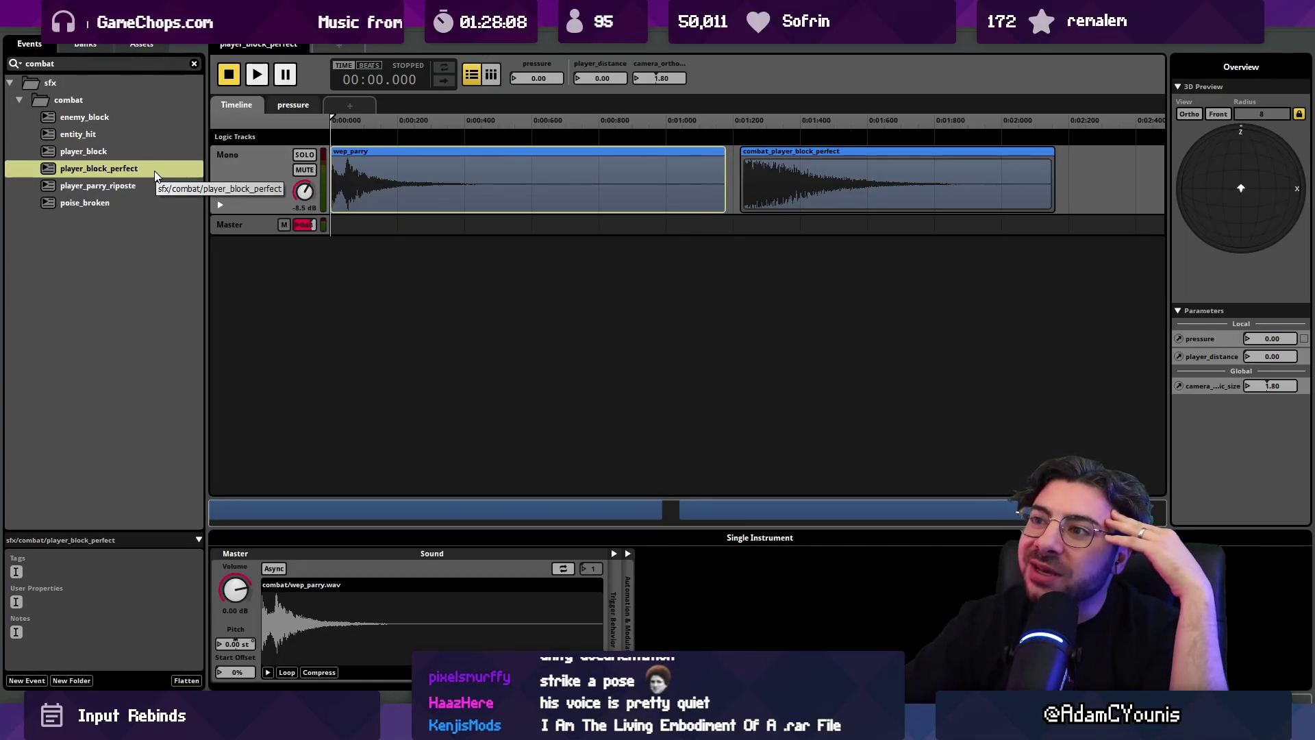
mouse_move(311, 227)
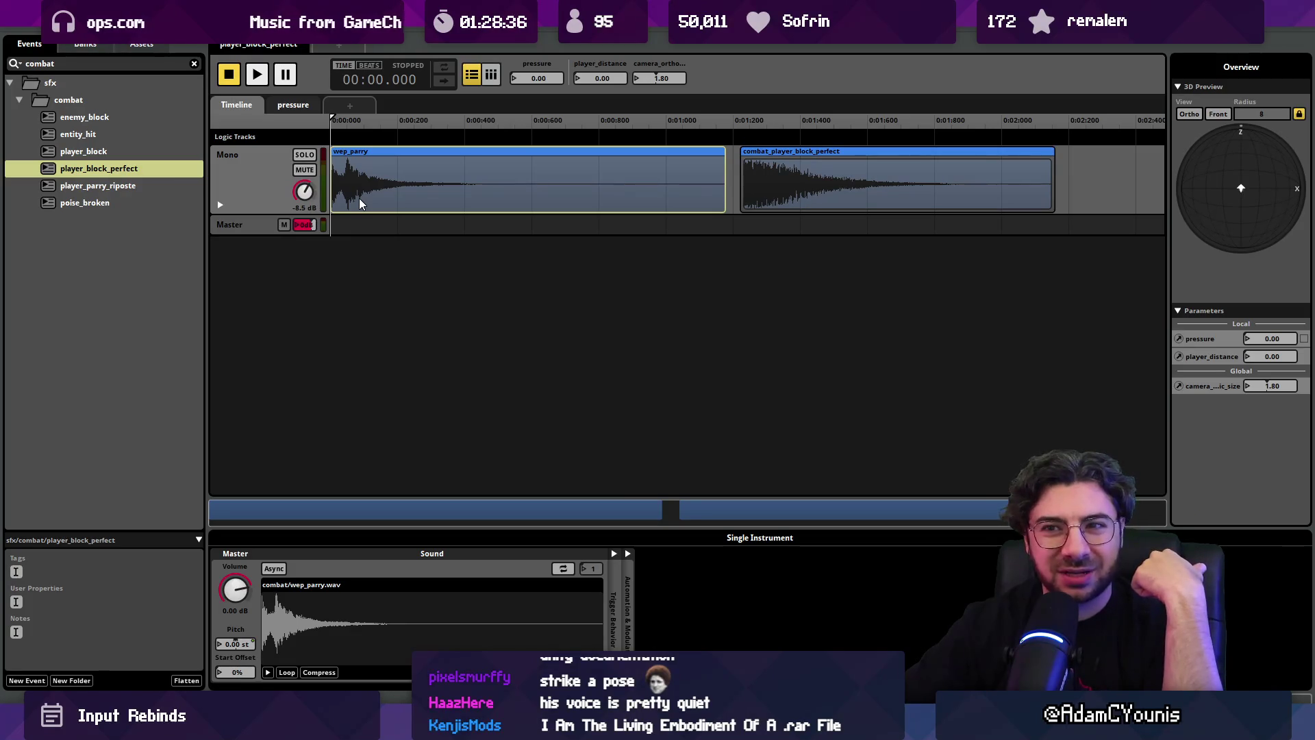
- Audition the player_block event three times, then move on to player_parry_riposte
left_click(110, 151)
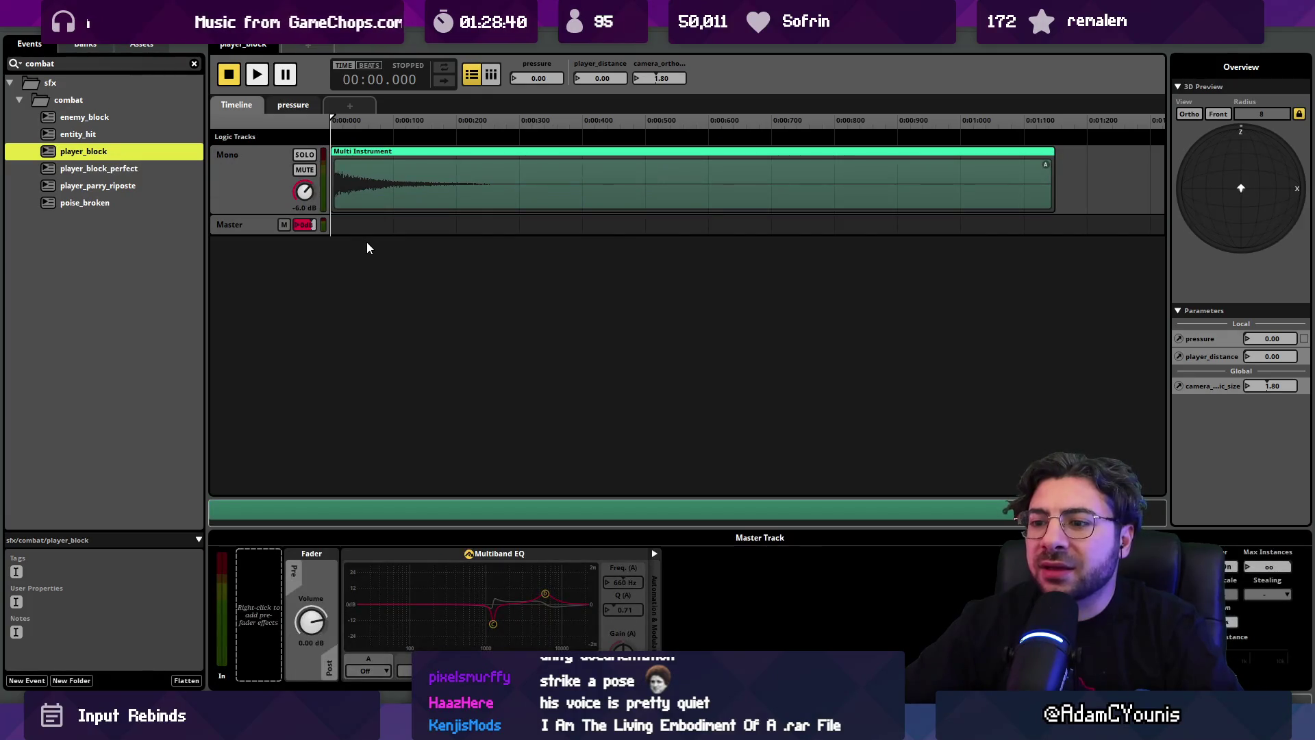
key("space")
key("space")
key("space")
key("space")
key("space")
key("space")
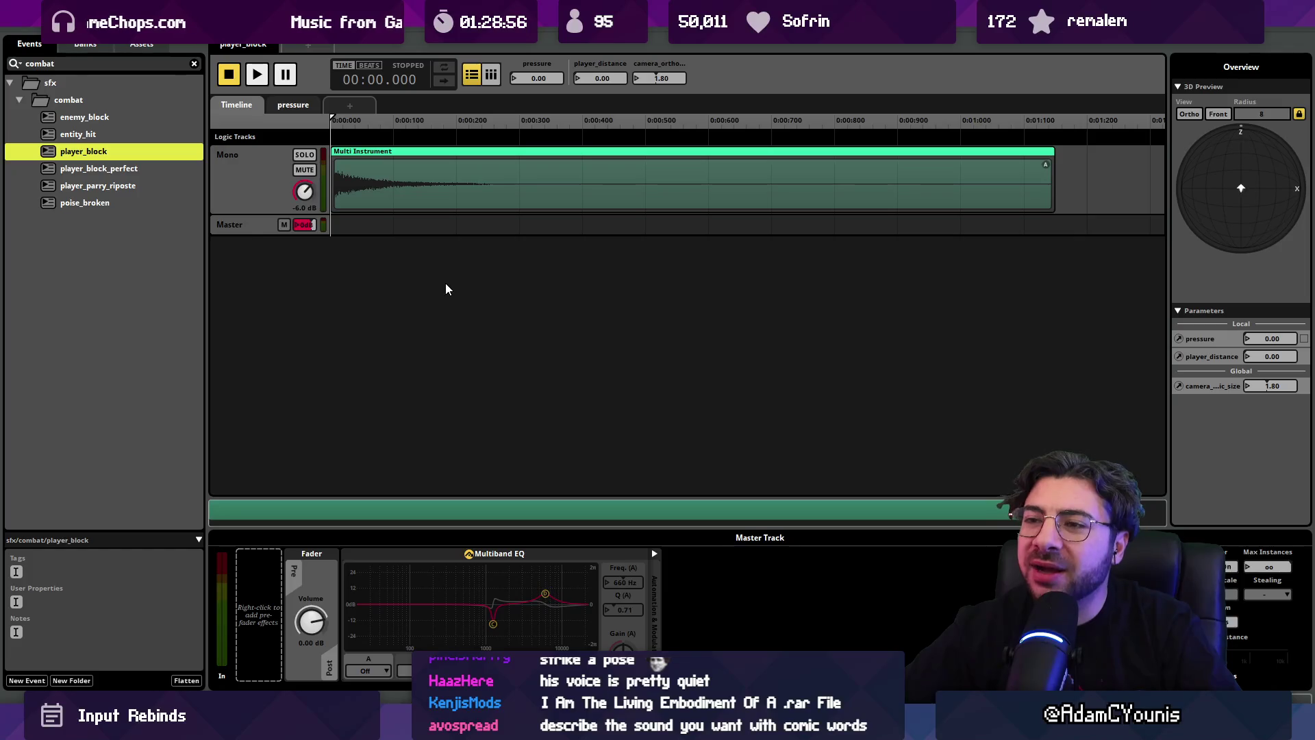
key("space")
key("space")
key("space")
key("space")
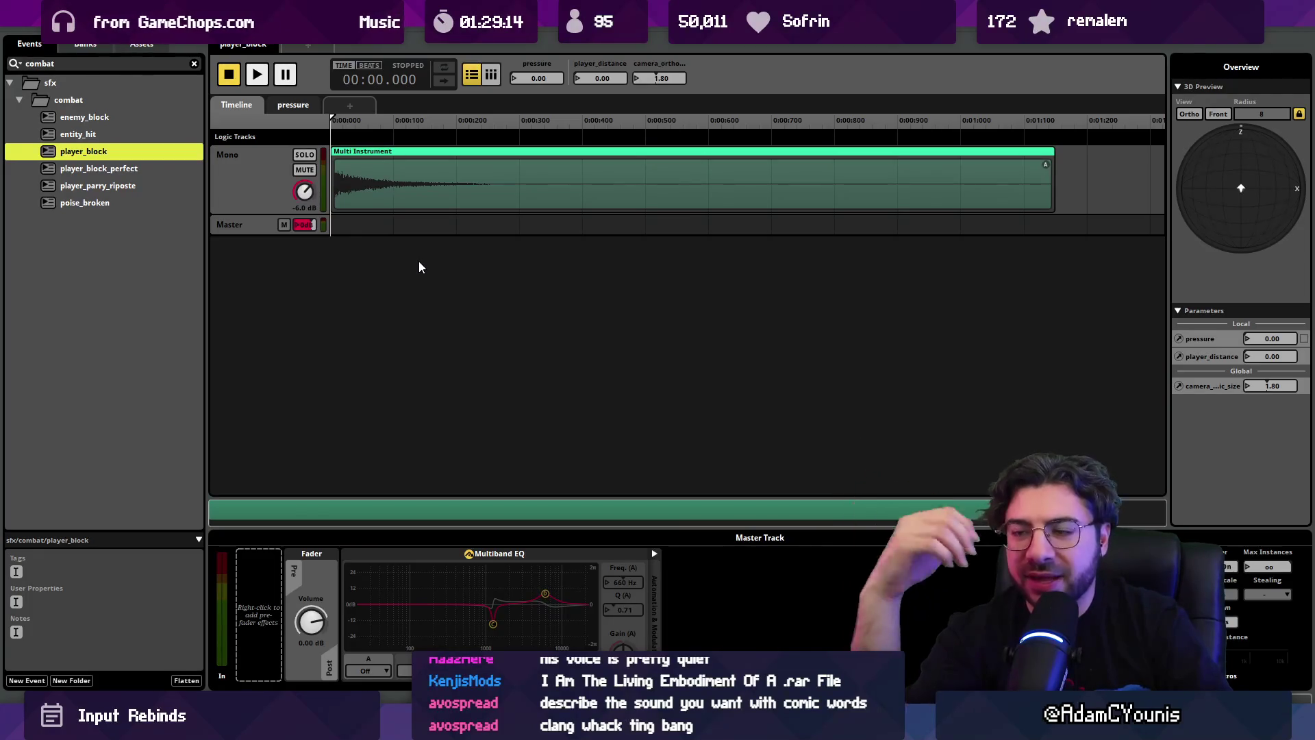
key("space")
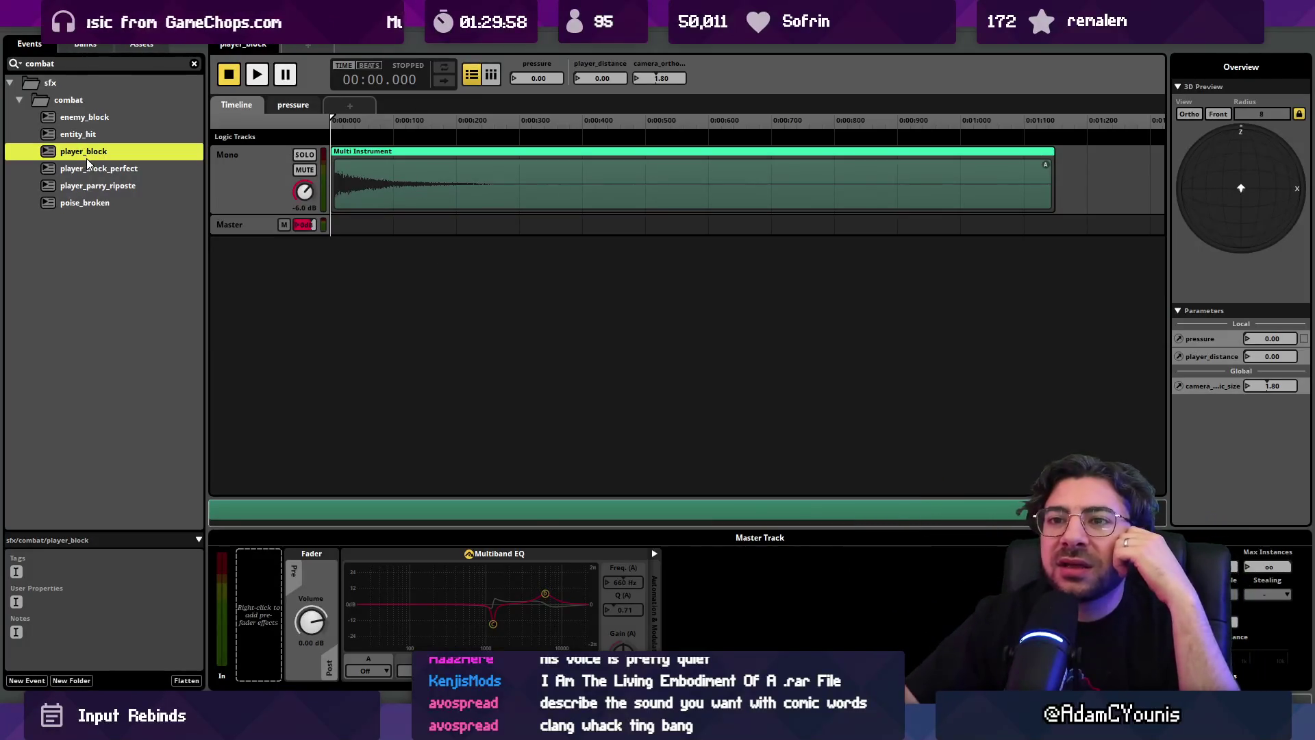
left_click(171, 186)
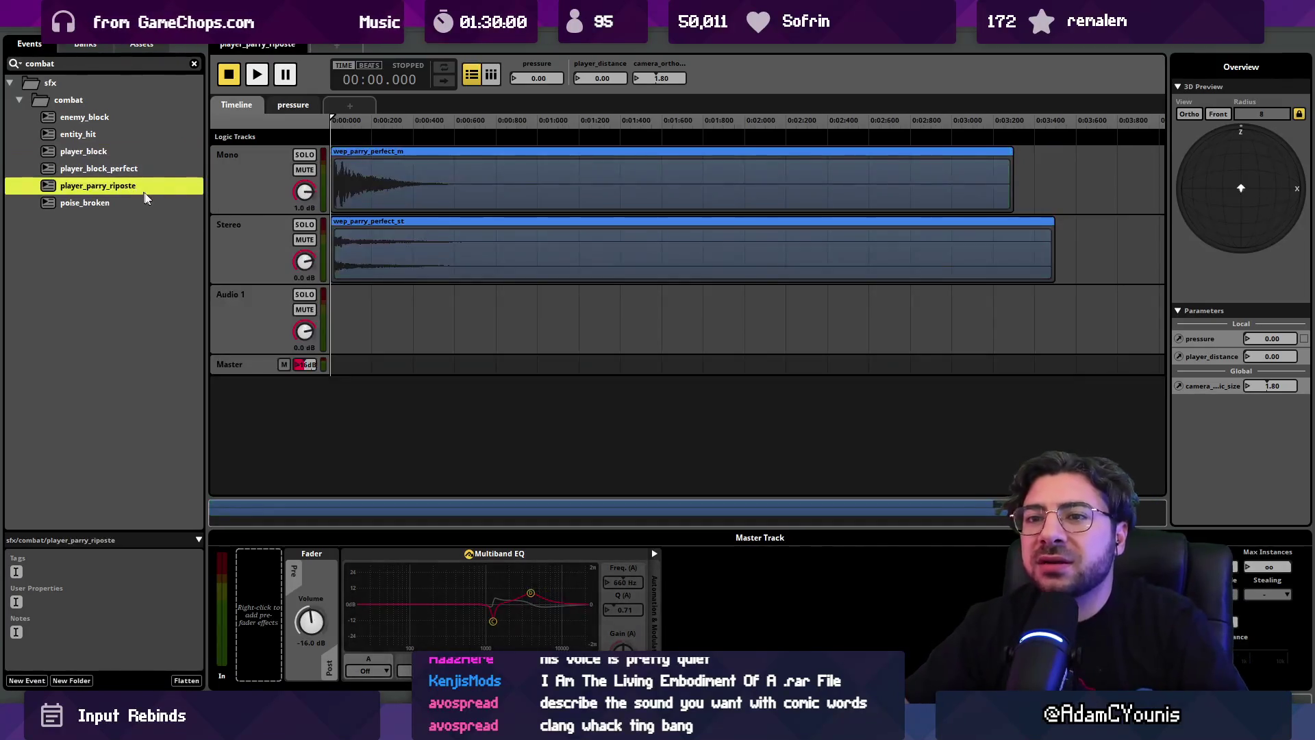
- Play and stop player_parry_riposte repeatedly, then scrub through its timeline
key("space")
key("space")
key("space")
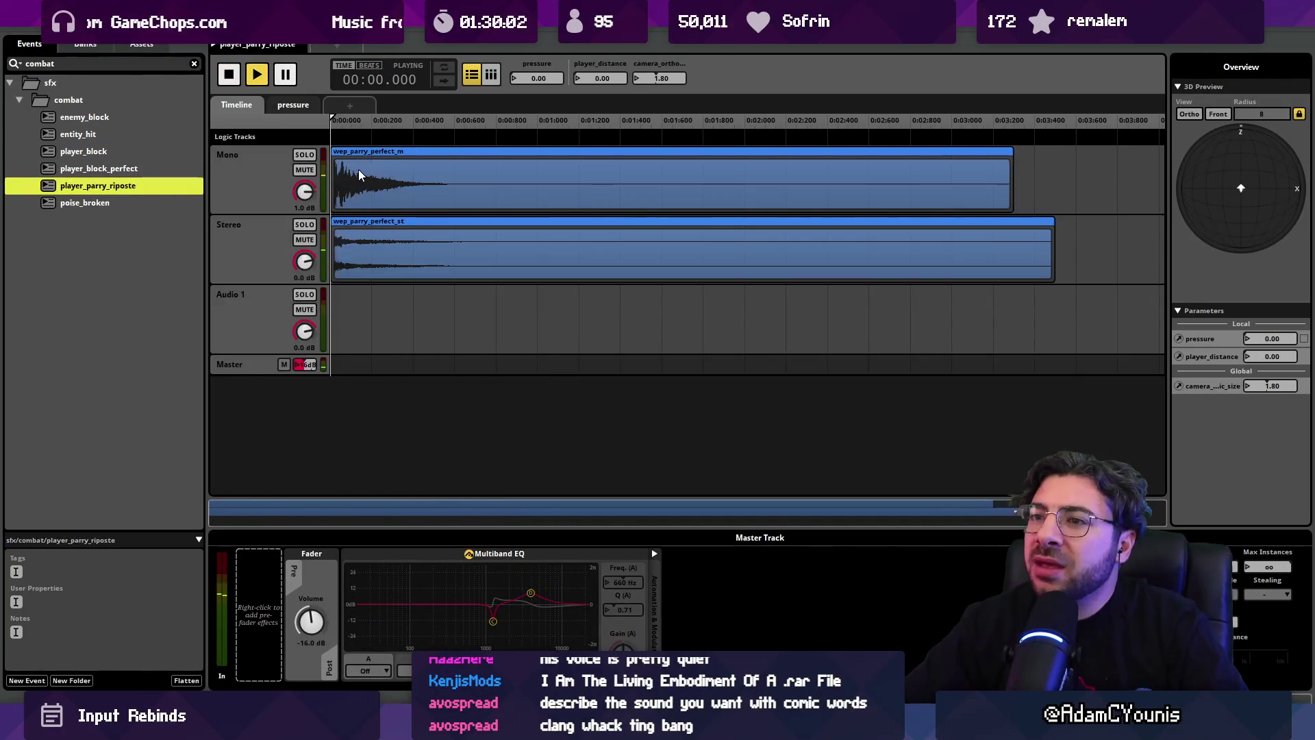
key("space")
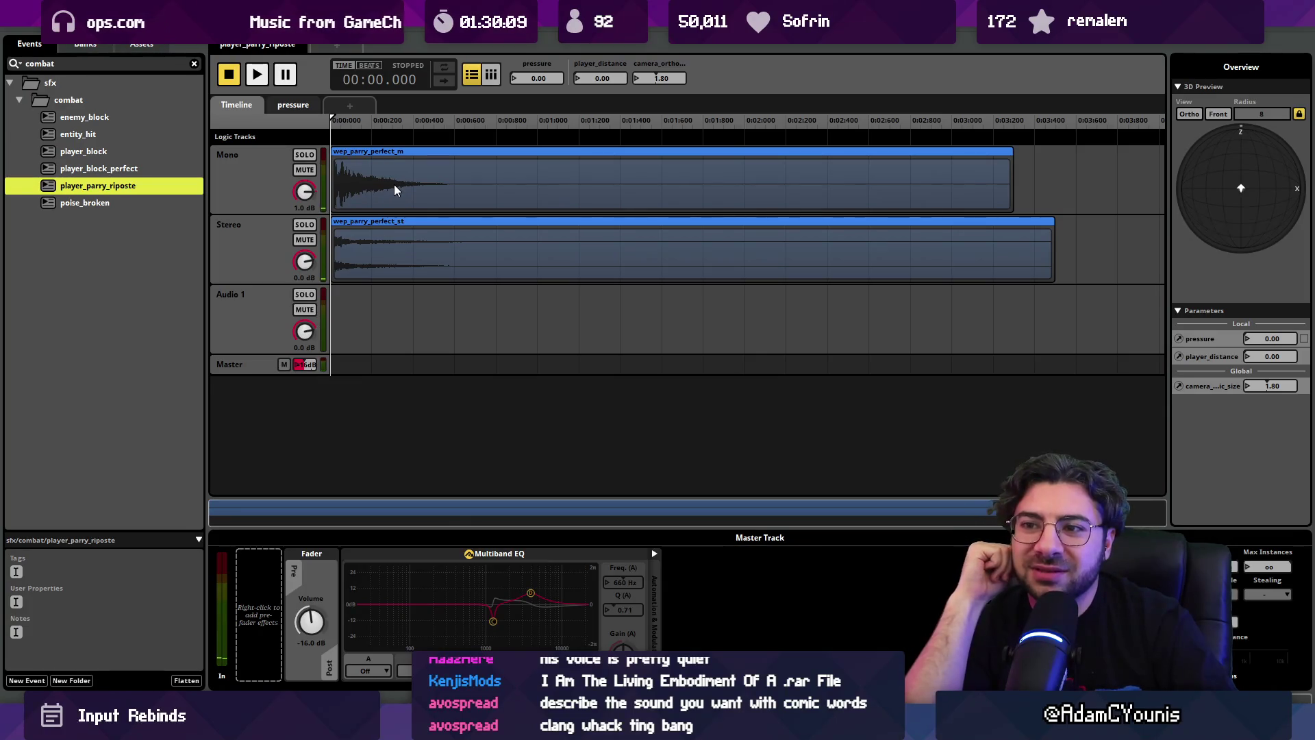
key("space")
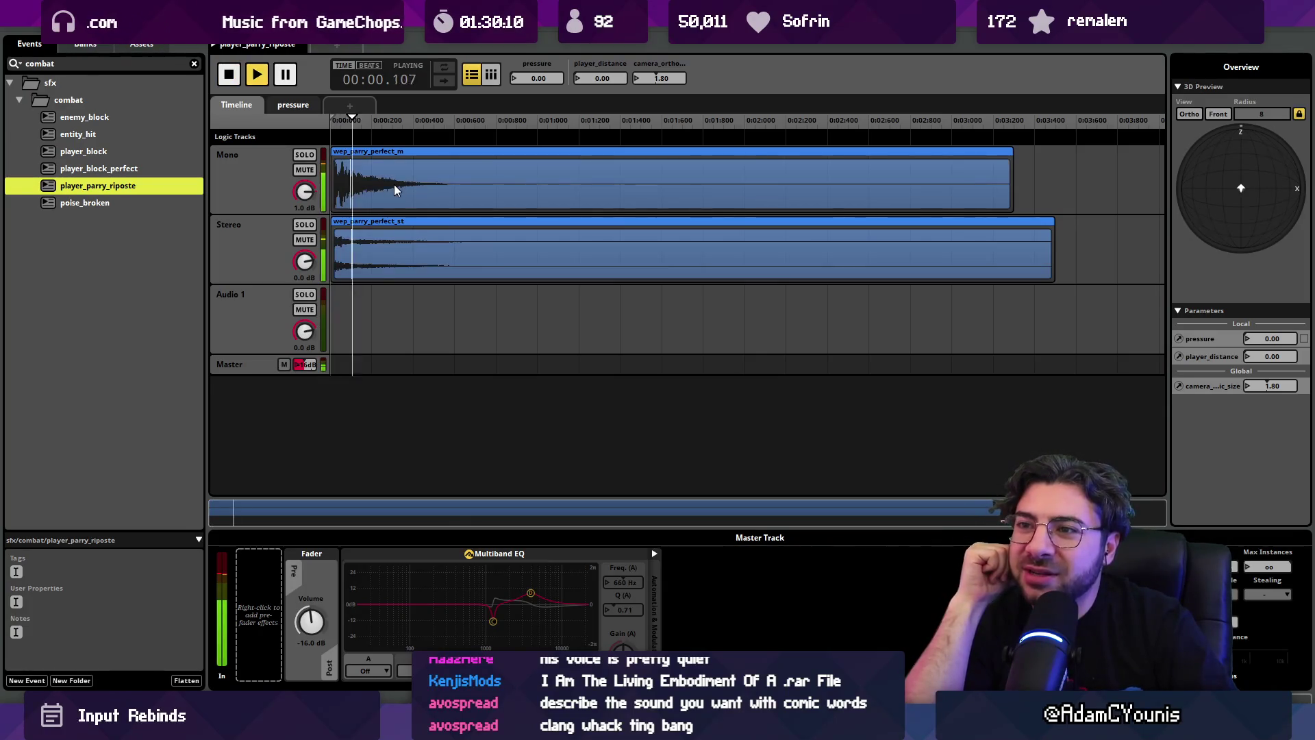
key("space")
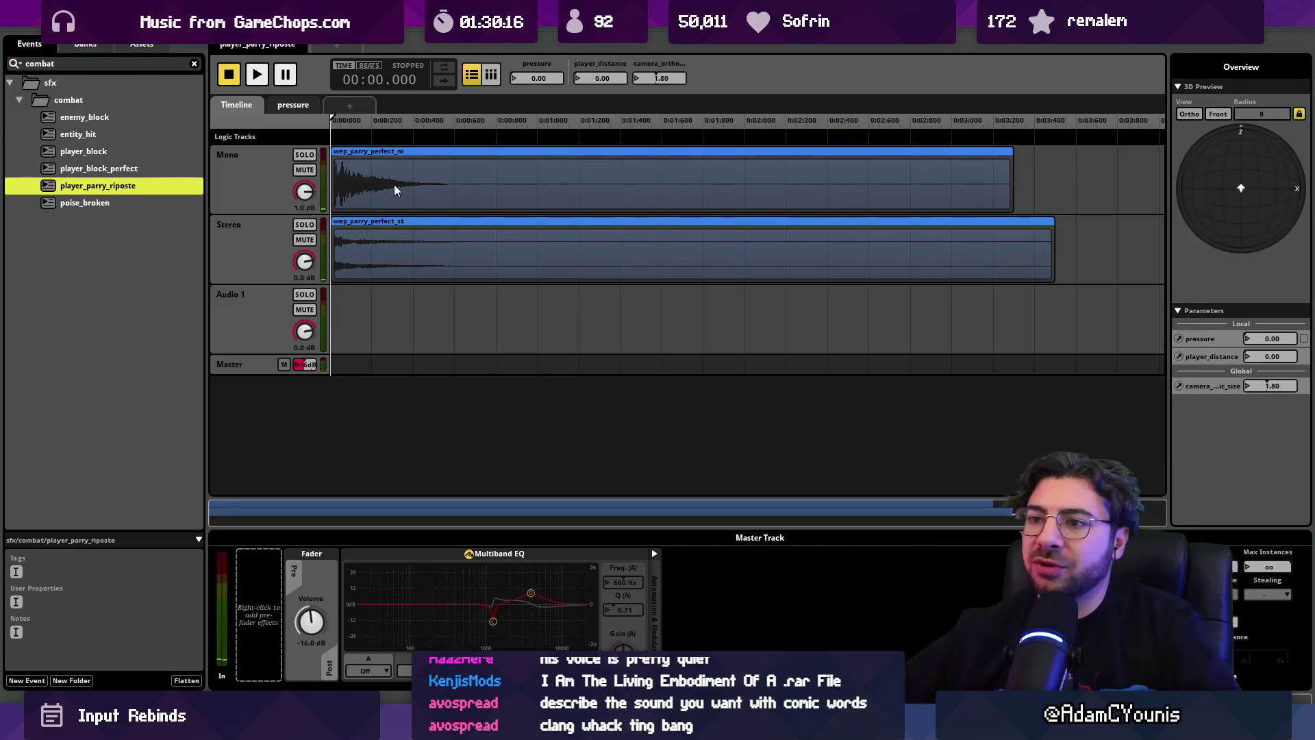
key("space")
key("space")
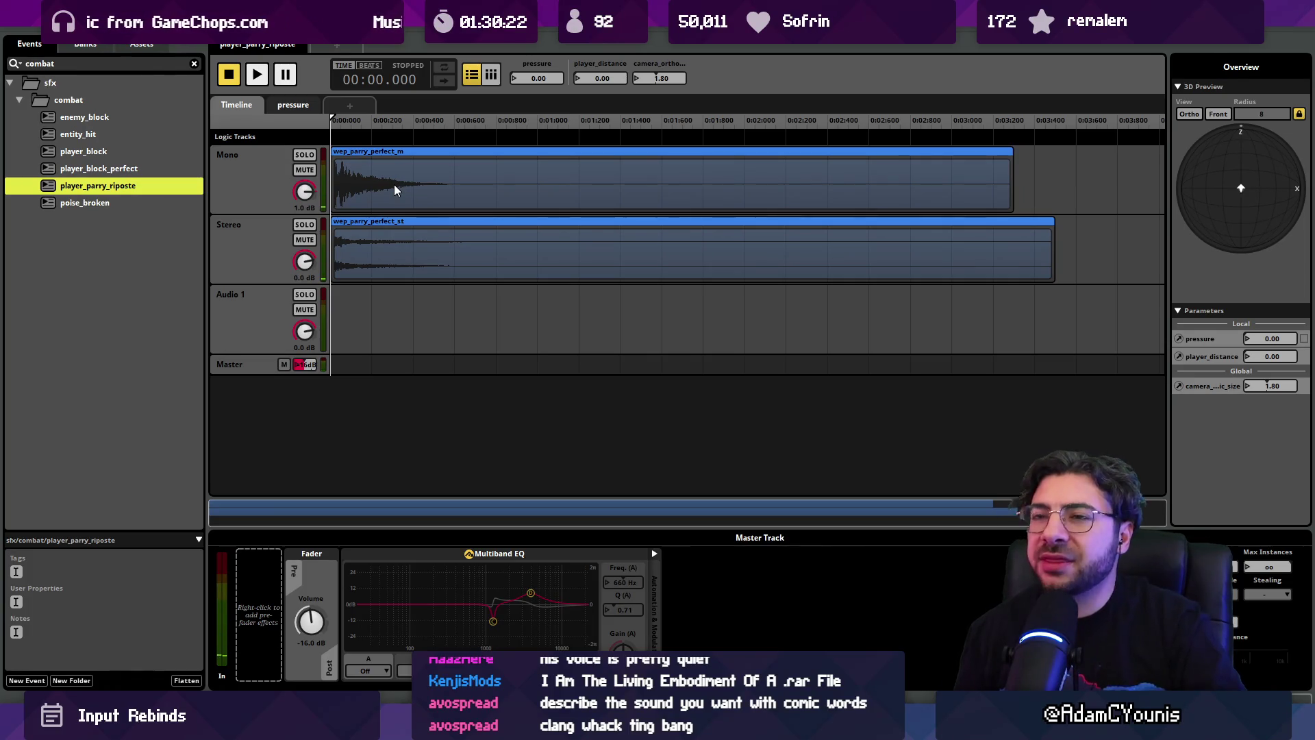
key("space")
key("space")
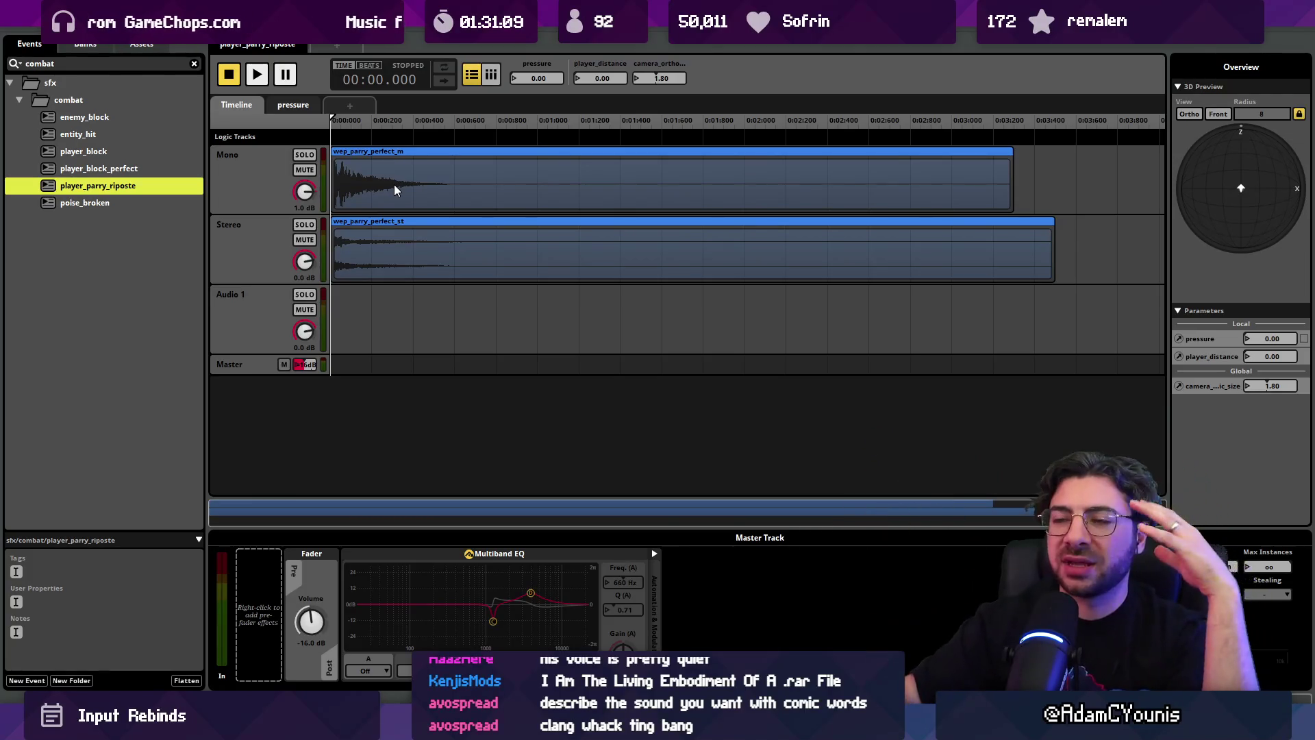
mouse_move(336, 121)
left_mouse_down()
mouse_move(363, 117)
mouse_move(322, 114)
left_mouse_up()
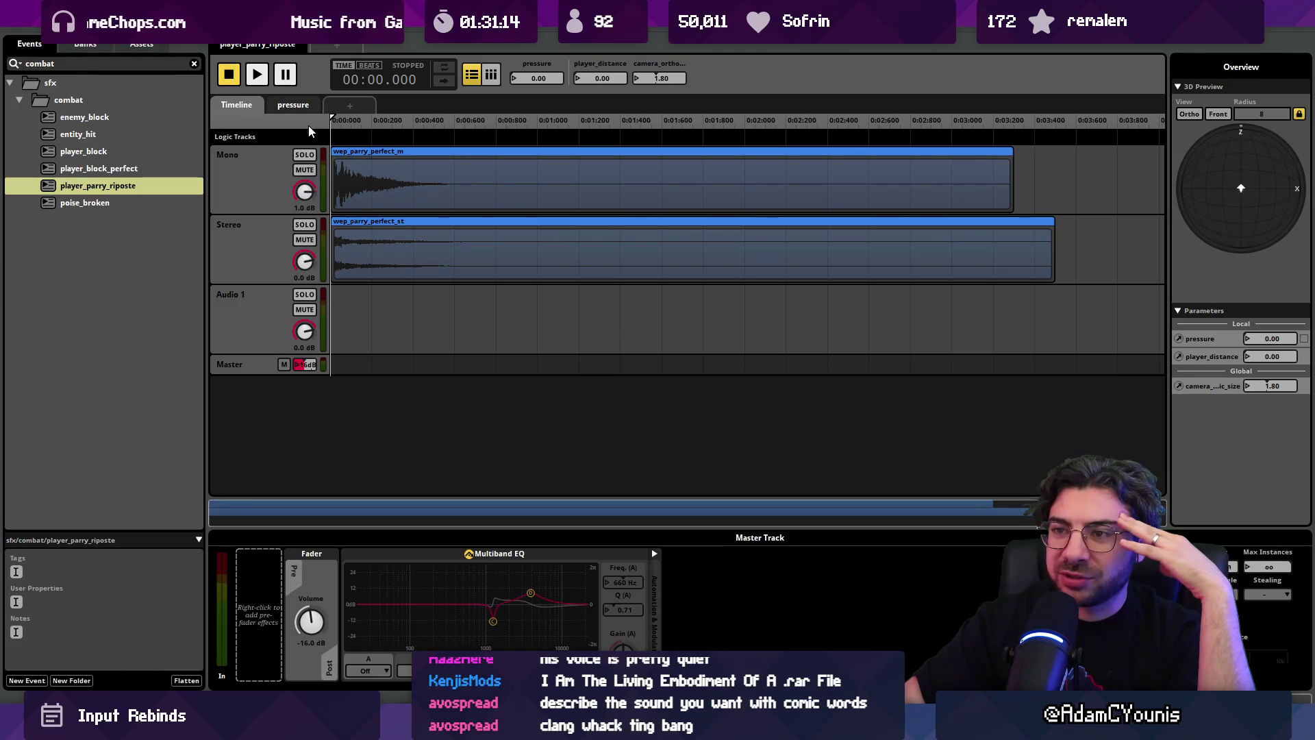